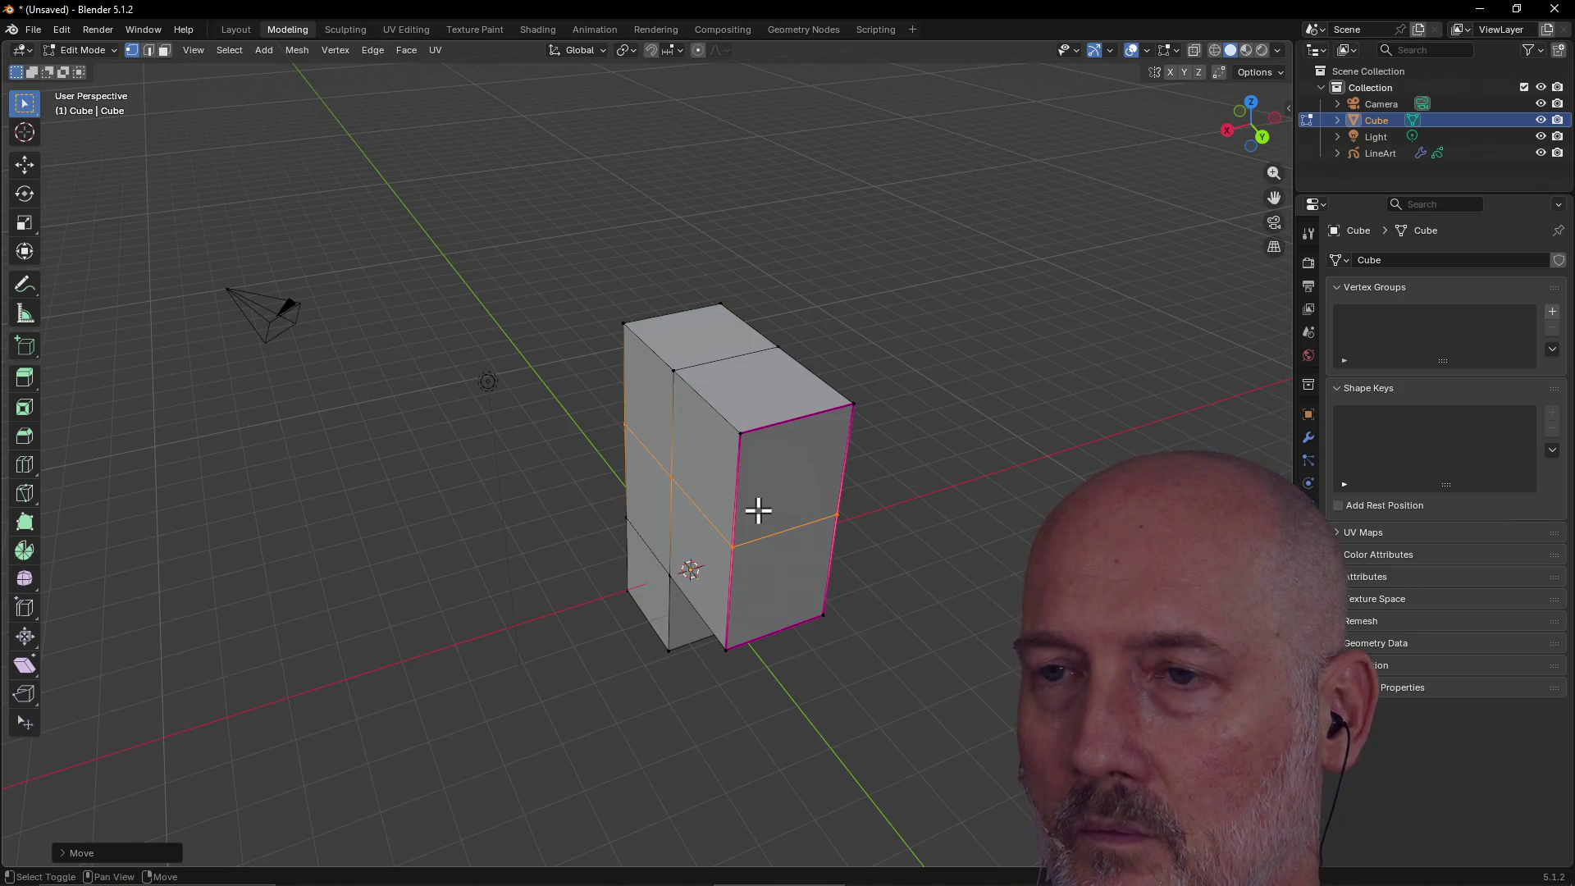
# Toggle X-ray on and off, then open the merge options and dismiss them without merging.
pyautogui.hotkey('alt', 'z')
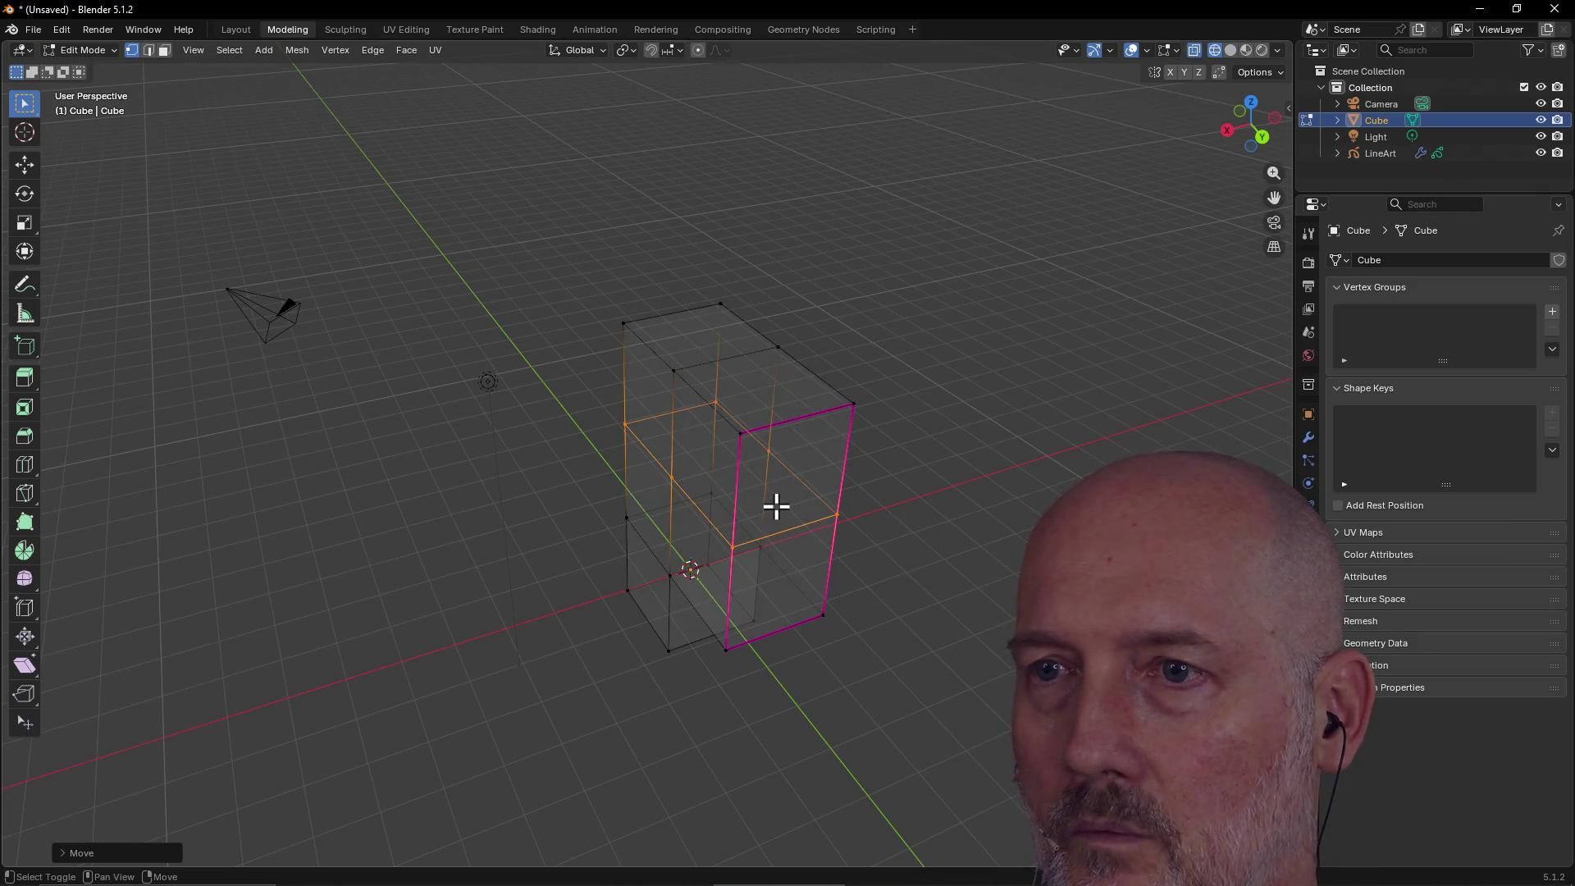
pyautogui.hotkey('alt', 'z')
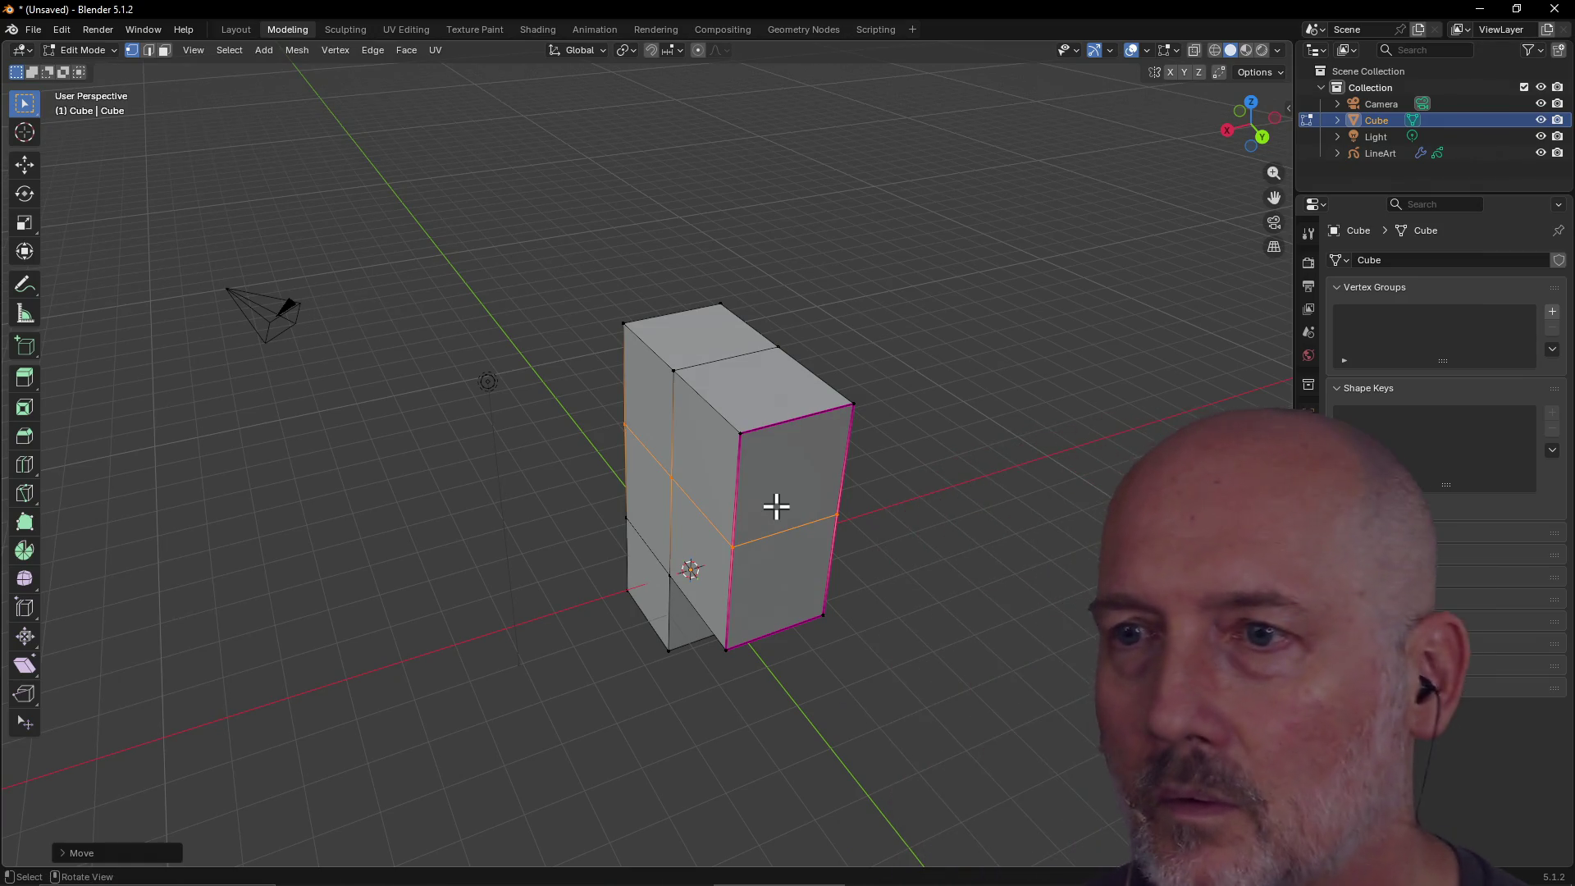
pyautogui.rightClick(776, 506)
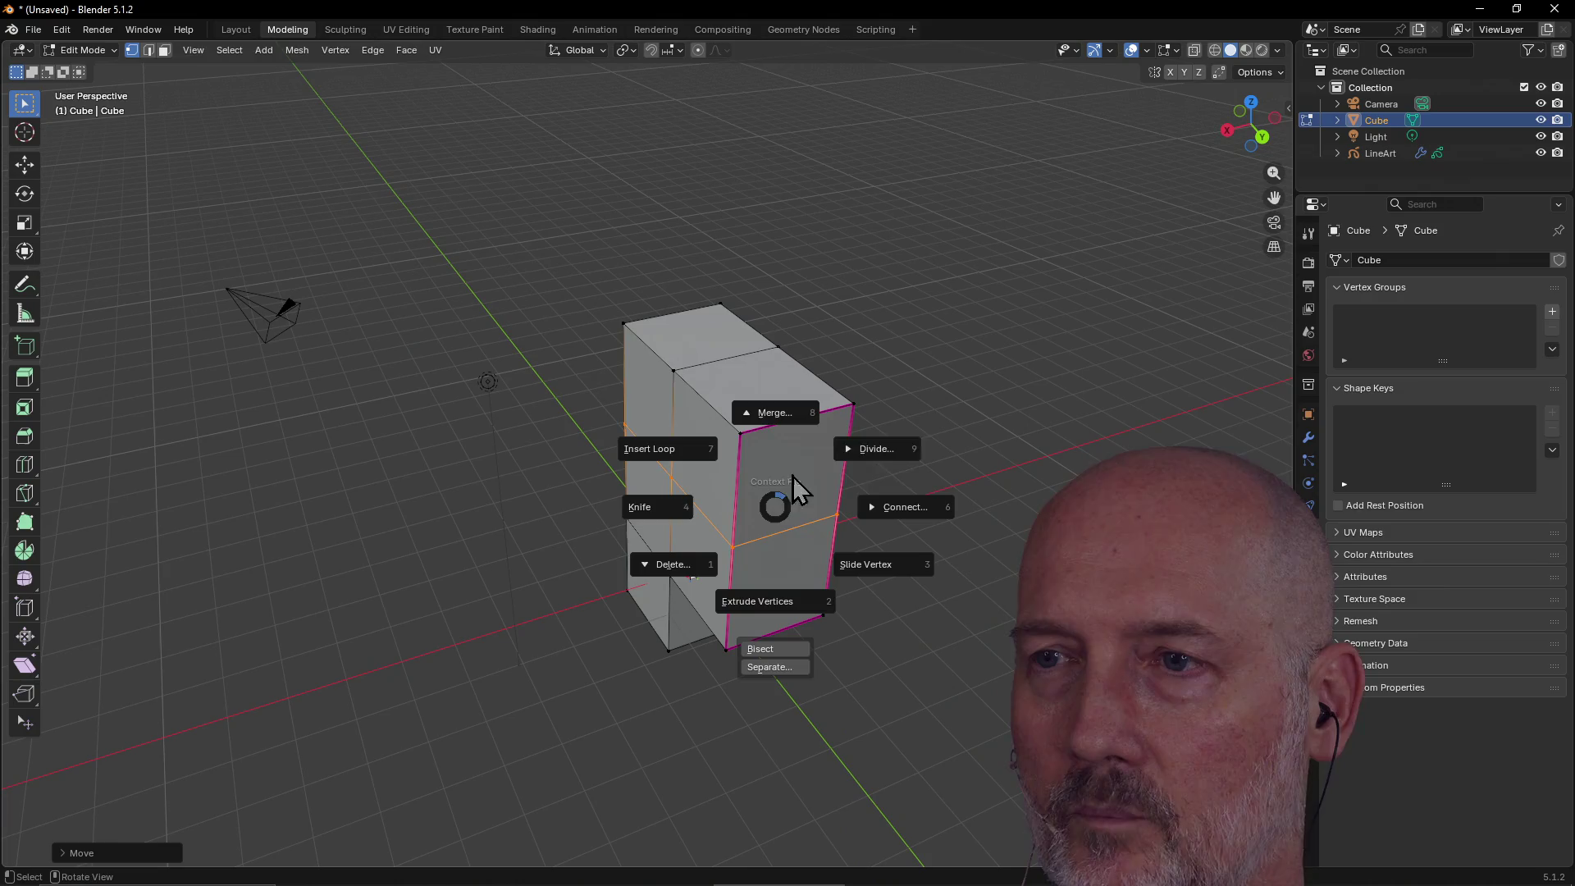
pyautogui.click(786, 175)
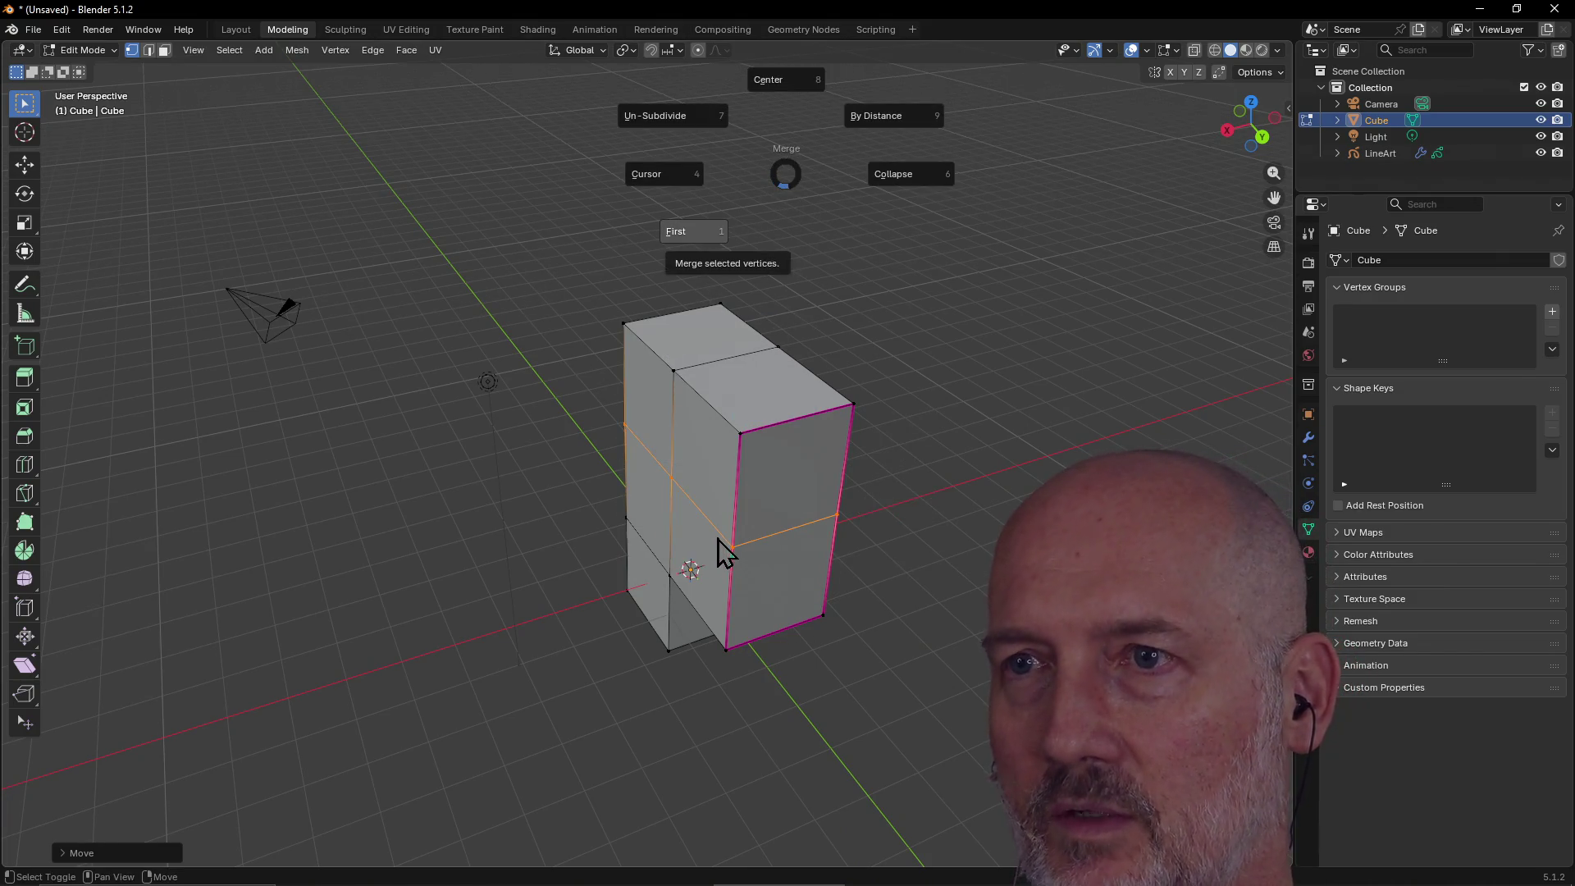
pyautogui.press('Escape')
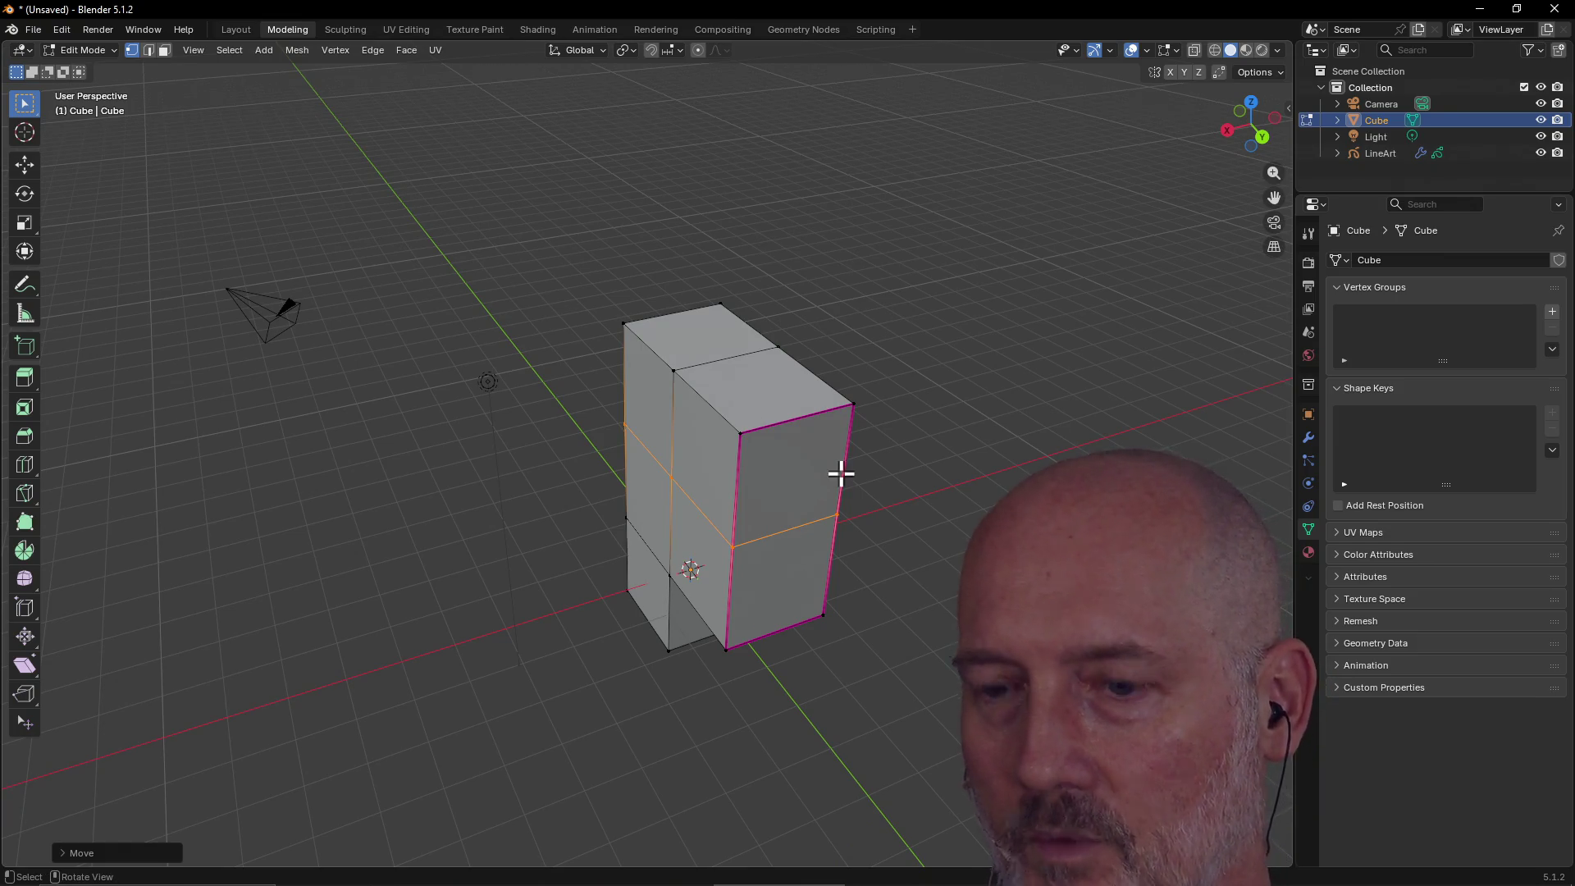
# Switch to TourBox Console and set the Up button's shortcut to Z.
pyautogui.hotkey('alt', 'Tab')
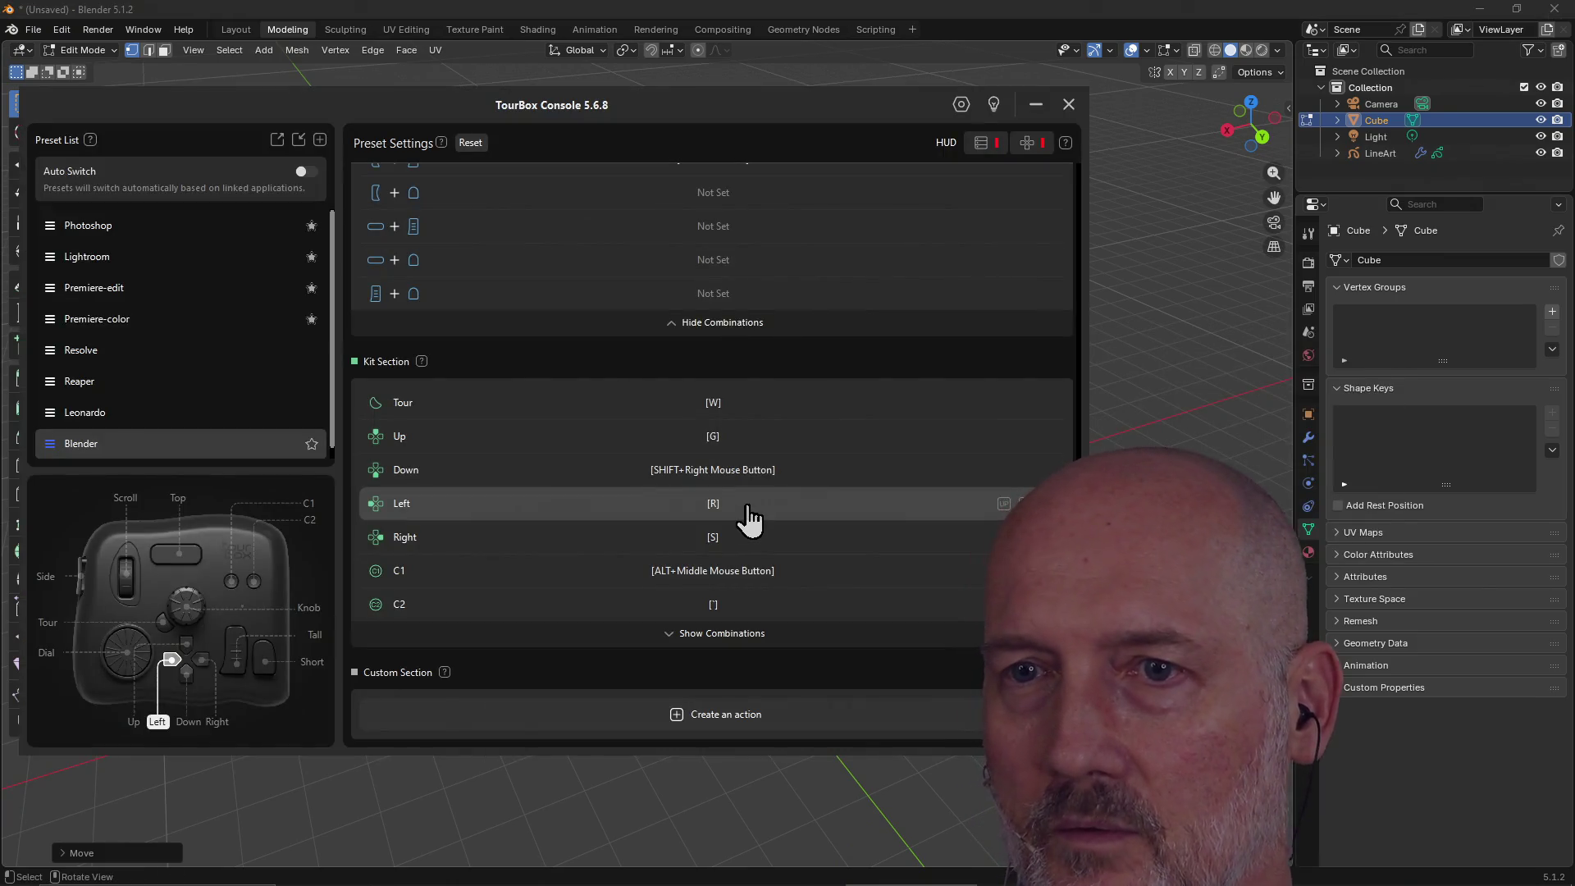
pyautogui.click(751, 435)
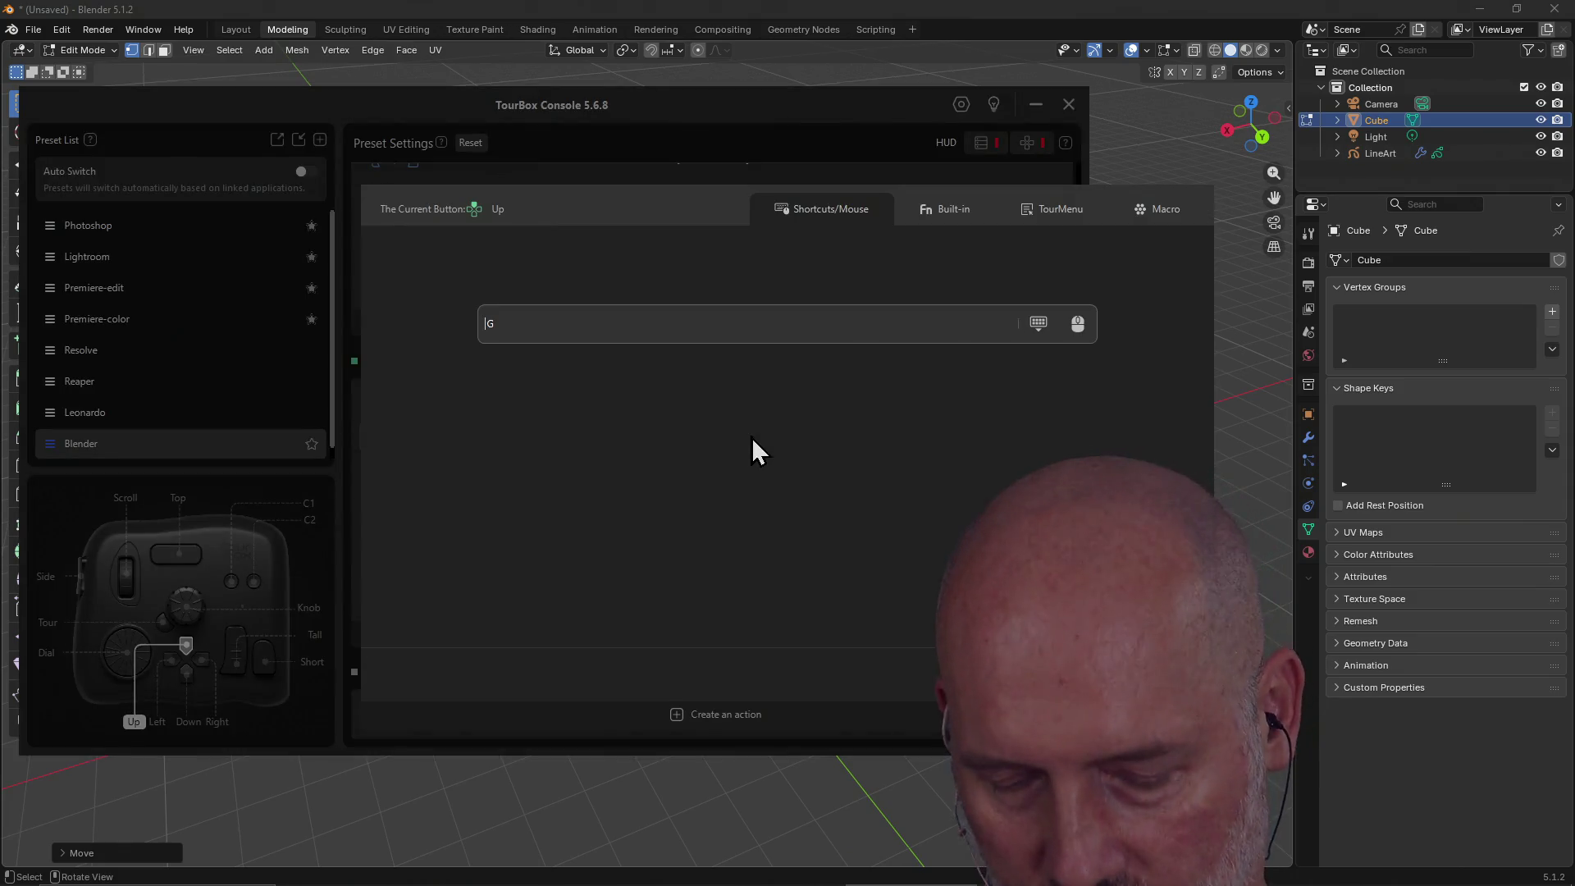
pyautogui.hotkey('shift', 'z')
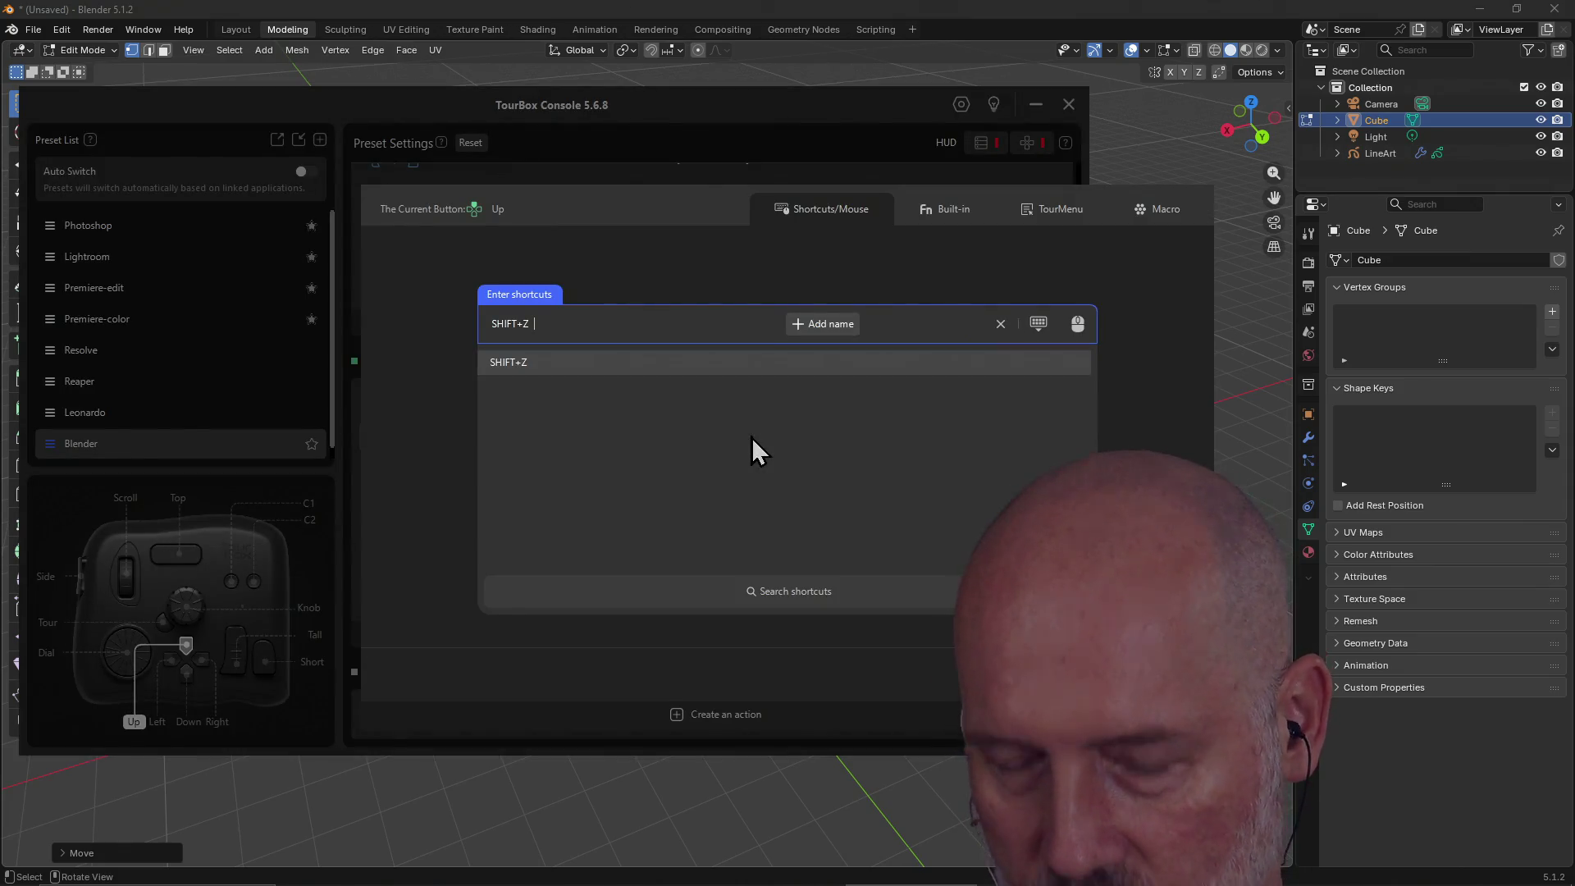
pyautogui.press('z')
pyautogui.click(1028, 681)
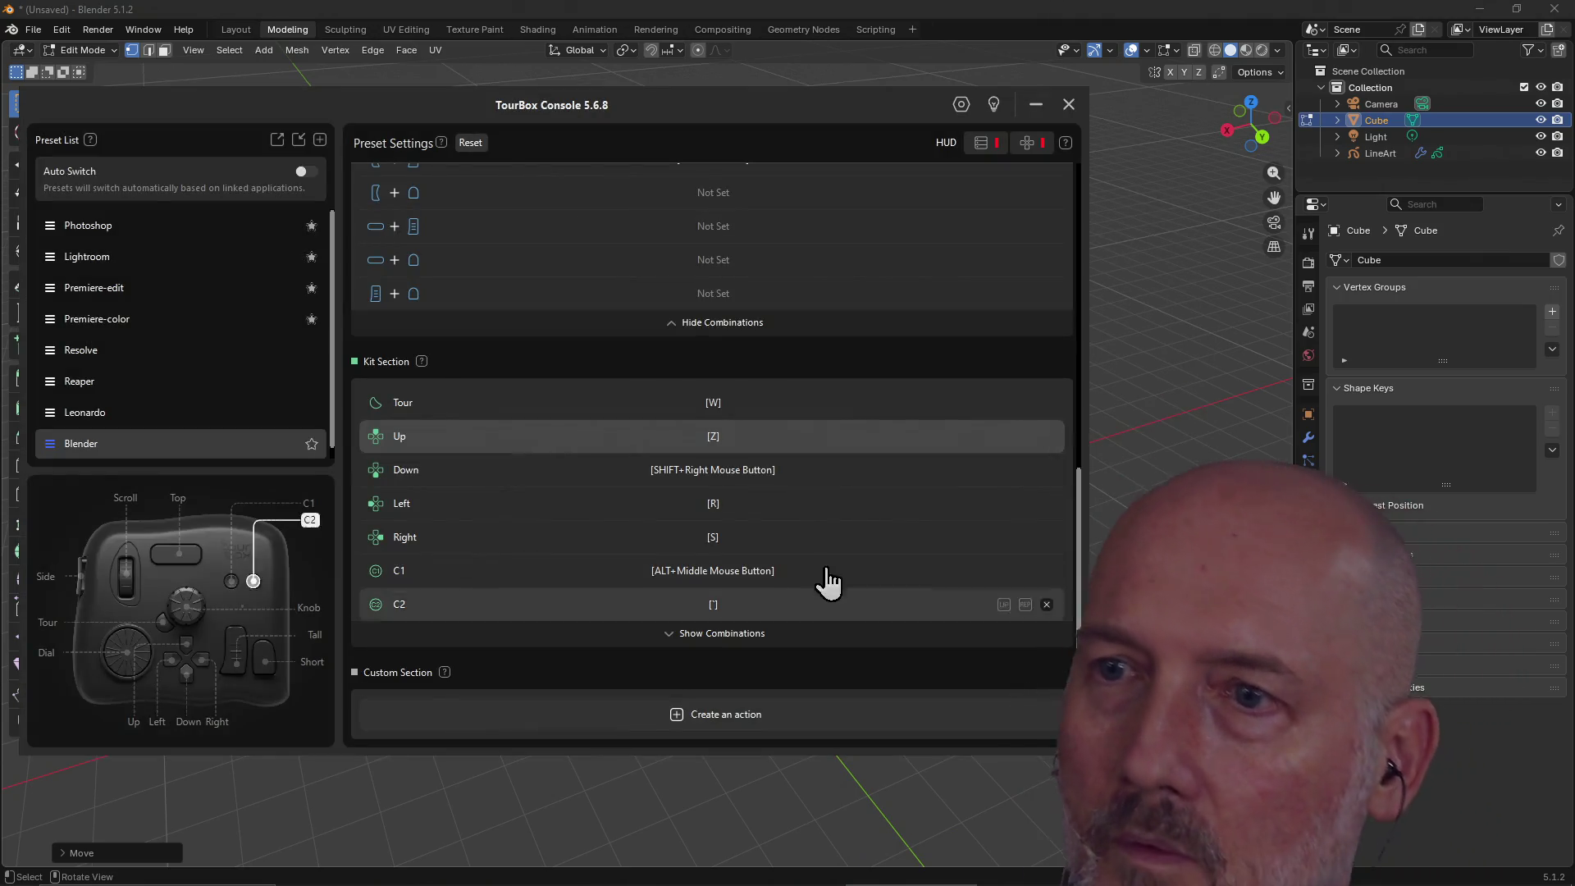
# Map the Left button to X and the Right button to Y.
pyautogui.click(783, 506)
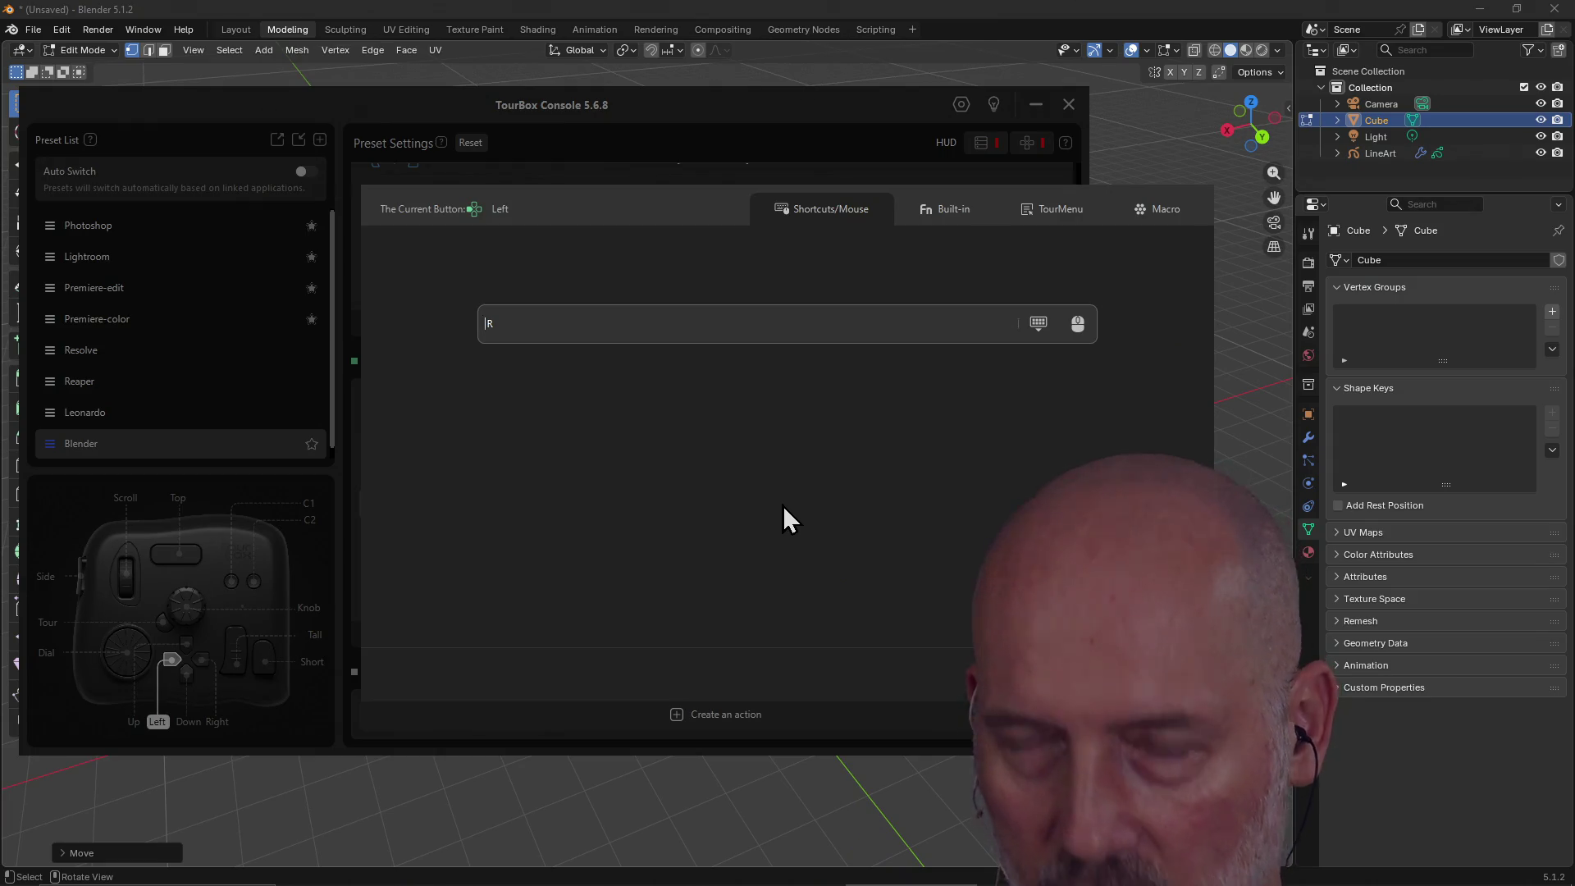
pyautogui.press('x')
pyautogui.click(1026, 676)
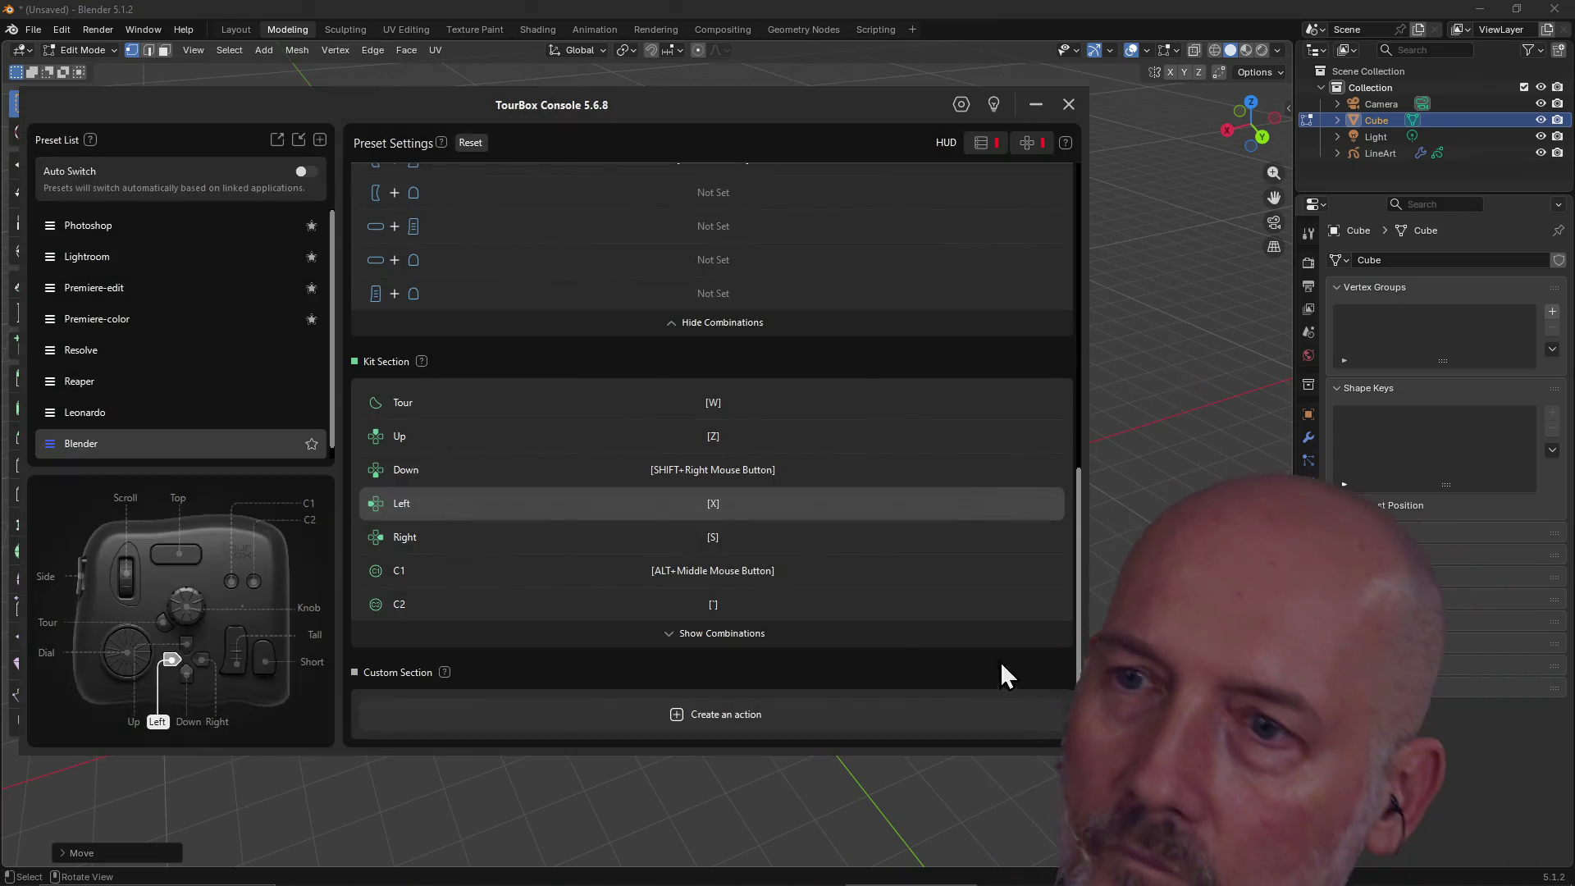
pyautogui.click(819, 538)
pyautogui.press('y')
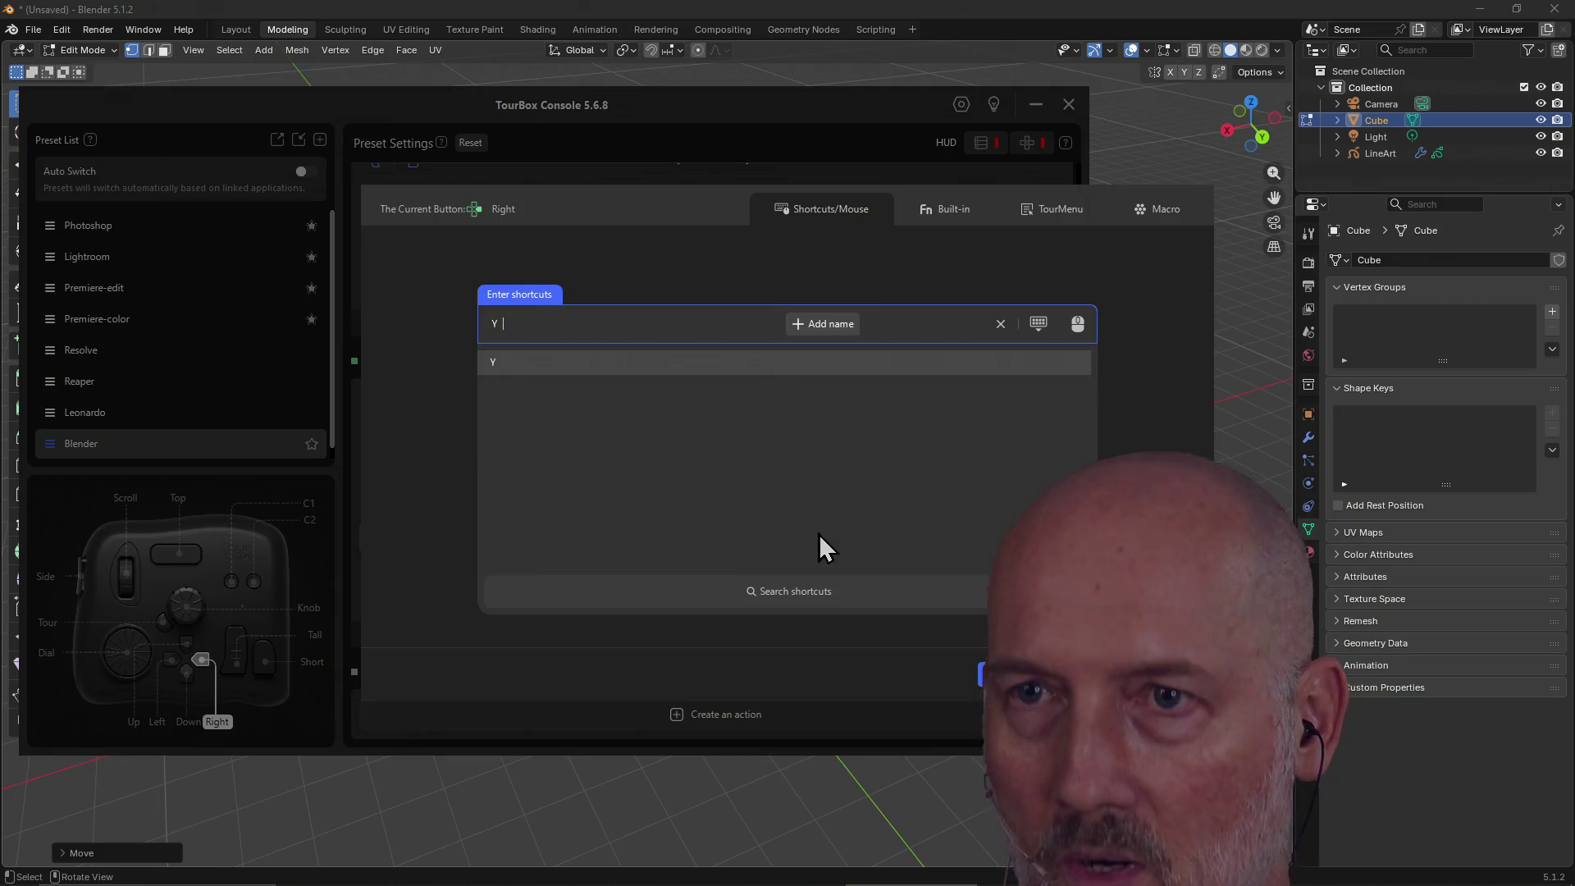
pyautogui.click(1013, 676)
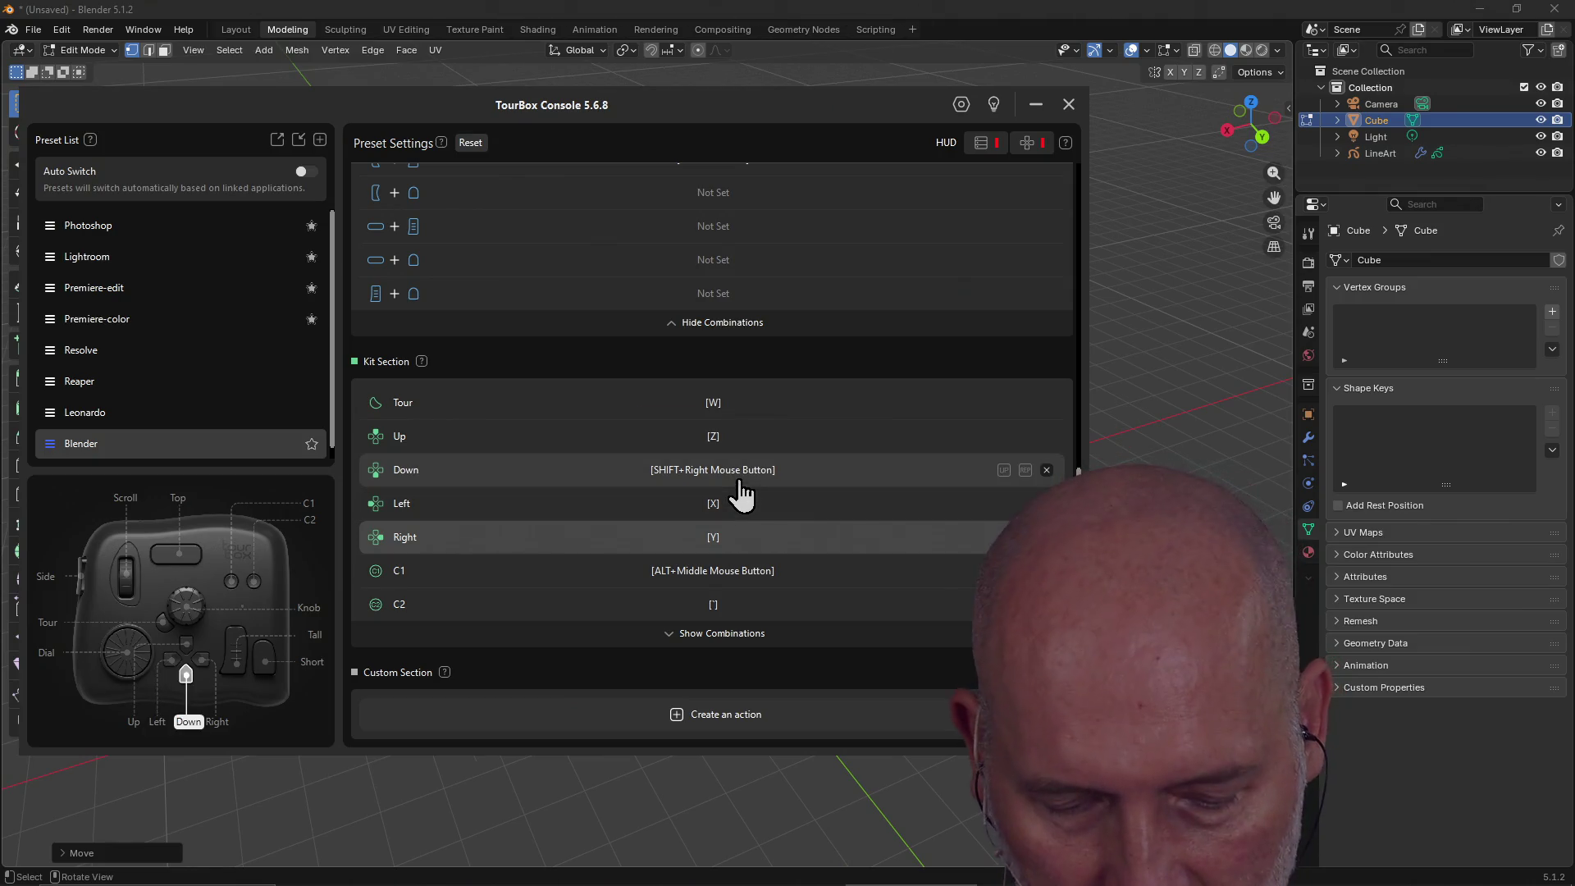
# Show the button combinations and map Side+Down to SHIFT+Right Mouse Button.
pyautogui.hotkey('shift', 'x')
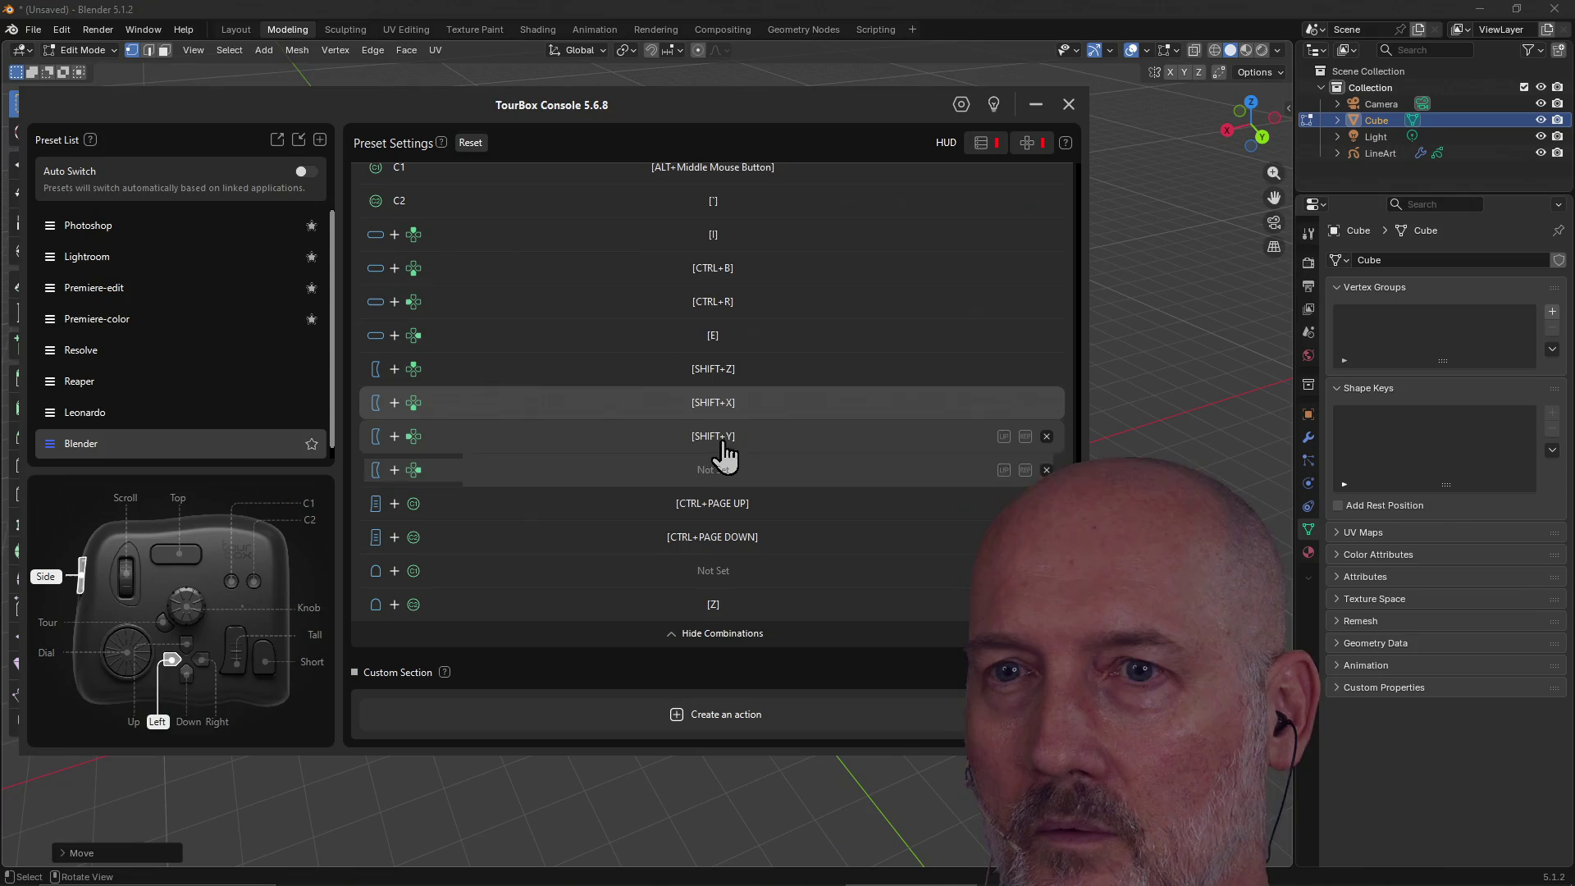
pyautogui.click(752, 408)
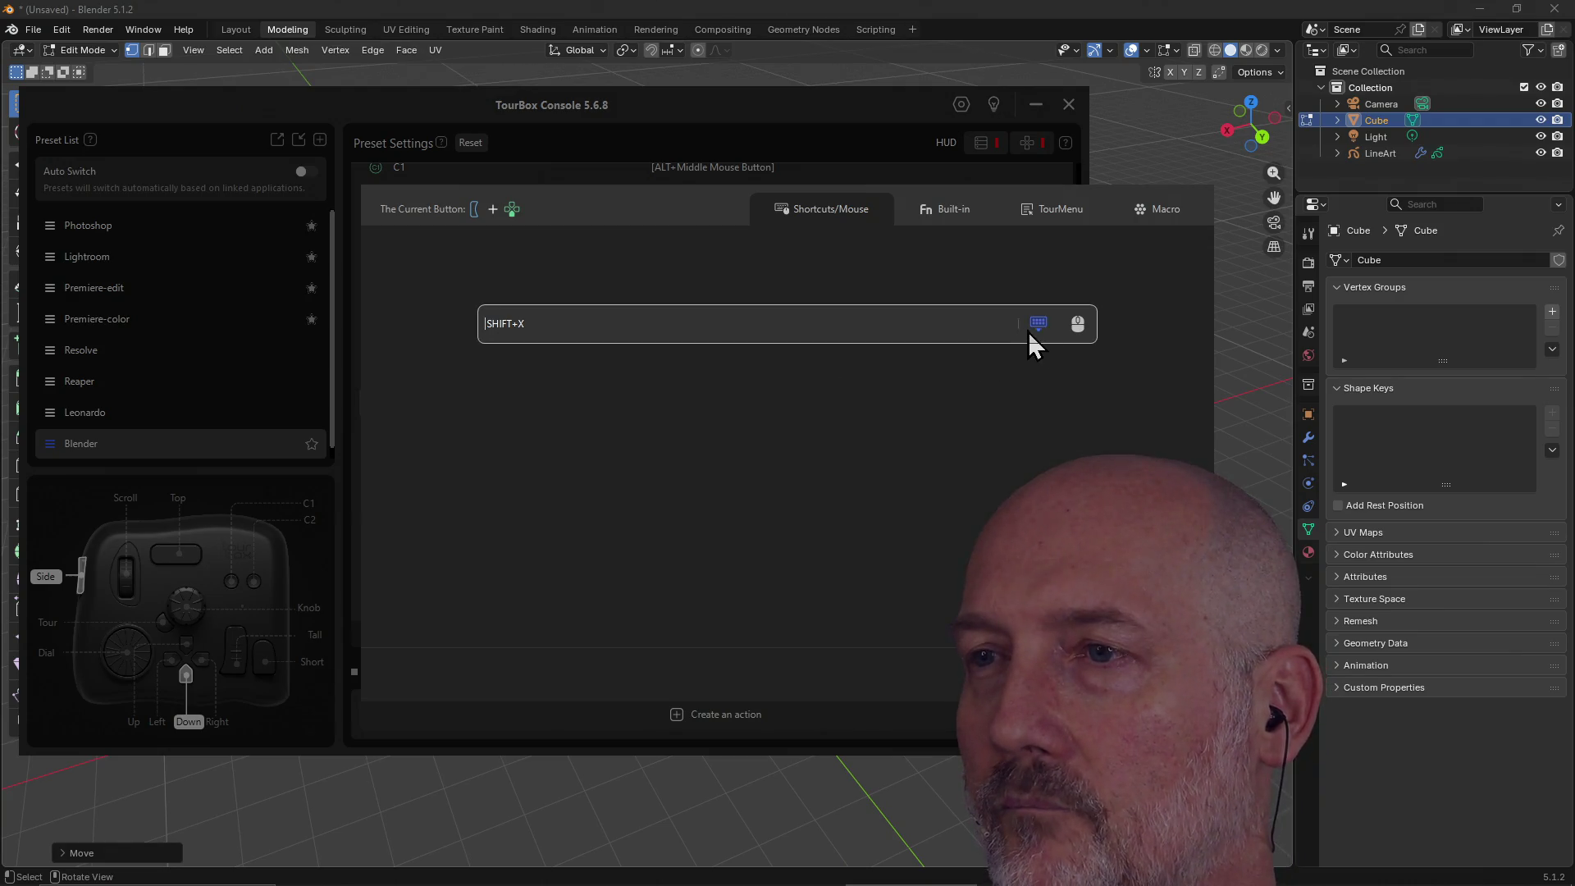
pyautogui.click(1078, 326)
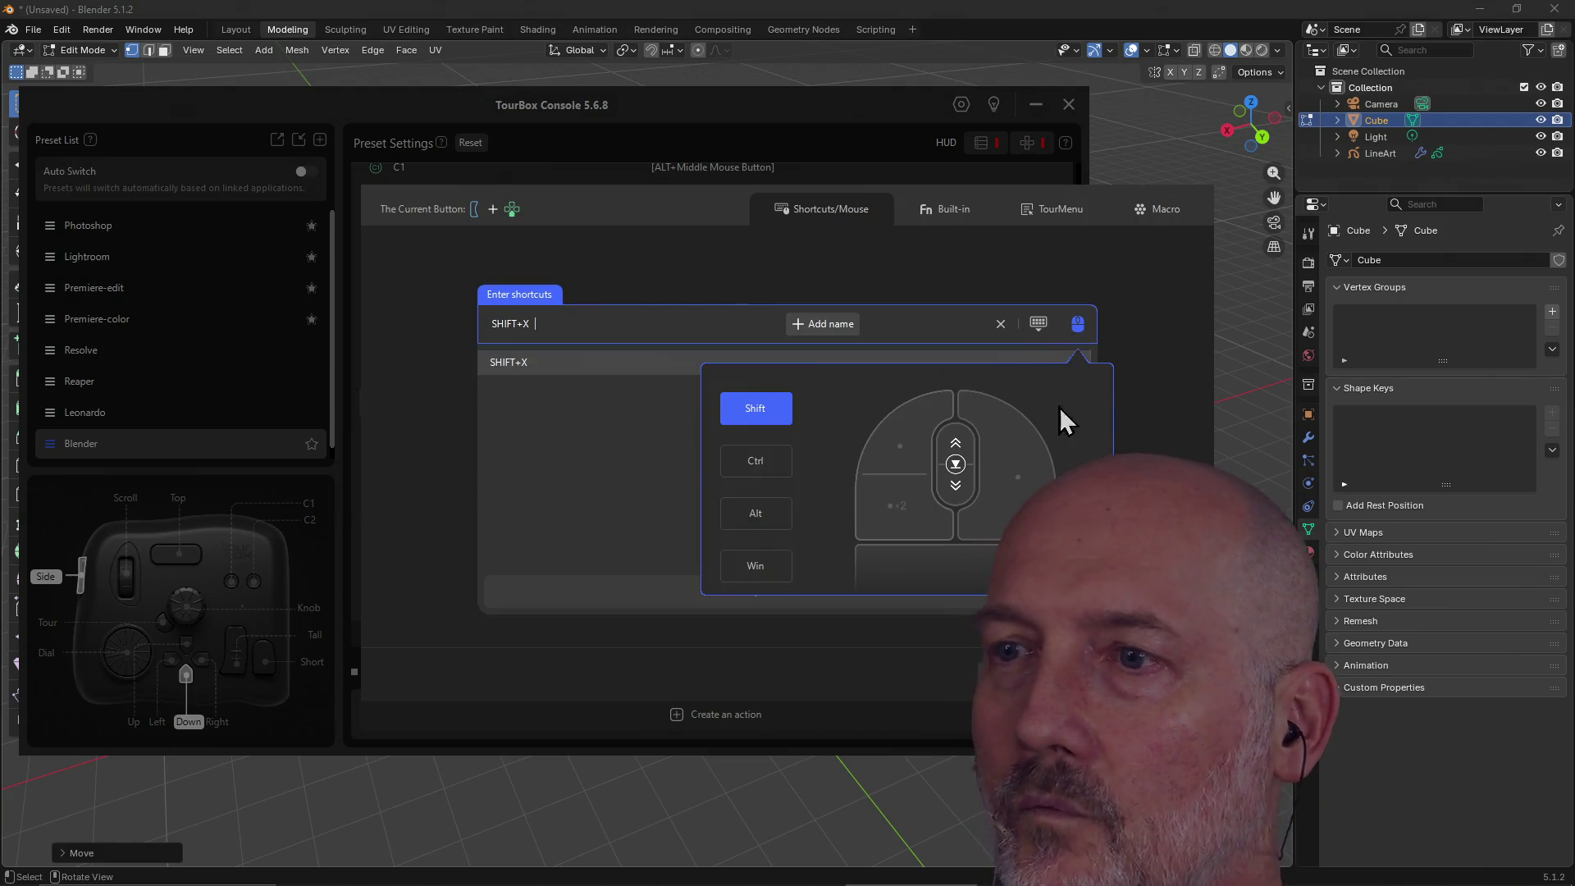
pyautogui.click(1016, 503)
pyautogui.click(1016, 675)
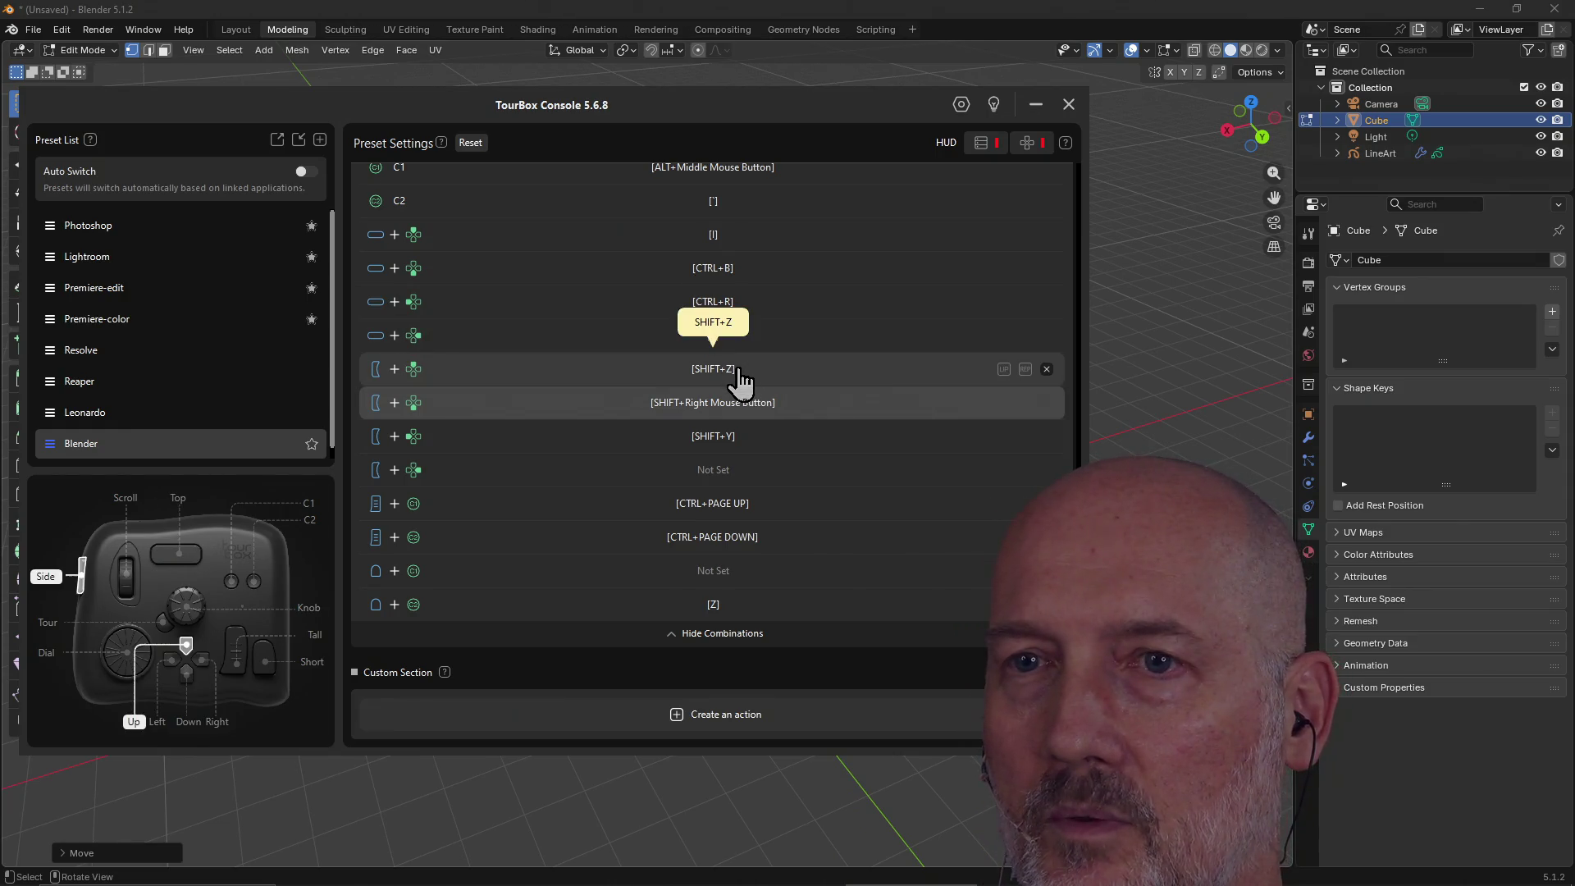
# Map Side+Up to G, Side+Left to R and Side+Right to S.
pyautogui.click(739, 371)
pyautogui.press('g')
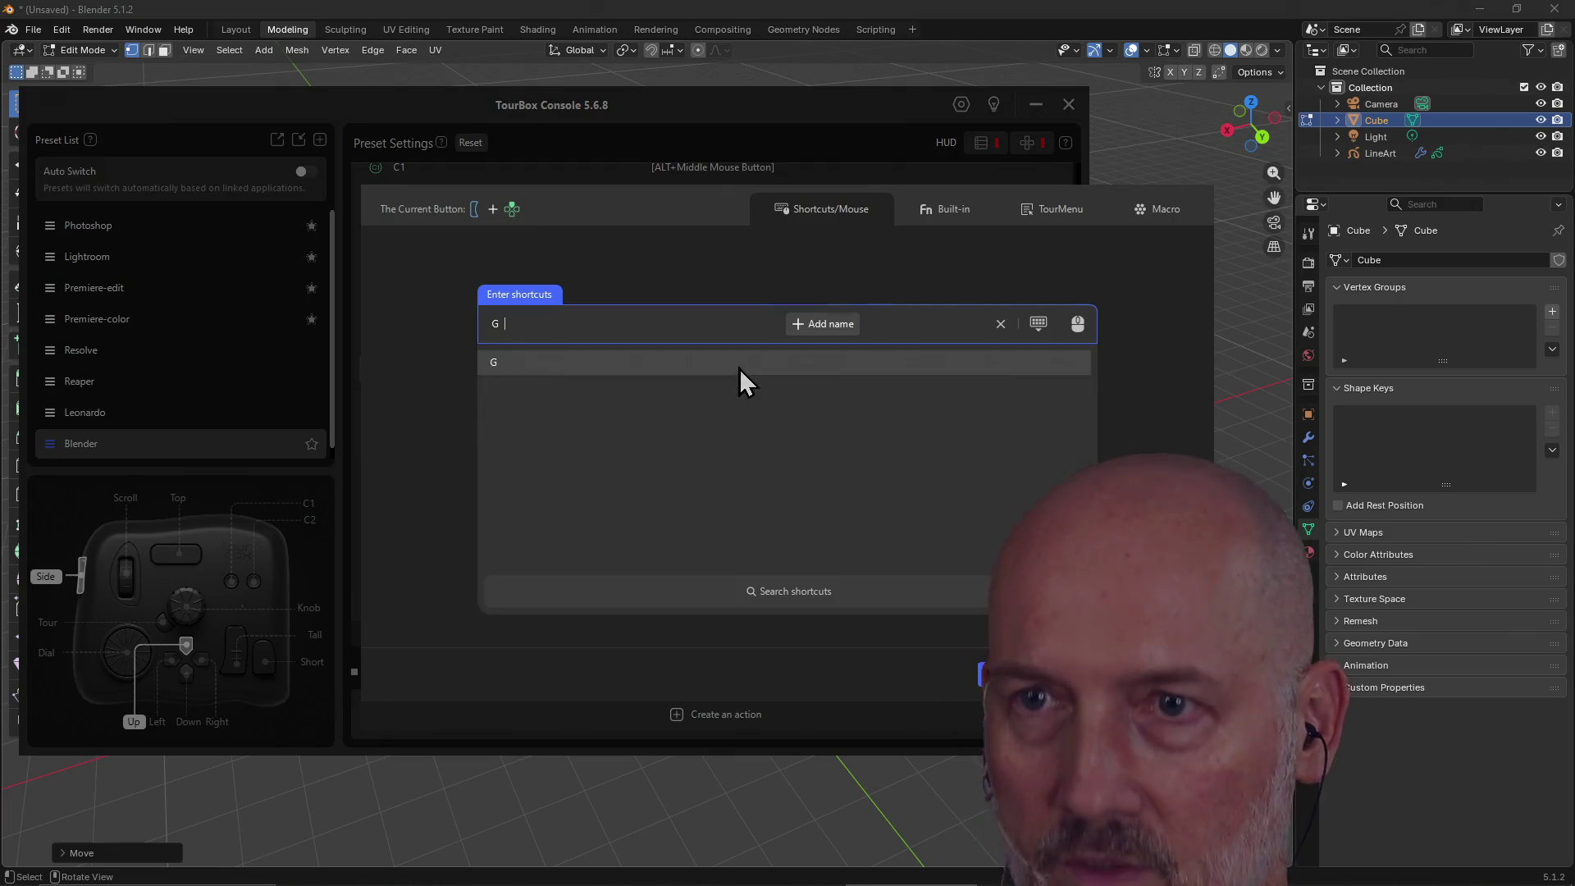
pyautogui.click(1011, 678)
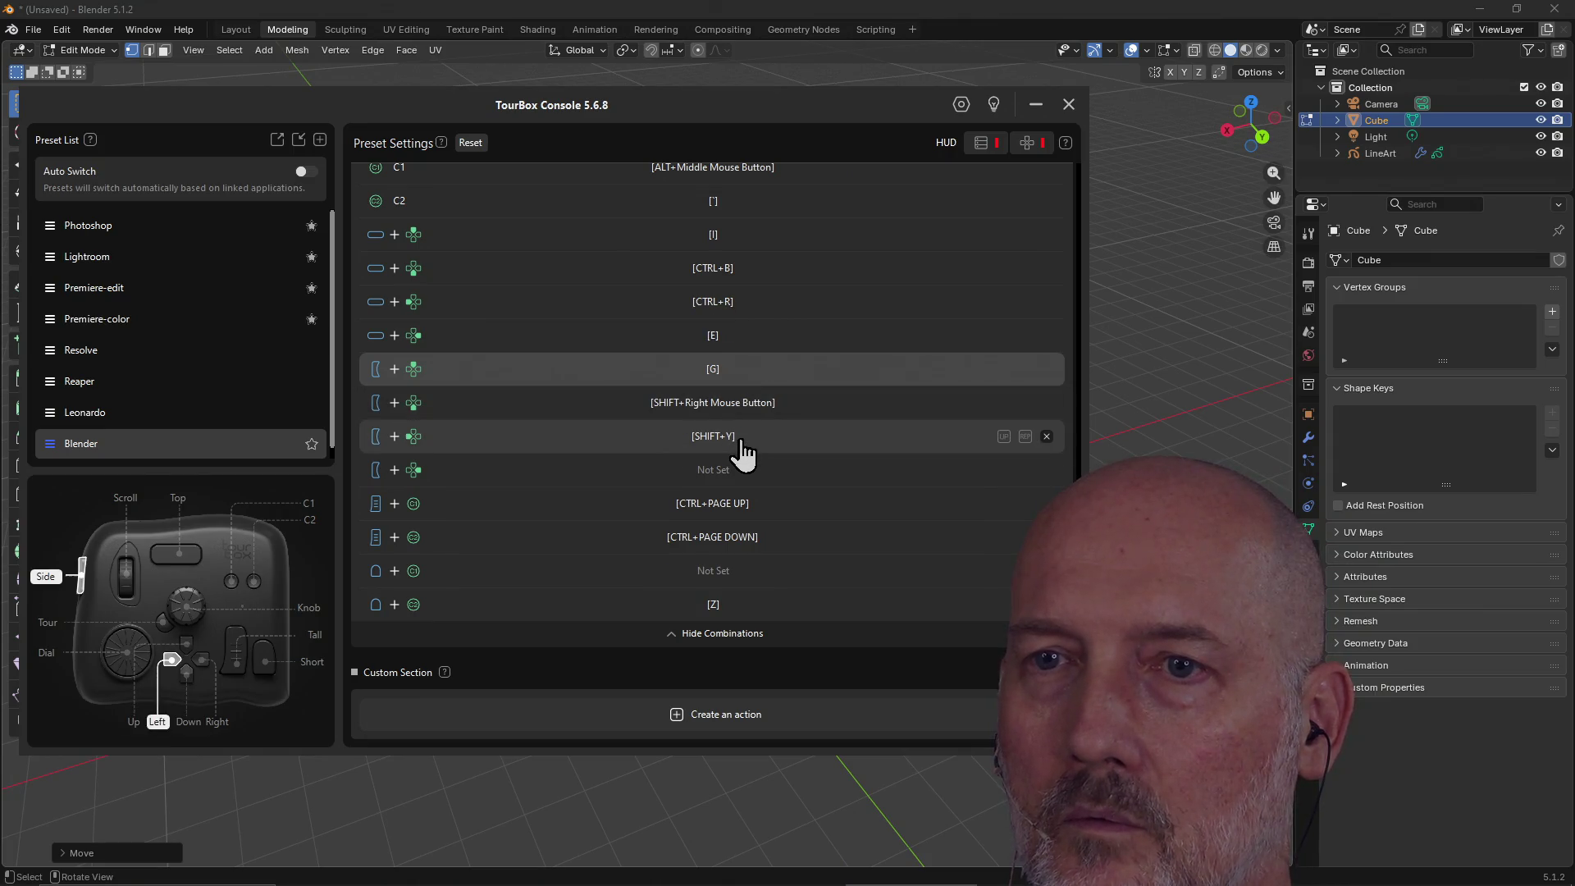
pyautogui.click(740, 443)
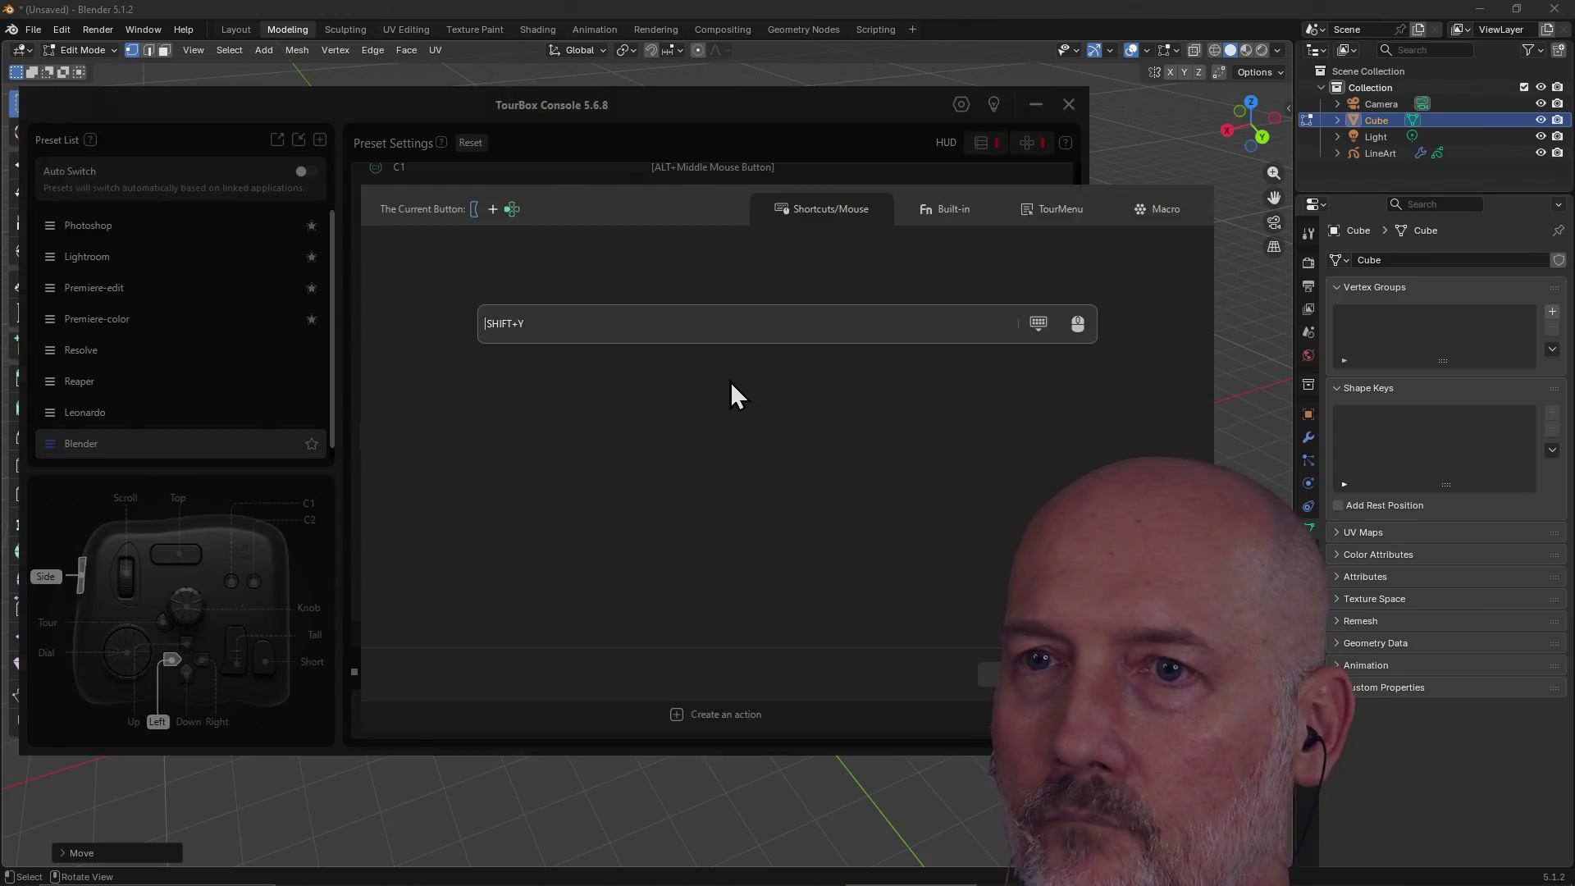
pyautogui.press('r')
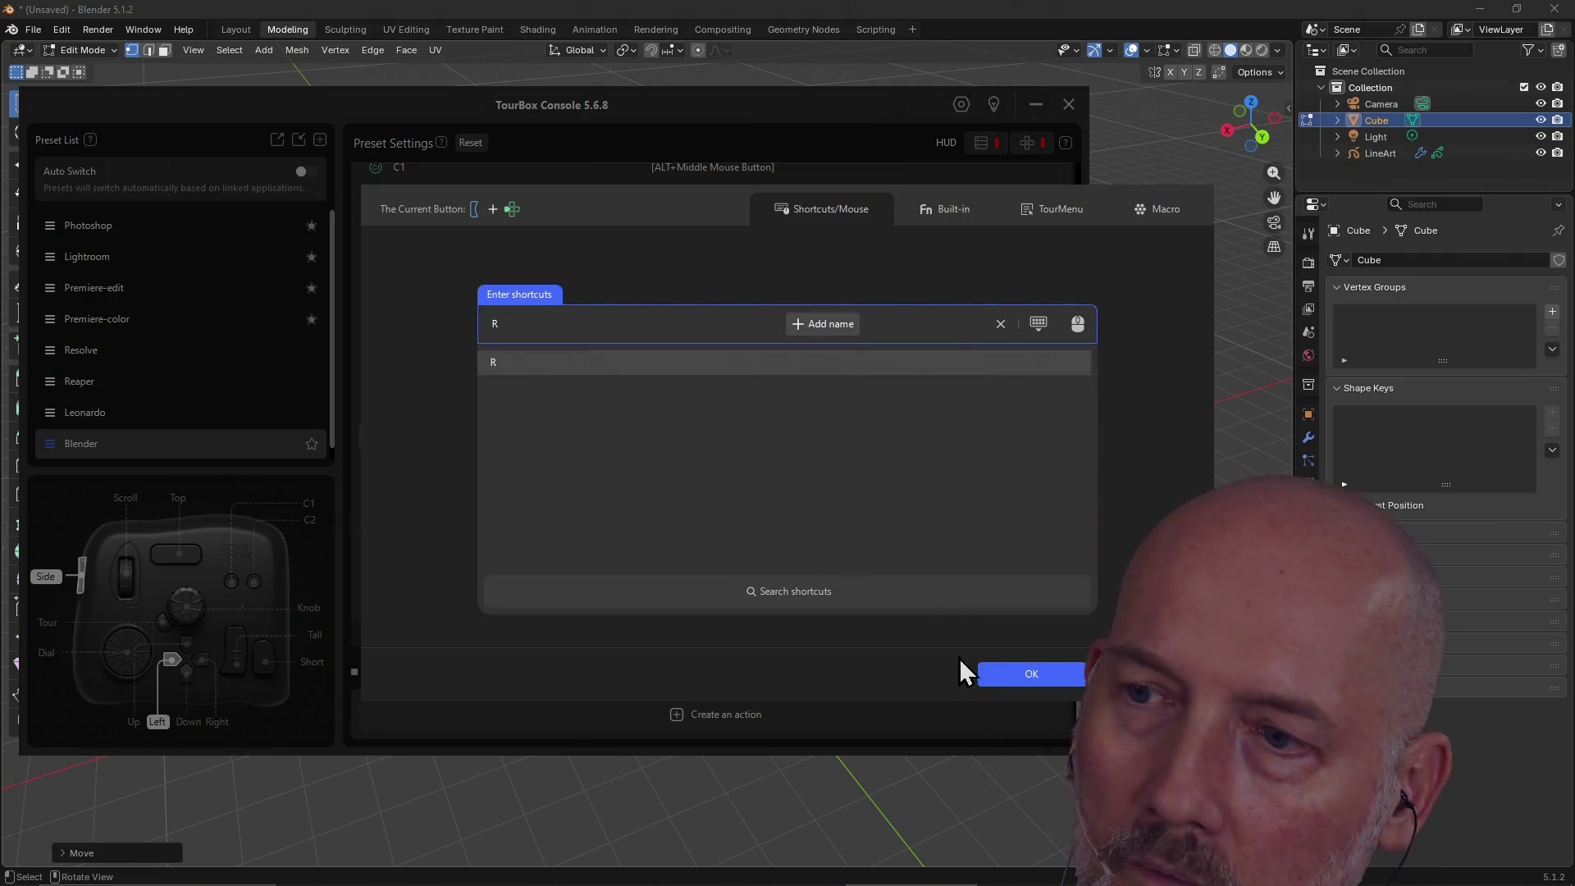
pyautogui.click(1025, 678)
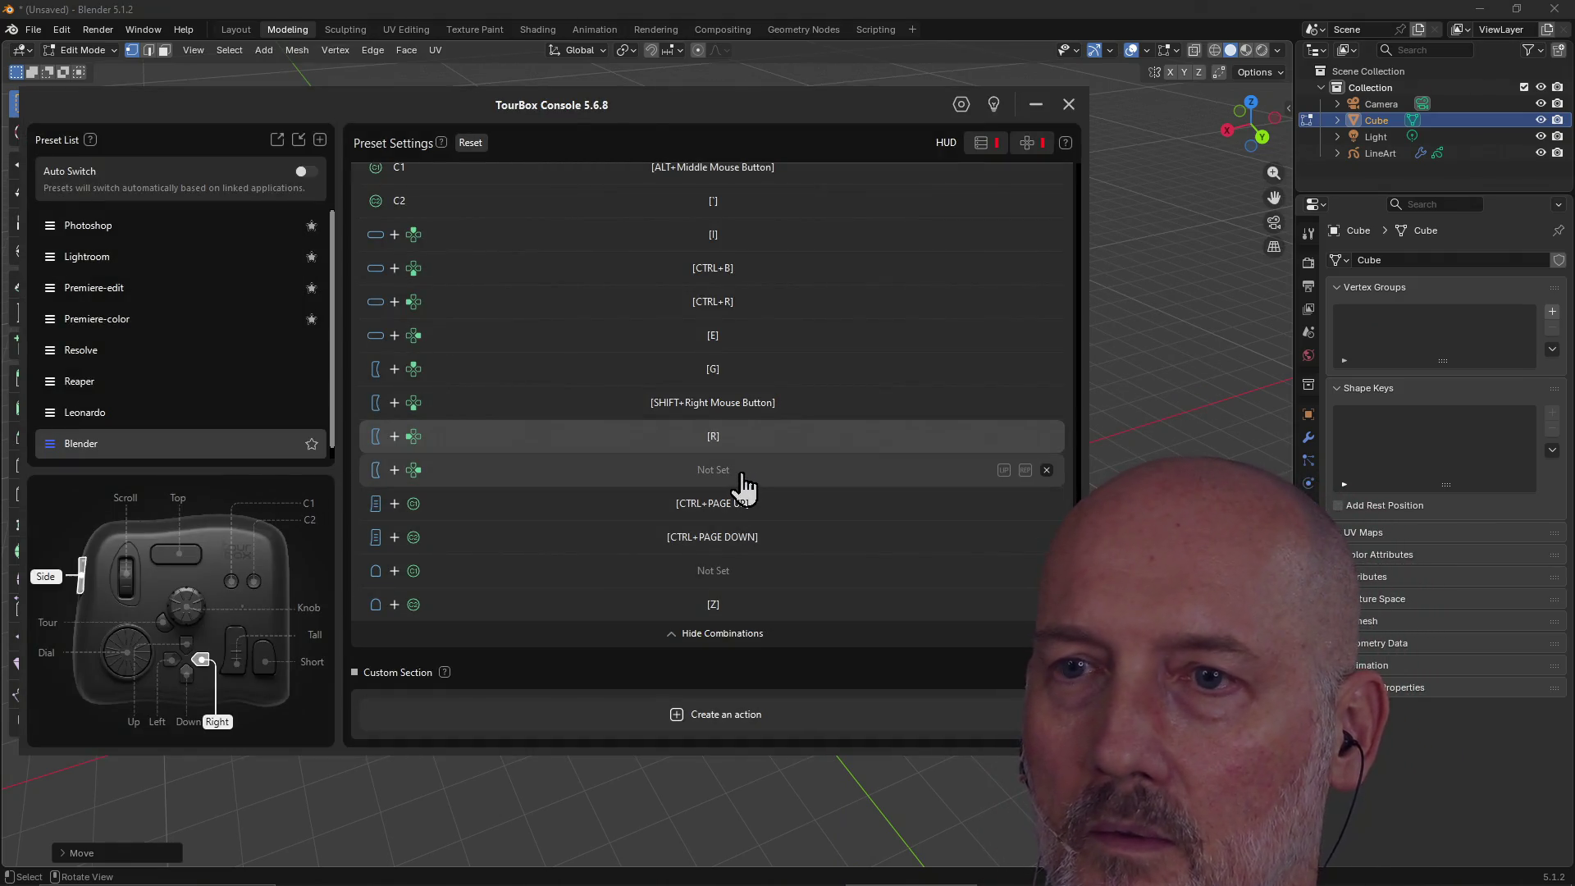
pyautogui.click(743, 473)
pyautogui.press('s')
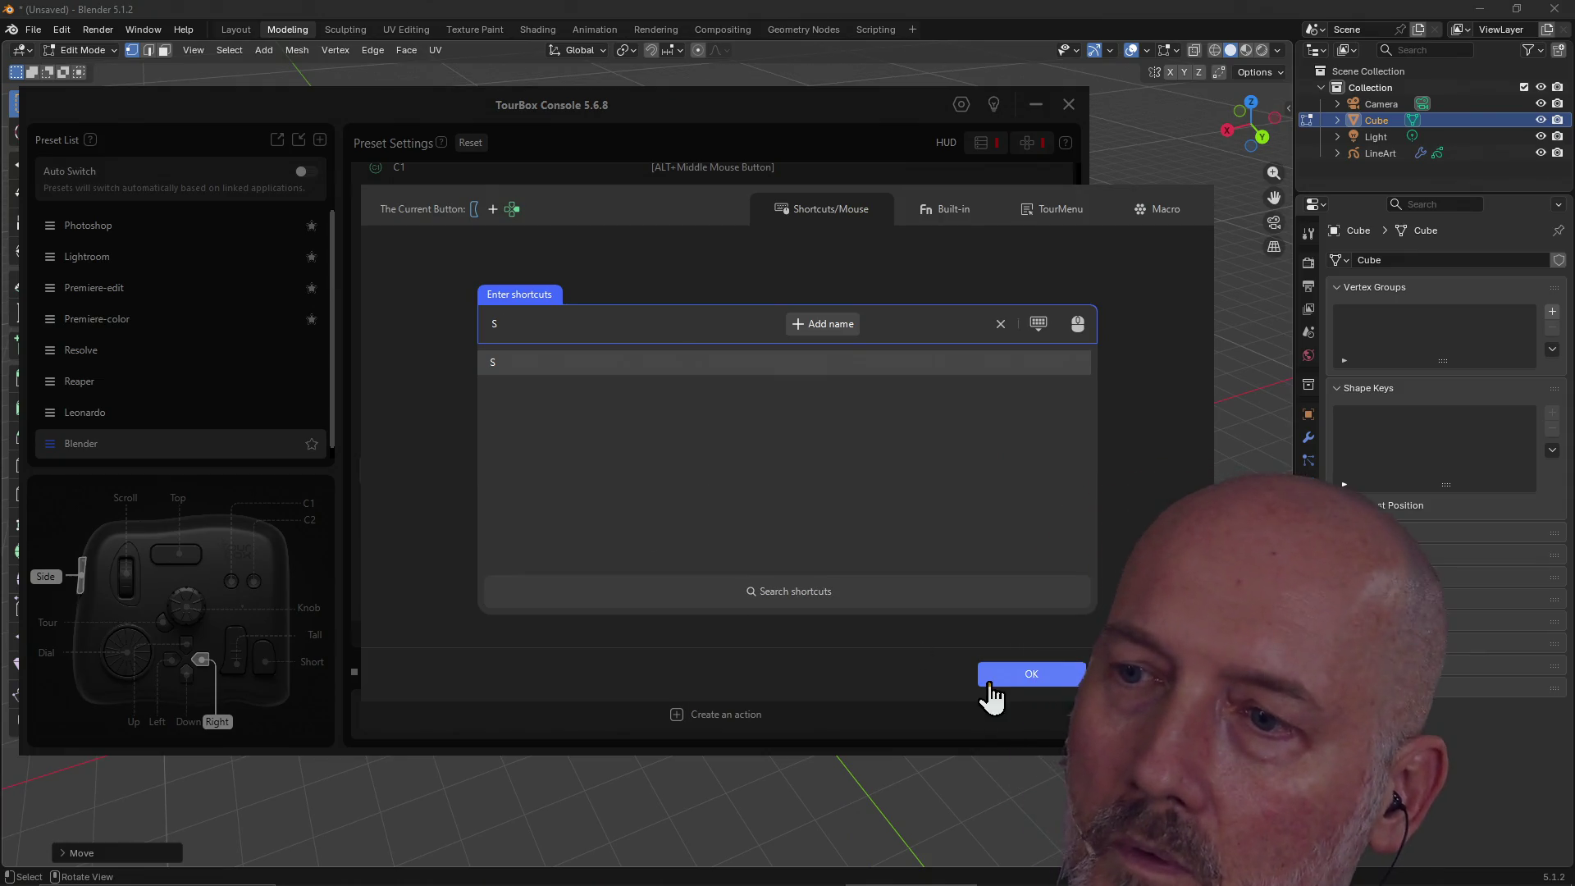
pyautogui.click(997, 674)
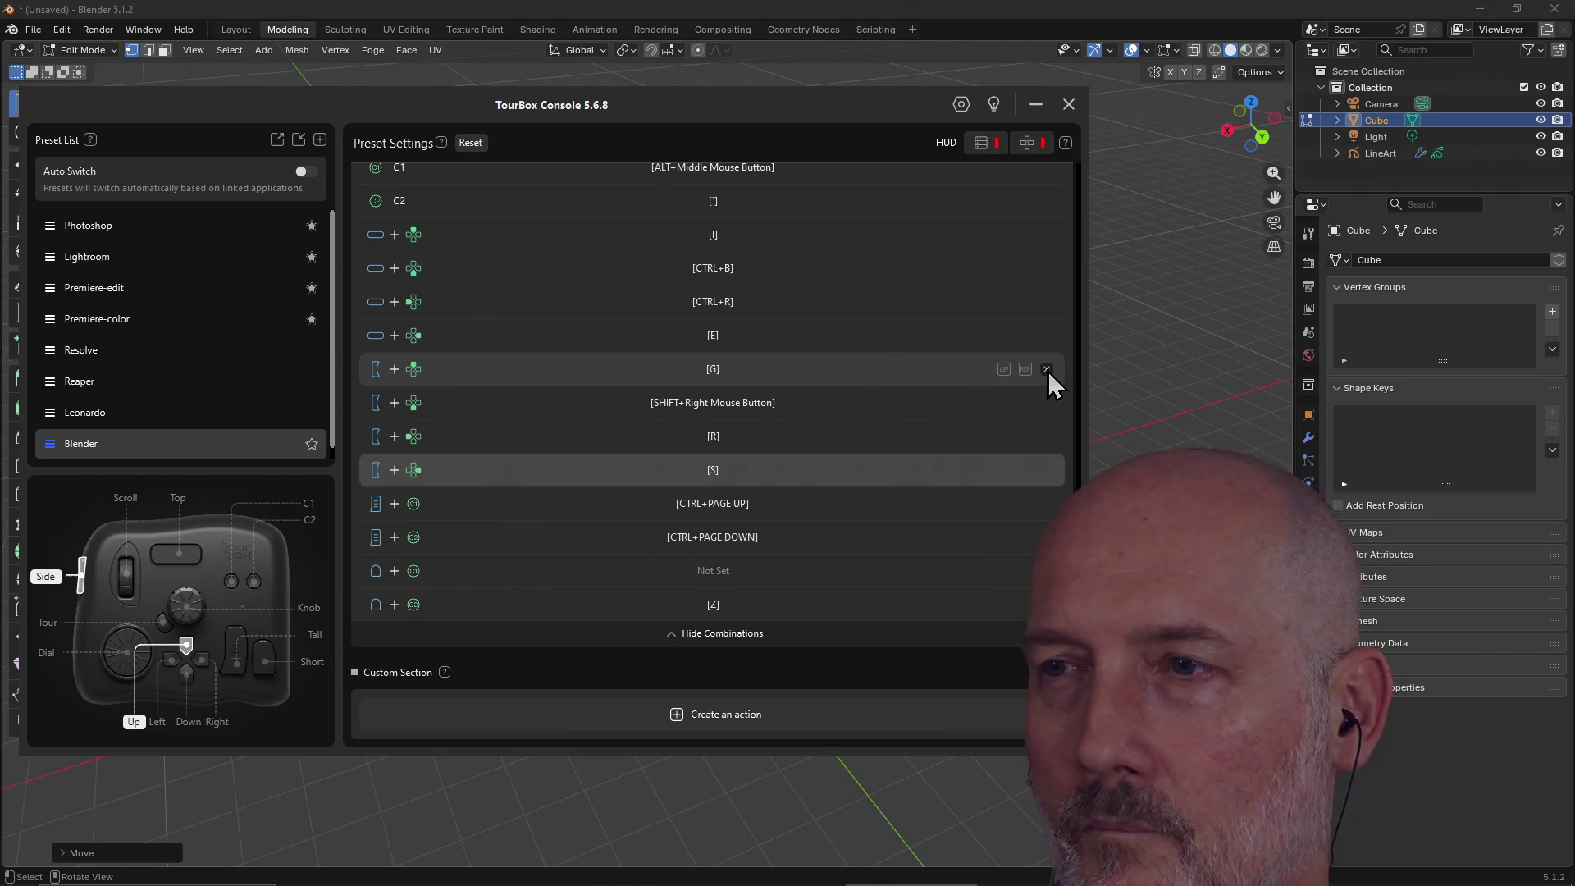
# Back in Blender, scale, rotate and move the selected mid-section edge loop.
pyautogui.click(1070, 104)
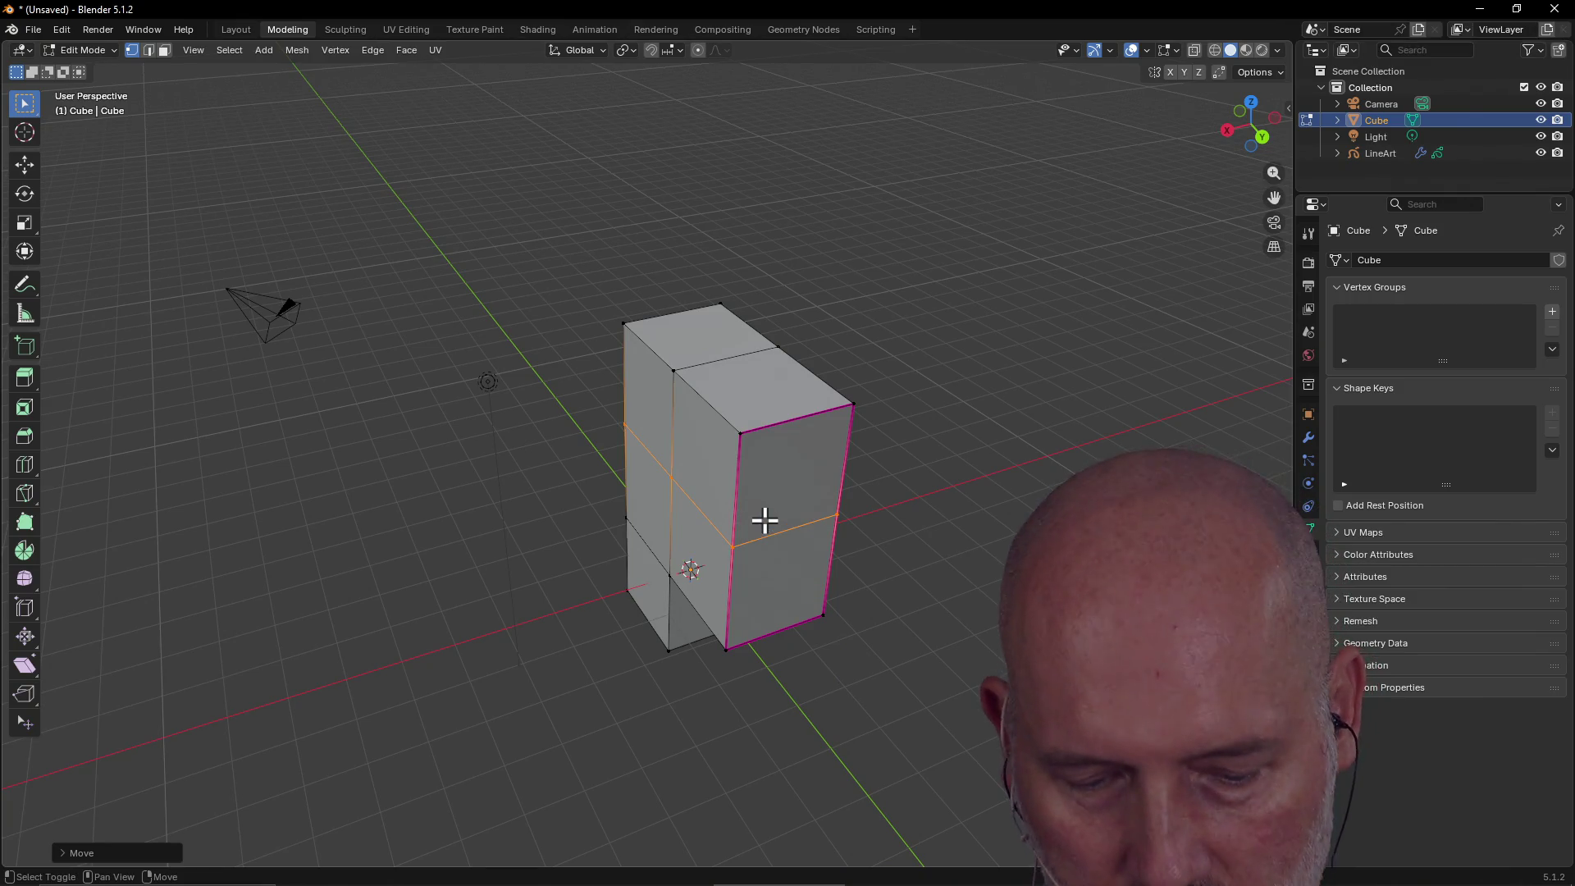
pyautogui.press('s')
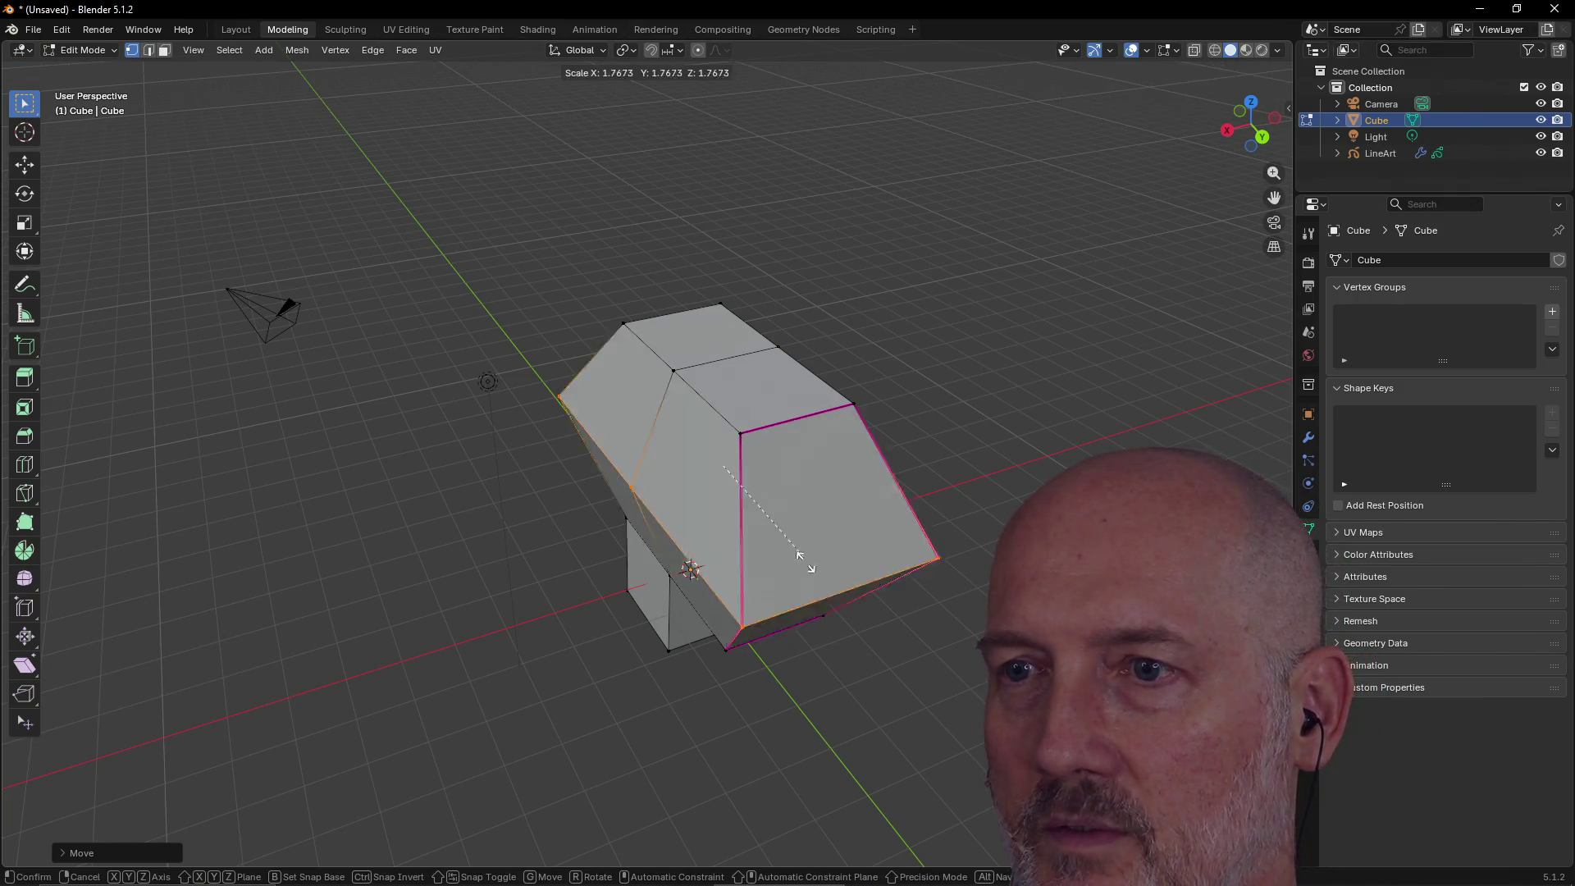
pyautogui.click(785, 534)
pyautogui.press('r')
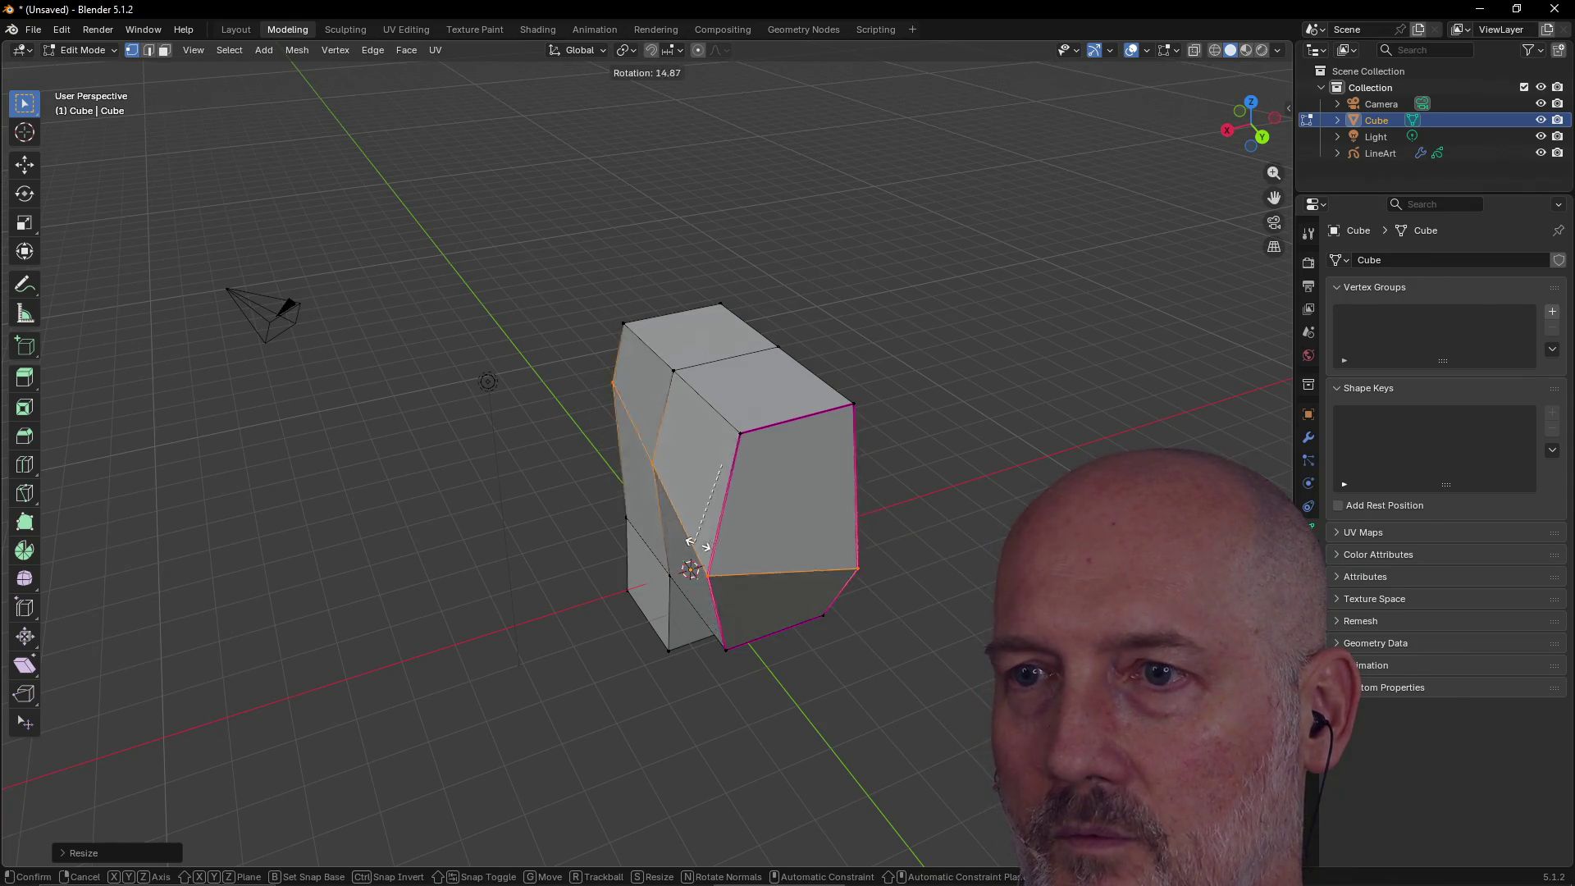
pyautogui.click(690, 532)
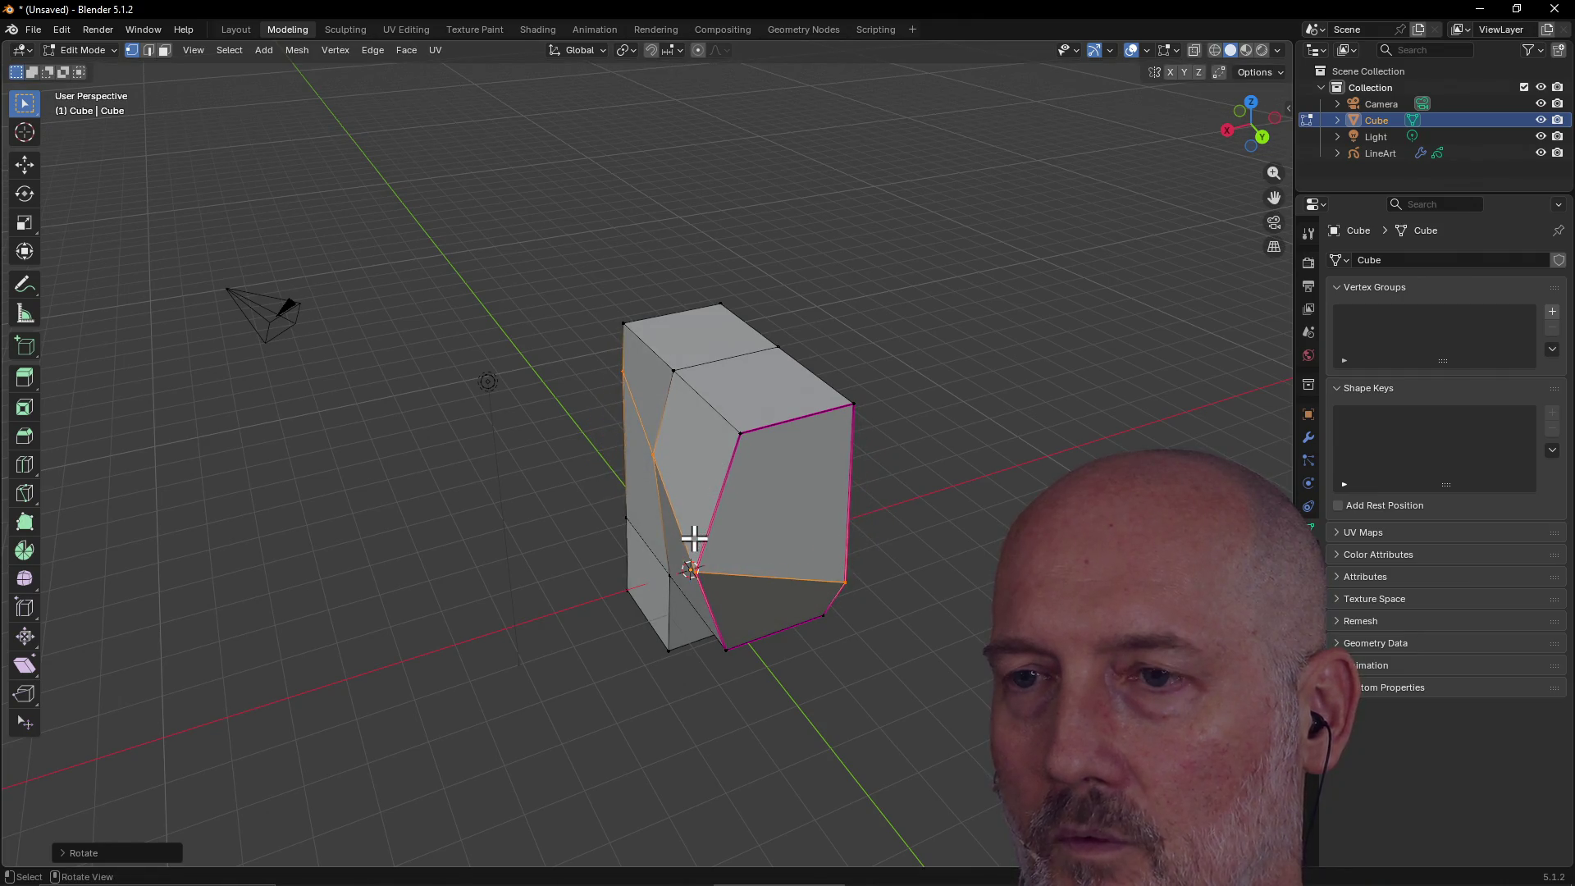
pyautogui.press('g')
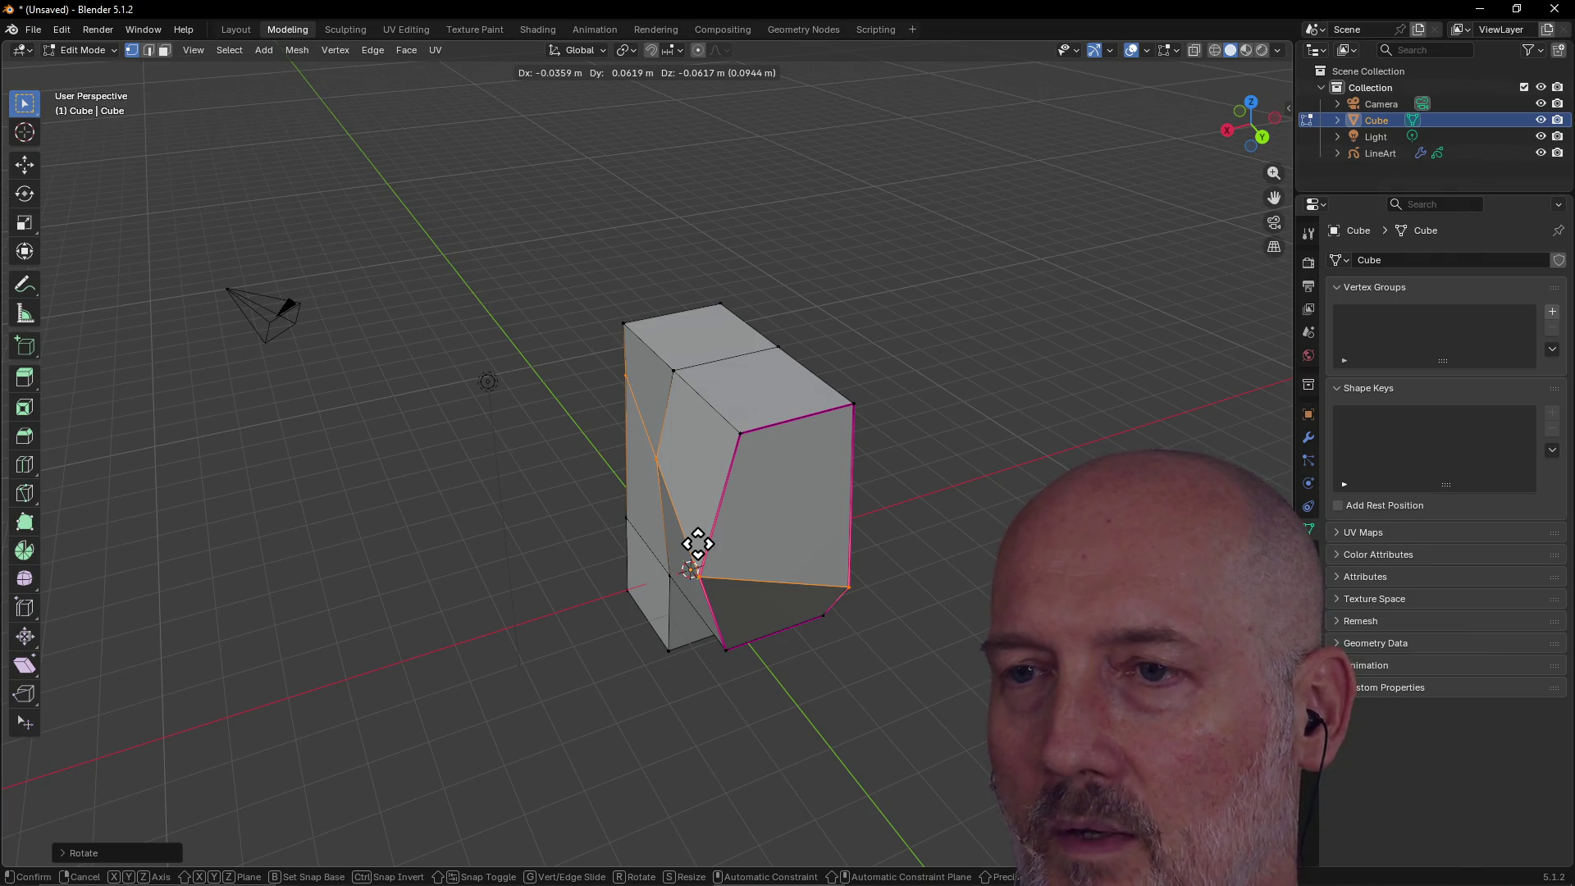
pyautogui.click(698, 544)
# Cycle through the open windows and bring the TourBox Console Blender preset forward.
pyautogui.hotkey('alt', 'Tab')
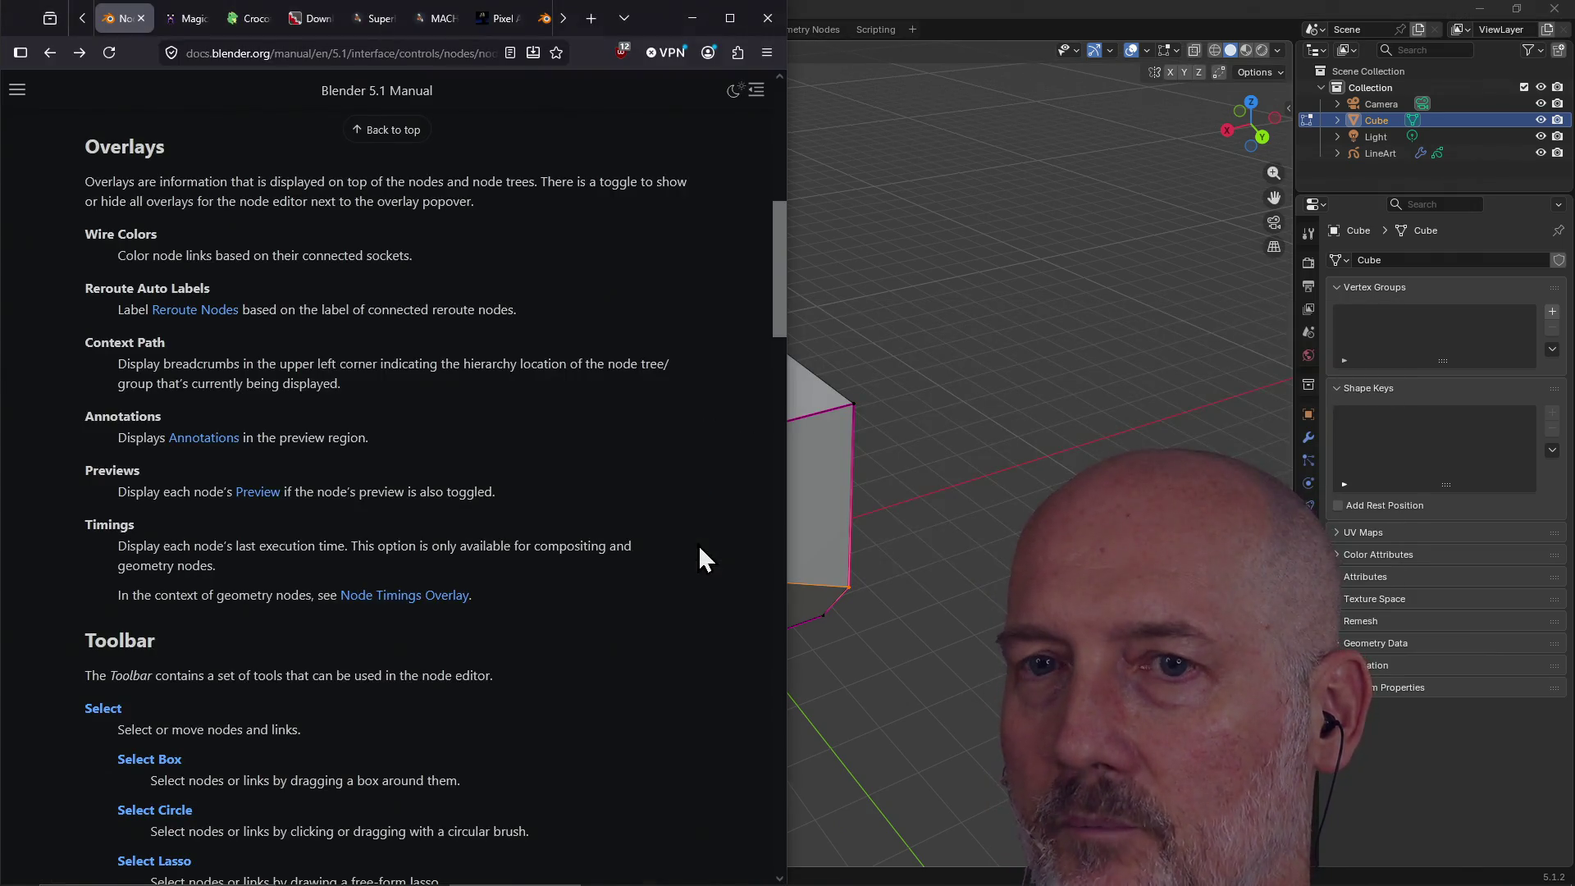
pyautogui.hotkey('alt', 'Tab')
pyautogui.hotkey('alt', 'Tab')
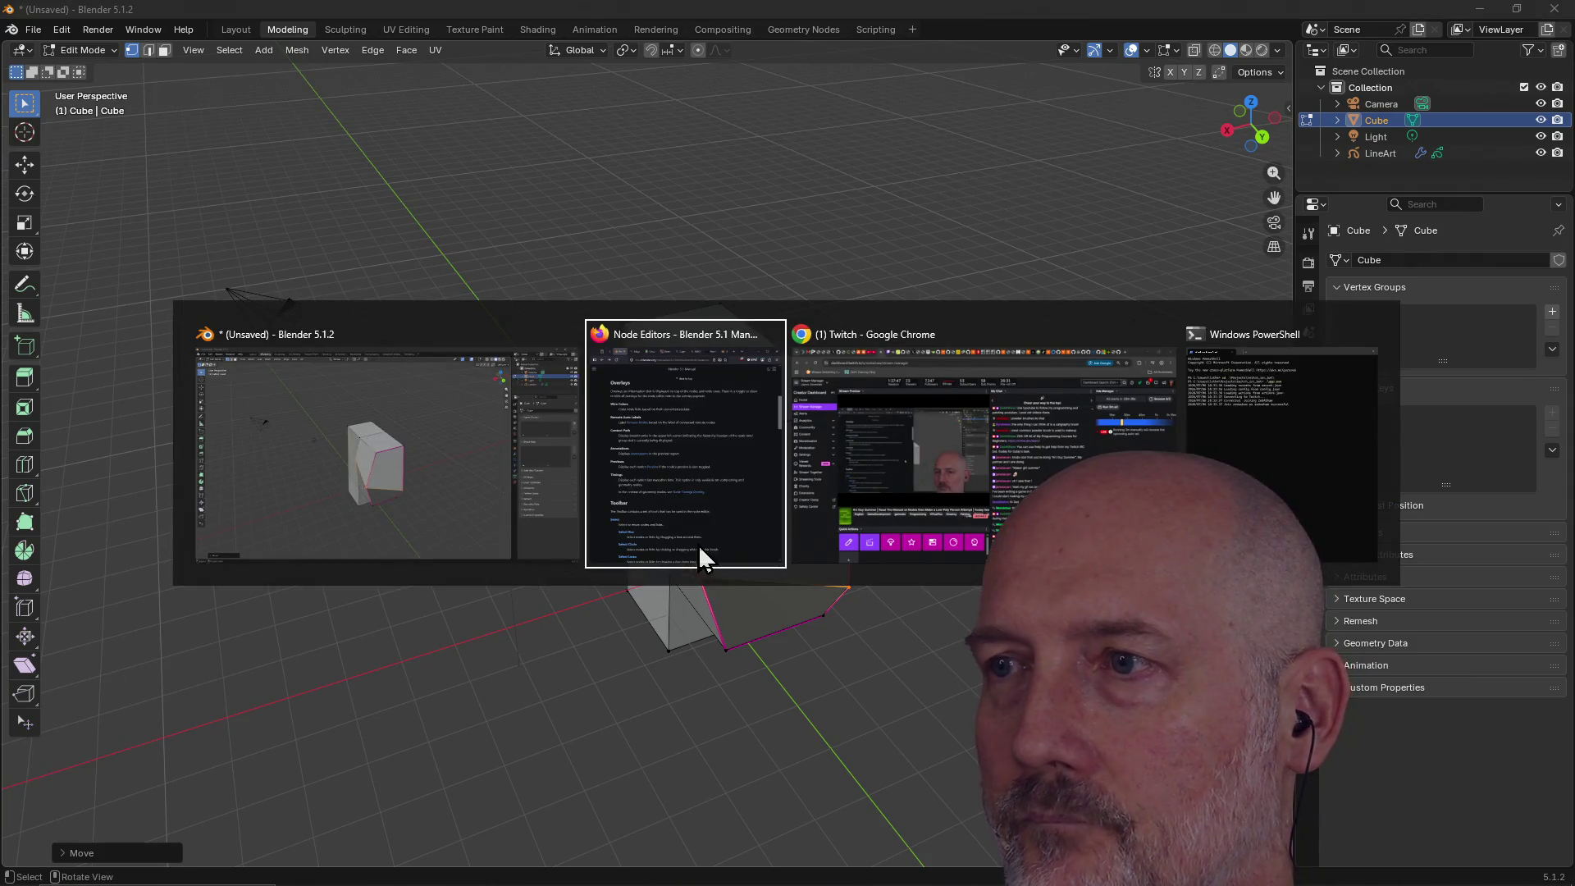
pyautogui.press('Escape')
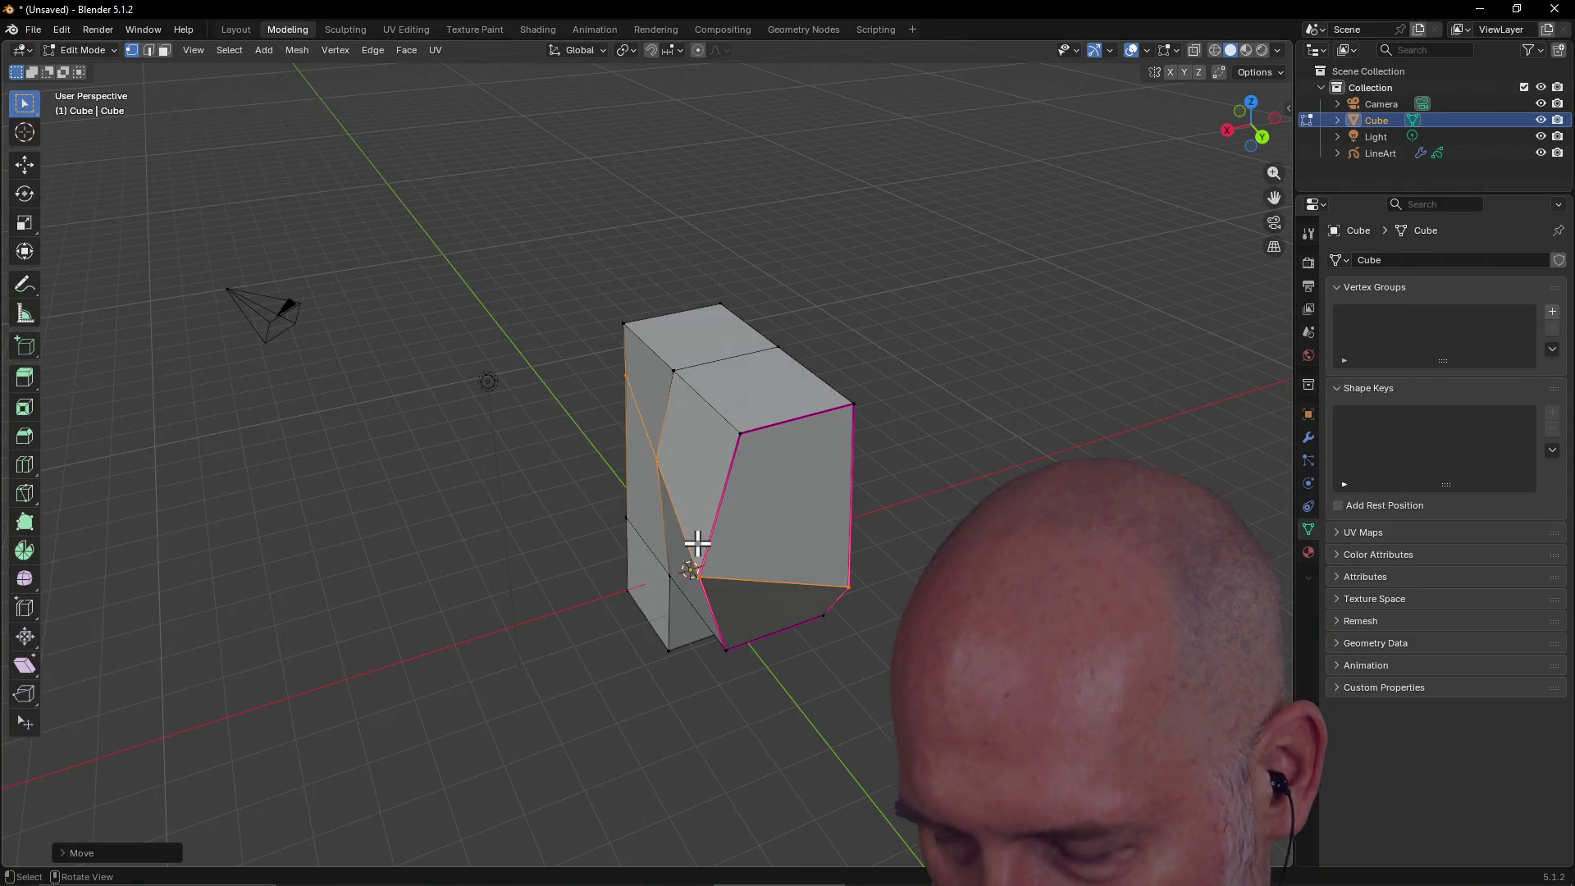
pyautogui.hotkey('alt', 'Tab')
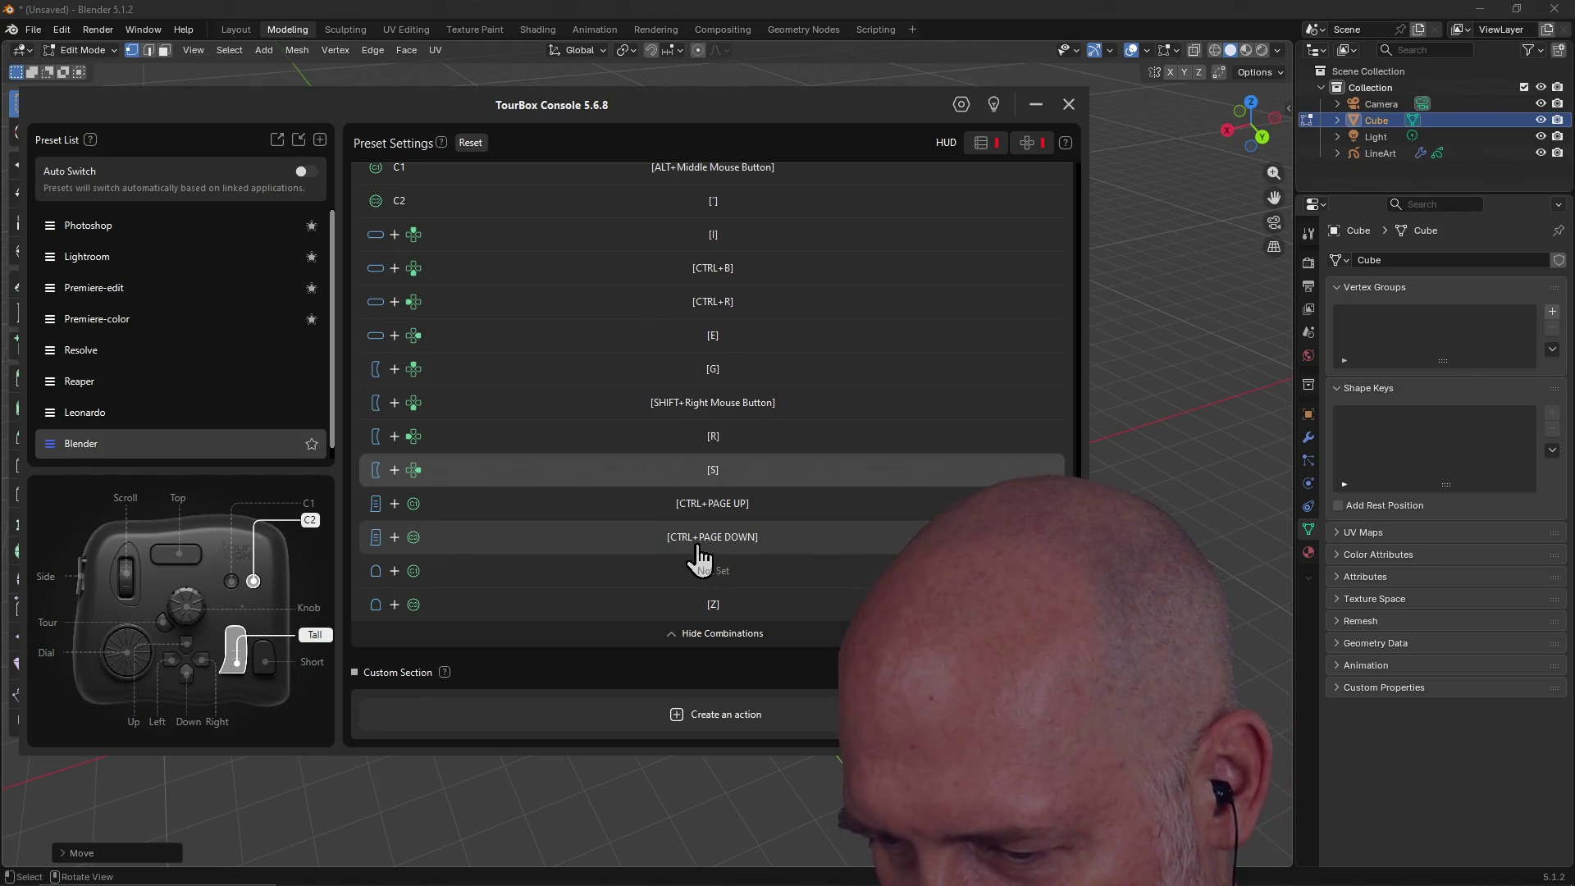
# Check the Side+Right and Side+Up mappings, then clear the G, R and S combinations.
pyautogui.press('s')
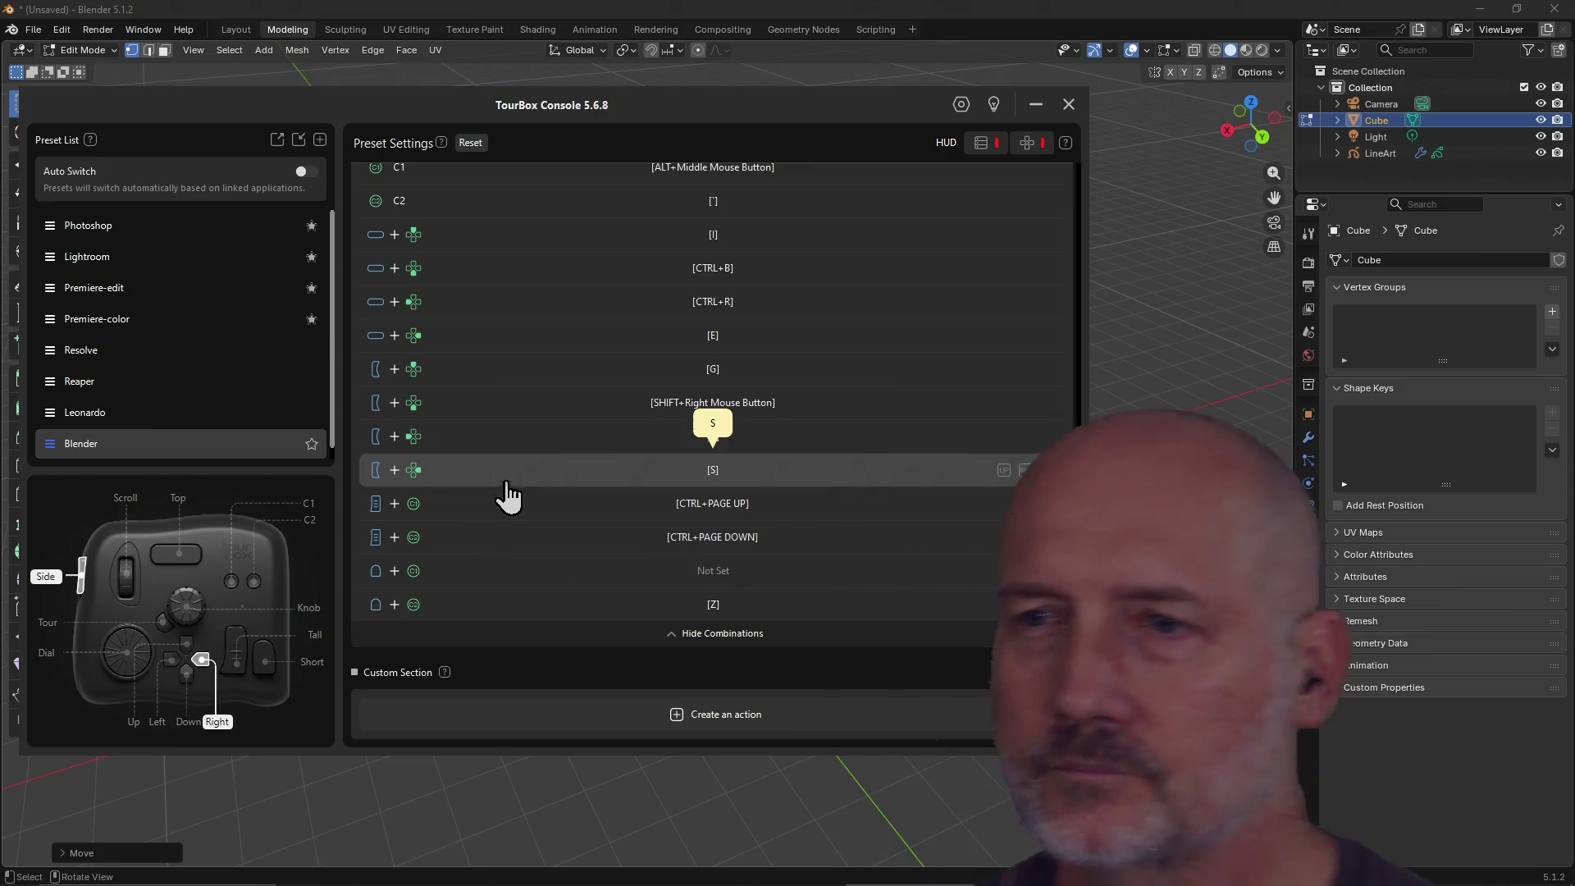
pyautogui.press('g')
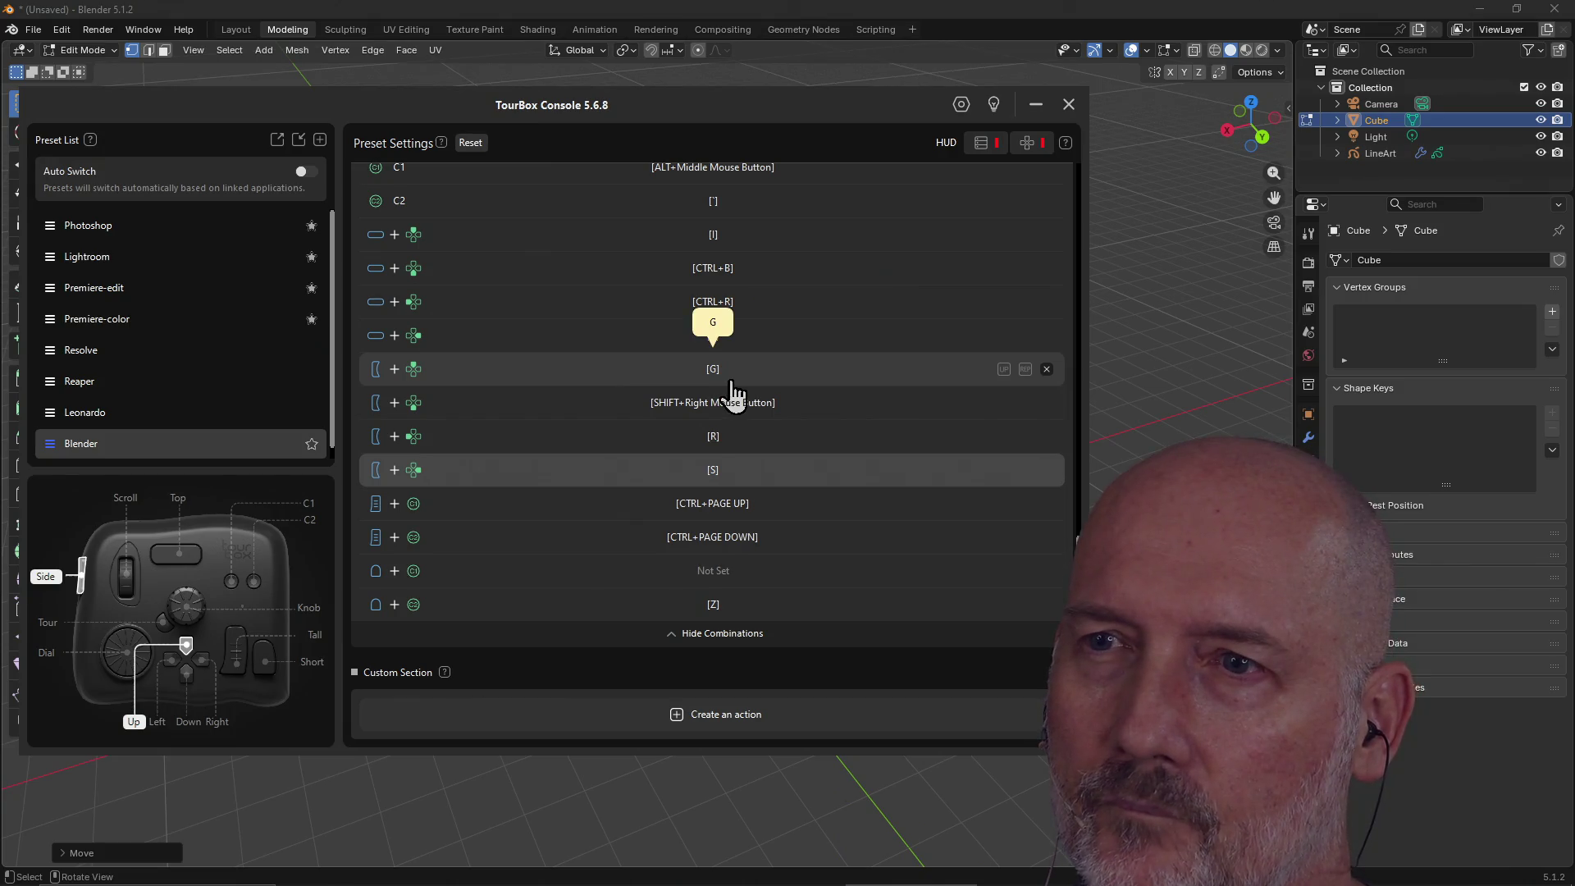
pyautogui.click(1044, 371)
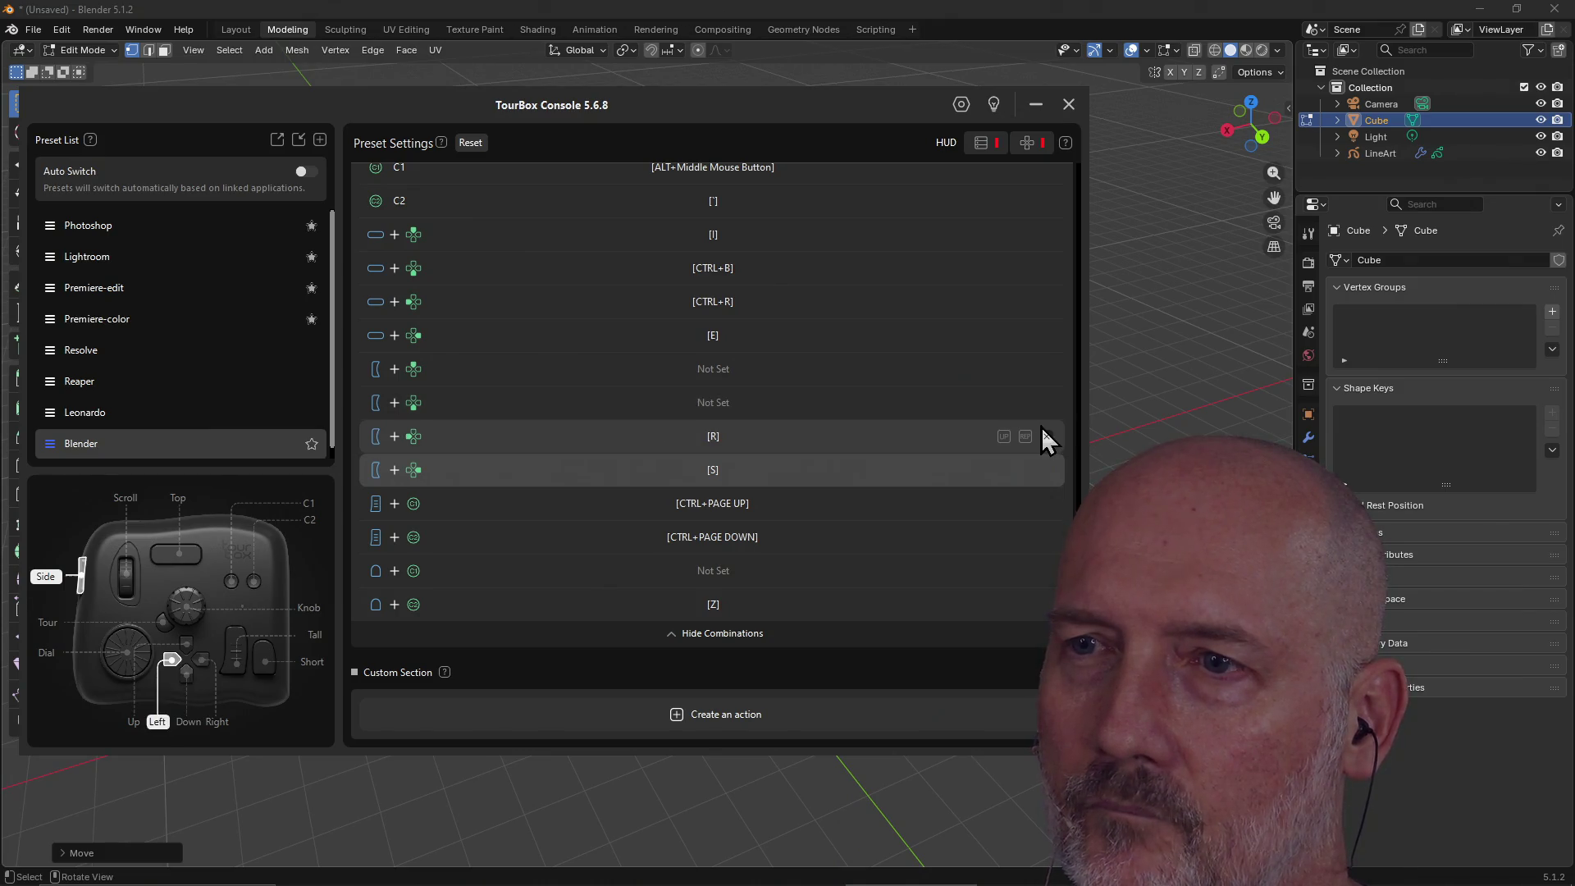
pyautogui.click(1046, 437)
pyautogui.click(1048, 471)
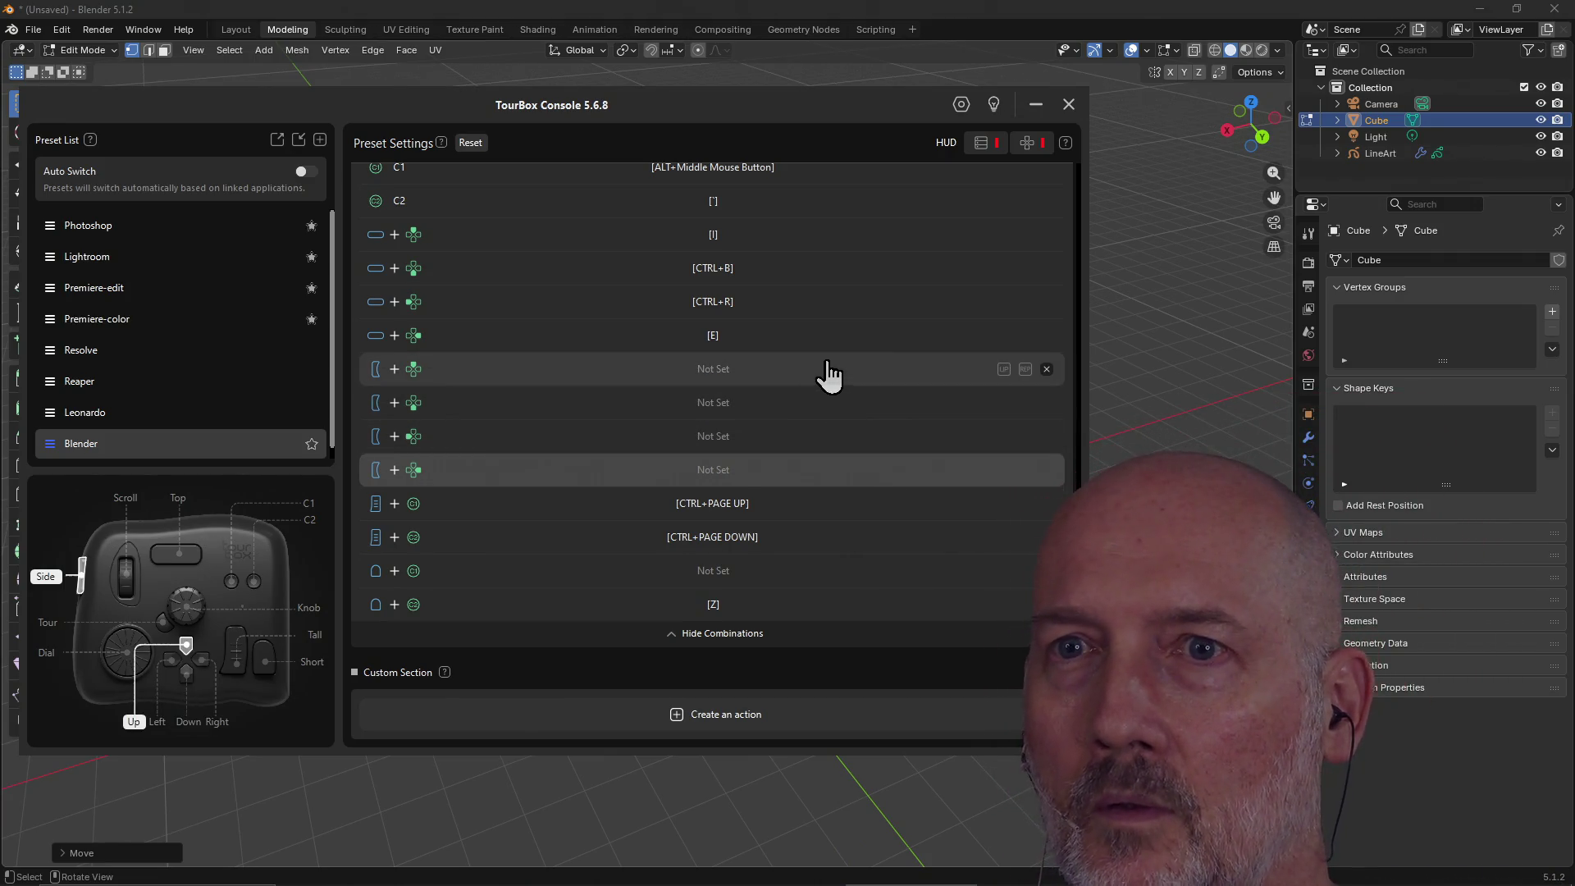
# Clear the remaining I, CTRL+B, CTRL+R and E combinations.
pyautogui.scroll(1, 829, 373)
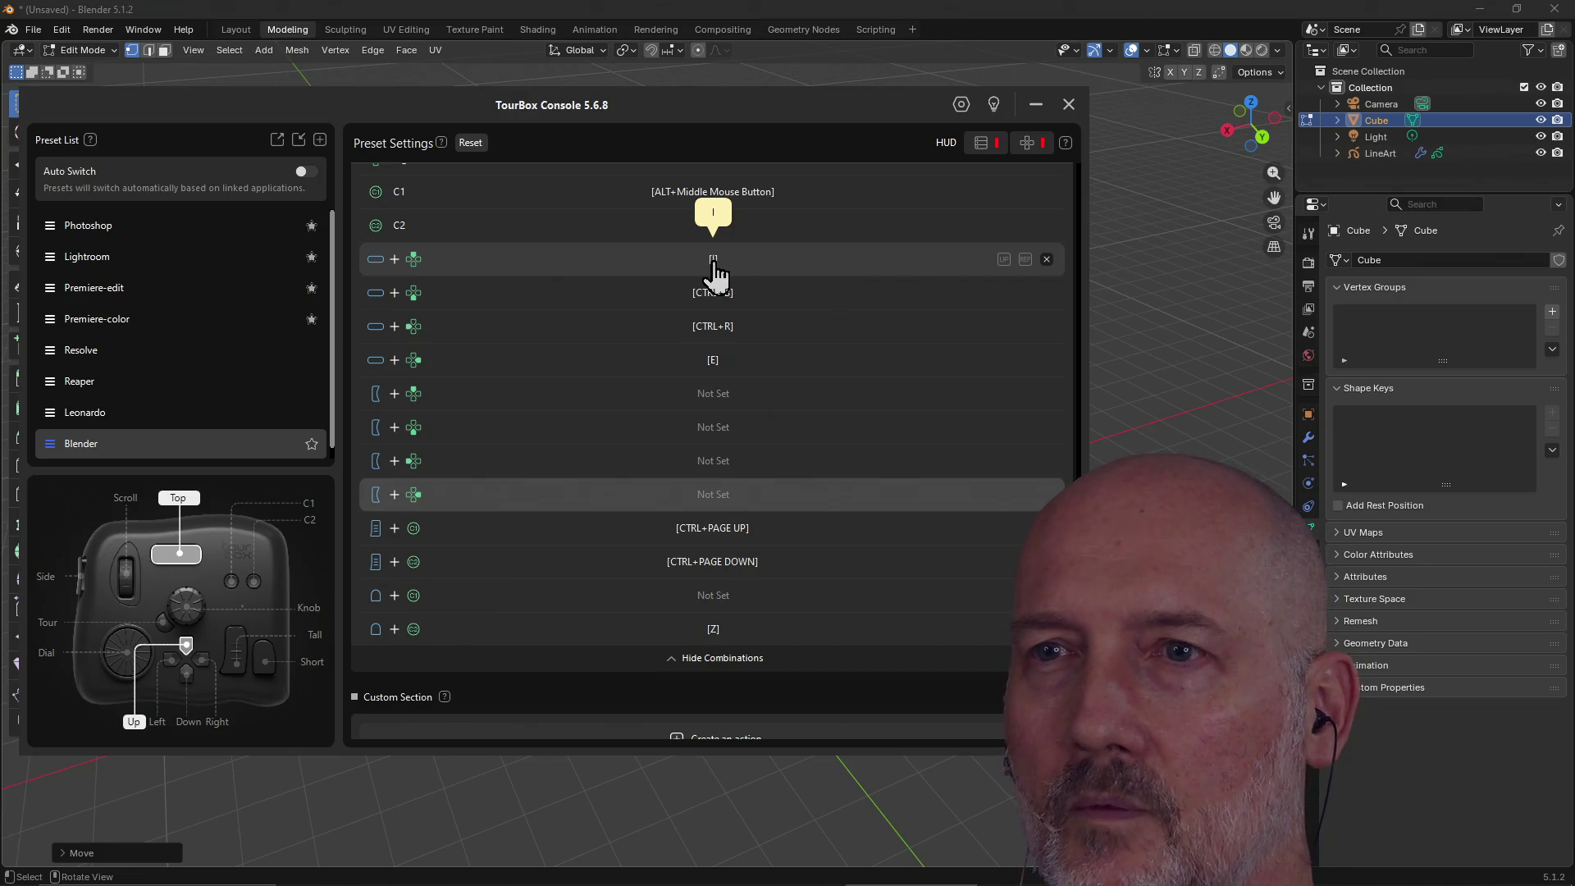
pyautogui.click(1048, 259)
pyautogui.click(1046, 293)
pyautogui.click(1046, 327)
pyautogui.click(1046, 360)
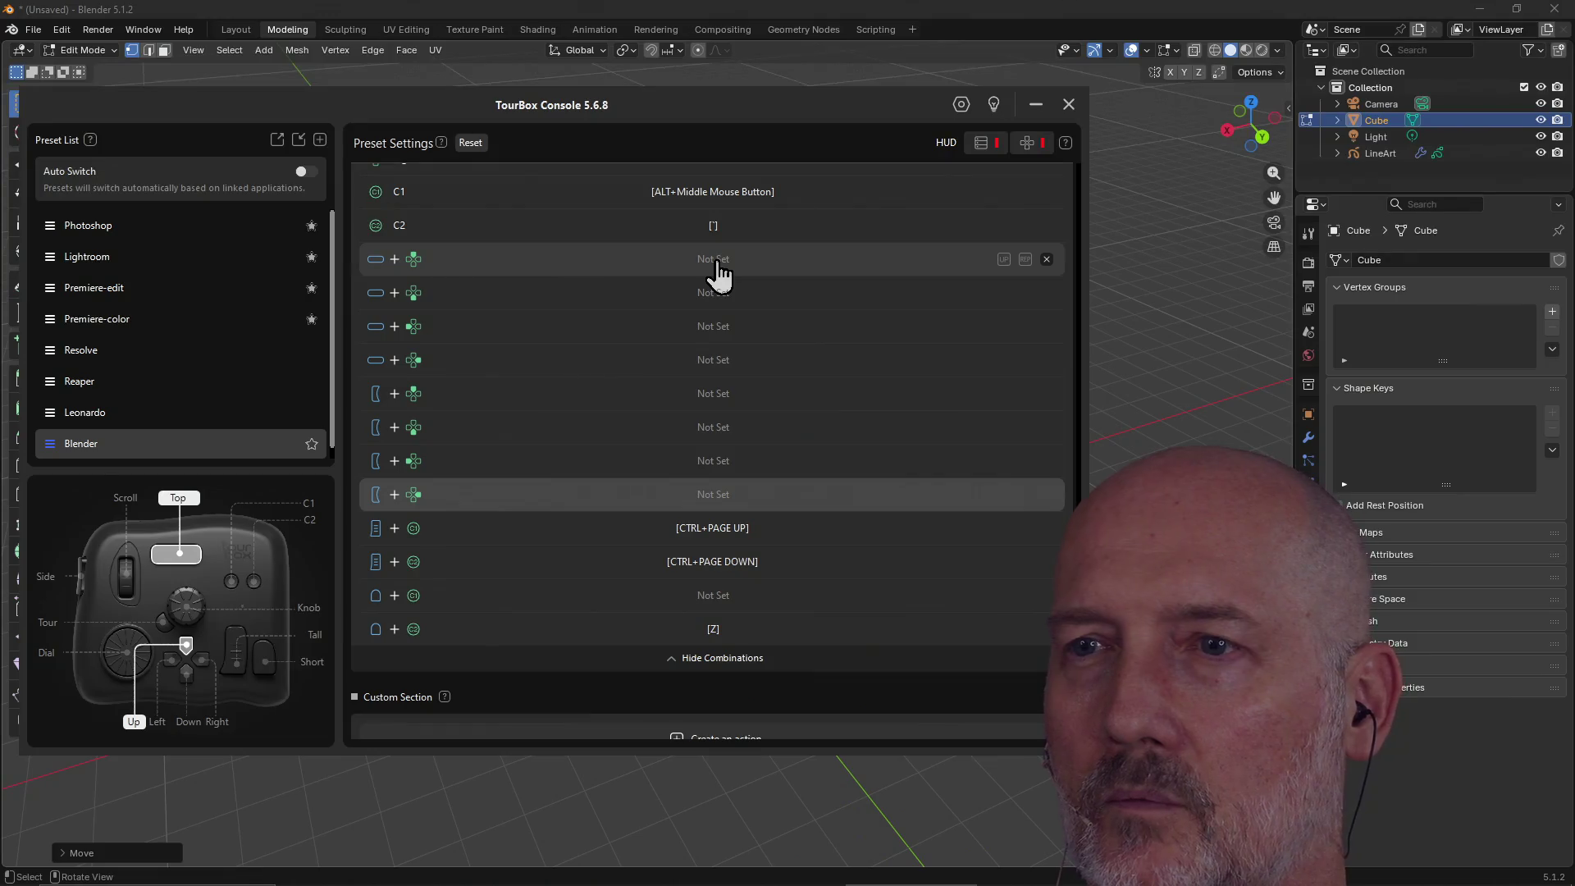
# Set the Top+Up combination to Z and Top+Down to G.
pyautogui.click(718, 262)
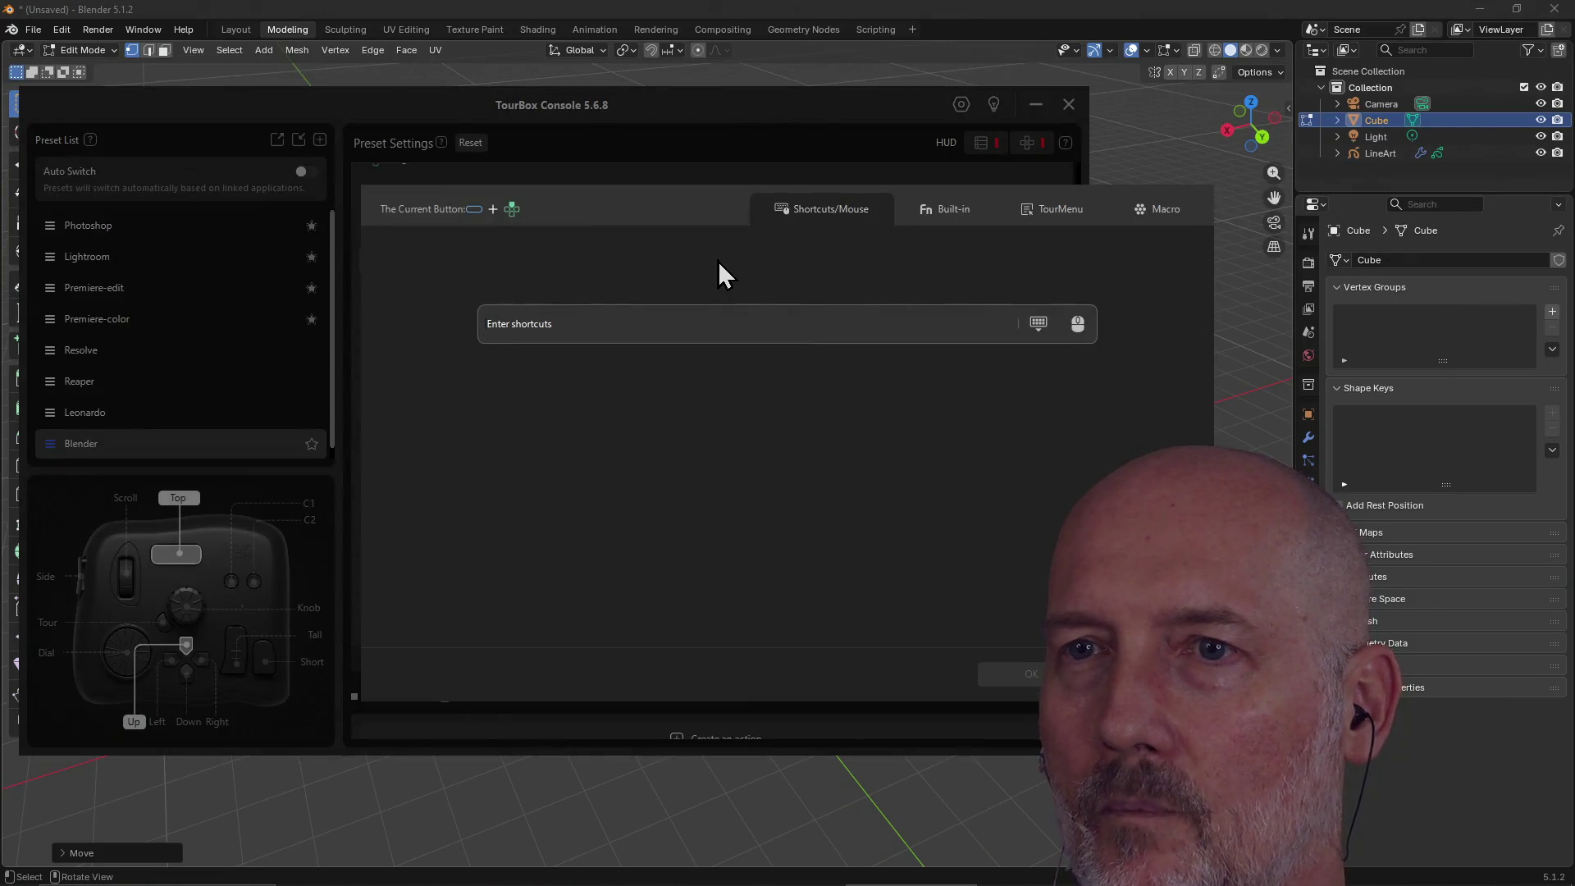
pyautogui.click(702, 315)
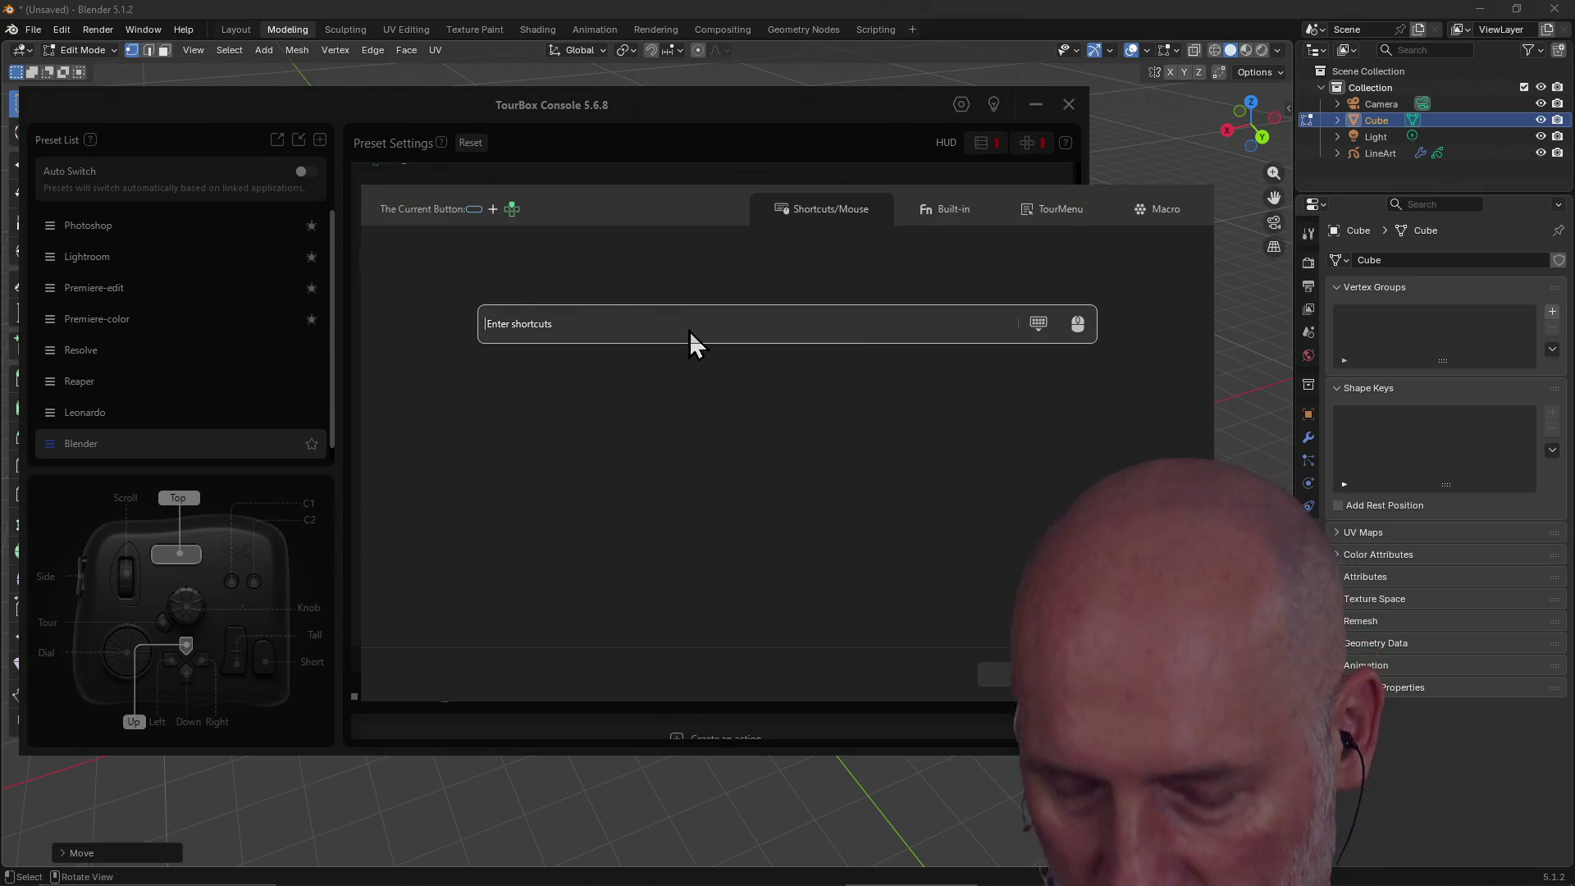
pyautogui.press('z')
pyautogui.click(1018, 676)
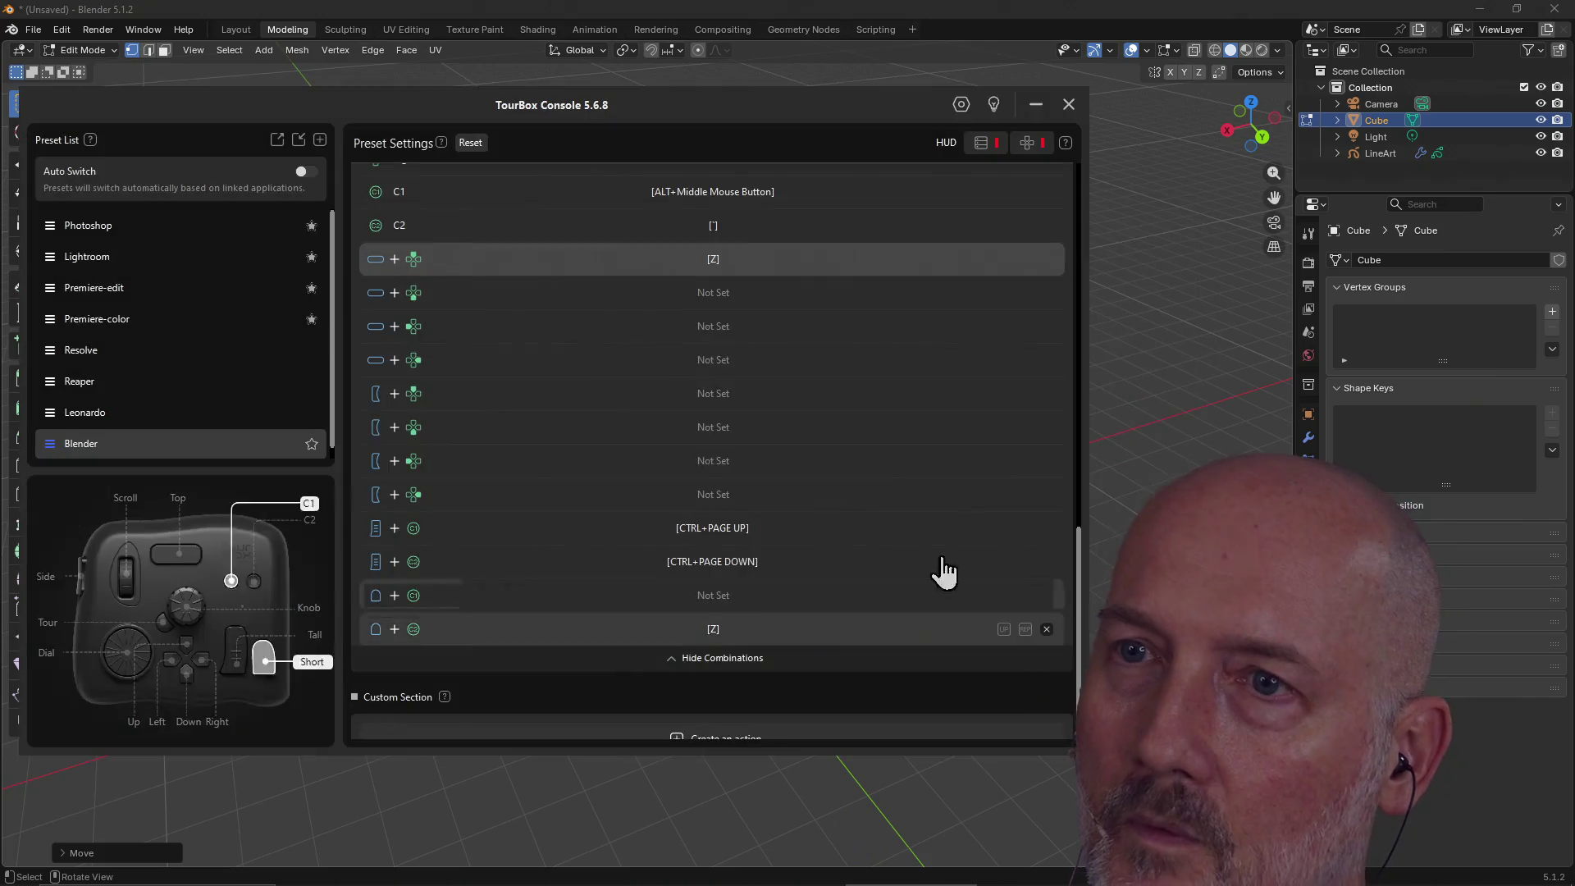
pyautogui.click(721, 303)
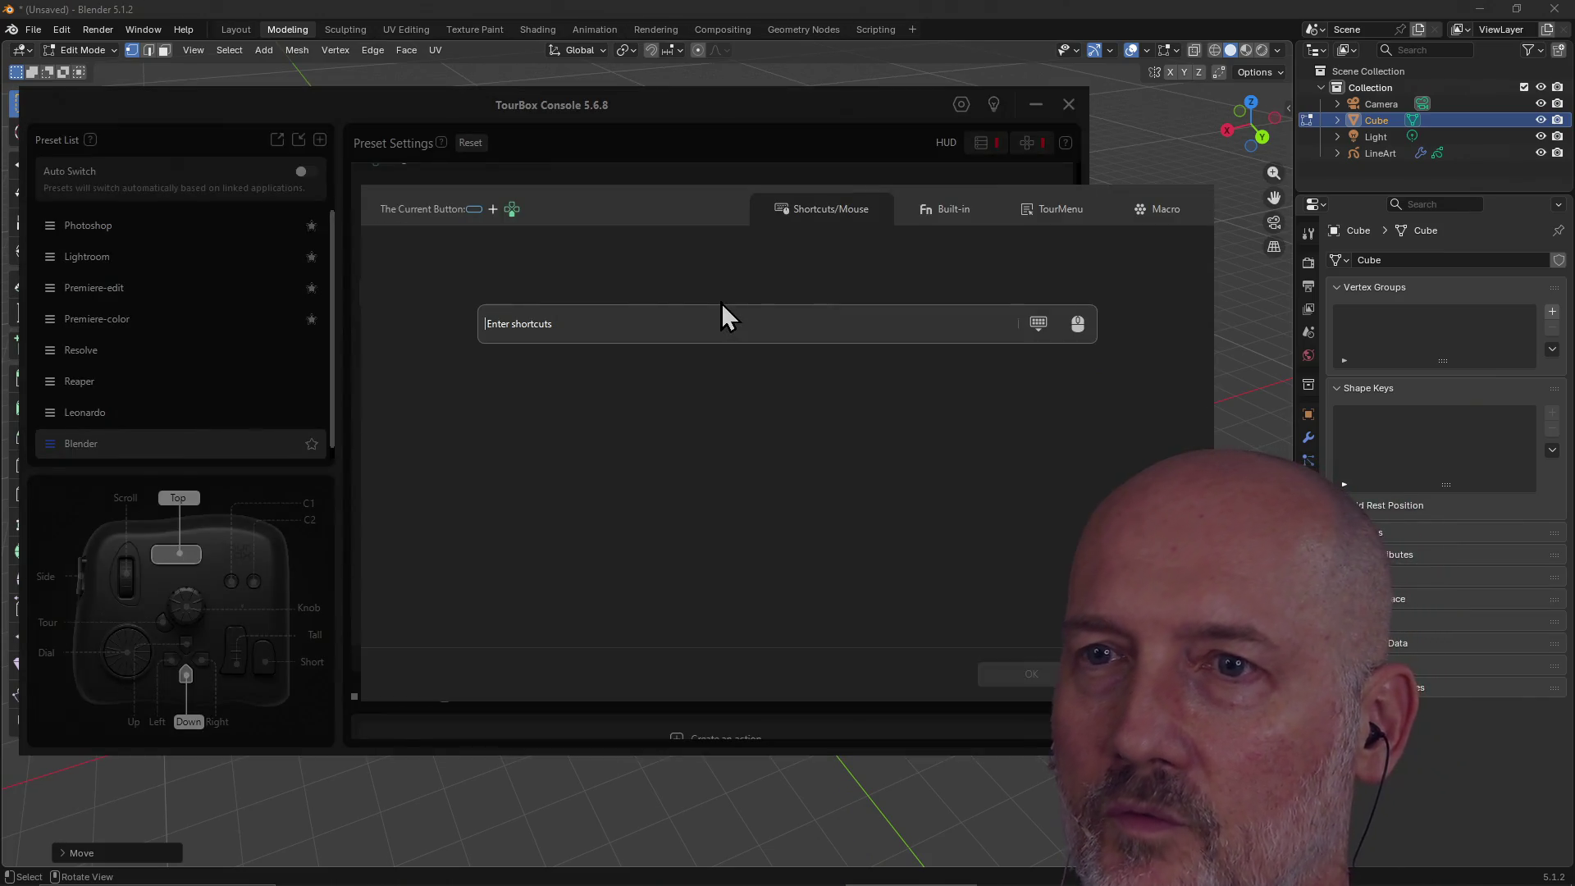
pyautogui.press('g')
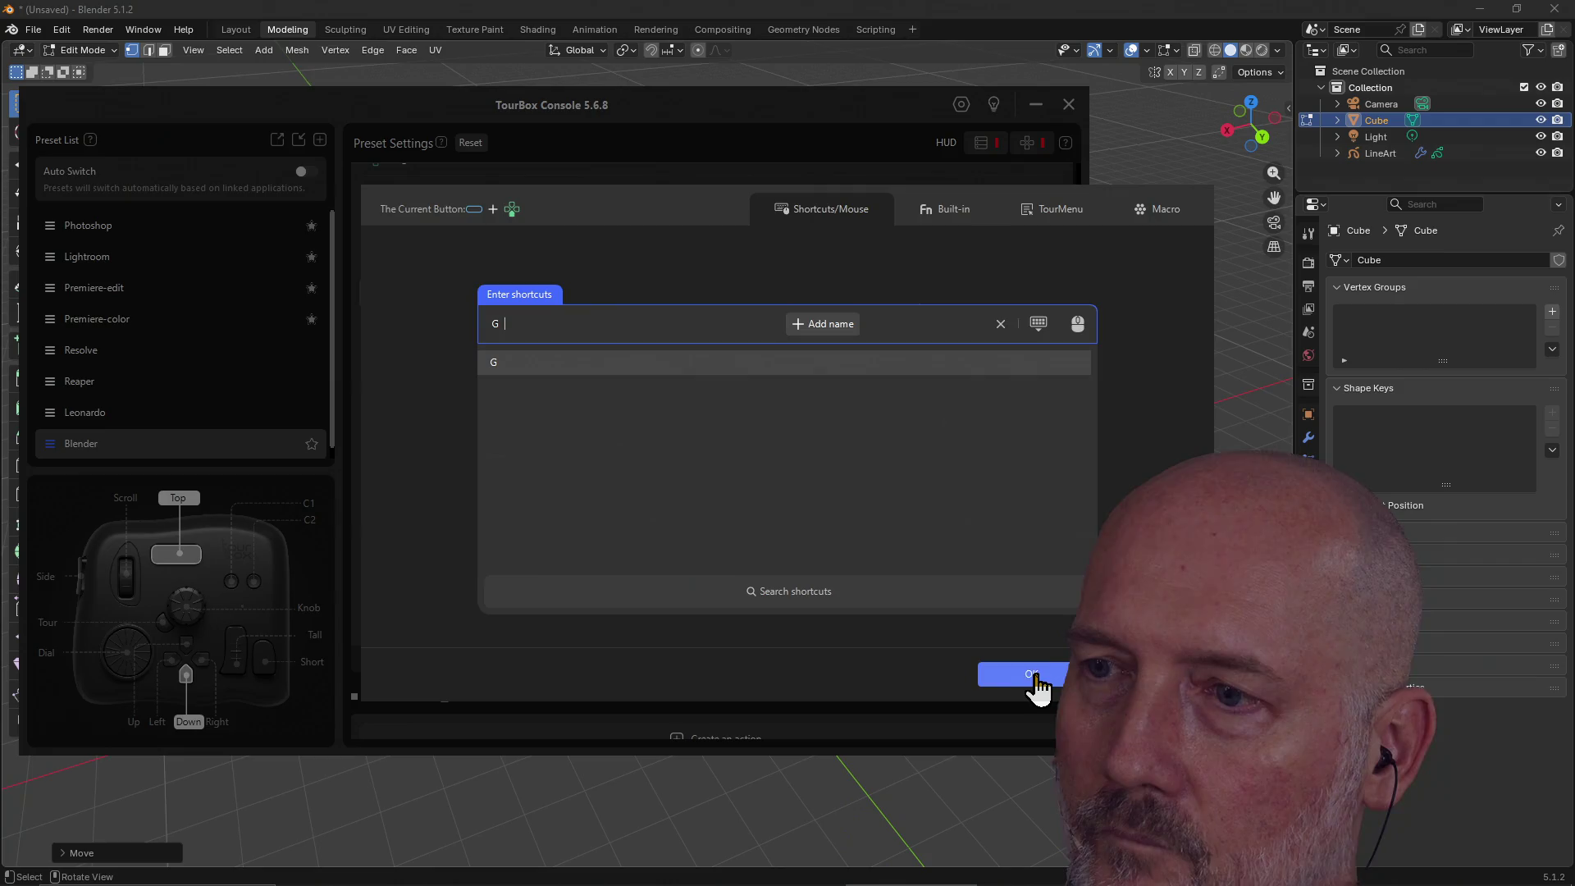
pyautogui.click(1035, 676)
# Set Top+Left to X and Top+Right to Y, then return to Blender.
pyautogui.click(730, 325)
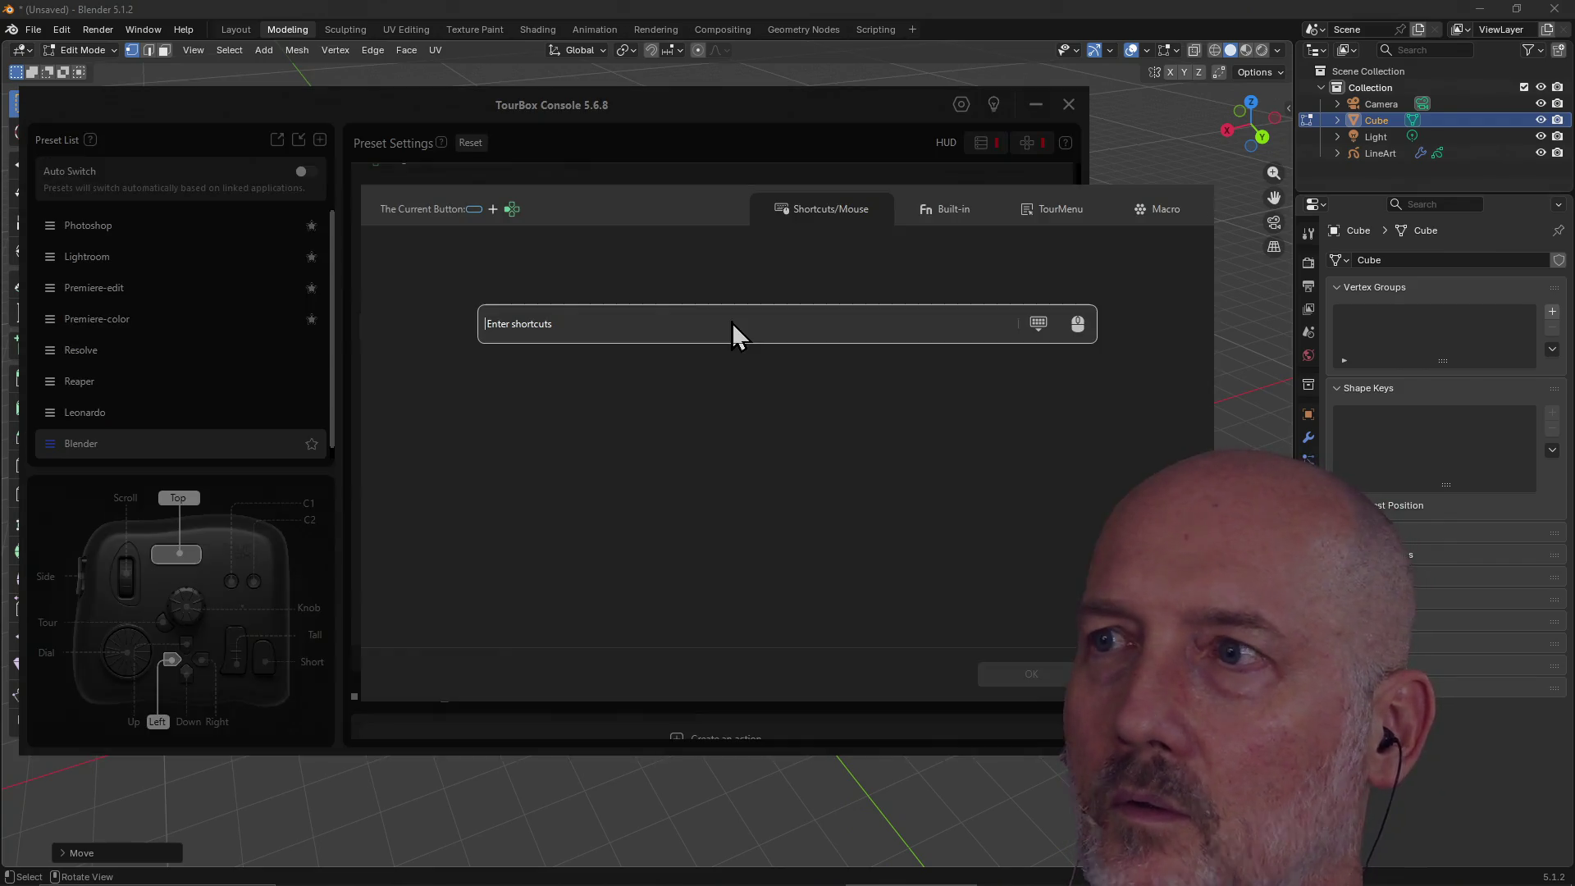
pyautogui.press('x')
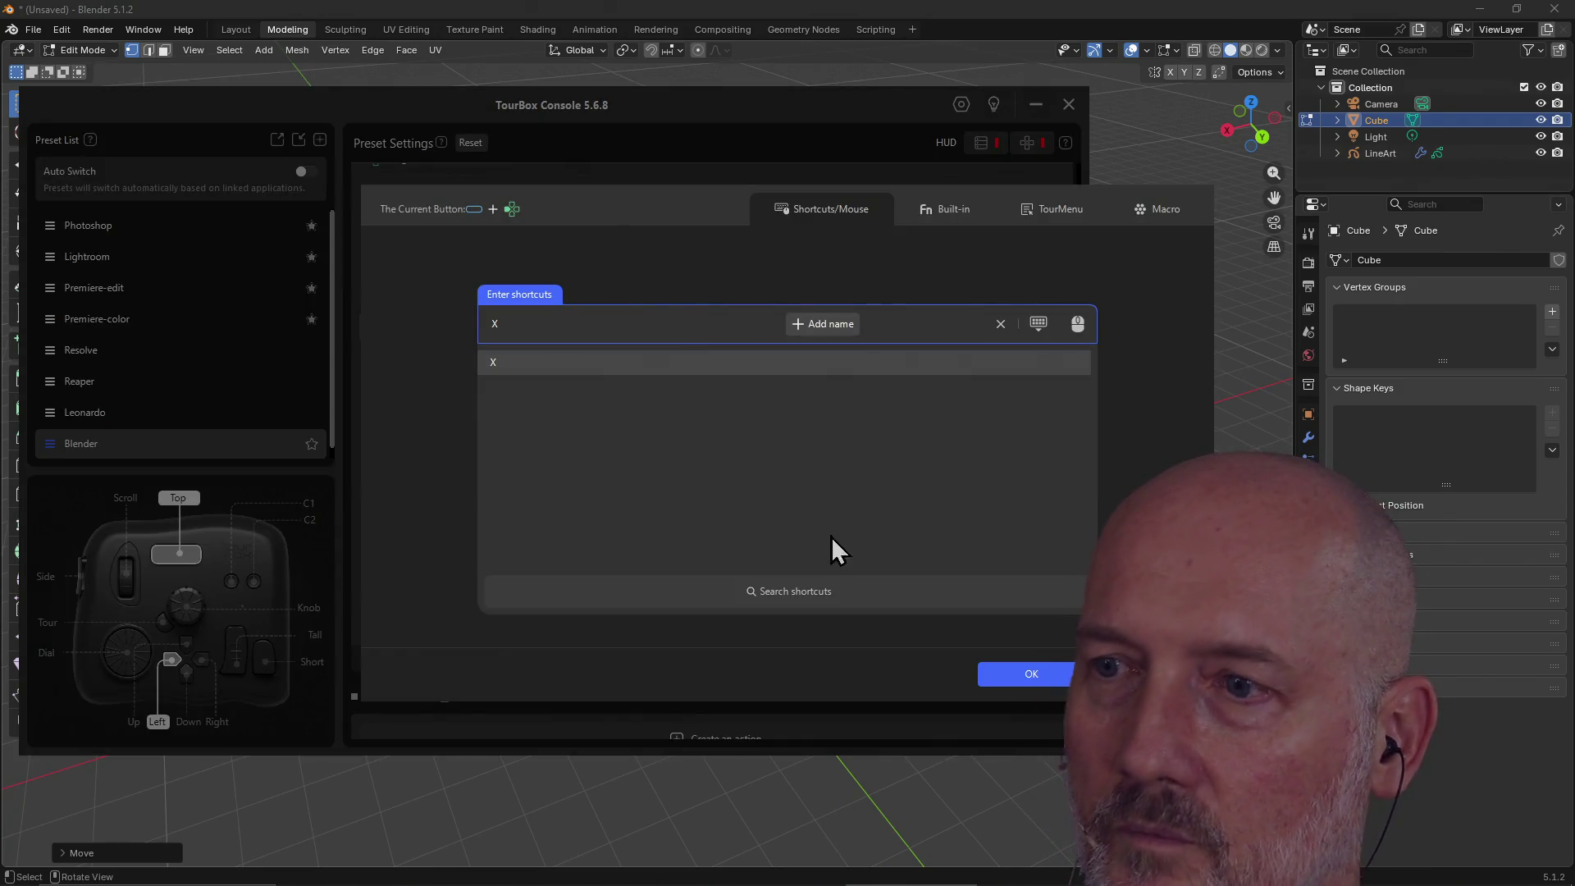
pyautogui.click(1033, 678)
pyautogui.click(739, 374)
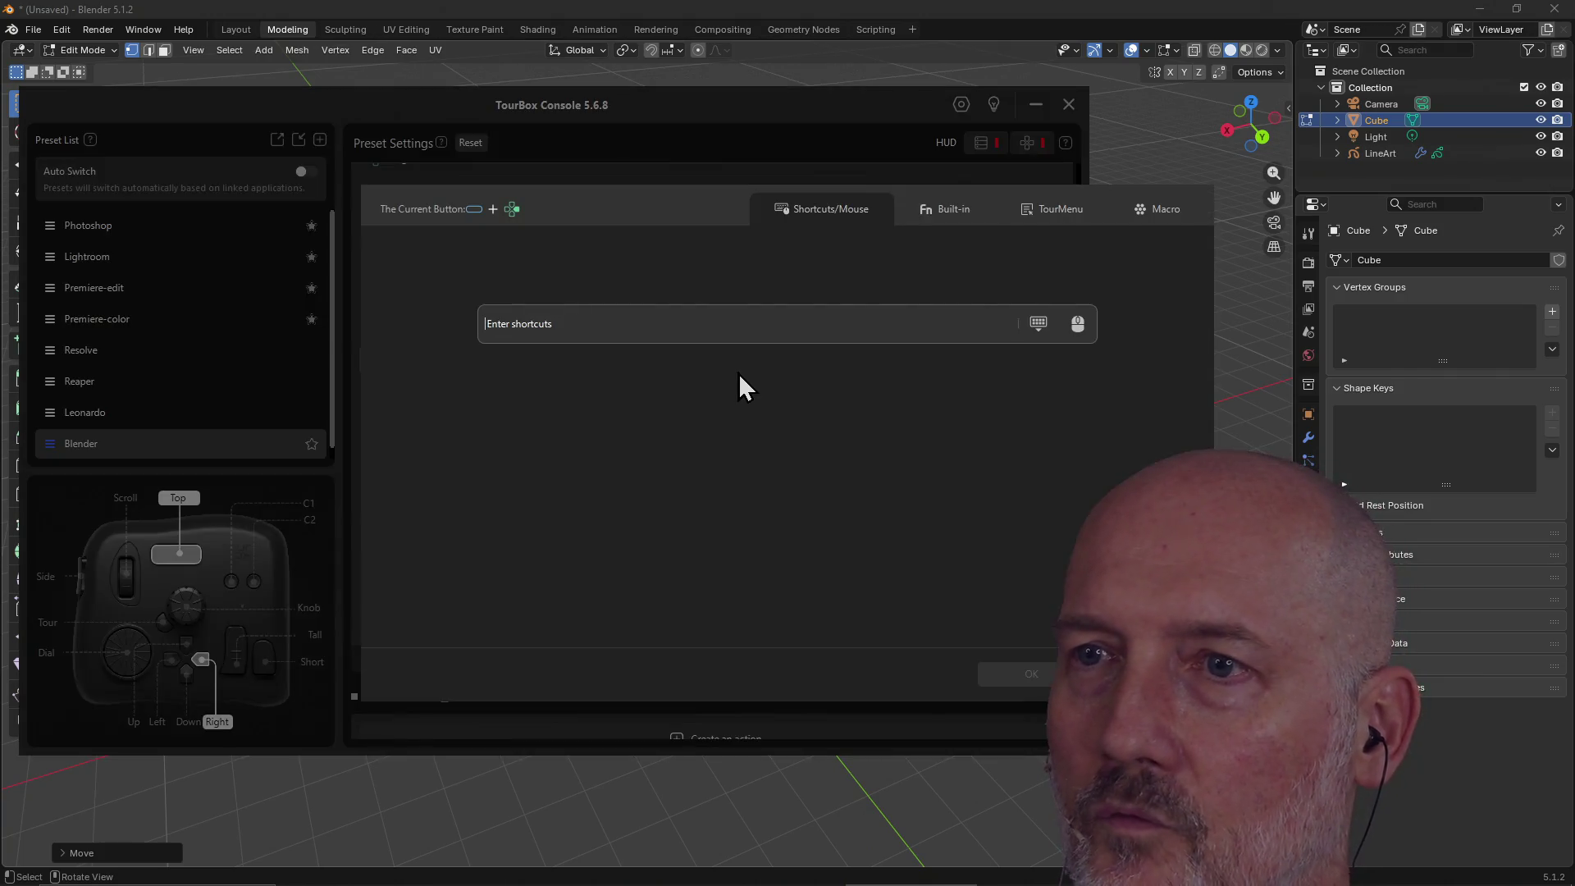
pyautogui.press('y')
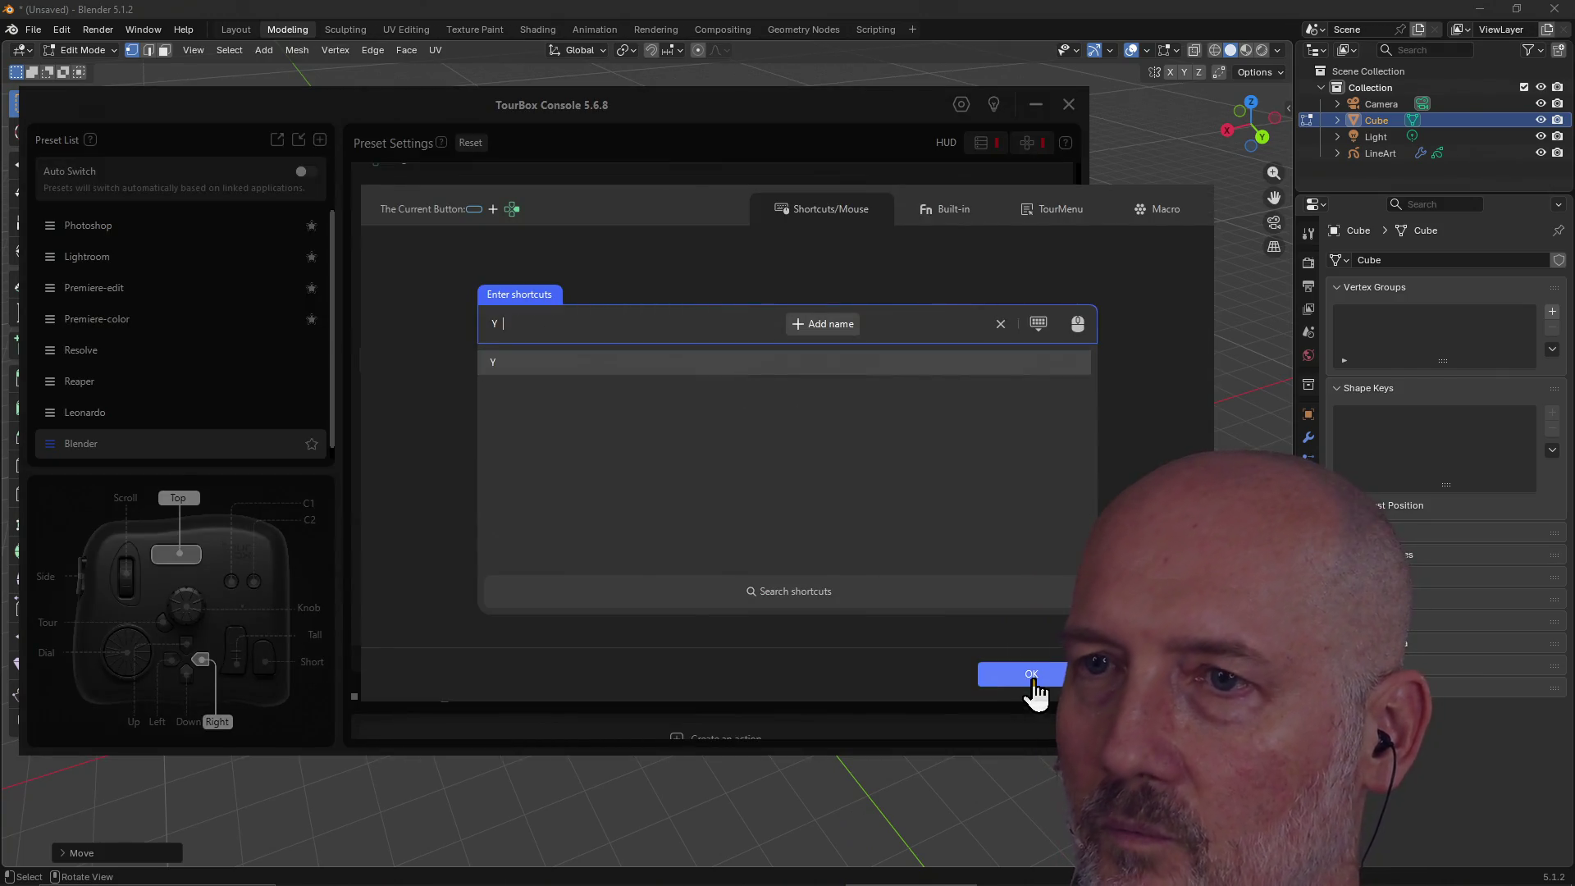
pyautogui.click(1031, 678)
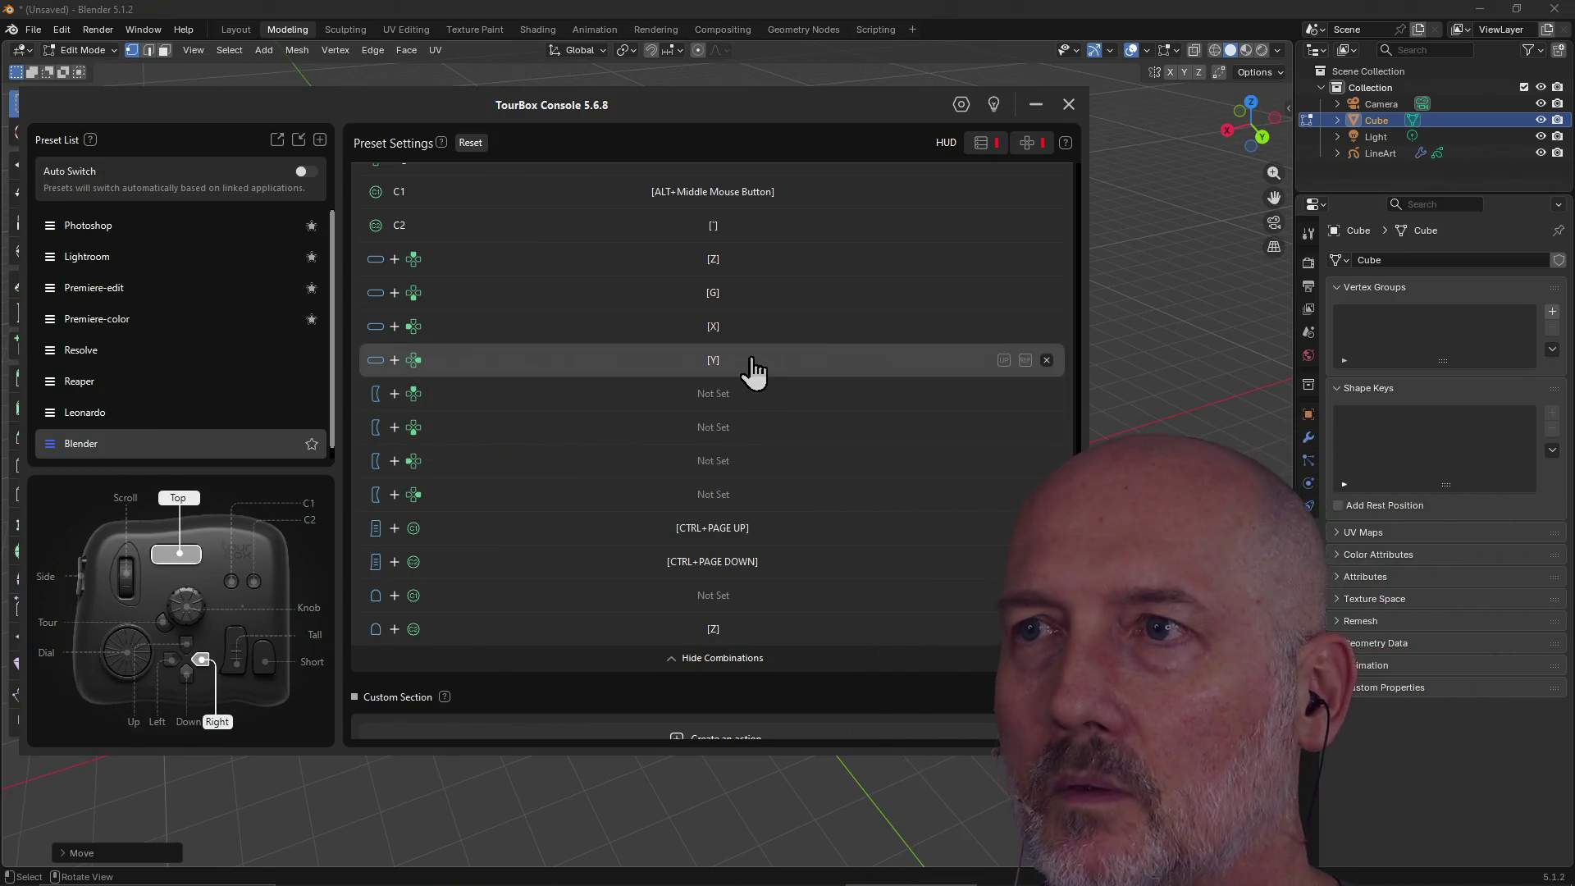
pyautogui.click(932, 17)
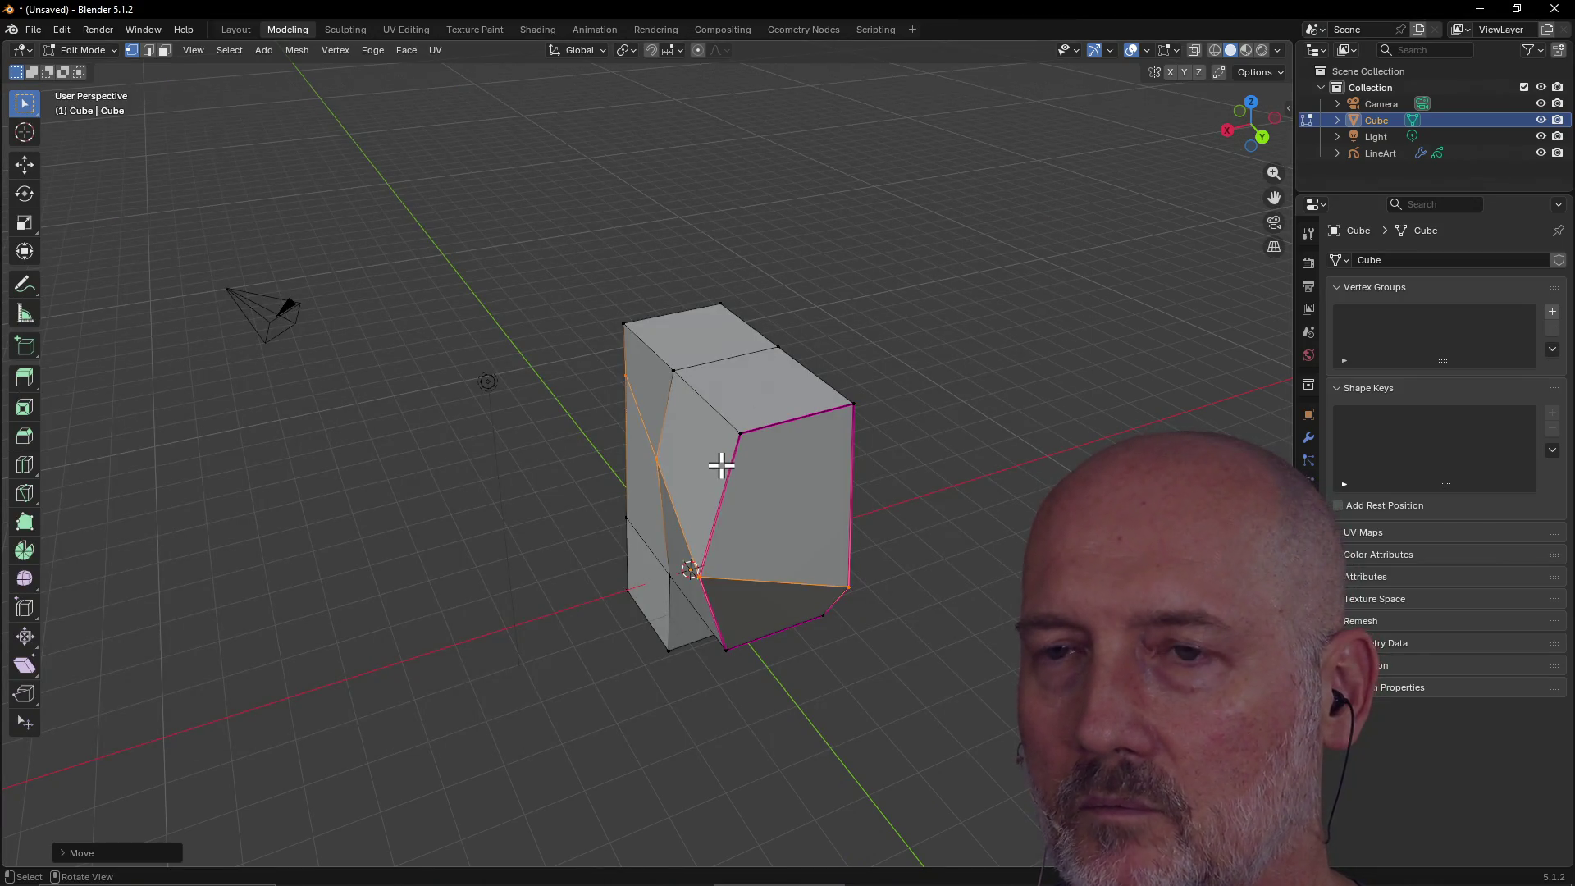
# Orbit around the cube, open the Z shading pie twice keeping Solid, then switch to TourBox Console.
pyautogui.moveTo(721, 465)
pyautogui.mouseDown(button='middle')
pyautogui.moveTo(755, 517)
pyautogui.moveTo(640, 443)
pyautogui.moveTo(566, 453)
pyautogui.moveTo(576, 475)
pyautogui.mouseUp(button='middle')
pyautogui.press('z')
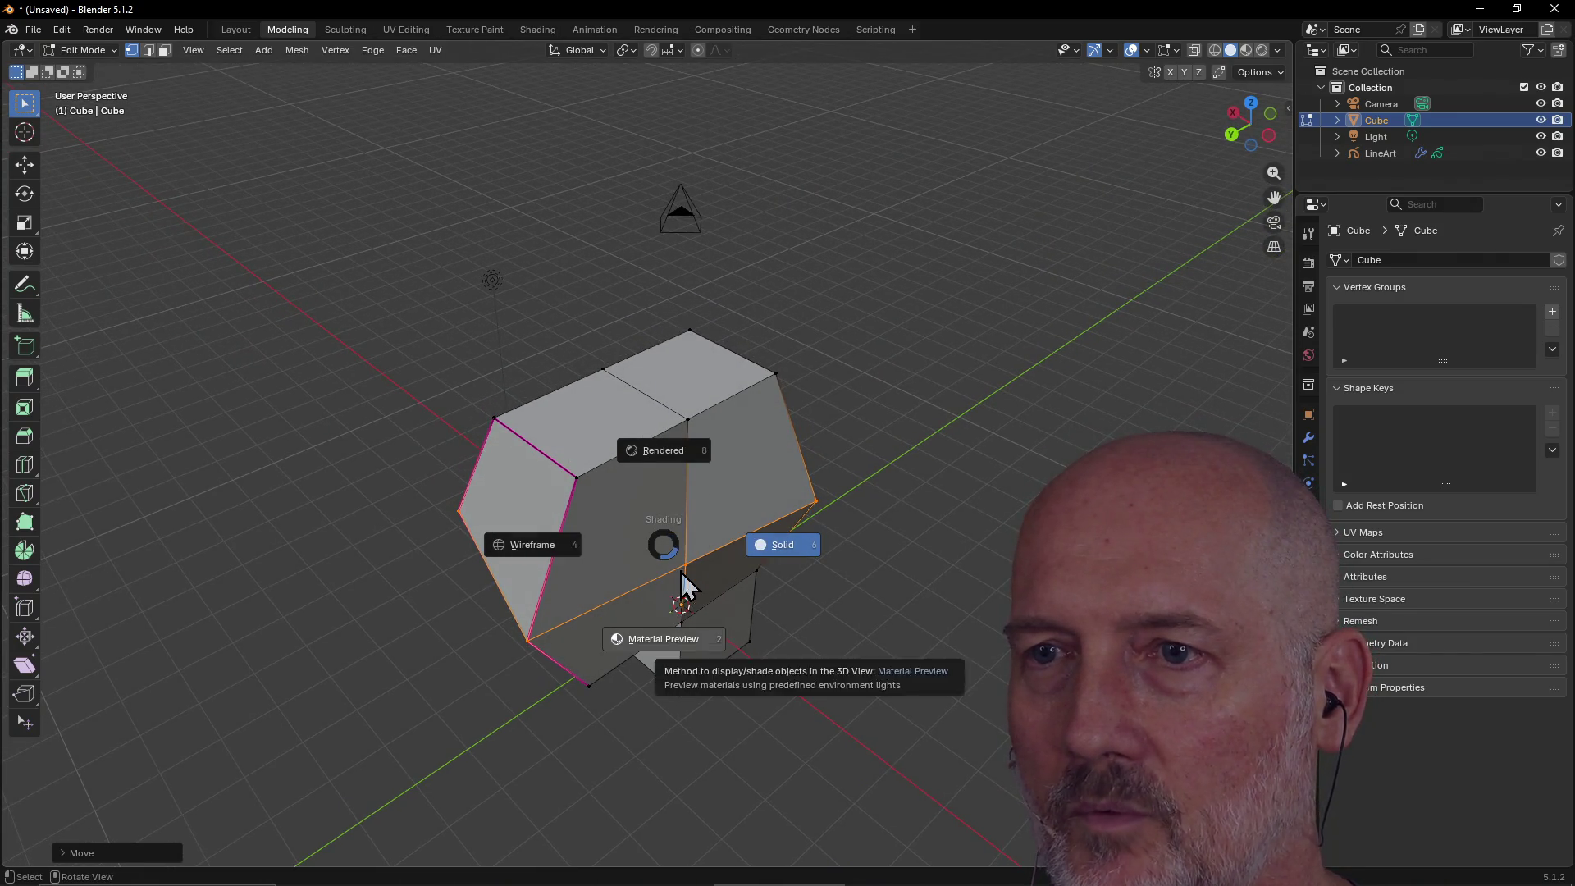
pyautogui.click(954, 402)
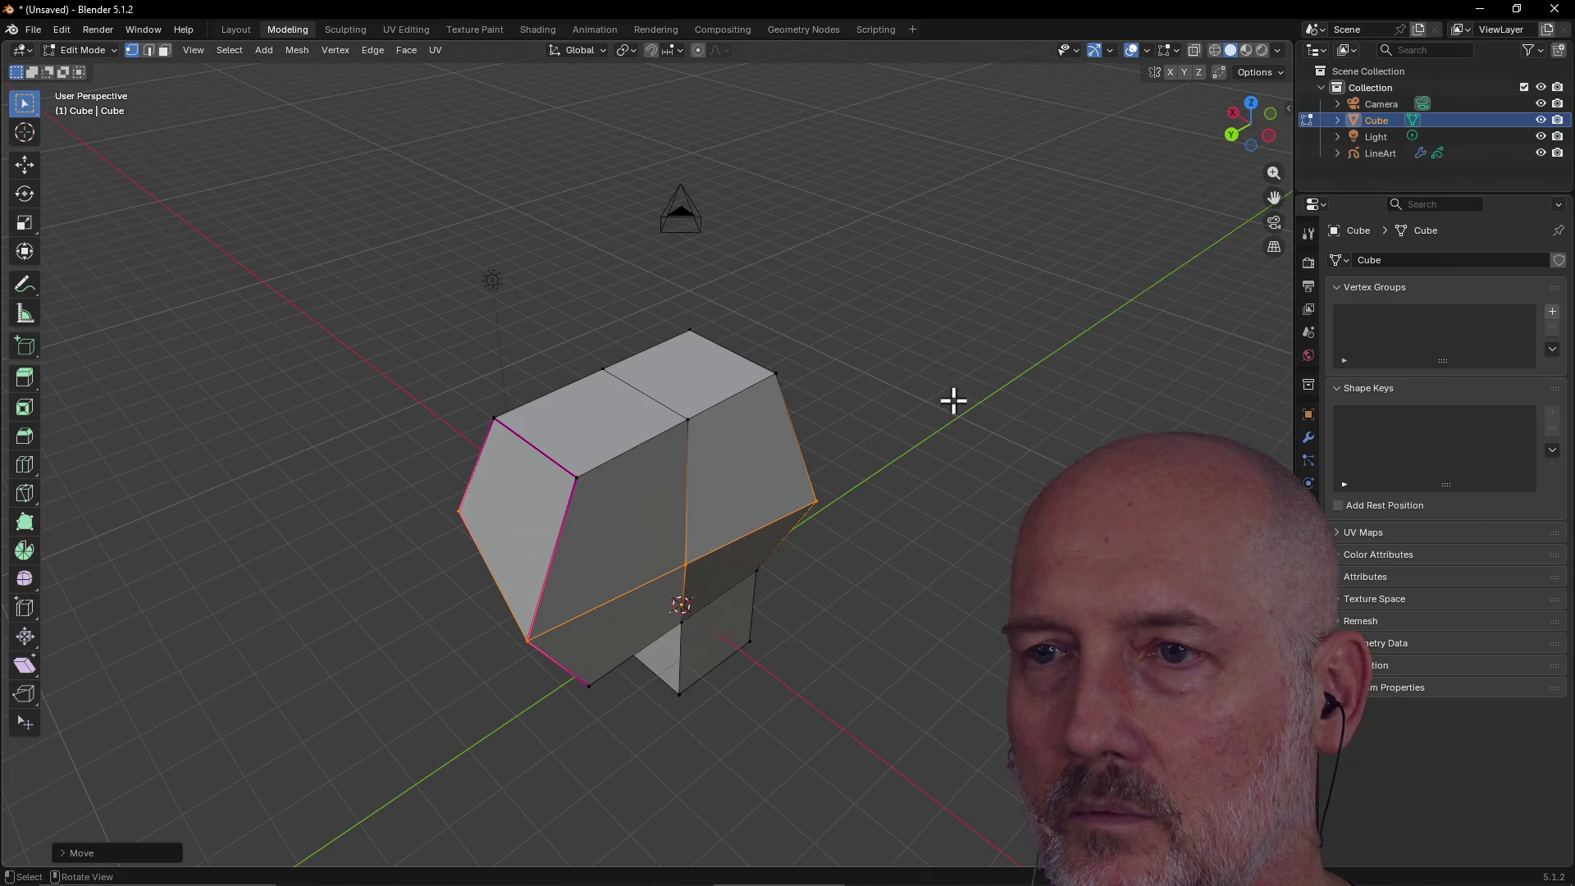
pyautogui.moveTo(676, 520); pyautogui.dragTo(678, 534, button='middle')
pyautogui.press('z')
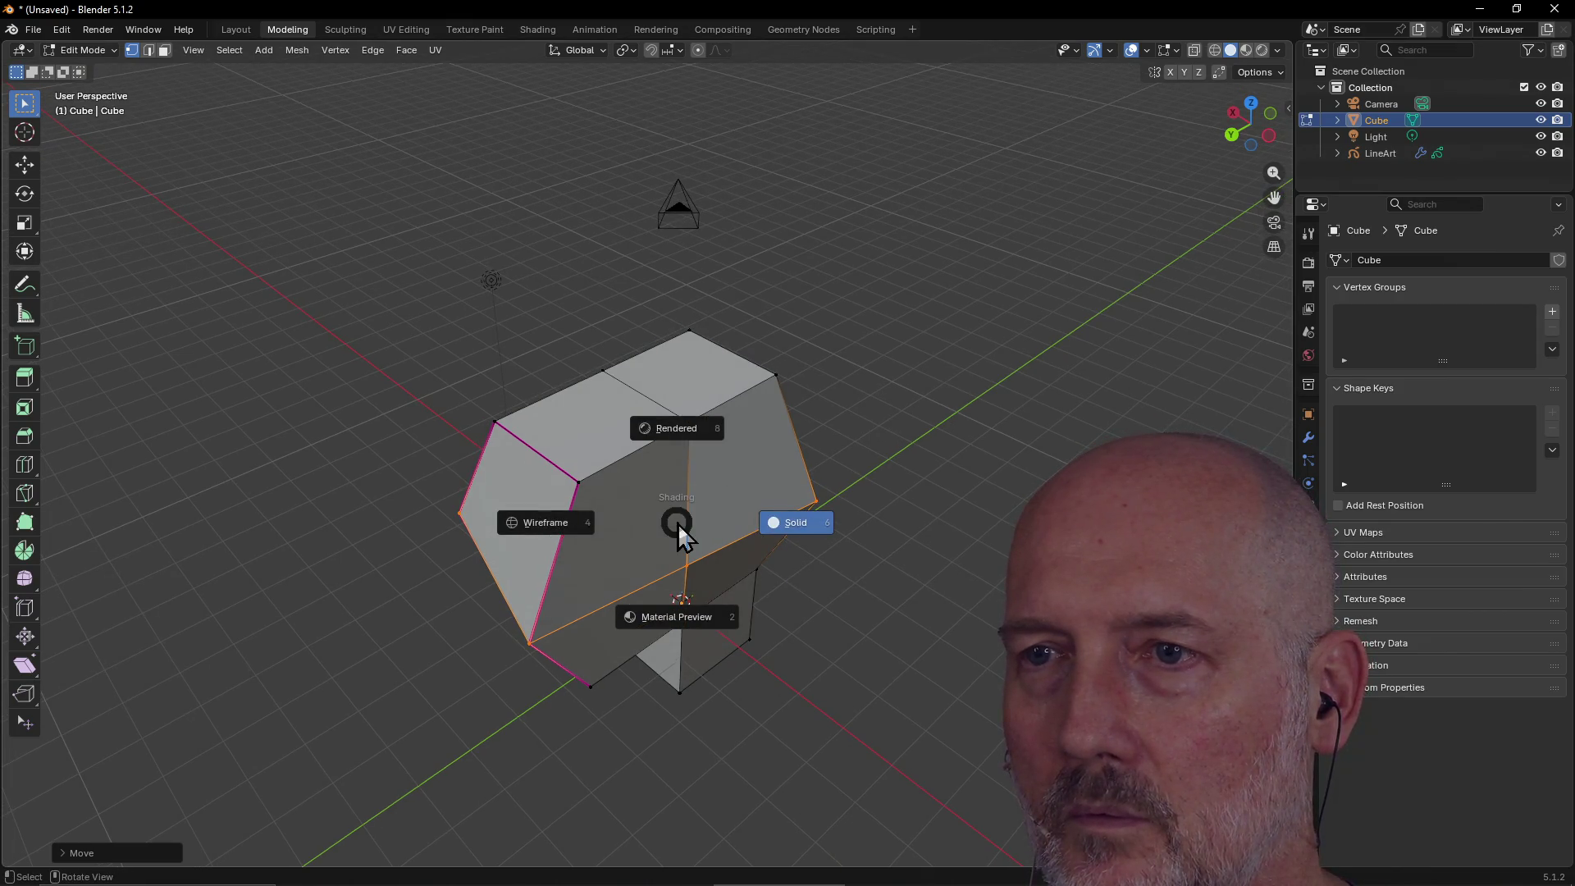
pyautogui.click(871, 432)
pyautogui.hotkey('alt', 'Tab')
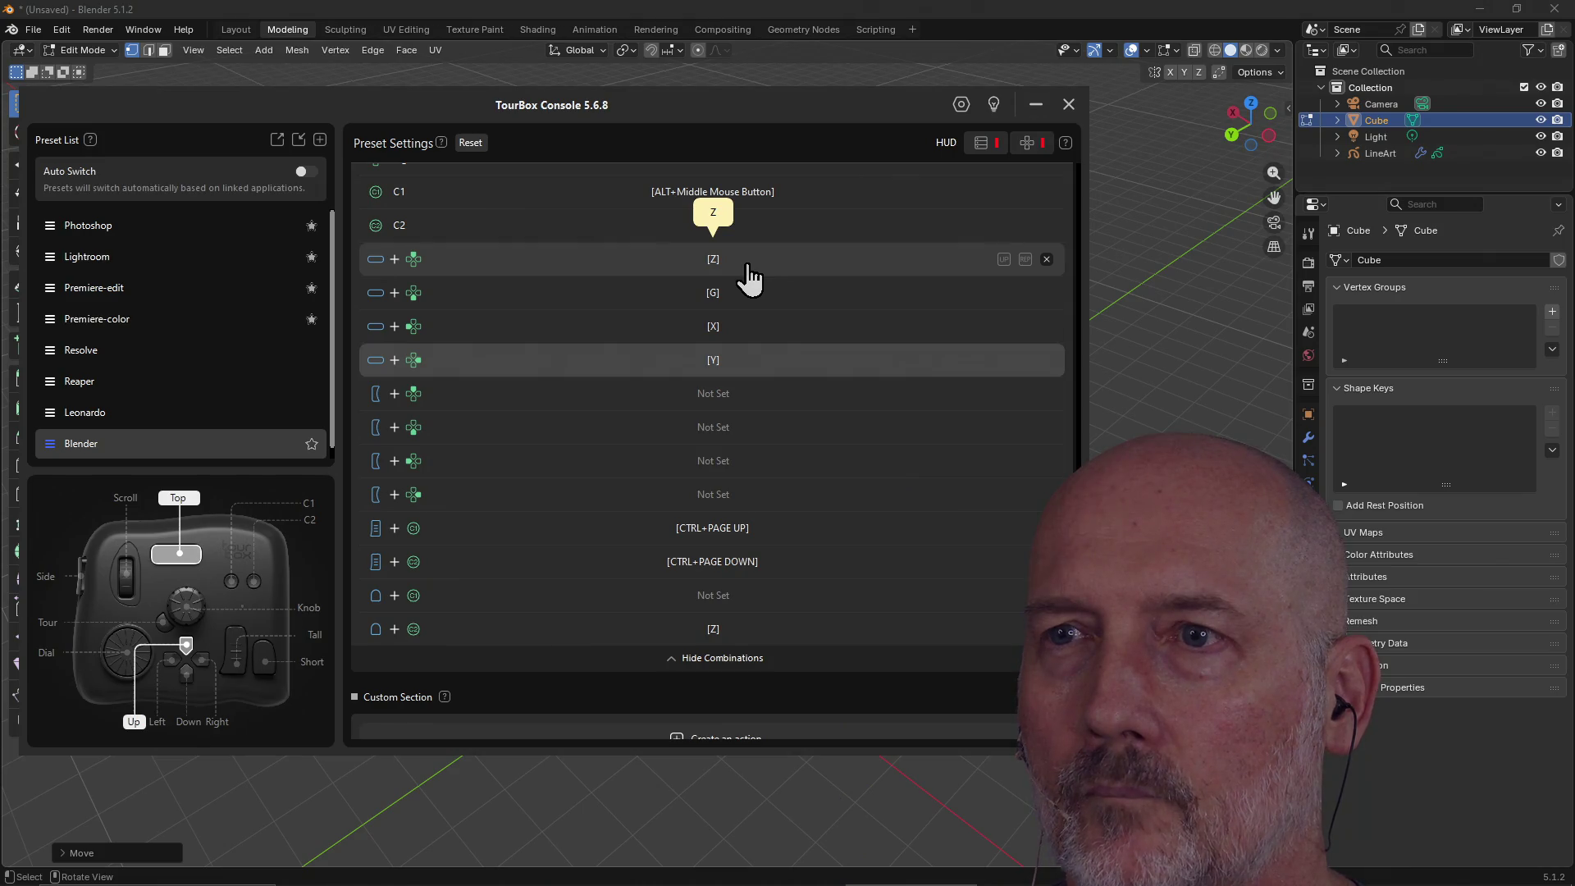
# Reopen the Top+Up [Z] shortcut, confirm it unchanged, and close TourBox Console.
pyautogui.click(748, 266)
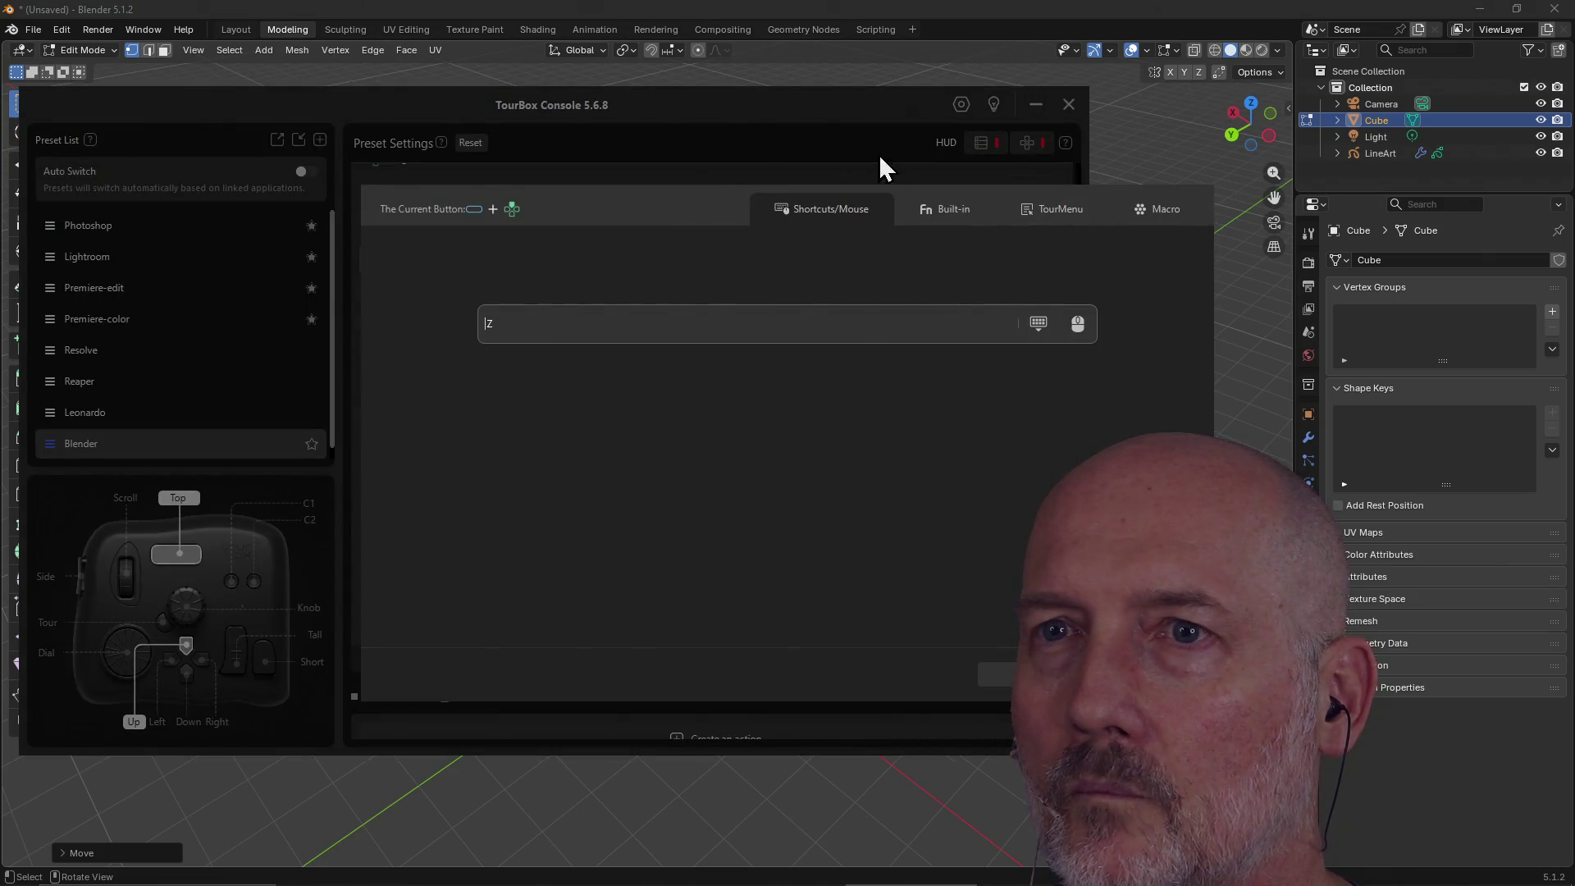
pyautogui.click(1151, 686)
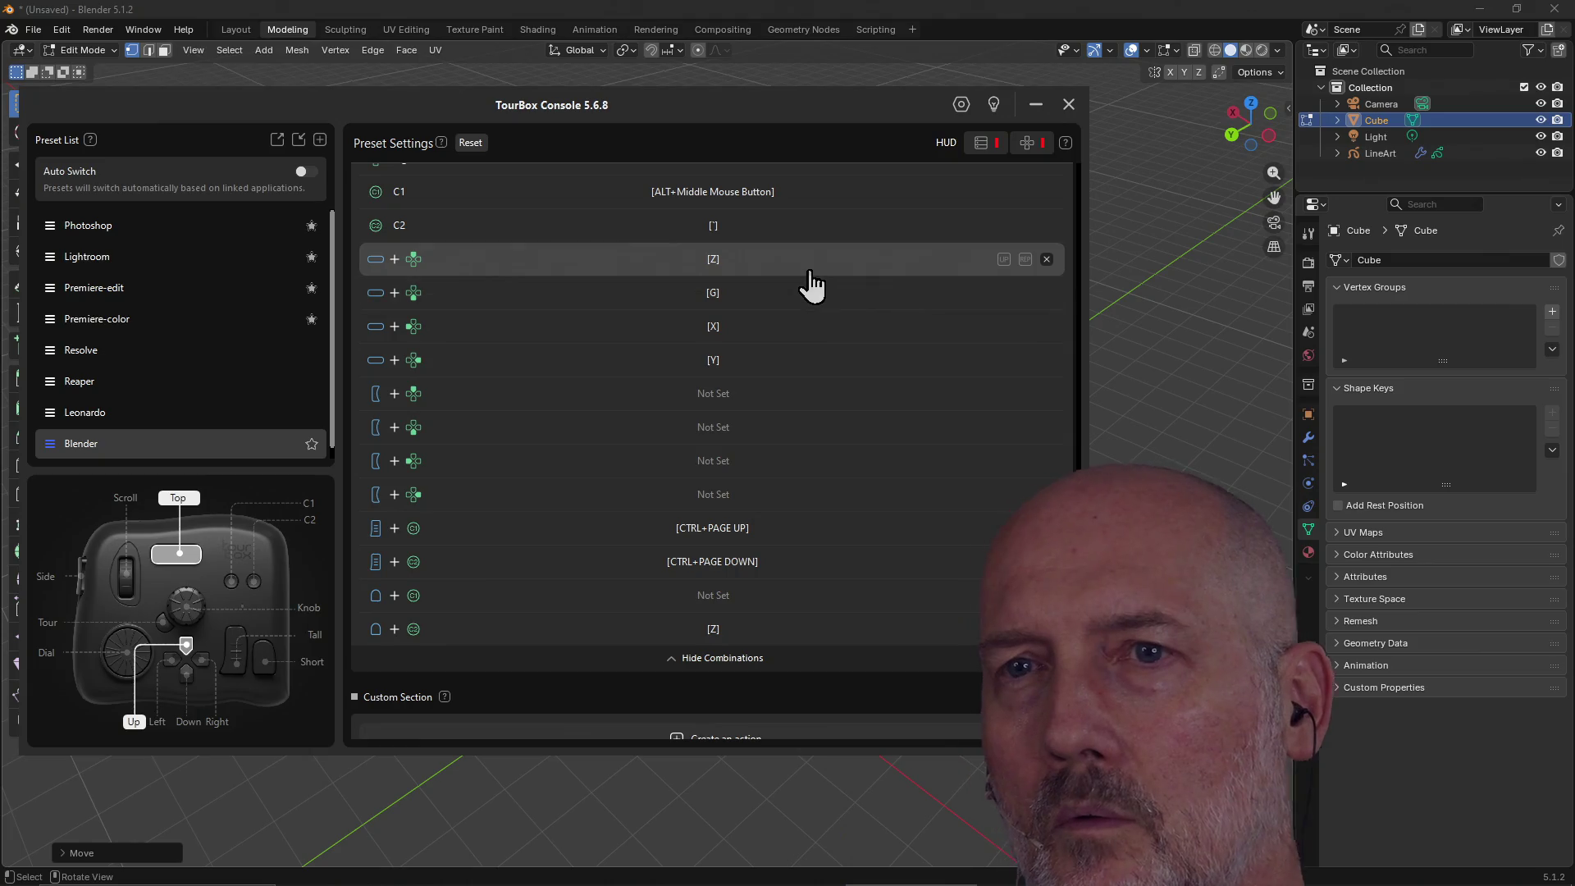
pyautogui.scroll(-1, 811, 271)
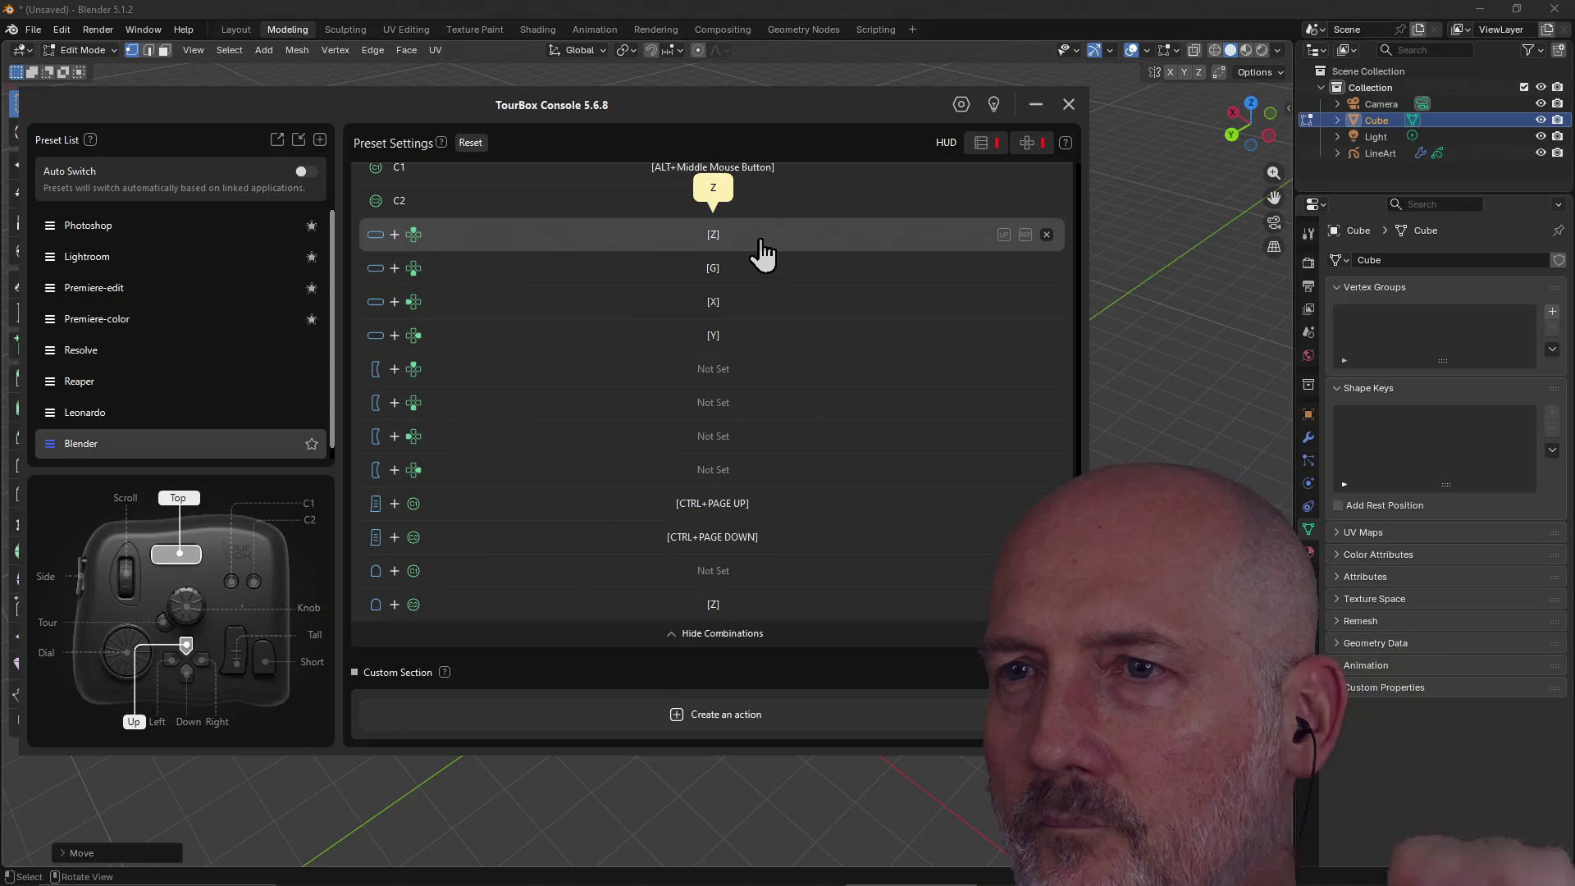
pyautogui.click(960, 24)
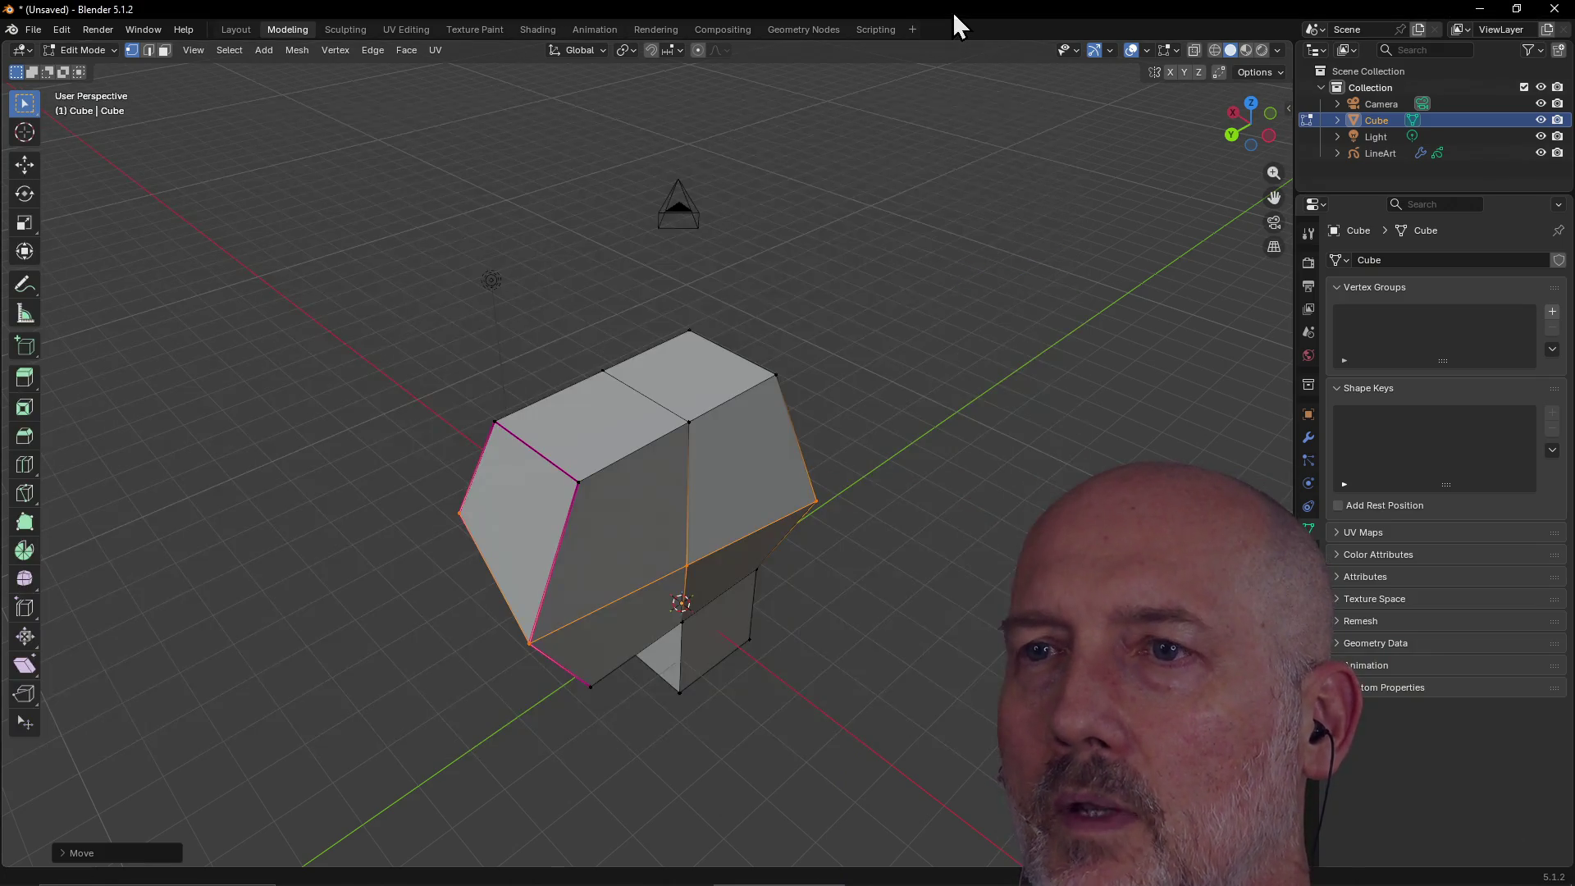
# Switch to Material Preview, start and cancel a Z-axis move, then orbit around the cube.
pyautogui.press('z')
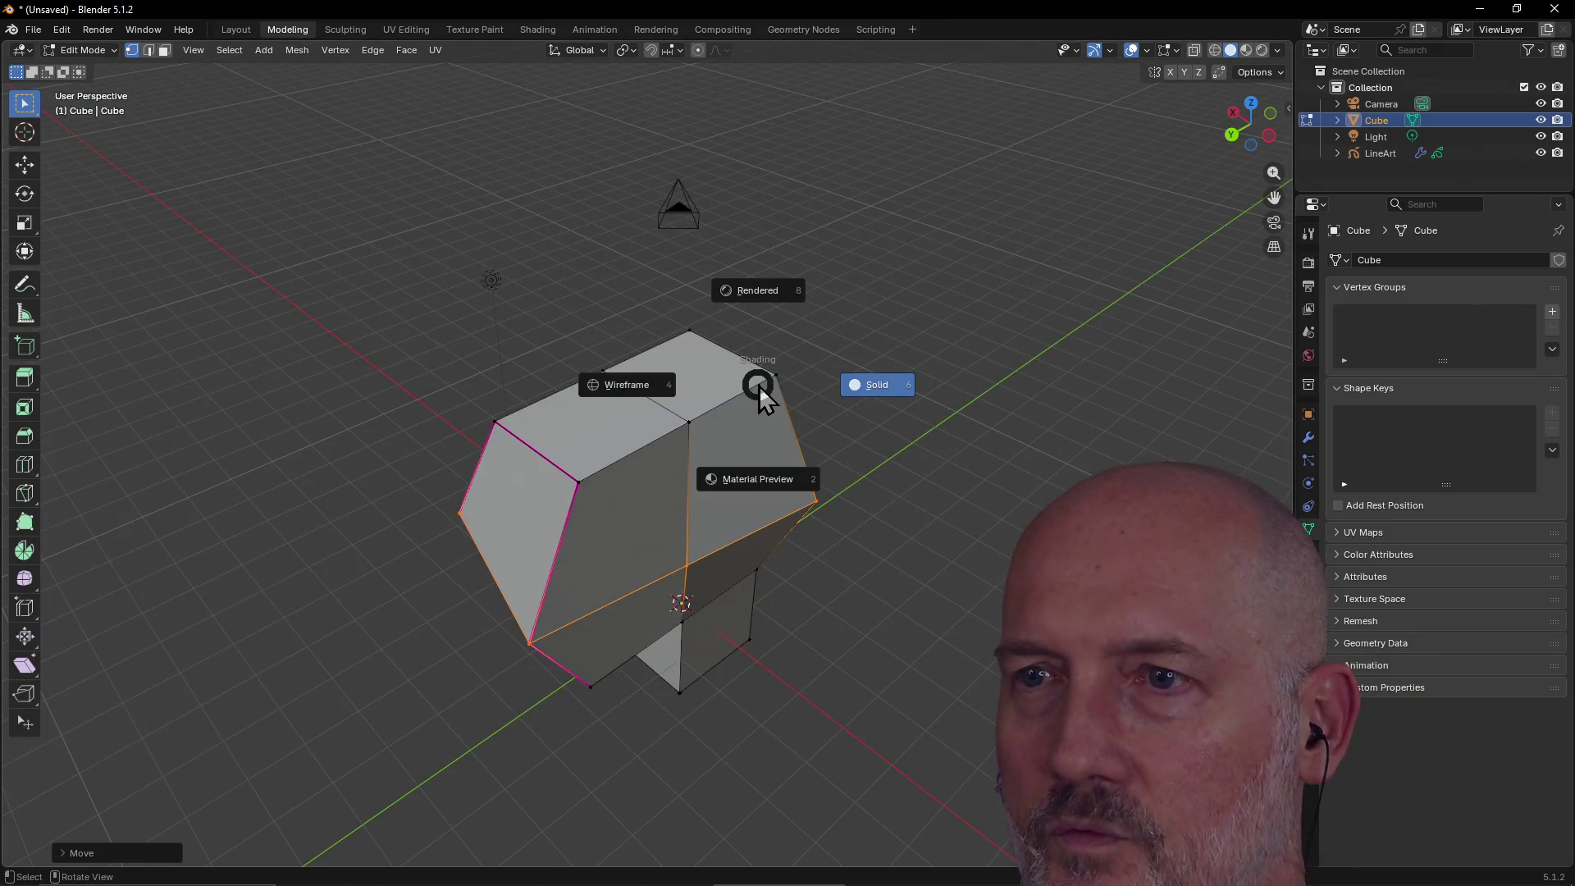
pyautogui.click(718, 469)
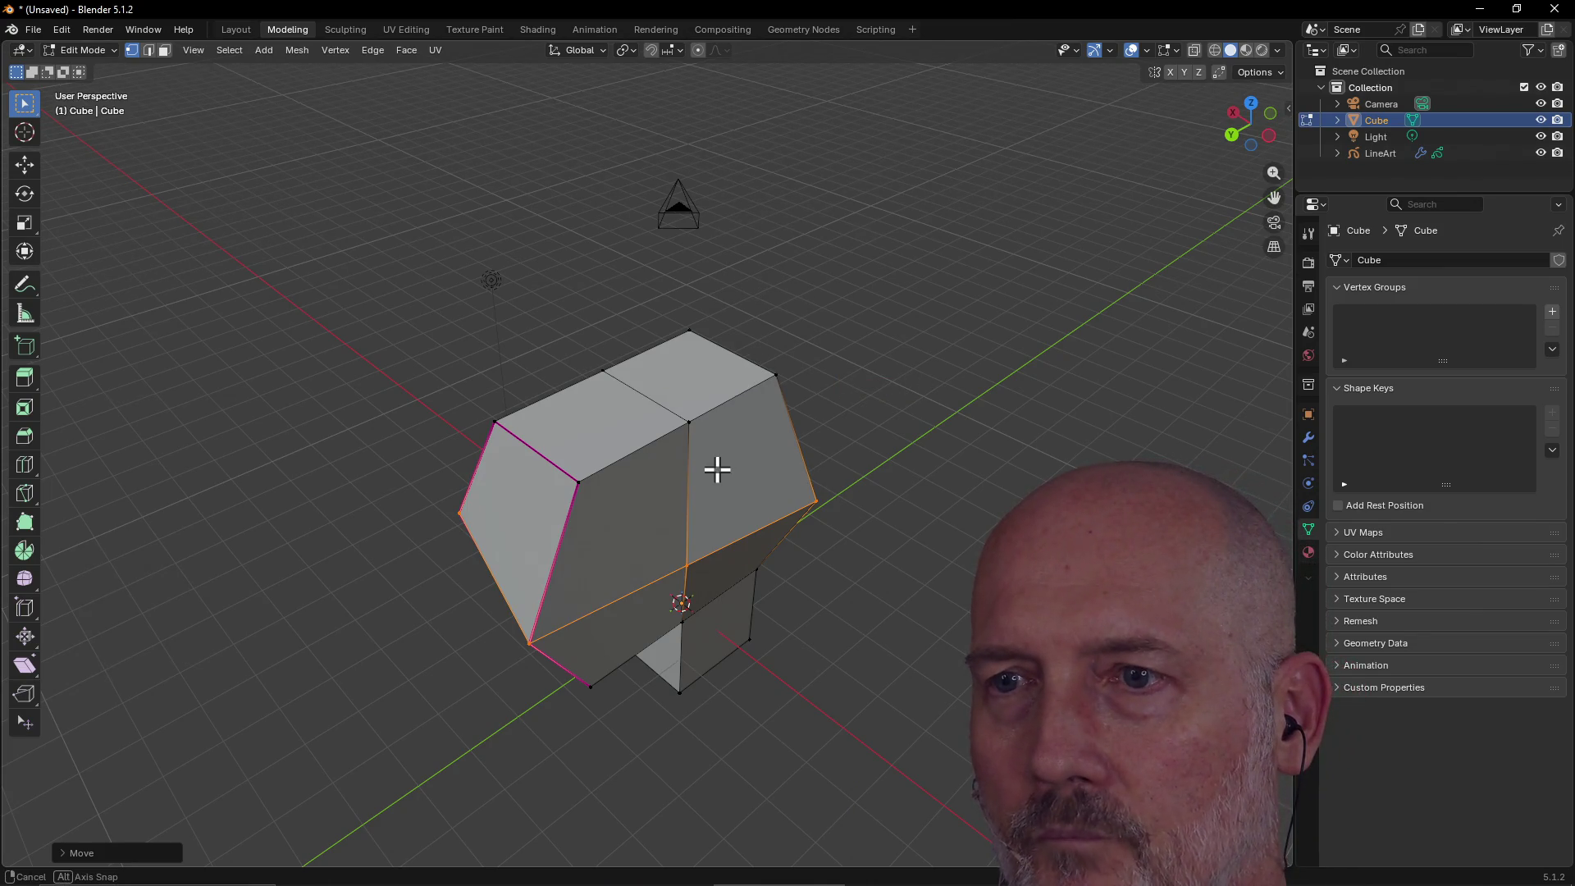
pyautogui.press('g')
pyautogui.press('z')
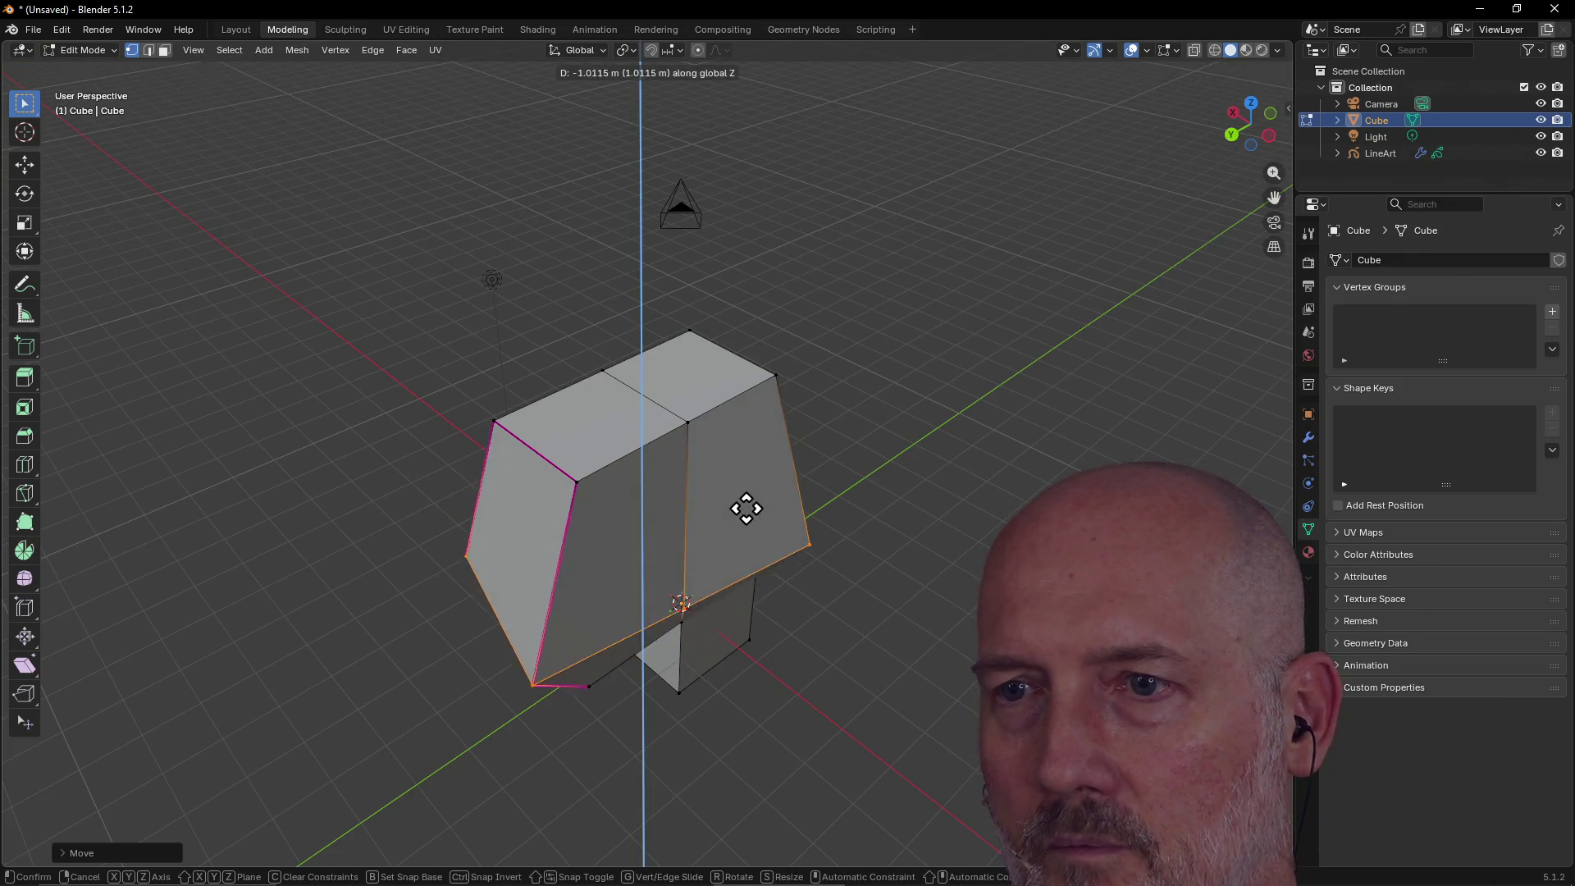
pyautogui.rightClick(743, 468)
pyautogui.scroll(-2, 744, 471)
pyautogui.moveTo(745, 472)
pyautogui.mouseDown(button='middle')
pyautogui.moveTo(475, 450)
pyautogui.moveTo(517, 460)
pyautogui.mouseUp(button='middle')
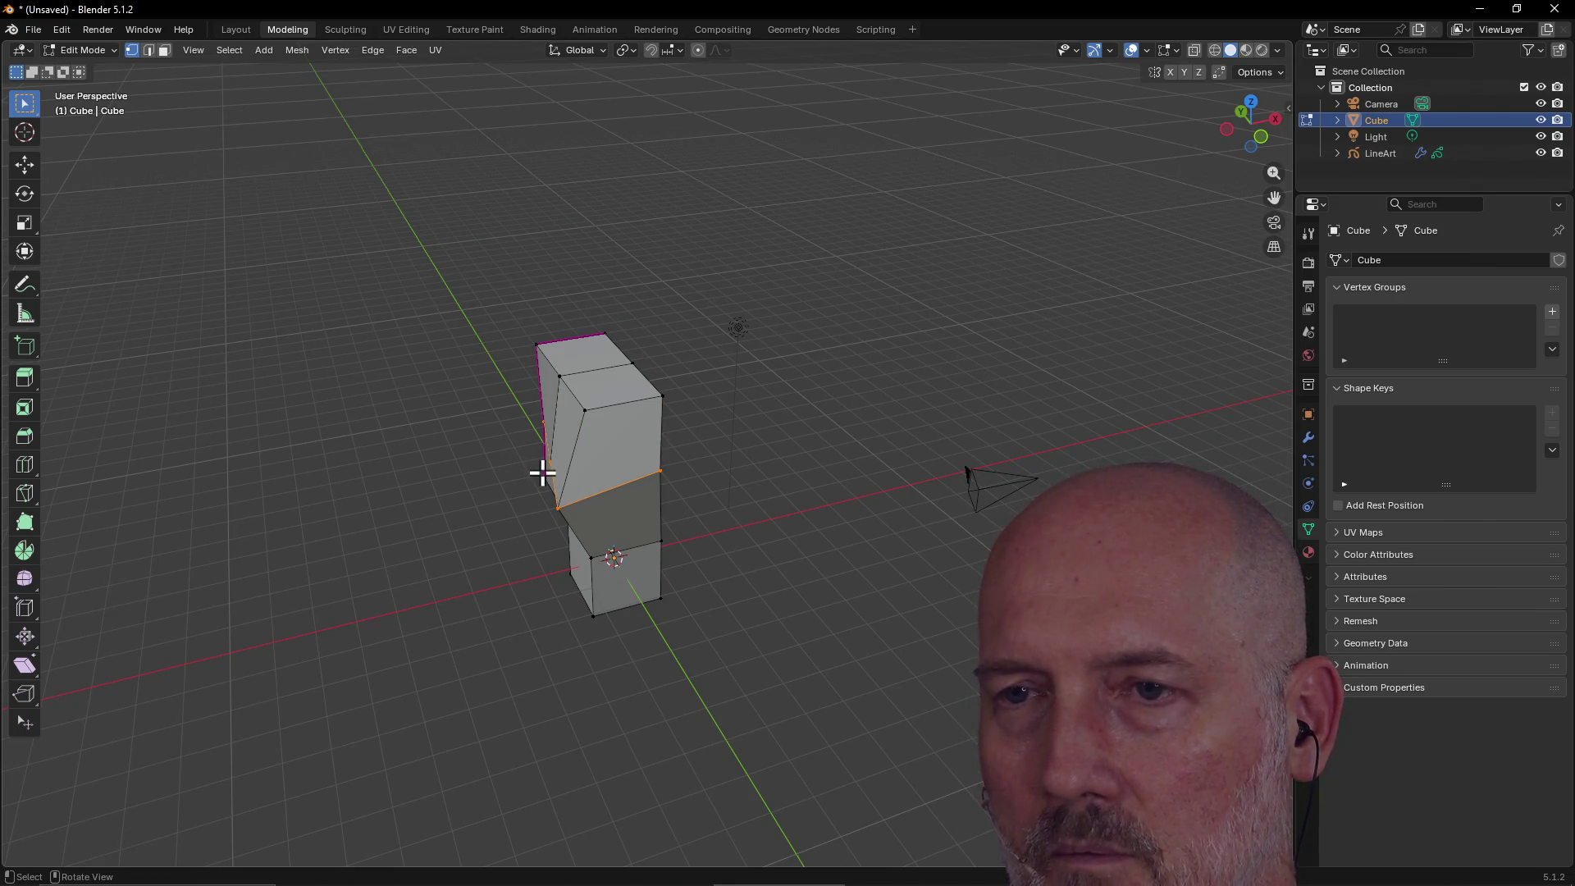
pyautogui.moveTo(541, 472)
pyautogui.mouseDown(button='middle')
pyautogui.moveTo(788, 457)
pyautogui.moveTo(733, 488)
pyautogui.mouseUp(button='middle')
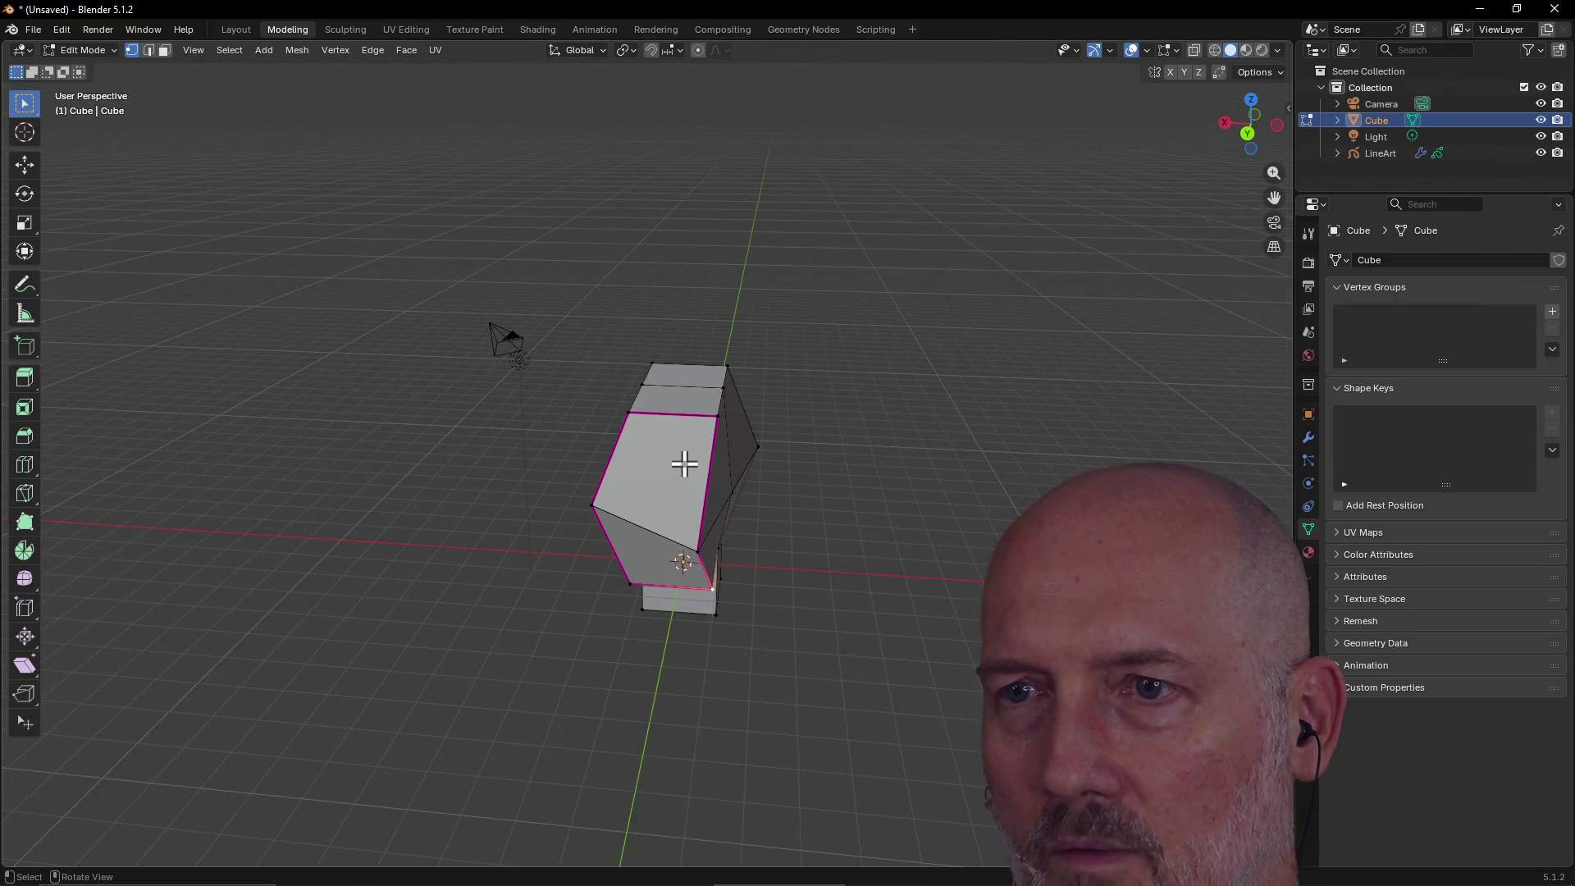
# Box-select the cube's upper part, keep Solid shading, and move it outward along Y.
pyautogui.moveTo(563, 377); pyautogui.dragTo(726, 653)
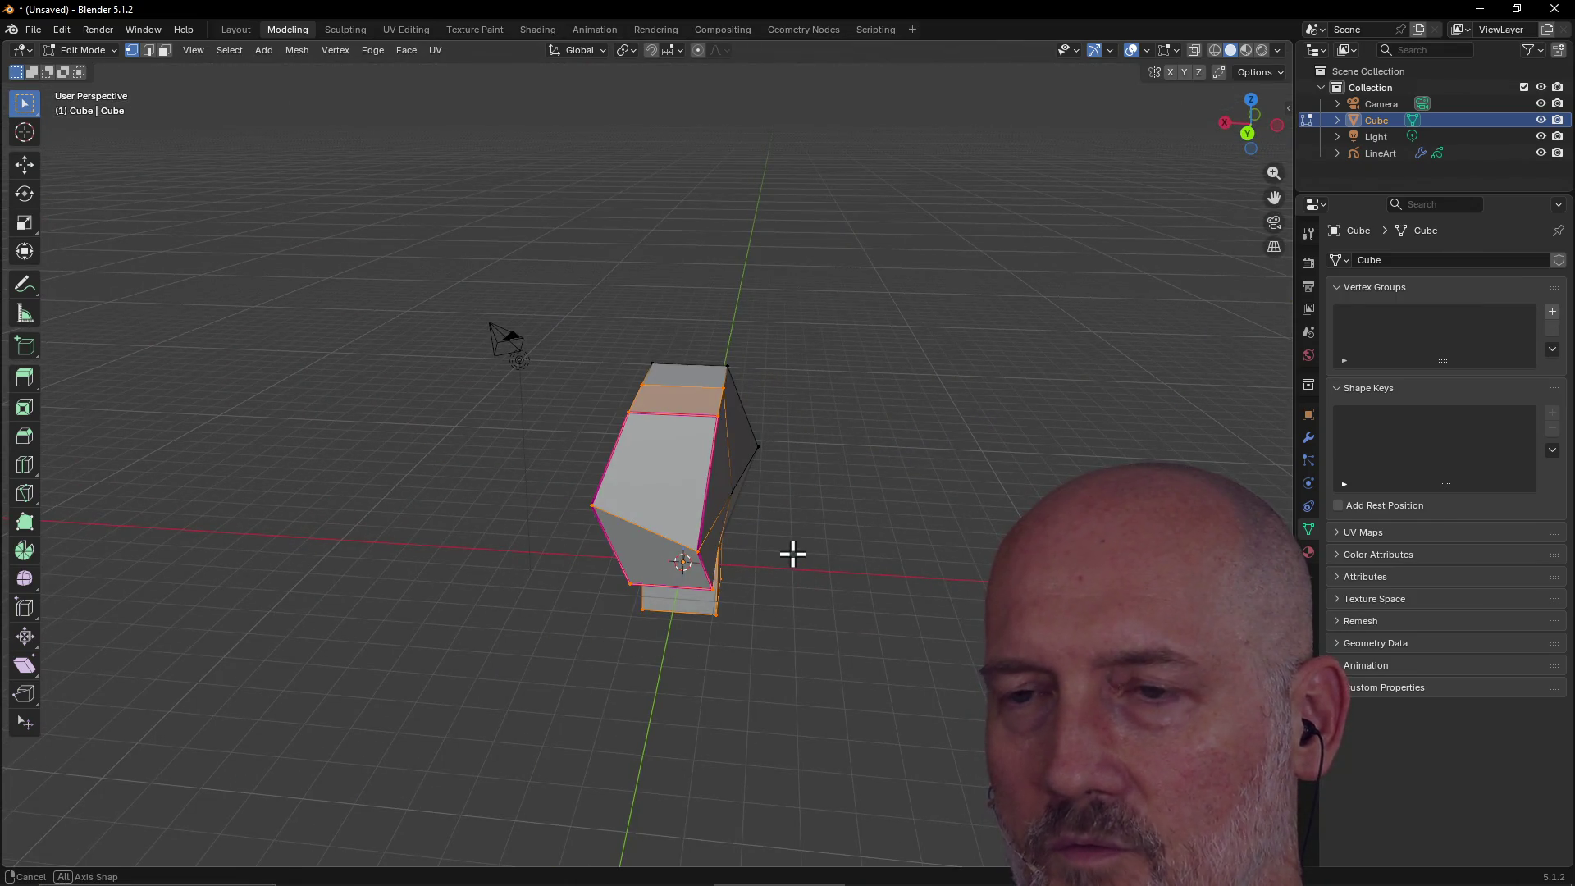
pyautogui.click(792, 555)
pyautogui.moveTo(712, 531)
pyautogui.mouseDown(button='middle')
pyautogui.moveTo(697, 520)
pyautogui.moveTo(794, 542)
pyautogui.moveTo(757, 502)
pyautogui.mouseUp(button='middle')
pyautogui.press('z')
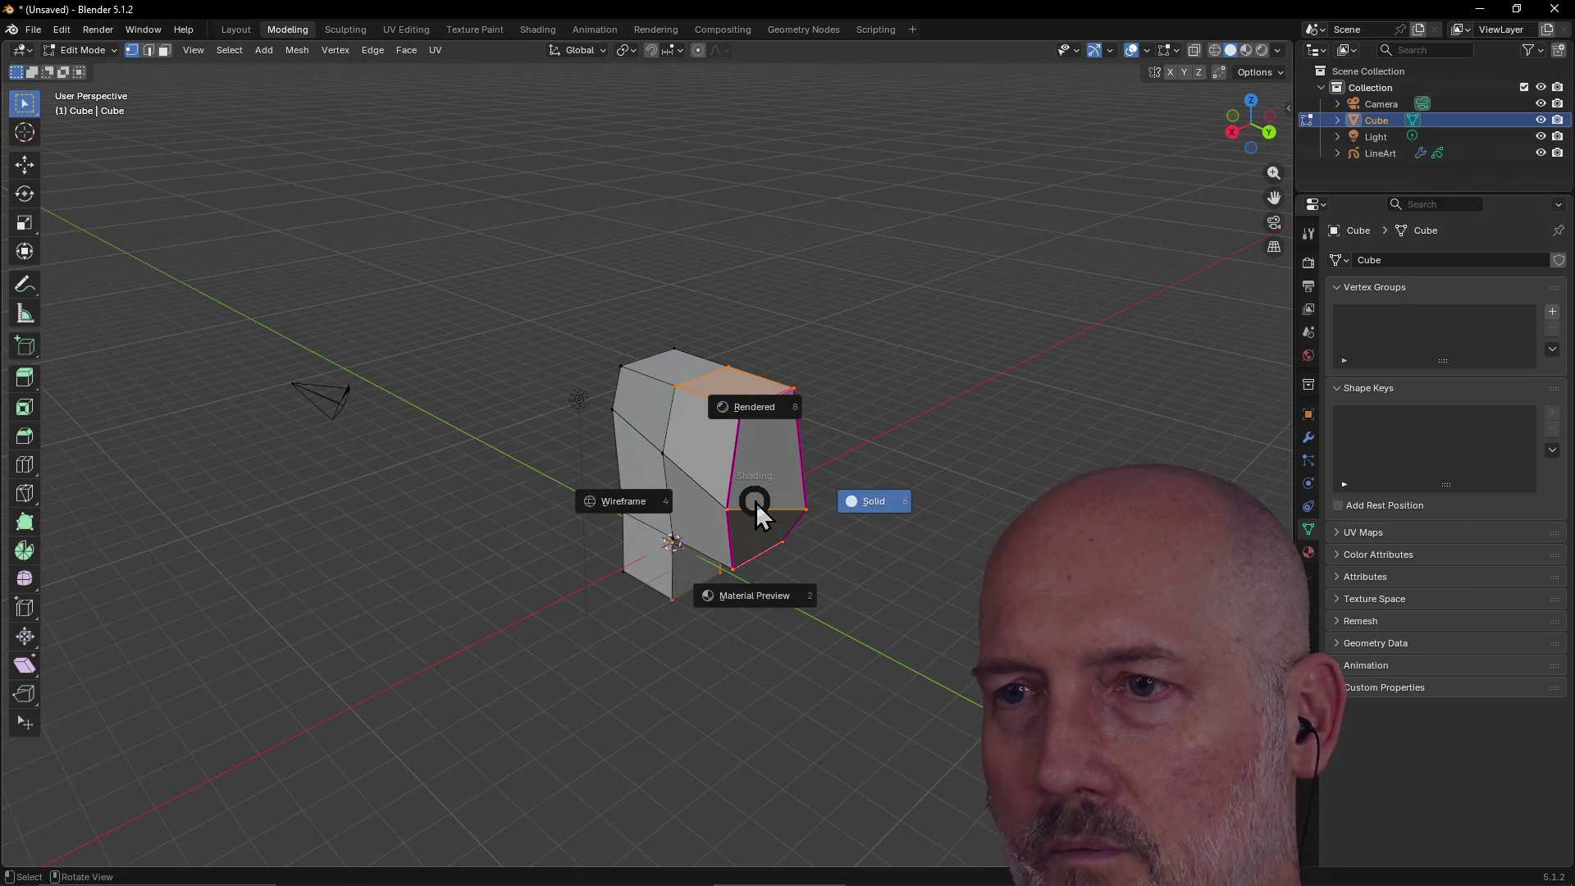
pyautogui.click(857, 439)
pyautogui.press('g')
pyautogui.press('y')
pyautogui.click(885, 490)
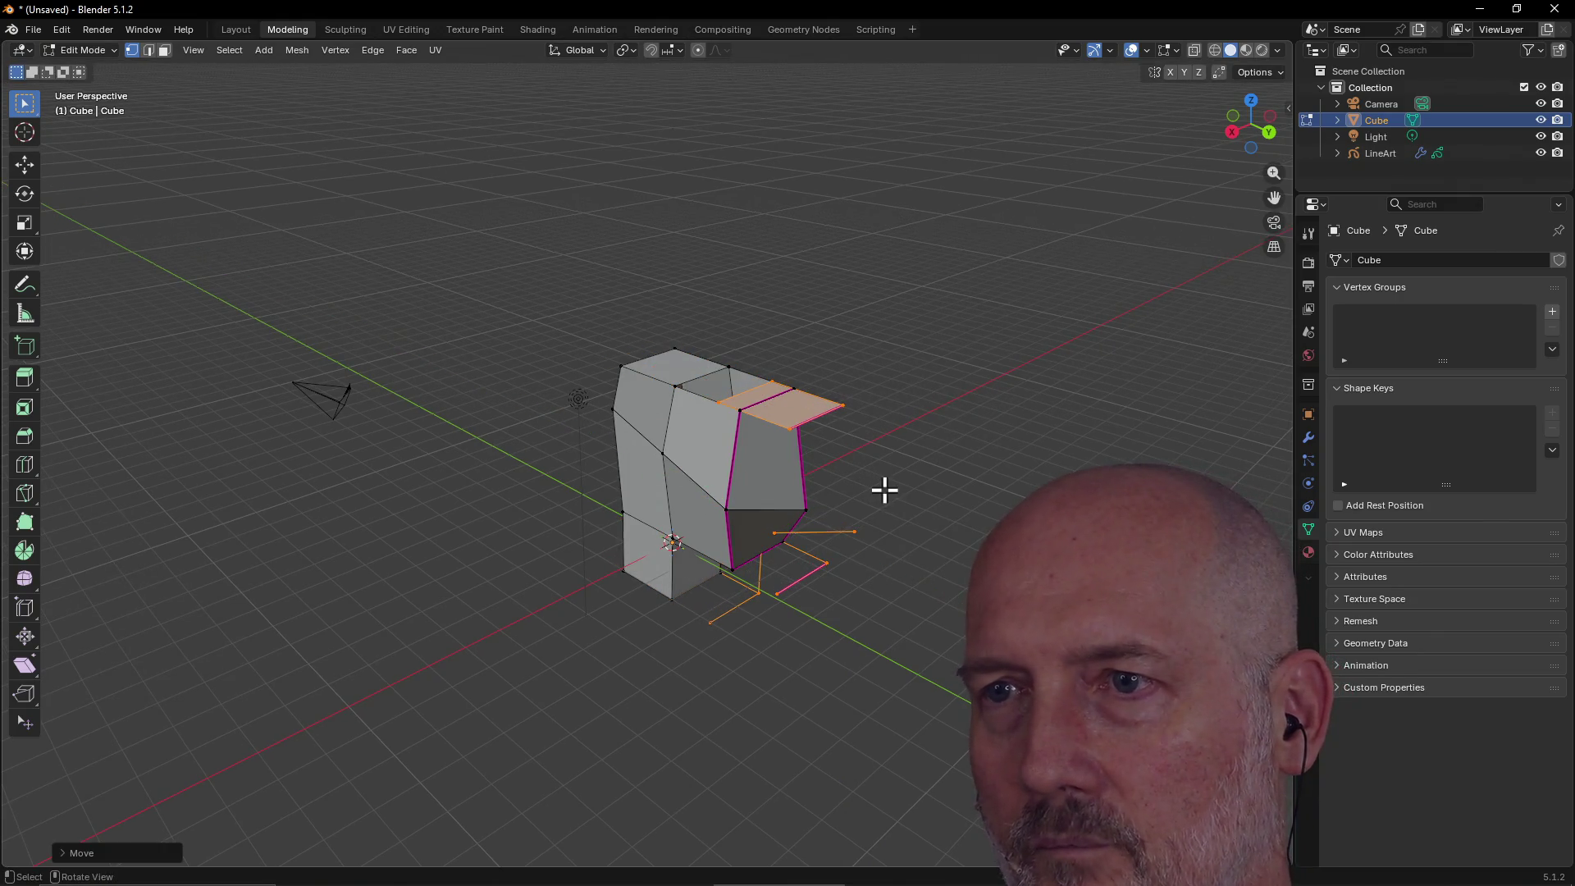
# Slide the selected face along X toward the middle of the mesh.
pyautogui.press('x')
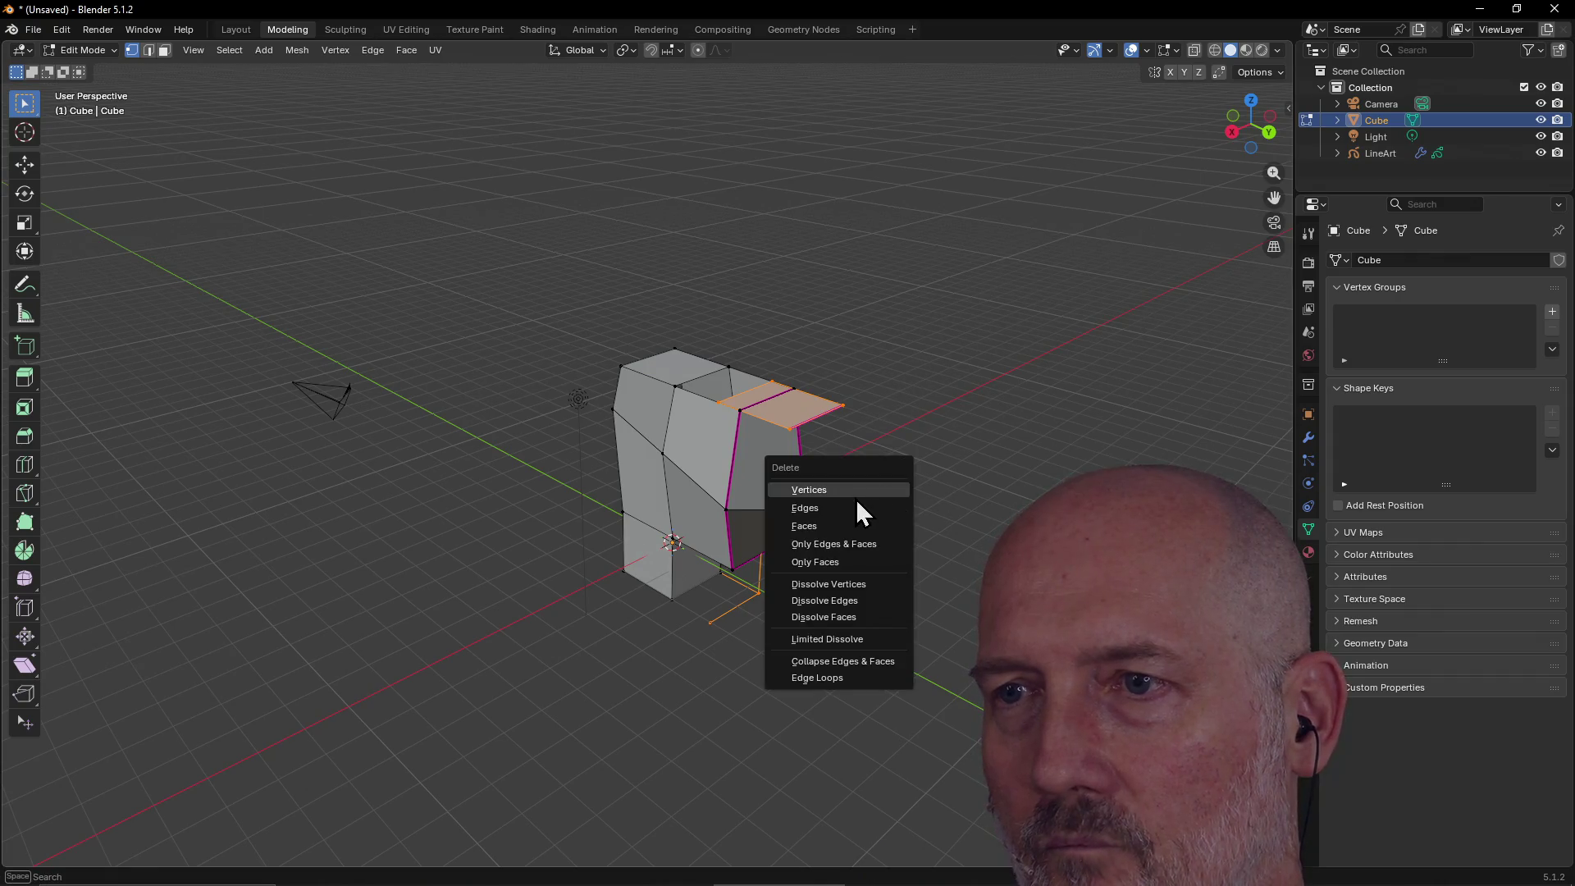
pyautogui.press('g')
pyautogui.press('x')
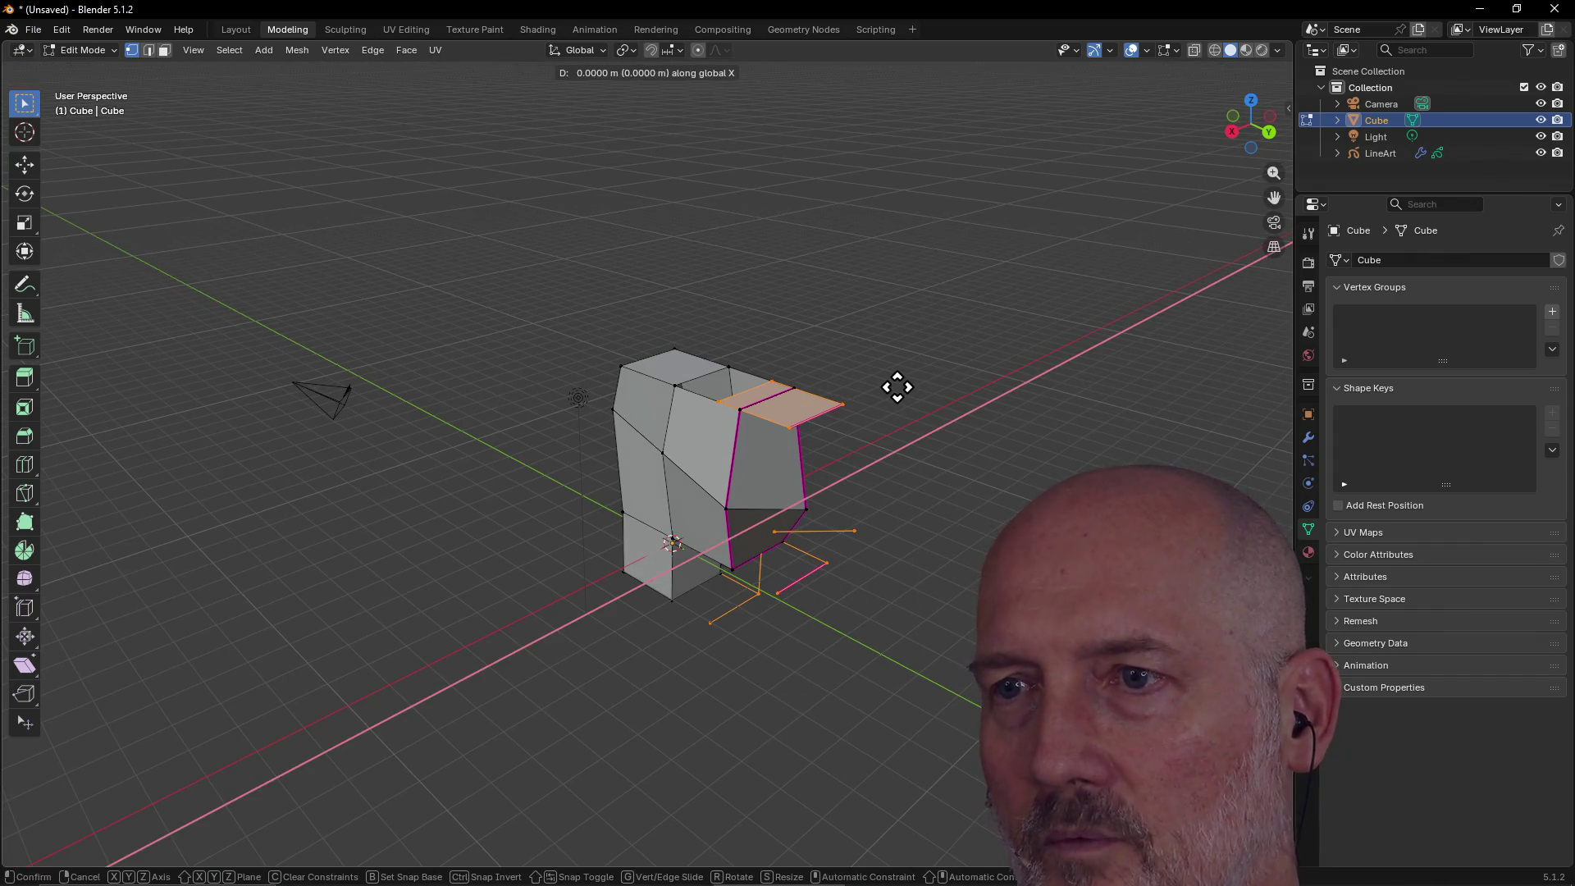
pyautogui.click(792, 423)
pyautogui.moveTo(791, 424)
pyautogui.mouseDown(button='middle')
pyautogui.moveTo(675, 450)
pyautogui.moveTo(538, 451)
pyautogui.moveTo(609, 432)
pyautogui.mouseUp(button='middle')
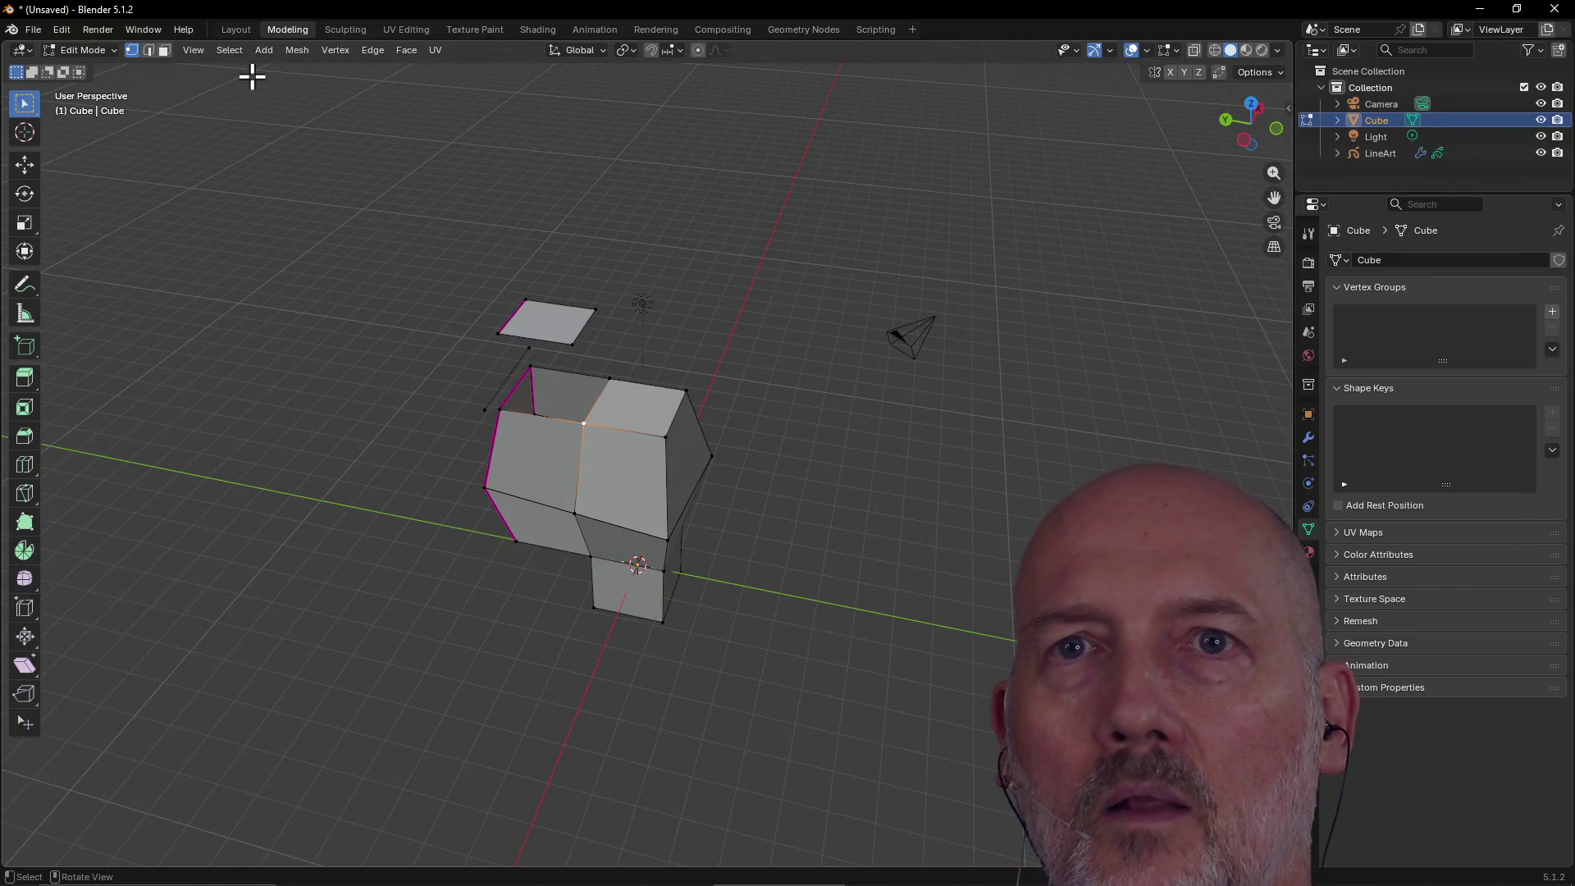
# Select the top-right face and raise it along Z.
pyautogui.click(665, 414)
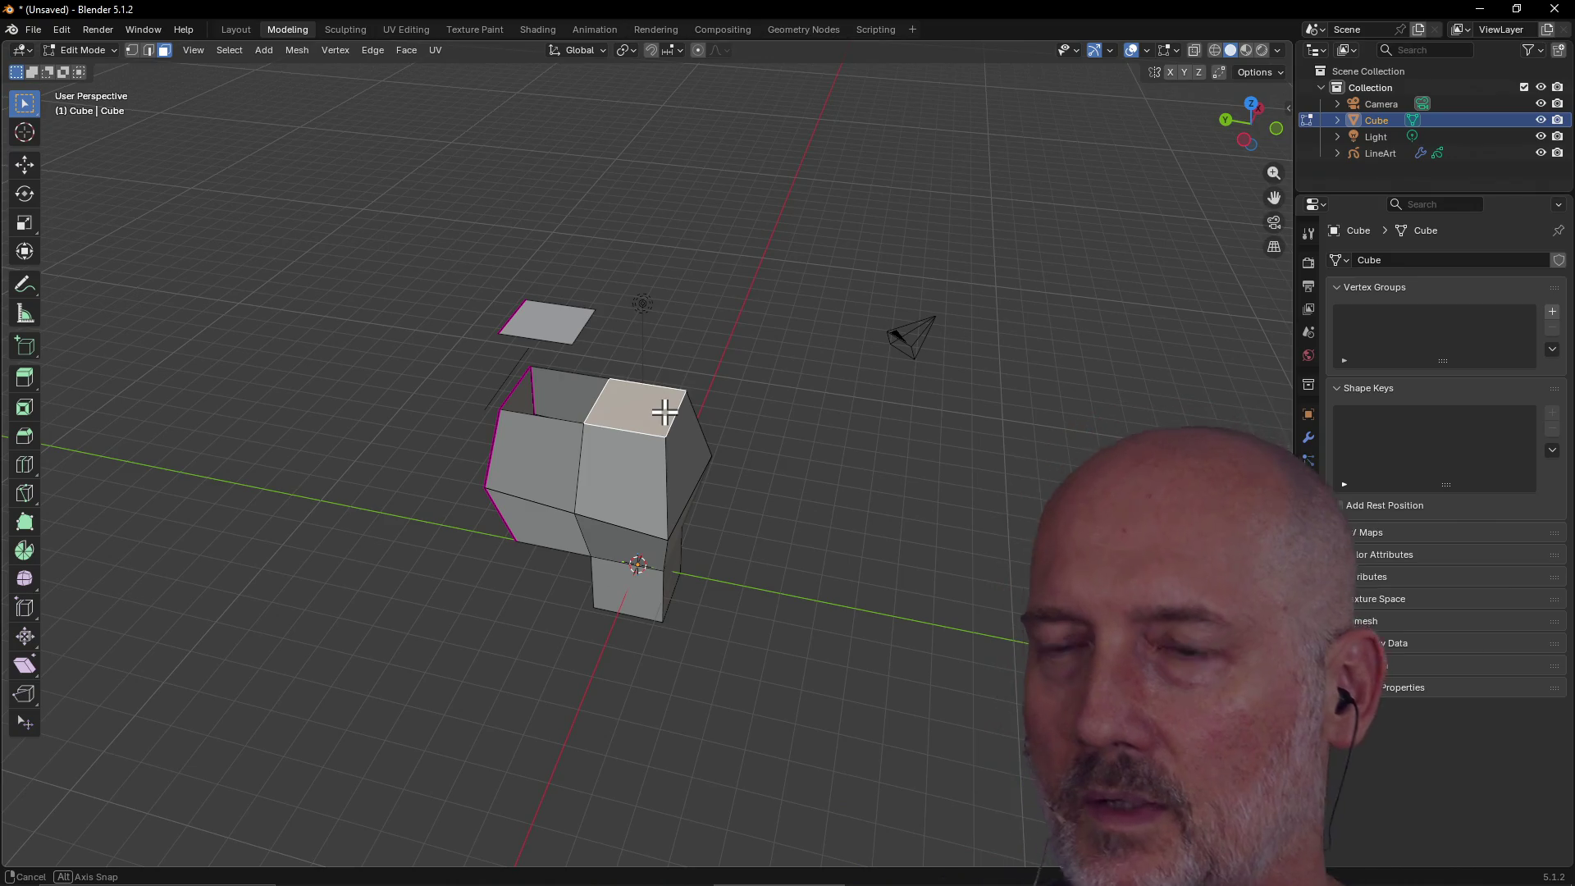
pyautogui.press('g')
pyautogui.press('z')
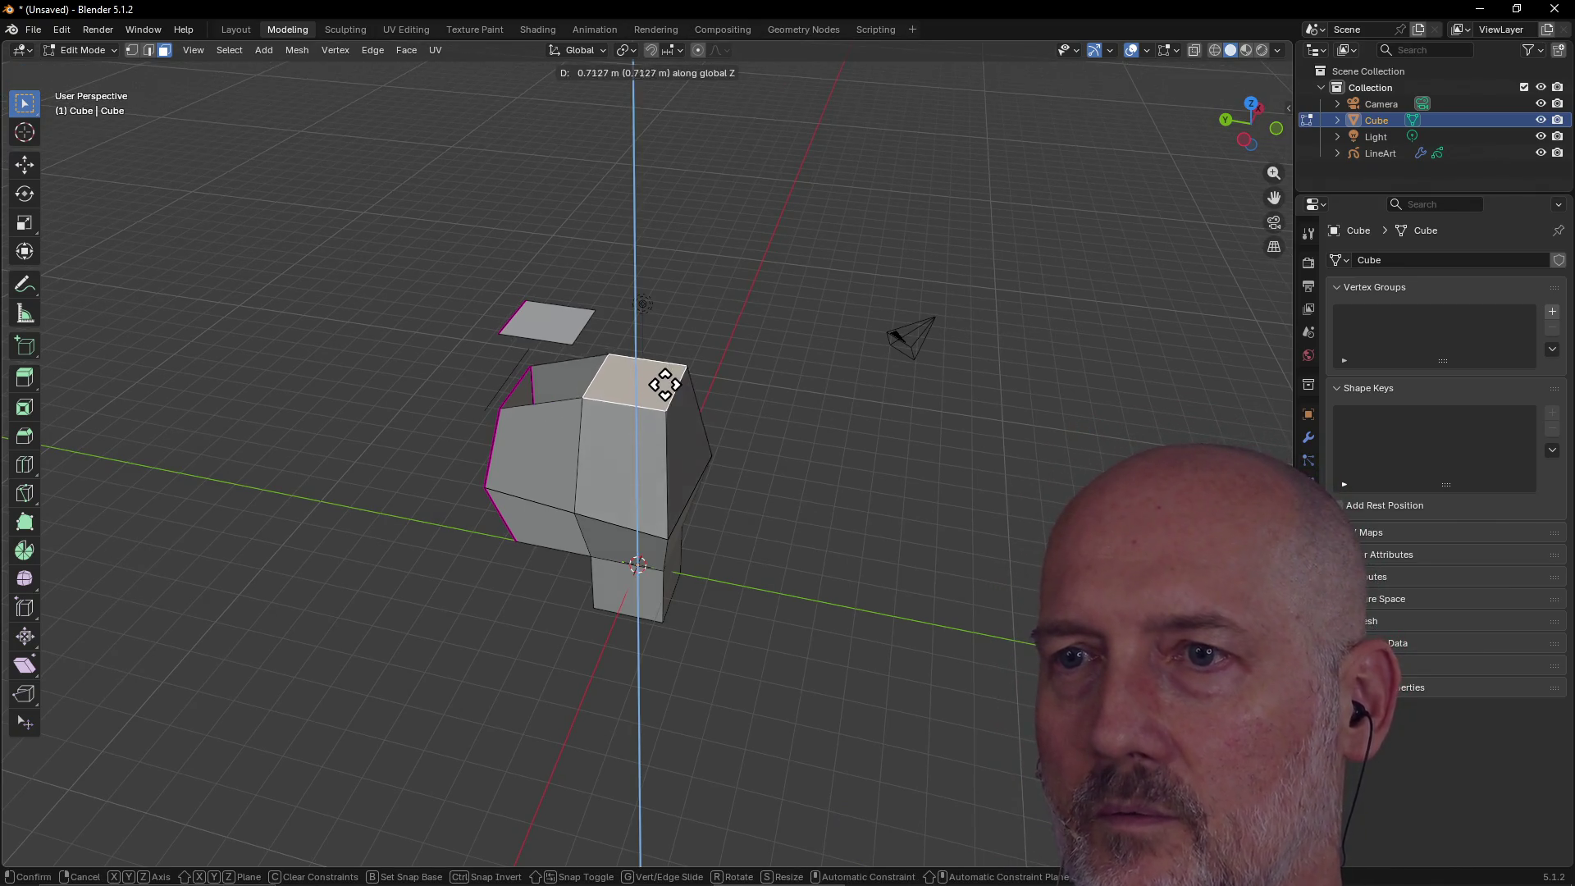
pyautogui.click(665, 373)
# Switch to Material Preview and push the right side face outward along Y.
pyautogui.click(678, 424)
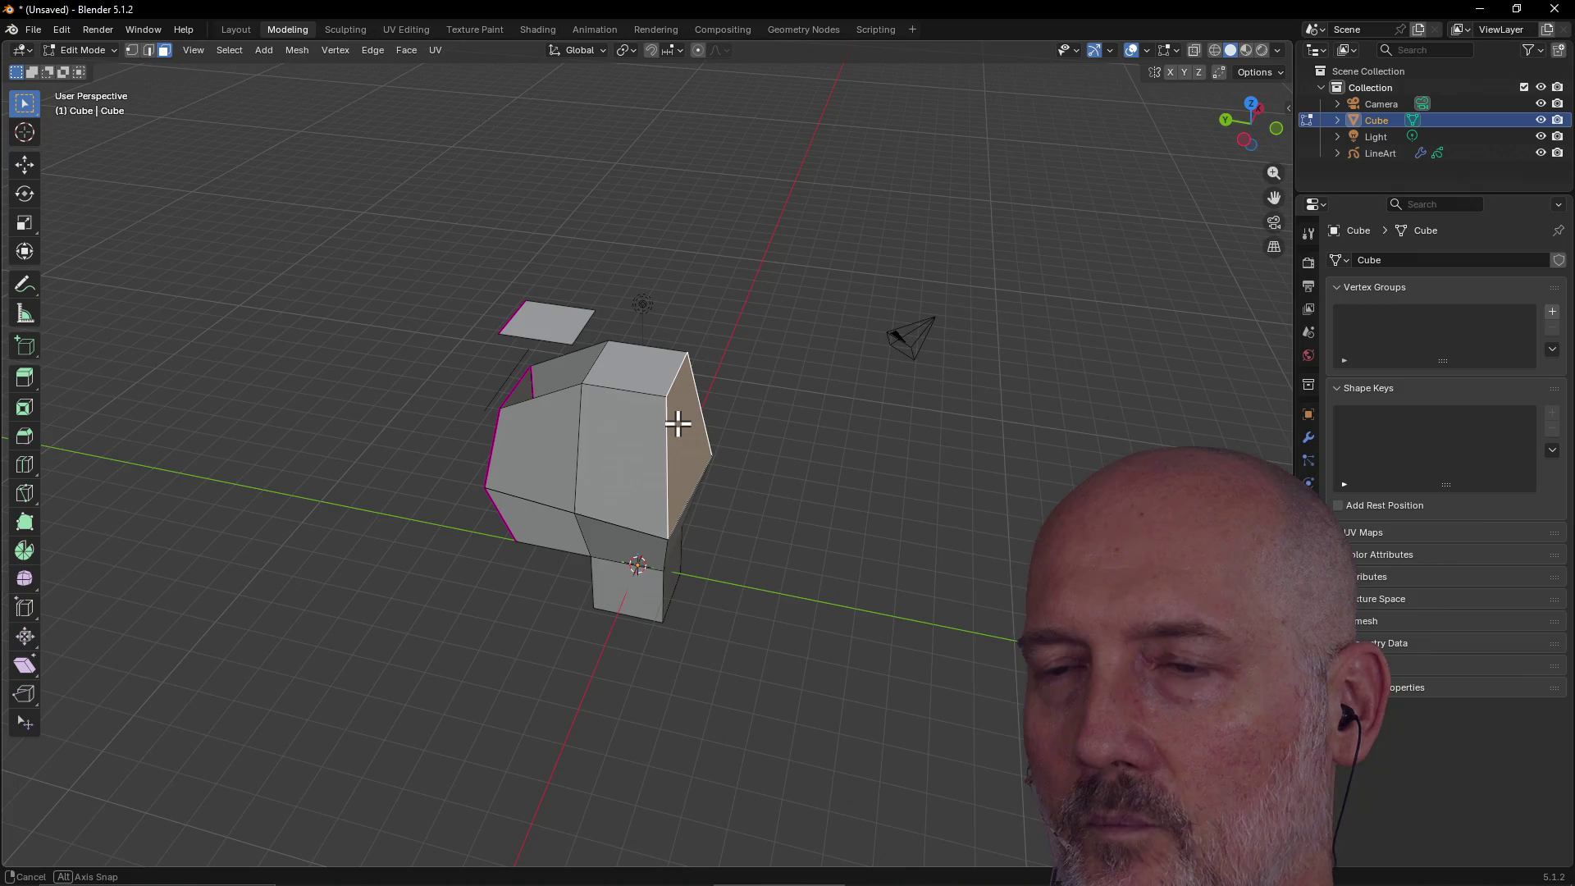
pyautogui.press('z')
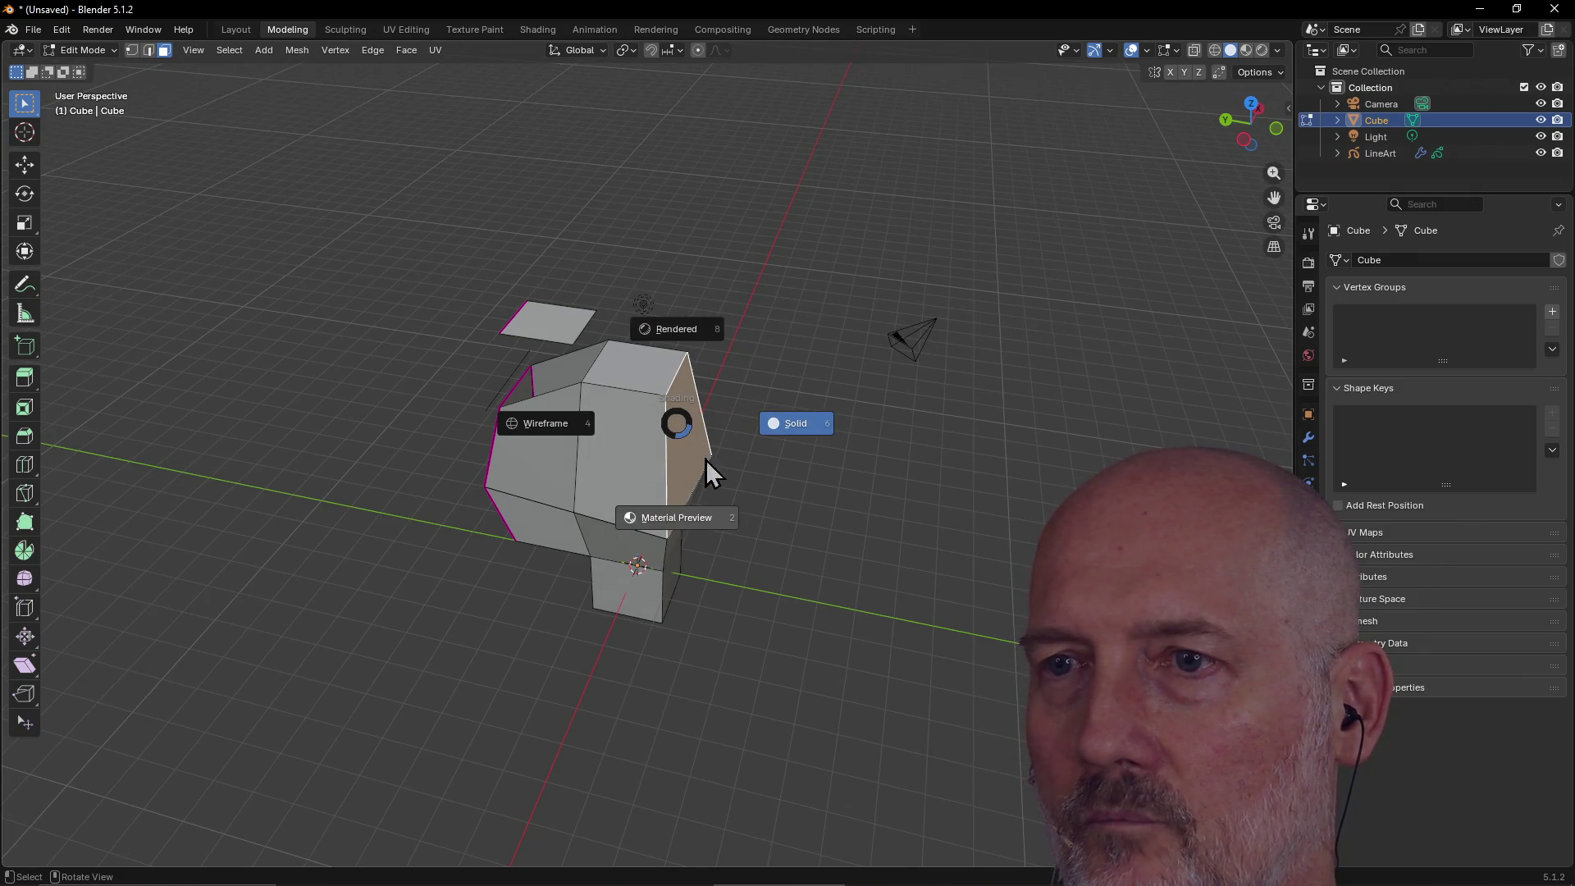
pyautogui.click(706, 459)
pyautogui.press('g')
pyautogui.press('y')
pyautogui.click(749, 451)
pyautogui.moveTo(749, 451); pyautogui.dragTo(712, 519, button='middle')
pyautogui.moveTo(781, 458)
pyautogui.mouseDown(button='middle')
pyautogui.moveTo(619, 521)
pyautogui.moveTo(739, 422)
pyautogui.moveTo(658, 448)
pyautogui.mouseUp(button='middle')
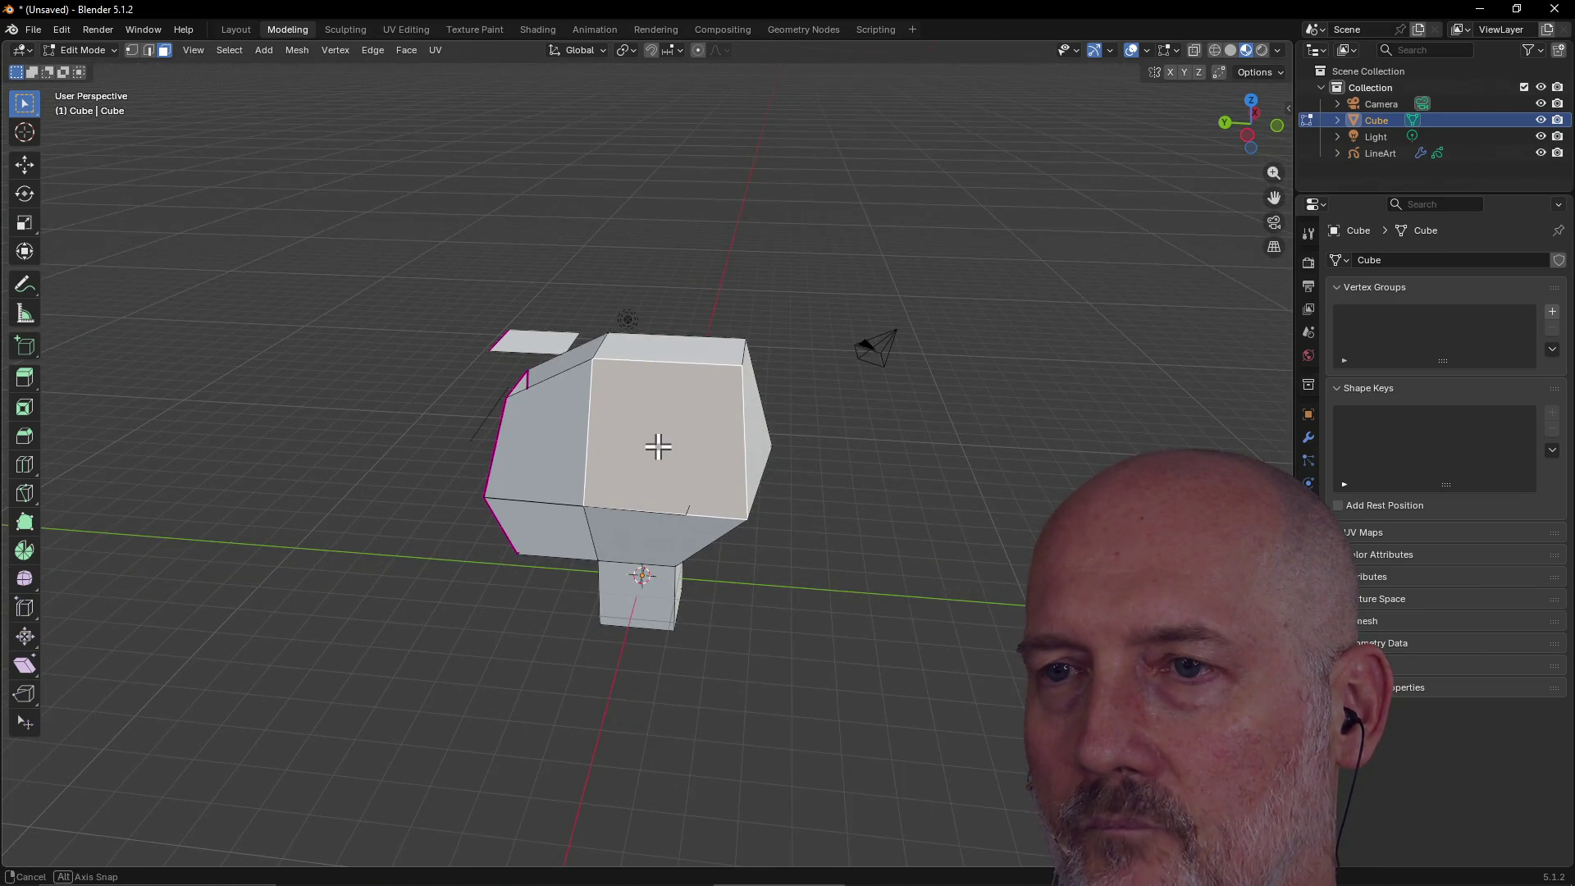
# Slide the face left along X, then move it along Y.
pyautogui.press('g')
pyautogui.press('x')
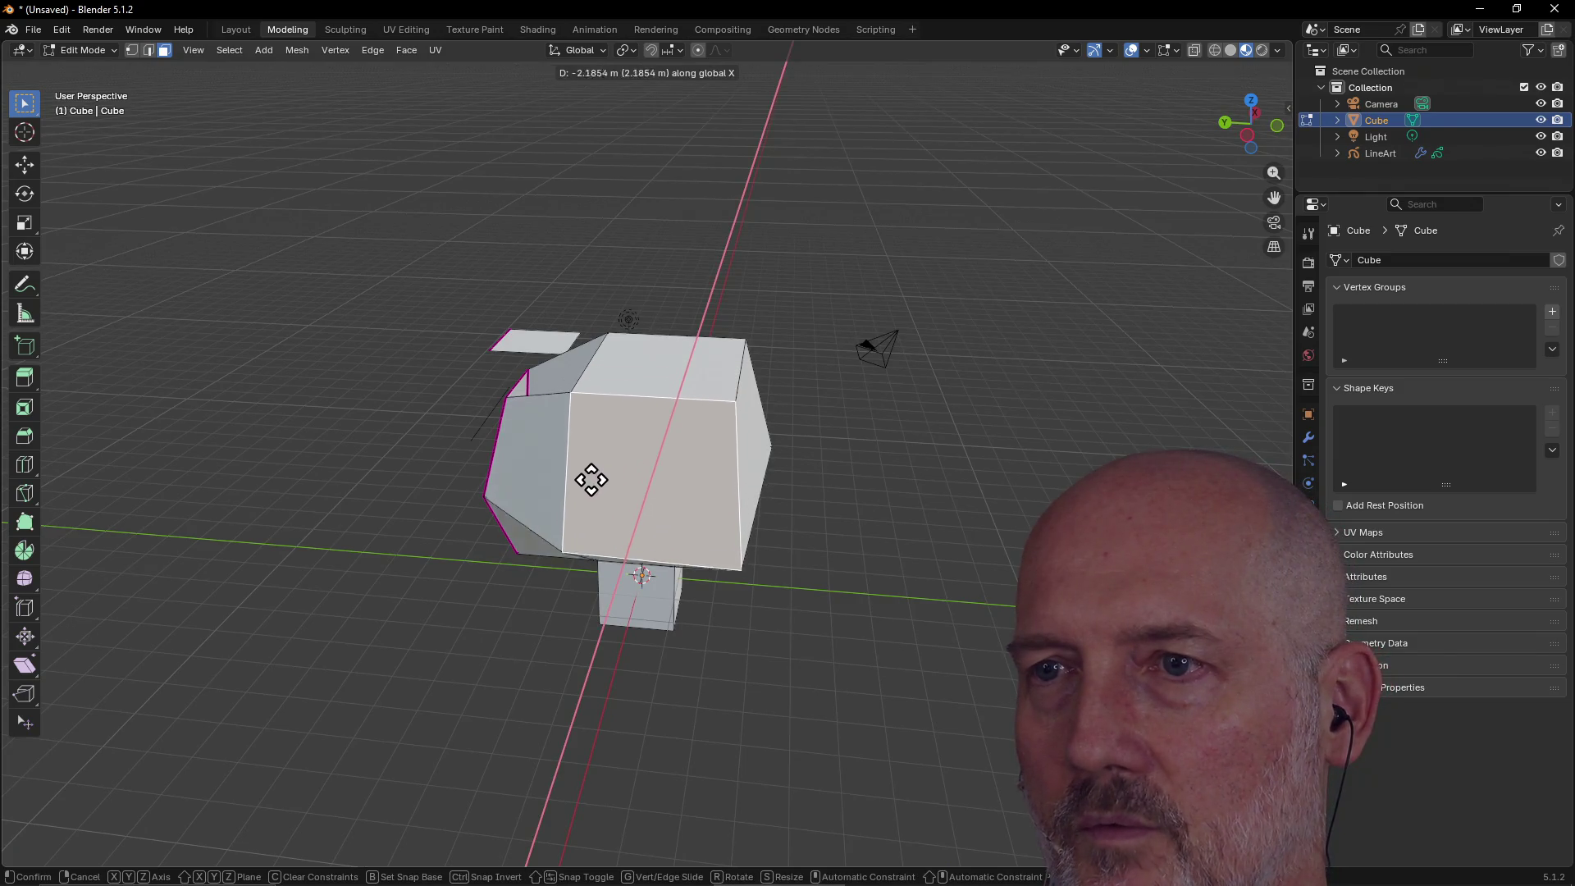
pyautogui.click(597, 477)
pyautogui.moveTo(627, 468)
pyautogui.mouseDown(button='middle')
pyautogui.moveTo(679, 448)
pyautogui.moveTo(545, 465)
pyautogui.moveTo(581, 414)
pyautogui.moveTo(623, 582)
pyautogui.moveTo(612, 566)
pyautogui.moveTo(754, 390)
pyautogui.moveTo(703, 418)
pyautogui.moveTo(507, 432)
pyautogui.moveTo(450, 397)
pyautogui.mouseUp(button='middle')
pyautogui.press('g')
pyautogui.press('y')
pyautogui.click(604, 492)
# Lower the top faces along Z and select the box's front face.
pyautogui.press('g')
pyautogui.press('z')
pyautogui.click(615, 563)
pyautogui.click(503, 348)
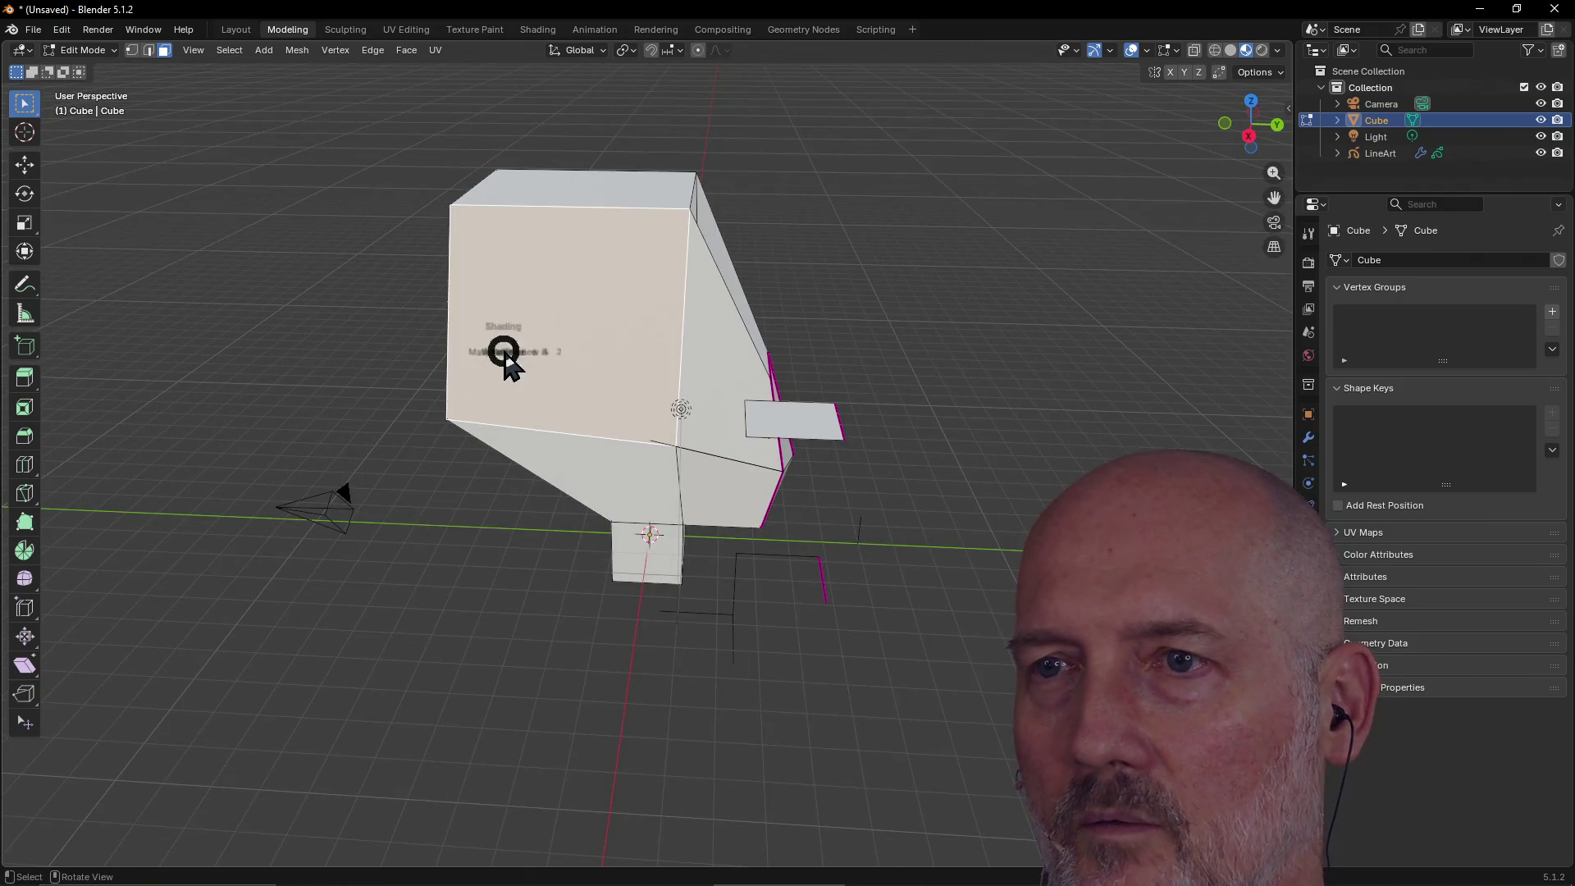
# Return the viewport to Solid shading and slide the box's front face along Y.
pyautogui.press('z')
pyautogui.click(558, 387)
pyautogui.press('g')
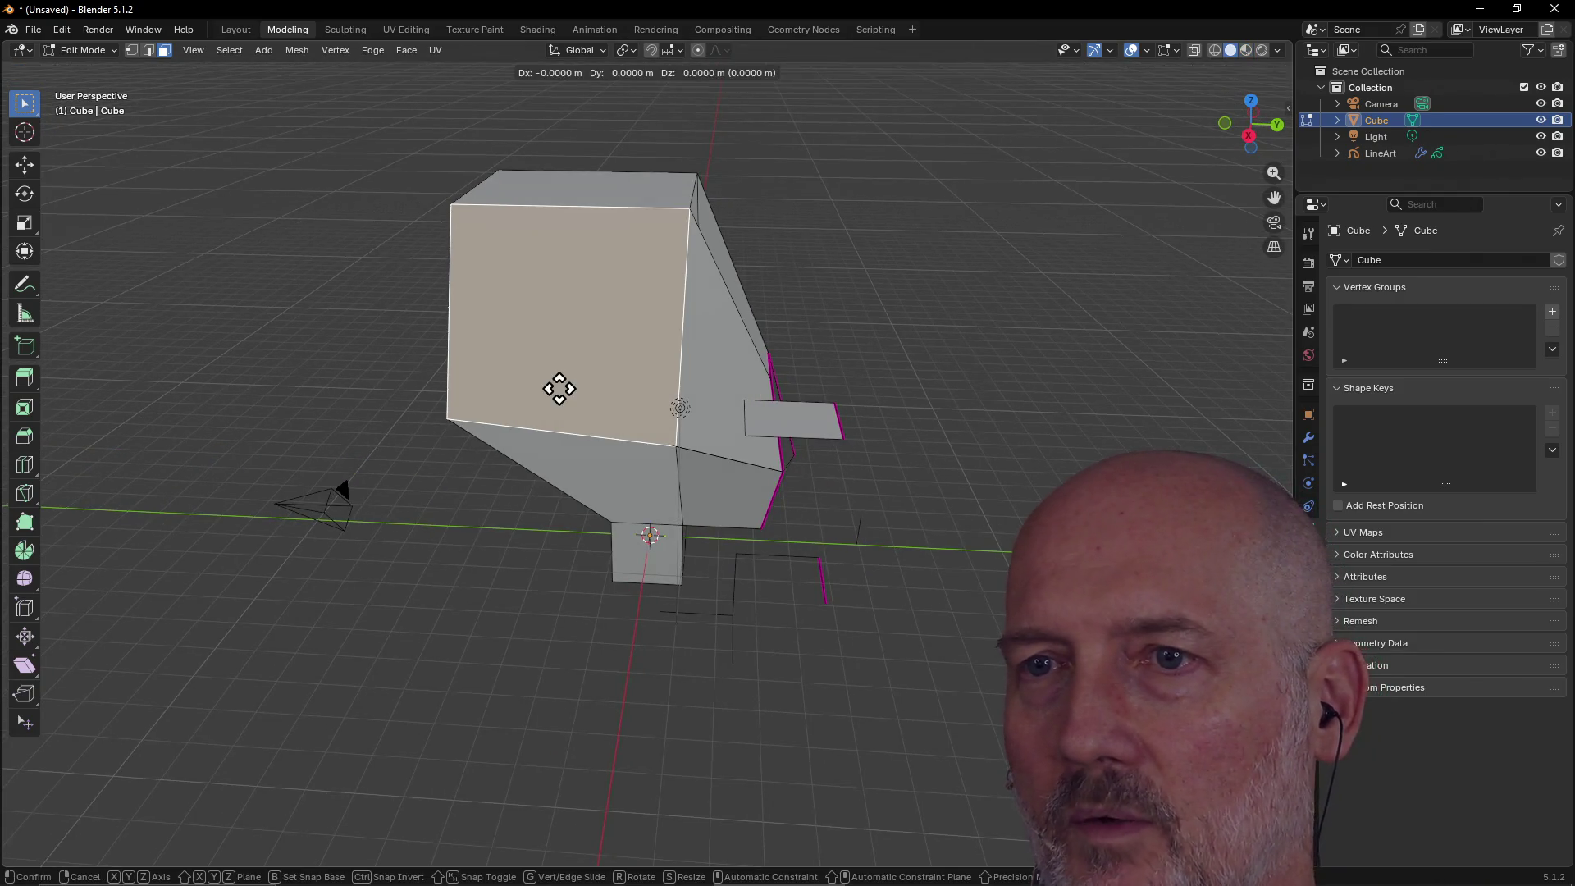
pyautogui.click(558, 387)
pyautogui.press('g')
pyautogui.middleClick(558, 388)
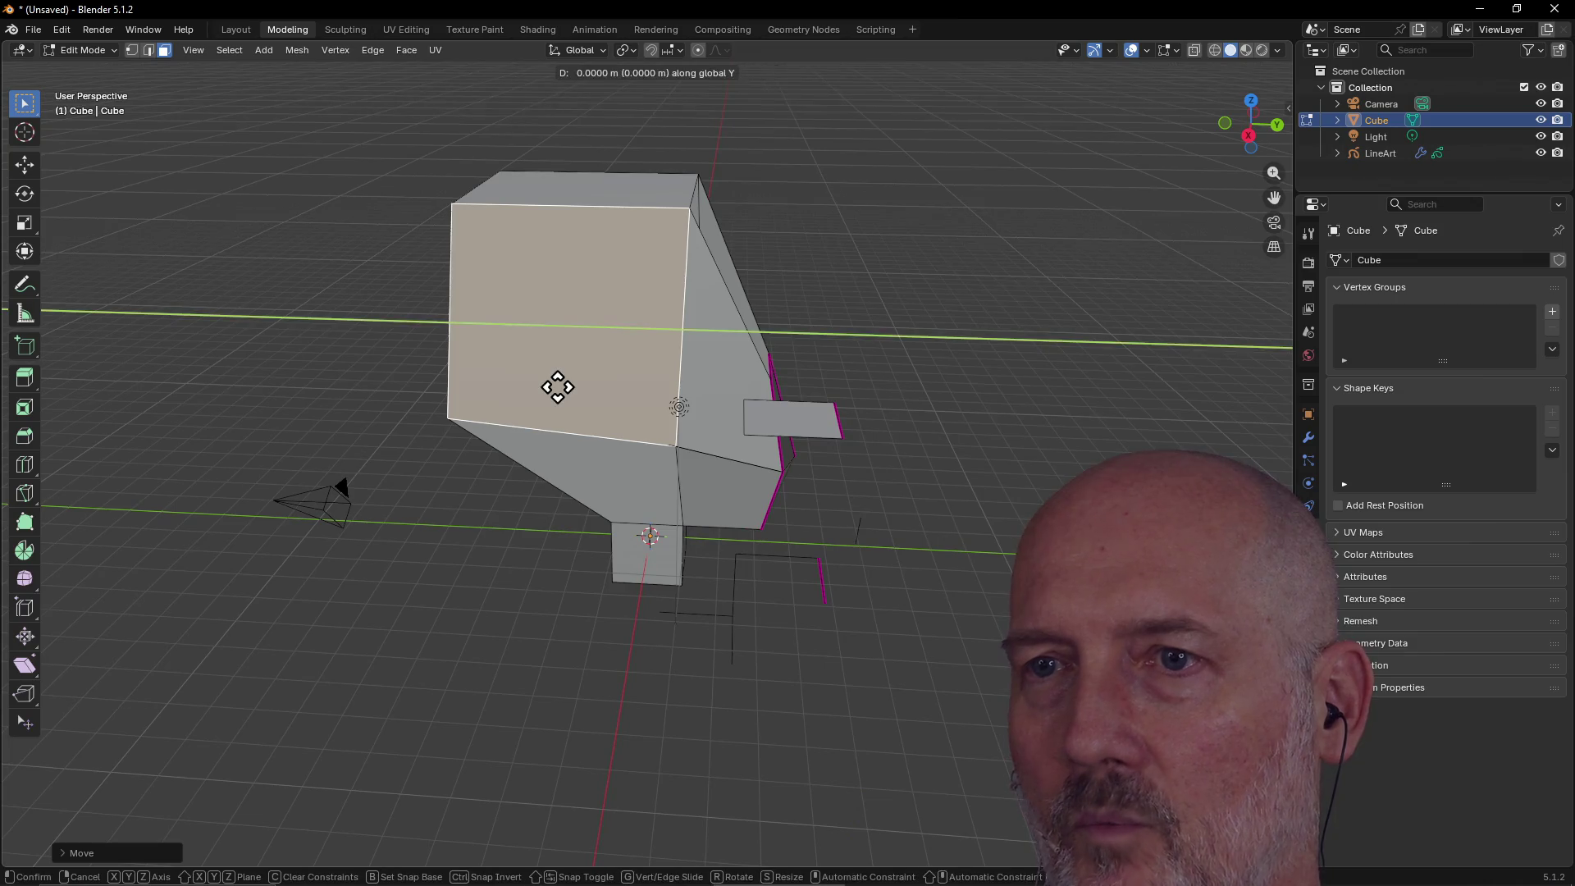
pyautogui.click(627, 405)
pyautogui.moveTo(626, 404); pyautogui.dragTo(778, 447, button='middle')
pyautogui.moveTo(482, 386)
pyautogui.mouseDown(button='middle')
pyautogui.moveTo(569, 366)
pyautogui.moveTo(398, 197)
pyautogui.mouseUp(button='middle')
# In Edge select mode, pick a single edge of the front face and move it.
pyautogui.click(148, 53)
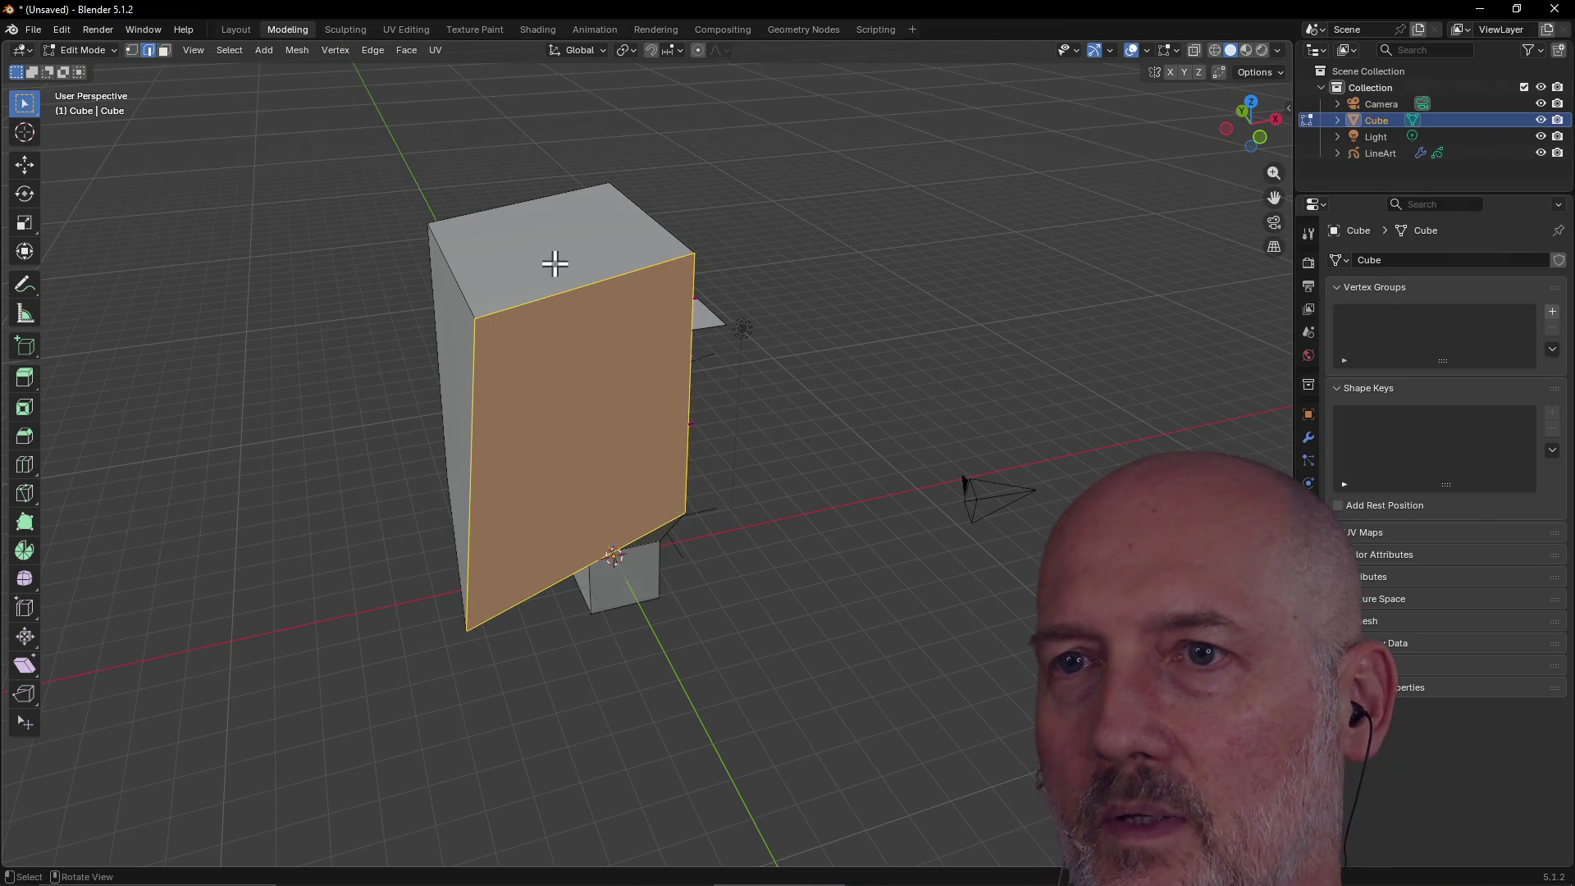
pyautogui.click(552, 294)
pyautogui.moveTo(552, 293)
pyautogui.mouseDown(button='middle')
pyautogui.moveTo(569, 310)
pyautogui.moveTo(468, 320)
pyautogui.moveTo(481, 309)
pyautogui.mouseUp(button='middle')
pyautogui.press('g')
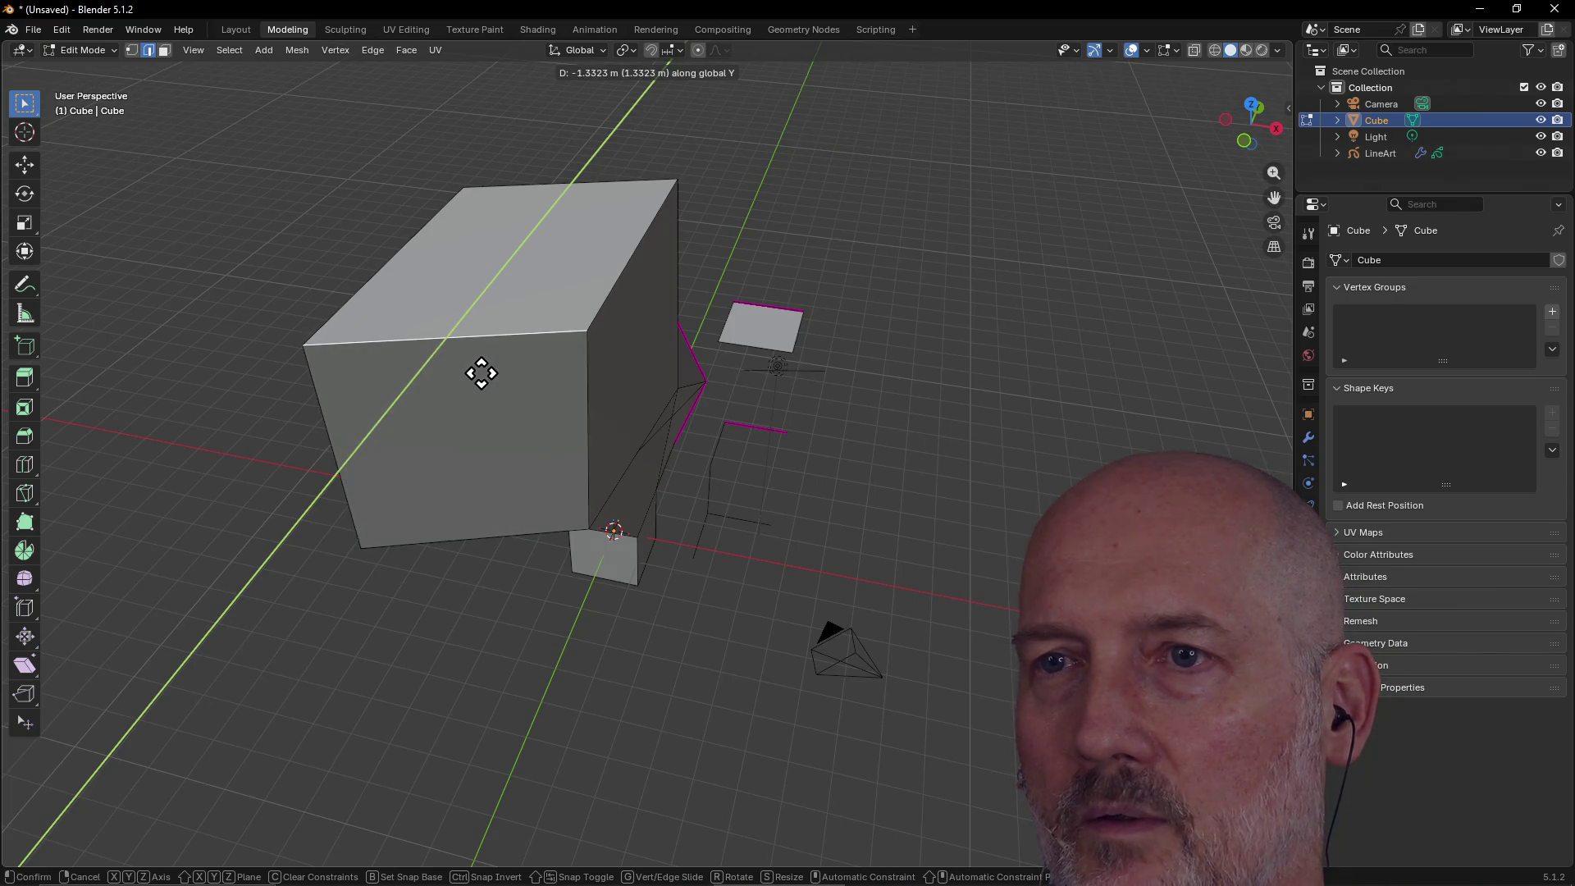
pyautogui.click(478, 372)
pyautogui.moveTo(478, 372)
pyautogui.mouseDown(button='middle')
pyautogui.moveTo(375, 361)
pyautogui.moveTo(415, 257)
pyautogui.moveTo(370, 320)
pyautogui.moveTo(421, 230)
pyautogui.mouseUp(button='middle')
# Move the selected edge along the Y axis.
pyautogui.press('x')
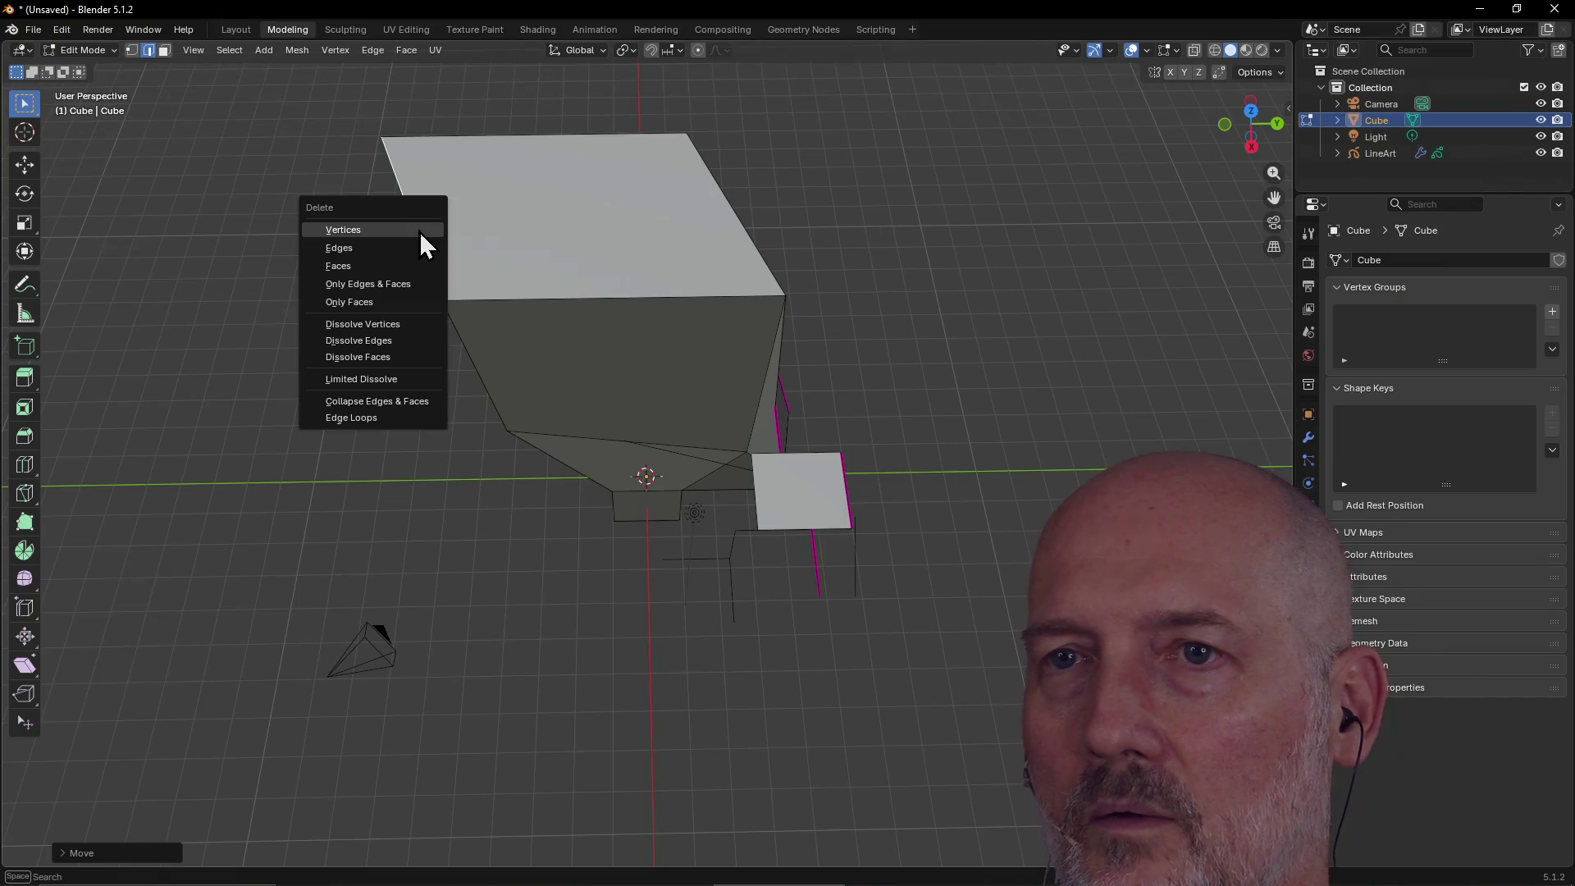
pyautogui.press('Escape')
pyautogui.press('g')
pyautogui.press('y')
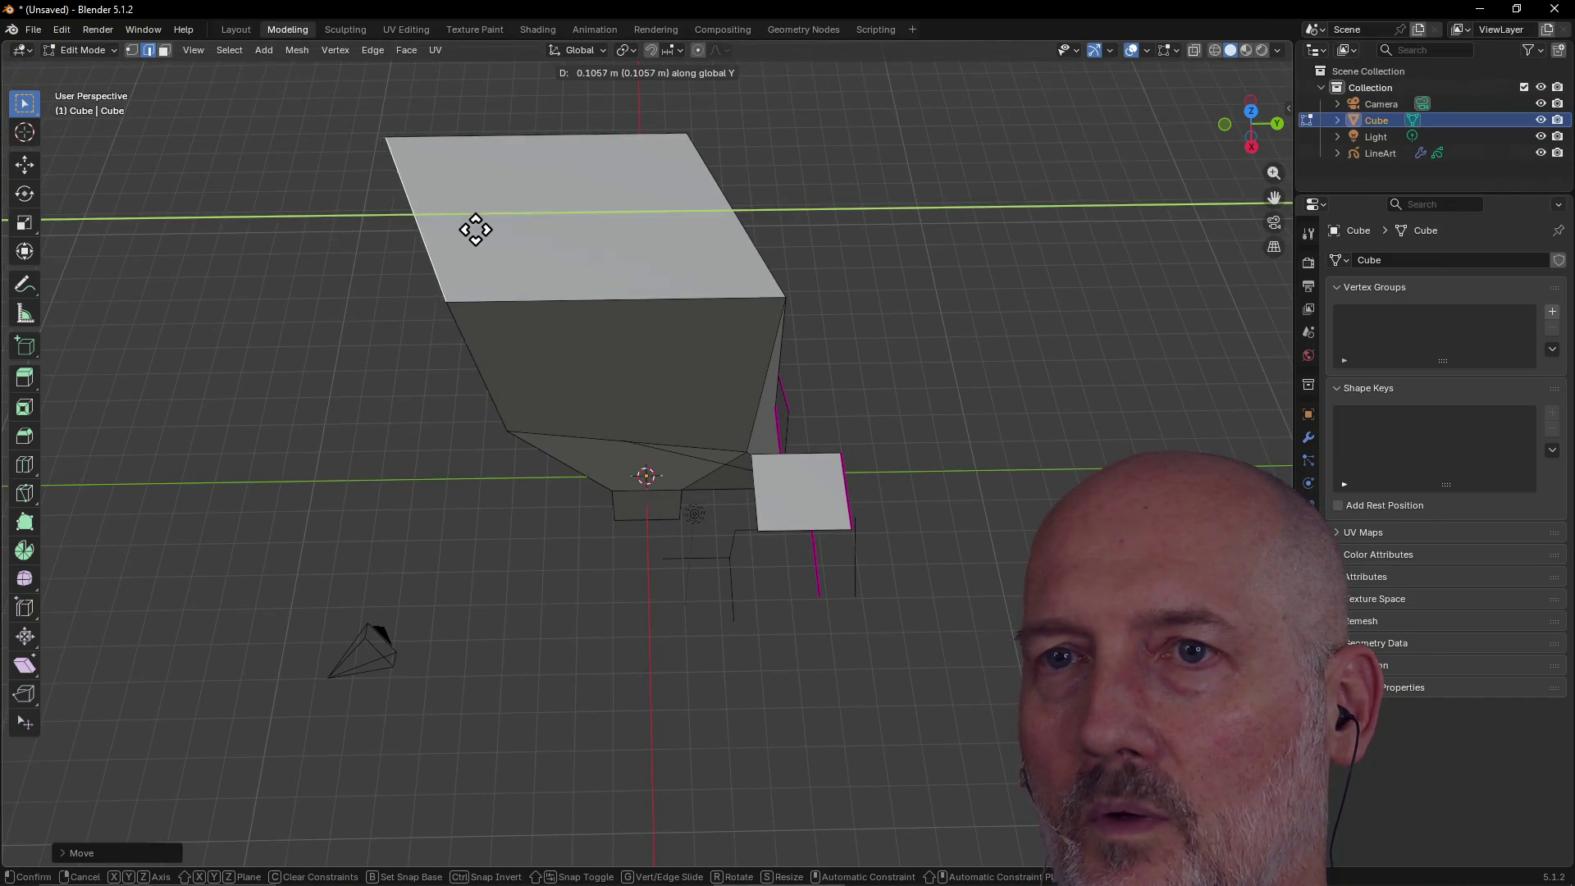
pyautogui.click(682, 222)
pyautogui.moveTo(682, 222)
pyautogui.mouseDown(button='middle')
pyautogui.moveTo(637, 205)
pyautogui.moveTo(671, 247)
pyautogui.mouseUp(button='middle')
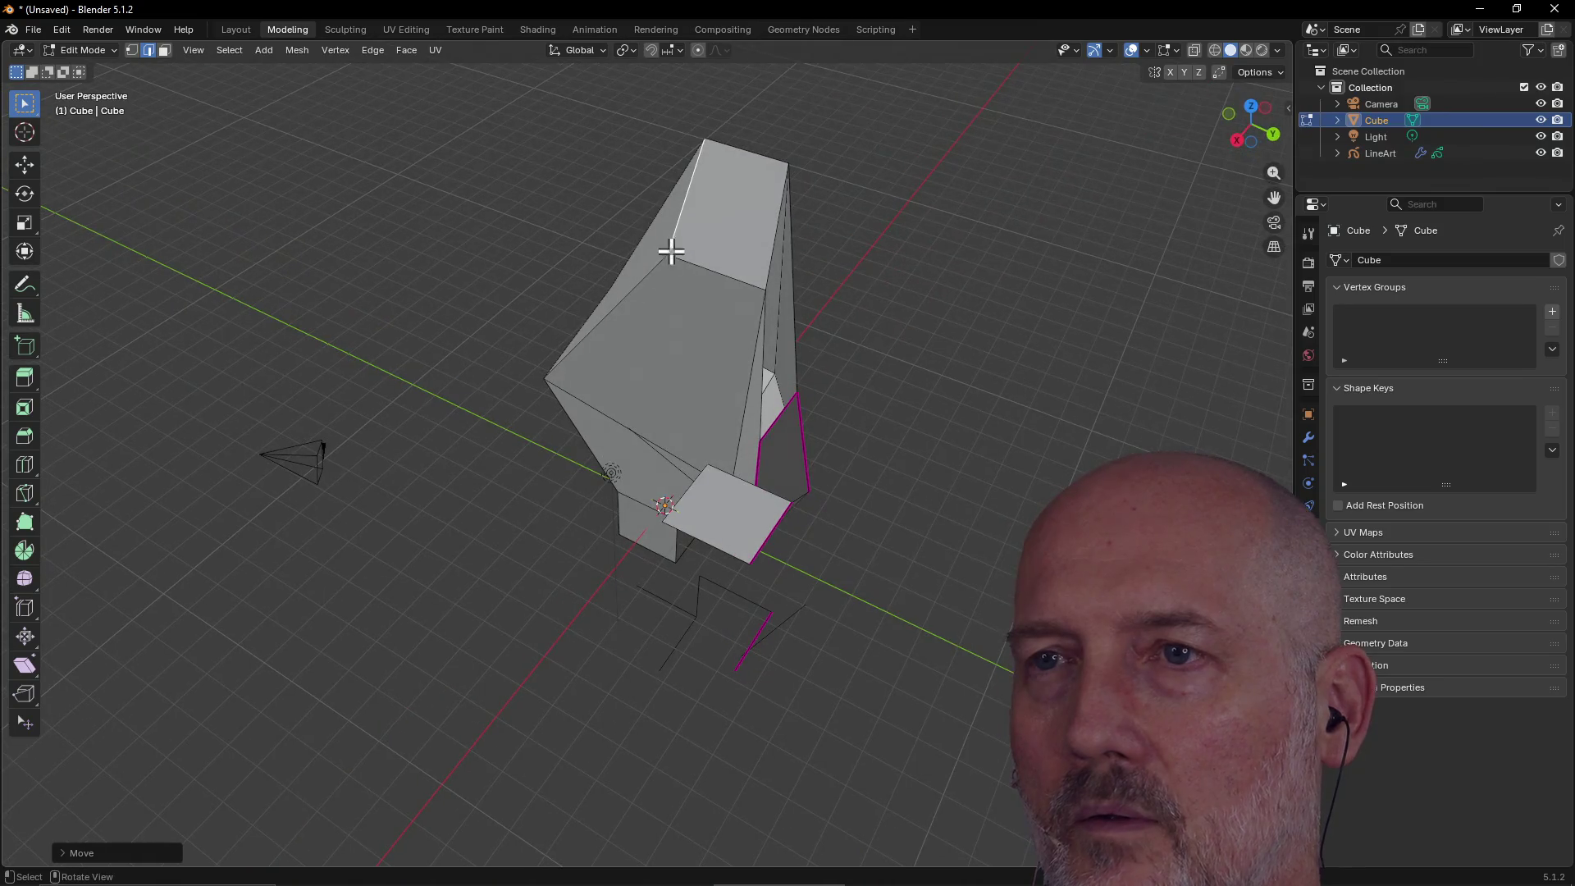
# Raise the edge across the top of the box along the Z axis.
pyautogui.click(695, 265)
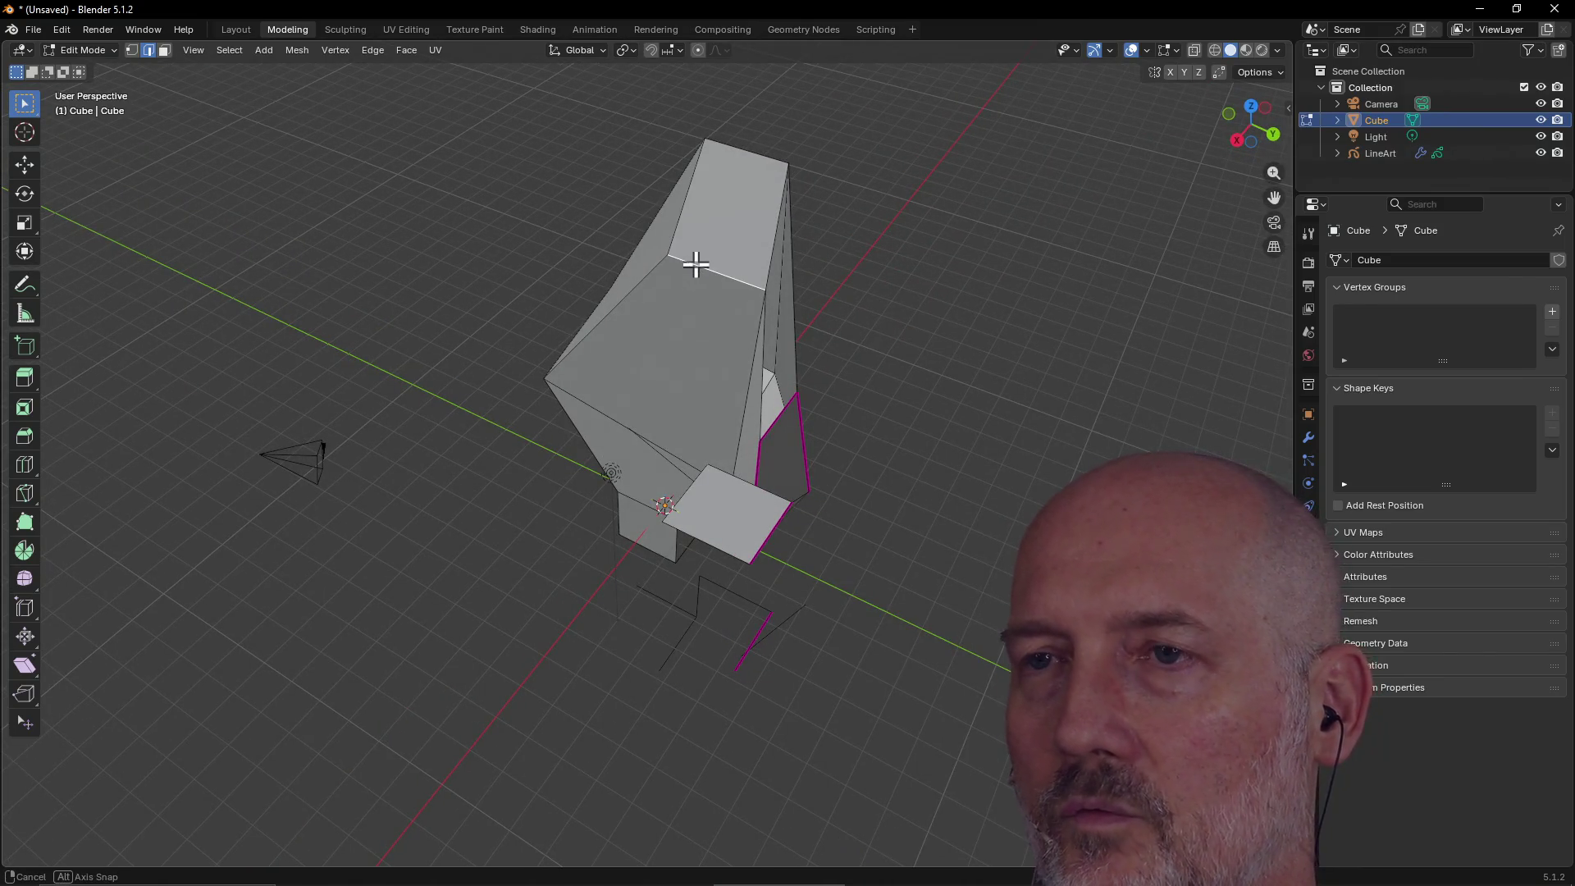
pyautogui.press('g')
pyautogui.press('z')
pyautogui.click(713, 218)
pyautogui.moveTo(714, 218)
pyautogui.mouseDown(button='middle')
pyautogui.moveTo(960, 254)
pyautogui.moveTo(939, 172)
pyautogui.moveTo(891, 214)
pyautogui.moveTo(879, 183)
pyautogui.moveTo(886, 306)
pyautogui.mouseUp(button='middle')
pyautogui.rightClick(880, 304)
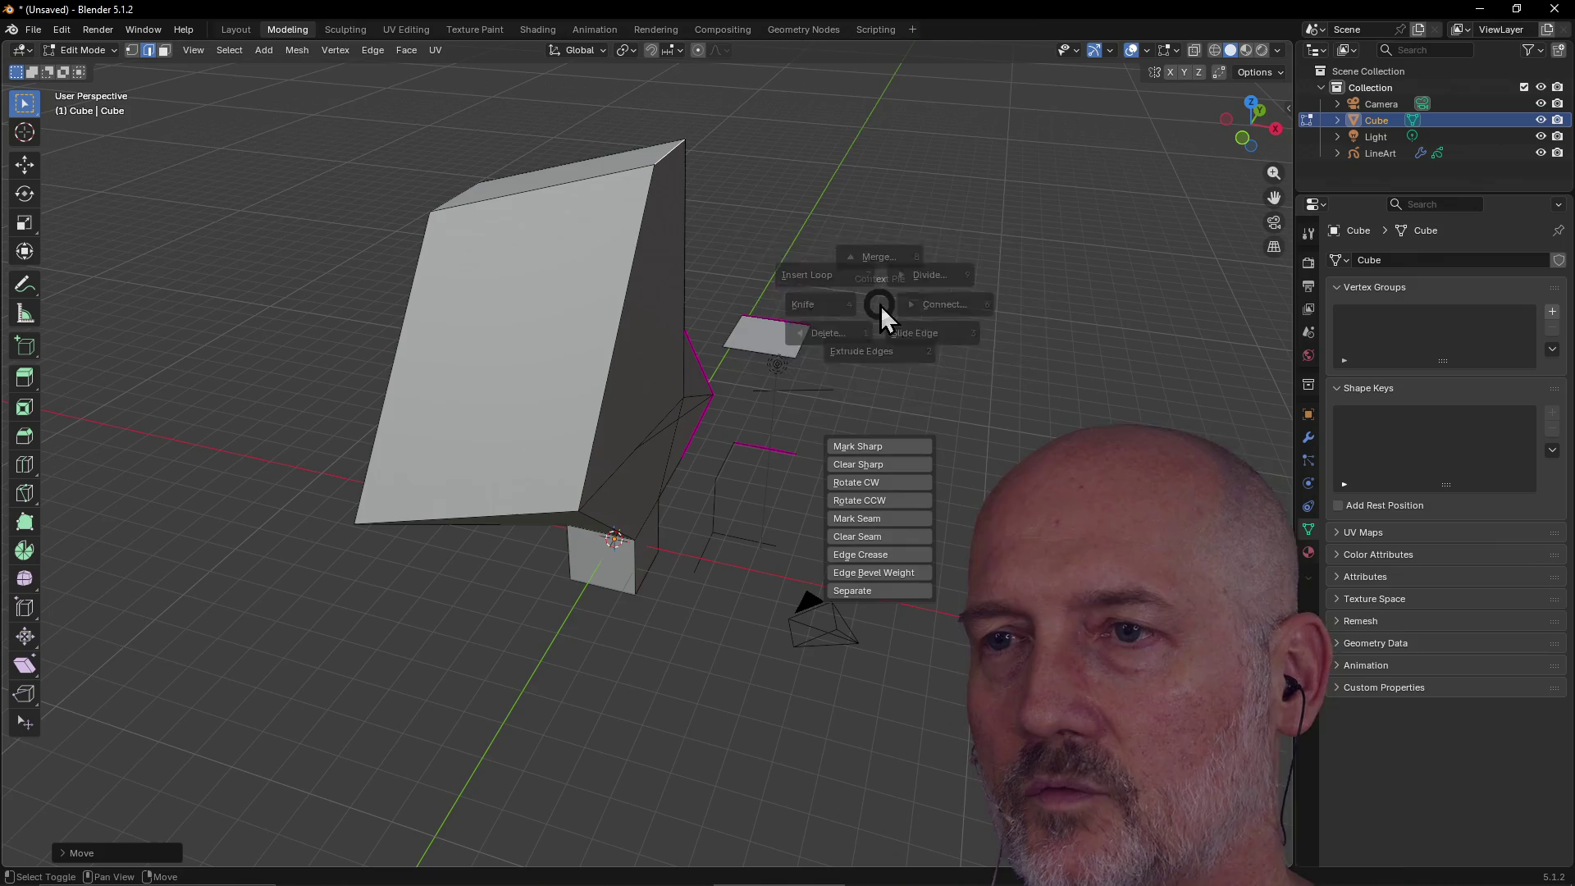
# Abandon a freehand knife cut and insert a new edge loop across the box.
pyautogui.moveTo(517, 289)
pyautogui.mouseDown(button='middle')
pyautogui.moveTo(440, 348)
pyautogui.moveTo(457, 332)
pyautogui.mouseUp(button='middle')
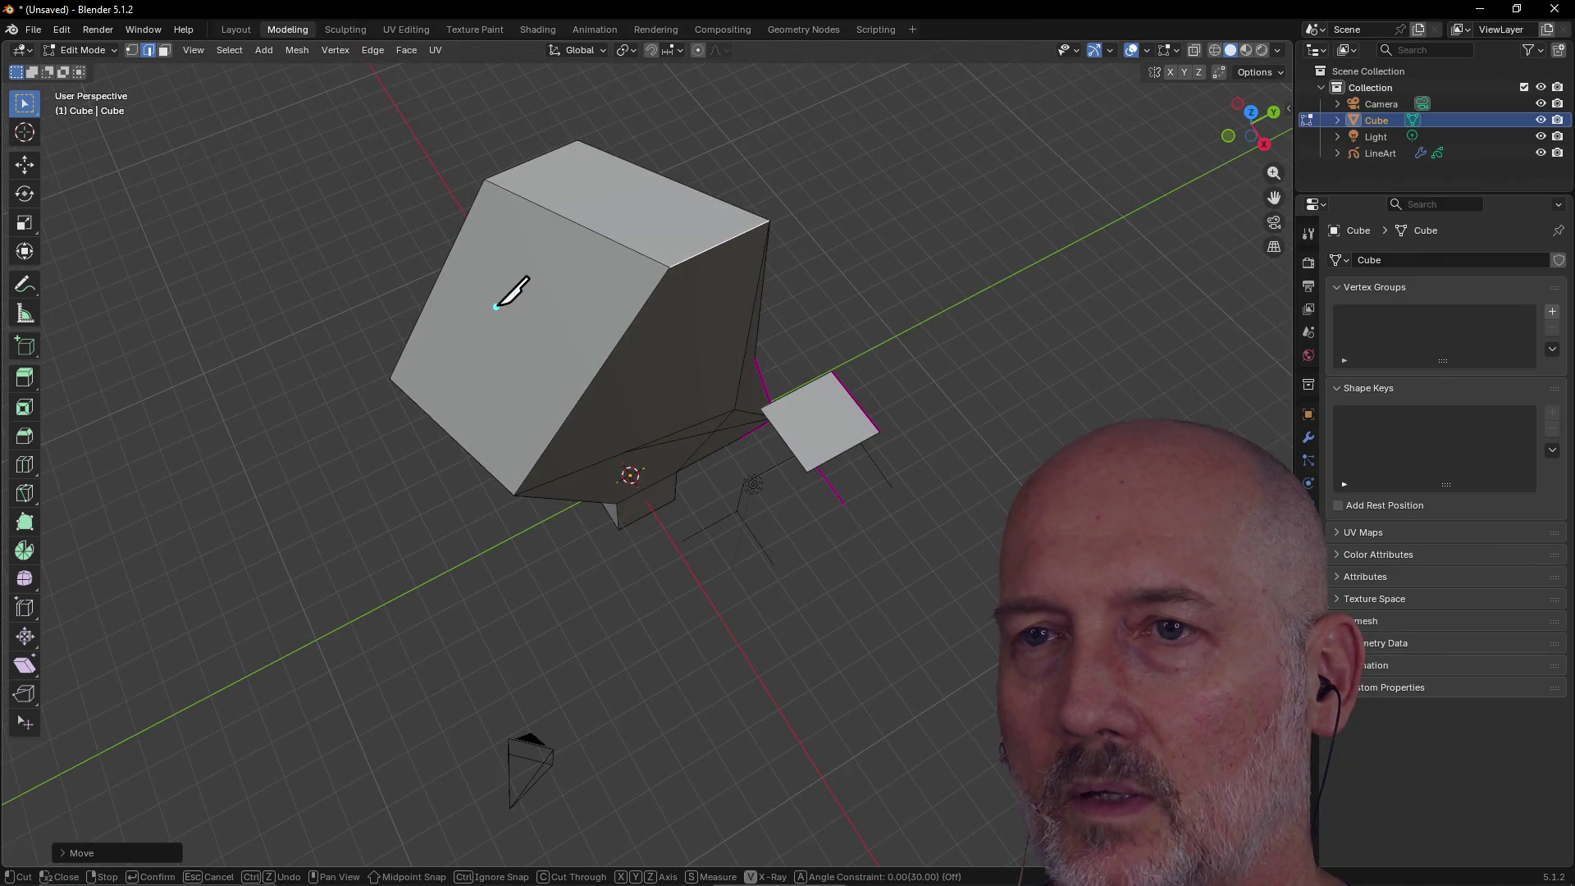
pyautogui.press('Escape')
pyautogui.rightClick(538, 314)
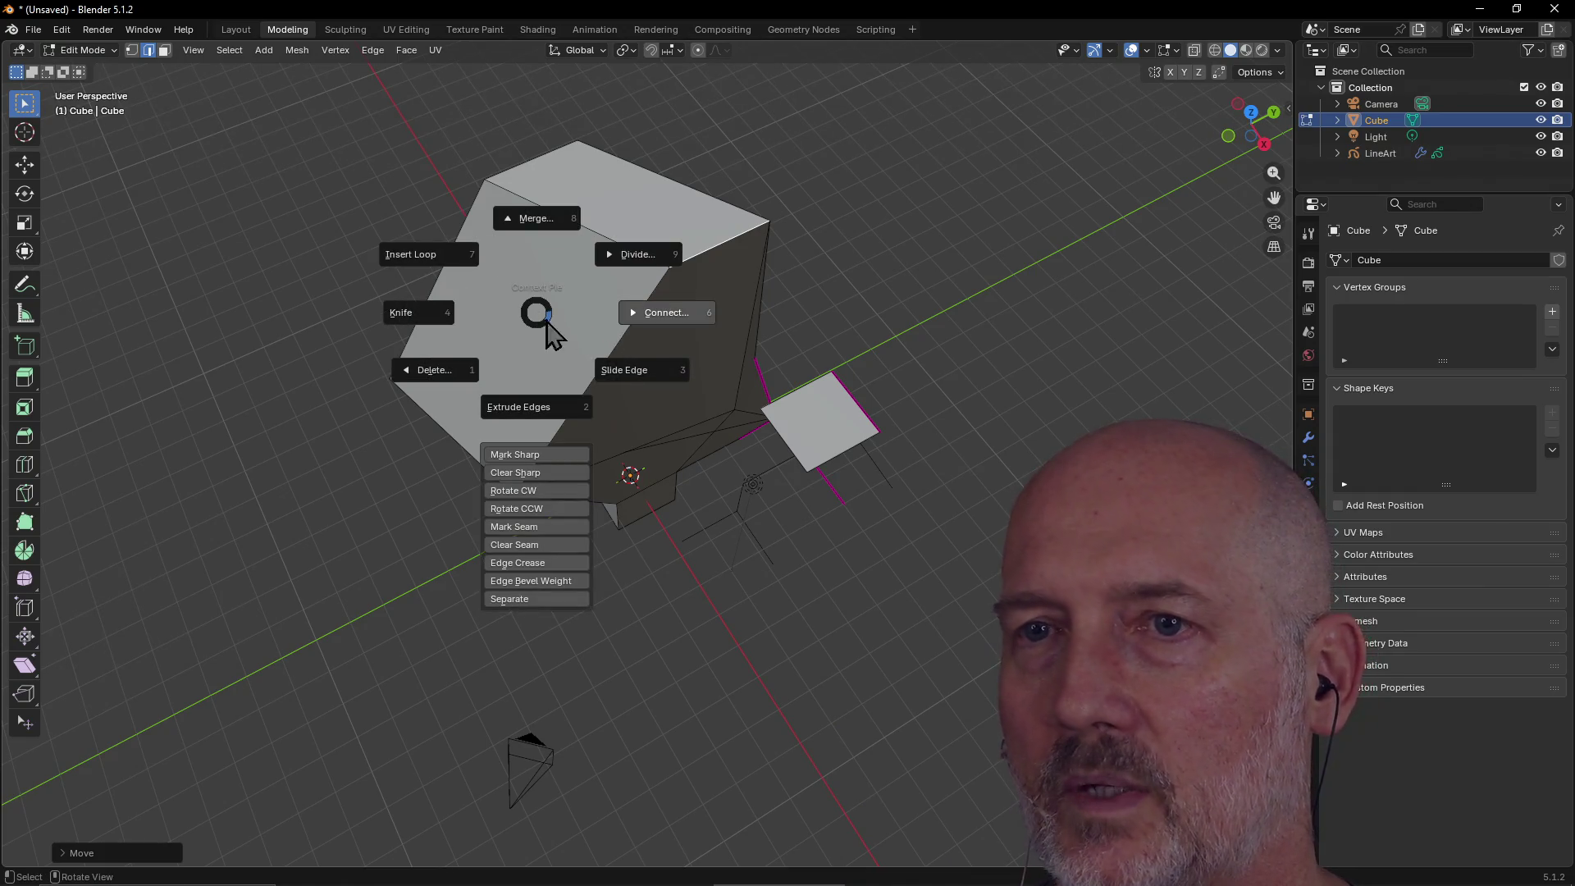
pyautogui.click(450, 269)
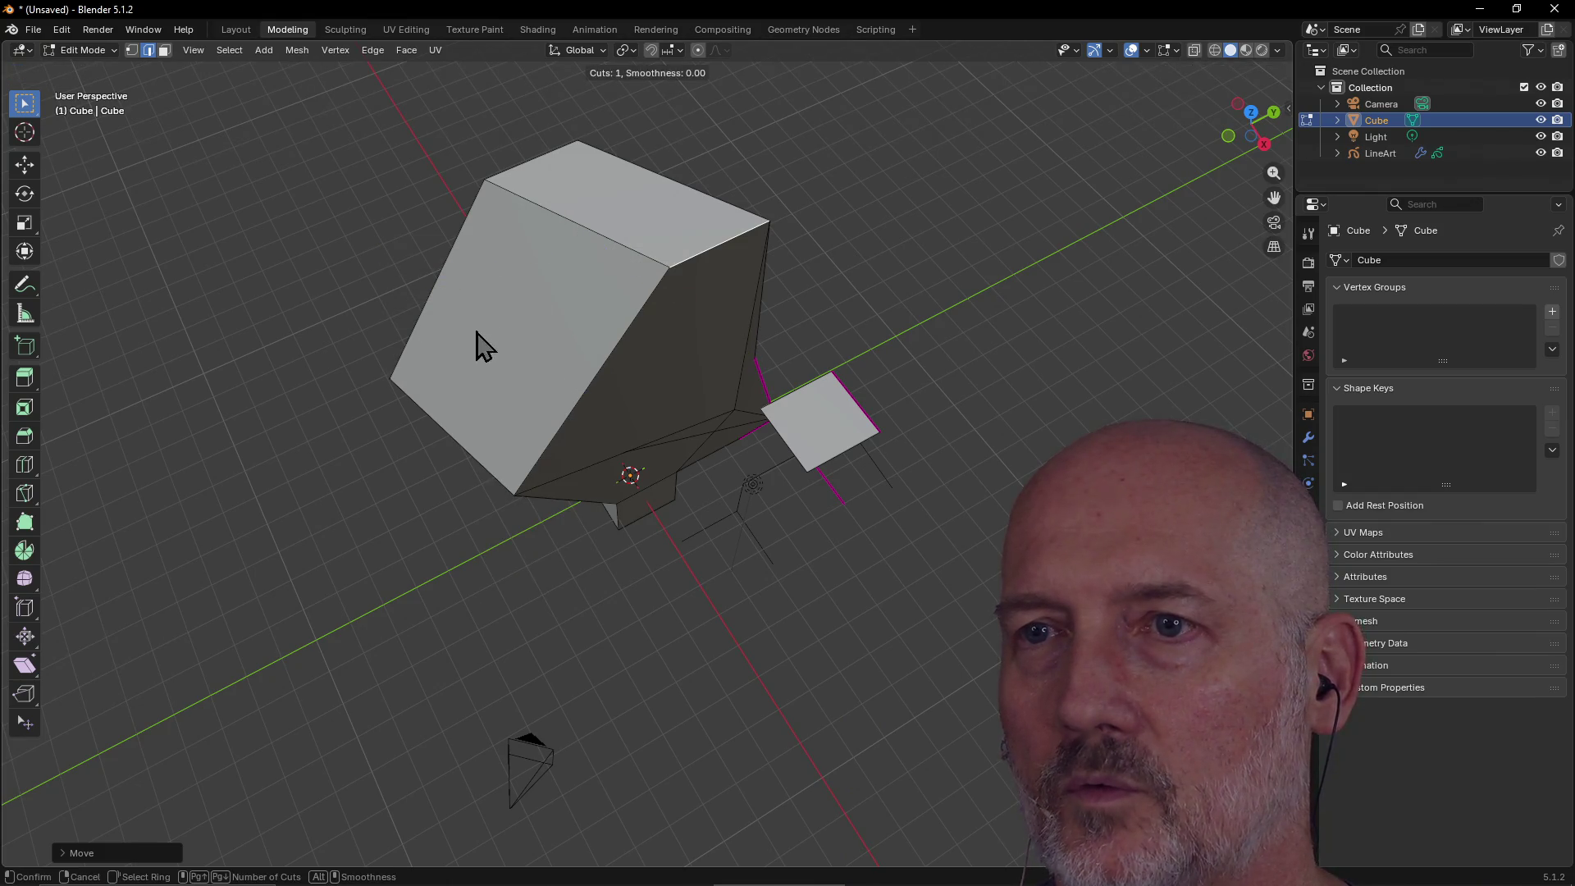
pyautogui.click(459, 293)
pyautogui.click(456, 310)
pyautogui.moveTo(535, 236); pyautogui.dragTo(537, 240)
pyautogui.moveTo(509, 355)
pyautogui.mouseDown(button='middle')
pyautogui.moveTo(573, 323)
pyautogui.moveTo(554, 314)
pyautogui.mouseUp(button='middle')
# Move the new edge loop along the X axis.
pyautogui.rightClick(554, 312)
pyautogui.press('Escape')
pyautogui.press('g')
pyautogui.moveTo(552, 313); pyautogui.dragTo(514, 328, button='middle')
pyautogui.press('x')
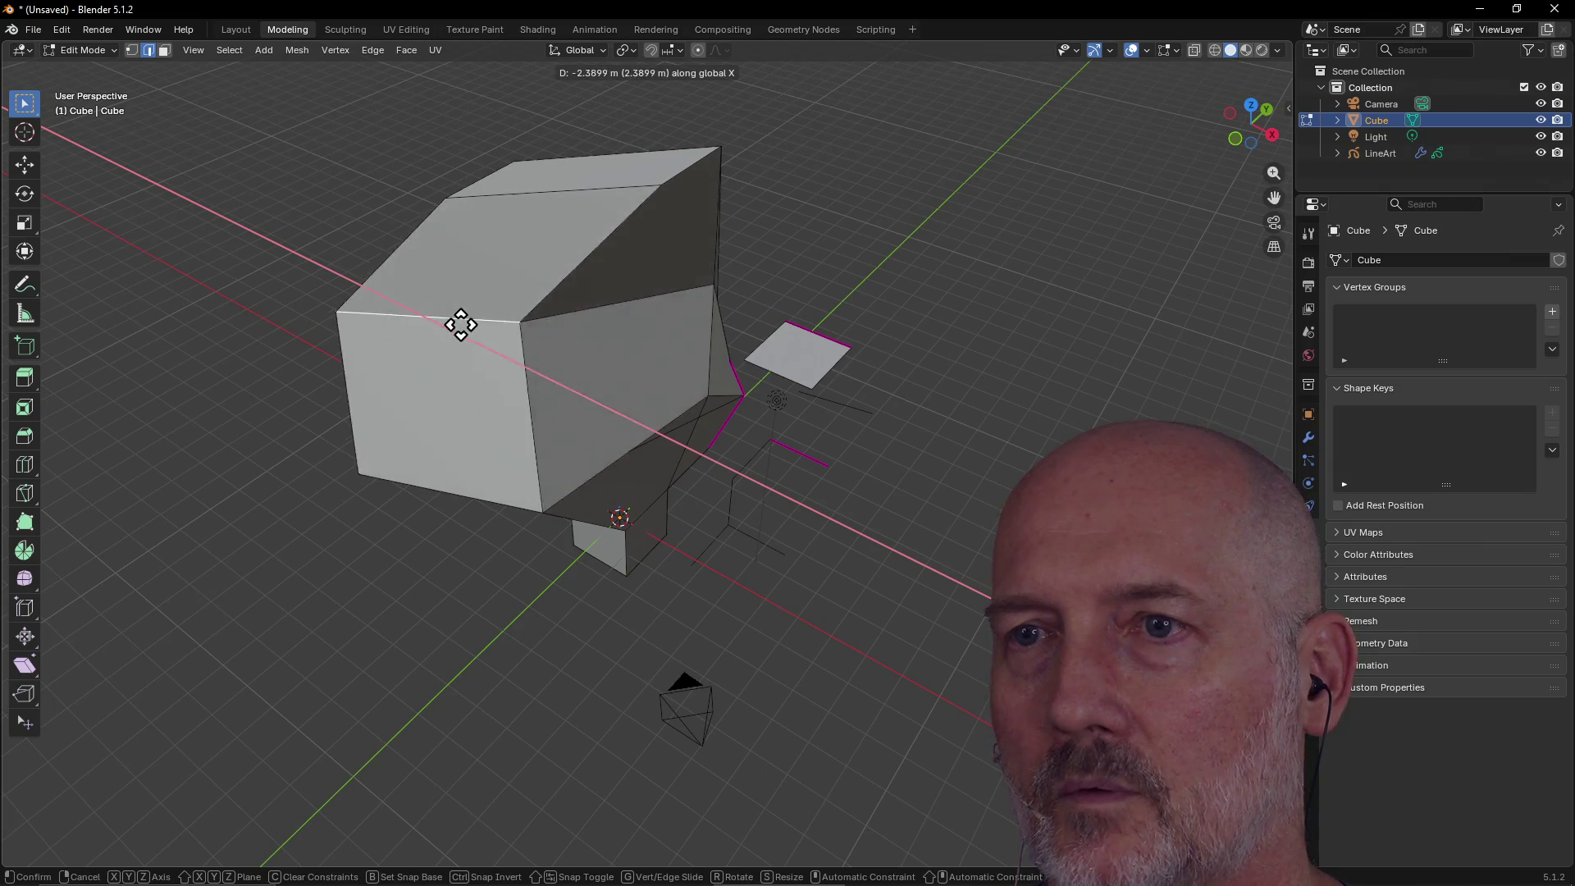
pyautogui.click(475, 320)
pyautogui.moveTo(670, 297)
pyautogui.mouseDown(button='middle')
pyautogui.moveTo(450, 312)
pyautogui.moveTo(612, 292)
pyautogui.mouseUp(button='middle')
# Extrude the selected edges outward into new flaps and inspect them from several sides.
pyautogui.rightClick(684, 311)
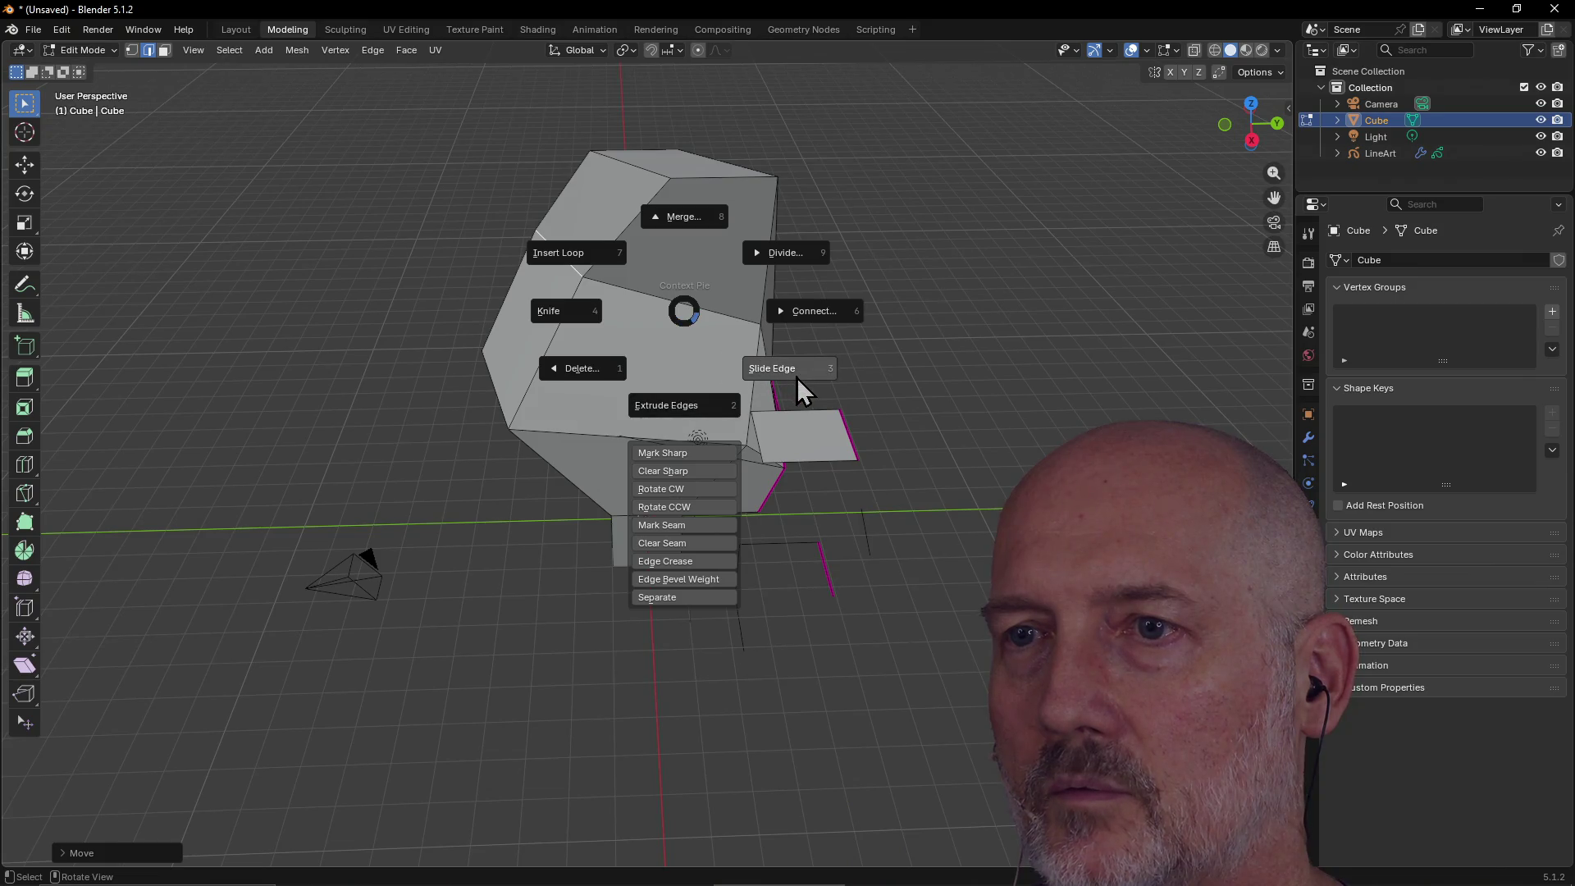
pyautogui.click(687, 404)
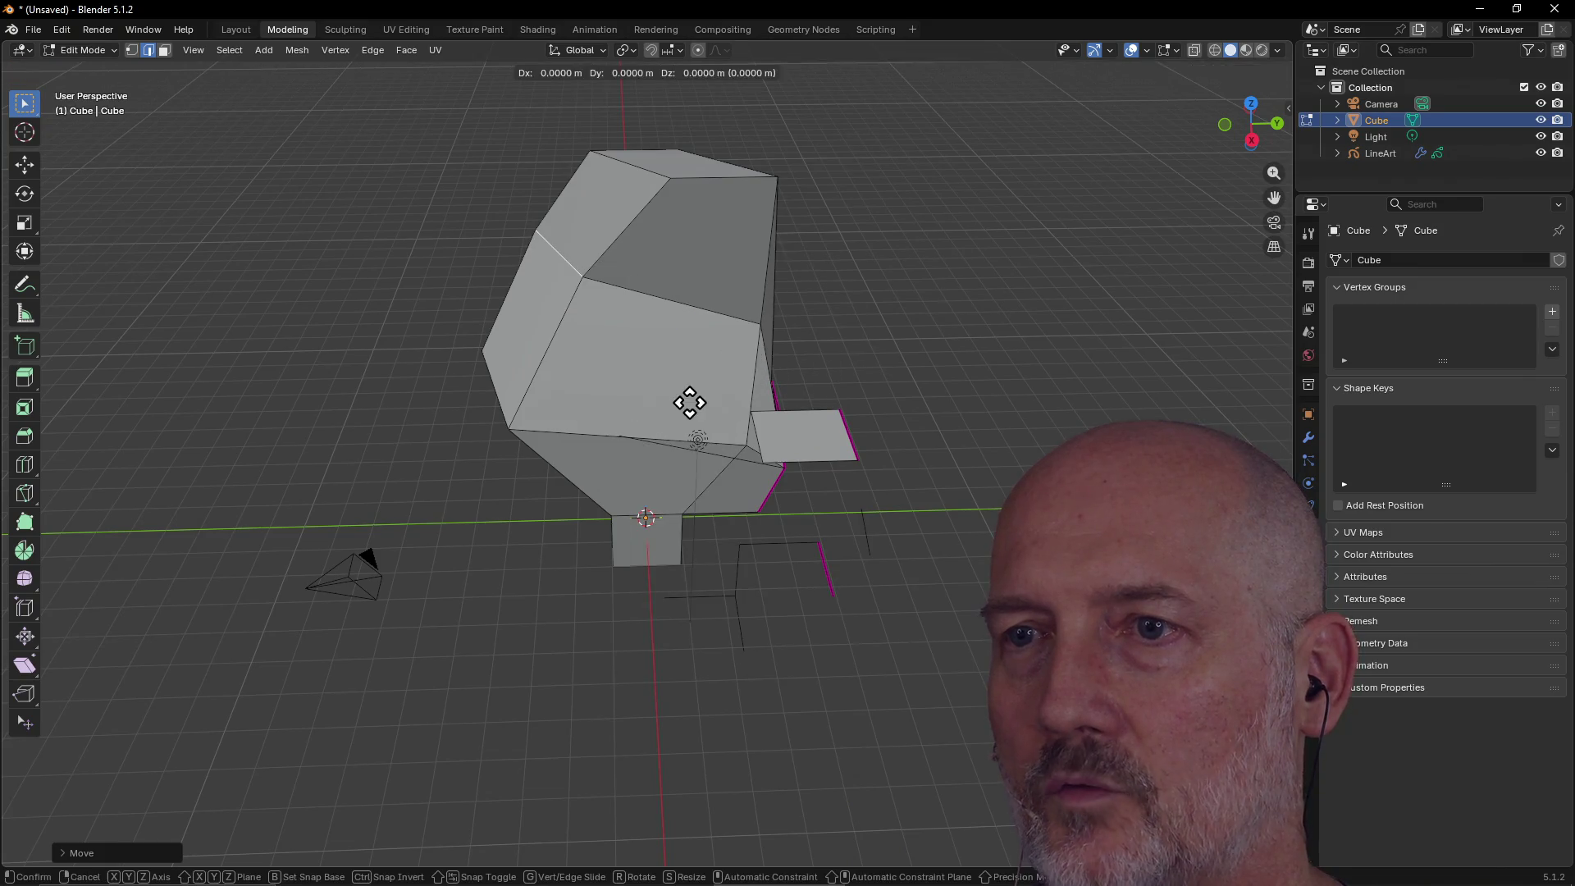
pyautogui.click(582, 295)
pyautogui.moveTo(582, 295)
pyautogui.mouseDown(button='middle')
pyautogui.moveTo(637, 348)
pyautogui.moveTo(563, 263)
pyautogui.moveTo(642, 240)
pyautogui.moveTo(823, 260)
pyautogui.moveTo(657, 295)
pyautogui.moveTo(479, 274)
pyautogui.moveTo(500, 278)
pyautogui.mouseUp(button='middle')
pyautogui.moveTo(455, 298); pyautogui.dragTo(721, 271, button='middle')
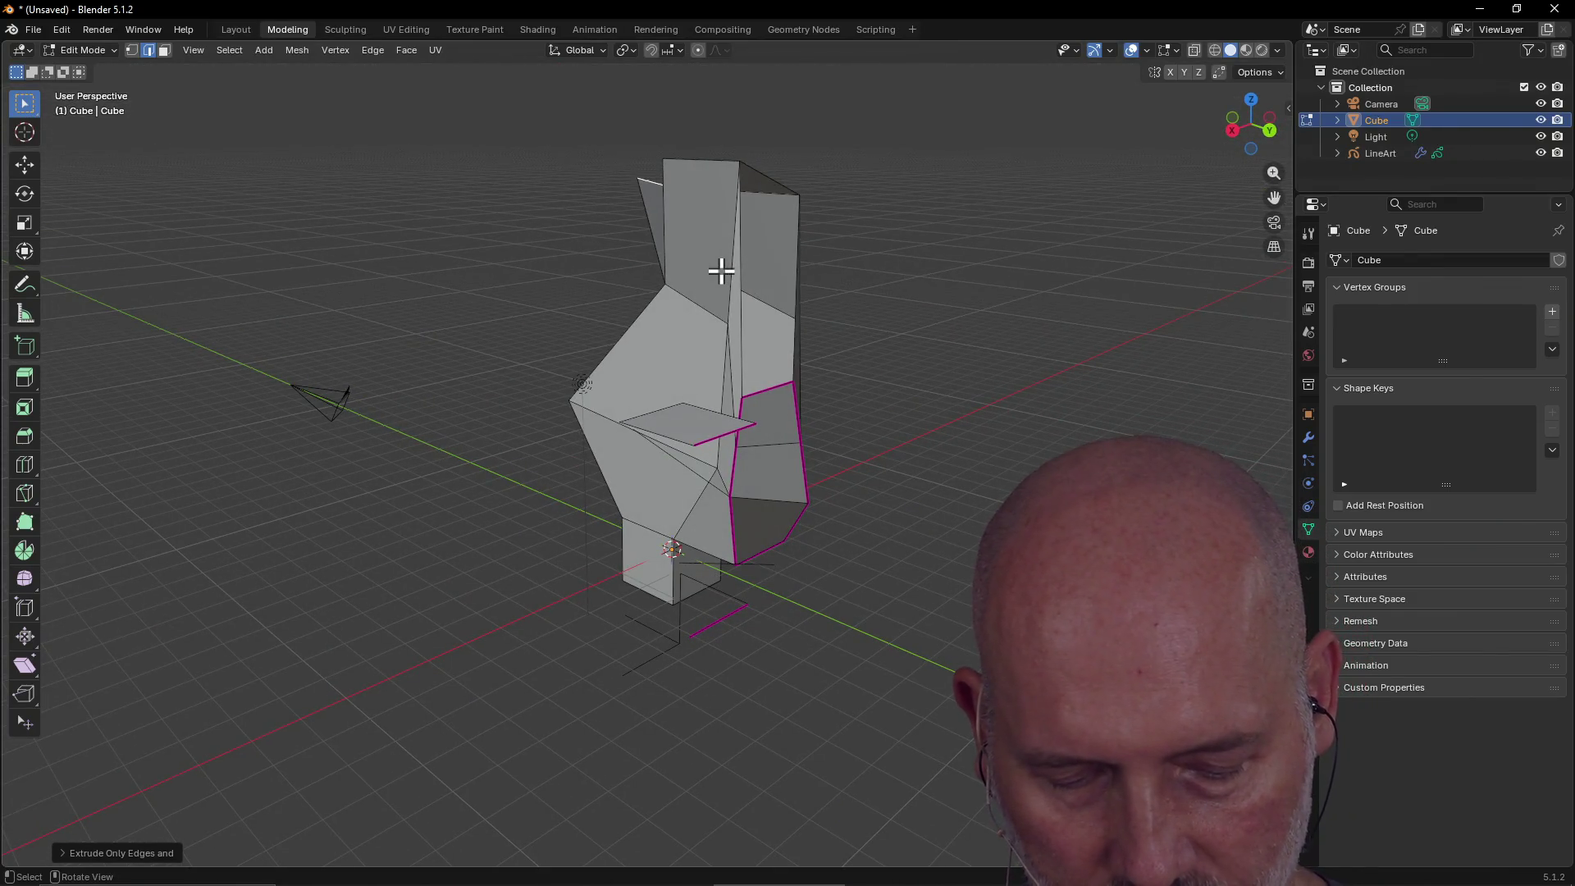
pyautogui.moveTo(686, 278)
pyautogui.mouseDown(button='middle')
pyautogui.moveTo(647, 313)
pyautogui.moveTo(545, 282)
pyautogui.moveTo(613, 288)
pyautogui.mouseUp(button='middle')
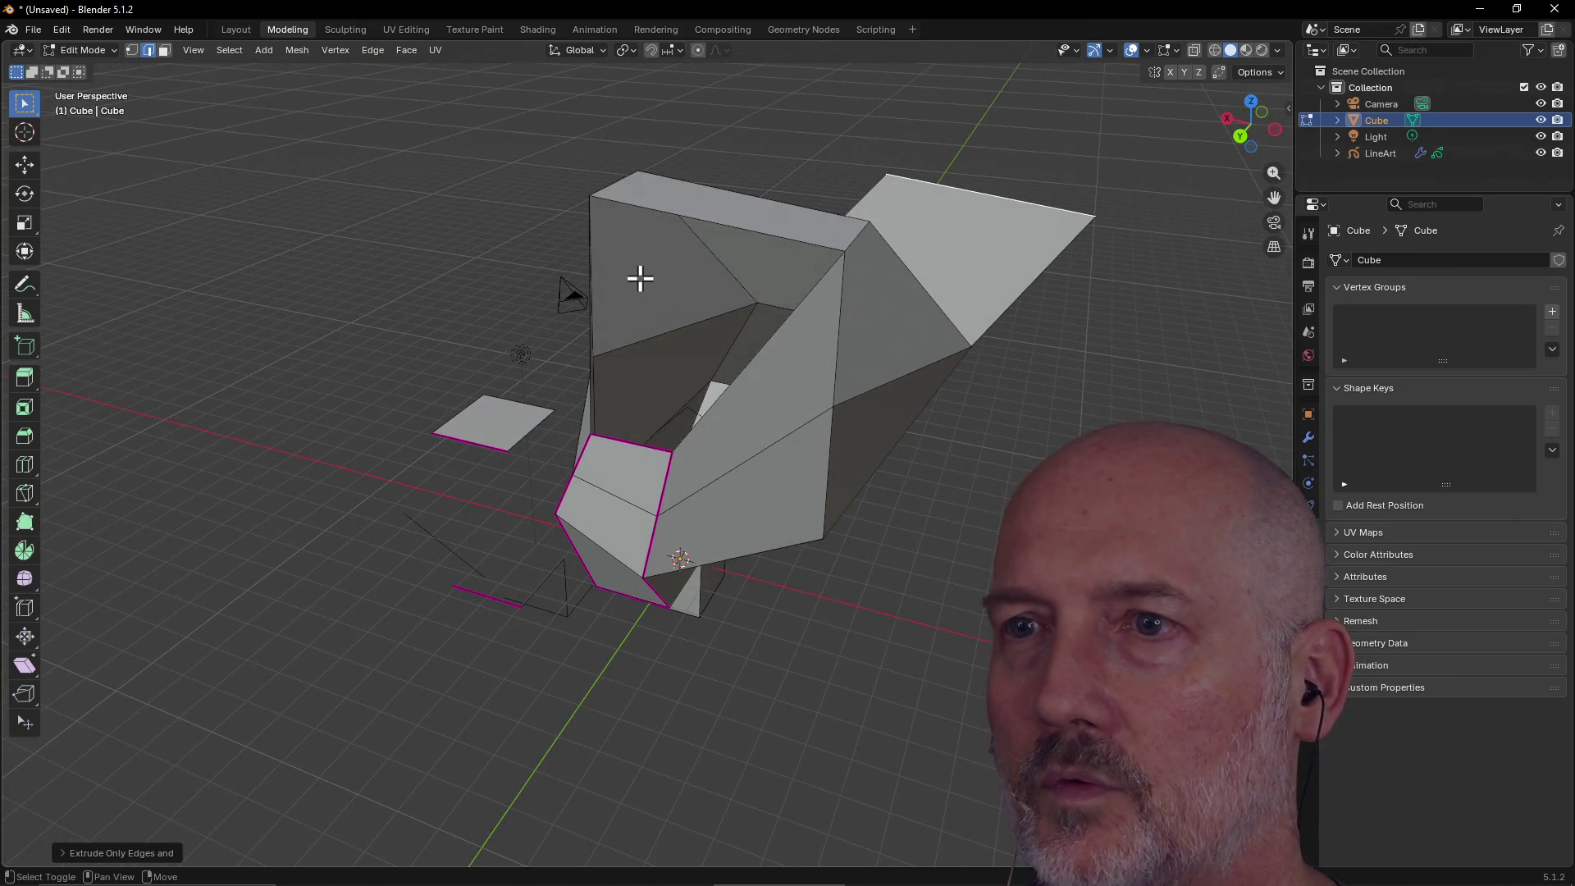
# Toggle X-ray on and off with Alt+Z to check hidden geometry.
pyautogui.hotkey('alt', 'z')
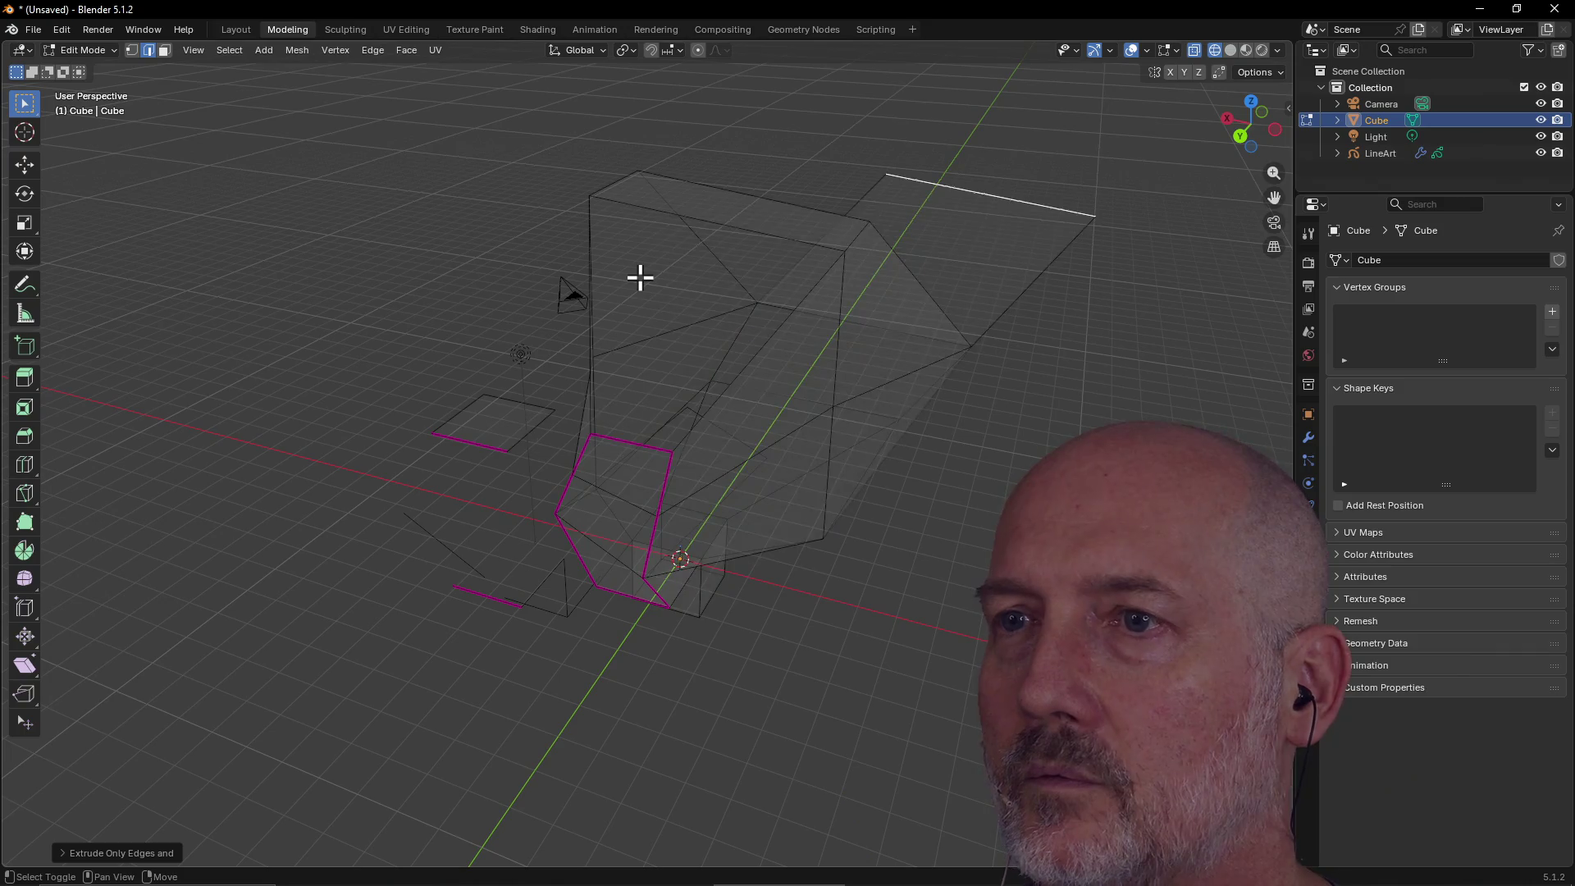
pyautogui.hotkey('alt', 'z')
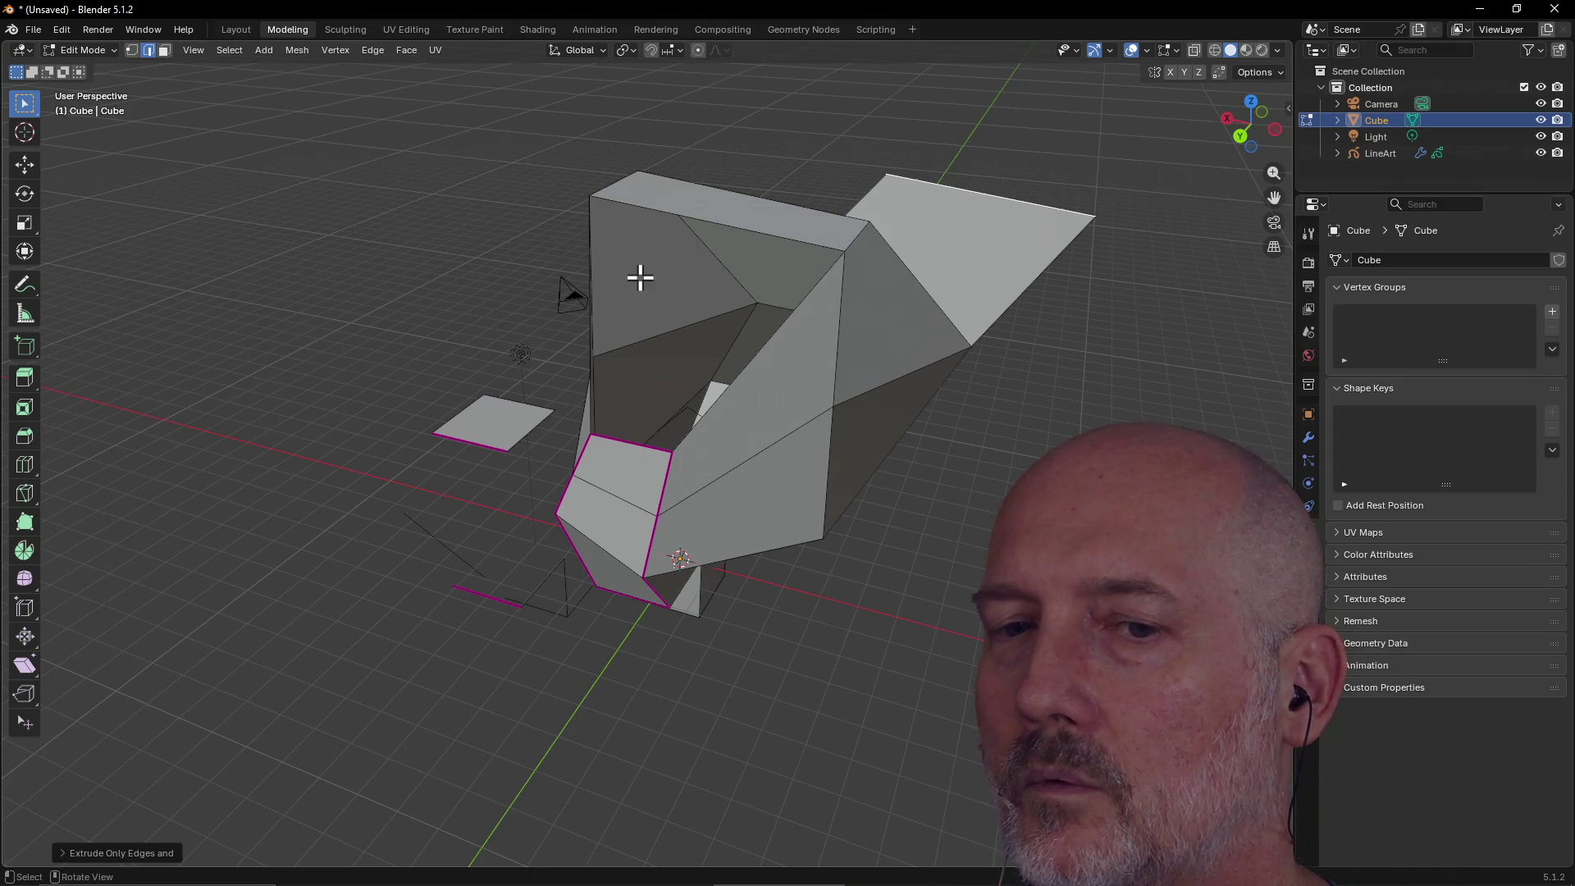
pyautogui.press('z')
pyautogui.moveTo(754, 397)
pyautogui.mouseDown(button='middle')
pyautogui.moveTo(919, 429)
pyautogui.moveTo(763, 408)
pyautogui.mouseUp(button='middle')
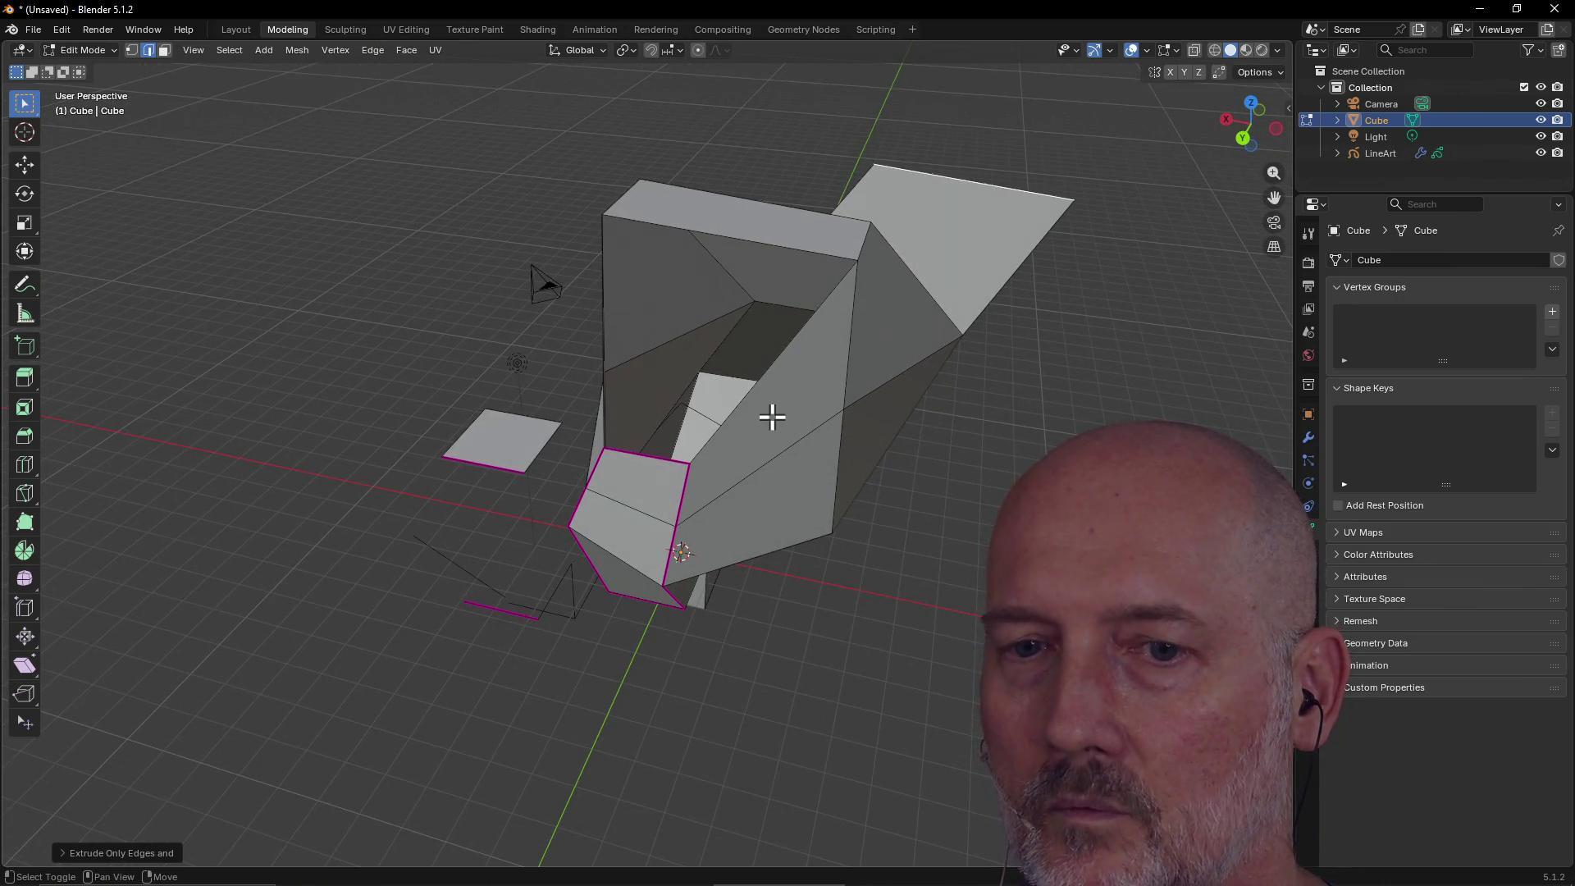
# Insert a new edge loop around the mesh from the edge context menu.
pyautogui.rightClick(764, 426)
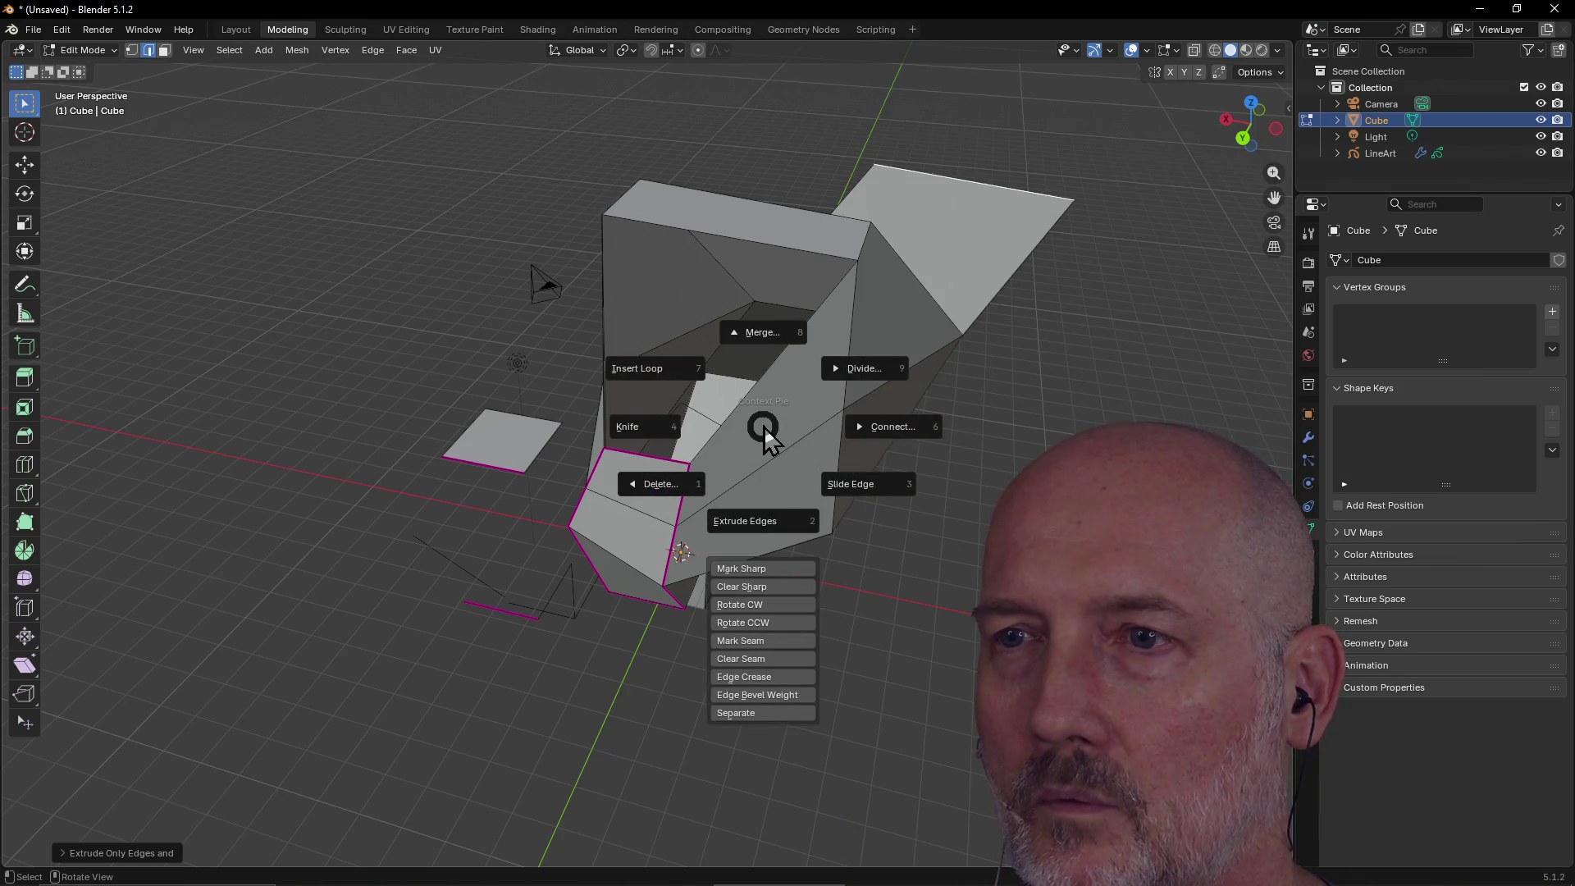
pyautogui.click(850, 135)
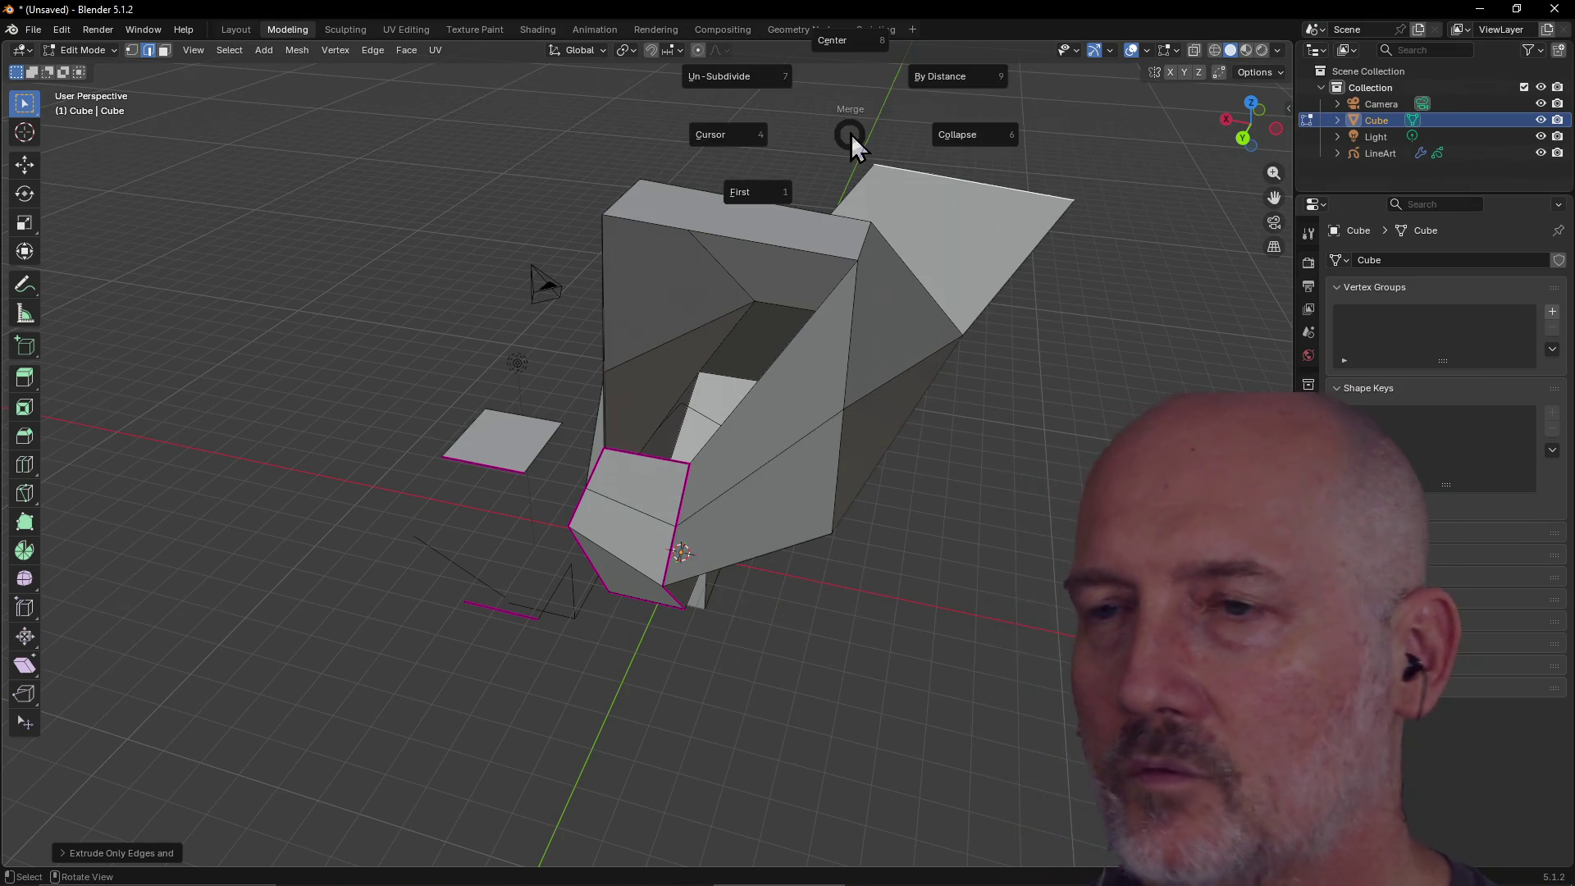
pyautogui.hotkey('alt', 'm')
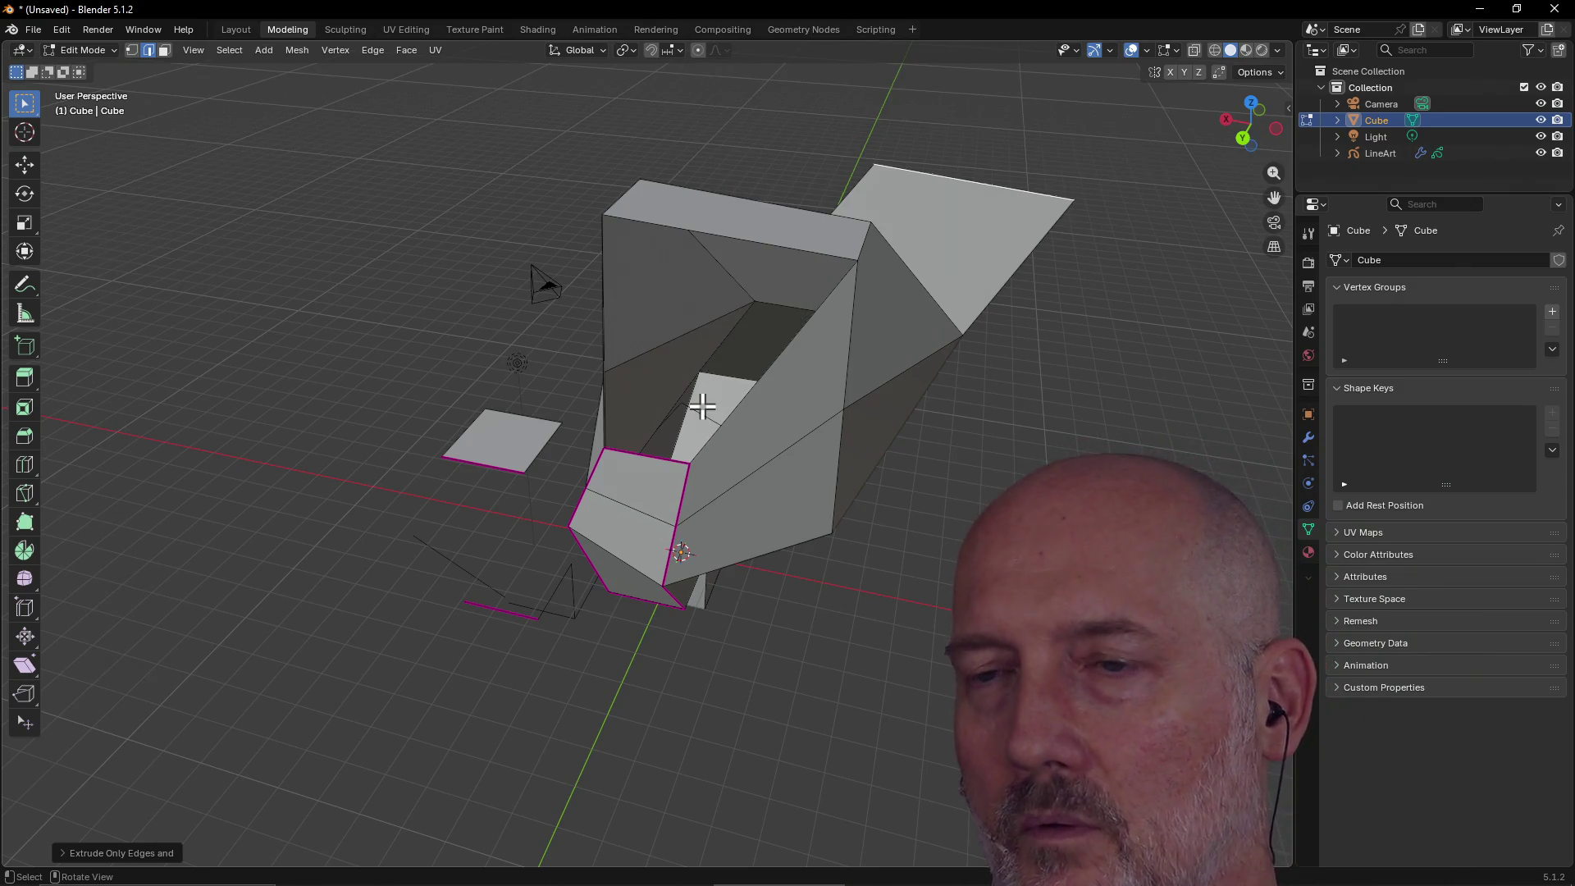
pyautogui.rightClick(702, 405)
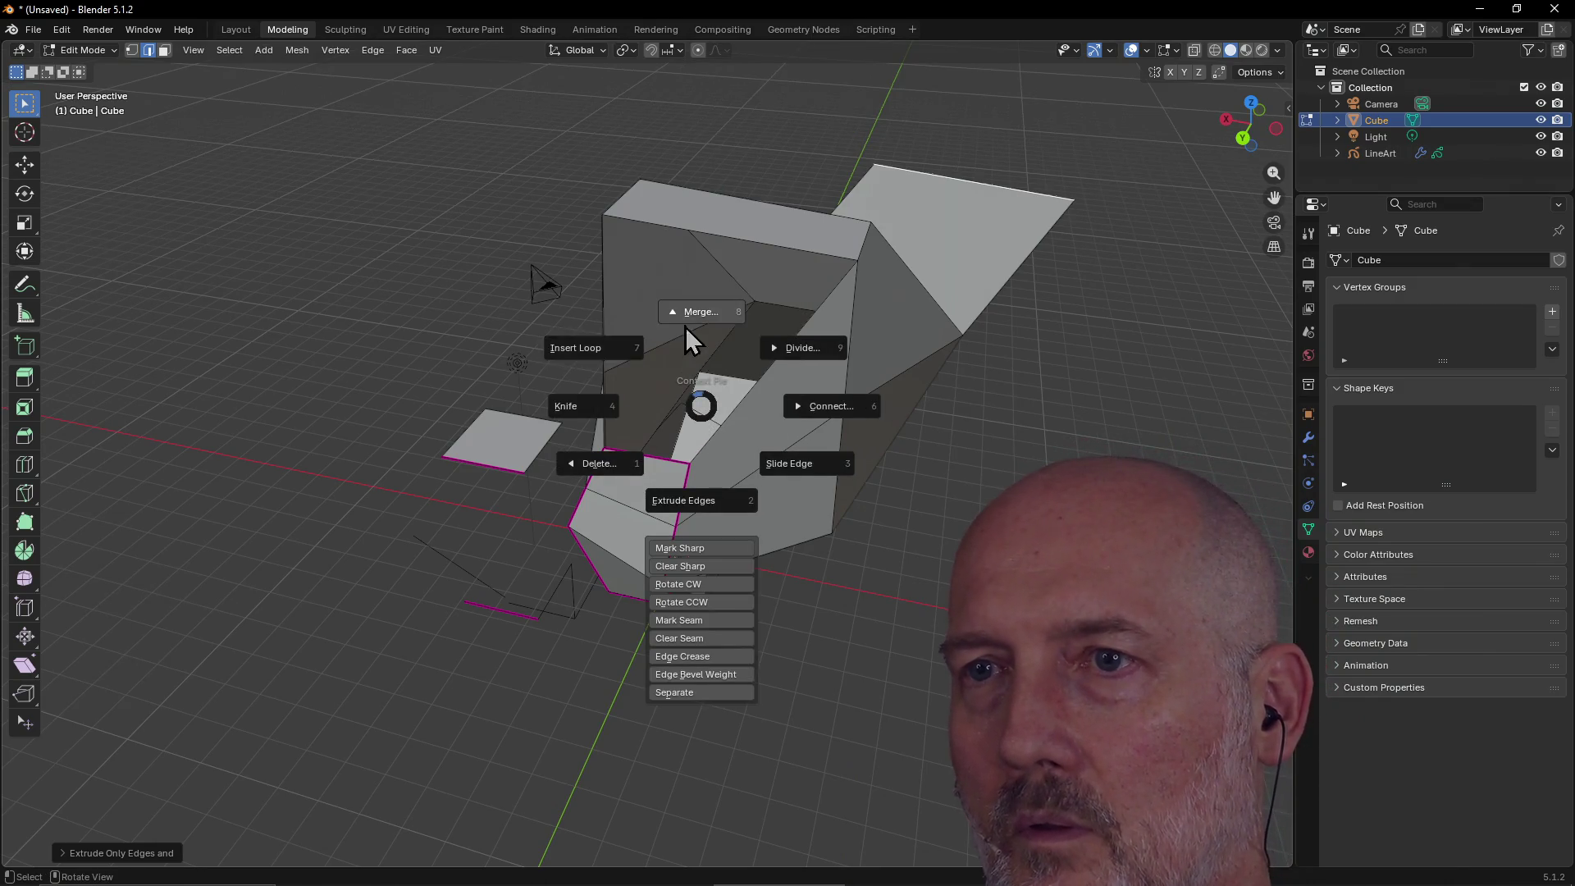
pyautogui.click(584, 259)
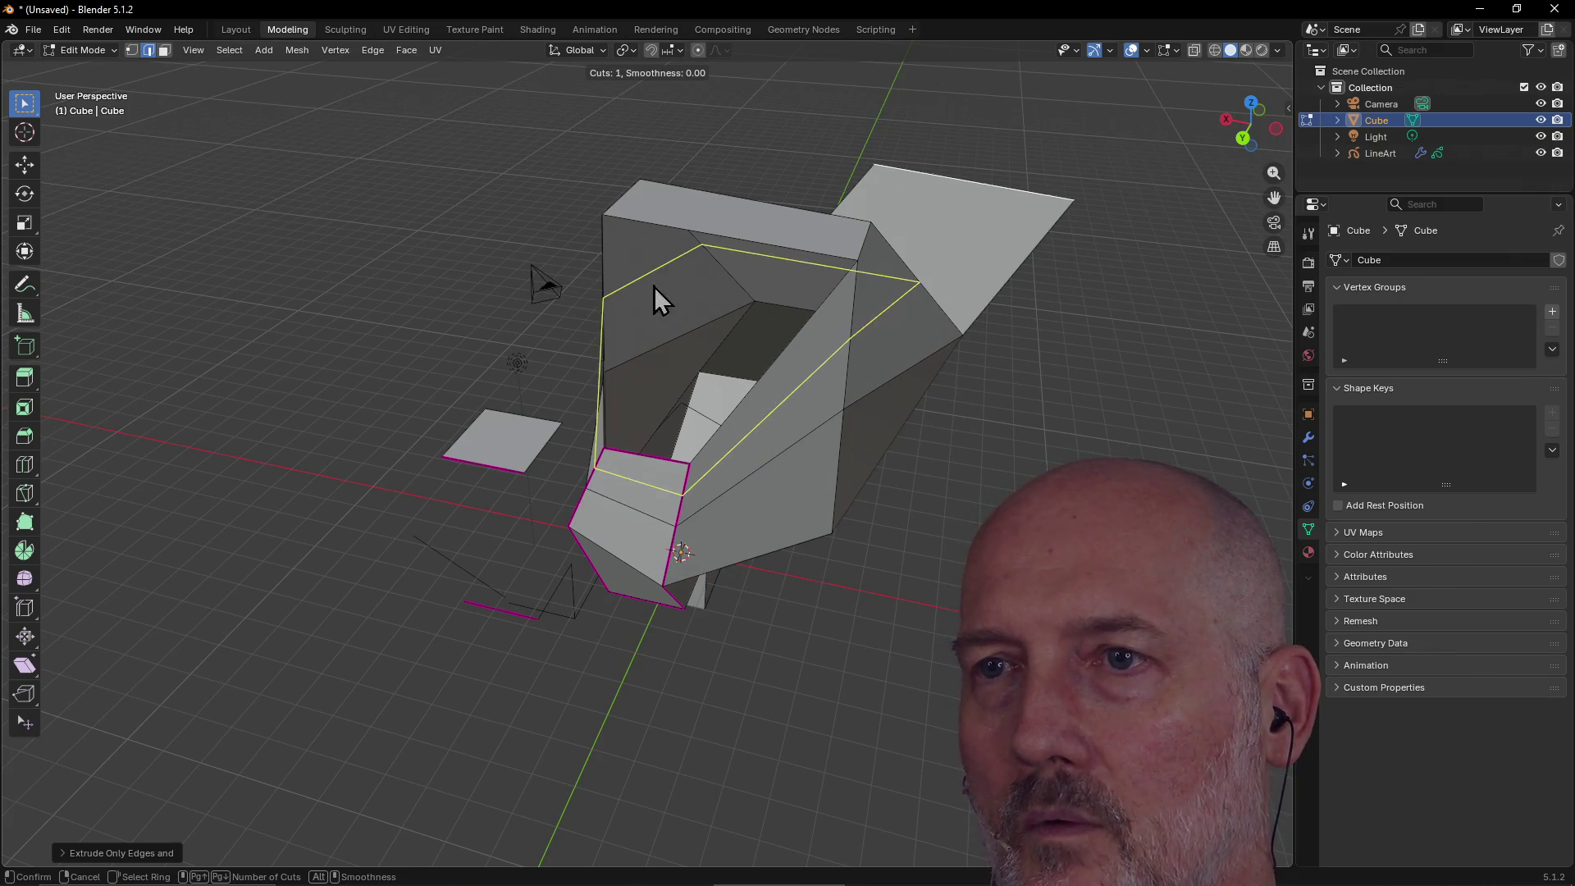
pyautogui.click(742, 423)
pyautogui.moveTo(797, 349)
pyautogui.mouseDown(button='middle')
pyautogui.moveTo(689, 341)
pyautogui.moveTo(692, 358)
pyautogui.mouseUp(button='middle')
pyautogui.click(584, 428)
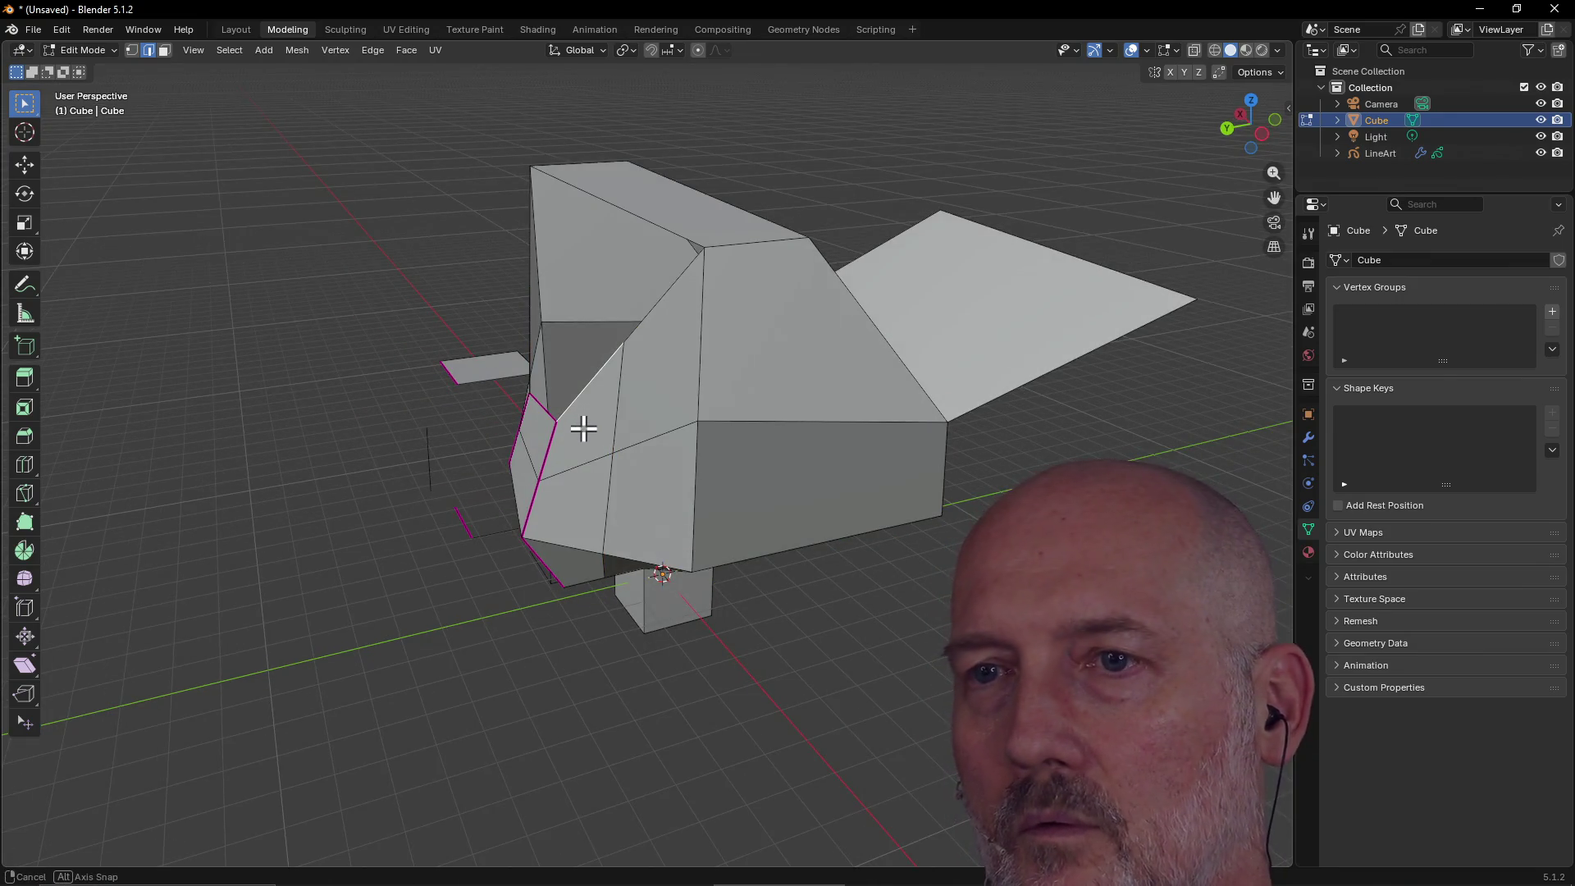
# Raise the new edge loop along the Z axis.
pyautogui.press('g')
pyautogui.press('z')
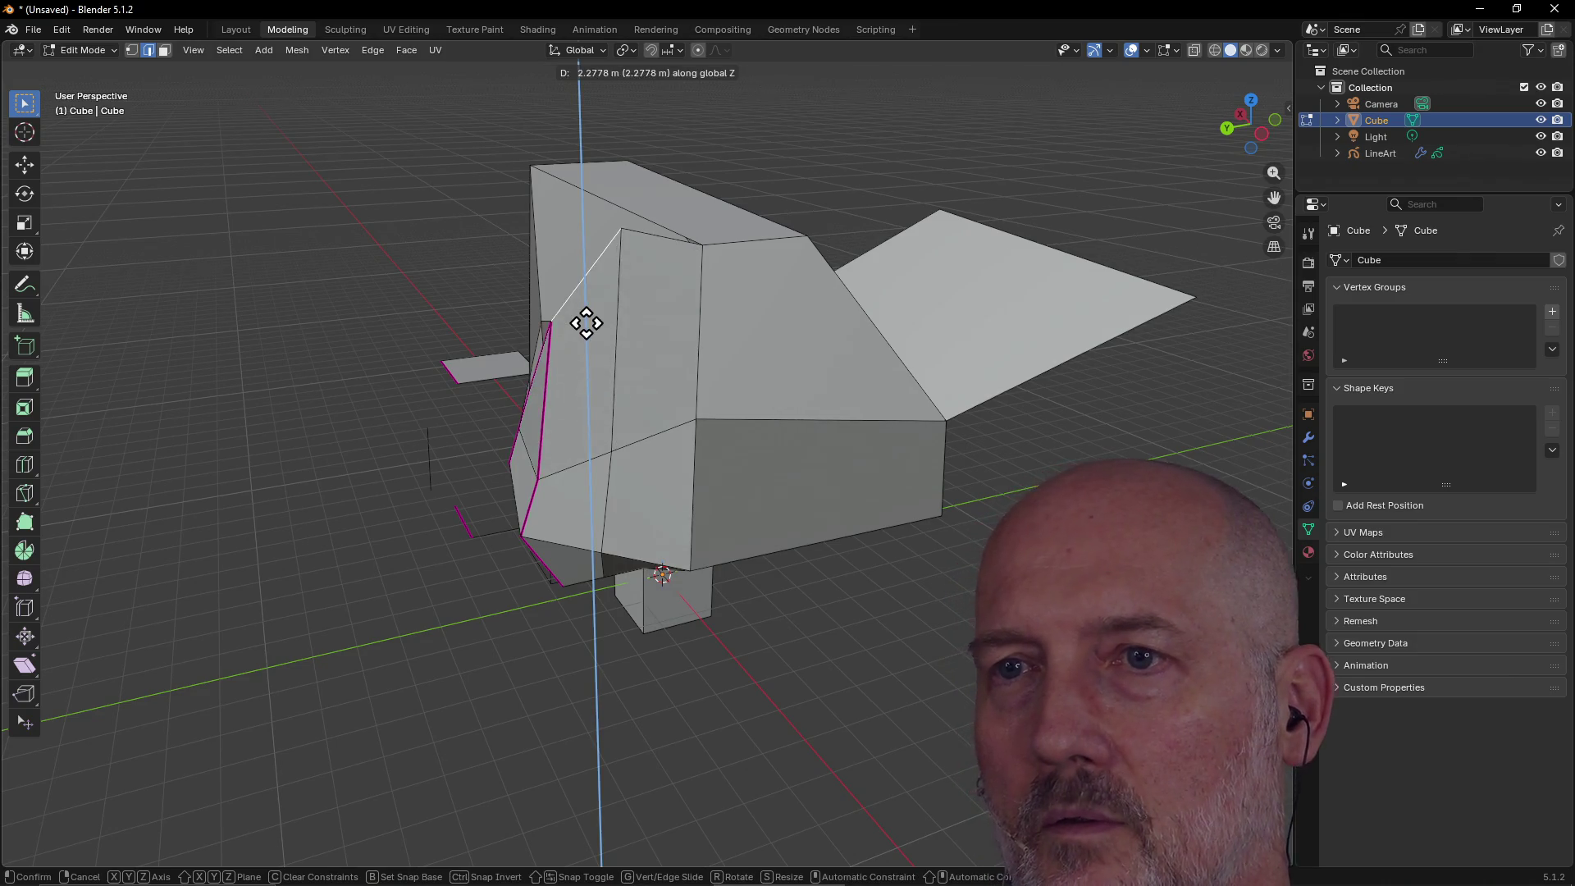
pyautogui.click(574, 304)
pyautogui.moveTo(504, 312)
pyautogui.mouseDown(button='middle')
pyautogui.moveTo(658, 327)
pyautogui.moveTo(746, 386)
pyautogui.moveTo(728, 366)
pyautogui.moveTo(740, 350)
pyautogui.moveTo(612, 327)
pyautogui.moveTo(830, 352)
pyautogui.mouseUp(button='middle')
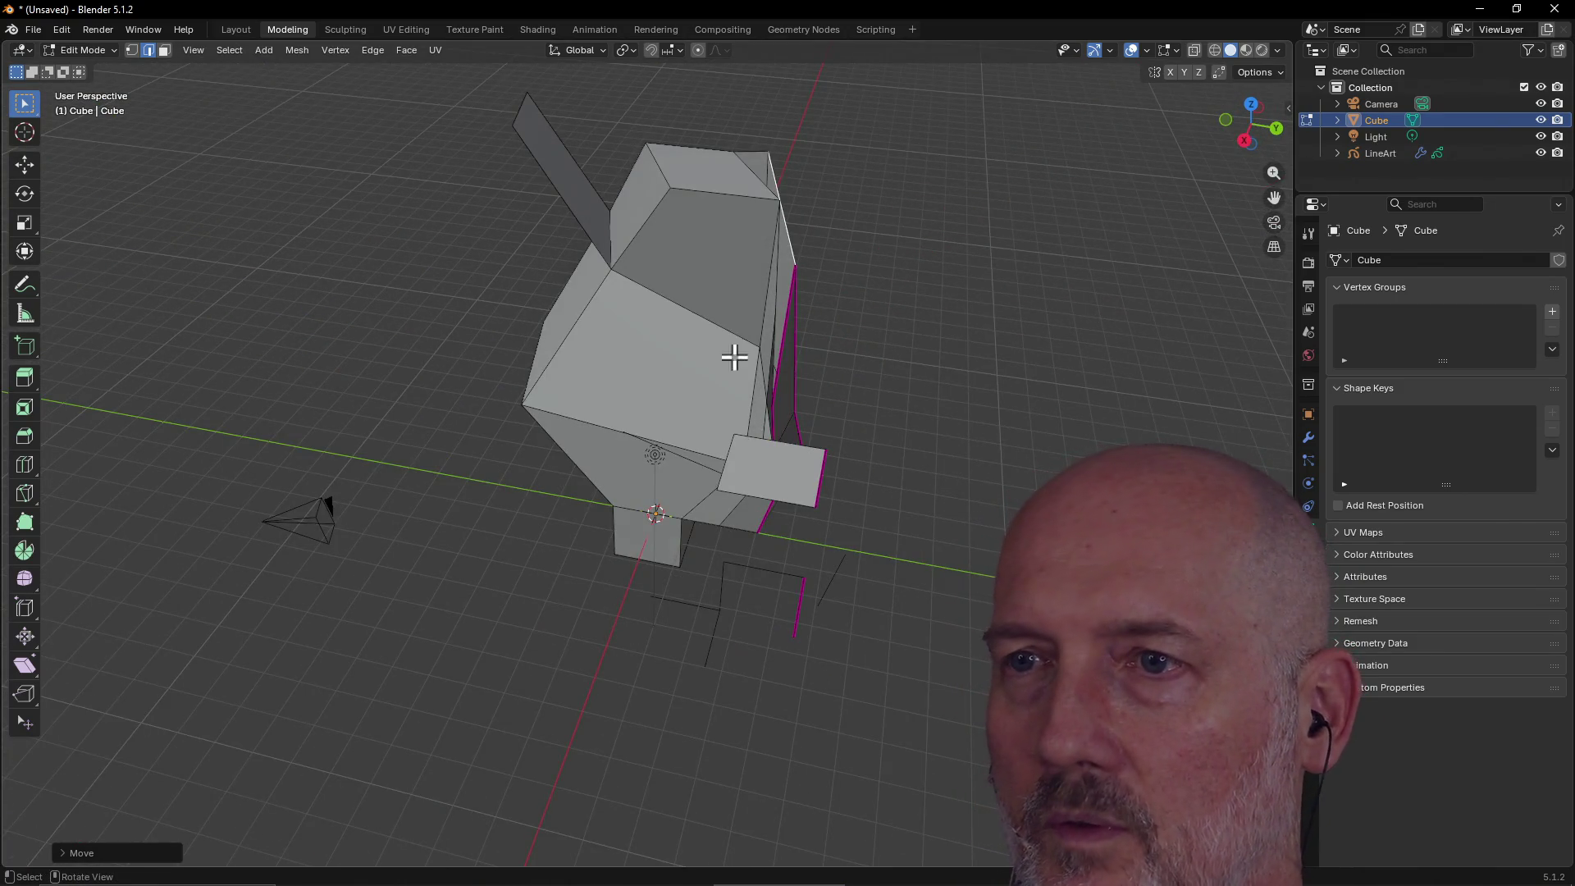
# Knife-cut a closed loop from the front vertex through the top corner vertices.
pyautogui.rightClick(702, 348)
pyautogui.click(480, 306)
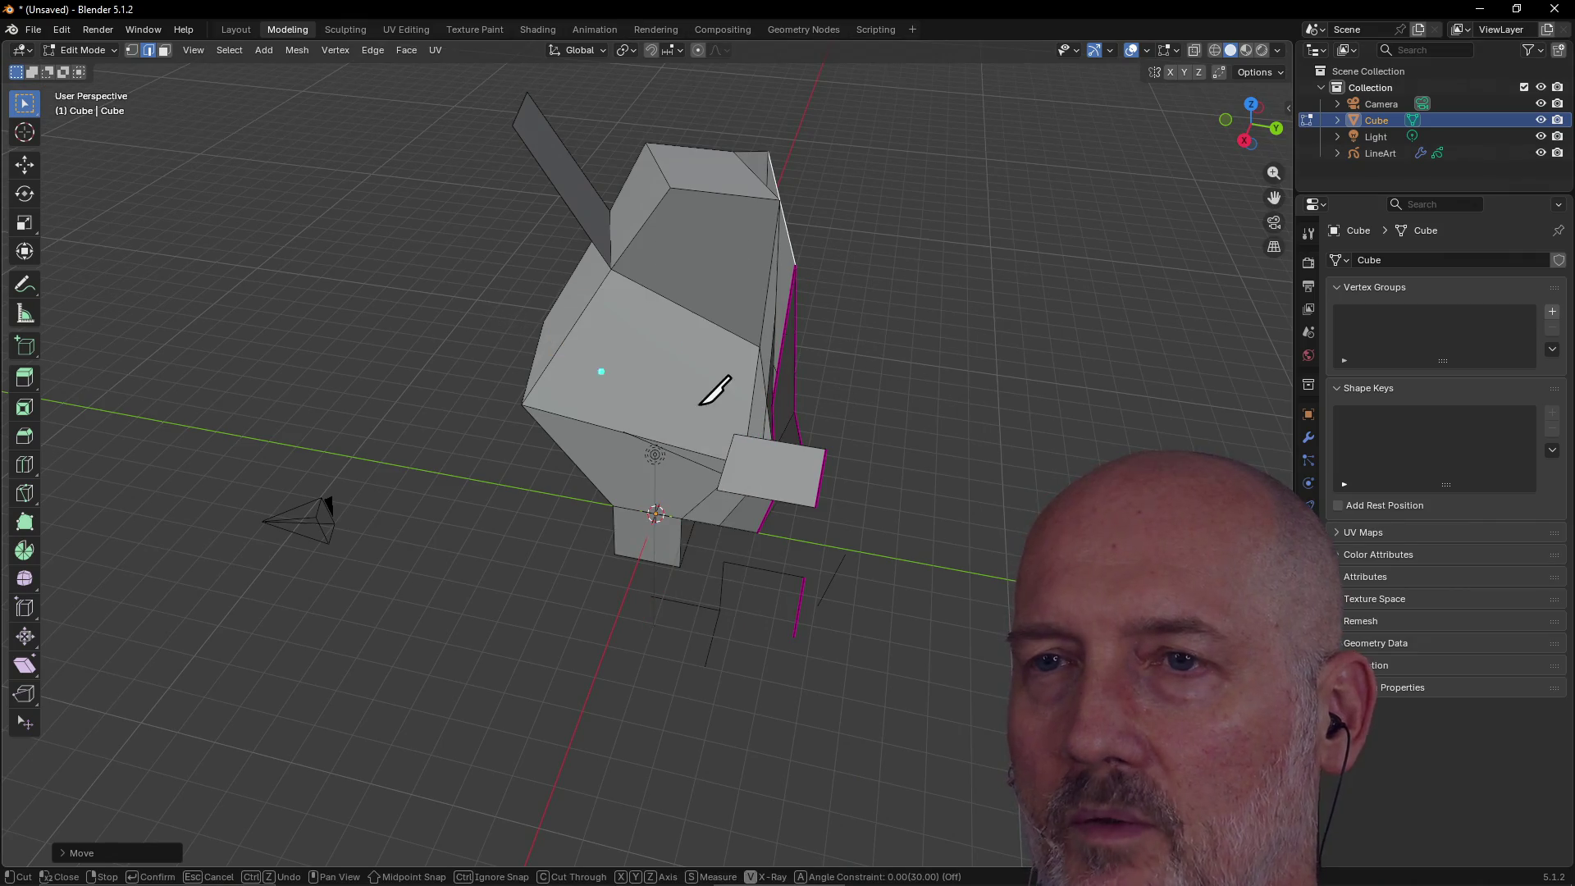
pyautogui.click(646, 221)
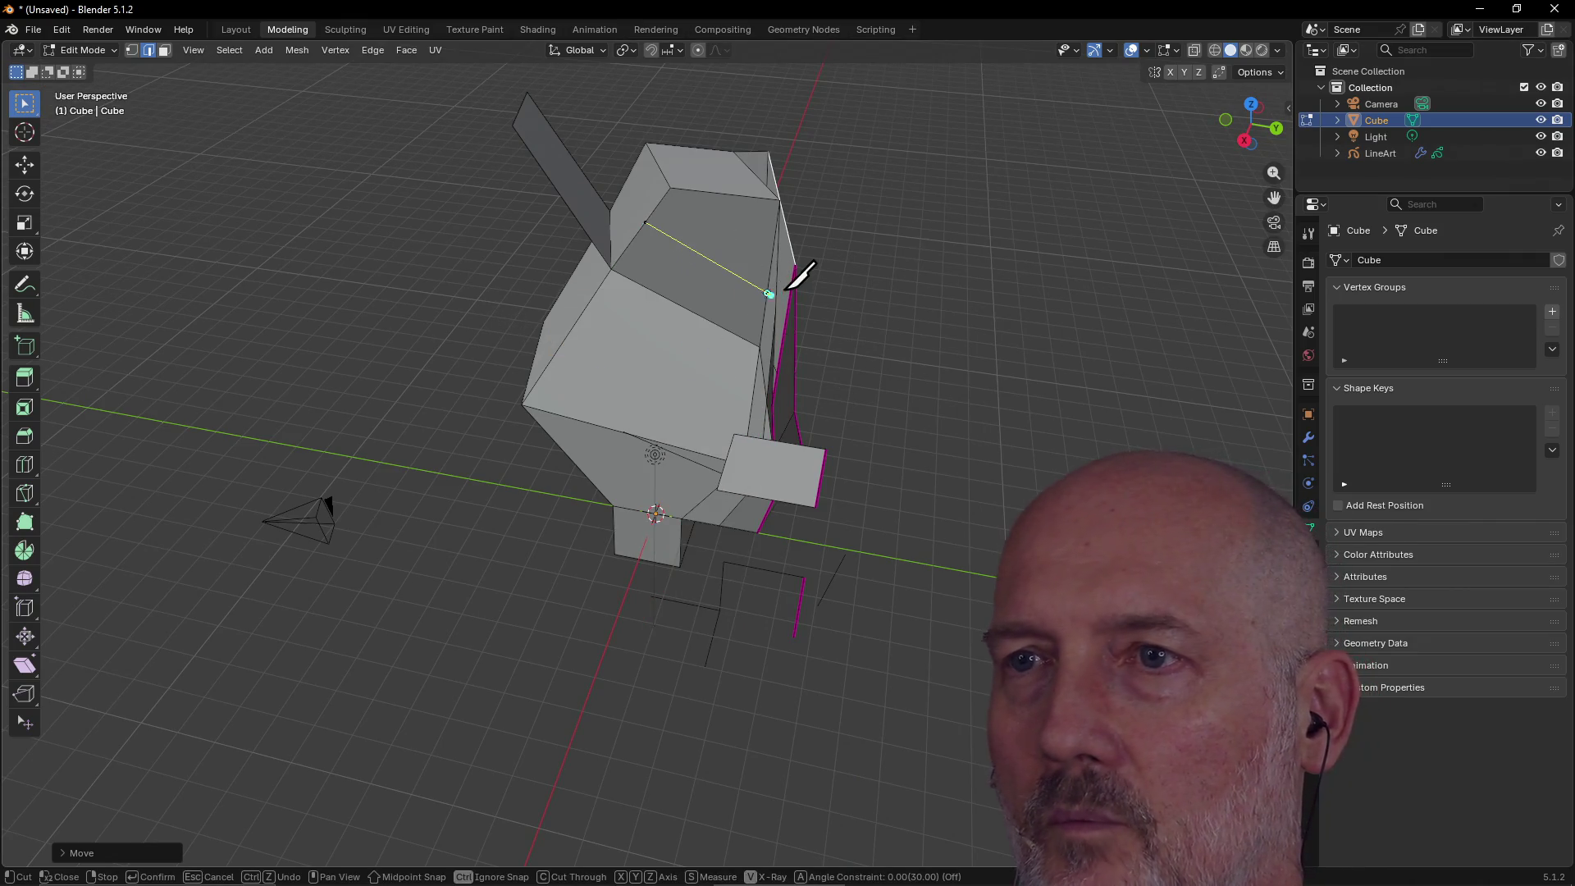
pyautogui.click(778, 197)
pyautogui.click(657, 176)
pyautogui.click(646, 222)
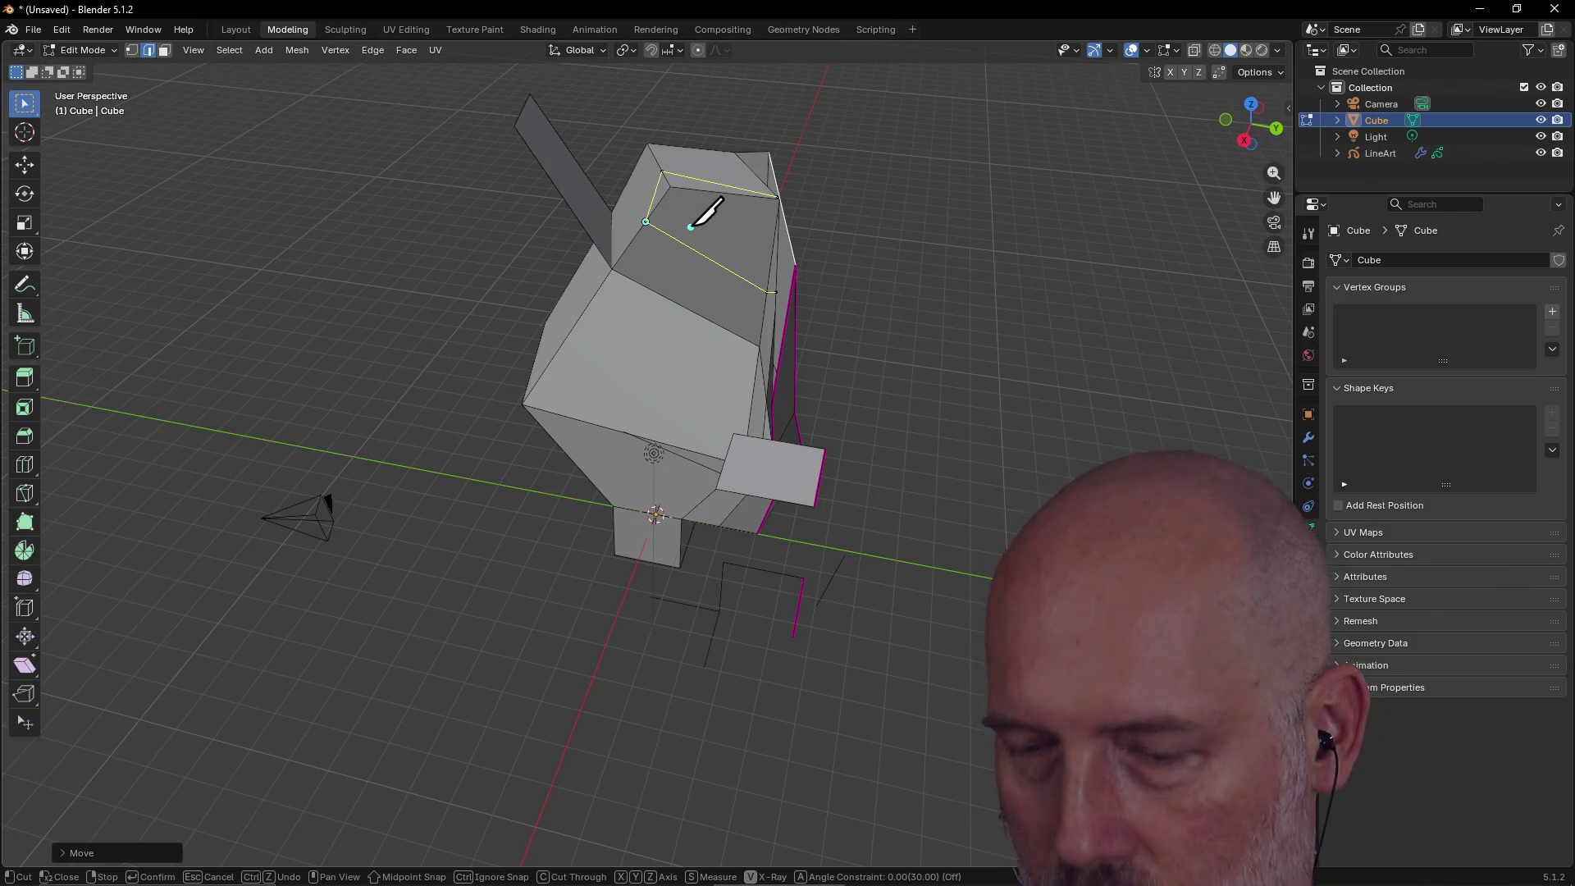
pyautogui.moveTo(692, 229)
pyautogui.mouseDown(button='middle')
pyautogui.moveTo(573, 229)
pyautogui.moveTo(725, 240)
pyautogui.moveTo(668, 263)
pyautogui.moveTo(653, 257)
pyautogui.moveTo(697, 211)
pyautogui.moveTo(713, 277)
pyautogui.moveTo(759, 268)
pyautogui.mouseUp(button='middle')
# In Face select mode, select the two newly cut upper faces and the small triangle.
pyautogui.click(165, 51)
pyautogui.click(715, 246)
pyautogui.keyDown('shift'); pyautogui.click(662, 281); pyautogui.keyUp('shift')
pyautogui.keyDown('shift'); pyautogui.click(651, 275); pyautogui.keyUp('shift')
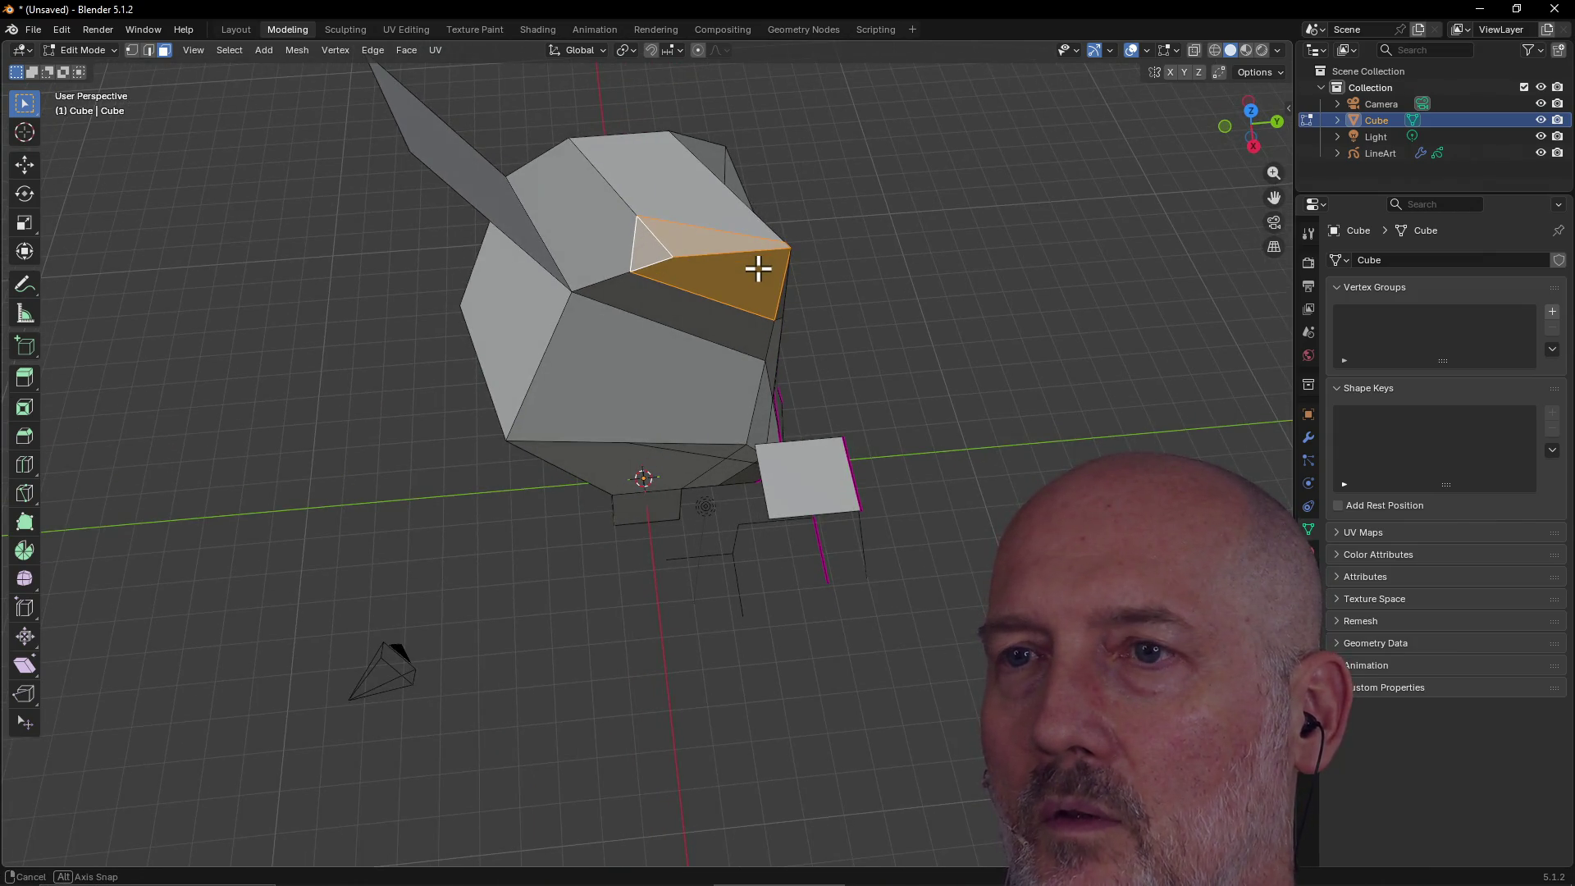
# Move the selected upper faces up along Z, then sideways along Y and X into a spike.
pyautogui.press('g')
pyautogui.press('z')
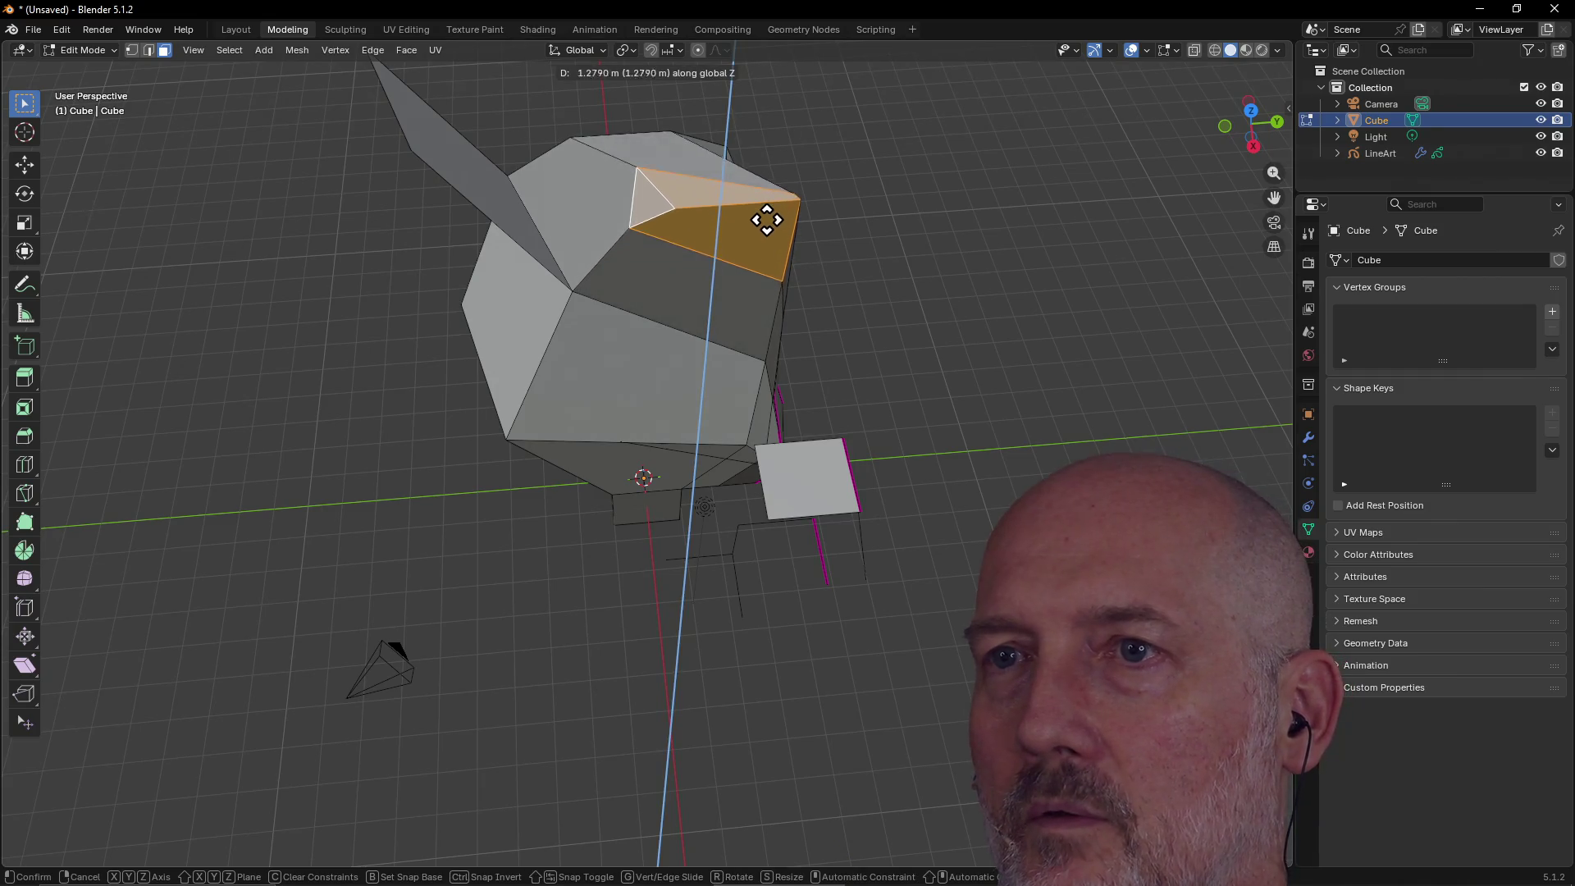
pyautogui.click(770, 204)
pyautogui.moveTo(769, 204); pyautogui.dragTo(770, 204, button='middle')
pyautogui.press('g')
pyautogui.press('y')
pyautogui.click(875, 205)
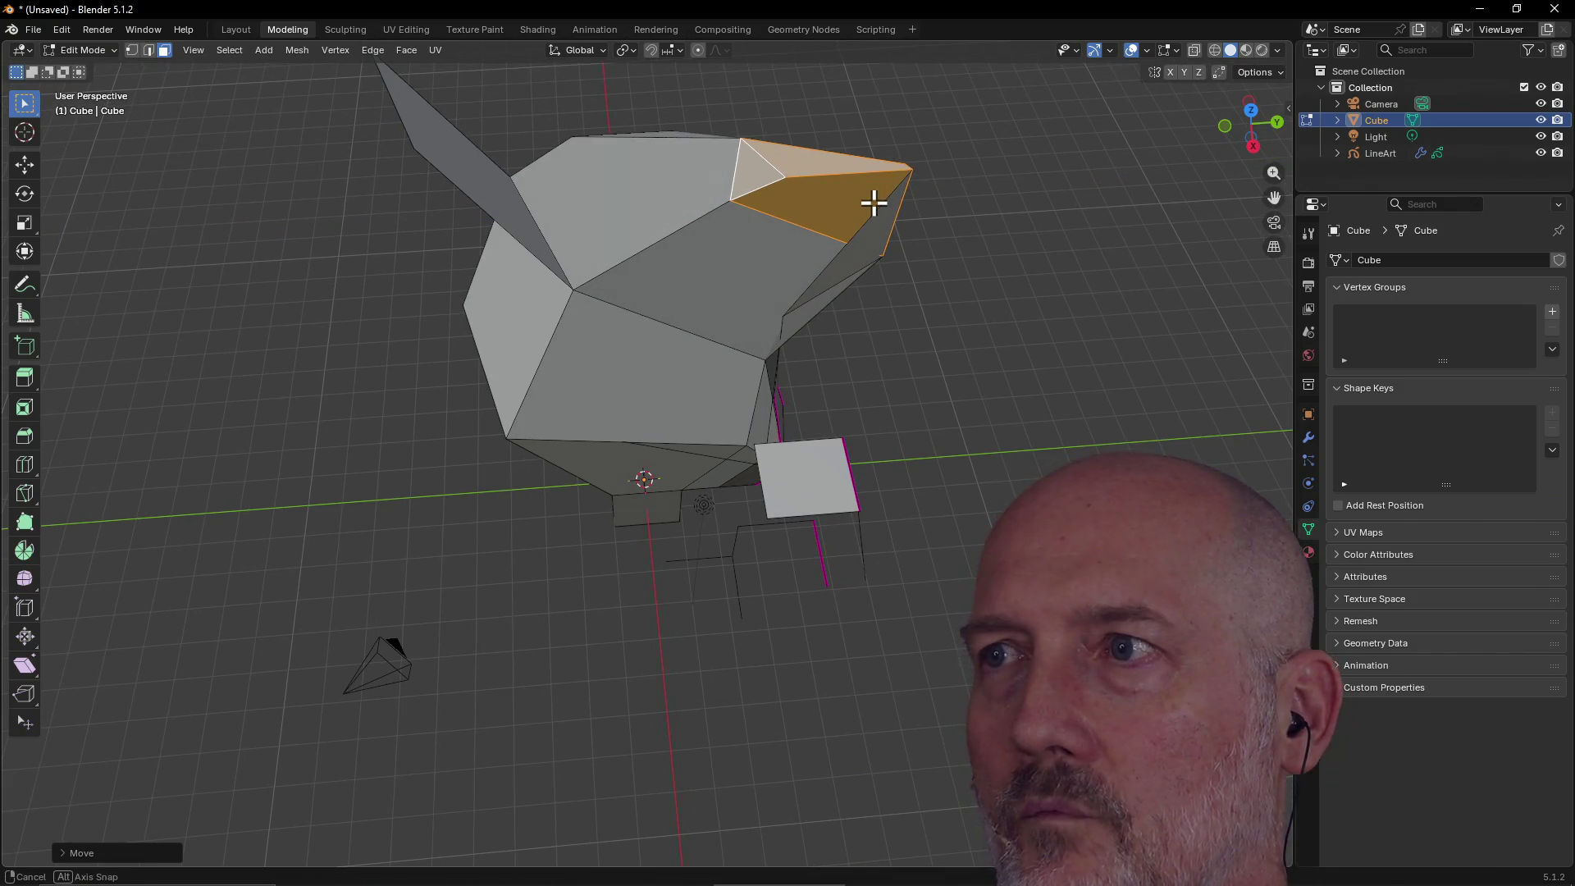
pyautogui.press('g')
pyautogui.press('x')
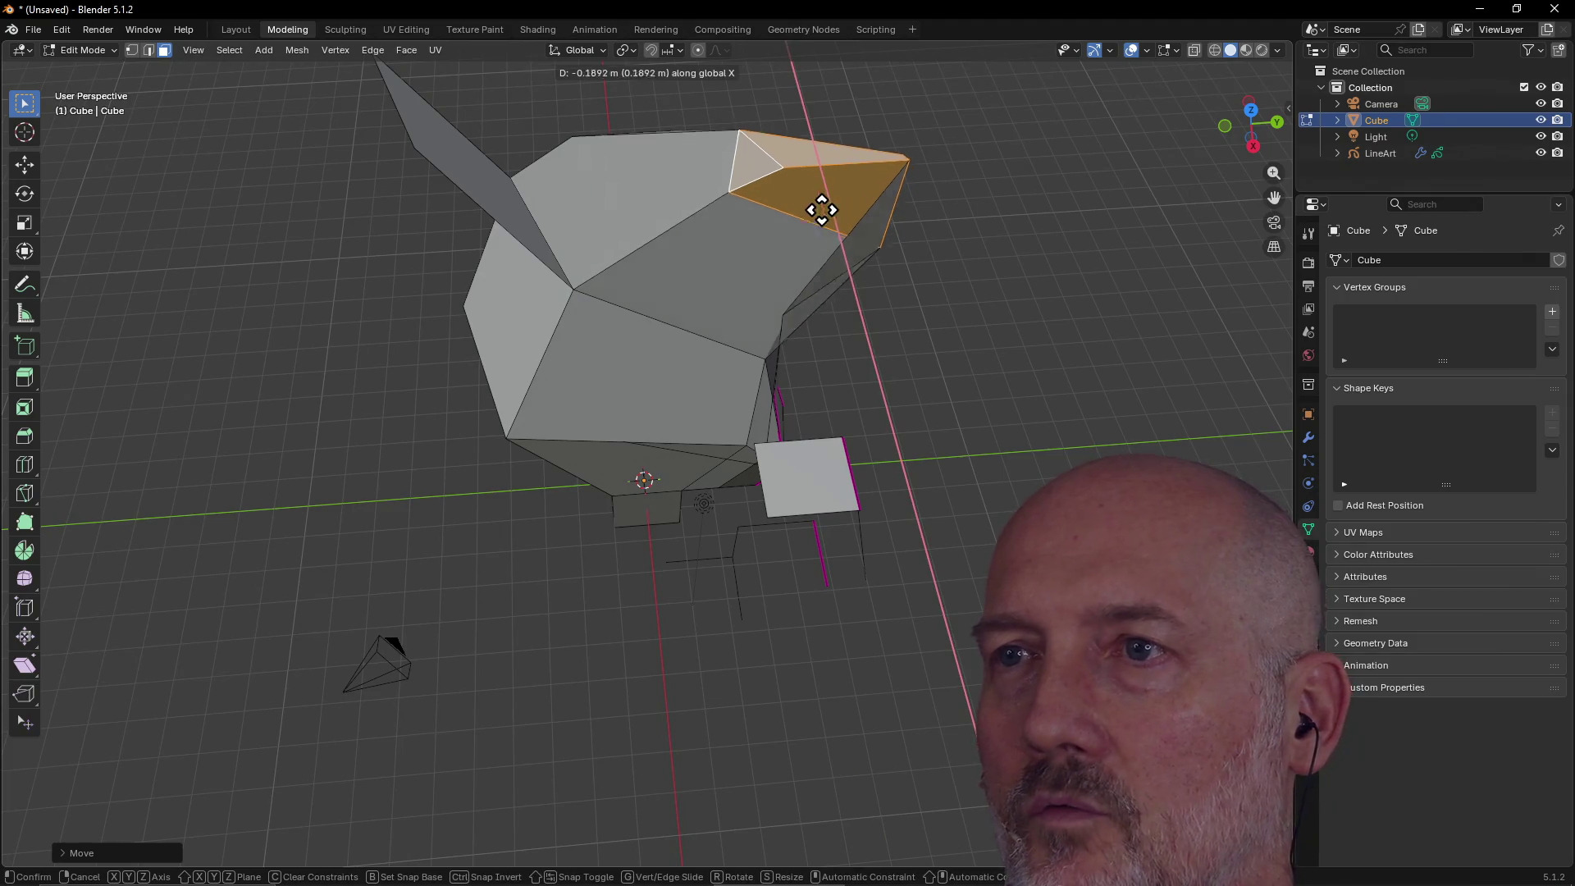
pyautogui.click(872, 115)
pyautogui.moveTo(872, 115); pyautogui.dragTo(627, 130, button='middle')
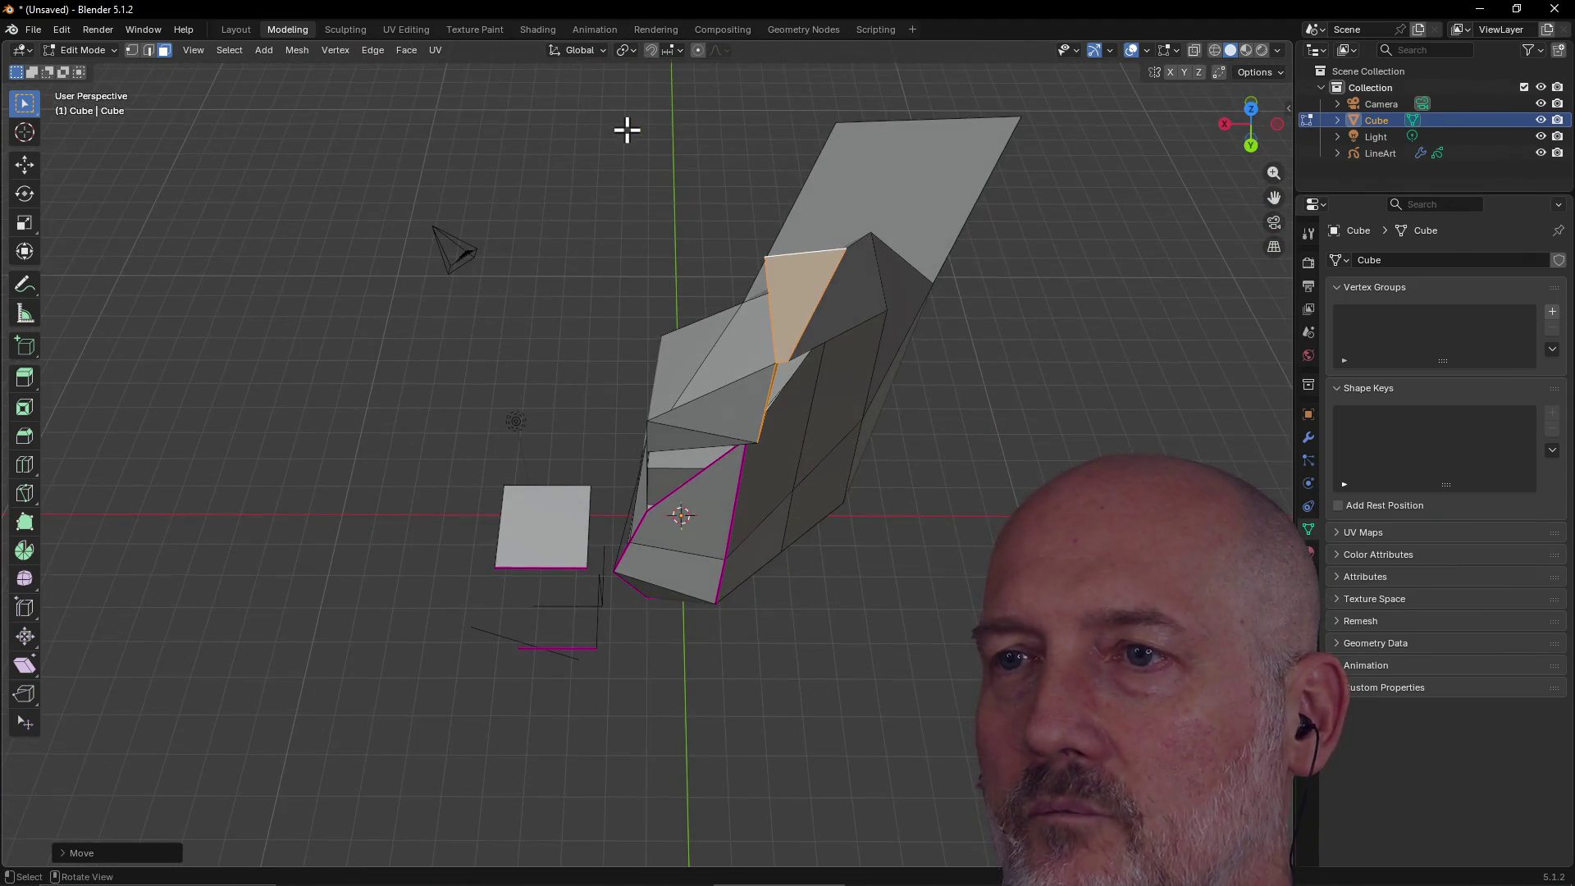
pyautogui.moveTo(817, 236)
pyautogui.mouseDown(button='middle')
pyautogui.moveTo(1041, 211)
pyautogui.moveTo(968, 172)
pyautogui.moveTo(1025, 179)
pyautogui.moveTo(777, 232)
pyautogui.moveTo(801, 257)
pyautogui.moveTo(851, 194)
pyautogui.moveTo(942, 187)
pyautogui.moveTo(1041, 211)
pyautogui.moveTo(890, 175)
pyautogui.moveTo(974, 159)
pyautogui.moveTo(739, 204)
pyautogui.moveTo(788, 158)
pyautogui.moveTo(808, 235)
pyautogui.moveTo(848, 227)
pyautogui.mouseUp(button='middle')
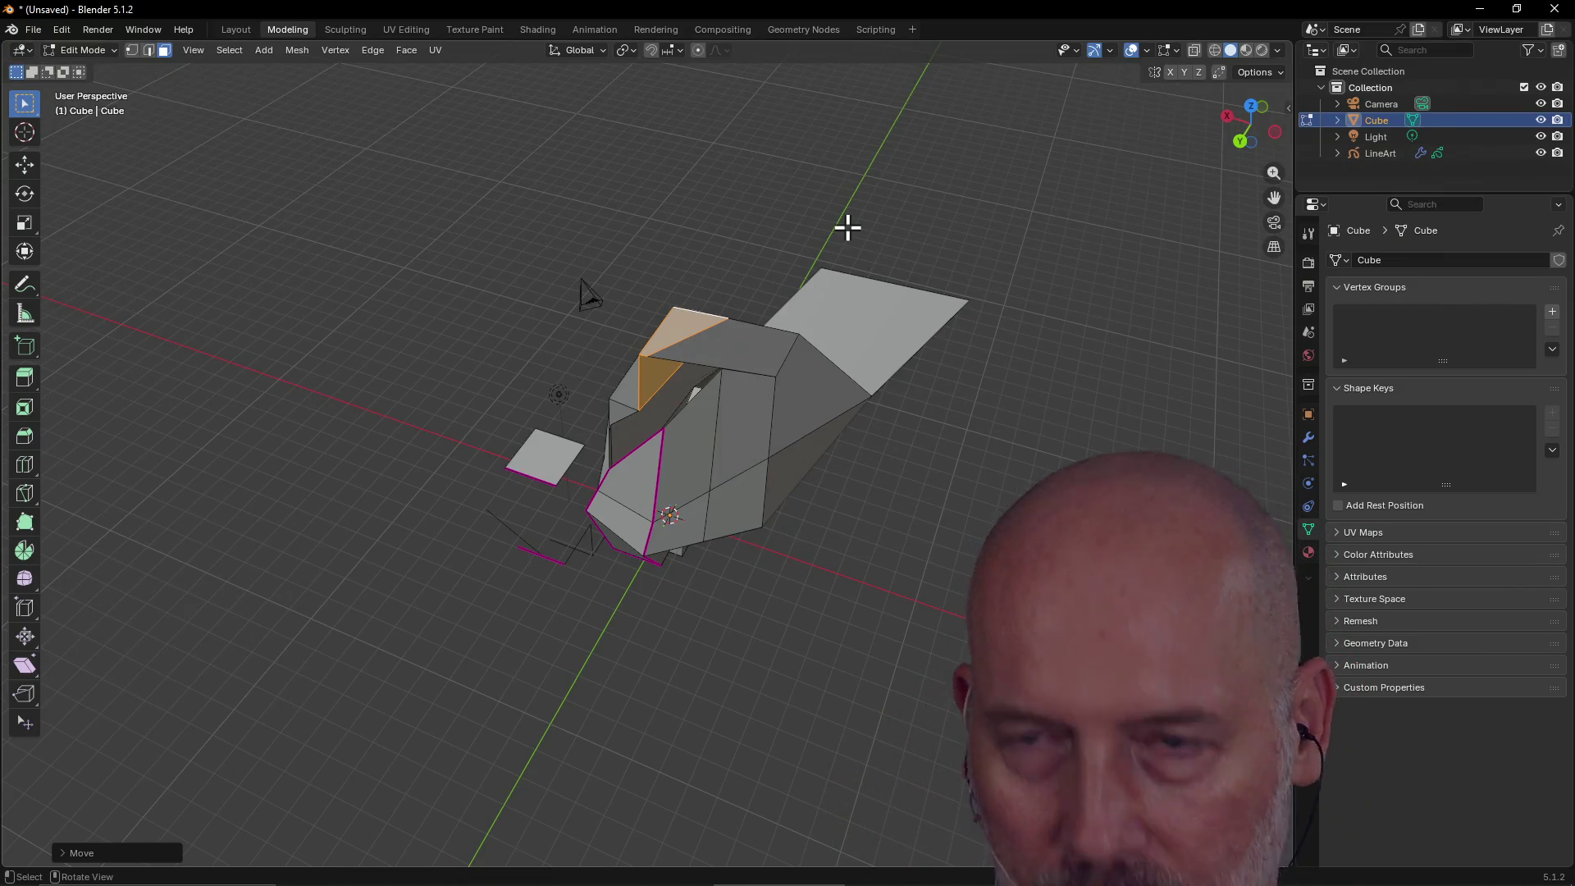
# Delete the selected edges with X > Edges.
pyautogui.press('x')
pyautogui.press('x')
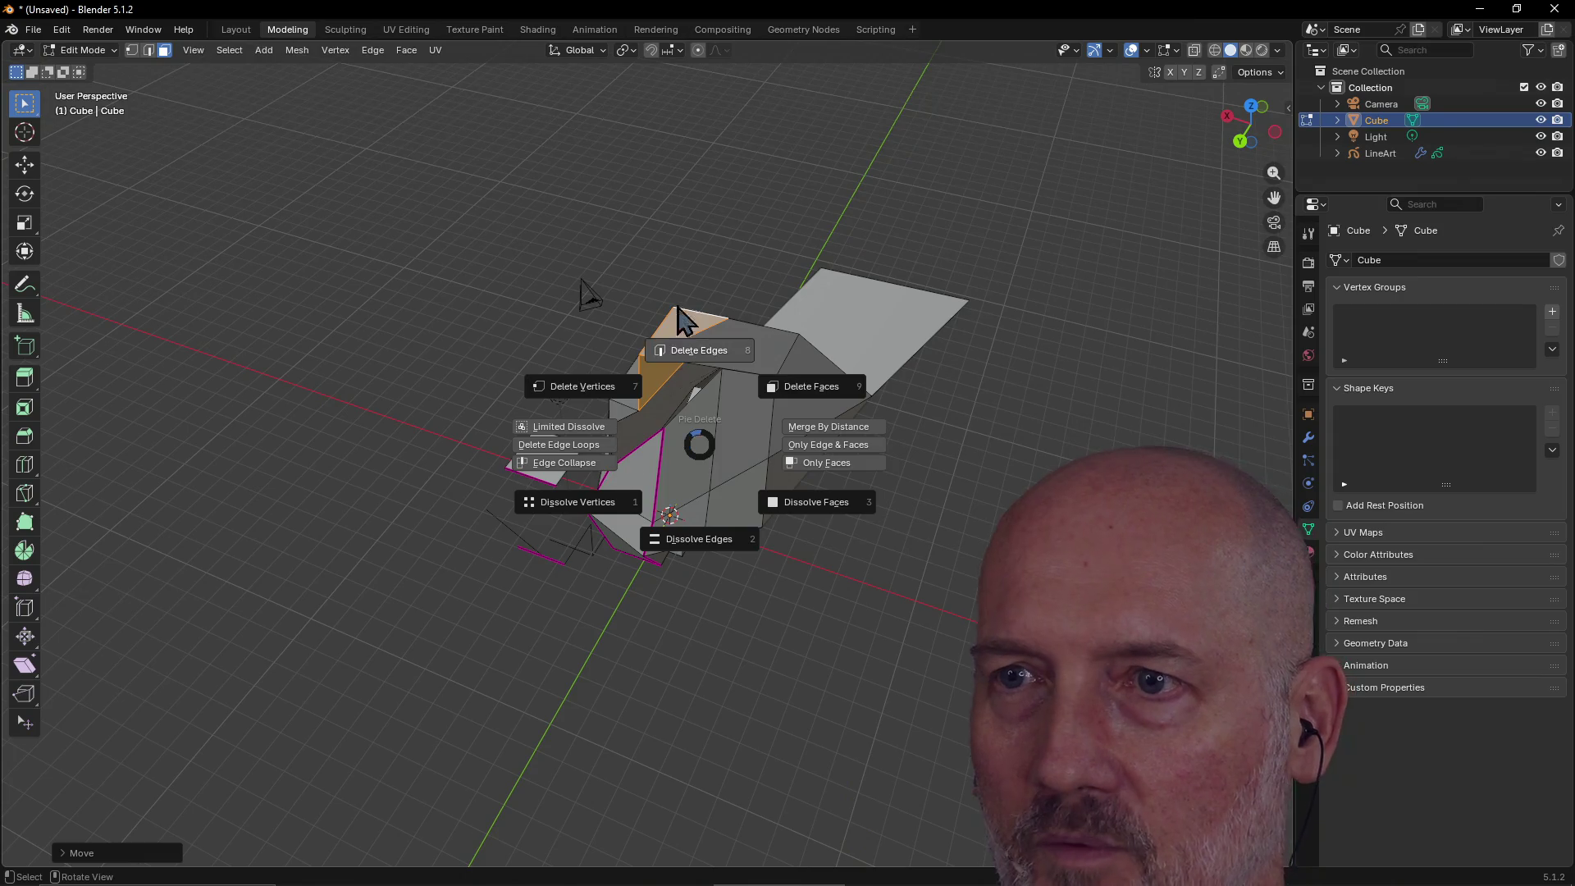
pyautogui.click(668, 345)
pyautogui.moveTo(703, 207)
pyautogui.mouseDown(button='middle')
pyautogui.moveTo(834, 243)
pyautogui.moveTo(868, 234)
pyautogui.moveTo(721, 253)
pyautogui.mouseUp(button='middle')
# Delete the small triangular top face via the context menu's Delete Faces.
pyautogui.click(733, 250)
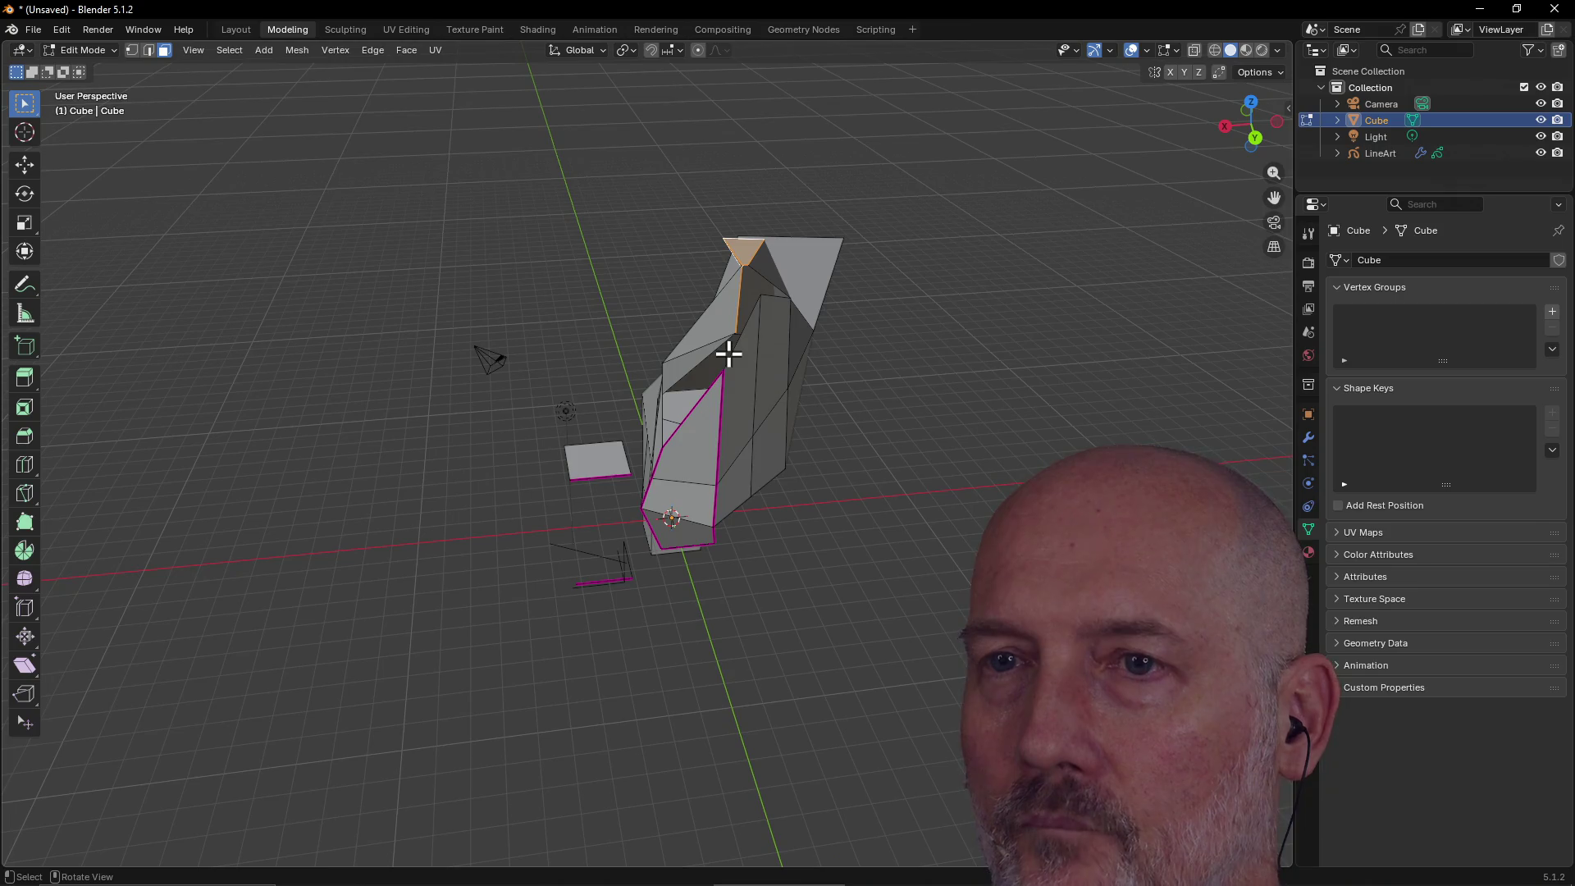
pyautogui.rightClick(680, 393)
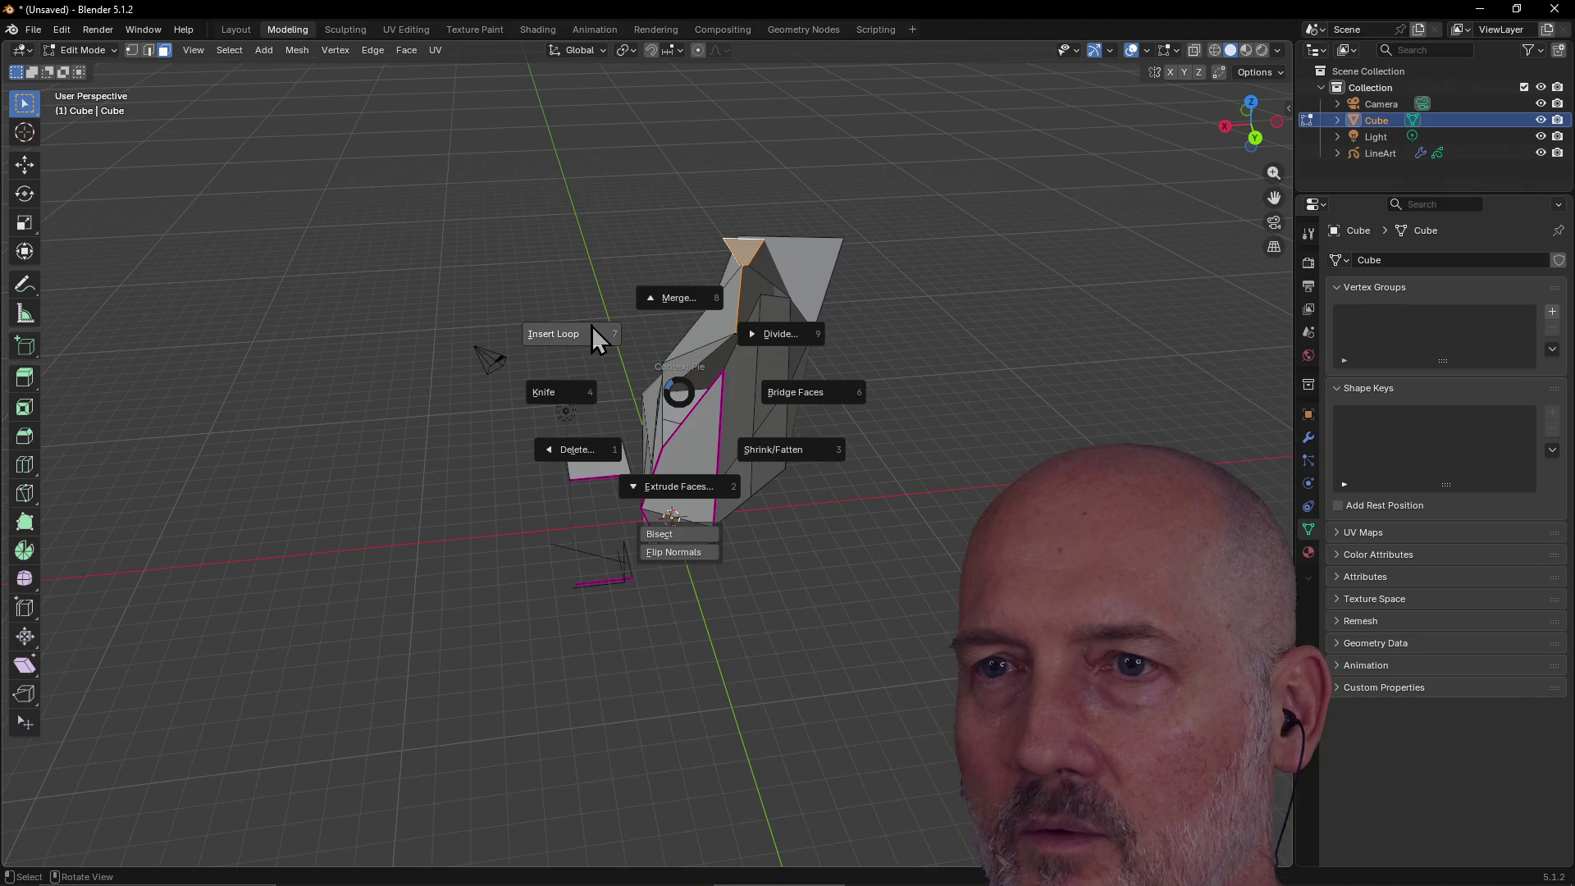
pyautogui.click(588, 456)
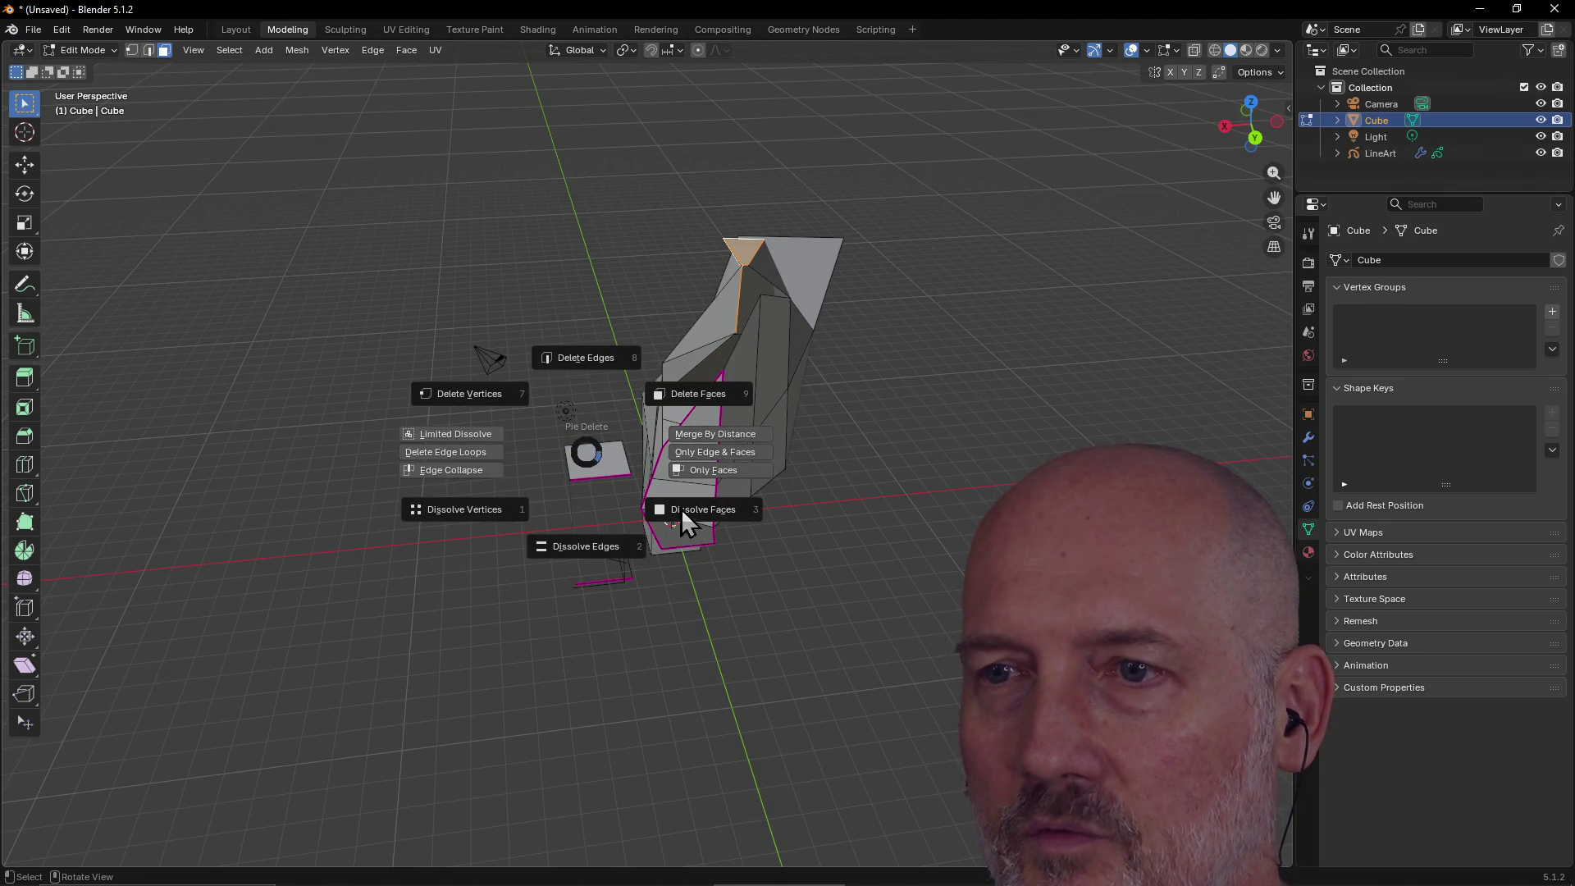
pyautogui.click(866, 279)
pyautogui.moveTo(680, 435)
pyautogui.mouseDown(button='middle')
pyautogui.moveTo(713, 421)
pyautogui.moveTo(746, 440)
pyautogui.mouseUp(button='middle')
pyautogui.click(746, 441)
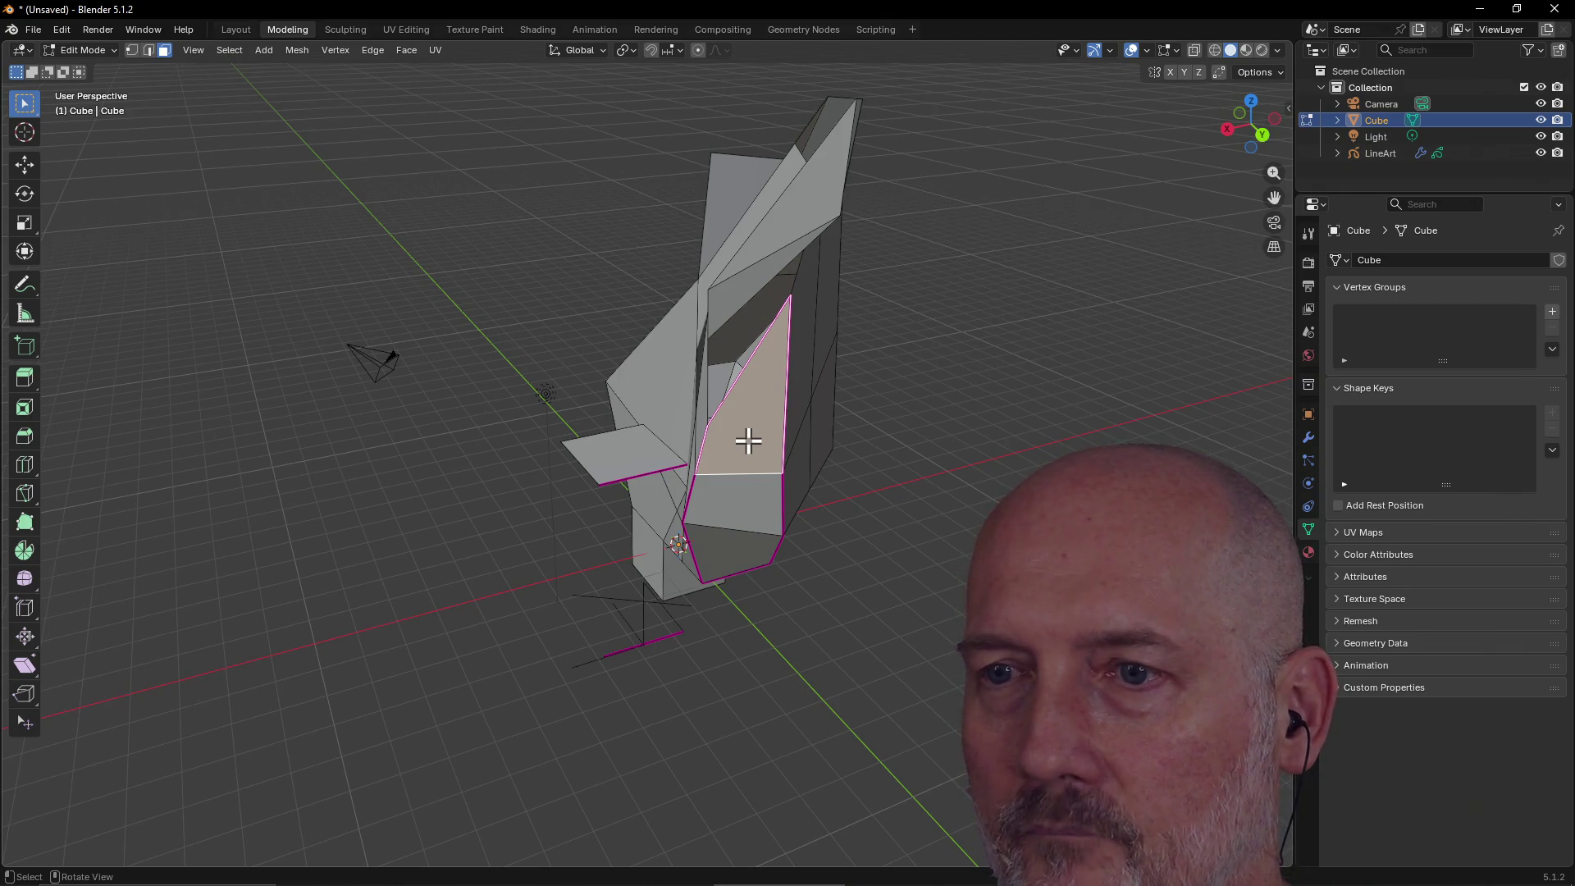
# Bulge the selected front face outward with Shrink/Fatten.
pyautogui.hotkey('alt', 'e')
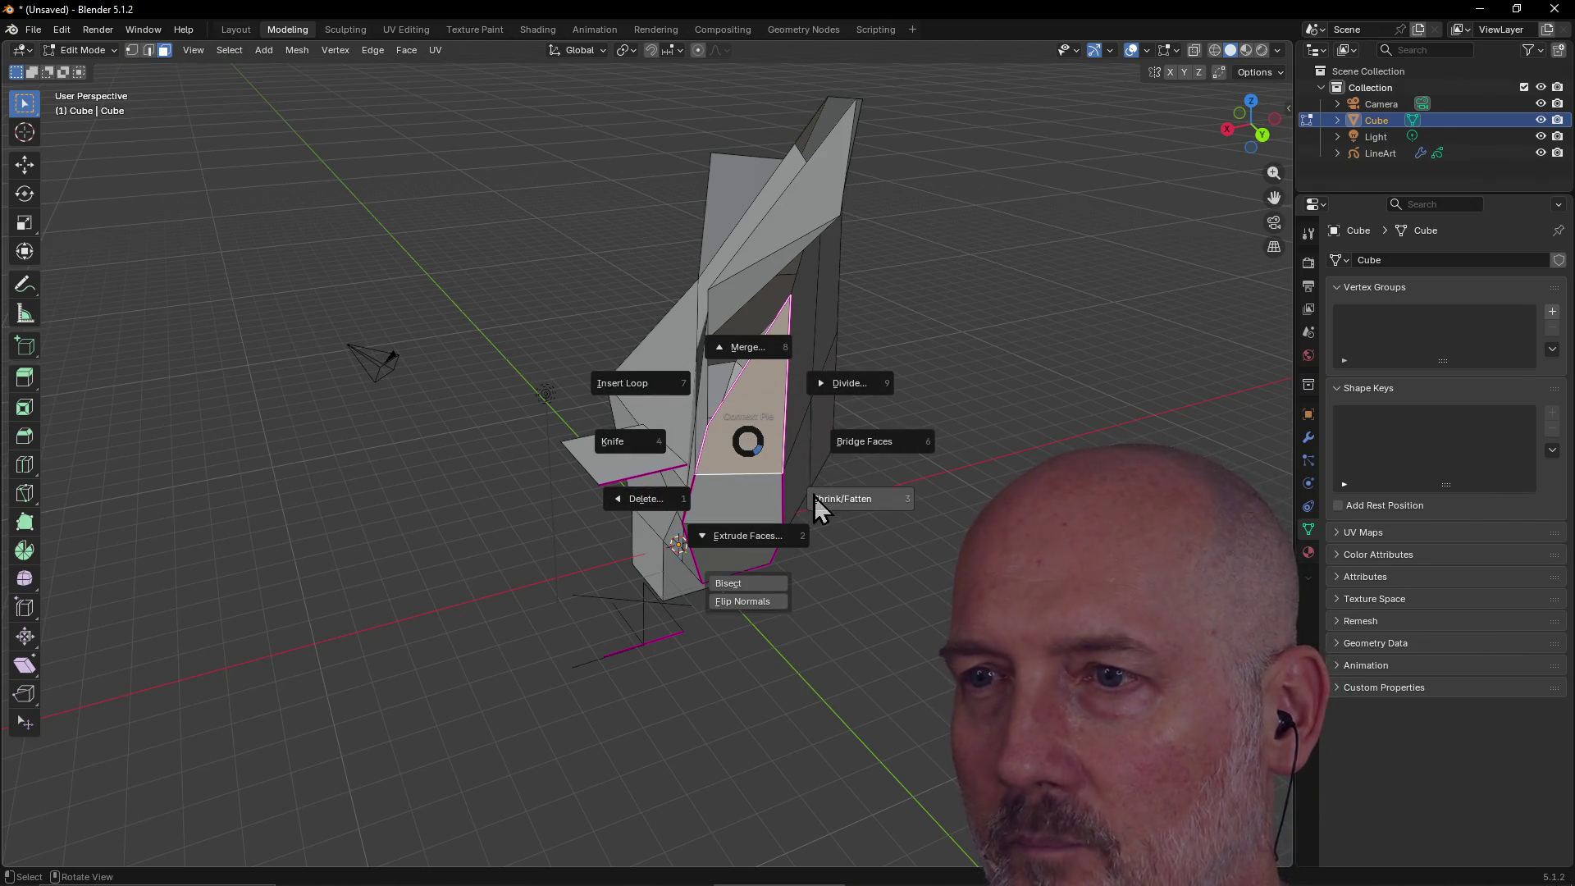
pyautogui.click(821, 503)
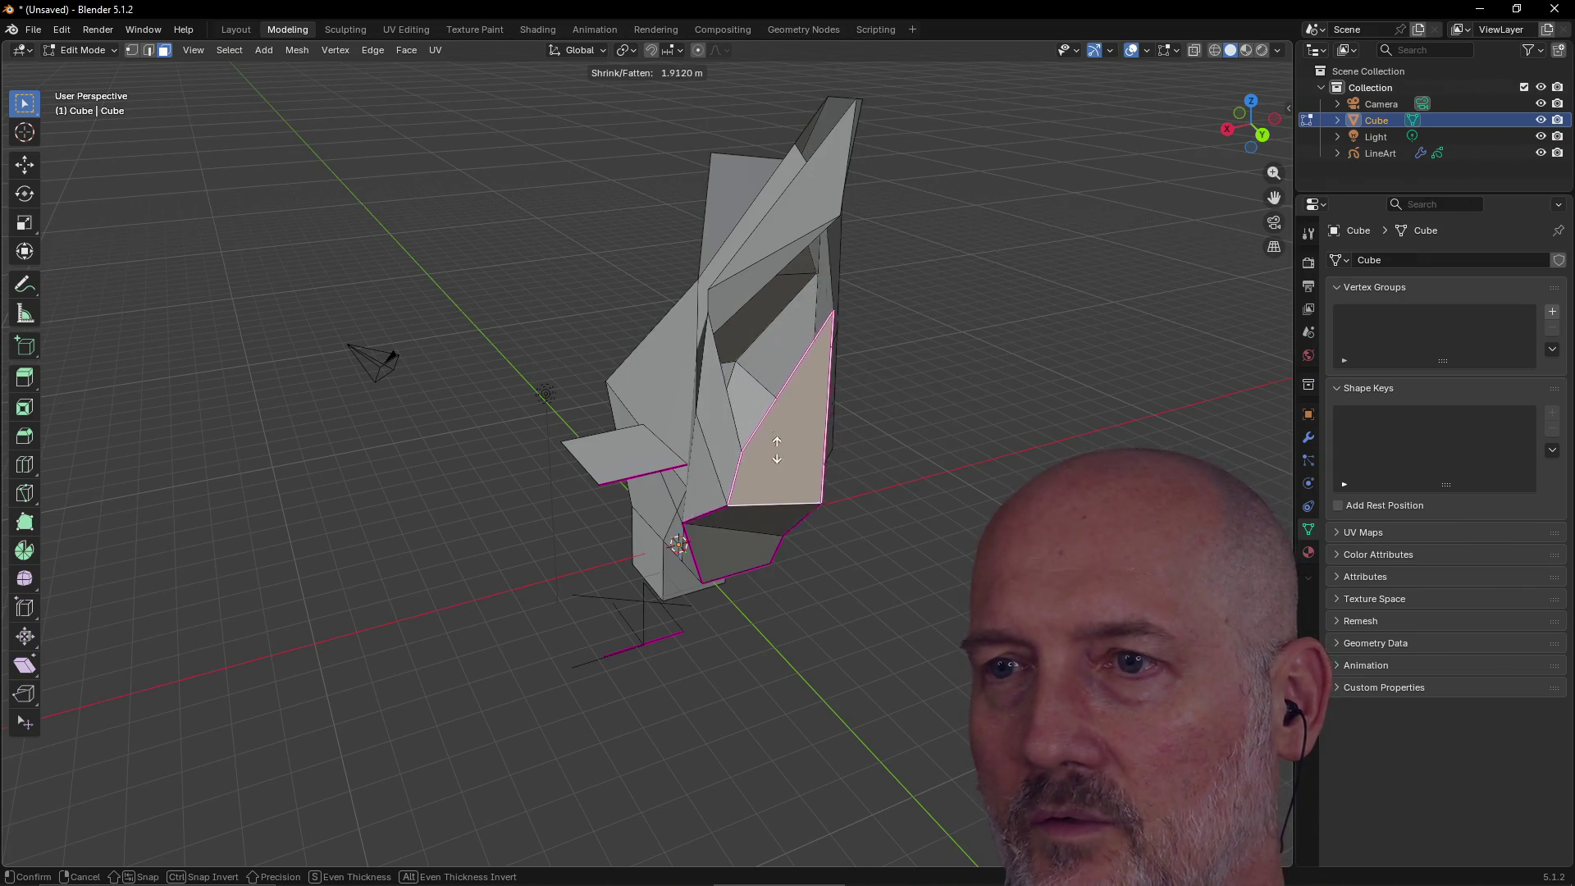
pyautogui.click(769, 432)
pyautogui.moveTo(772, 452)
pyautogui.mouseDown(button='middle')
pyautogui.moveTo(847, 394)
pyautogui.moveTo(837, 369)
pyautogui.moveTo(795, 415)
pyautogui.mouseUp(button='middle')
pyautogui.click(795, 415)
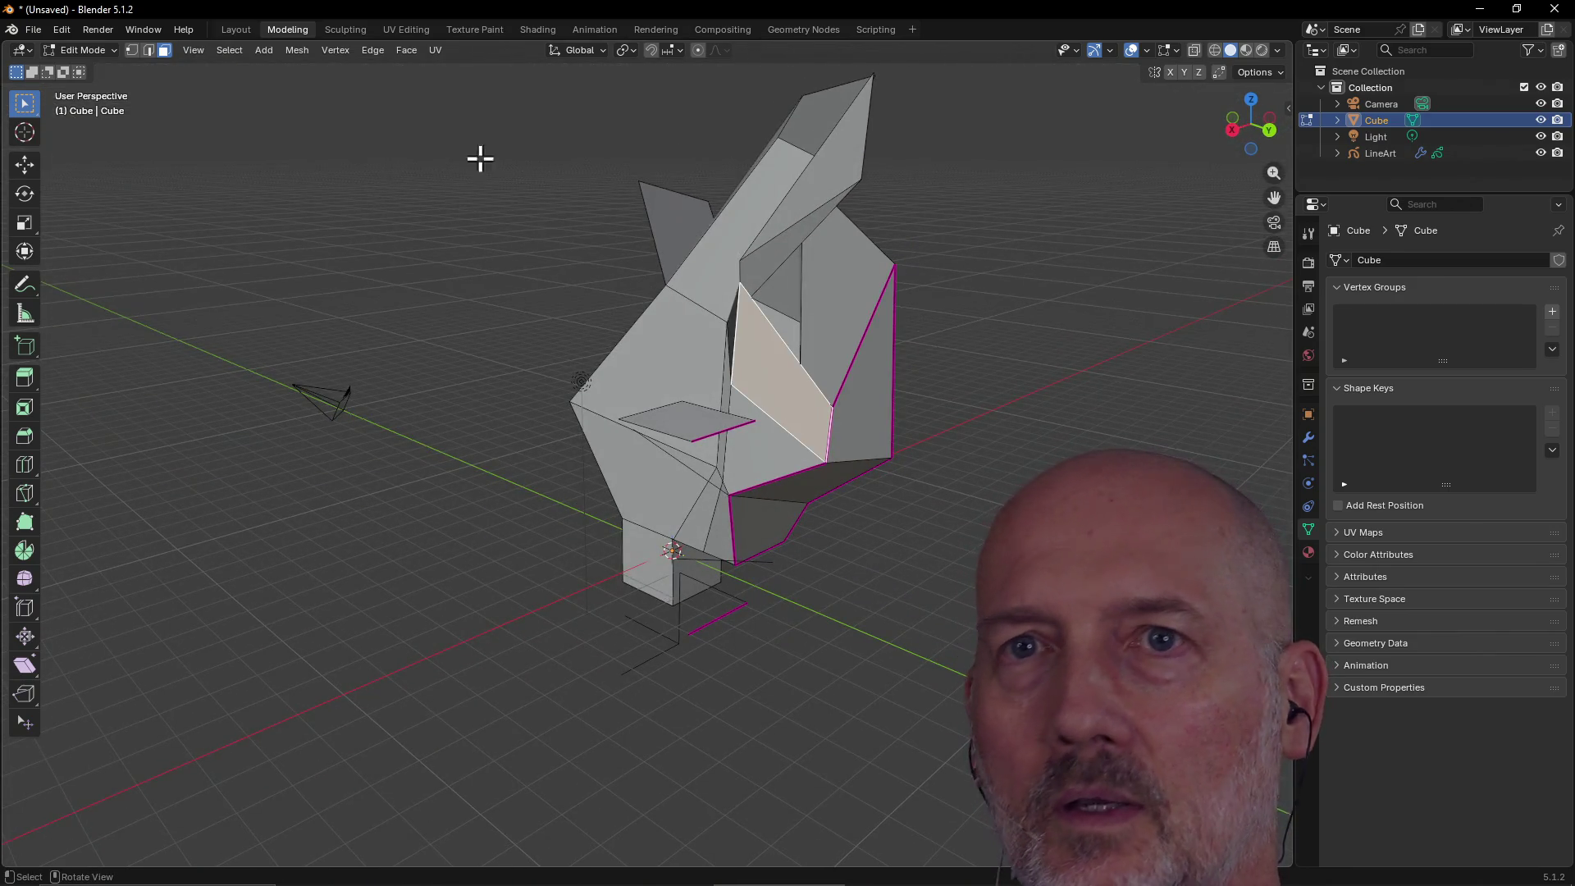
pyautogui.click(130, 51)
# Select the four corner vertices of the large front face.
pyautogui.click(851, 403)
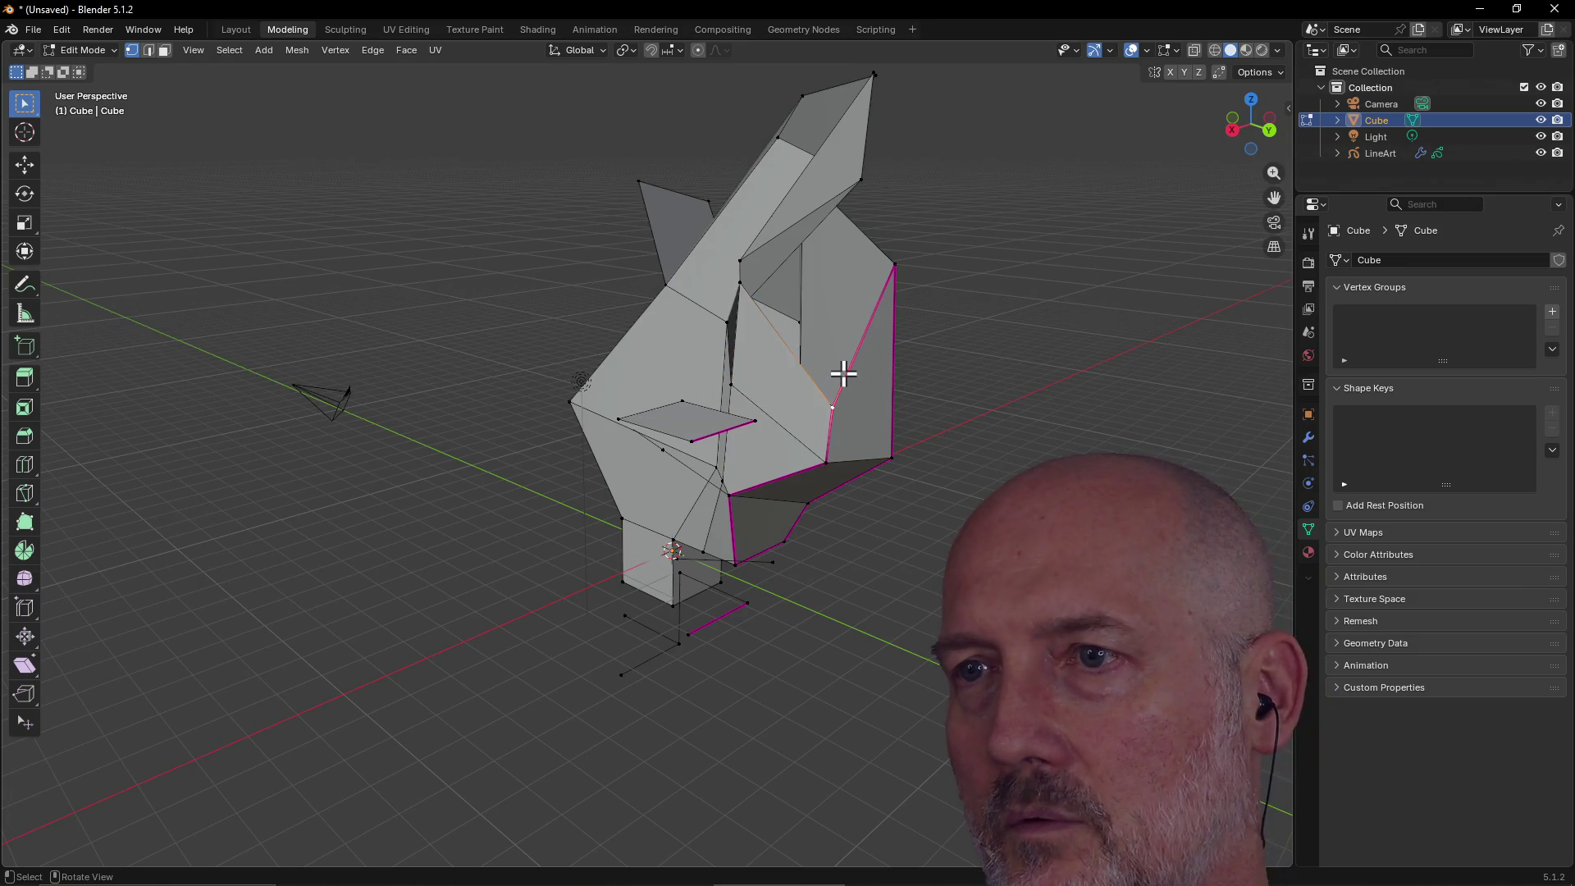
pyautogui.moveTo(859, 376)
pyautogui.mouseDown(button='middle')
pyautogui.moveTo(794, 376)
pyautogui.moveTo(711, 432)
pyautogui.moveTo(549, 469)
pyautogui.mouseUp(button='middle')
pyautogui.click(549, 469)
pyautogui.moveTo(608, 371)
pyautogui.mouseDown(button='middle')
pyautogui.moveTo(714, 426)
pyautogui.moveTo(798, 372)
pyautogui.mouseUp(button='middle')
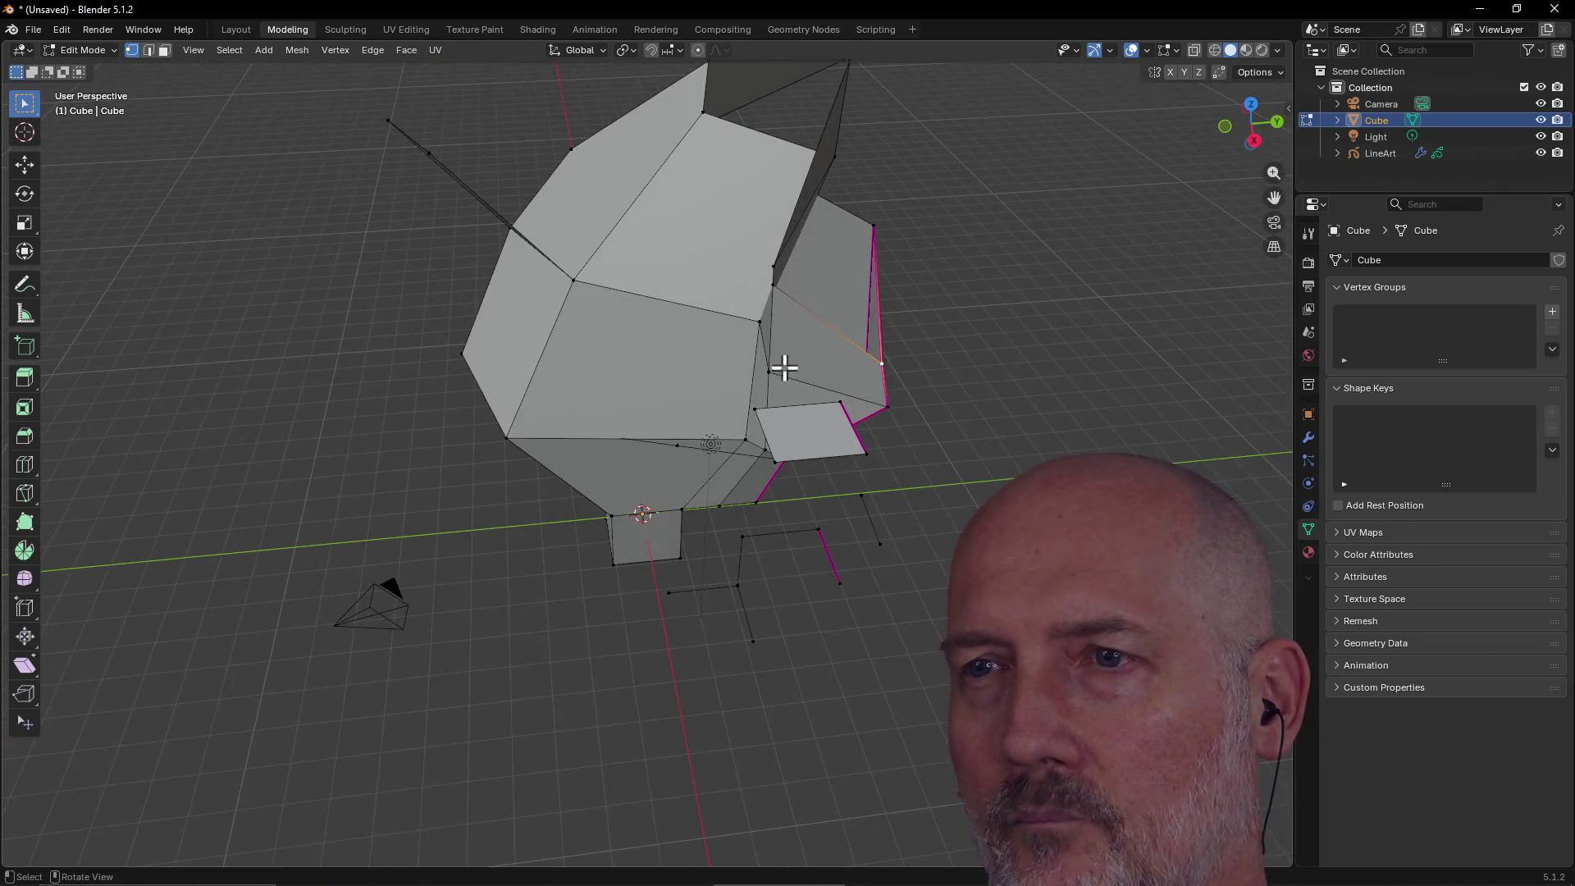
pyautogui.click(753, 364)
pyautogui.click(724, 301)
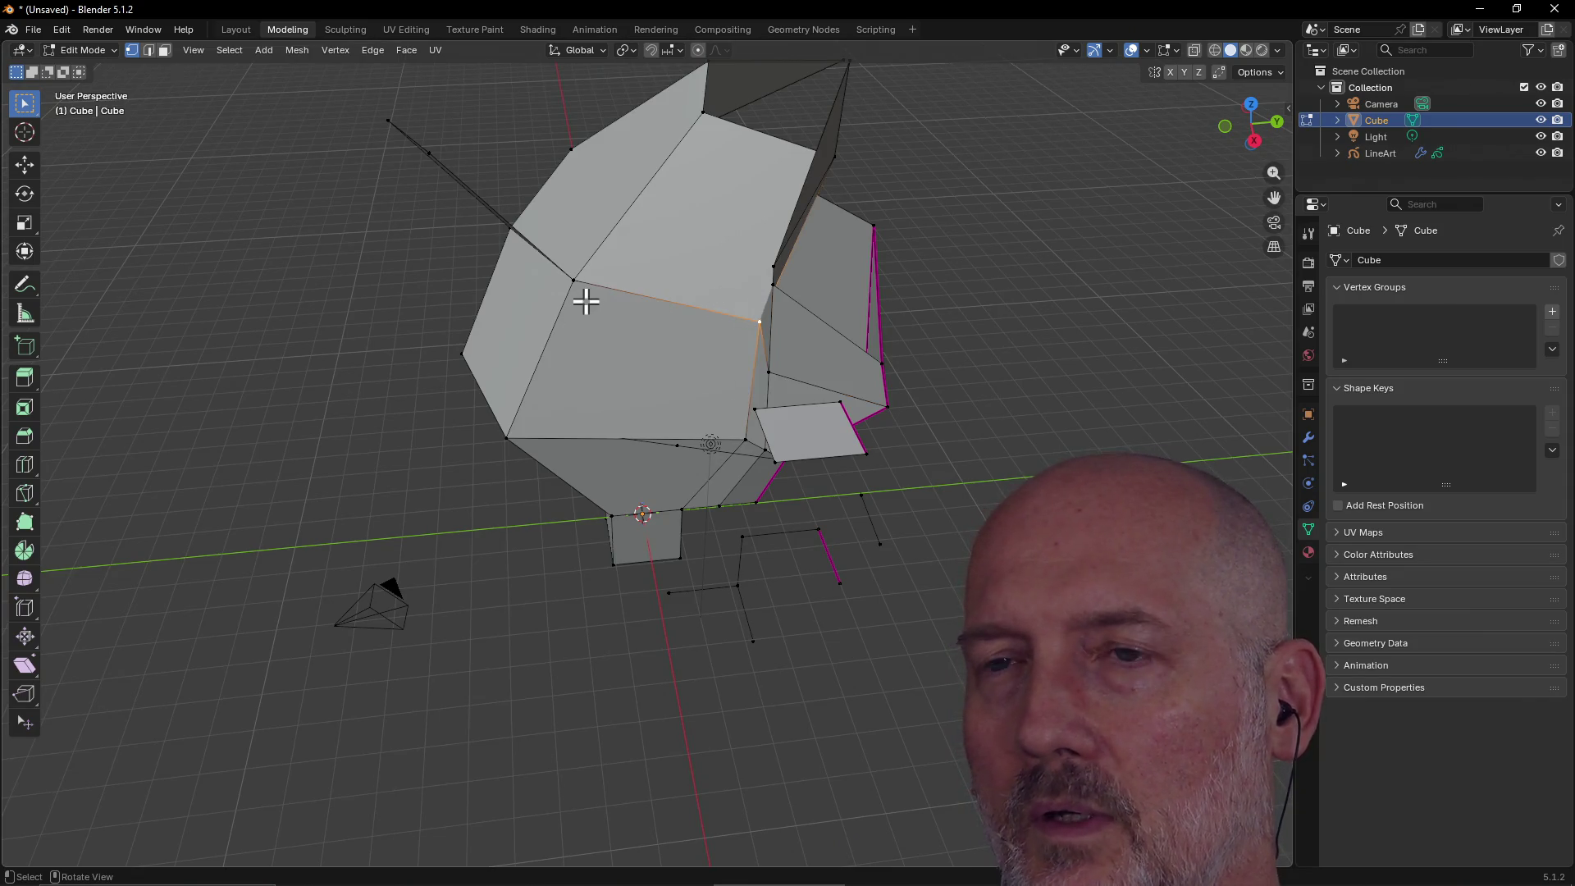
pyautogui.keyDown('shift'); pyautogui.click(561, 310); pyautogui.keyUp('shift')
pyautogui.keyDown('shift'); pyautogui.click(532, 436); pyautogui.keyUp('shift')
pyautogui.keyDown('shift'); pyautogui.click(713, 442); pyautogui.keyUp('shift')
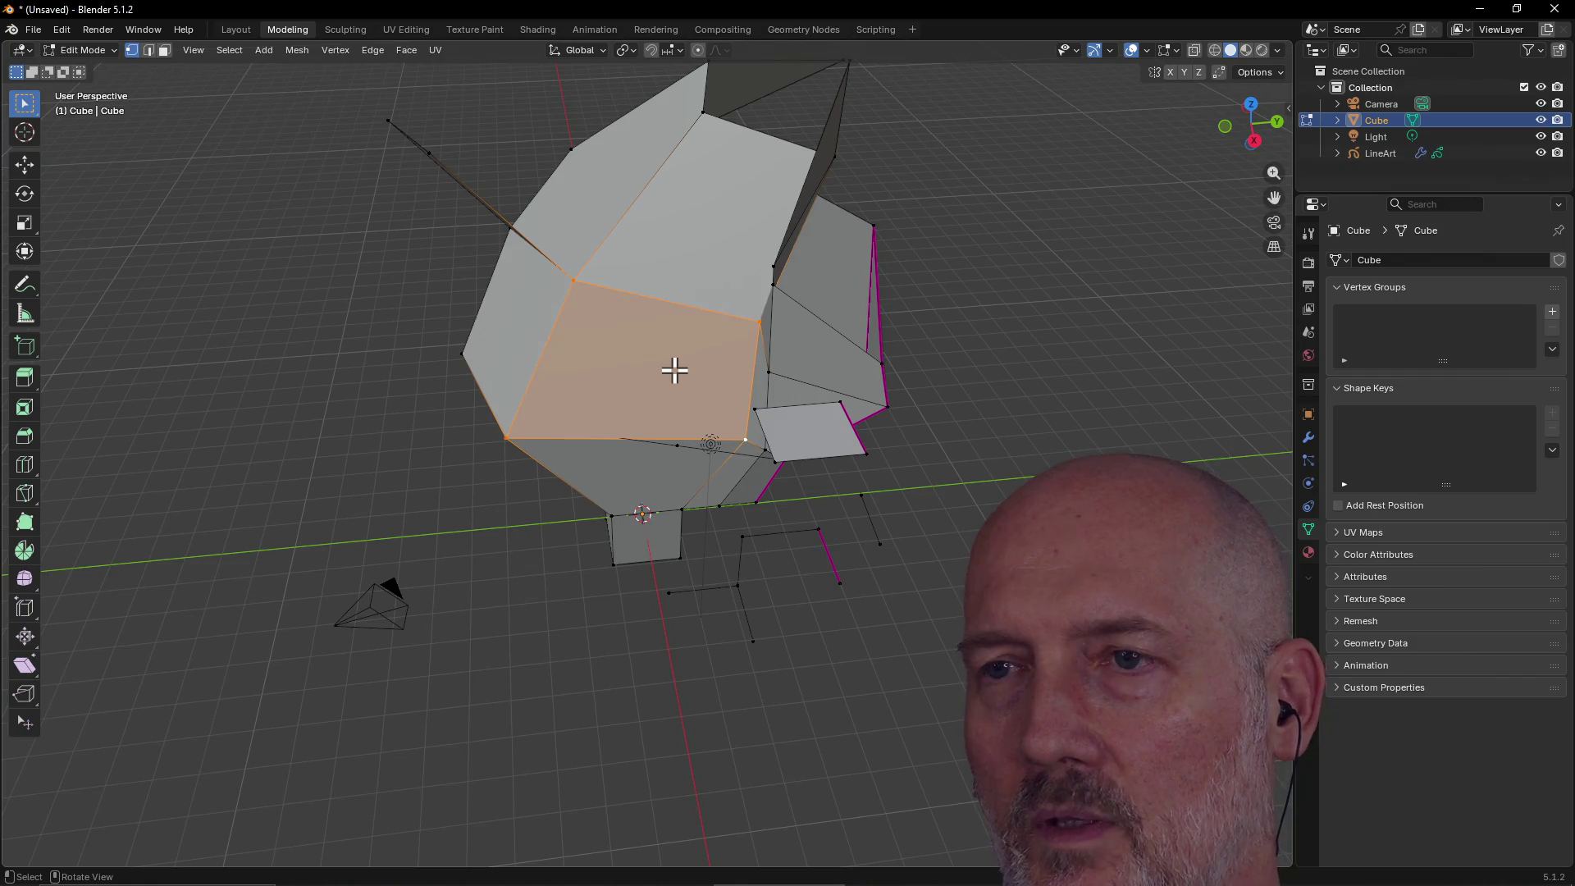
# Slide the selected corner vertices slightly along their edges with Slide Vertex.
pyautogui.rightClick(675, 370)
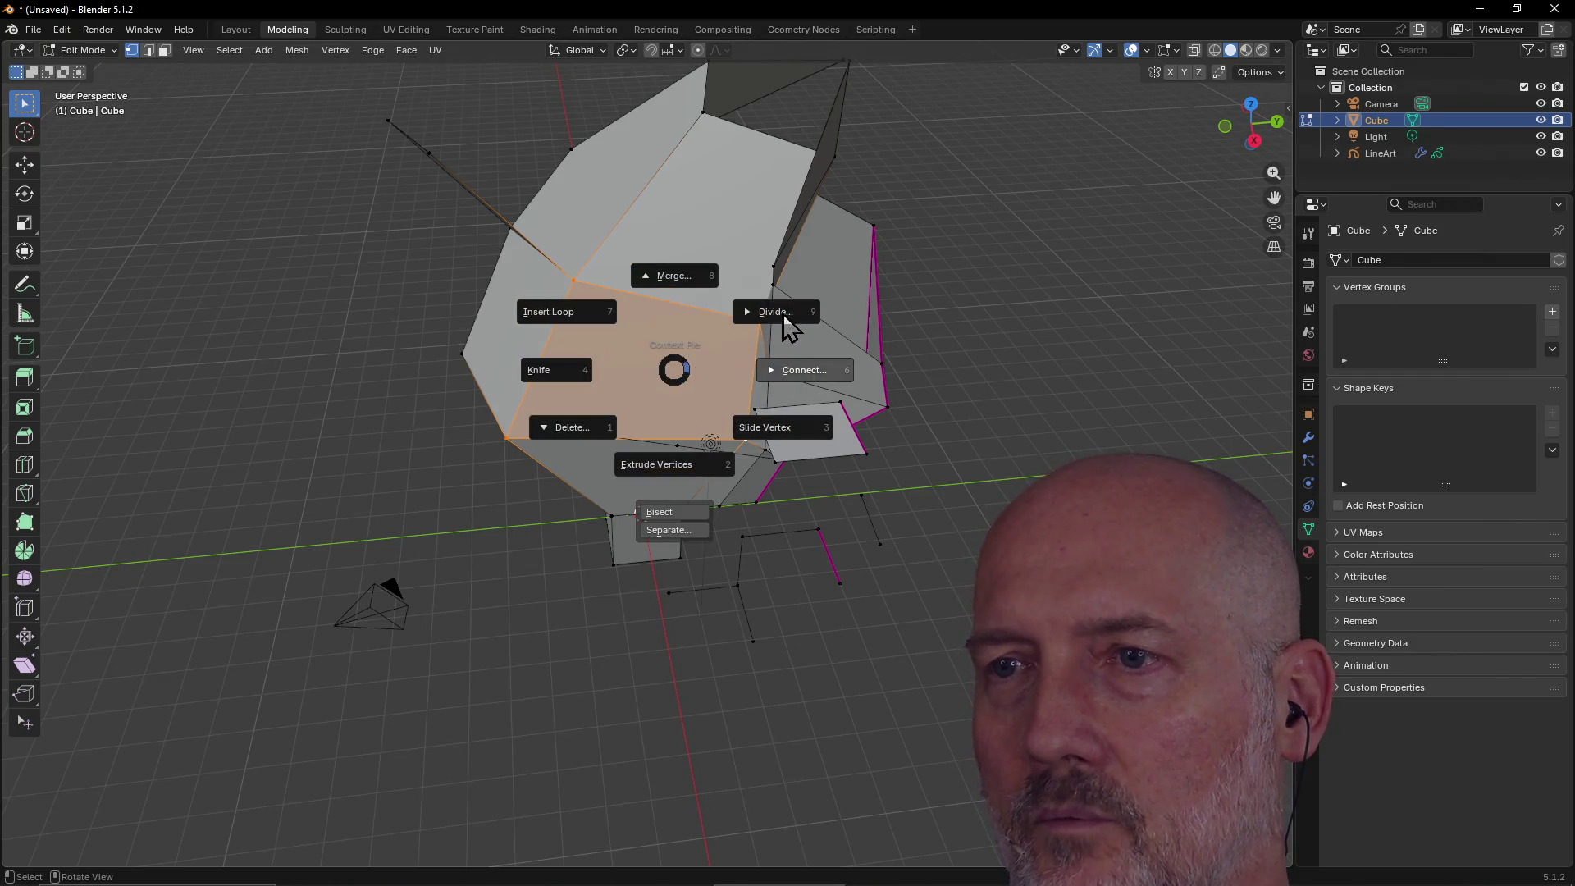
pyautogui.click(765, 435)
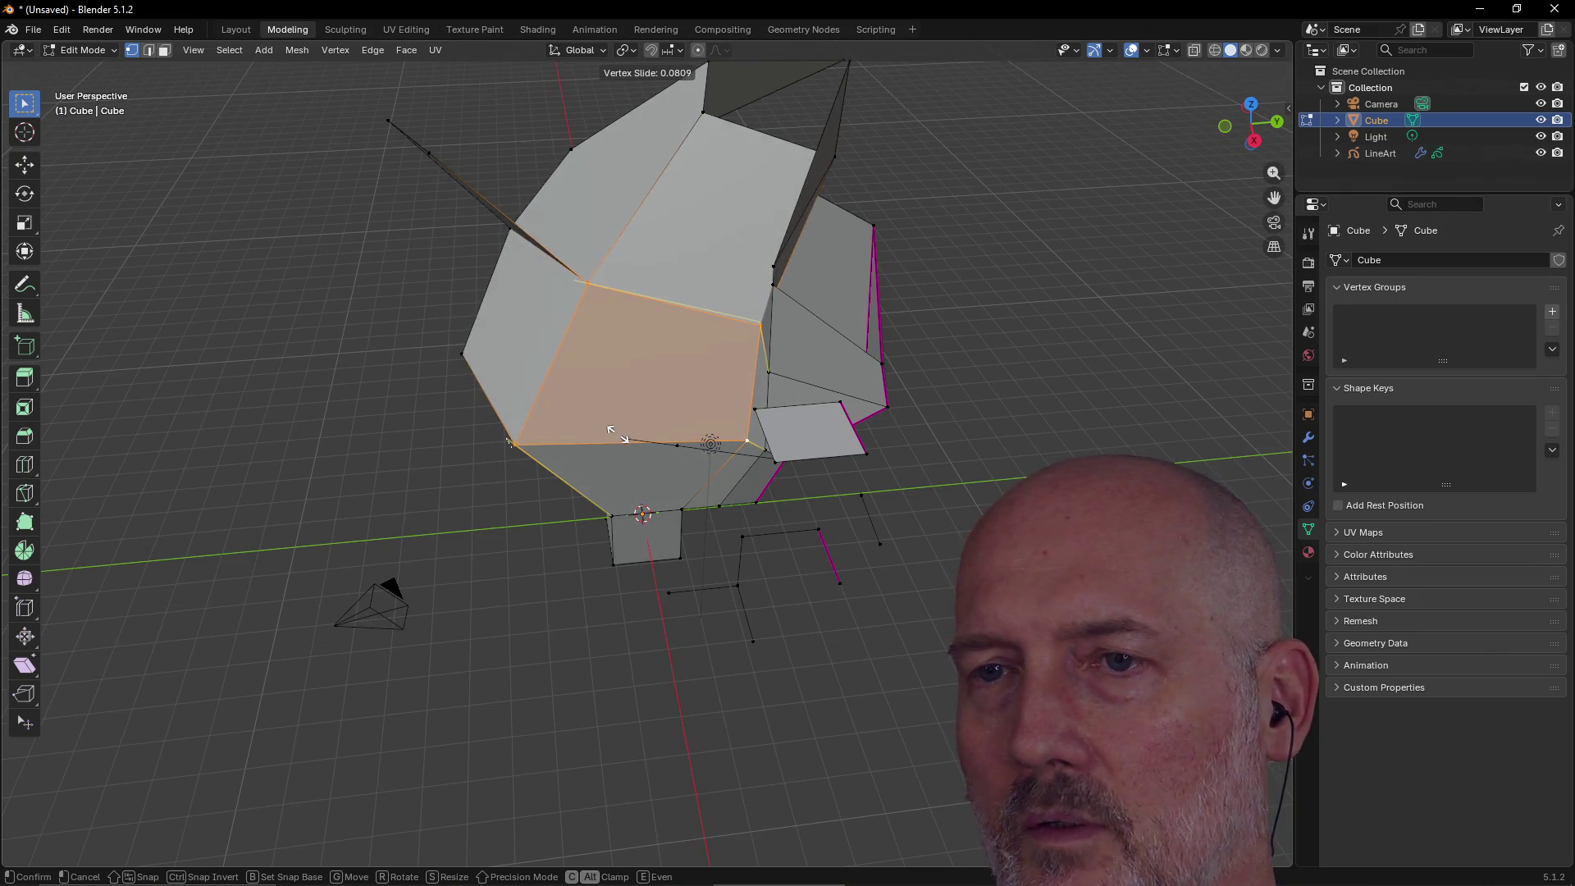
pyautogui.click(617, 423)
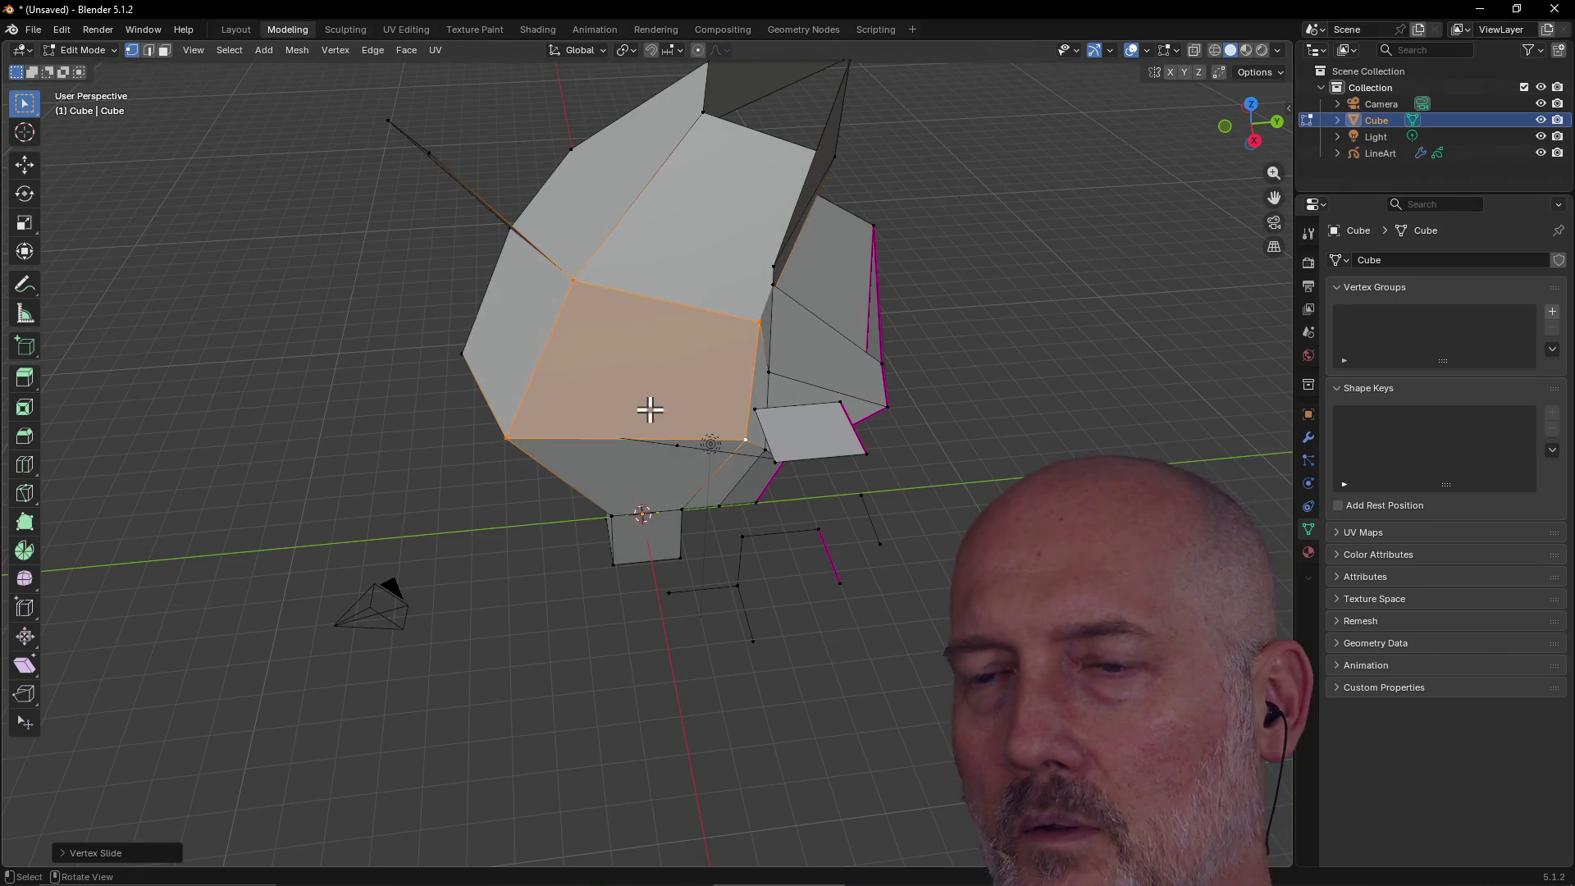
pyautogui.press('j')
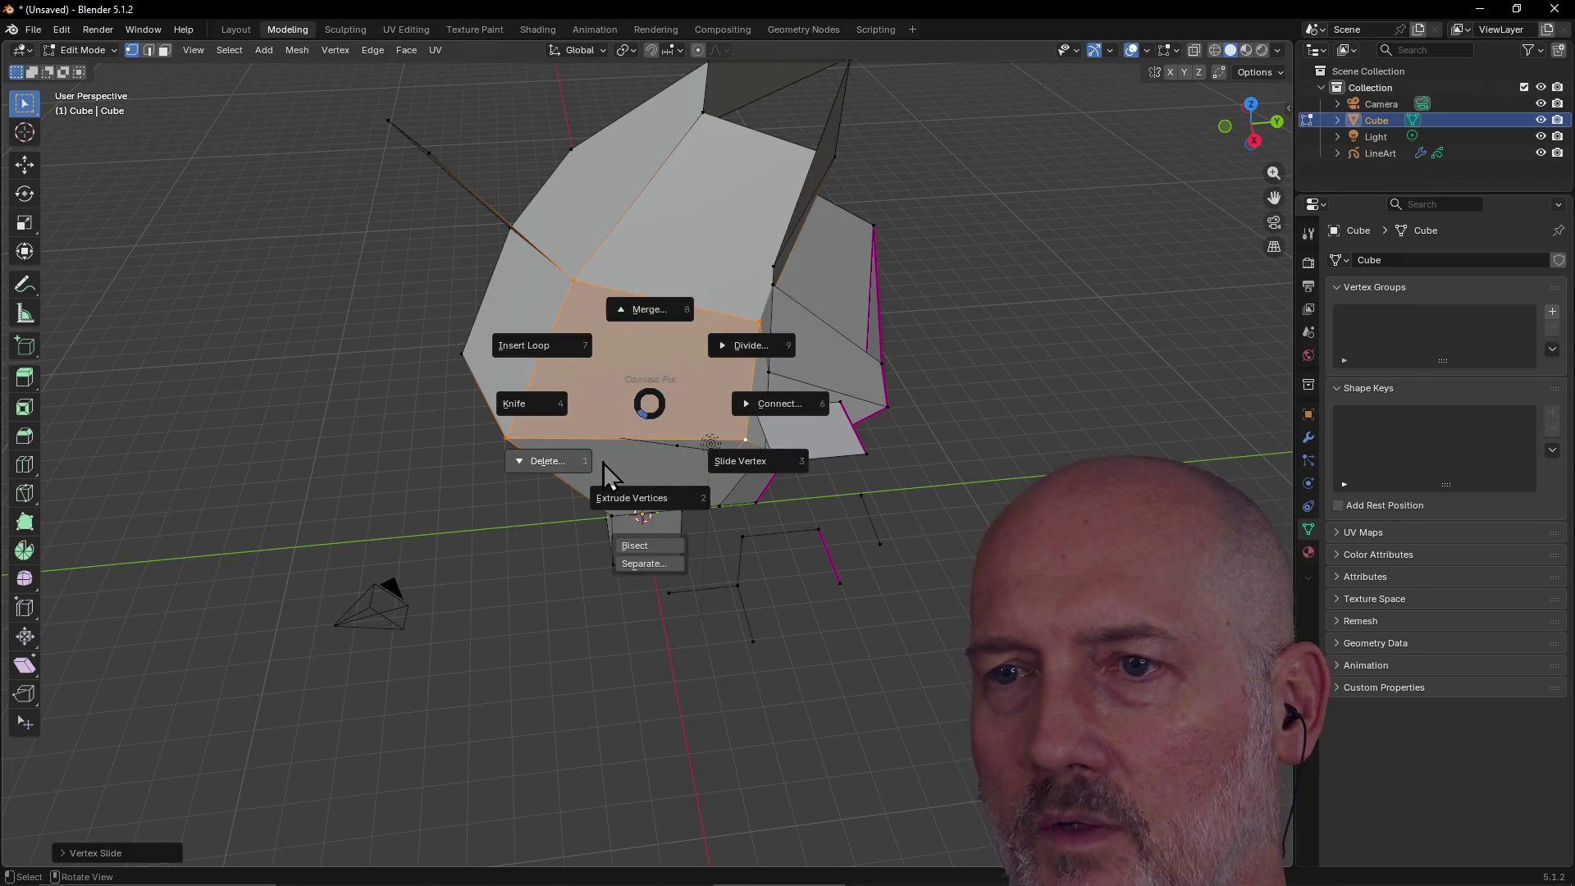
# Cancel a vertex extrusion and pick Cut Connect from the Connect options.
pyautogui.click(670, 505)
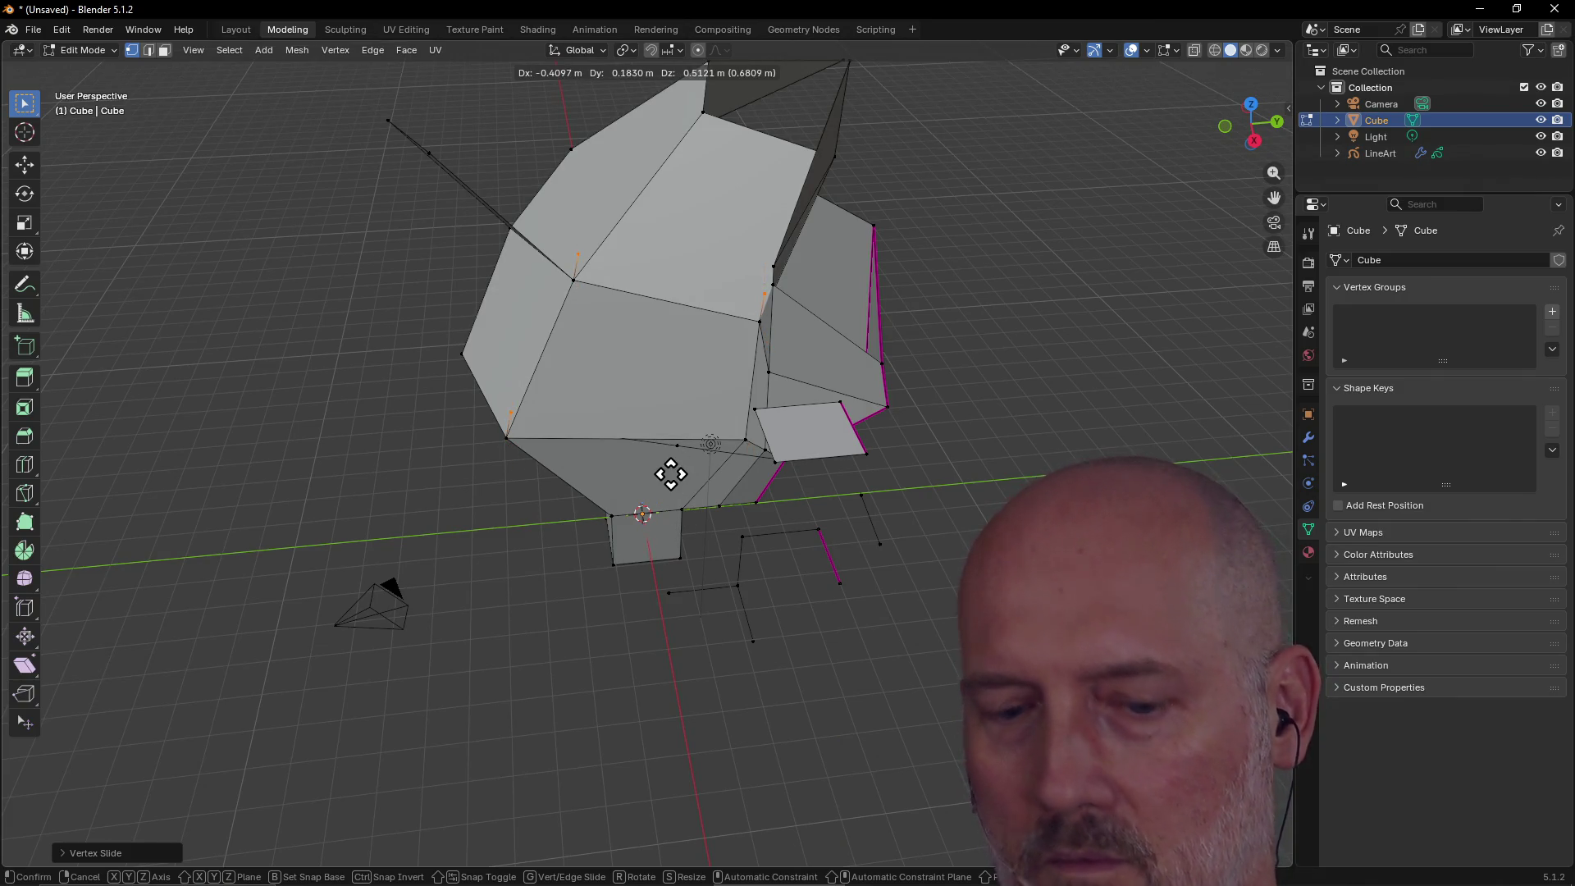
pyautogui.rightClick(670, 474)
pyautogui.rightClick(671, 474)
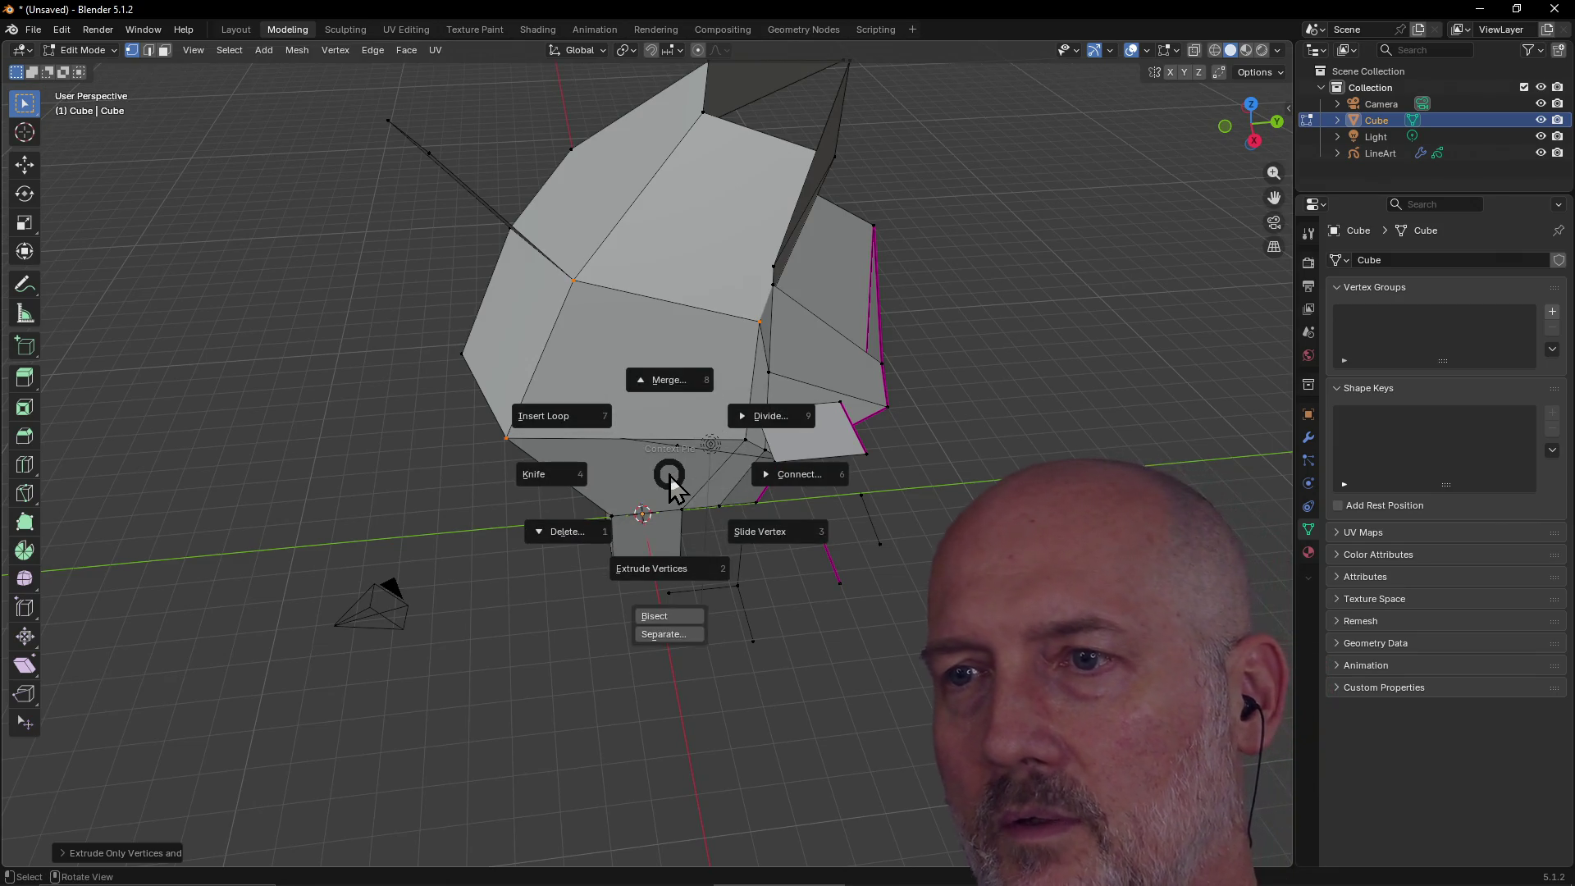
pyautogui.click(795, 480)
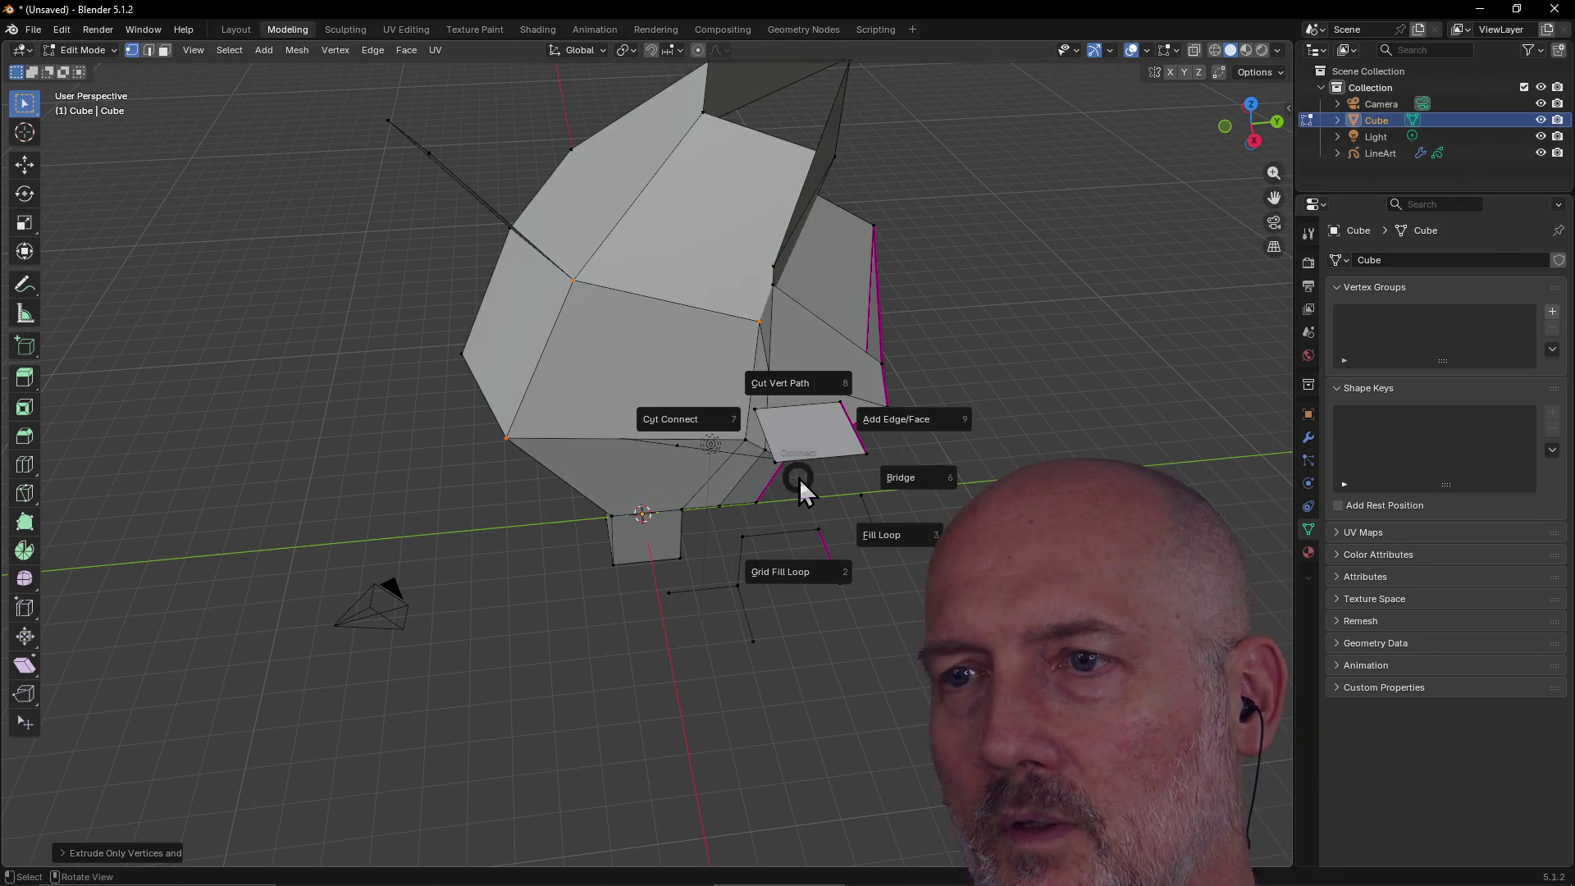
pyautogui.click(689, 422)
pyautogui.moveTo(686, 422)
pyautogui.mouseDown(button='middle')
pyautogui.moveTo(752, 359)
pyautogui.moveTo(624, 369)
pyautogui.mouseUp(button='middle')
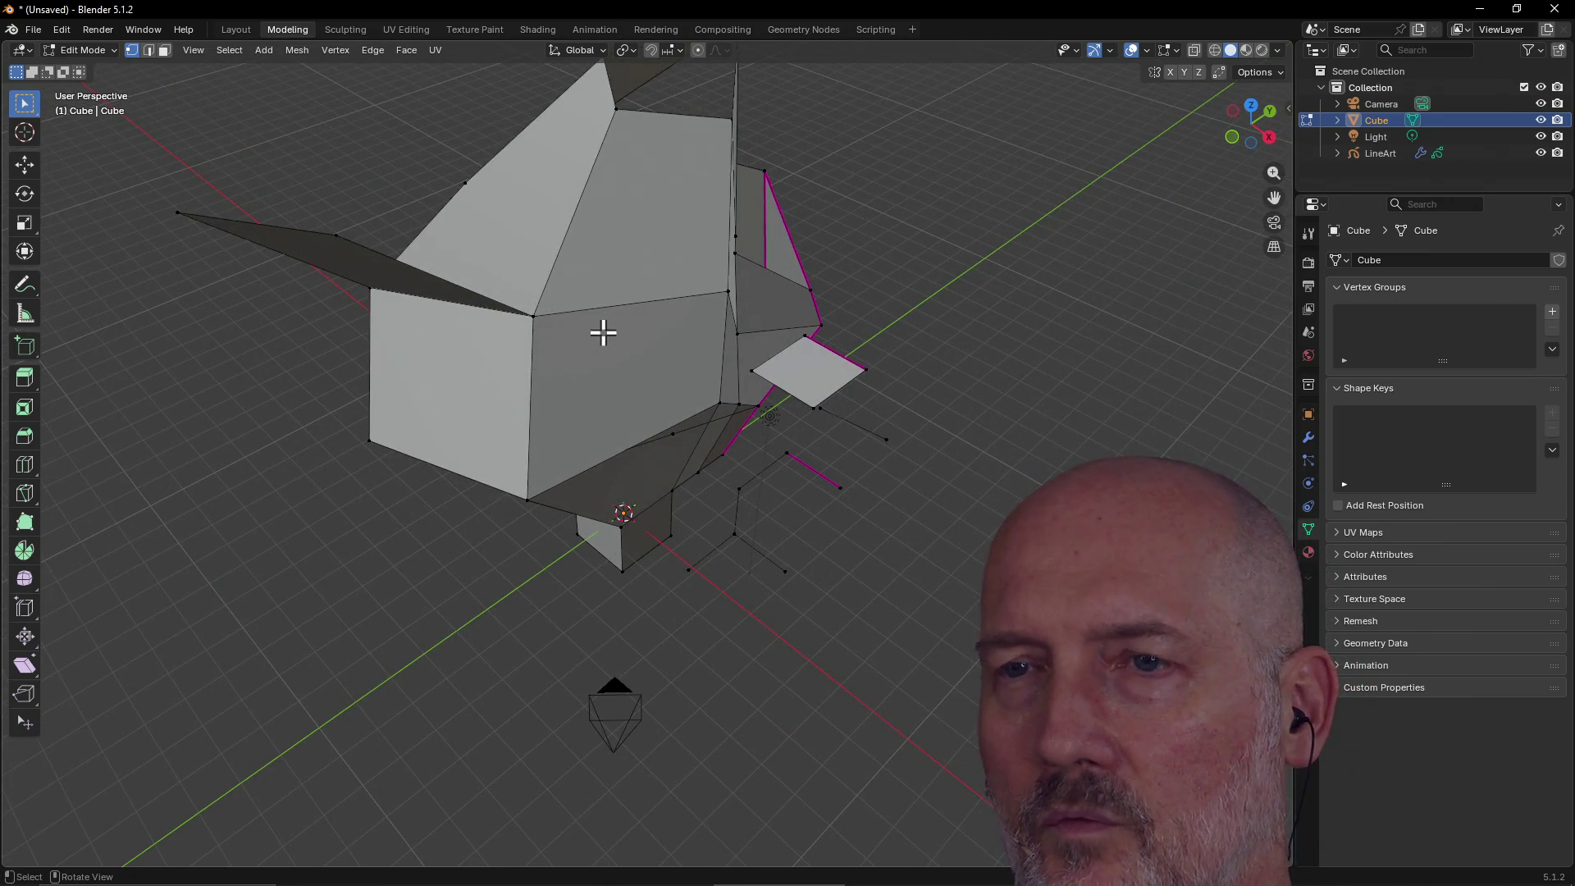
# Box-select the lower edge ring and extrude its vertices with Extrude Vertices.
pyautogui.moveTo(479, 268)
pyautogui.mouseDown()
pyautogui.moveTo(727, 506)
pyautogui.moveTo(749, 495)
pyautogui.mouseUp()
pyautogui.moveTo(749, 496)
pyautogui.mouseDown(button='middle')
pyautogui.moveTo(514, 323)
pyautogui.moveTo(520, 343)
pyautogui.mouseUp(button='middle')
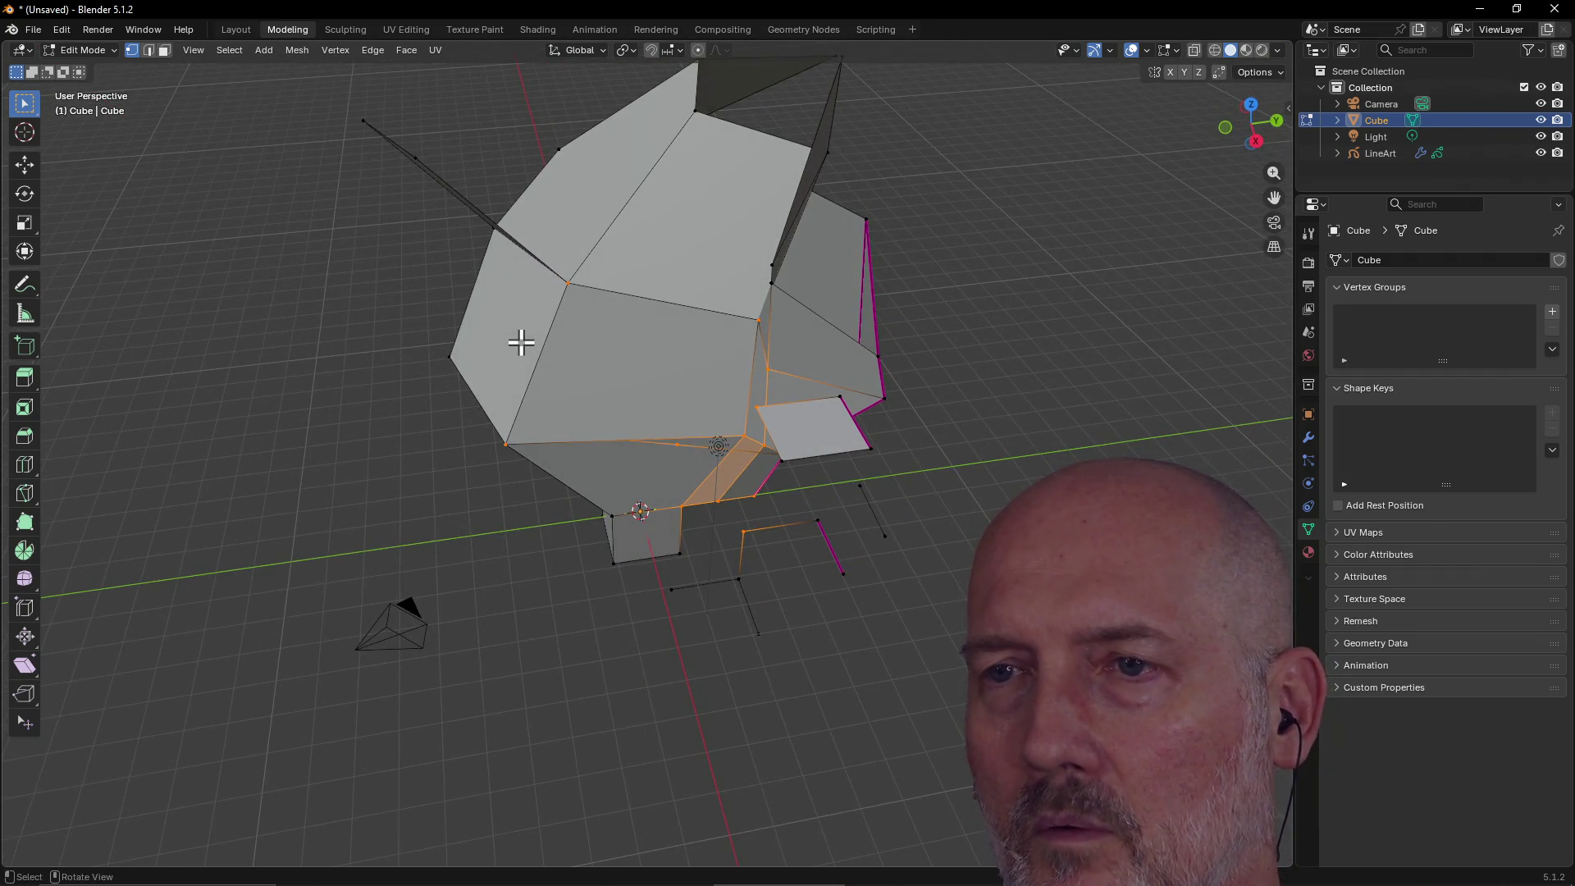
pyautogui.rightClick(520, 343)
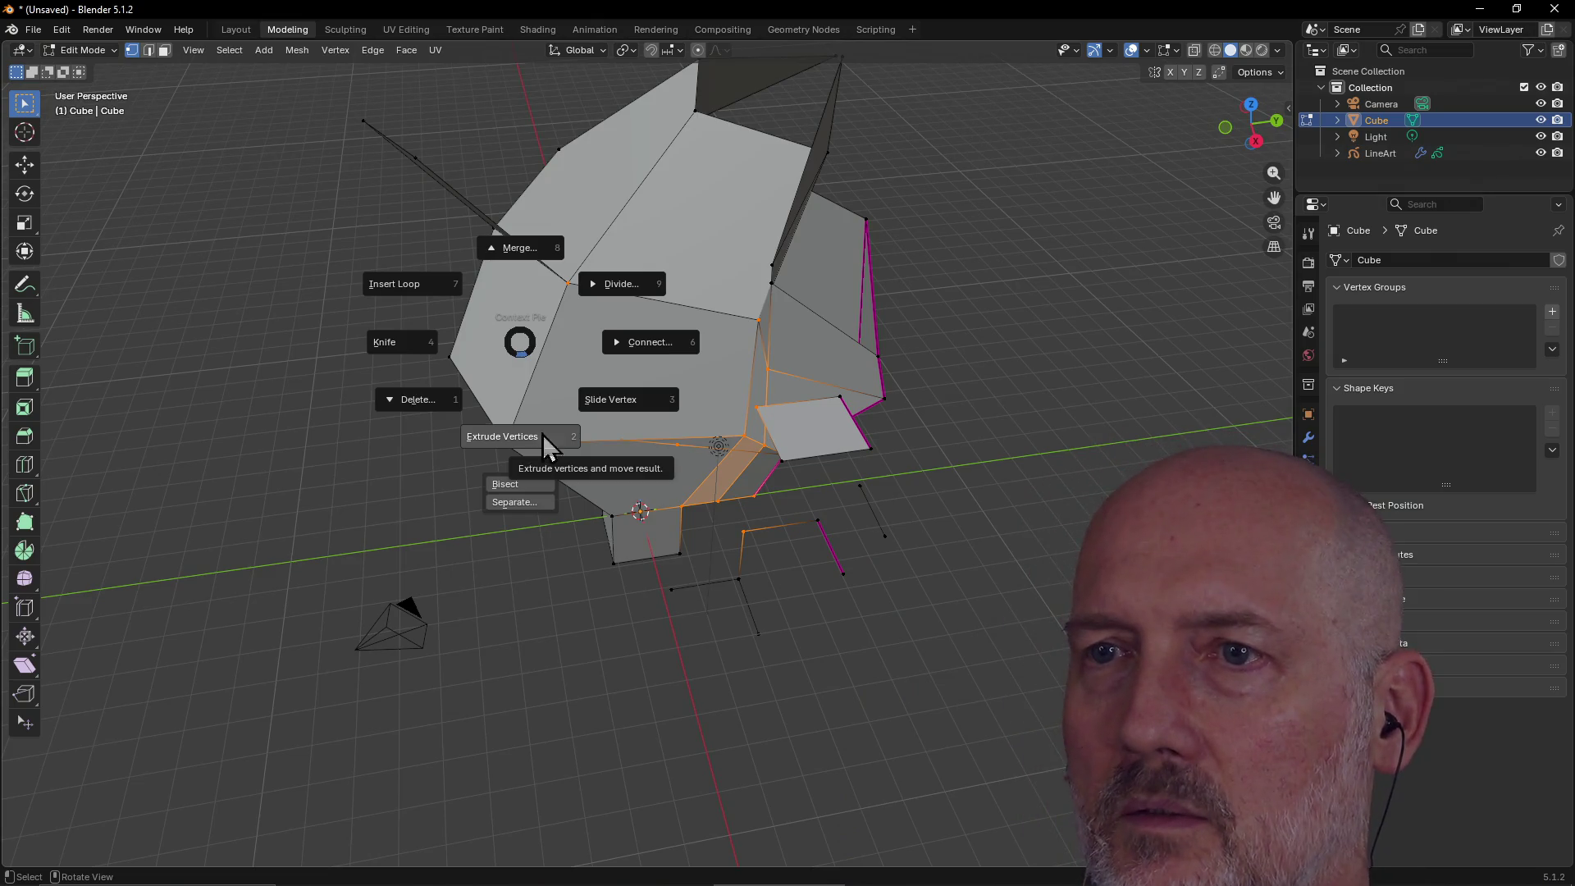
pyautogui.click(655, 339)
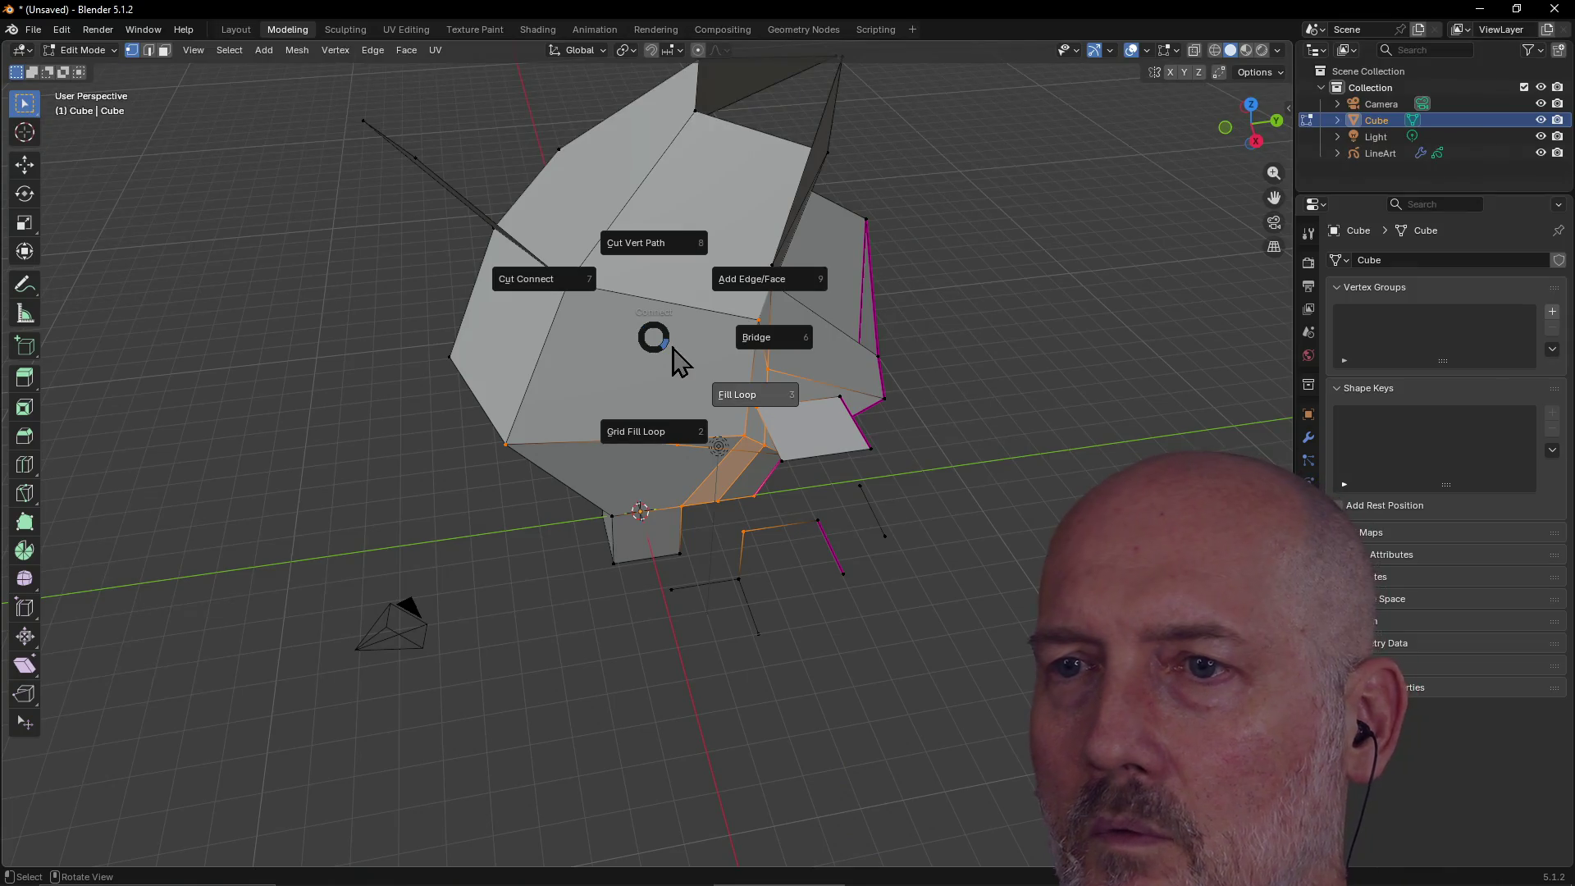
pyautogui.click(682, 354)
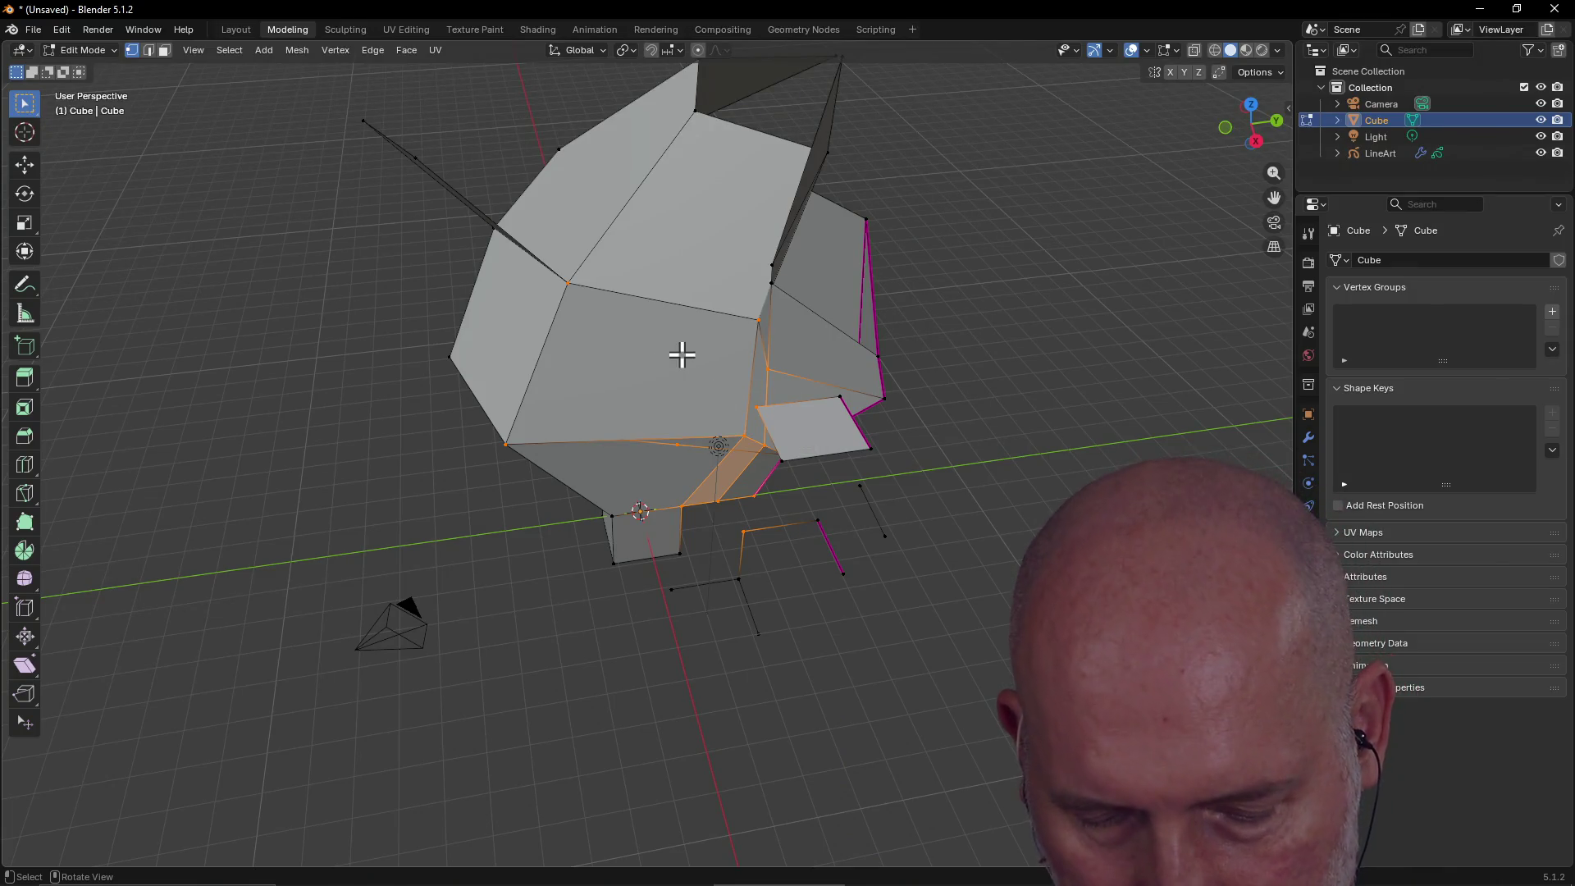
pyautogui.rightClick(682, 354)
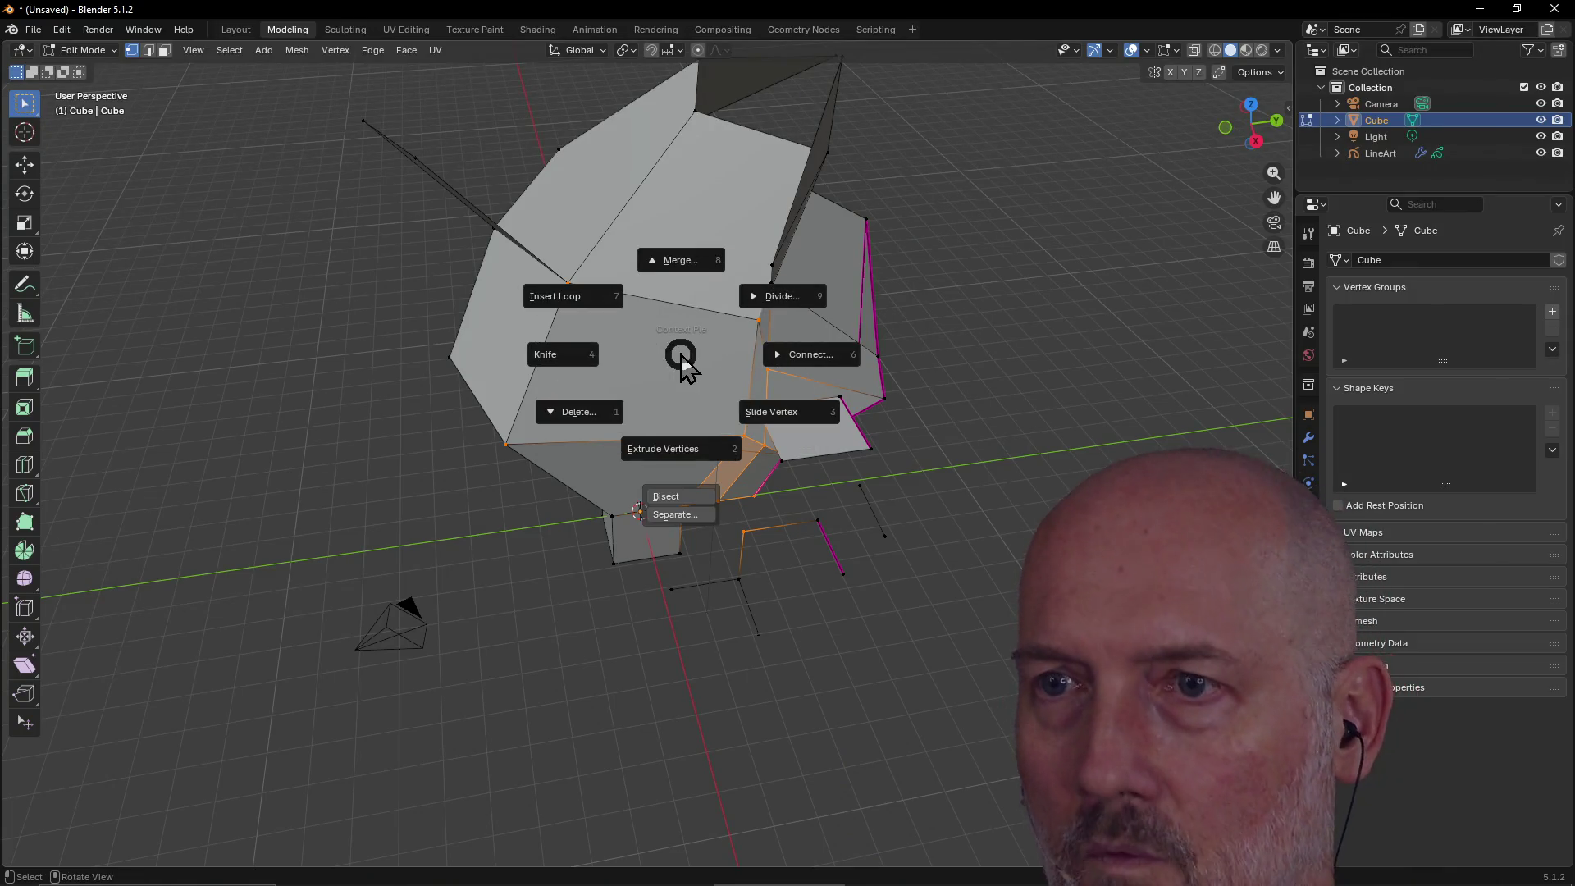
pyautogui.click(694, 463)
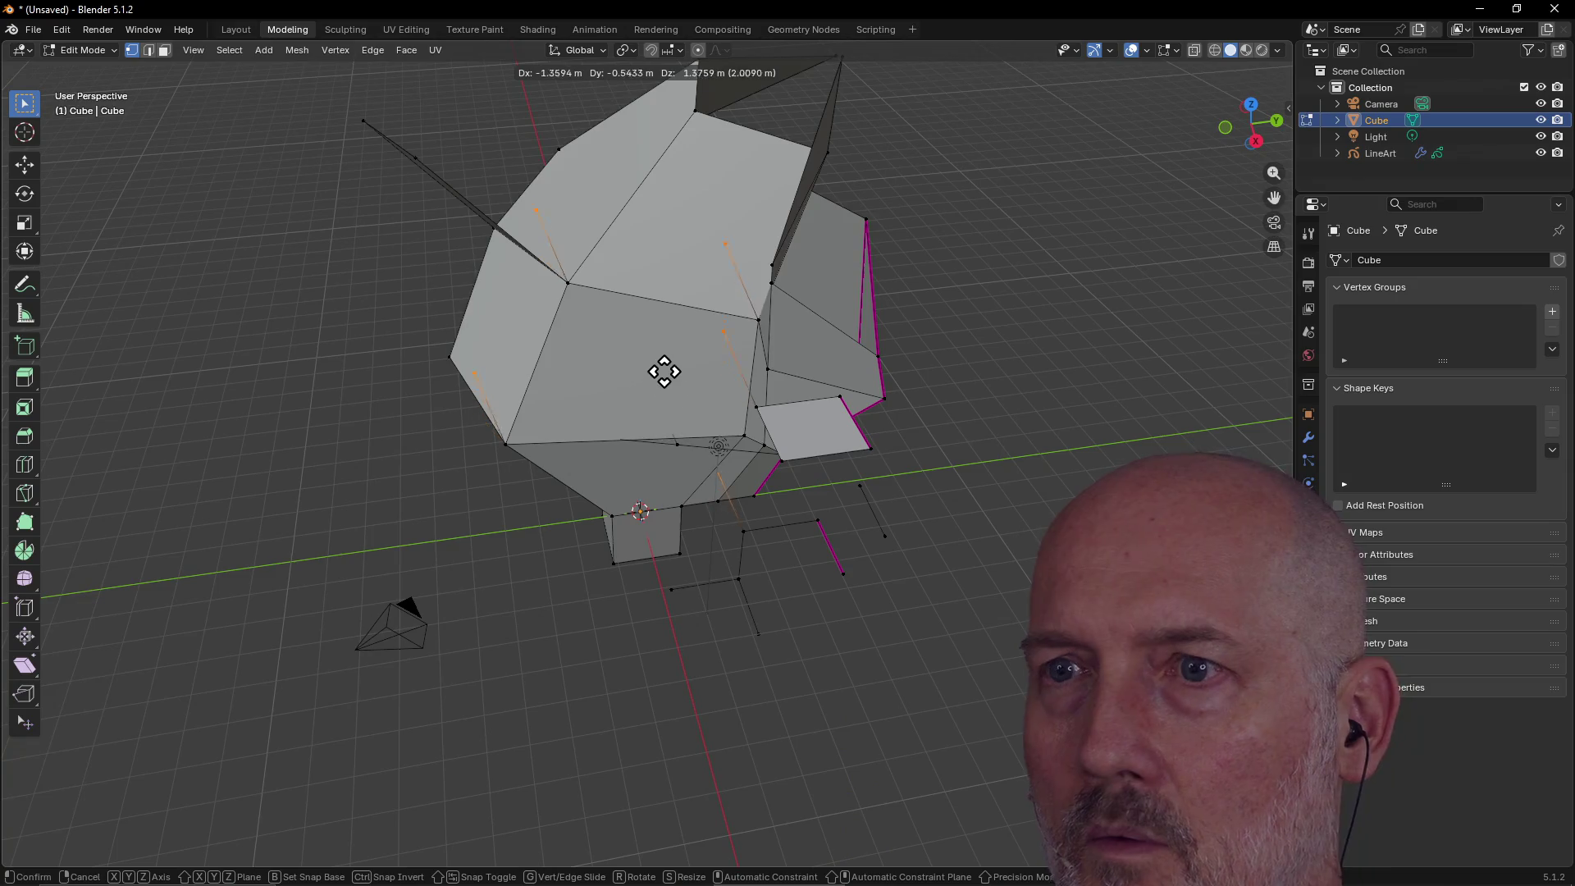
pyautogui.click(697, 402)
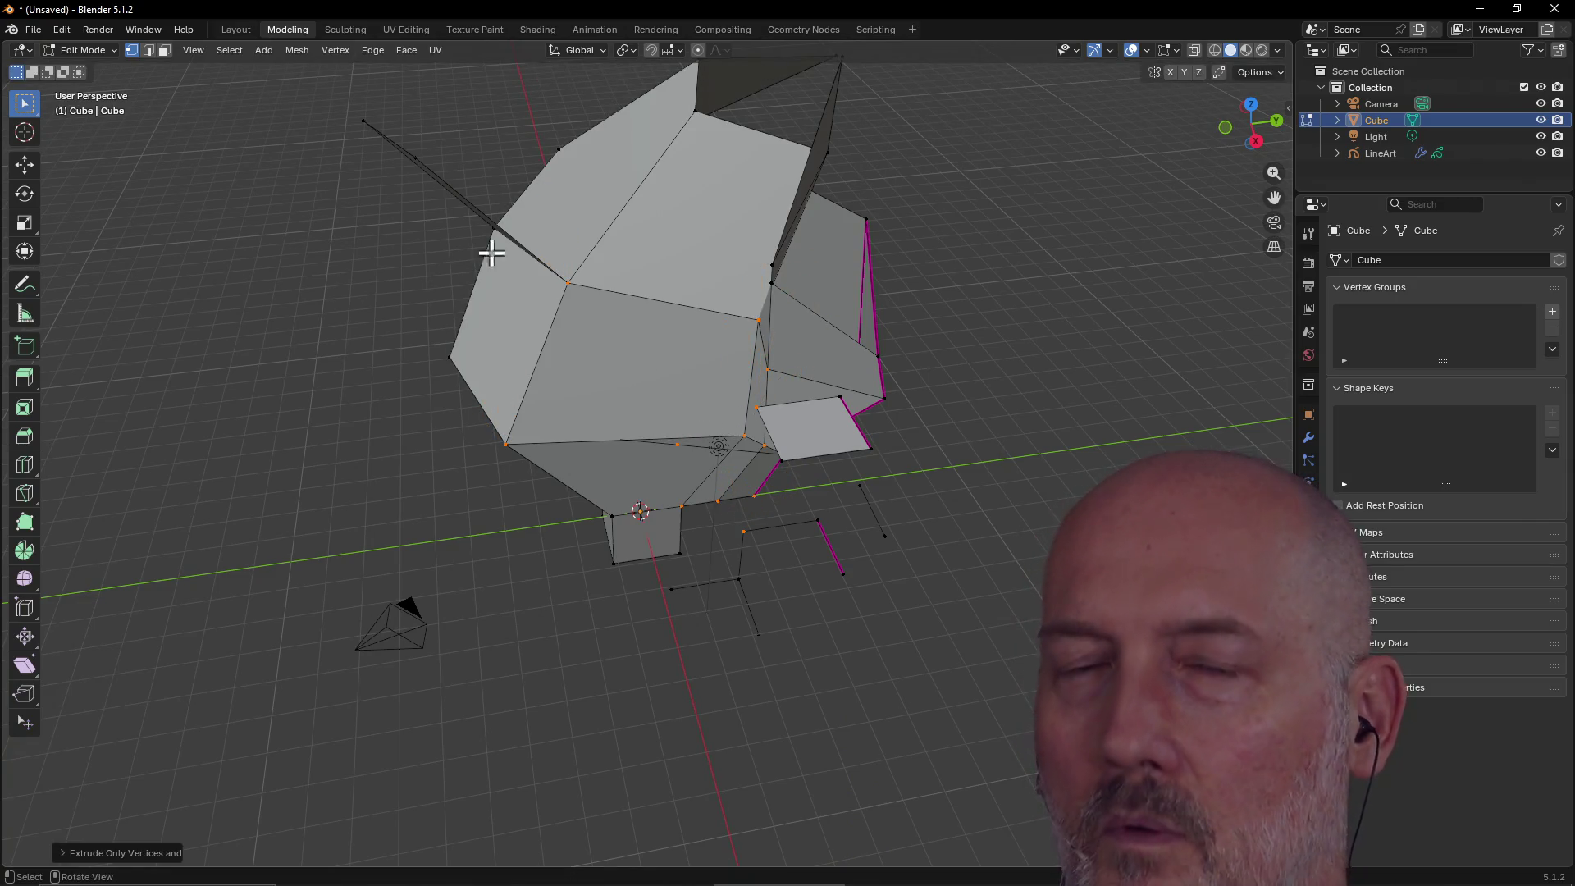
# Inset the large front face using Extrude Faces > Inset in face select mode.
pyautogui.click(163, 53)
pyautogui.click(581, 372)
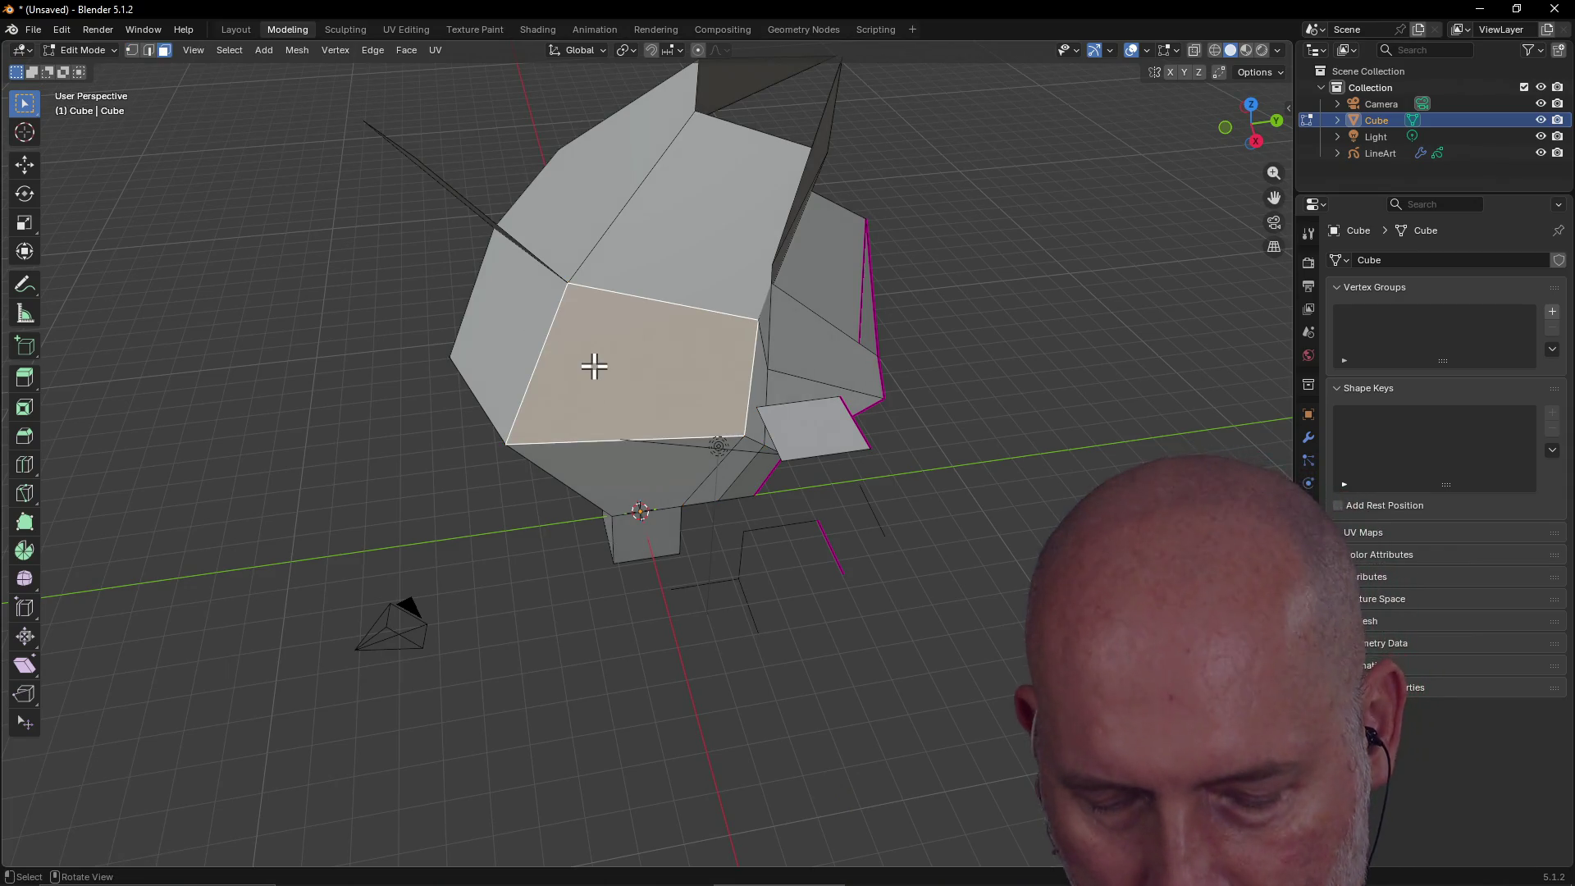
pyautogui.rightClick(593, 367)
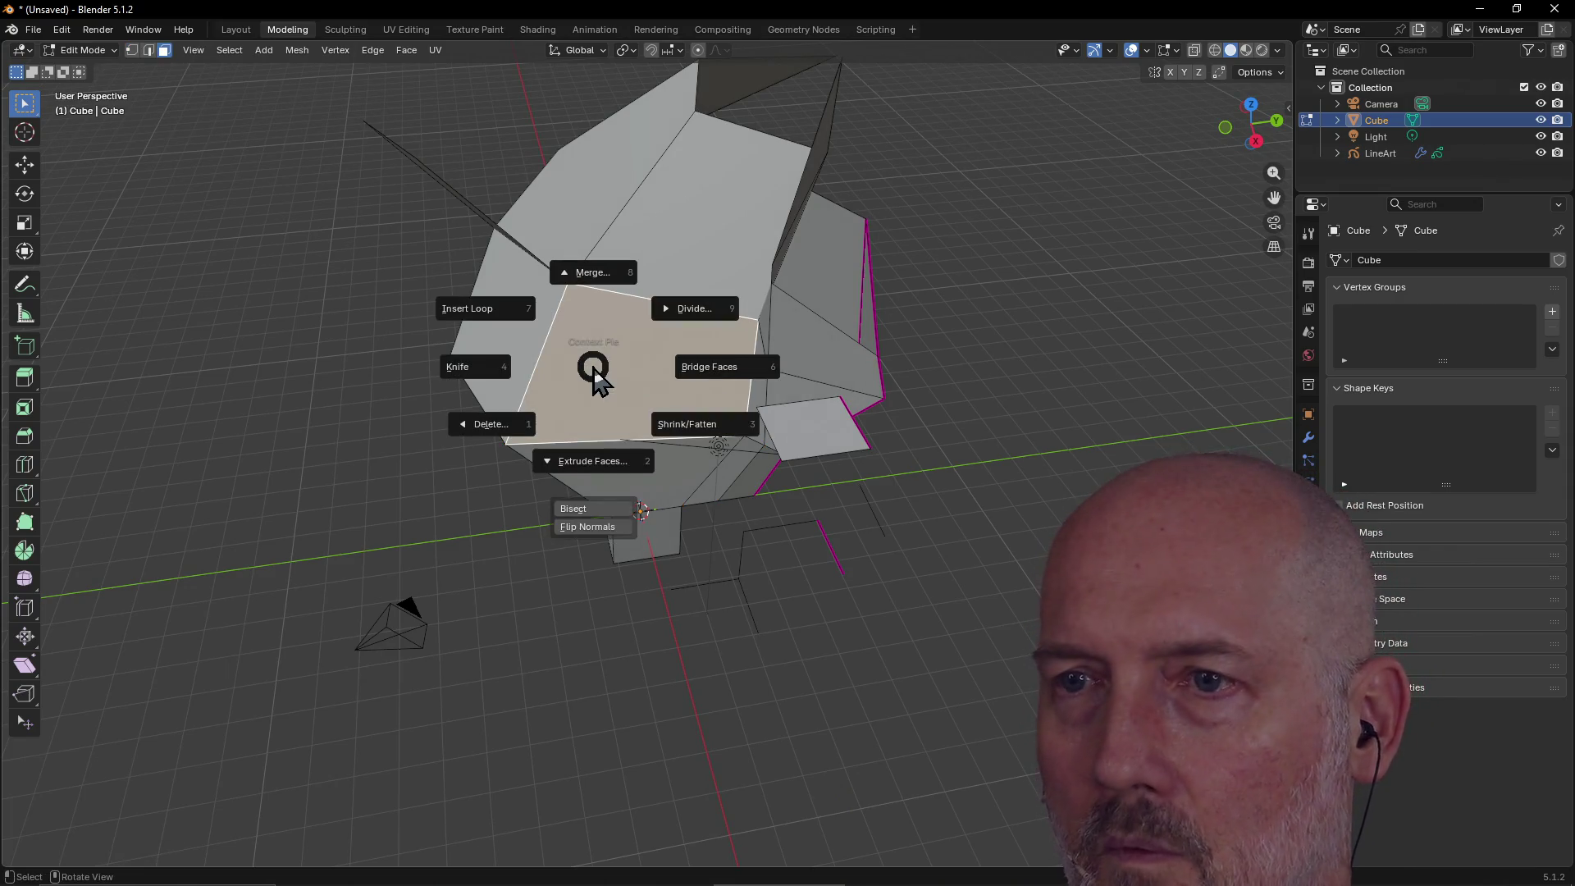
pyautogui.click(597, 465)
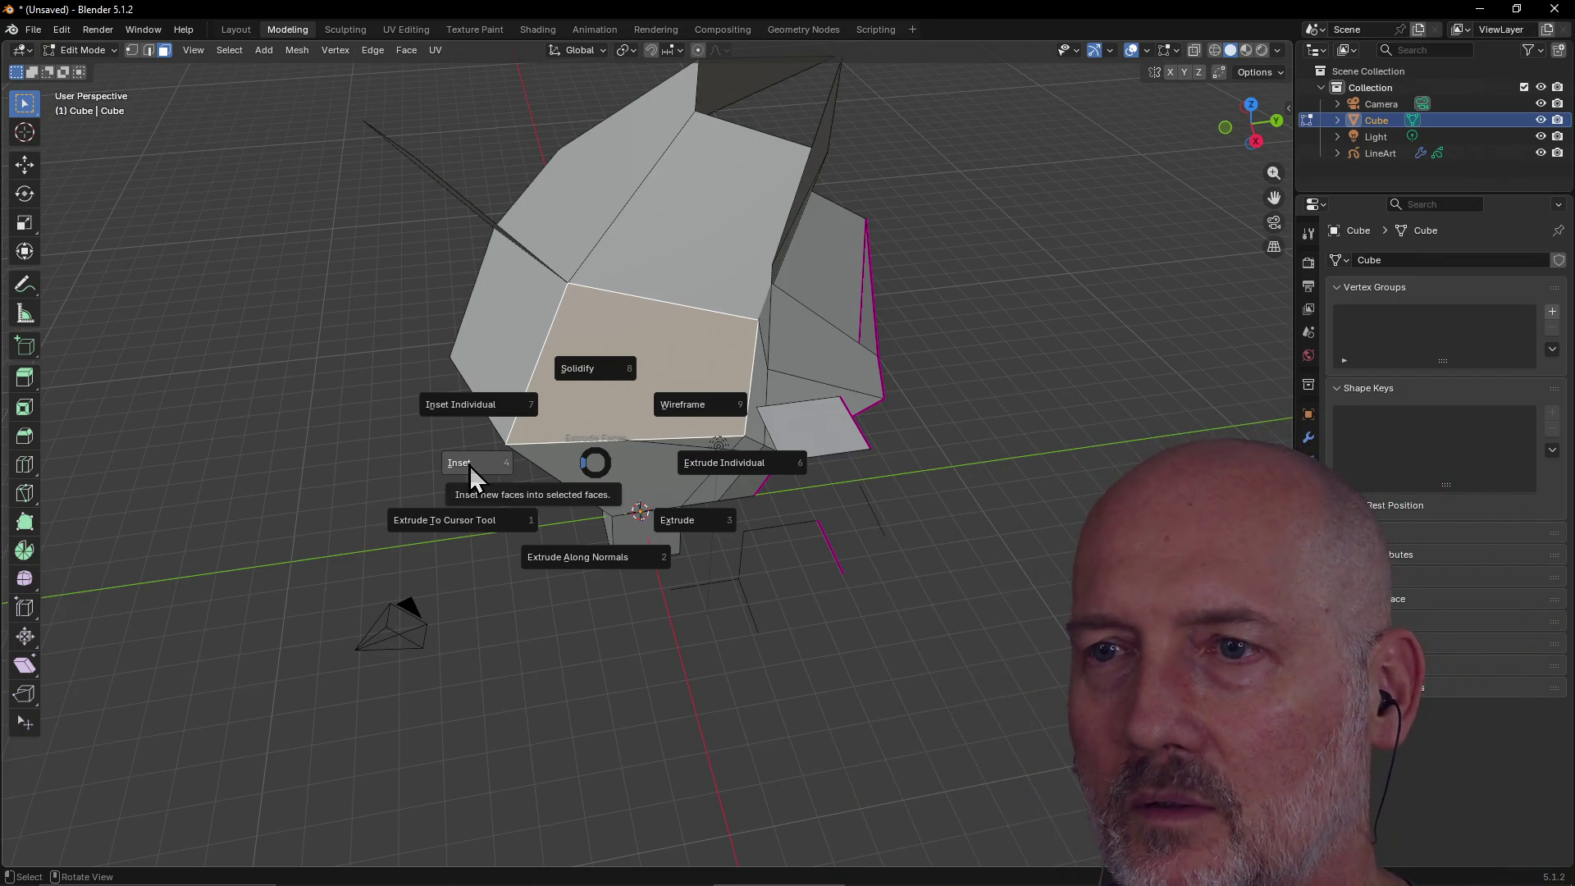
pyautogui.click(469, 466)
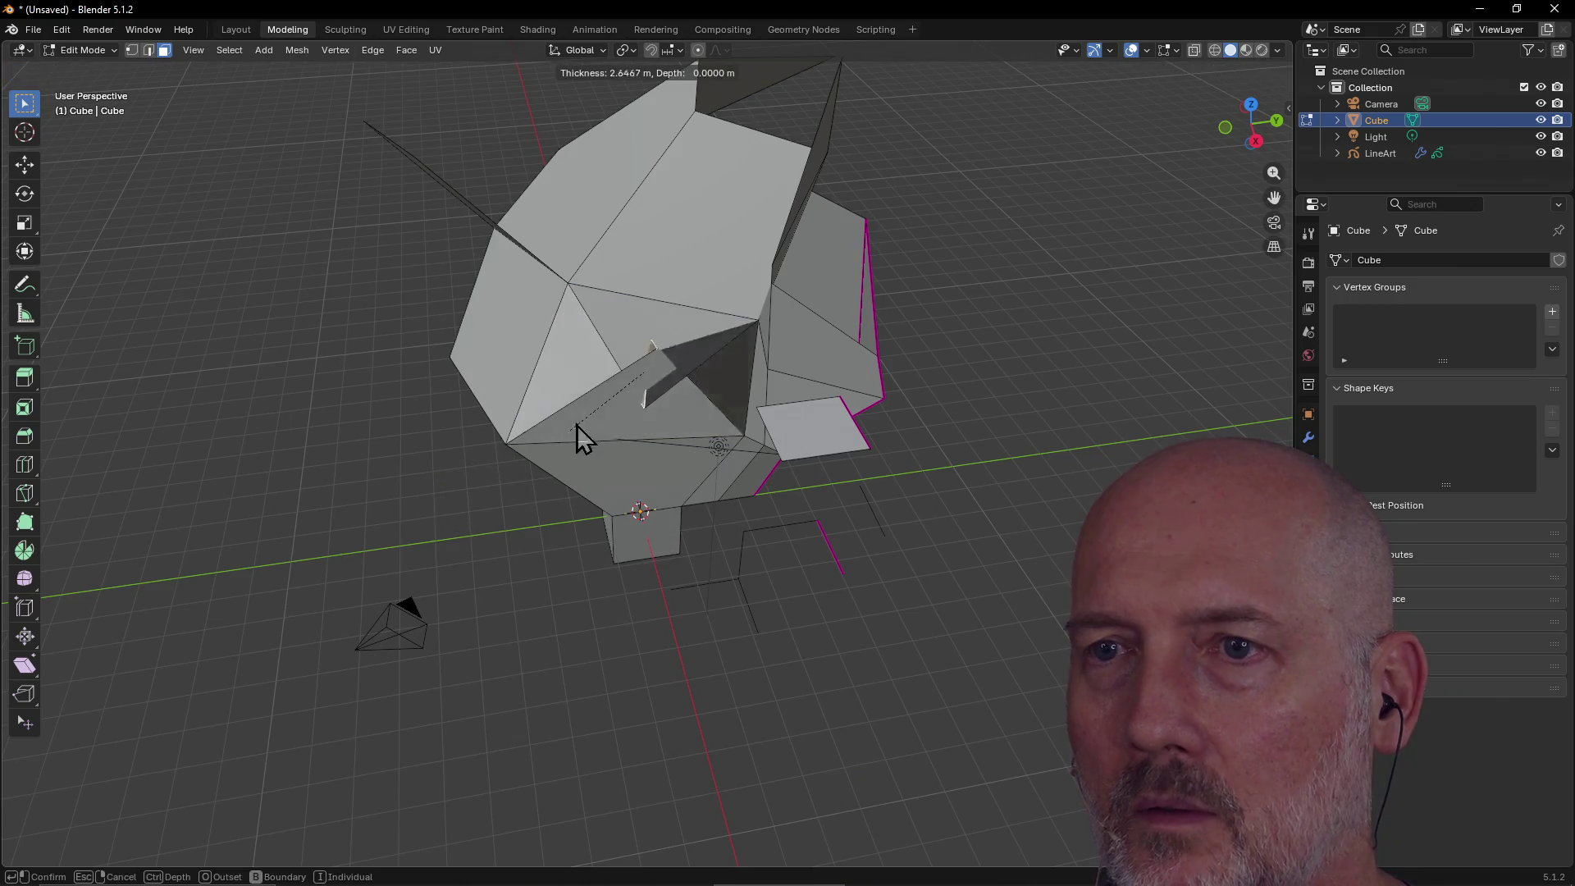
pyautogui.click(495, 451)
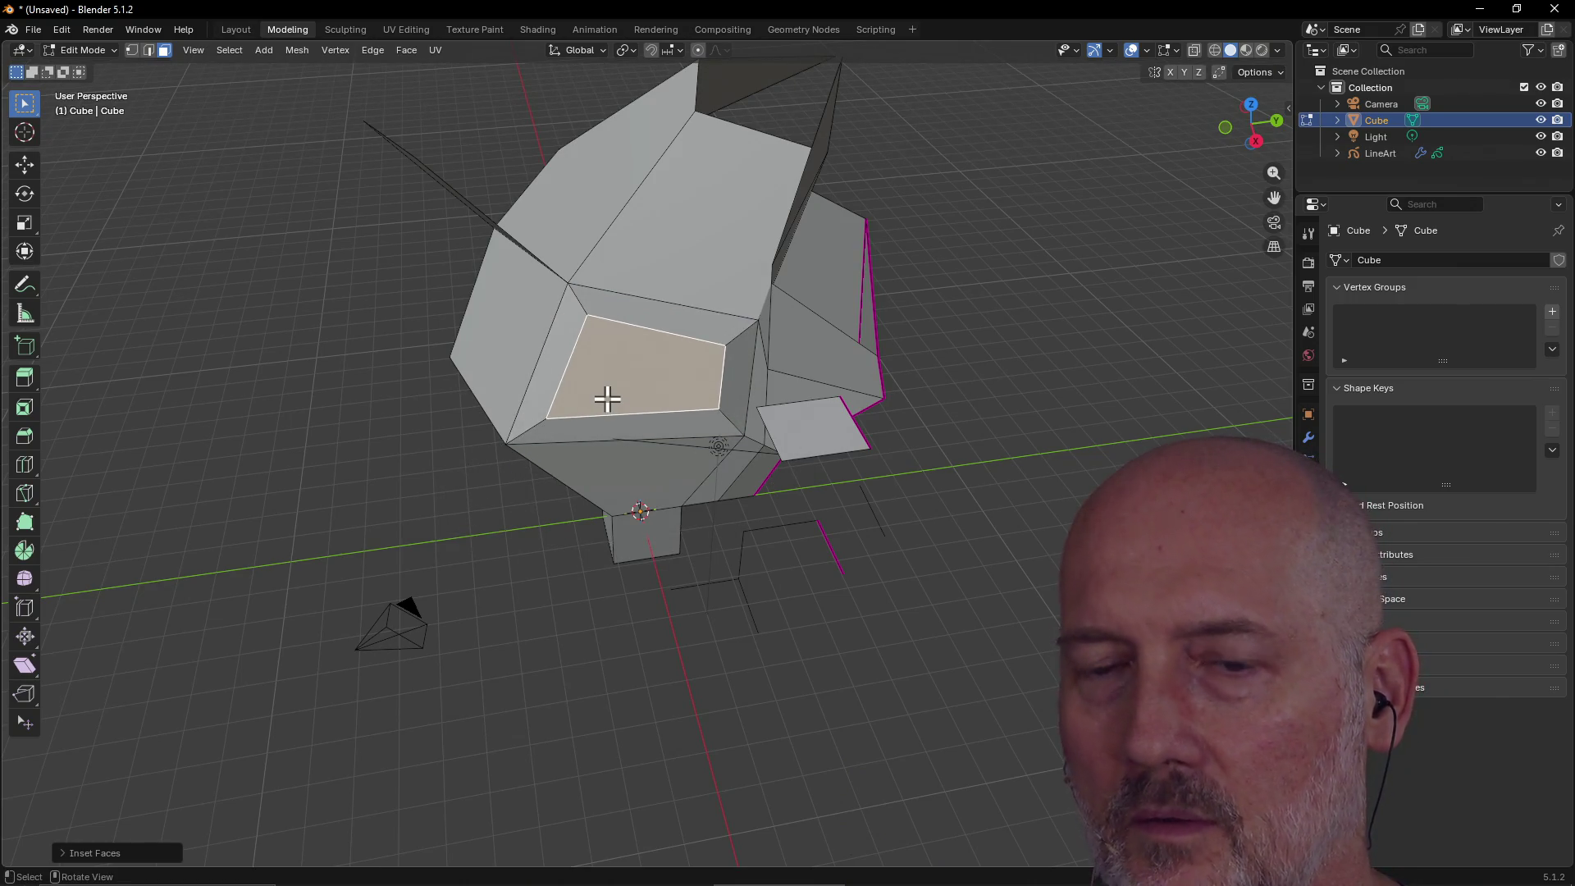
# Raise the inset face along the Z axis.
pyautogui.press('g')
pyautogui.press('z')
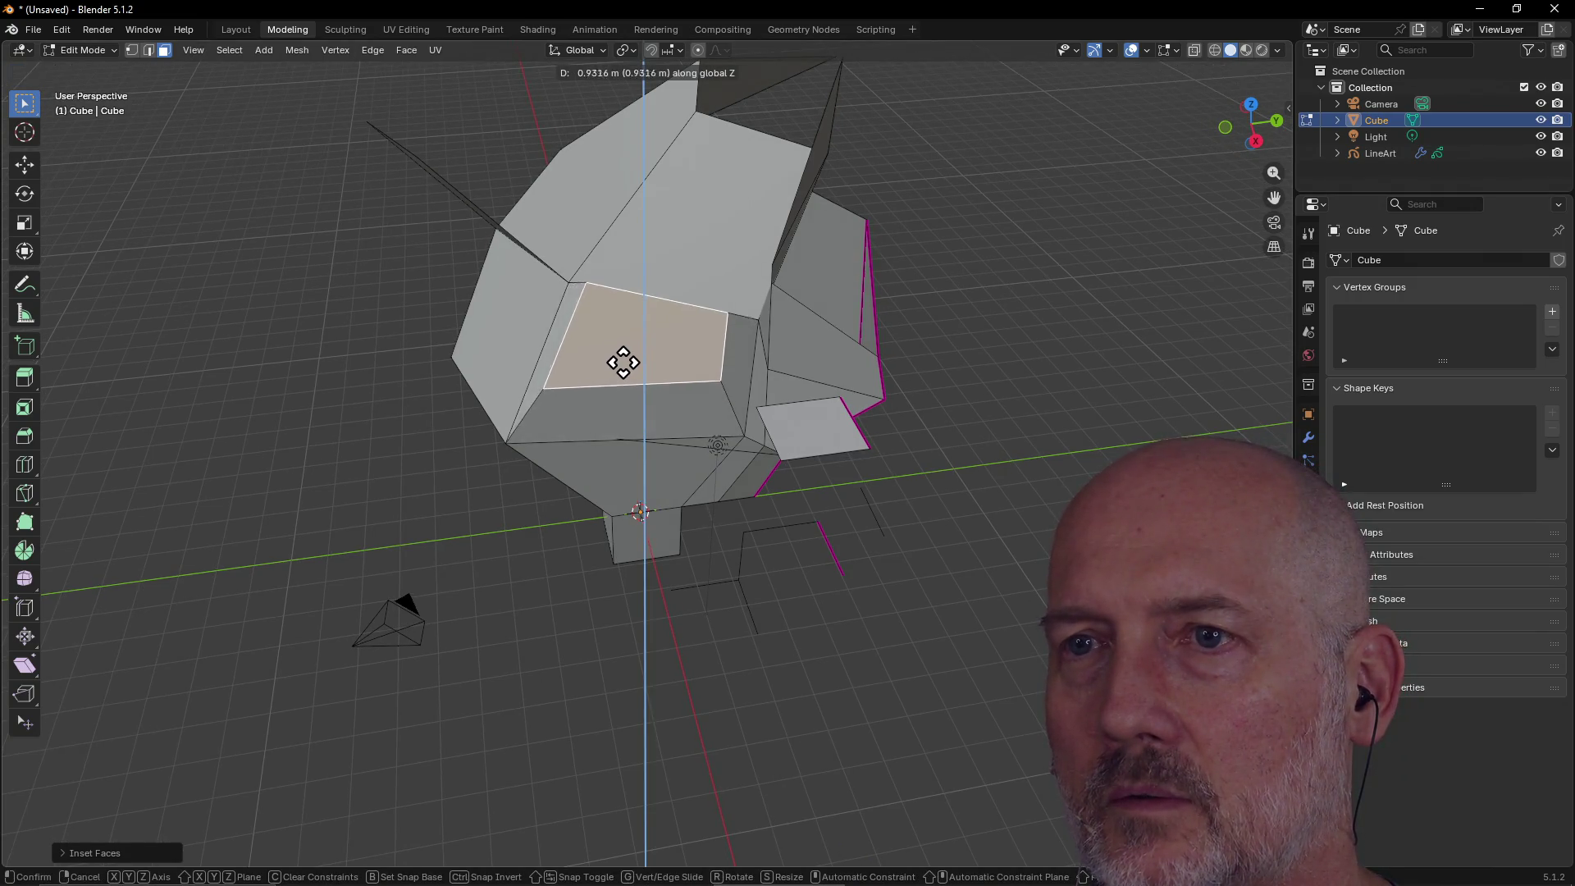
pyautogui.click(621, 365)
pyautogui.moveTo(617, 358)
pyautogui.mouseDown(button='middle')
pyautogui.moveTo(755, 372)
pyautogui.moveTo(780, 355)
pyautogui.moveTo(632, 352)
pyautogui.mouseUp(button='middle')
# Pull the face out along Y so it juts from the mesh as a block.
pyautogui.press('g')
pyautogui.press('y')
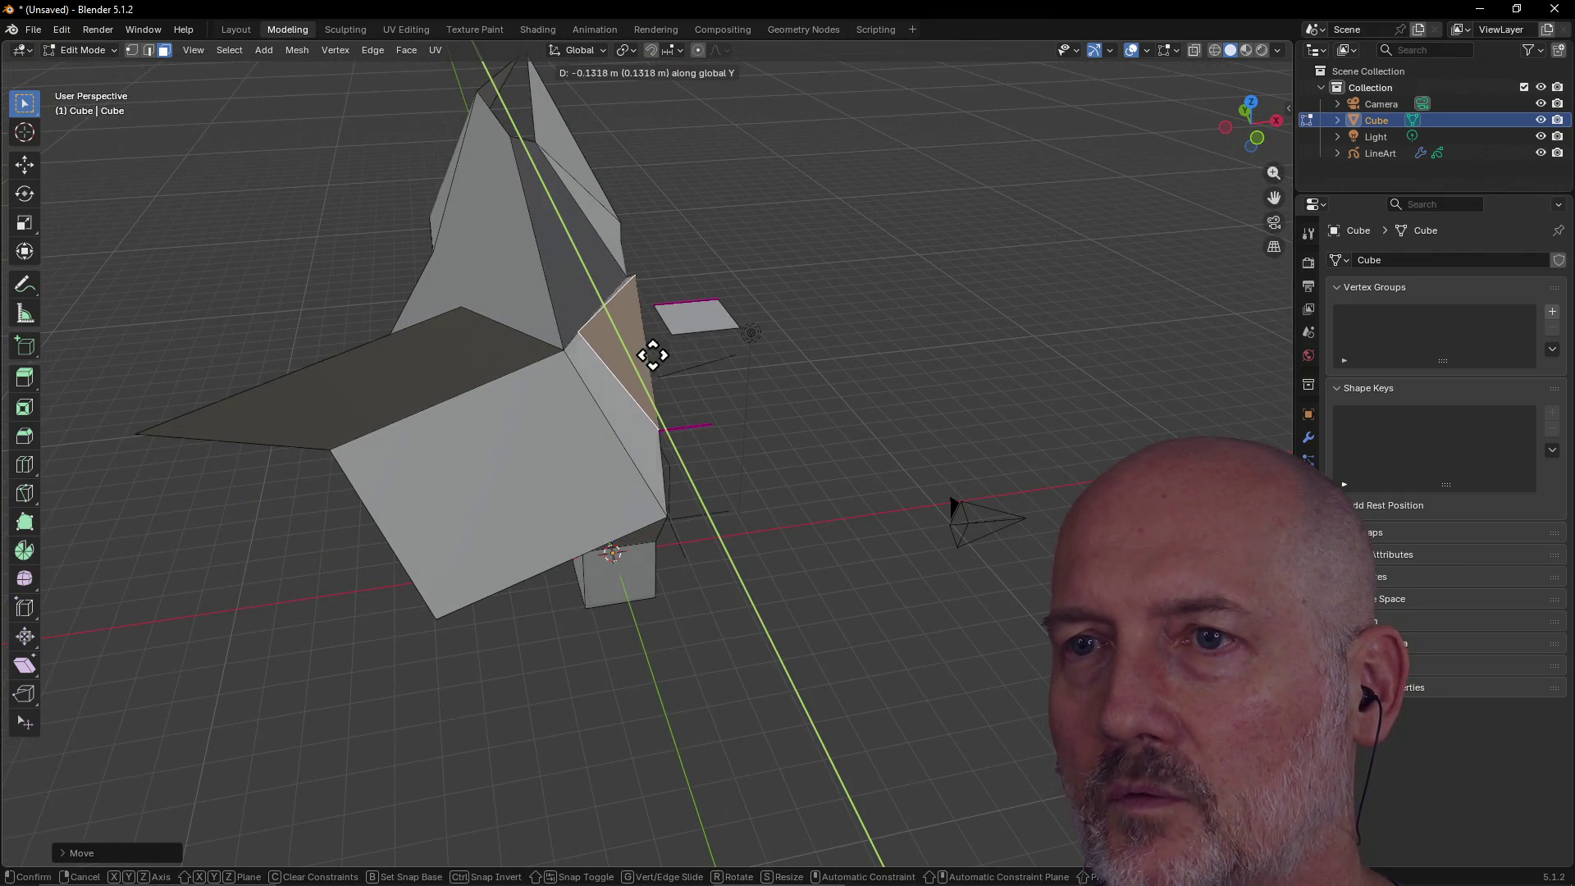
pyautogui.moveTo(661, 355); pyautogui.dragTo(659, 357, button='middle')
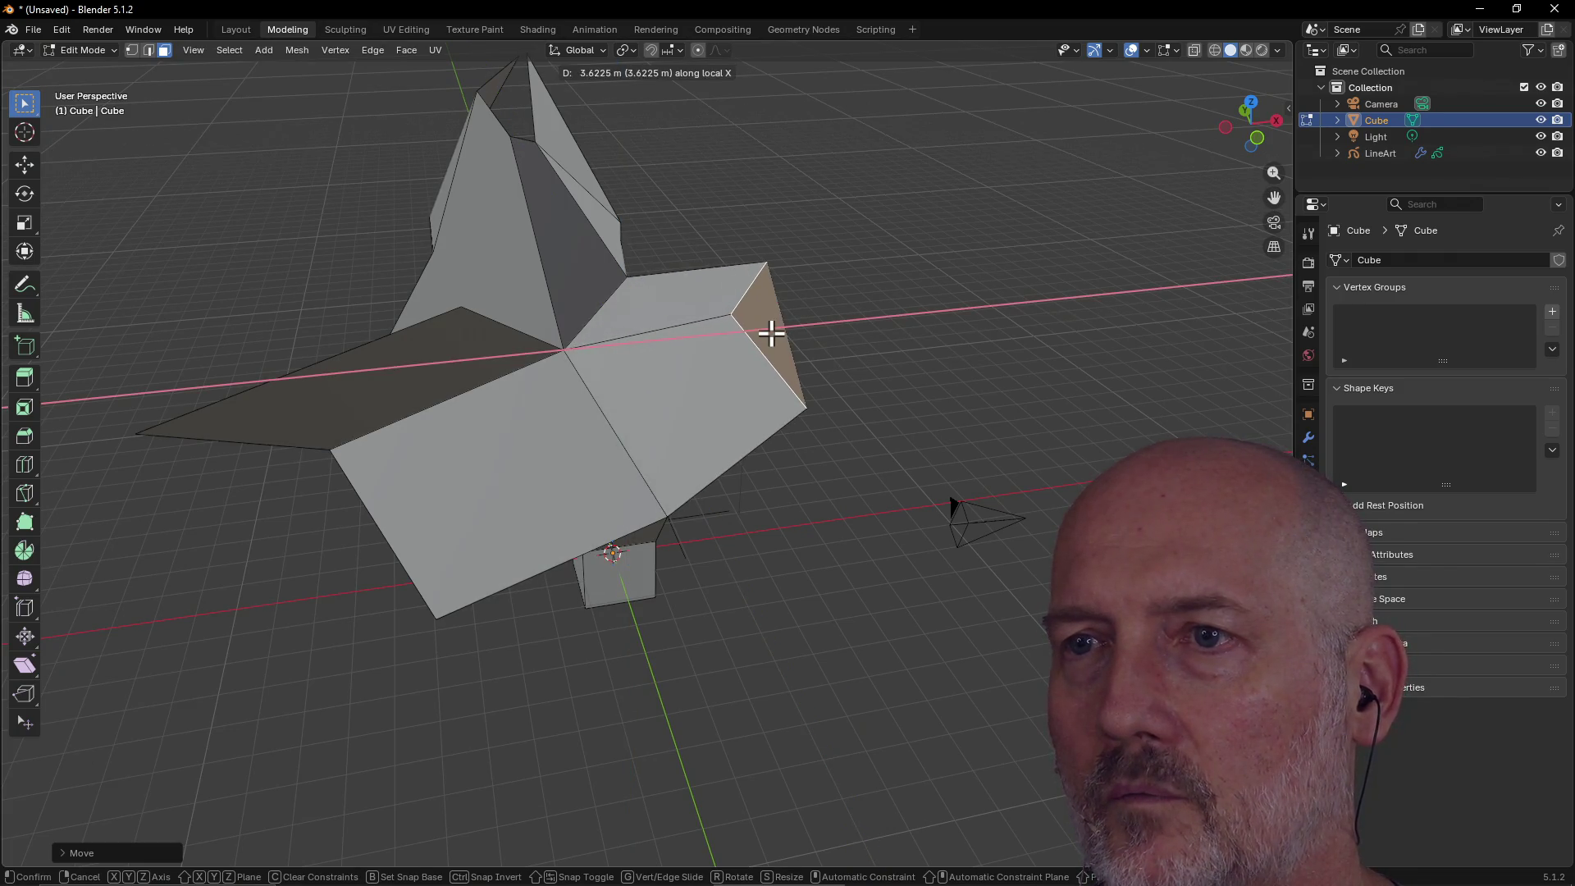
pyautogui.click(775, 333)
pyautogui.moveTo(820, 366)
pyautogui.mouseDown(button='middle')
pyautogui.moveTo(598, 257)
pyautogui.moveTo(618, 214)
pyautogui.moveTo(717, 355)
pyautogui.moveTo(884, 271)
pyautogui.moveTo(657, 323)
pyautogui.moveTo(553, 296)
pyautogui.moveTo(601, 320)
pyautogui.moveTo(650, 300)
pyautogui.moveTo(771, 314)
pyautogui.mouseUp(button='middle')
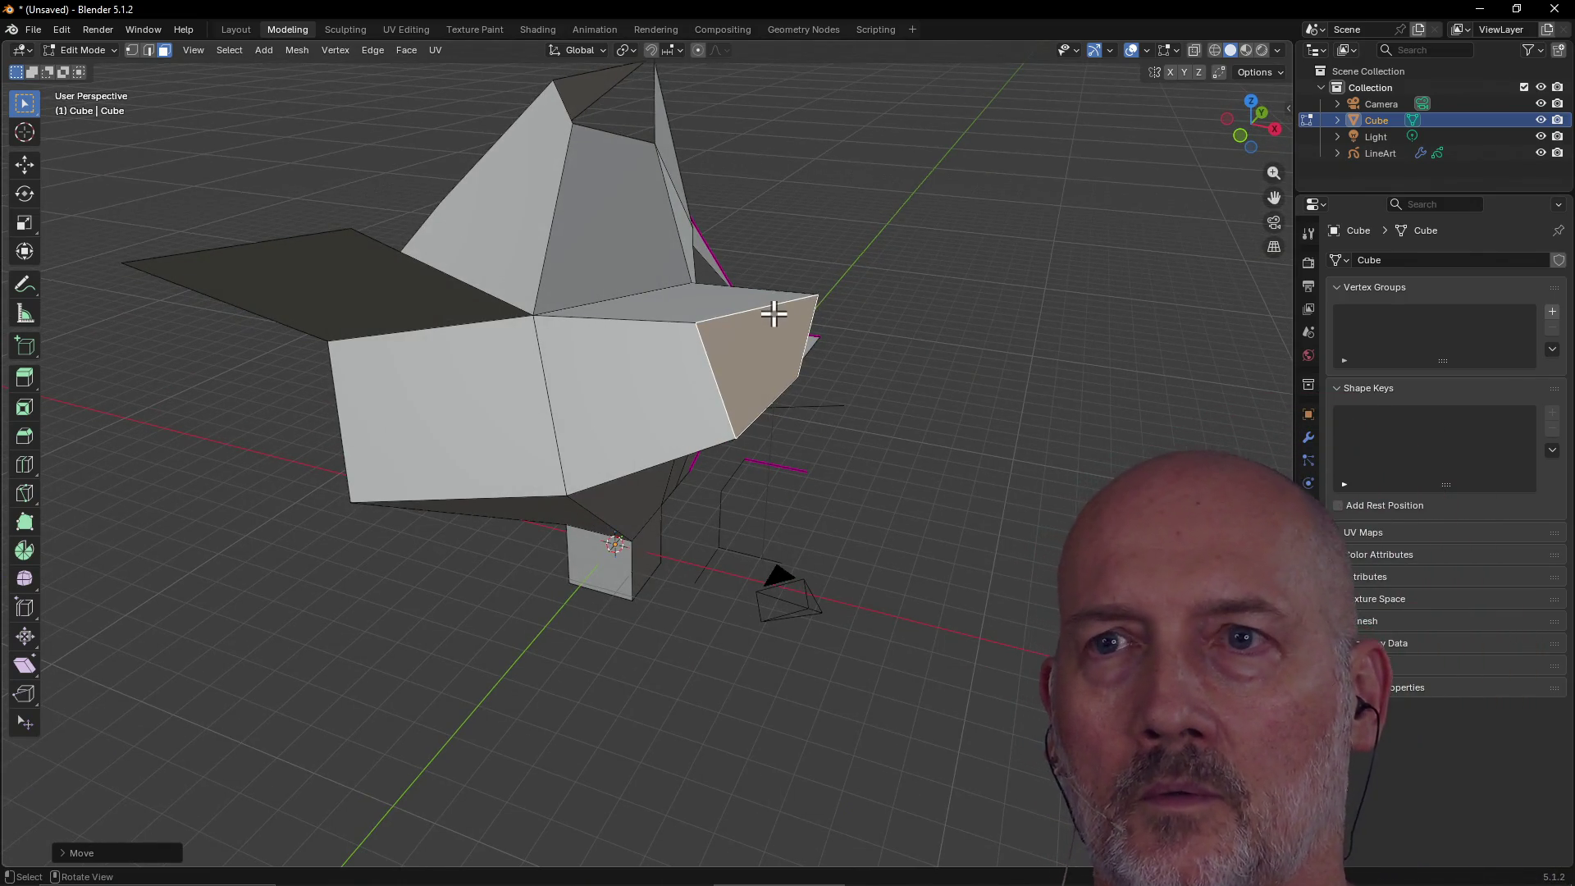
pyautogui.click(130, 54)
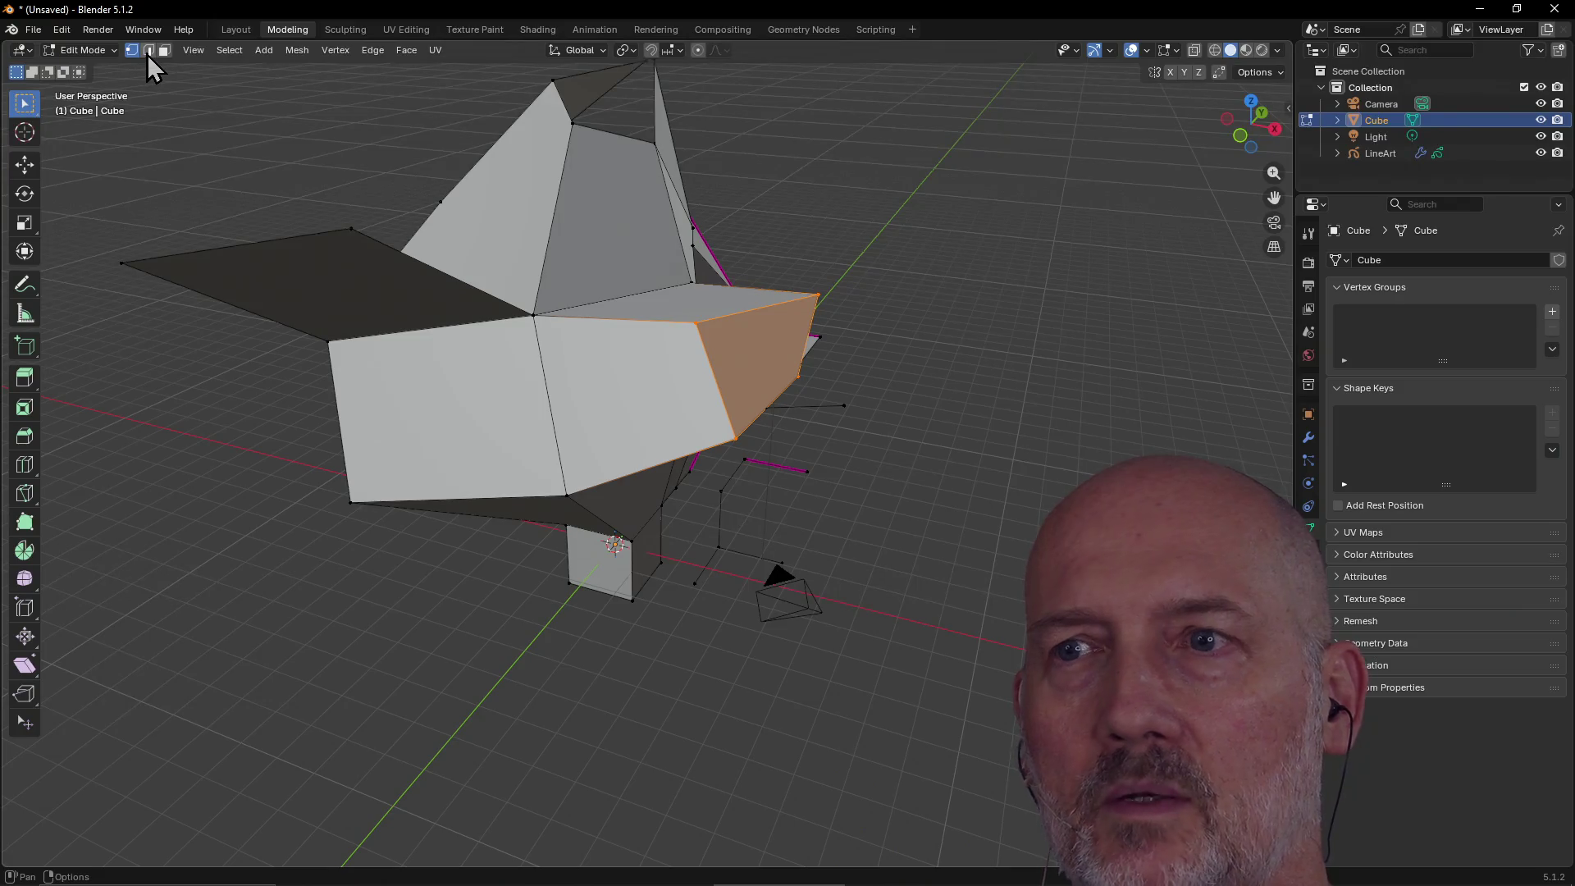
# Toggle face and vertex select modes, cancel a Shift+V vertex slide, and switch to TourBox Console.
pyautogui.click(165, 54)
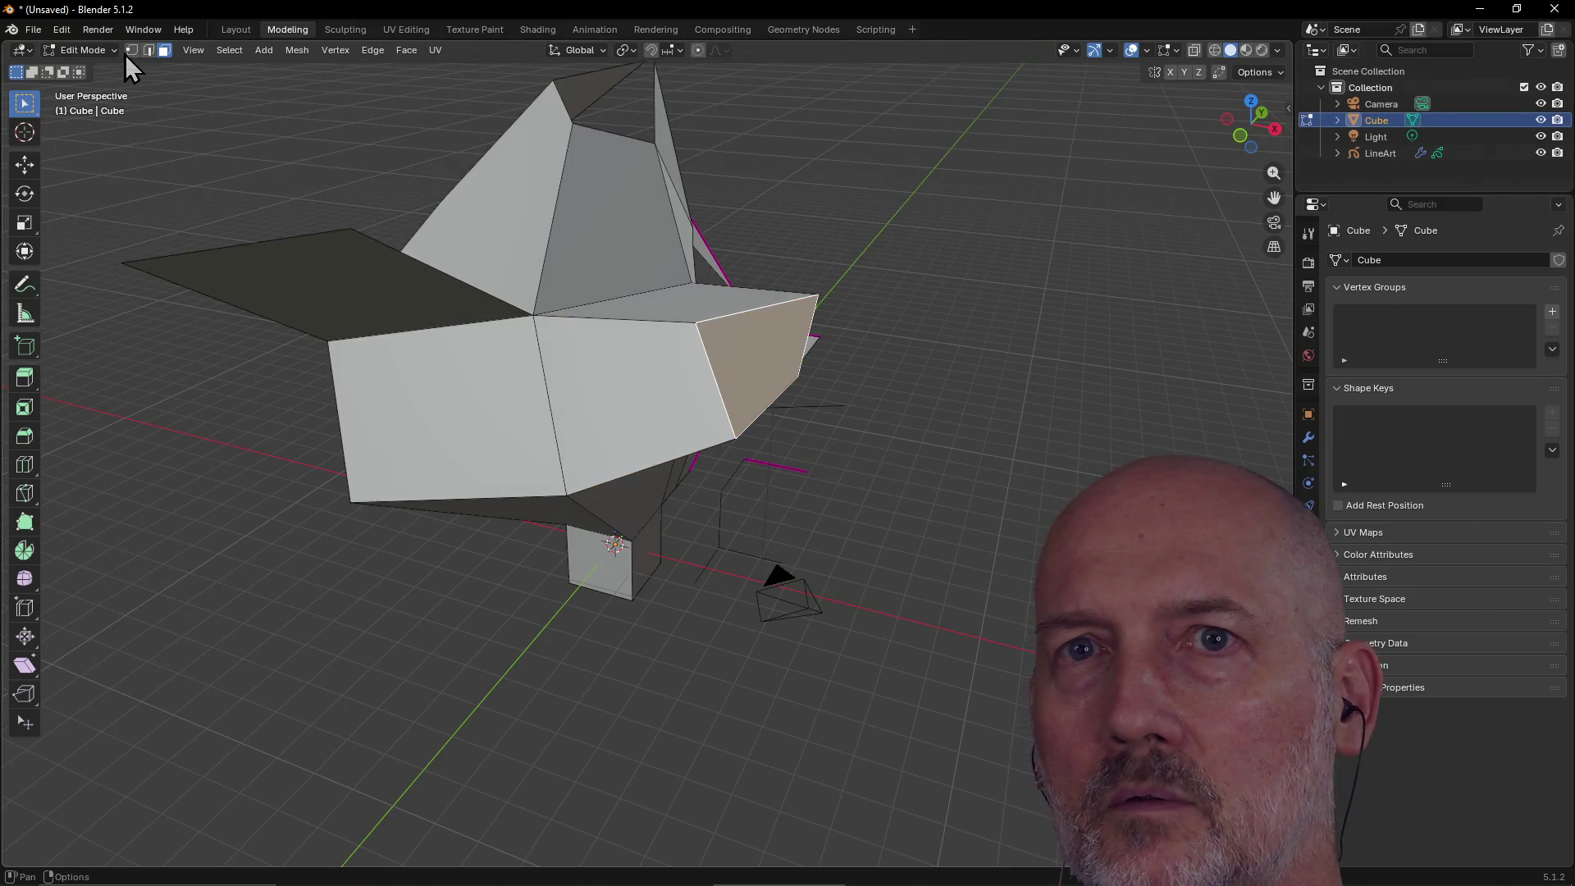
pyautogui.click(133, 50)
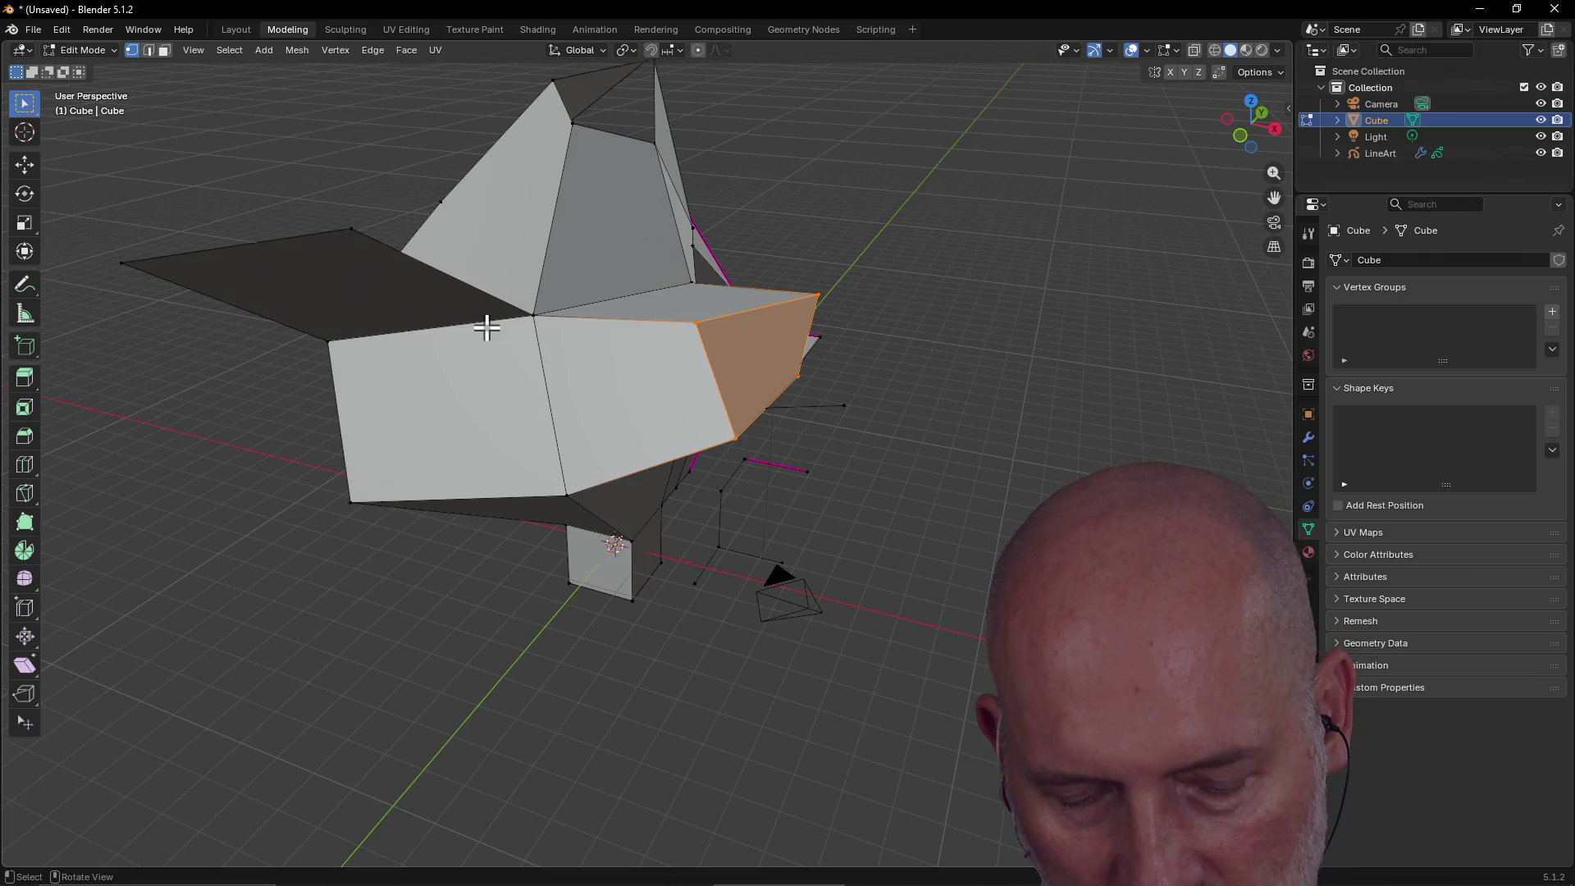
pyautogui.hotkey('shift', 'v')
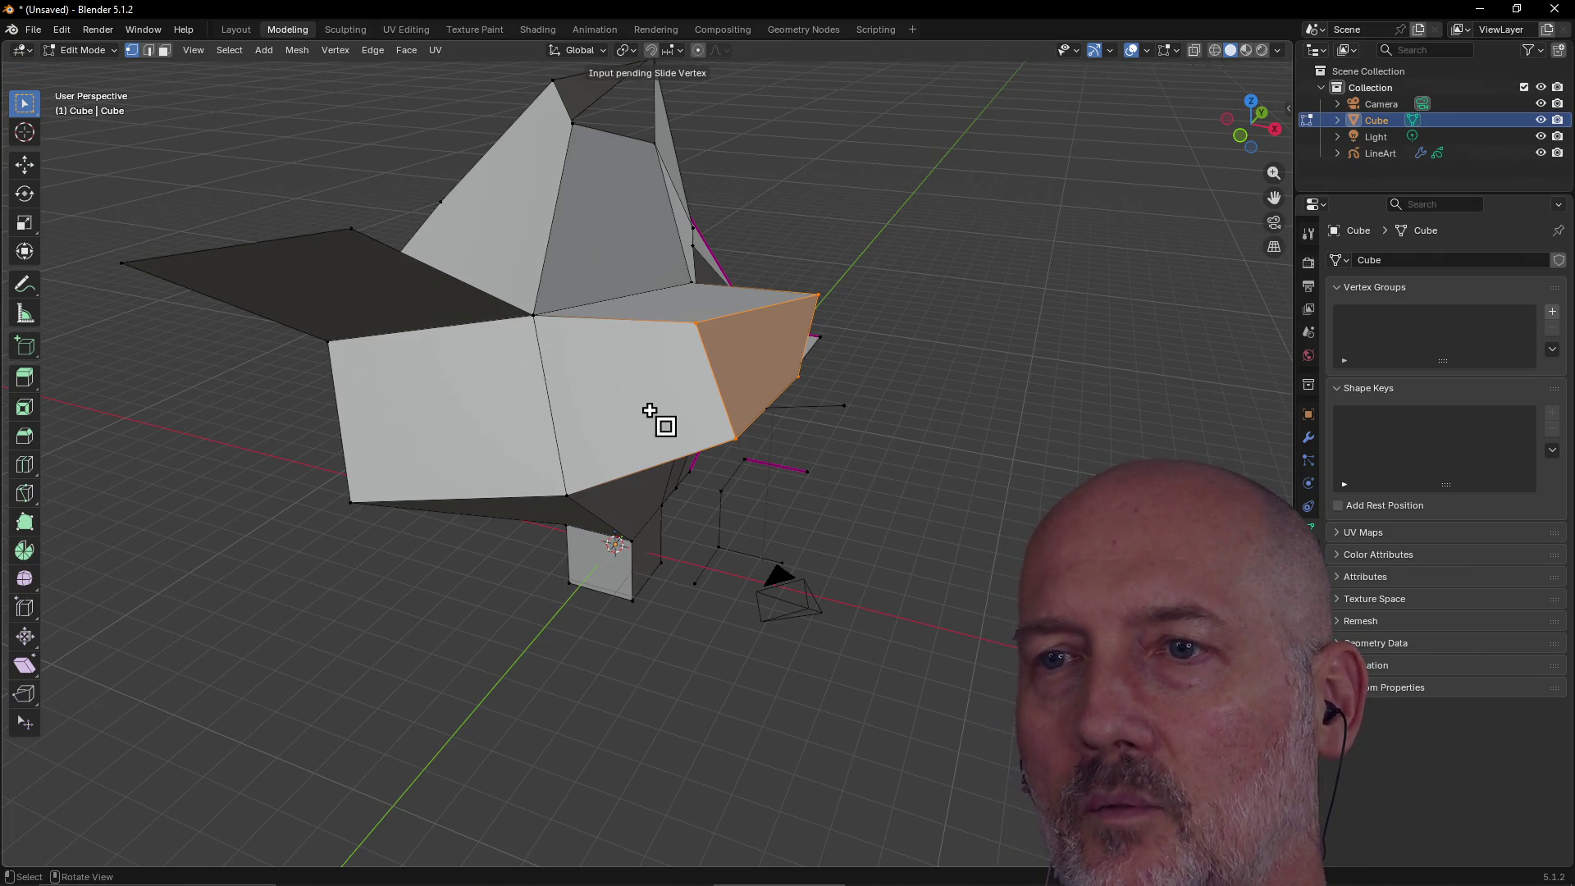
pyautogui.press('Escape')
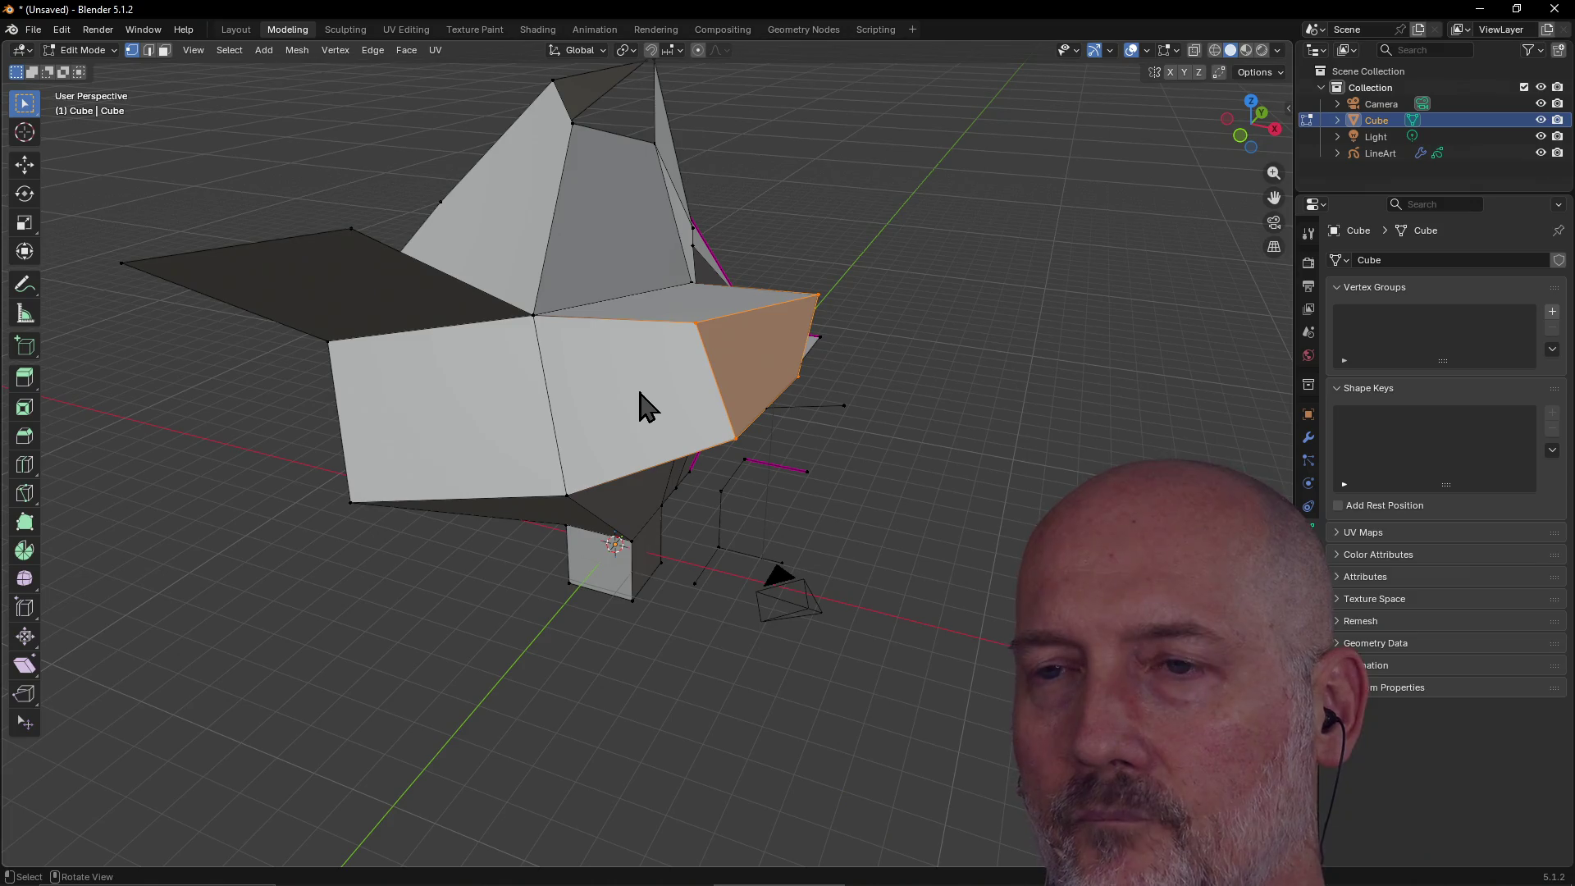
pyautogui.hotkey('alt', 'Tab')
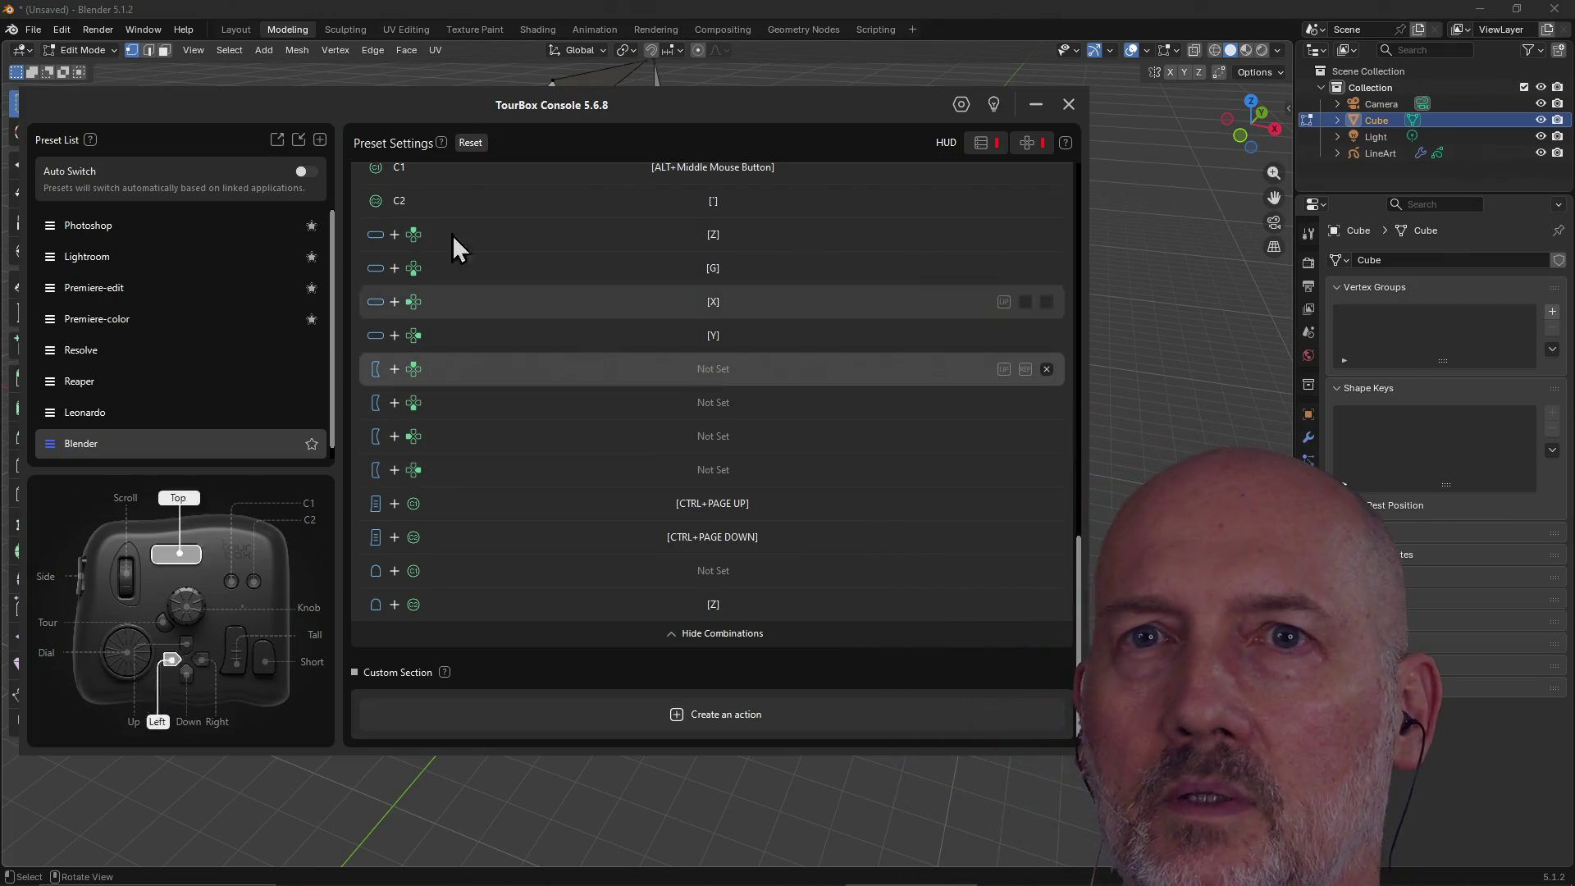
# Close the TourBox Console window to bring Blender's modelling view back.
pyautogui.click(130, 51)
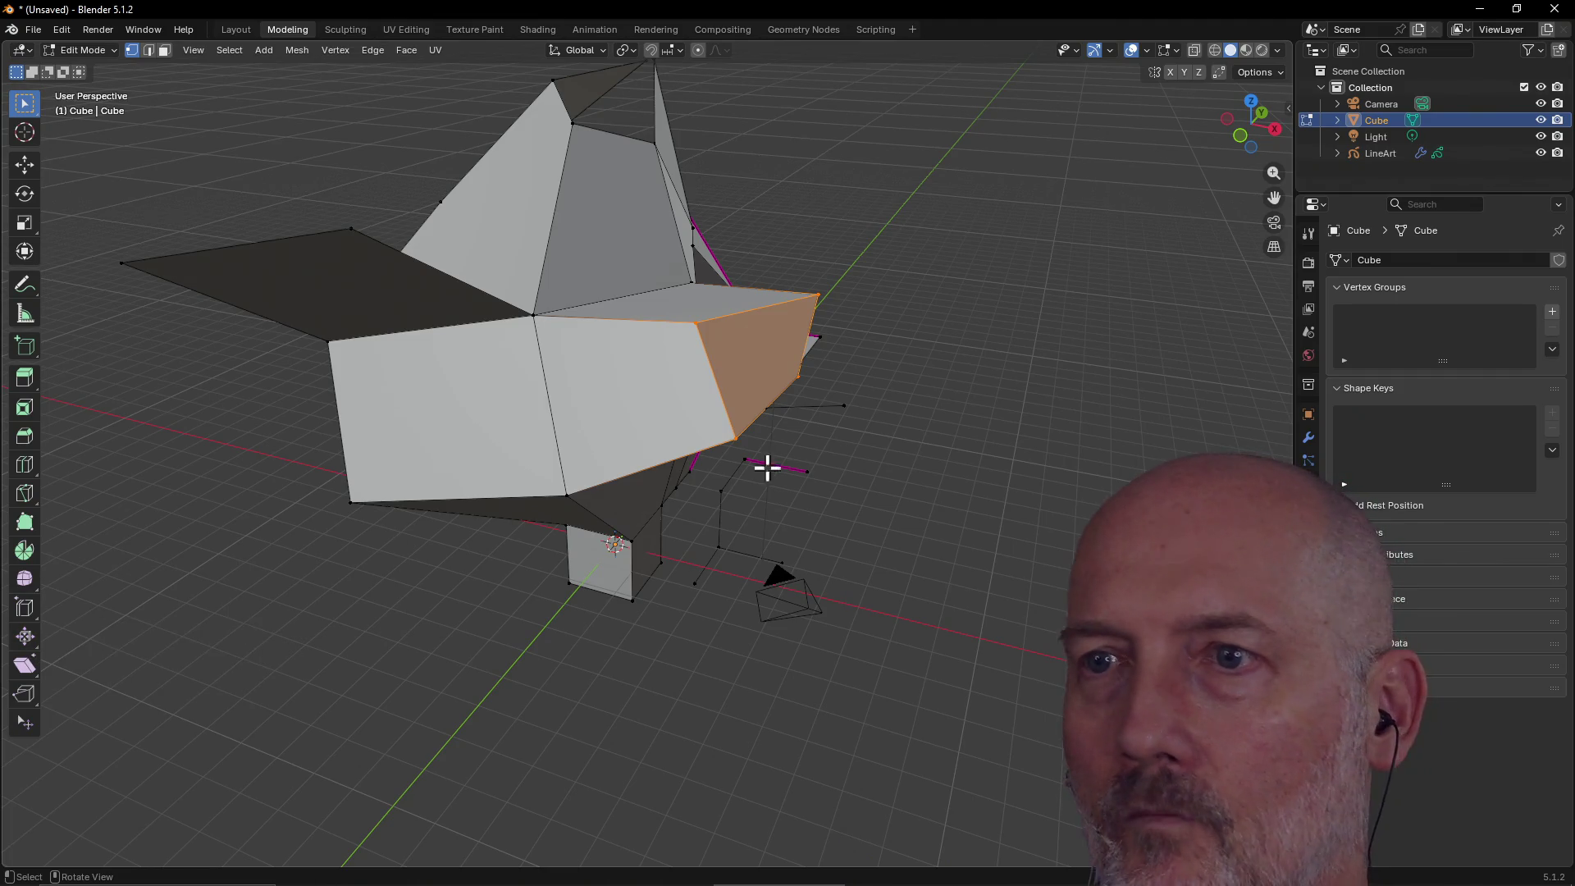
# Delete the Cube, Camera, Light and LineArt objects in the Layout workspace, emptying the scene.
pyautogui.scroll(-4, 910, 425)
pyautogui.moveTo(911, 426); pyautogui.dragTo(755, 433, button='middle')
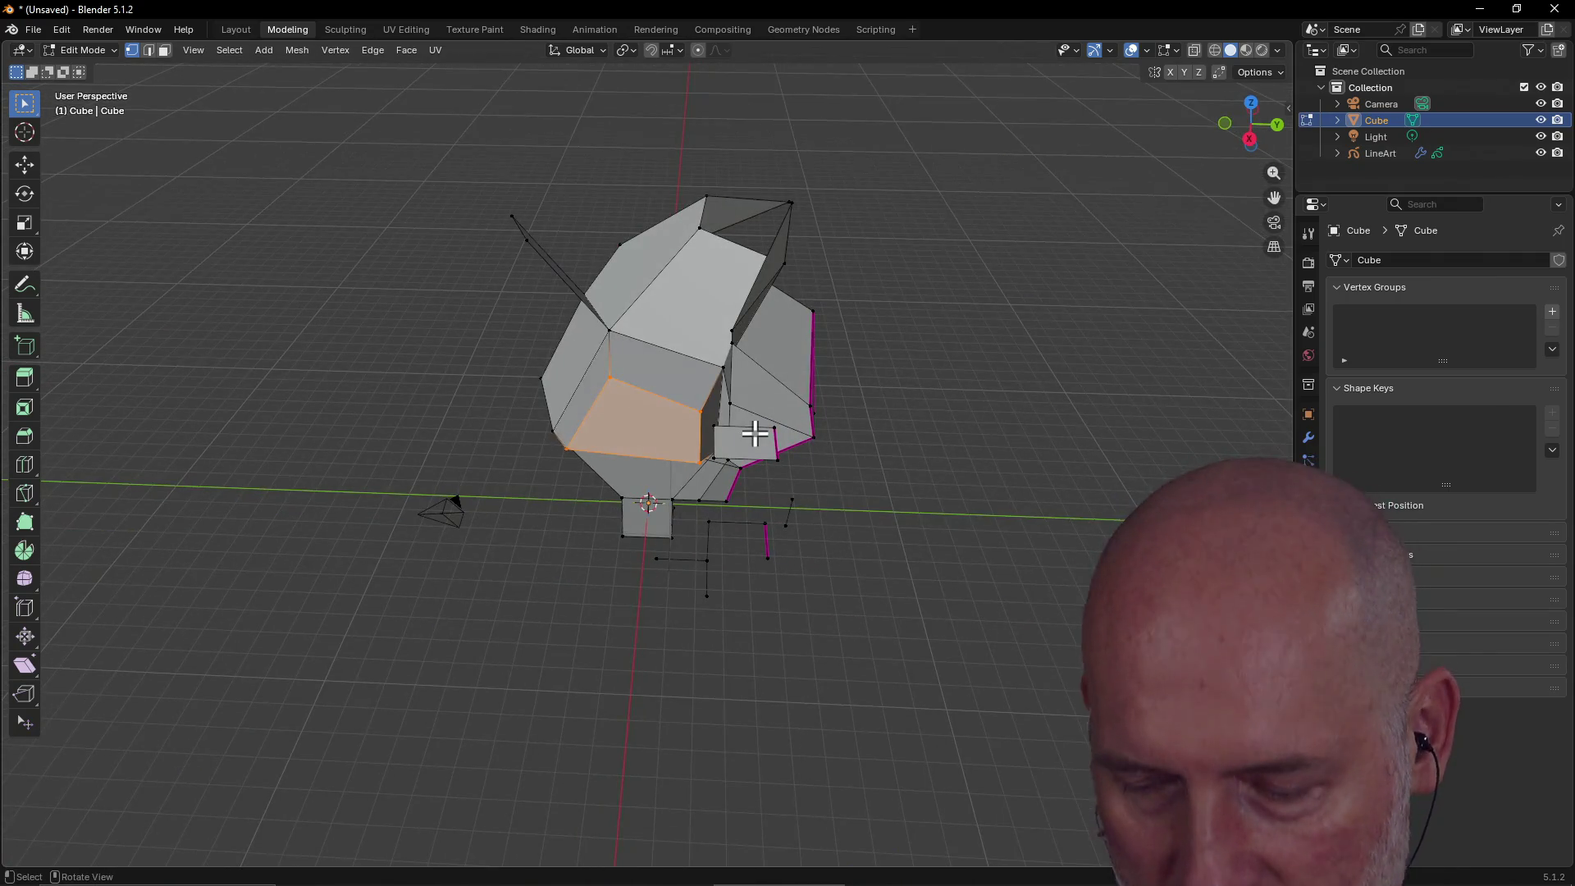
pyautogui.press('a')
pyautogui.press('x')
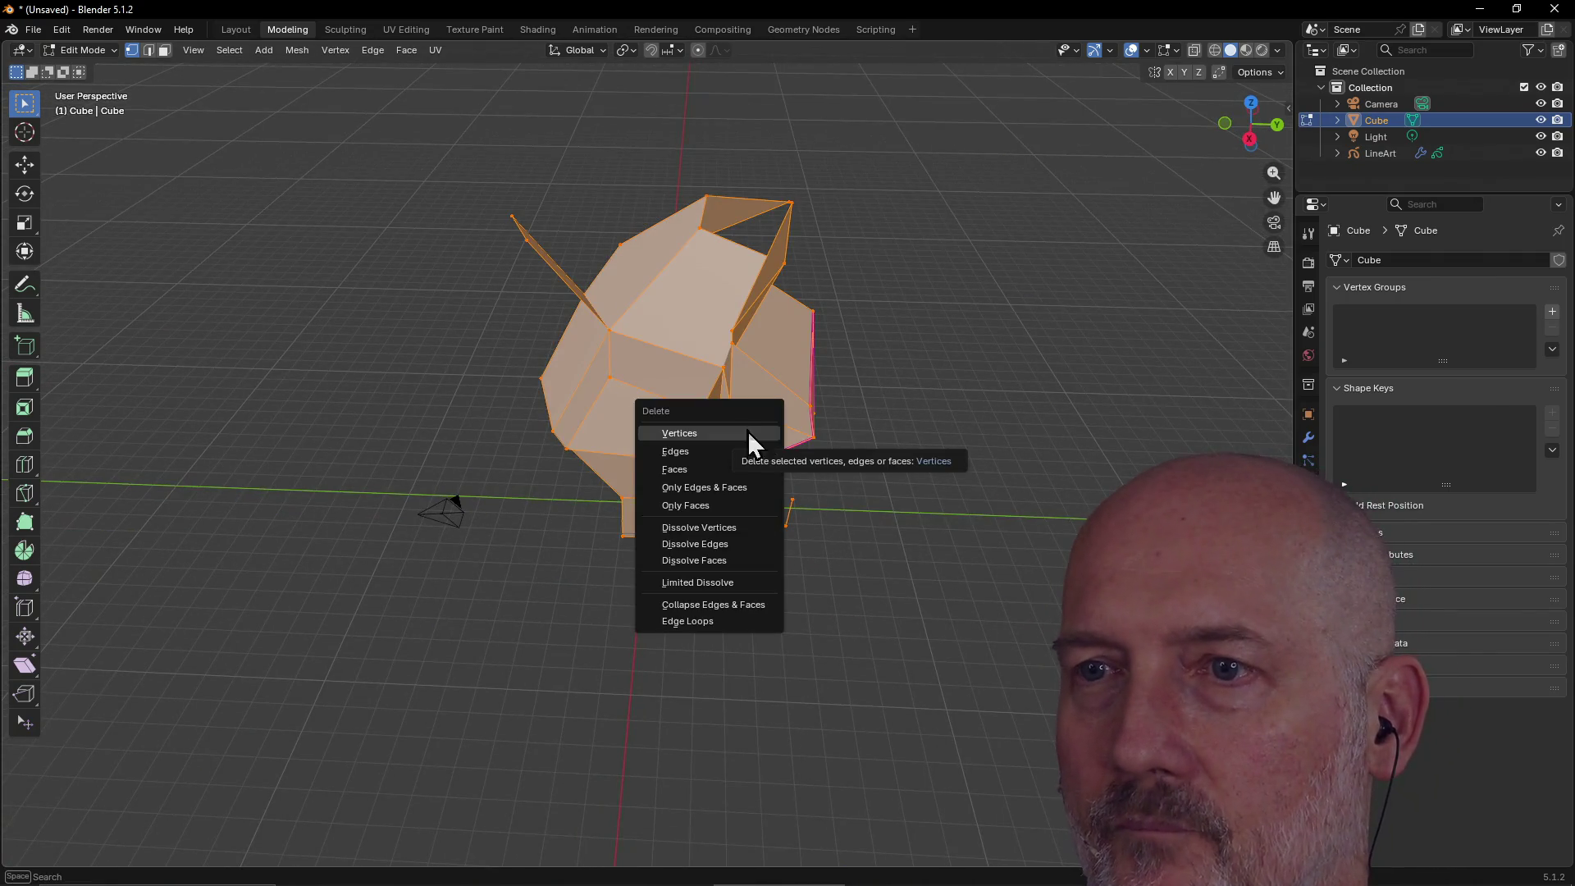
pyautogui.click(237, 33)
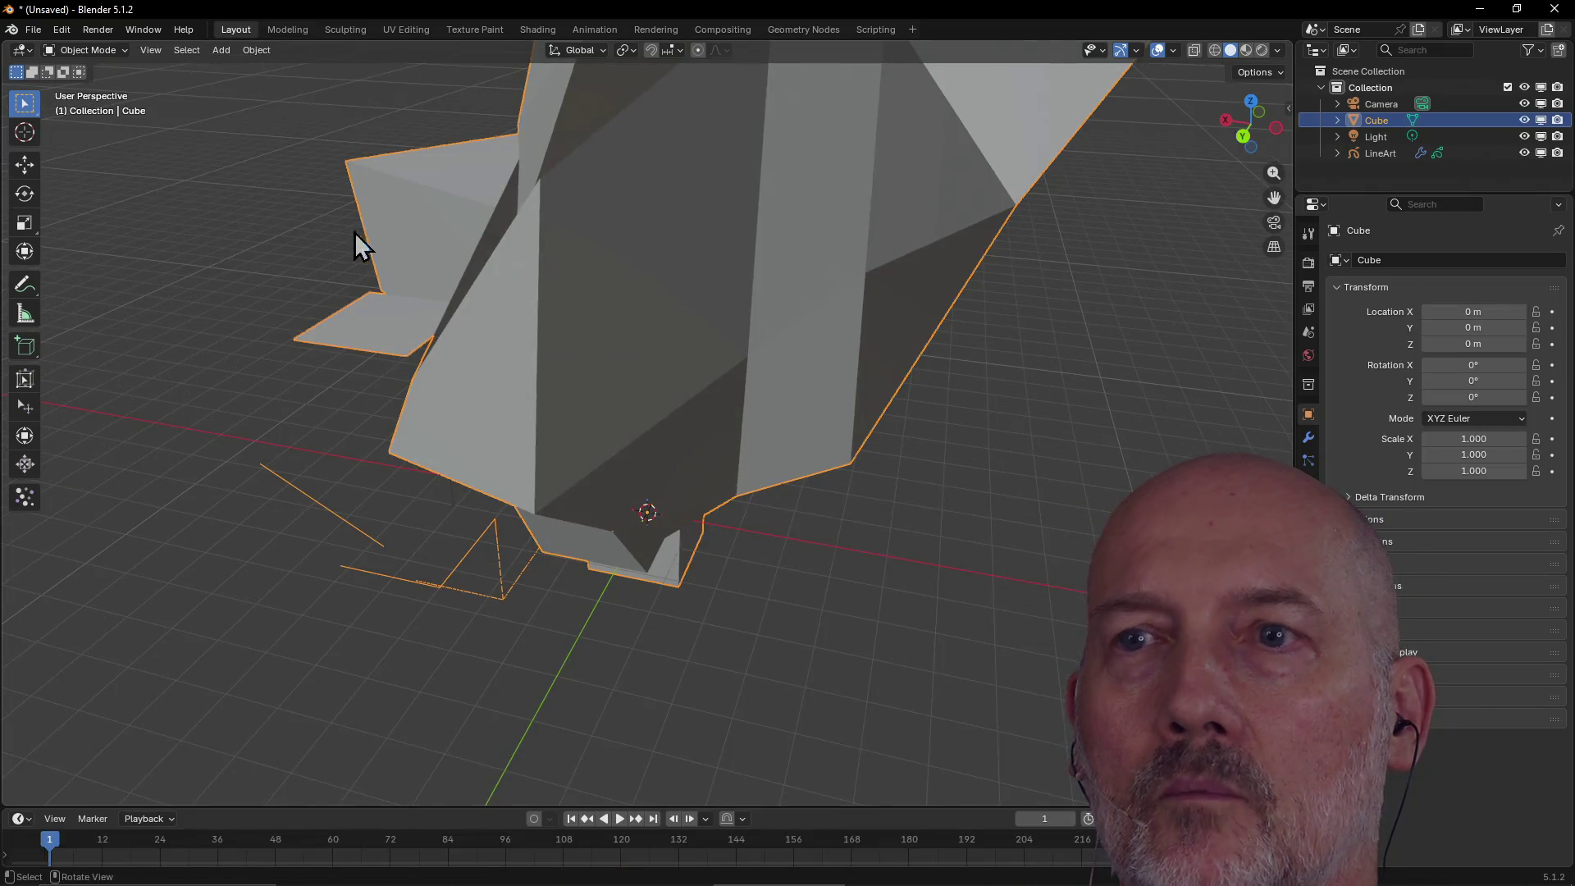
pyautogui.scroll(-5, 360, 228)
pyautogui.press('Delete')
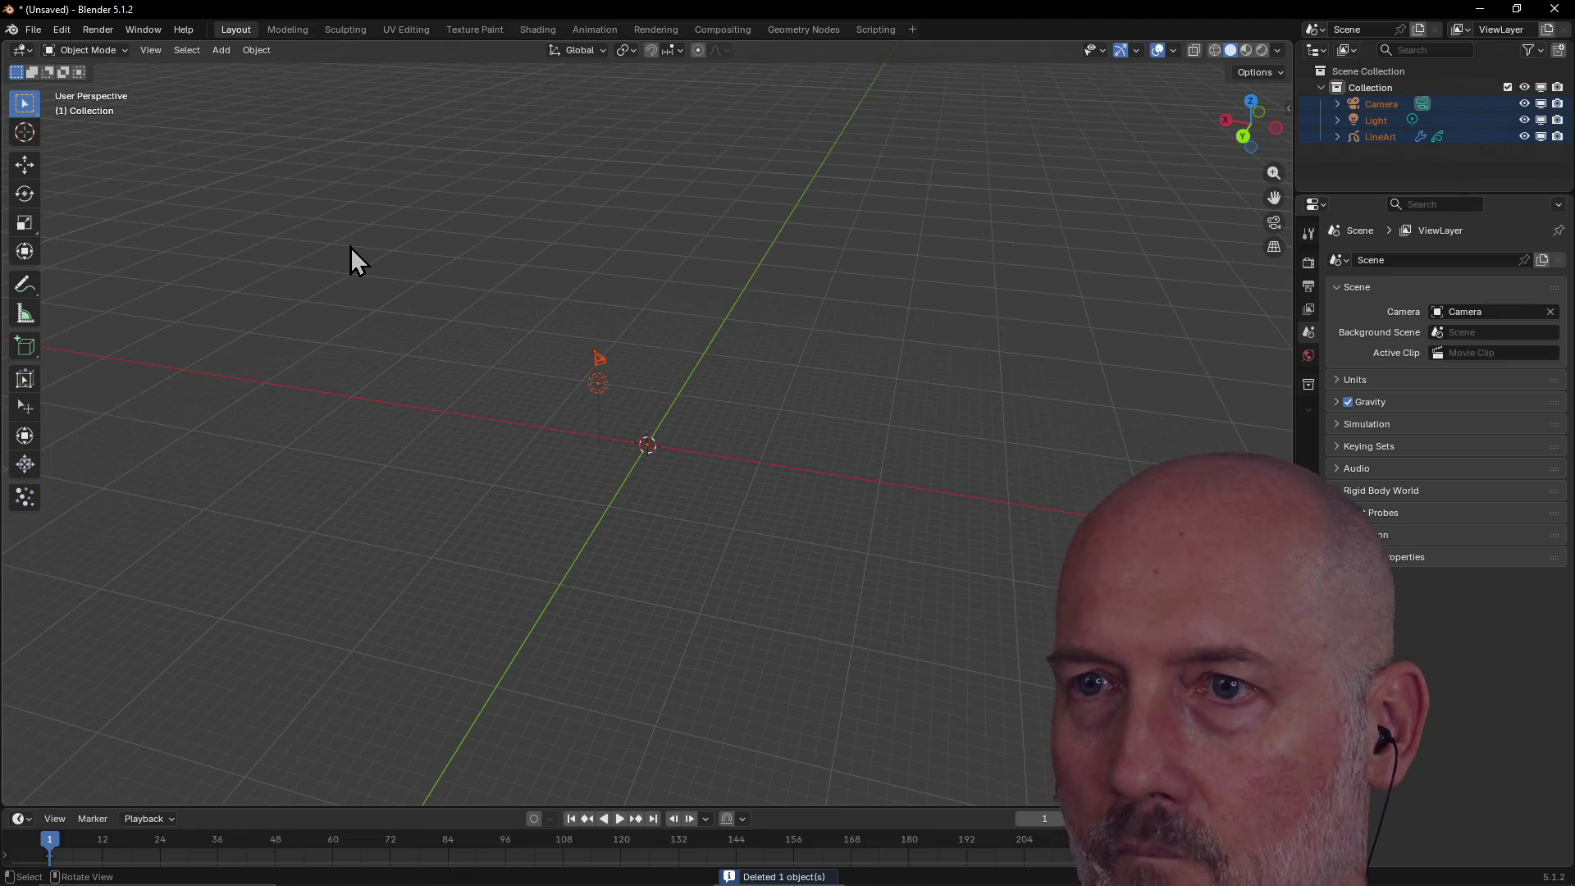
pyautogui.press('Delete')
pyautogui.moveTo(510, 326)
pyautogui.mouseDown(button='middle')
pyautogui.moveTo(517, 294)
pyautogui.moveTo(701, 314)
pyautogui.moveTo(495, 279)
pyautogui.moveTo(771, 279)
pyautogui.moveTo(644, 326)
pyautogui.moveTo(868, 327)
pyautogui.moveTo(523, 289)
pyautogui.moveTo(816, 415)
pyautogui.moveTo(717, 423)
pyautogui.moveTo(814, 407)
pyautogui.mouseUp(button='middle')
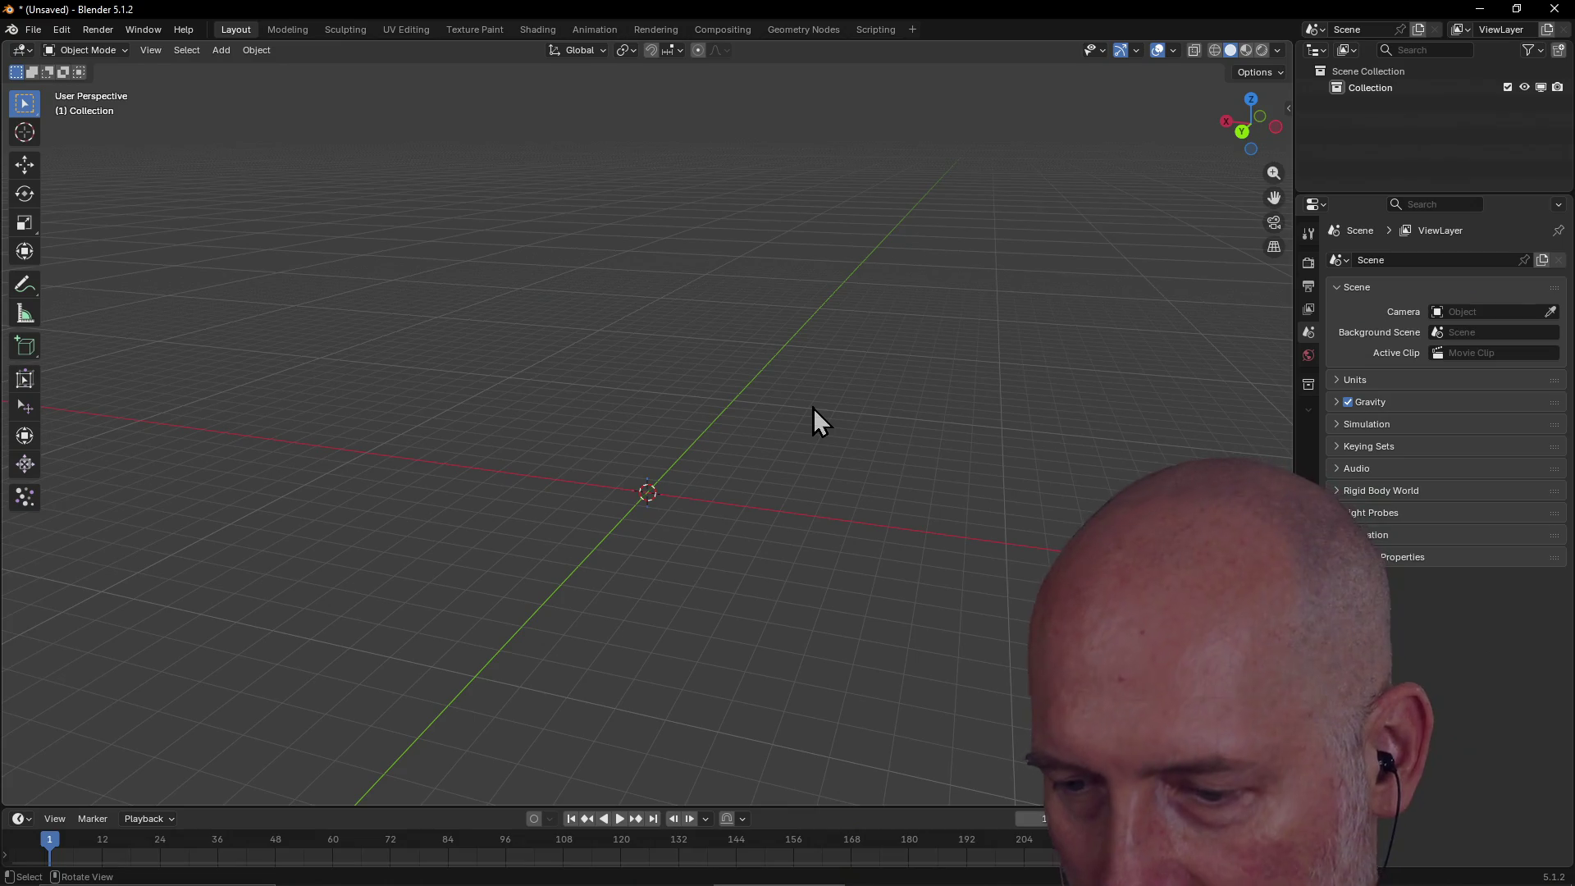
# Glance over the Blender manual in the browser, then return to Blender.
pyautogui.hotkey('alt', 'Tab')
pyautogui.hotkey('alt', 'Tab')
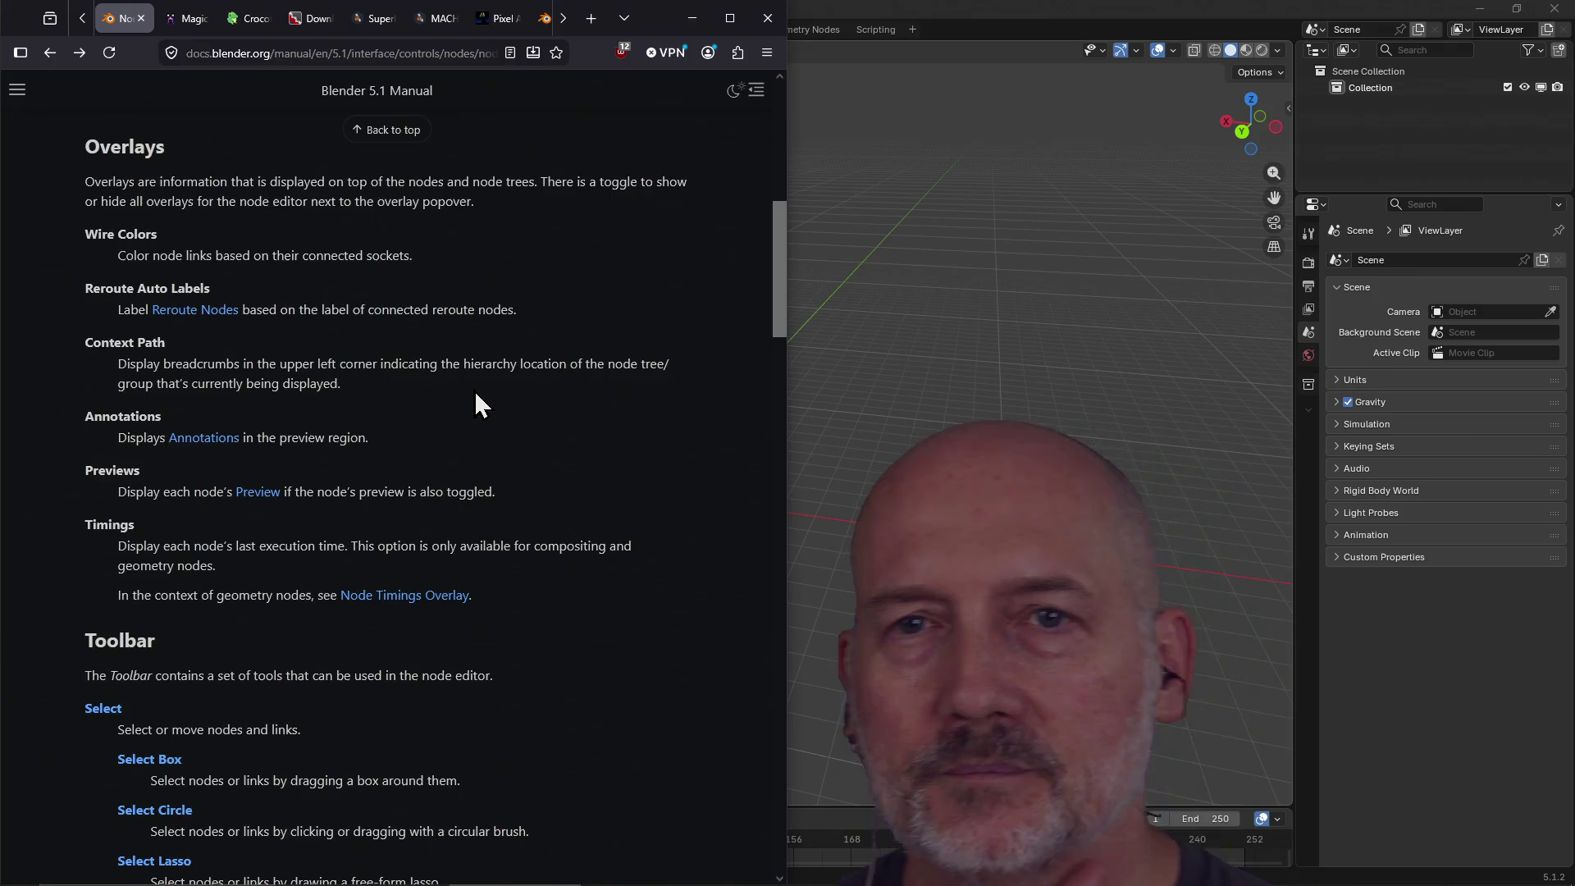
pyautogui.scroll(-2, 474, 392)
pyautogui.scroll(1, 474, 391)
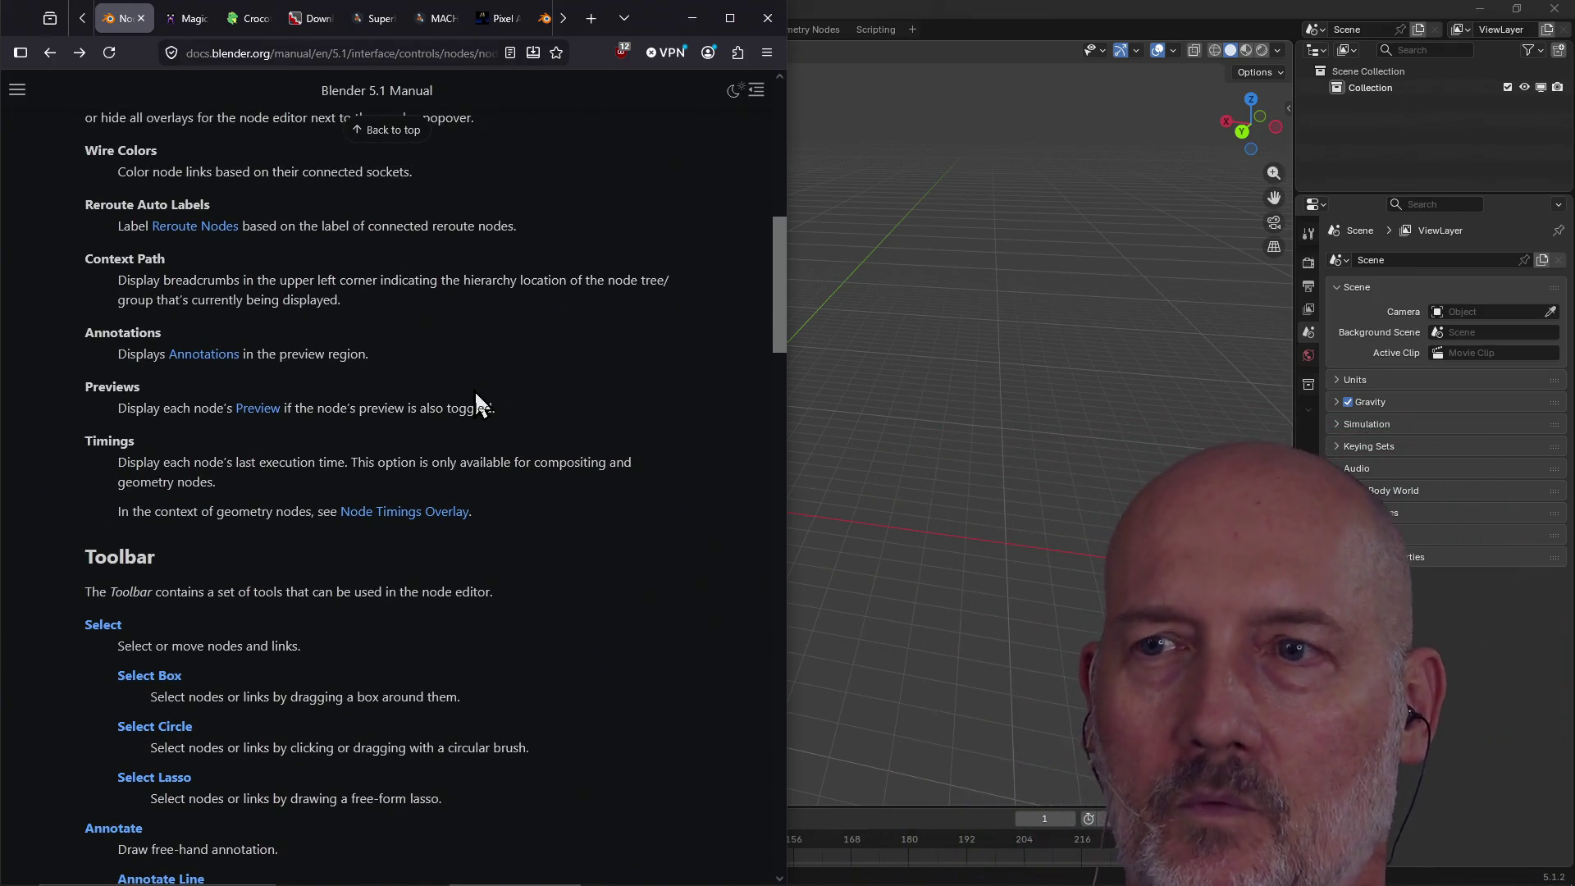
pyautogui.click(1098, 12)
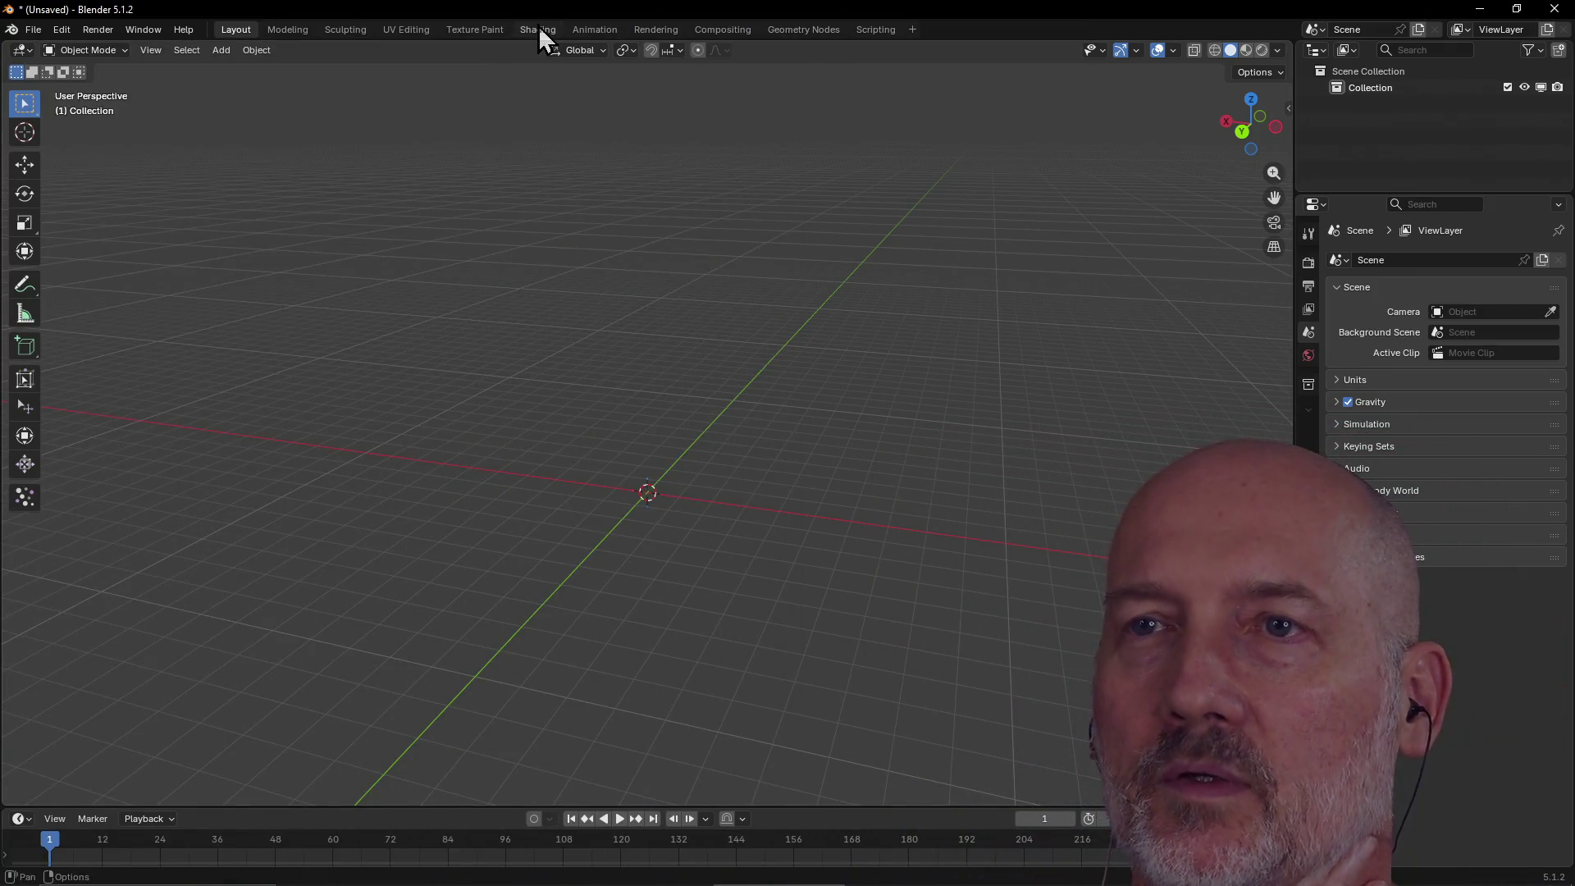
# Add a cylinder mesh at the origin from the Layout workspace's Add menu.
pyautogui.click(538, 29)
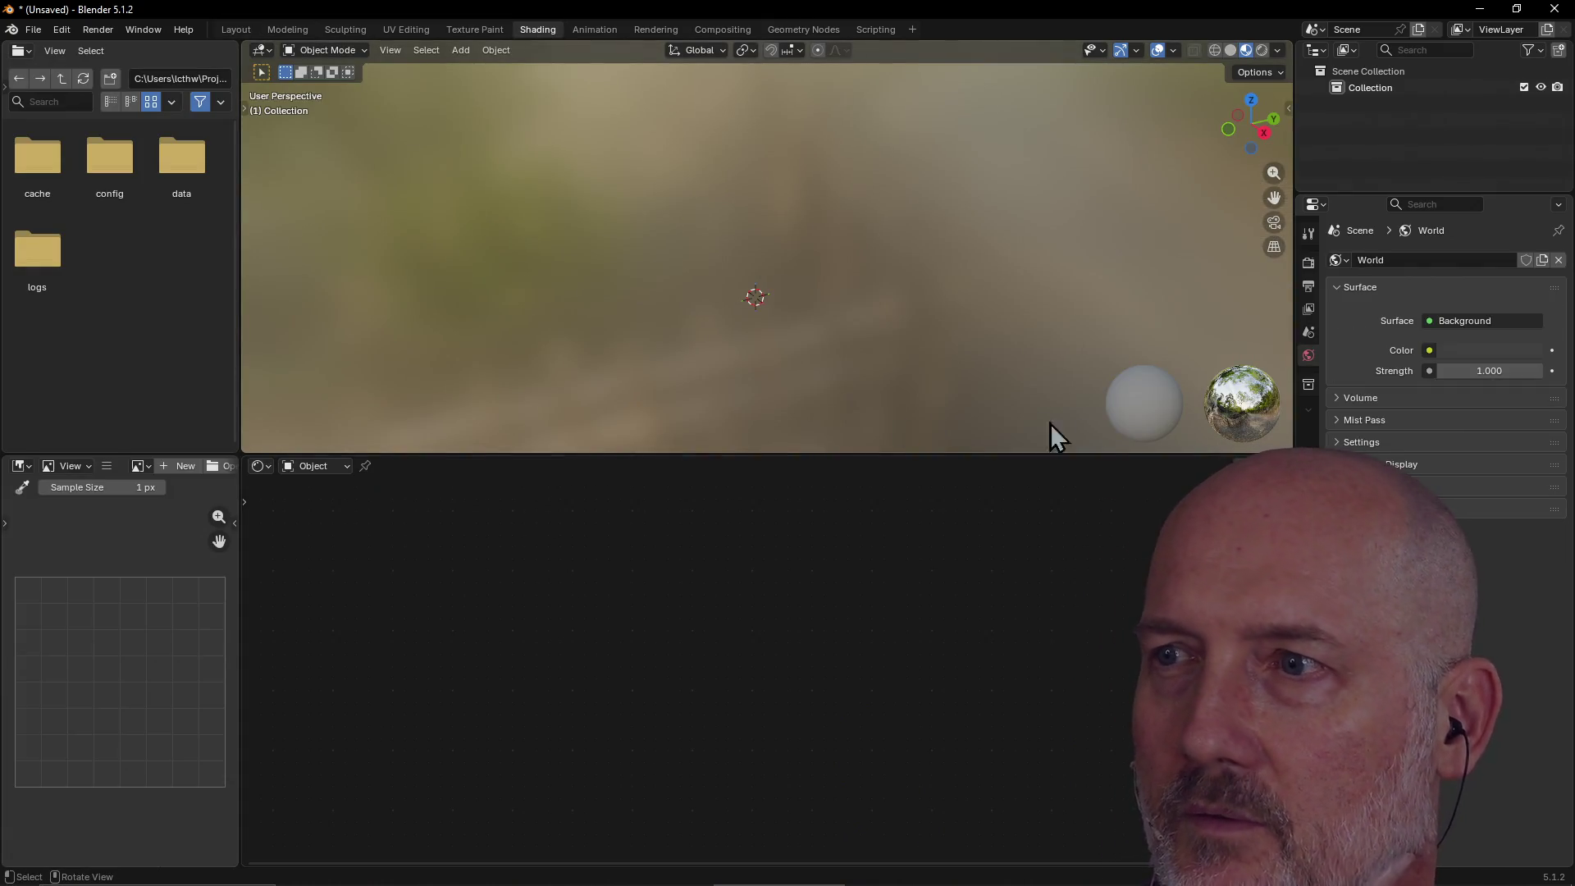
pyautogui.click(228, 30)
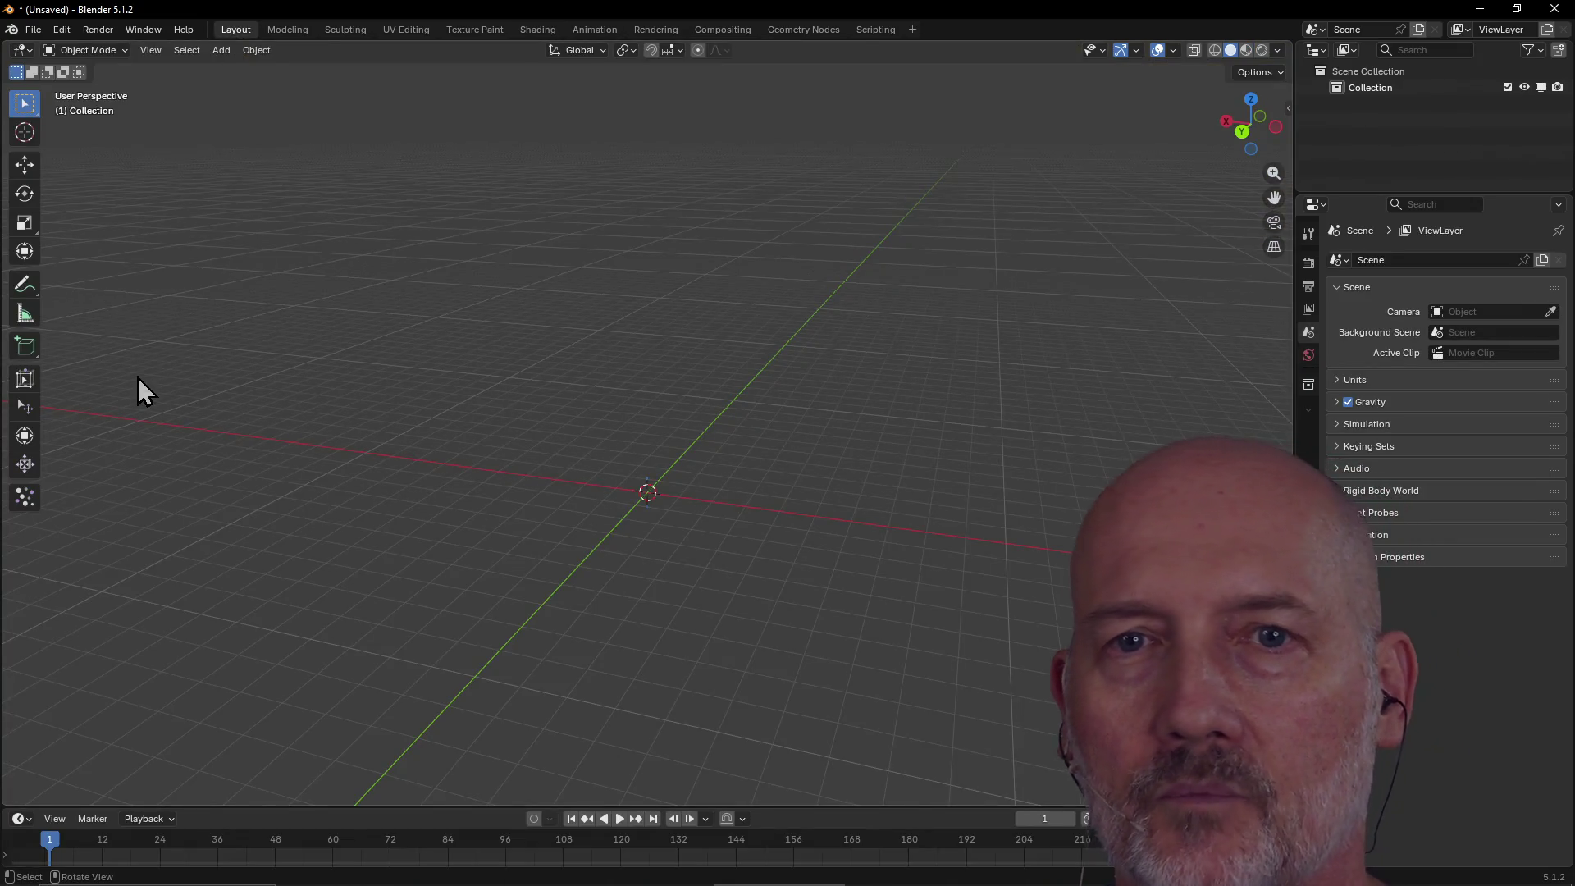
pyautogui.click(218, 52)
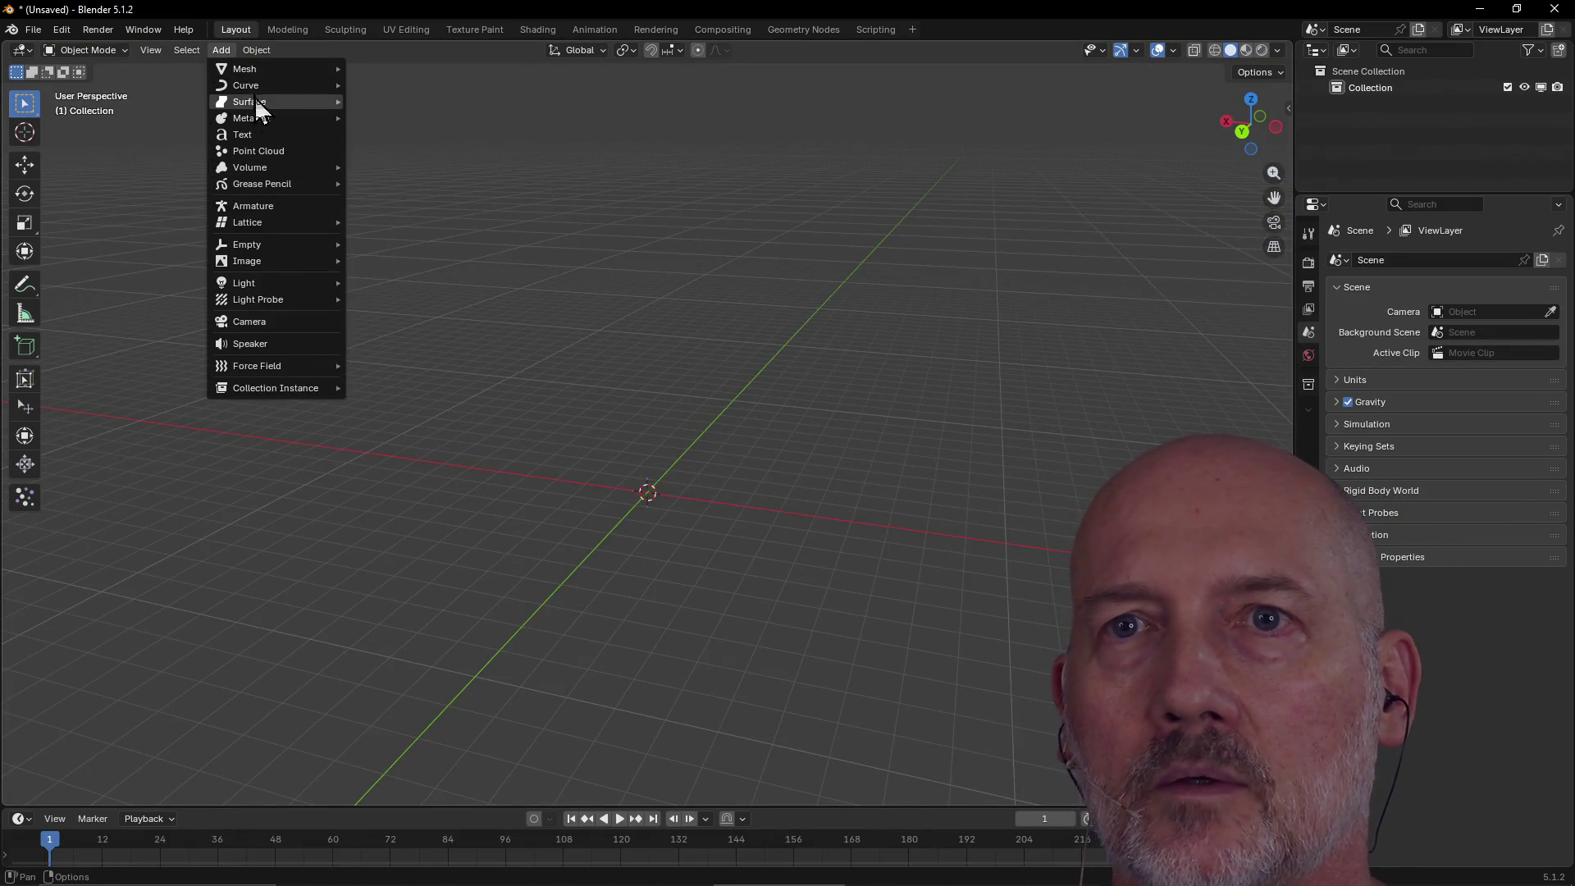
pyautogui.moveTo(252, 72)
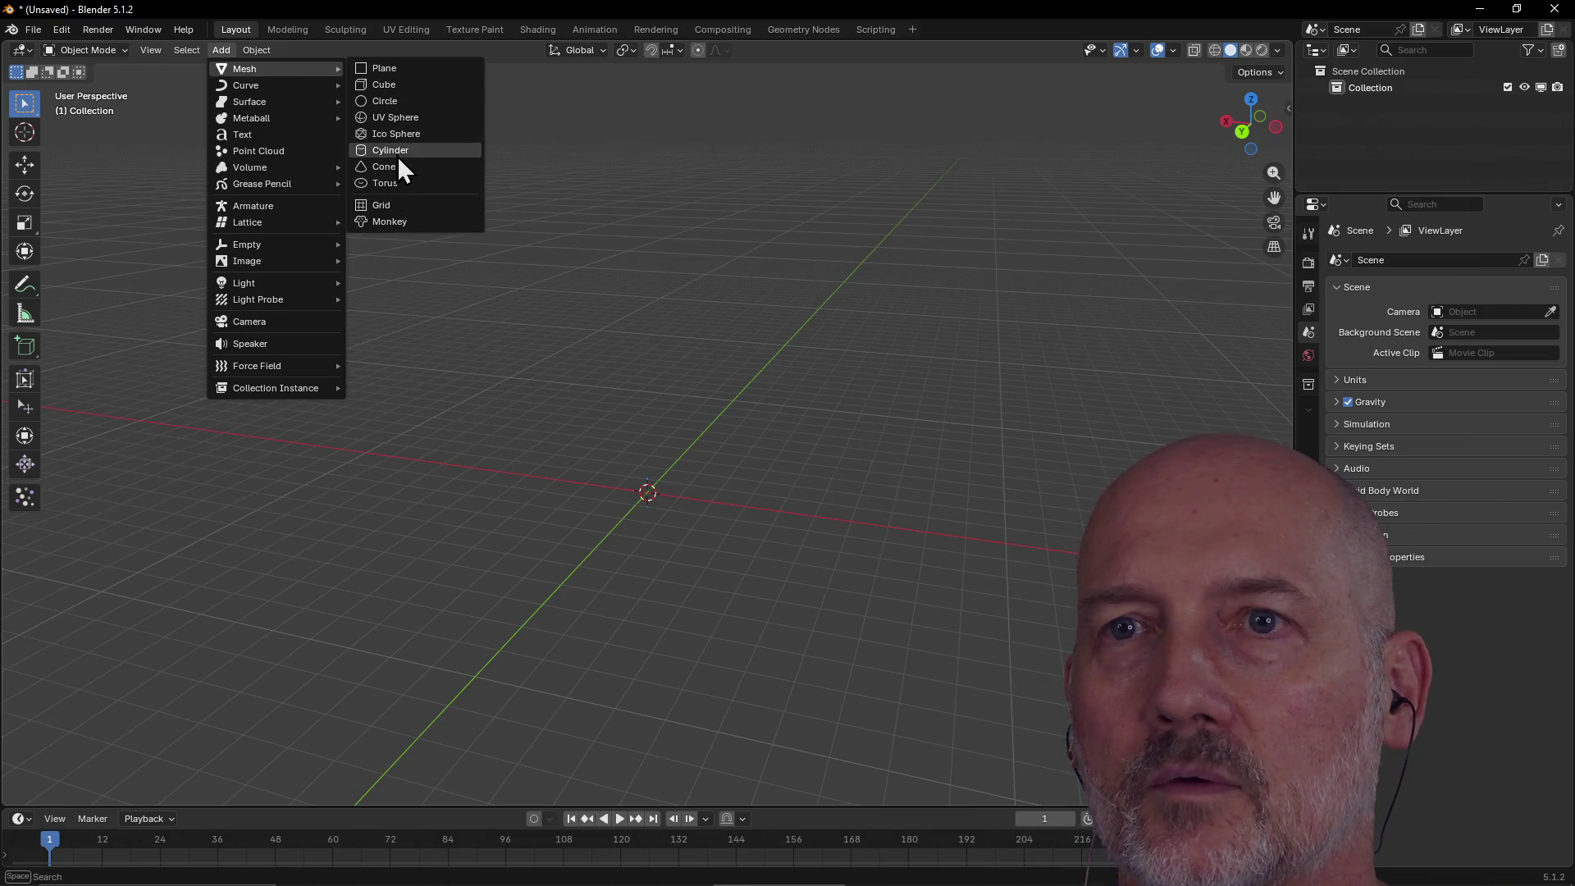
pyautogui.click(397, 152)
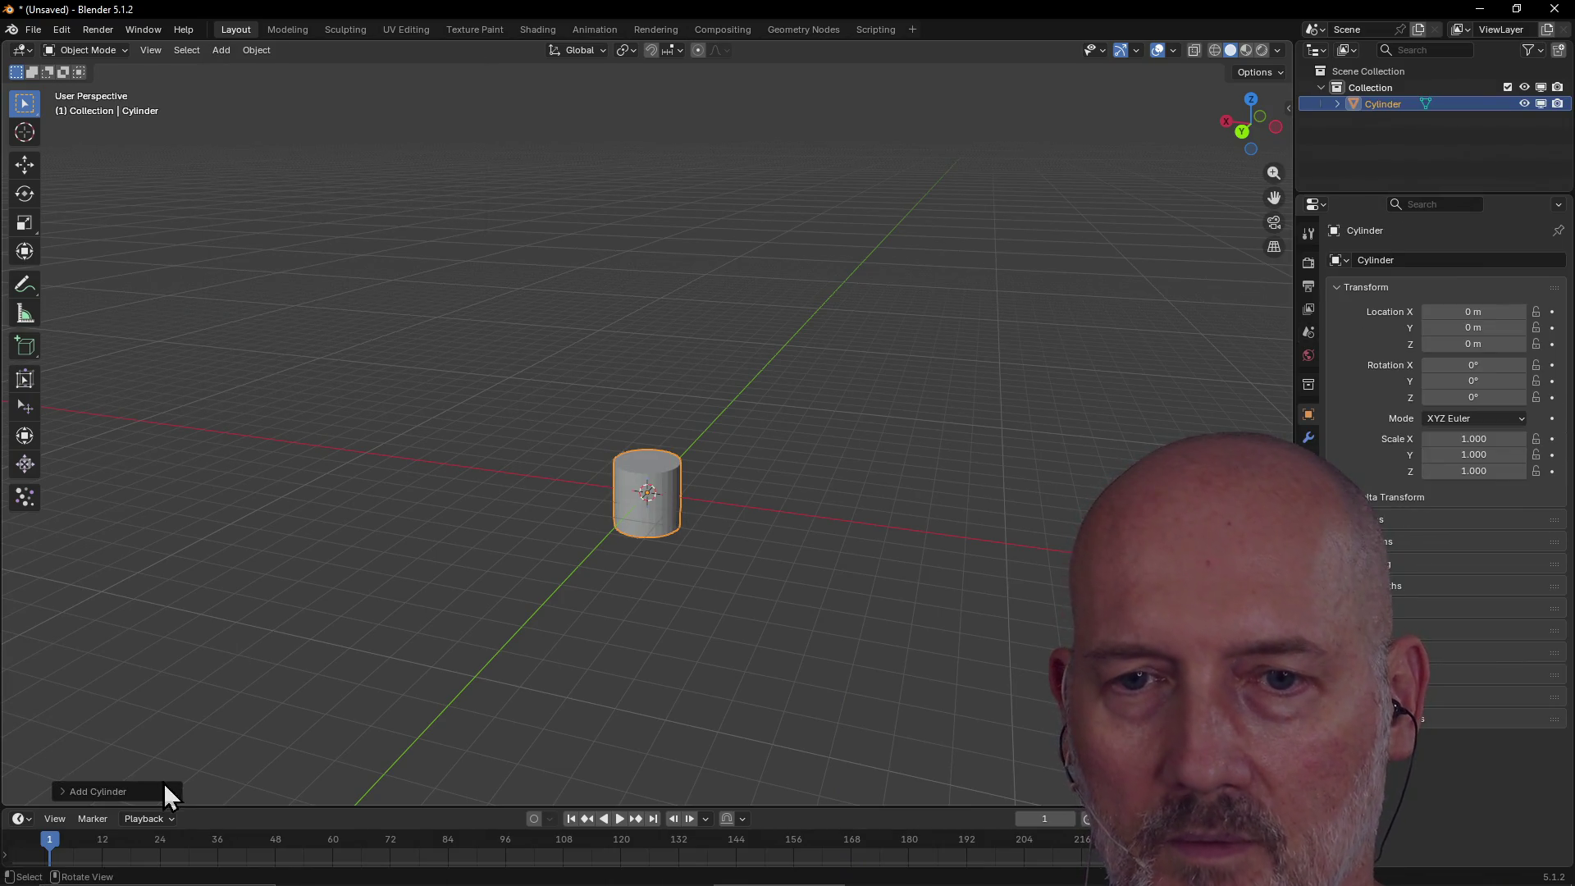
# Set the cylinder to 64 vertices, 2 m radius and 3 m depth.
pyautogui.click(66, 791)
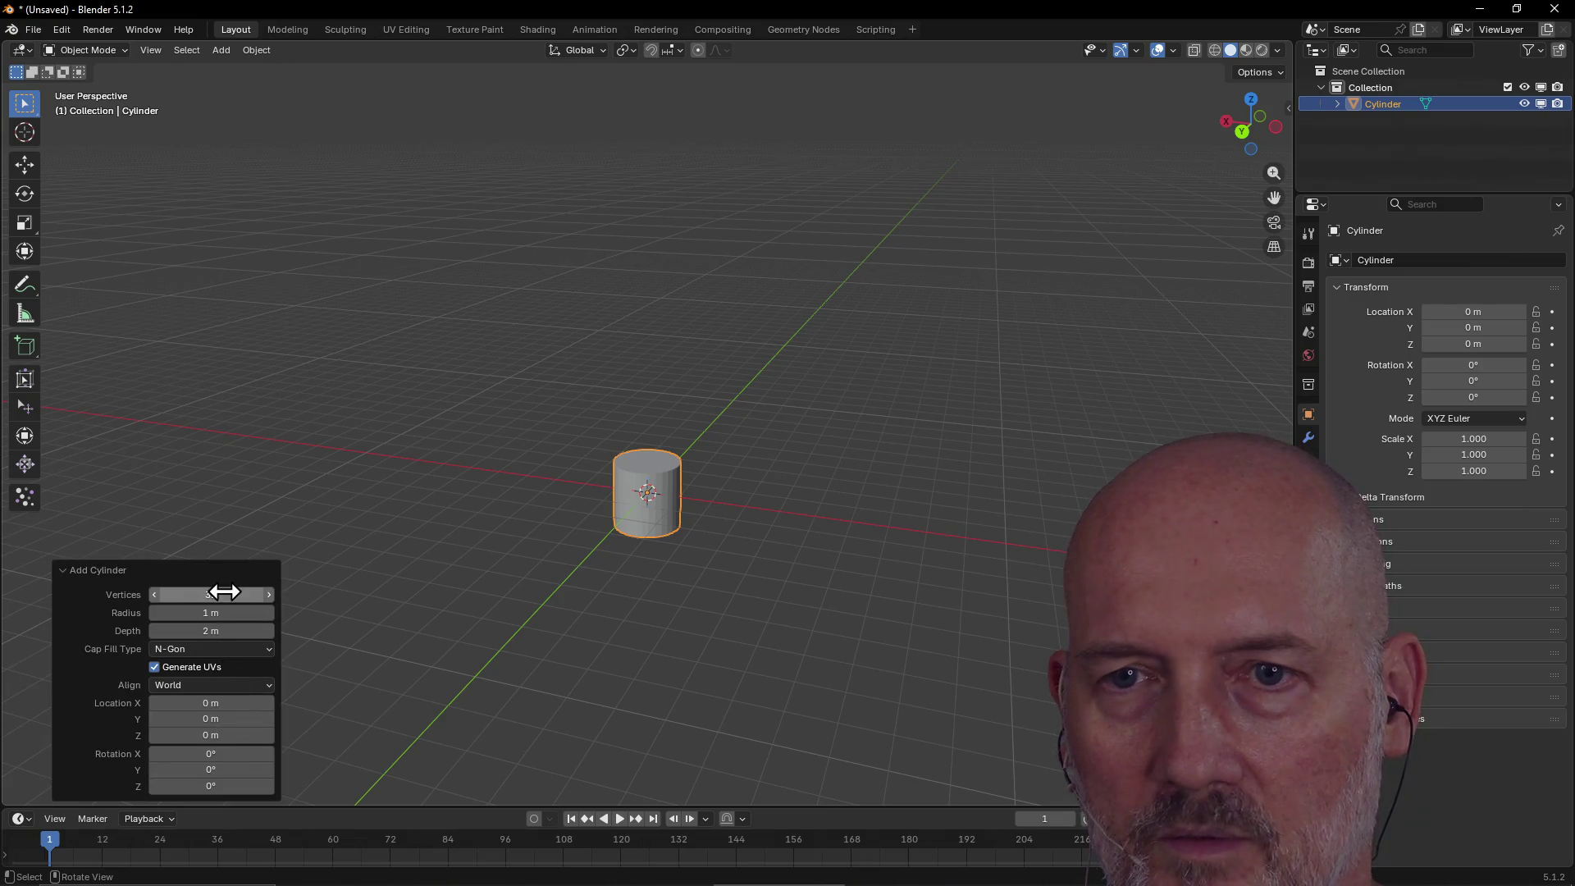
pyautogui.click(224, 595)
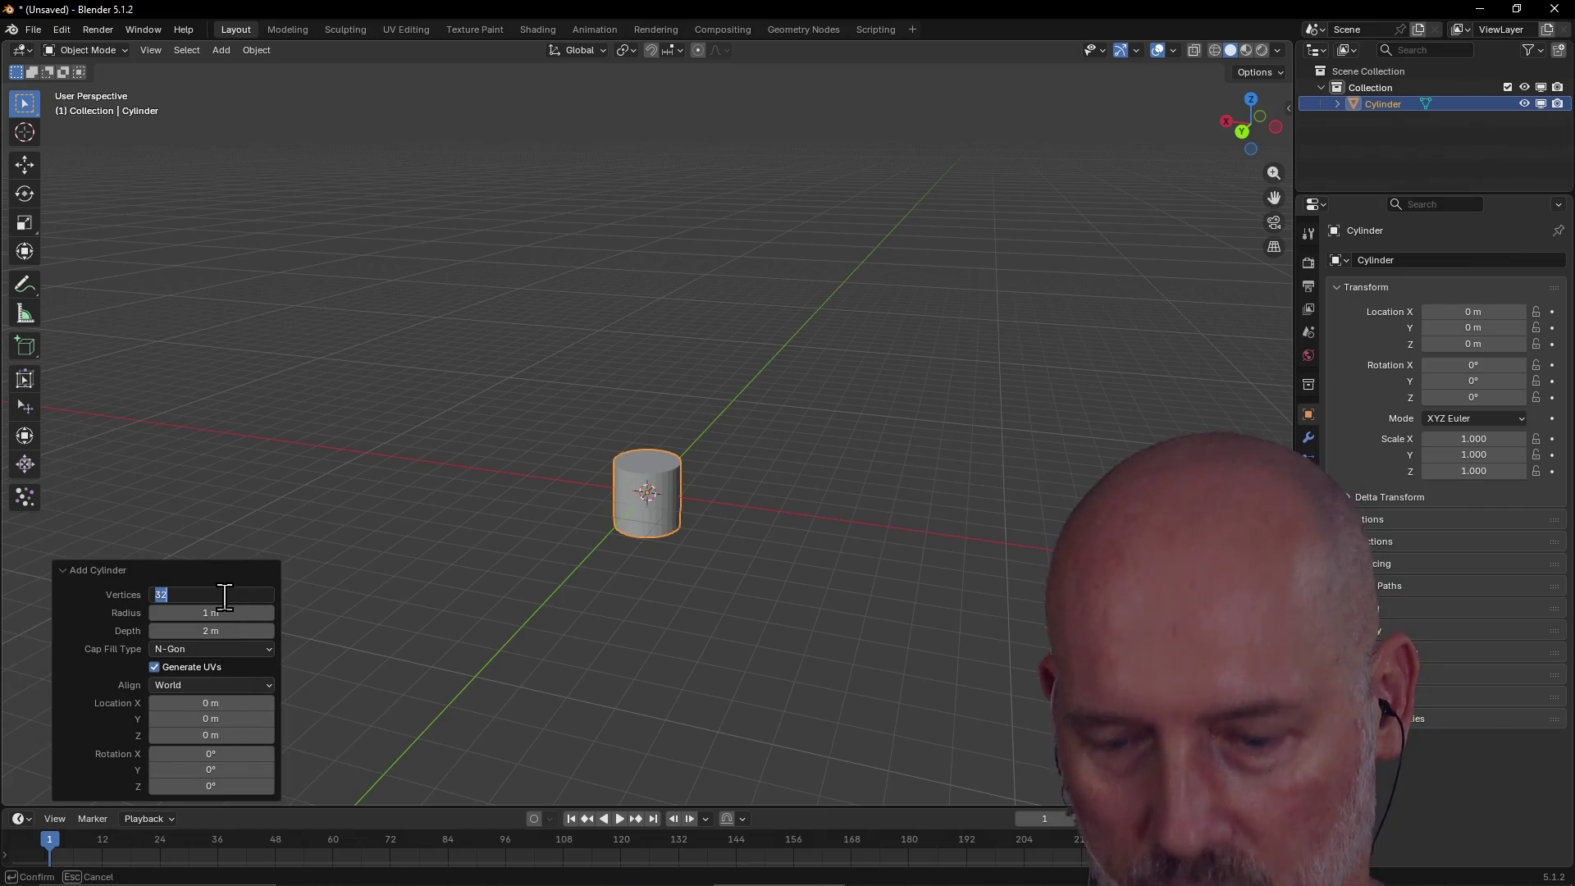
pyautogui.write('64')
pyautogui.press('Return')
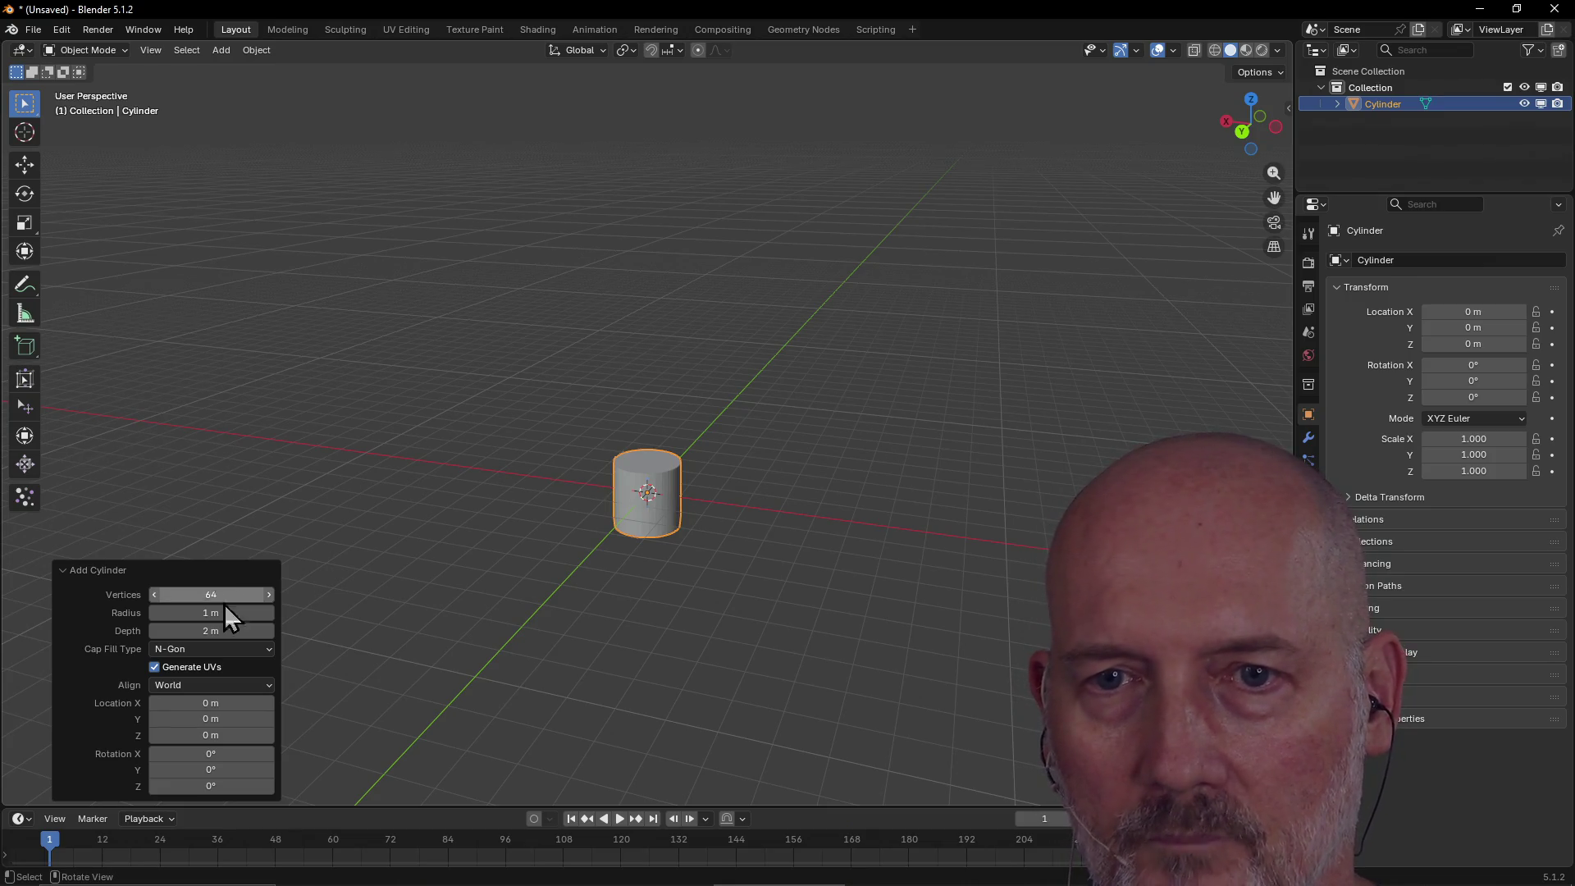
pyautogui.click(228, 613)
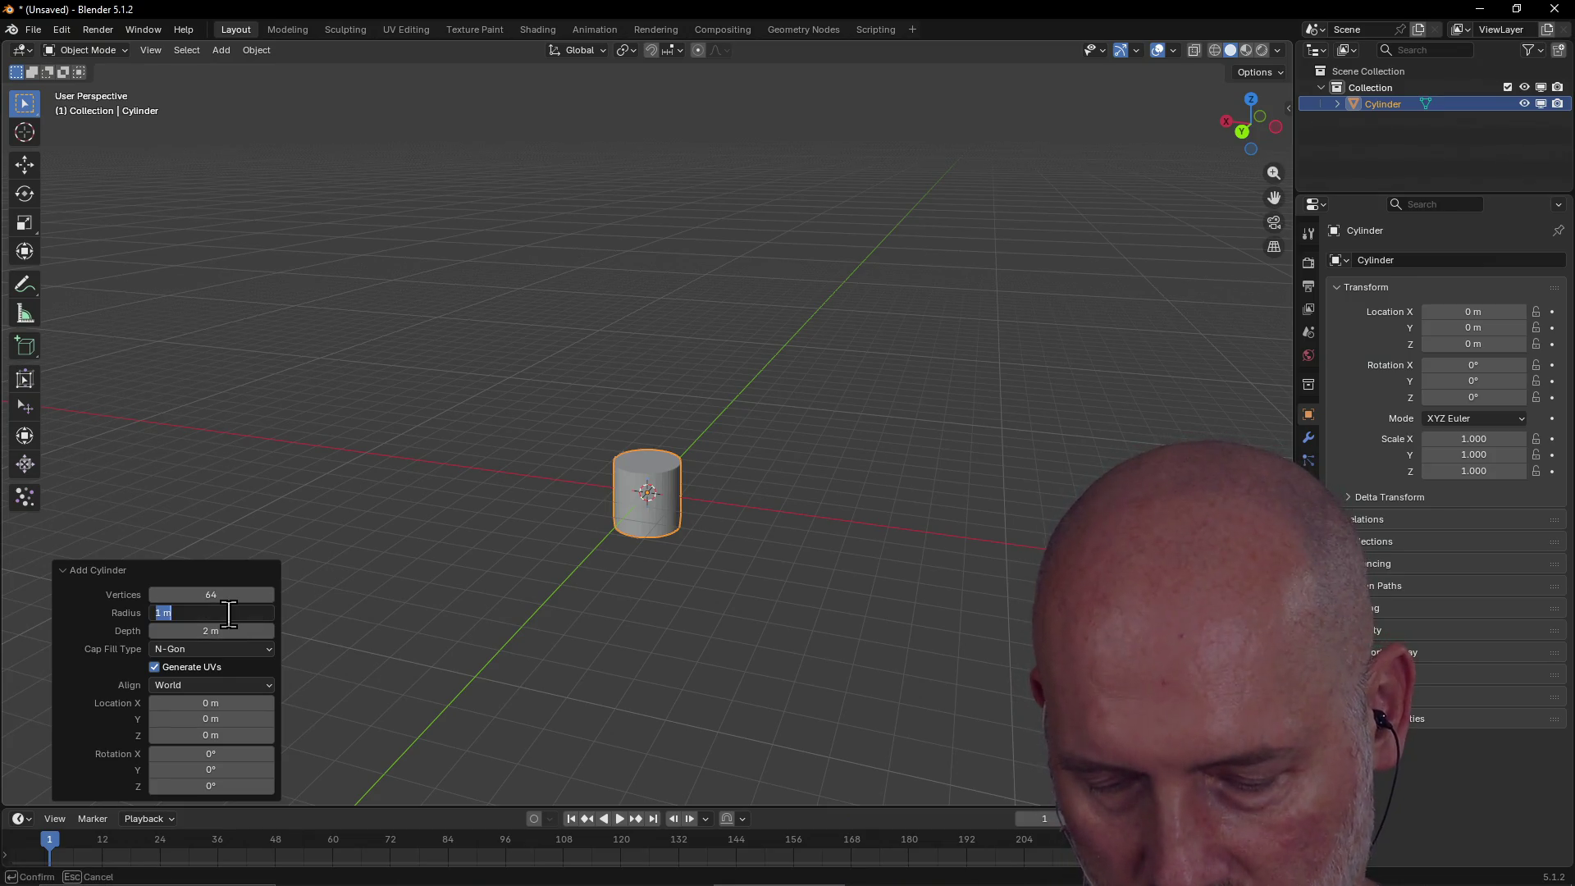
pyautogui.write('2')
pyautogui.press('Return')
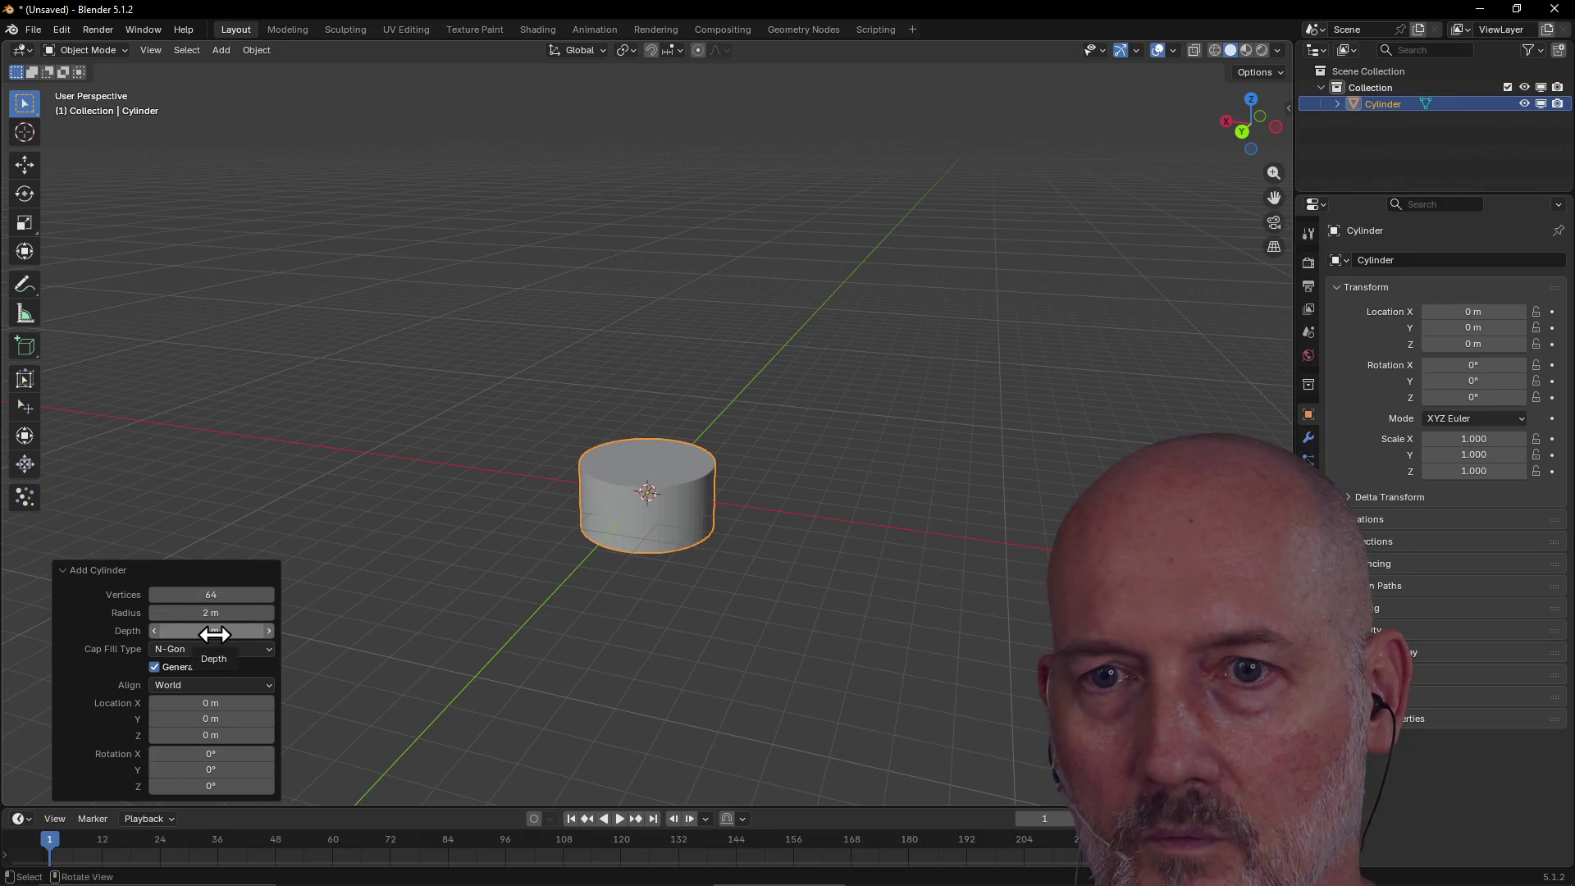
pyautogui.click(214, 632)
pyautogui.write('3')
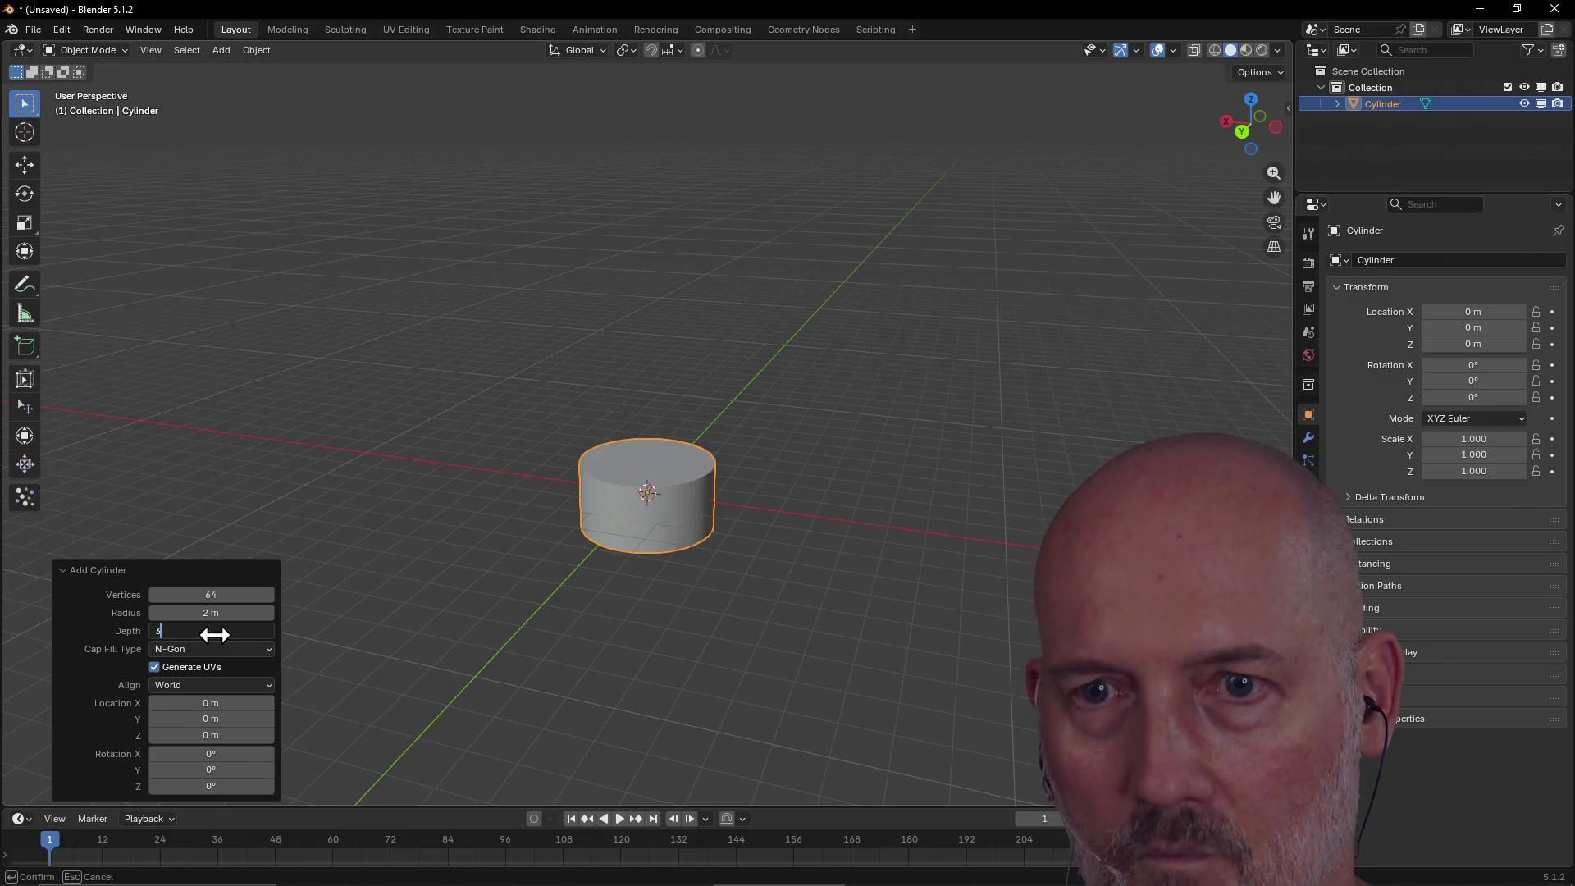
pyautogui.press('Return')
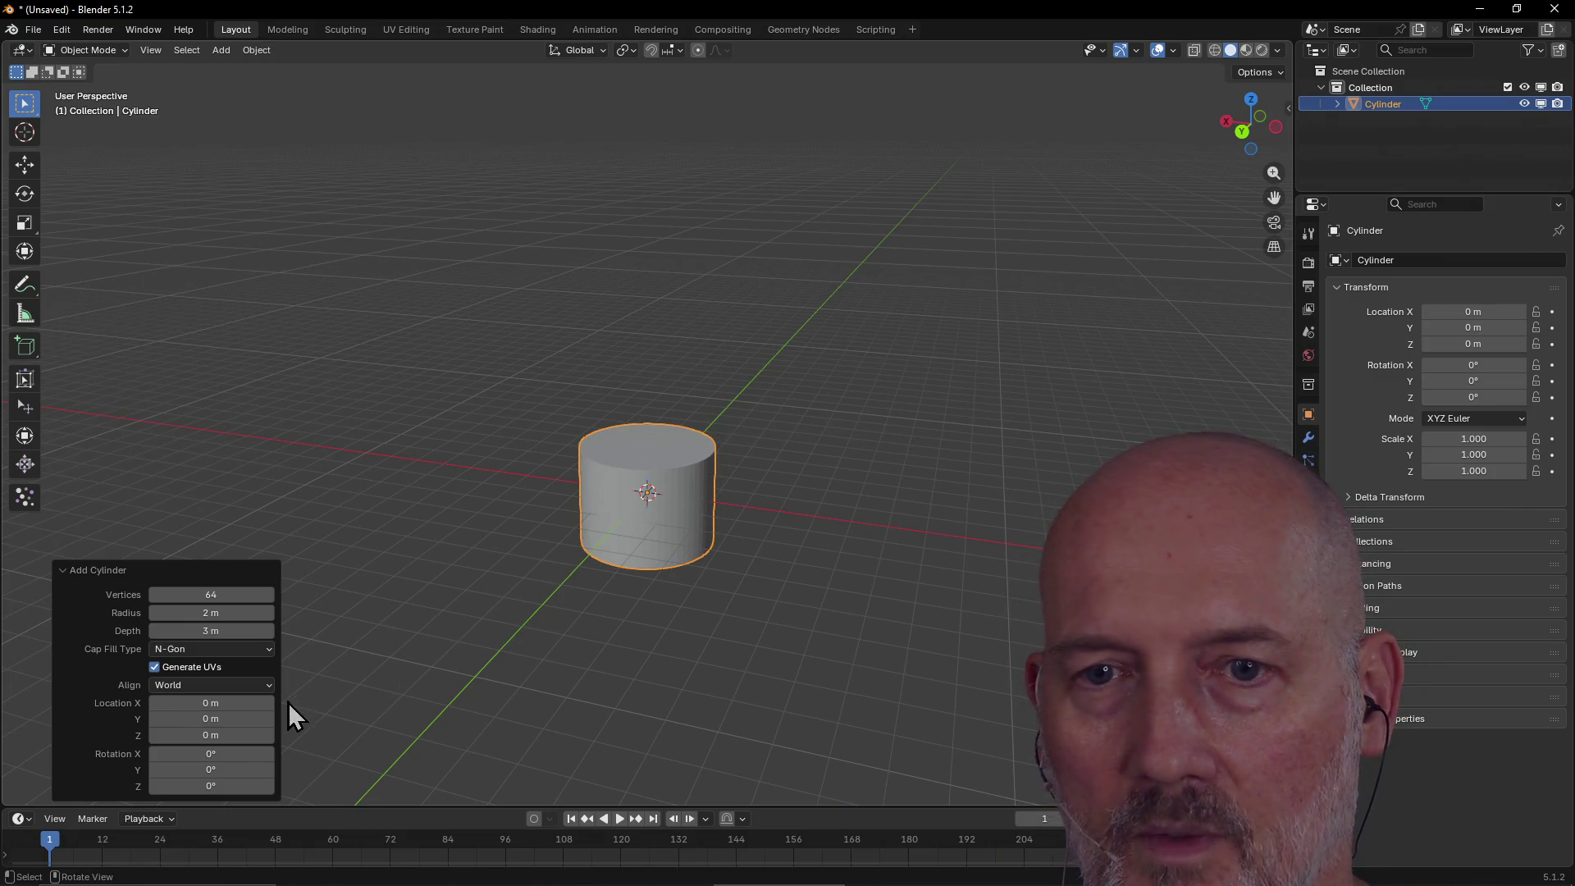
# Raise the cylinder's Location Z to about 1.53 m, keeping X at 0.
pyautogui.click(235, 703)
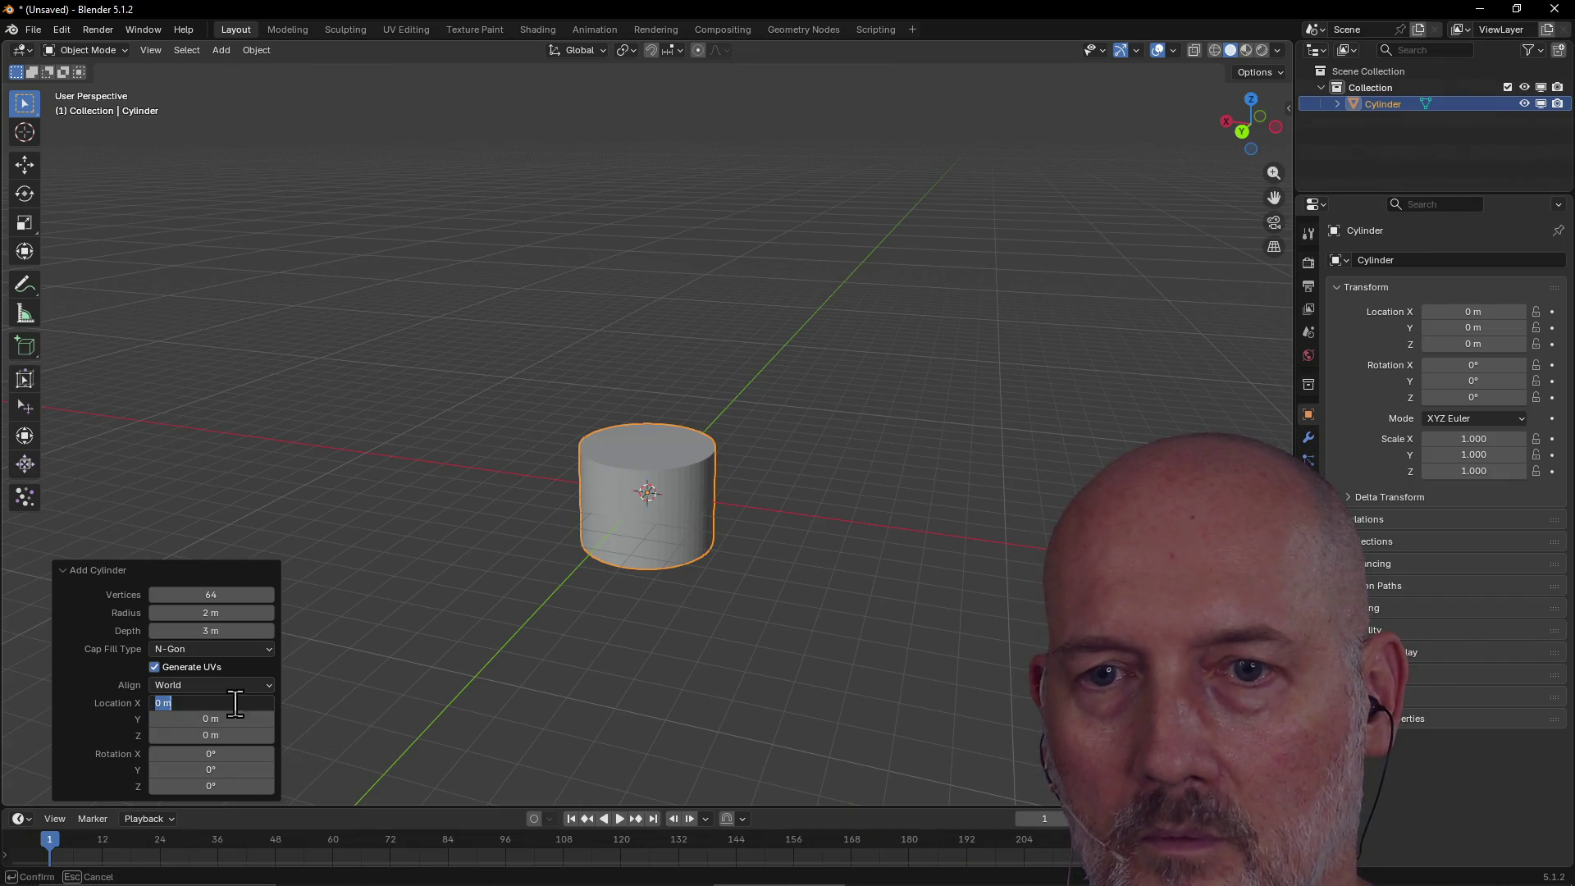
pyautogui.click(224, 736)
pyautogui.moveTo(224, 736)
pyautogui.mouseDown()
pyautogui.moveTo(283, 736)
pyautogui.moveTo(266, 736)
pyautogui.mouseUp()
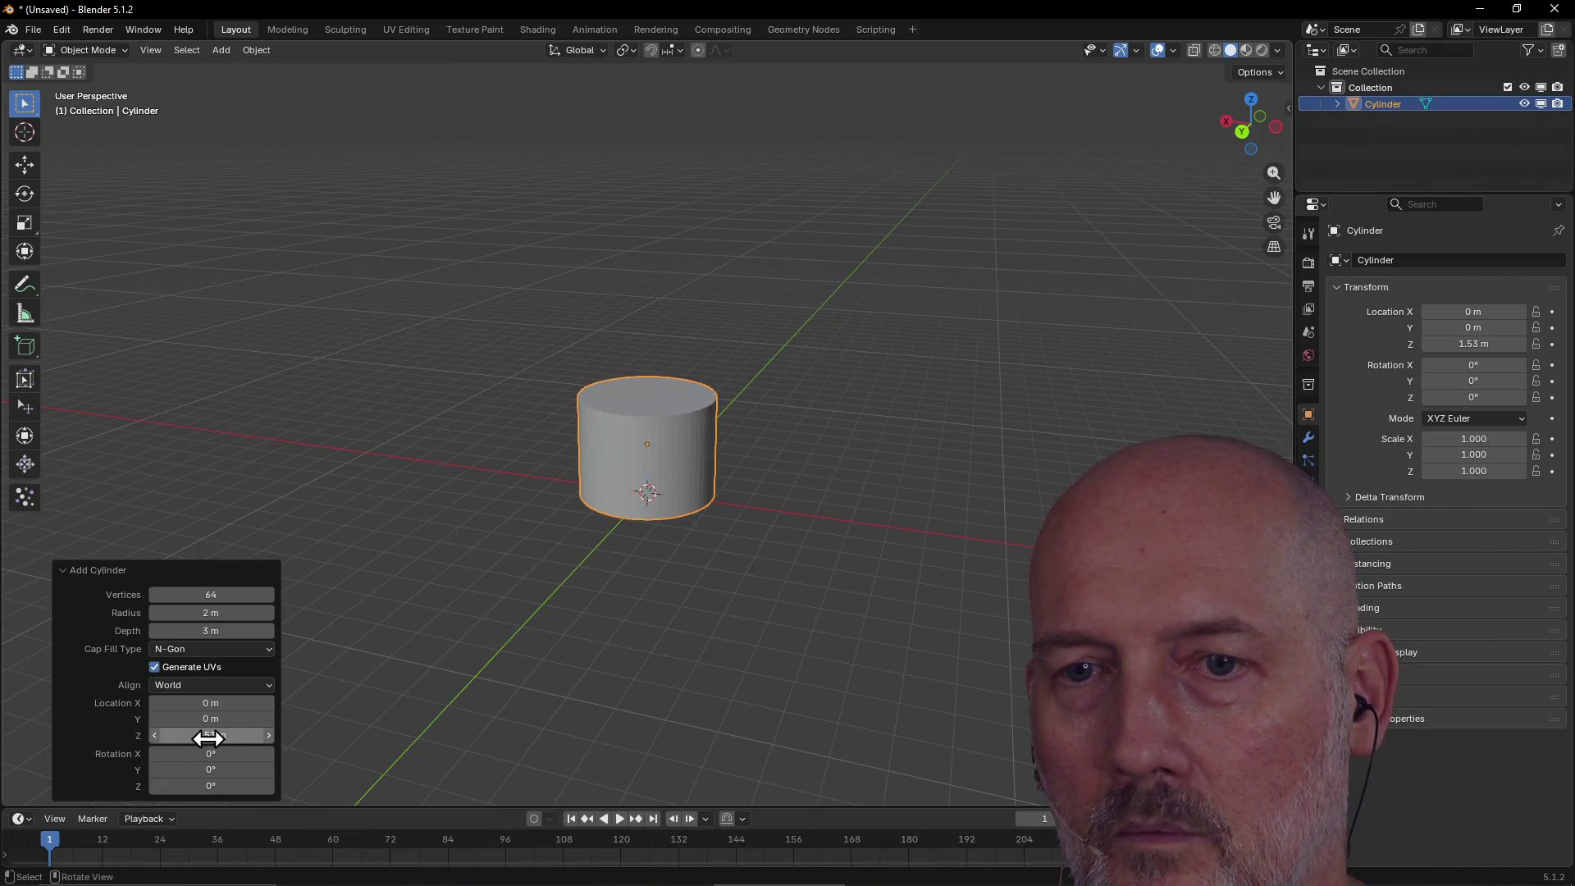
pyautogui.click(416, 474)
pyautogui.moveTo(417, 474)
pyautogui.mouseDown(button='middle')
pyautogui.moveTo(612, 415)
pyautogui.moveTo(570, 457)
pyautogui.moveTo(451, 485)
pyautogui.moveTo(535, 218)
pyautogui.mouseUp(button='middle')
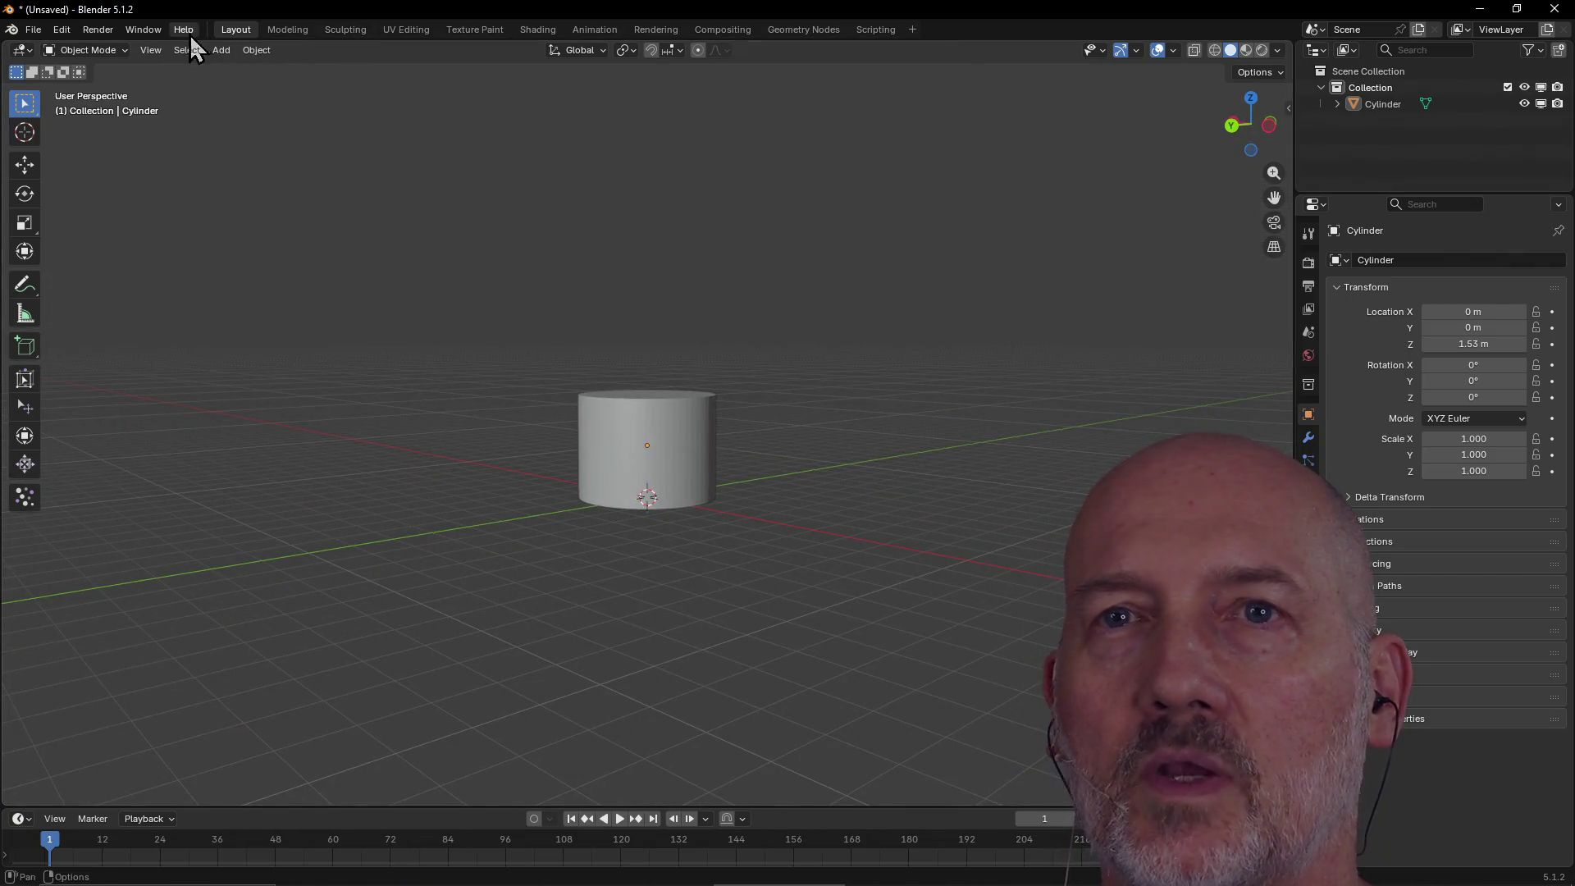
pyautogui.click(540, 33)
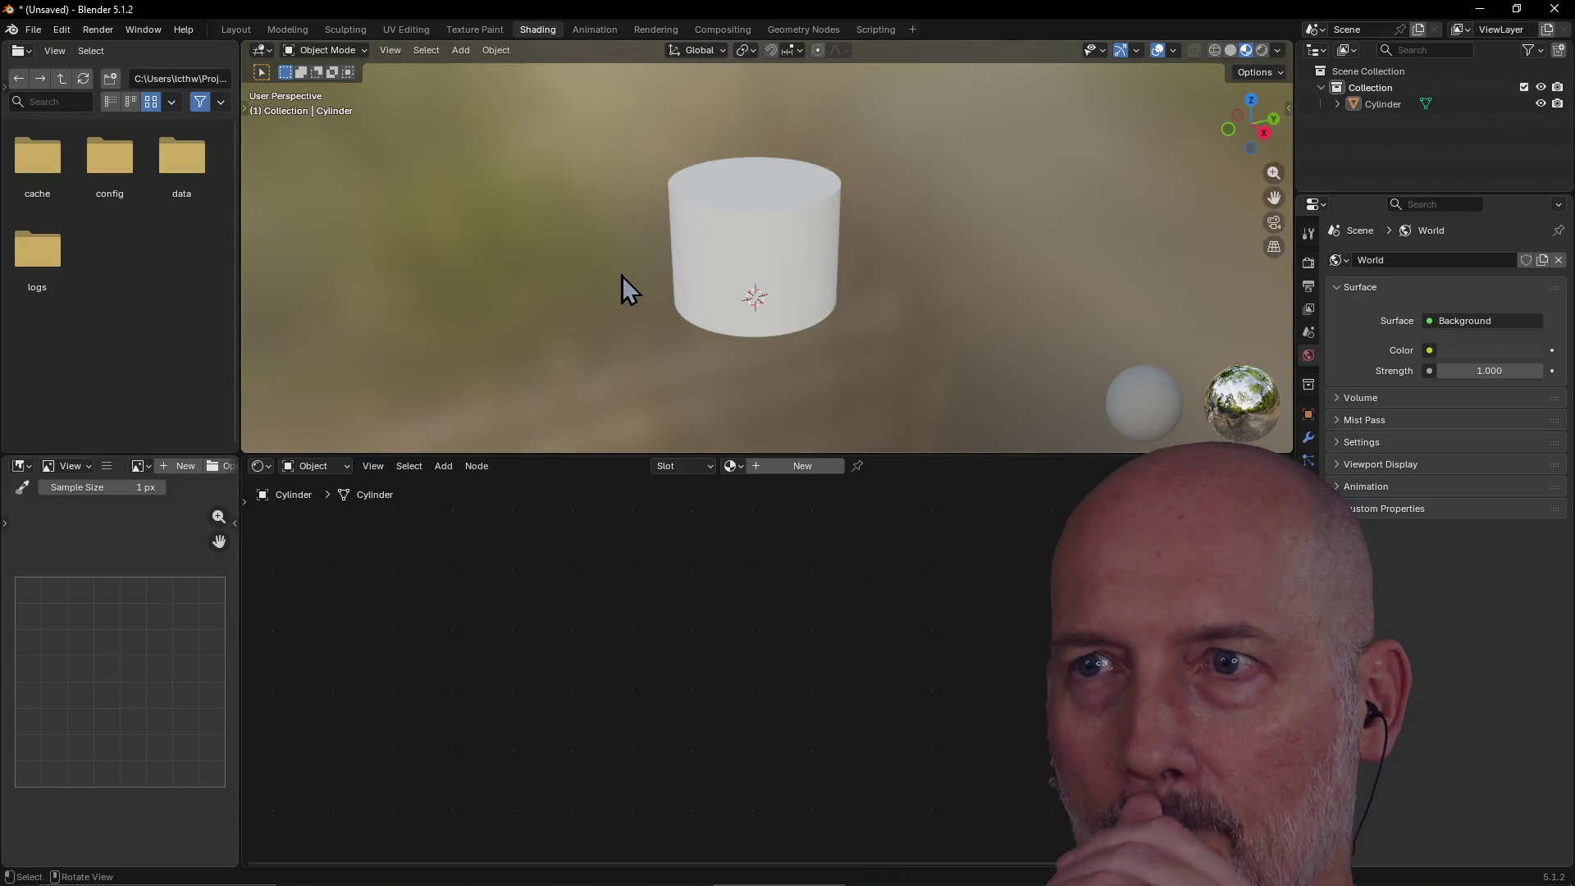
# Orbit around the 64-vertex cylinder and select it, then bring up the manual.
pyautogui.scroll(-3, 622, 276)
pyautogui.scroll(2, 609, 277)
pyautogui.moveTo(563, 254)
pyautogui.mouseDown(button='middle')
pyautogui.moveTo(714, 268)
pyautogui.moveTo(721, 295)
pyautogui.moveTo(725, 258)
pyautogui.moveTo(685, 215)
pyautogui.moveTo(567, 226)
pyautogui.moveTo(882, 225)
pyautogui.moveTo(685, 270)
pyautogui.moveTo(700, 277)
pyautogui.moveTo(1056, 256)
pyautogui.mouseUp(button='middle')
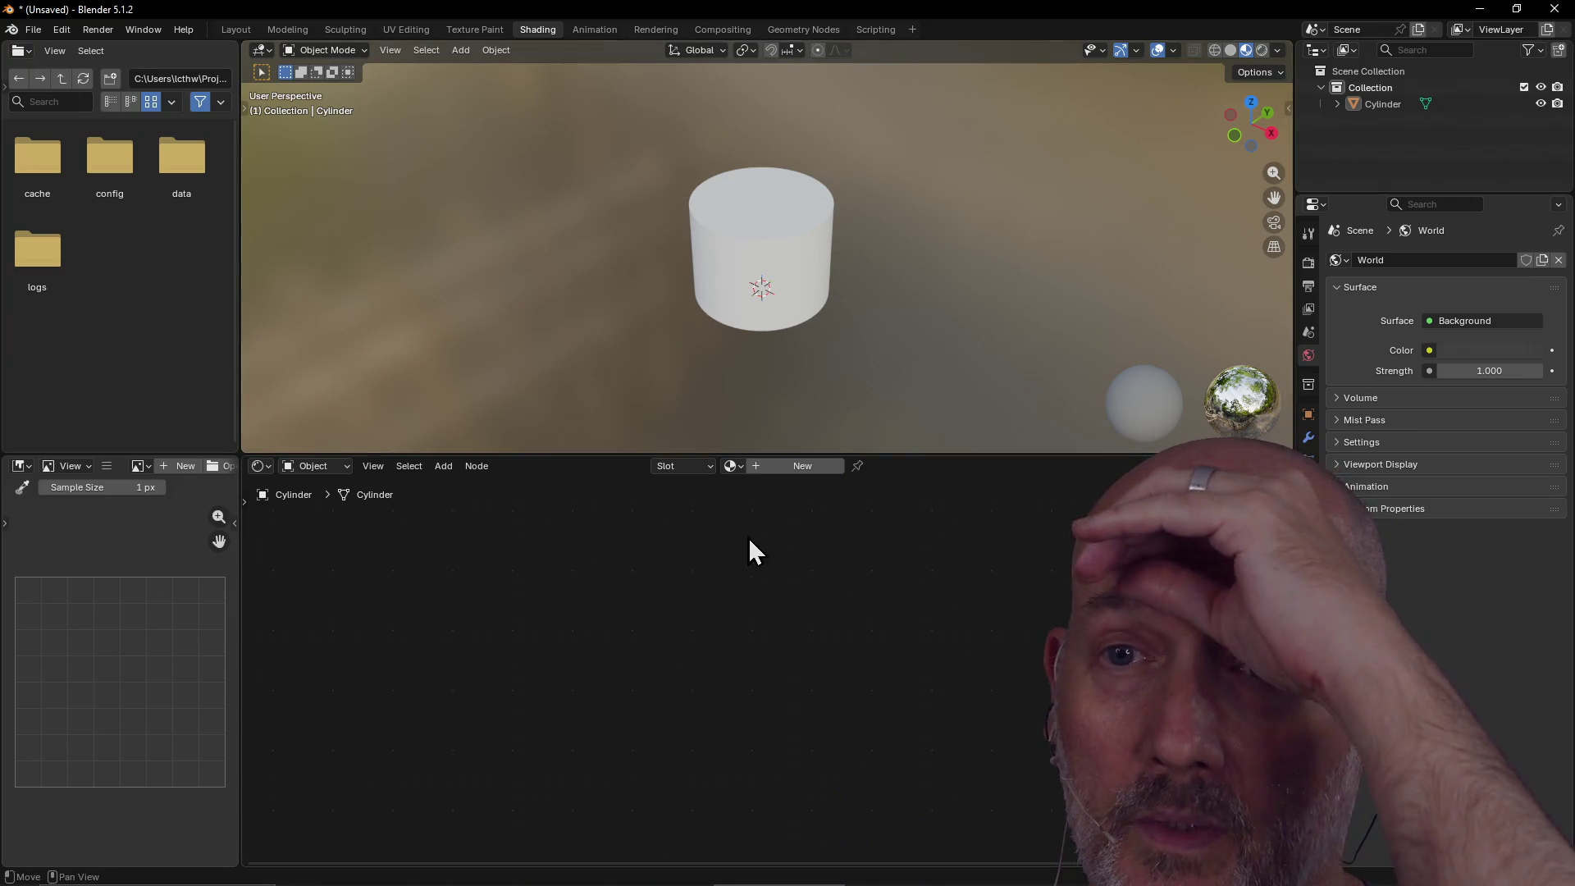
pyautogui.click(750, 205)
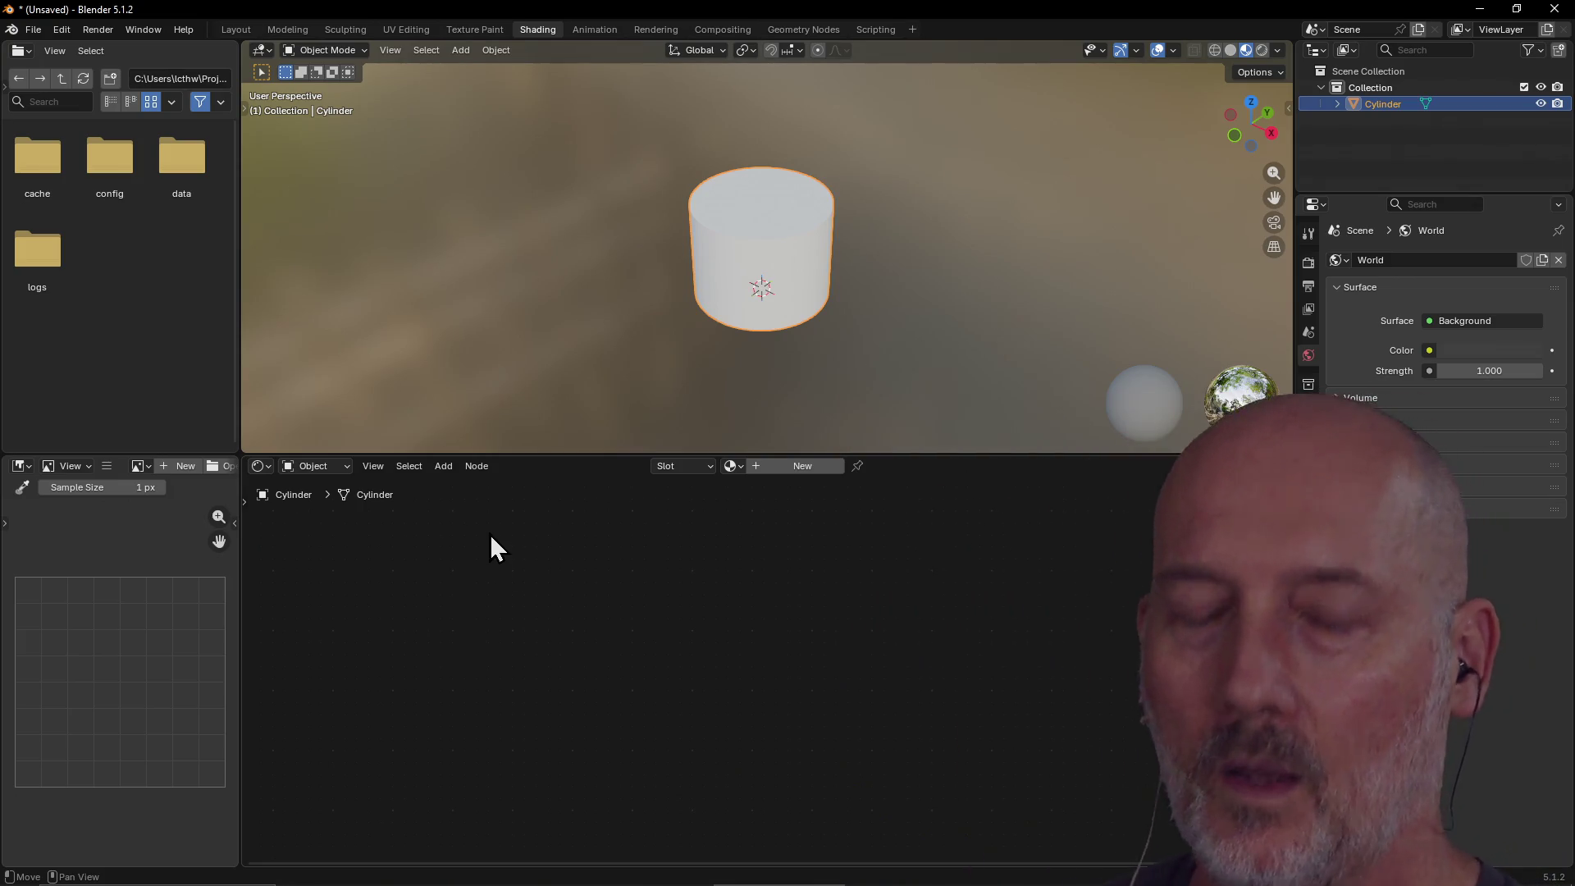
pyautogui.hotkey('alt', 'Tab')
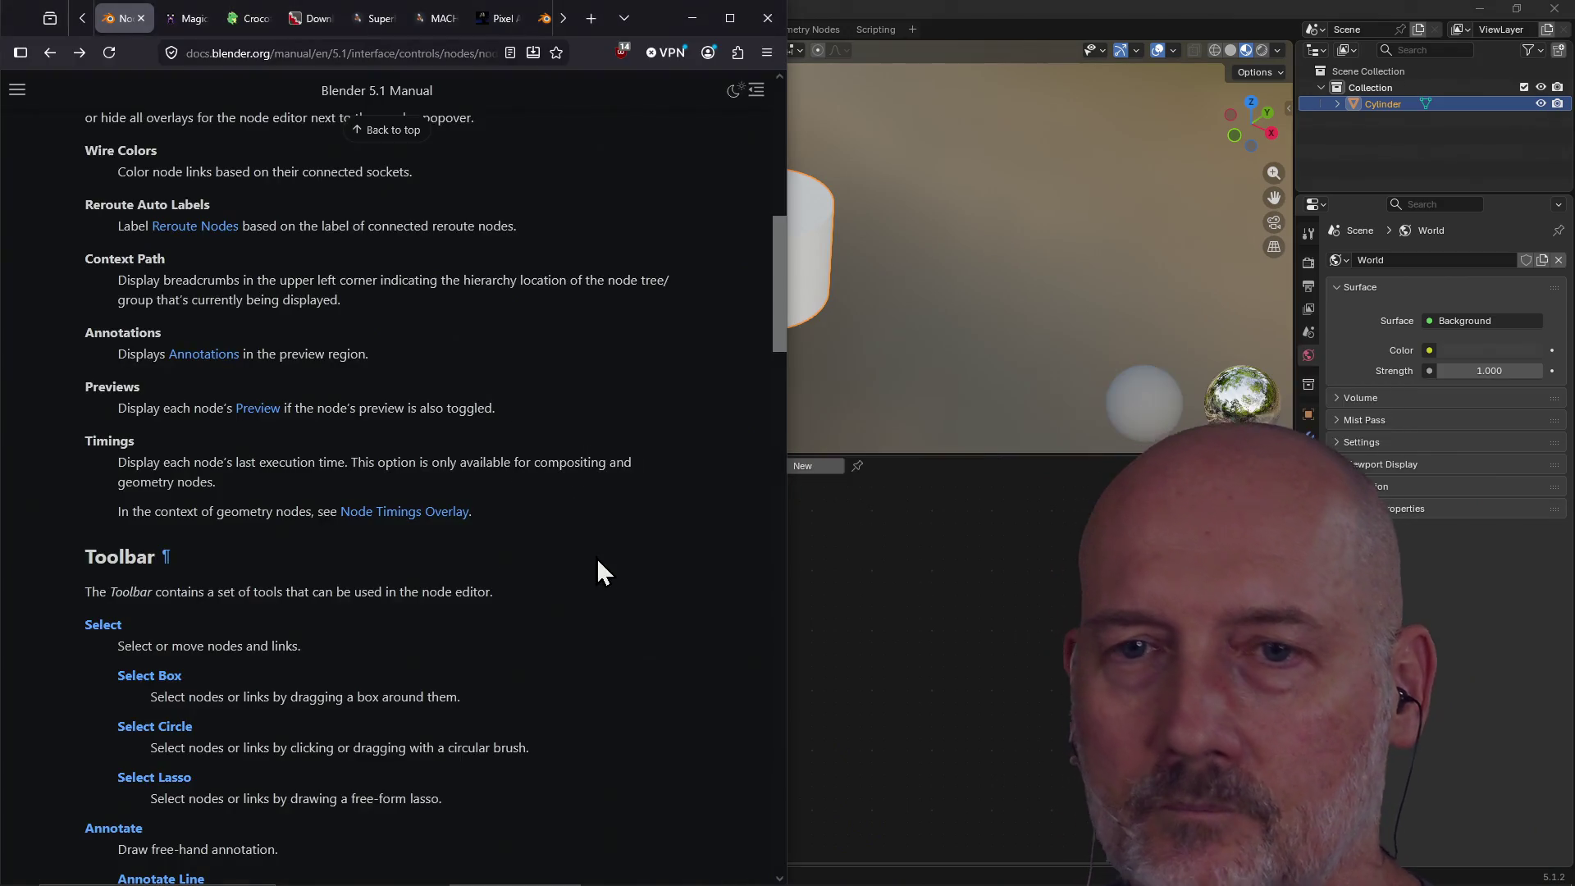
# Scroll the Node Editors manual page down to Navigating and Adding Nodes, then return to Blender.
pyautogui.scroll(-1, 603, 572)
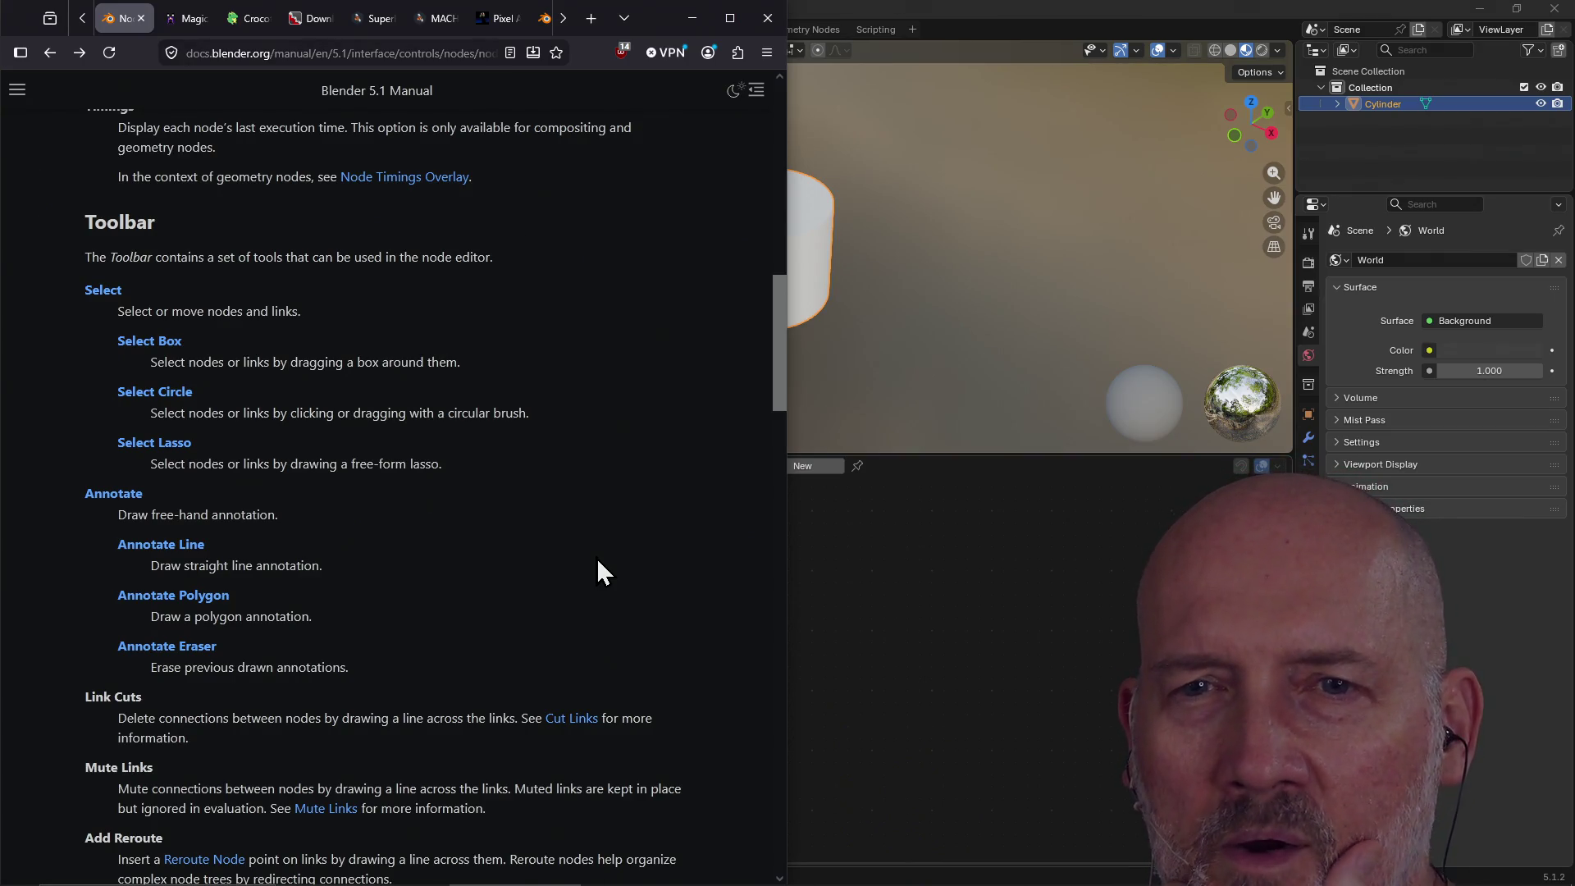
pyautogui.scroll(-6, 599, 562)
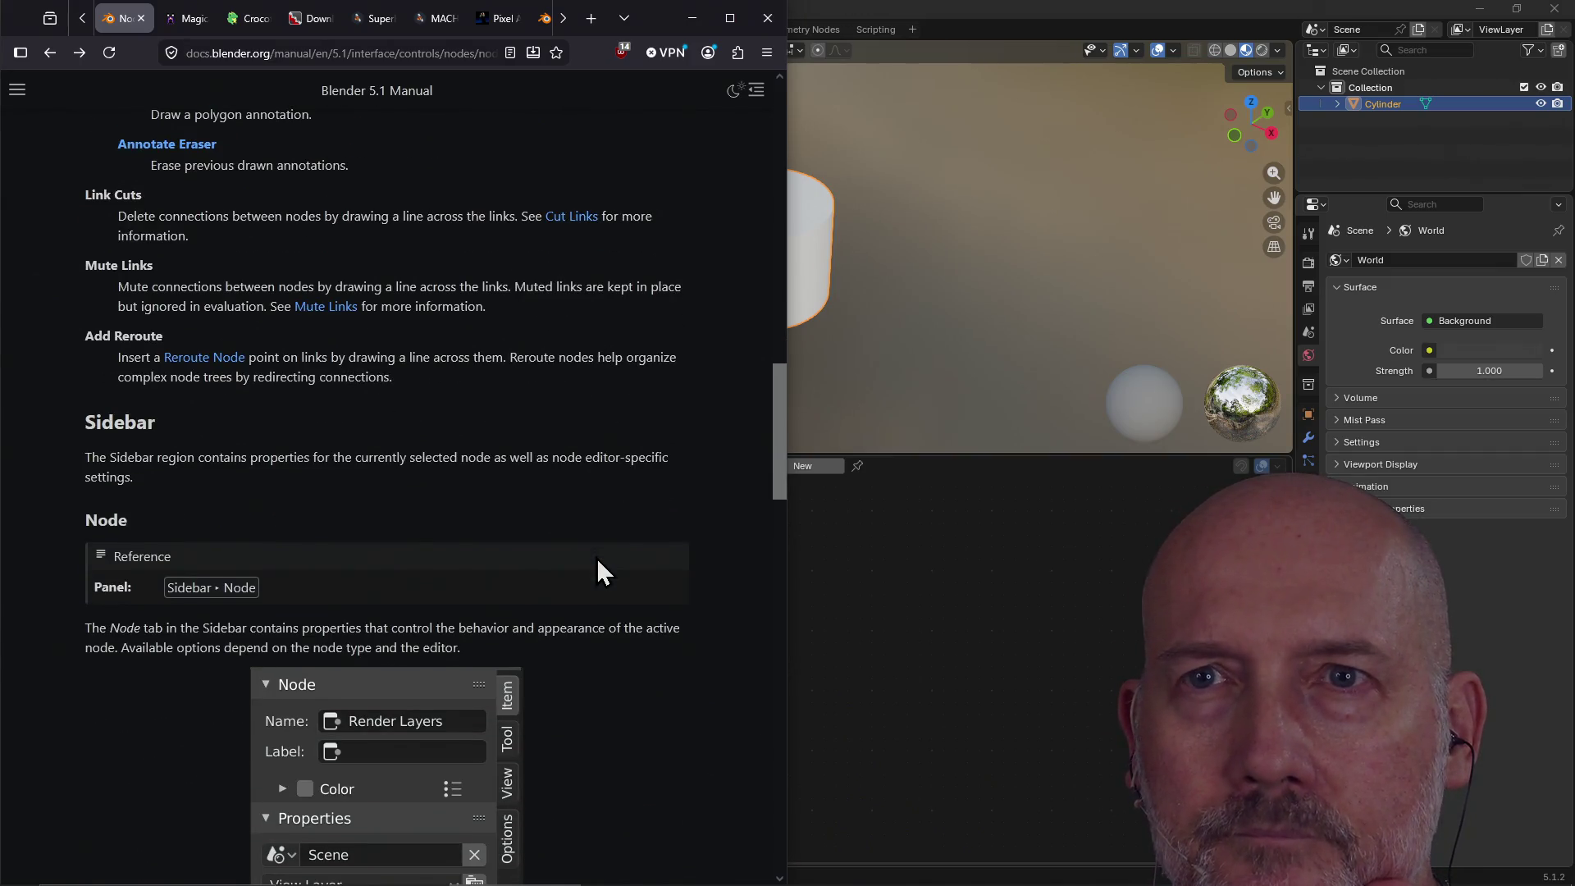
pyautogui.scroll(-3, 598, 561)
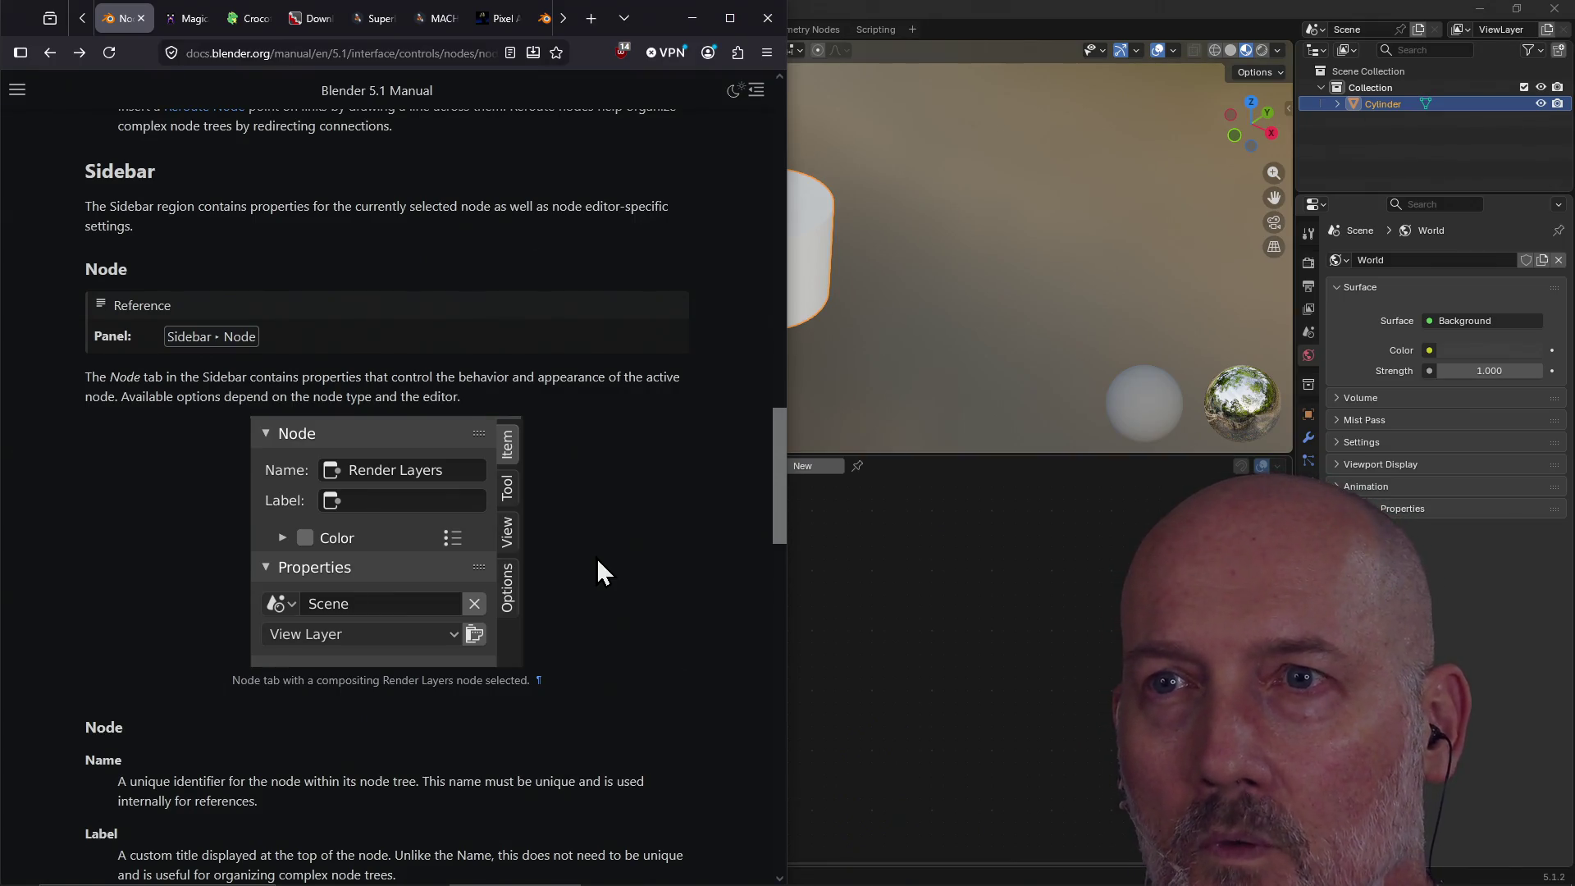
pyautogui.scroll(-5, 598, 561)
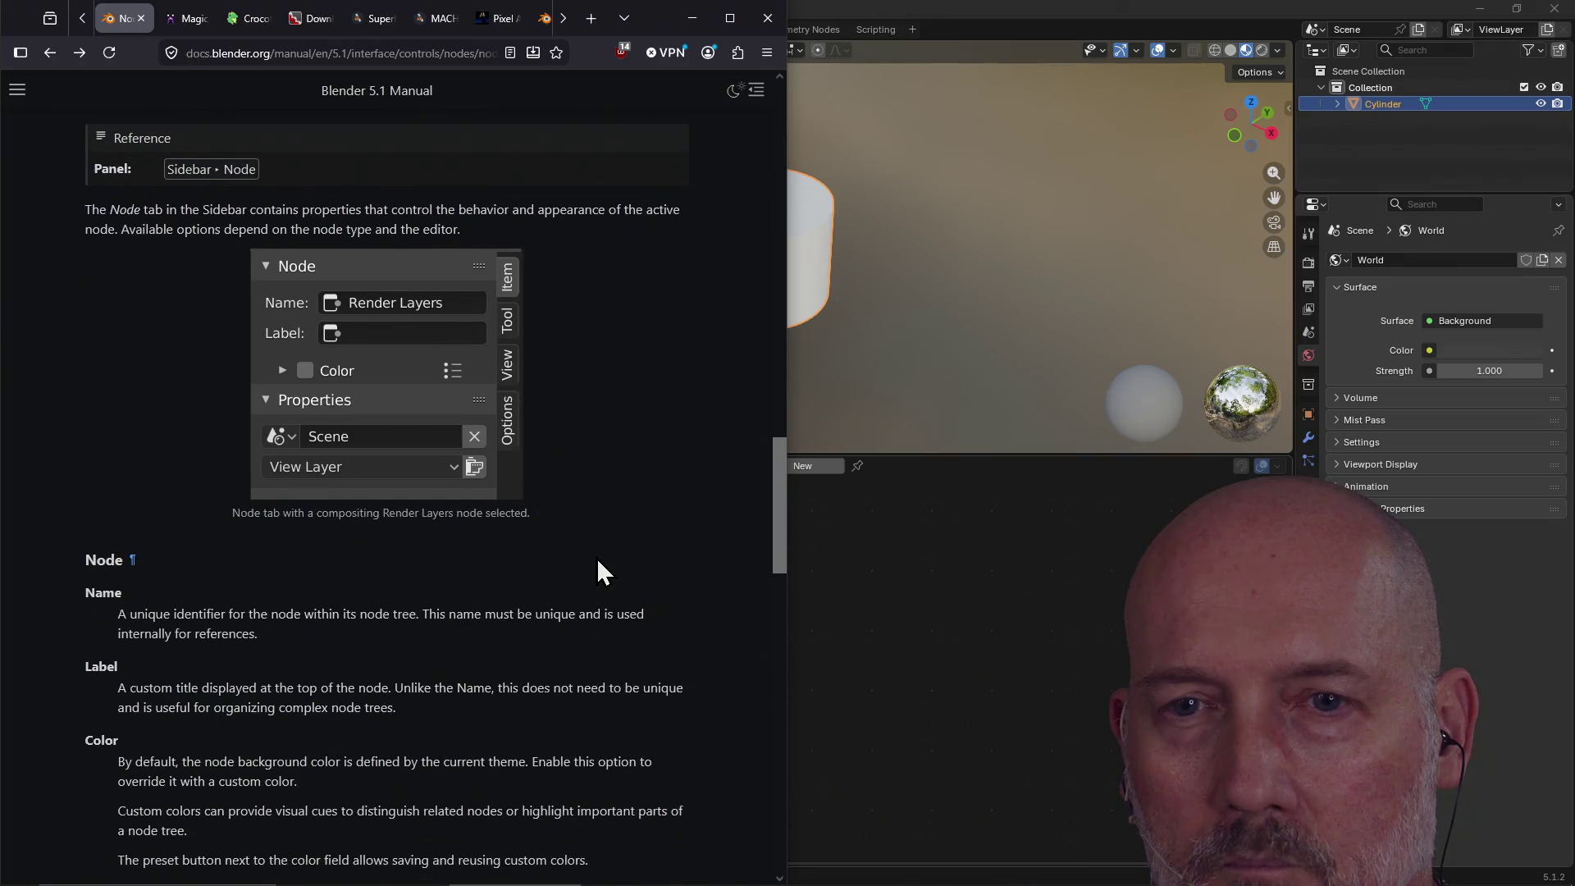
pyautogui.scroll(-2, 598, 558)
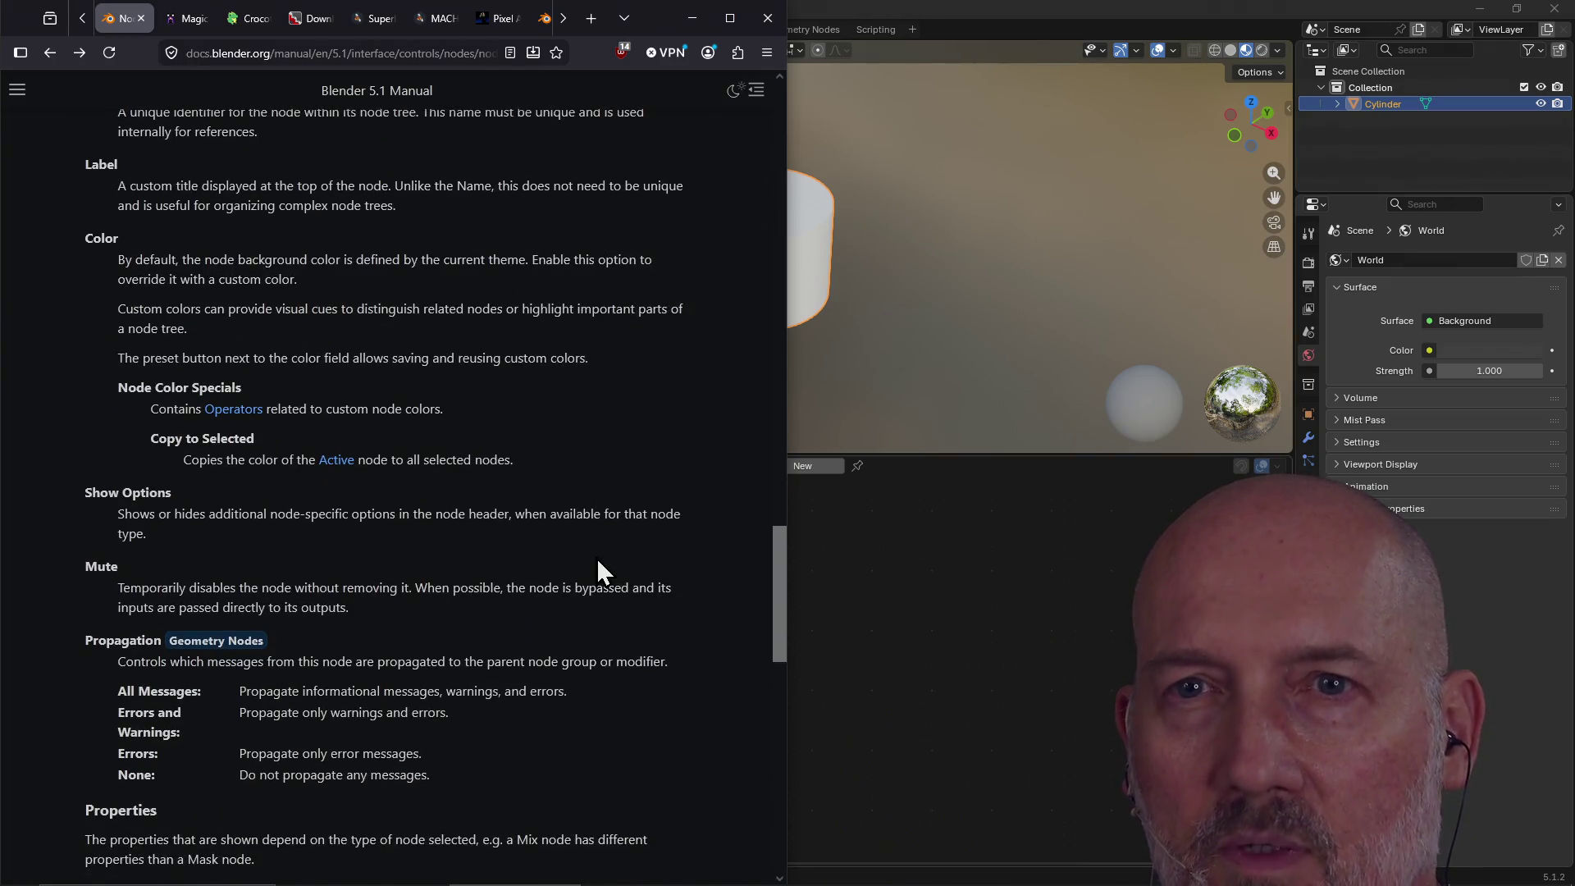
pyautogui.scroll(-3, 598, 558)
pyautogui.scroll(-12, 597, 559)
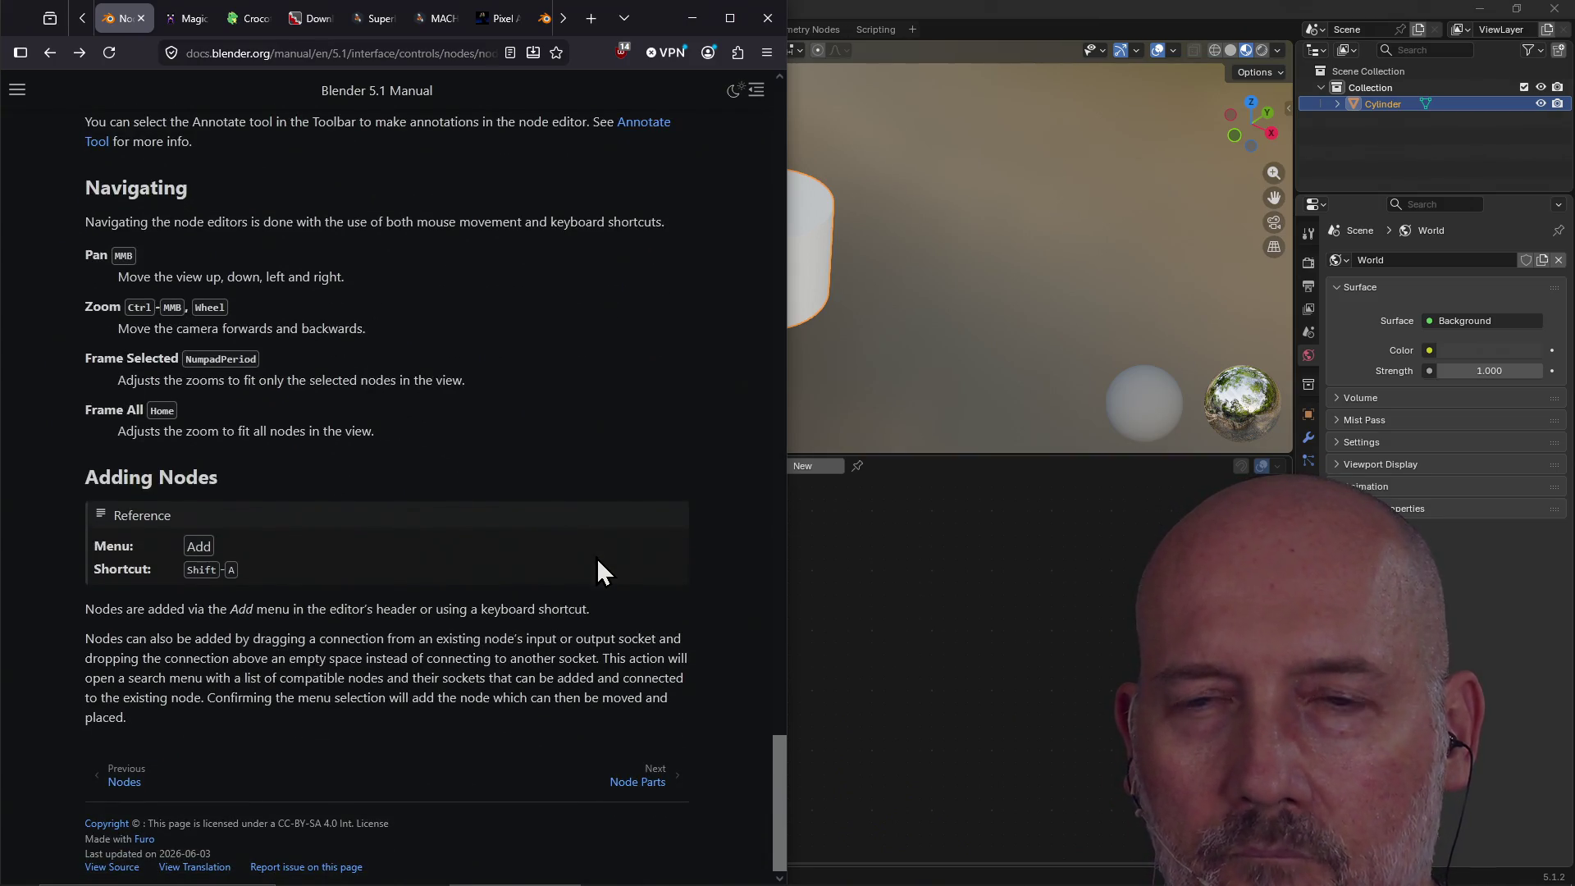
pyautogui.click(862, 597)
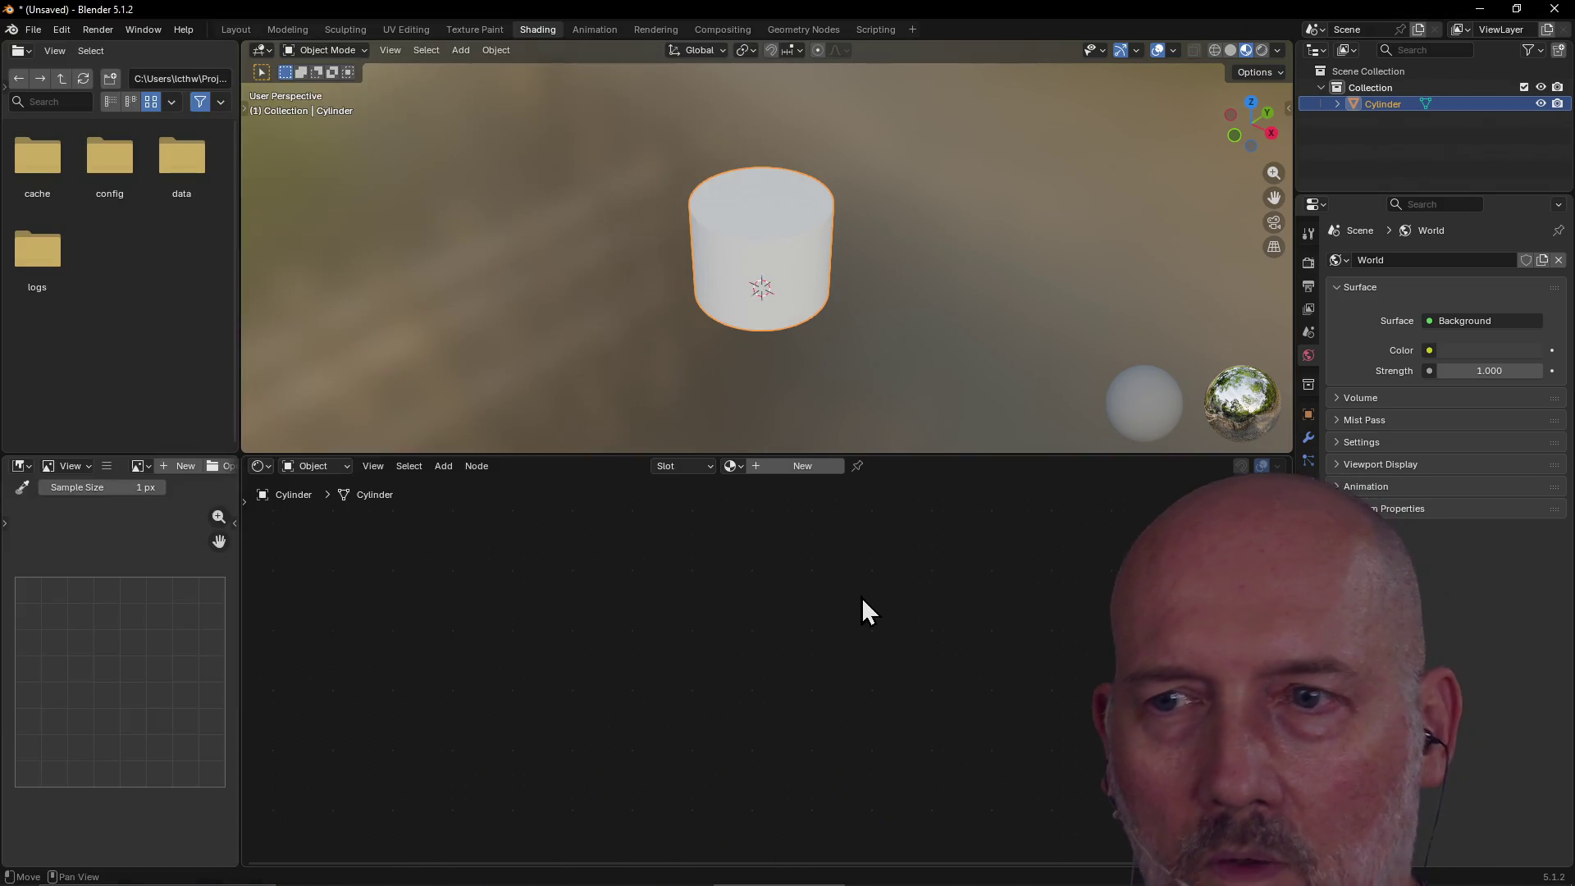
# Browse the node Add menu's submenus, check the Shader Type, and open the cylinder's context menu.
pyautogui.hotkey('shift', 'a')
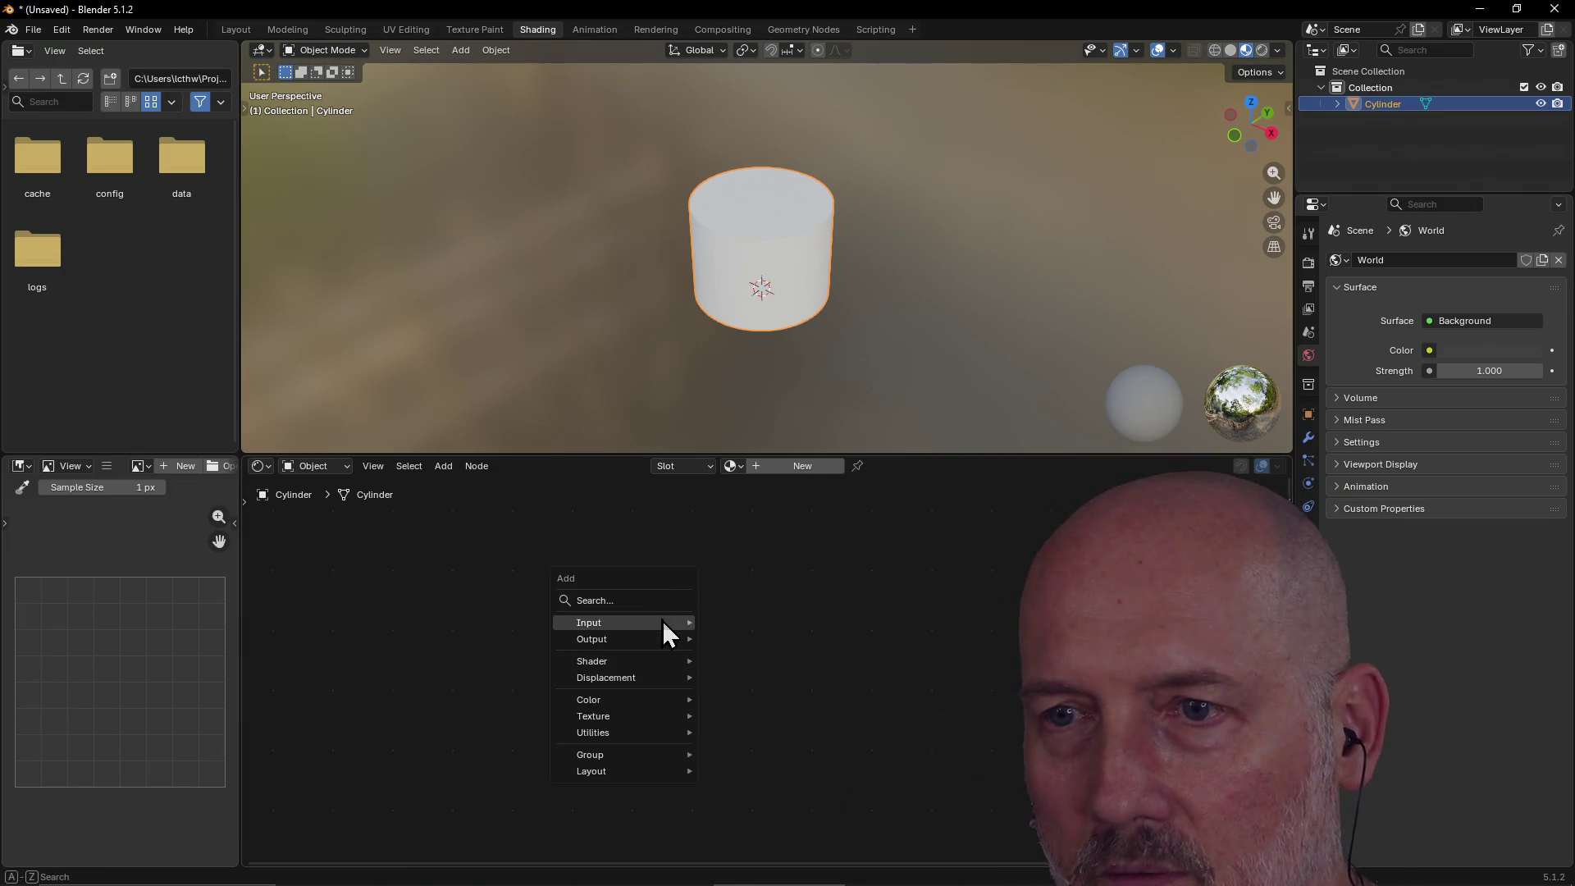
pyautogui.moveTo(652, 624)
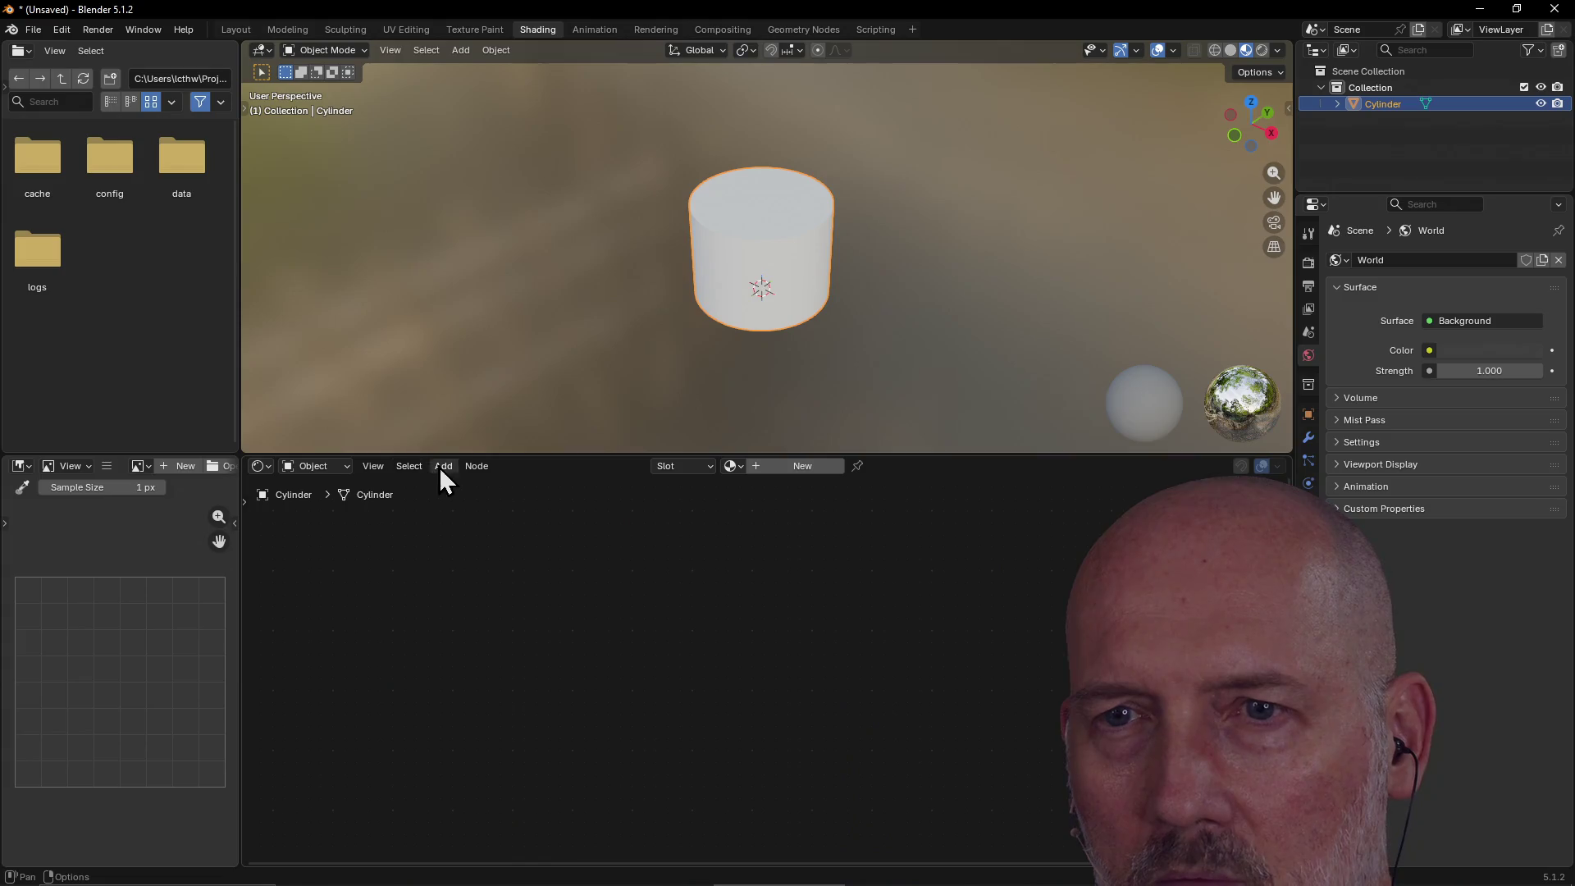
pyautogui.click(348, 468)
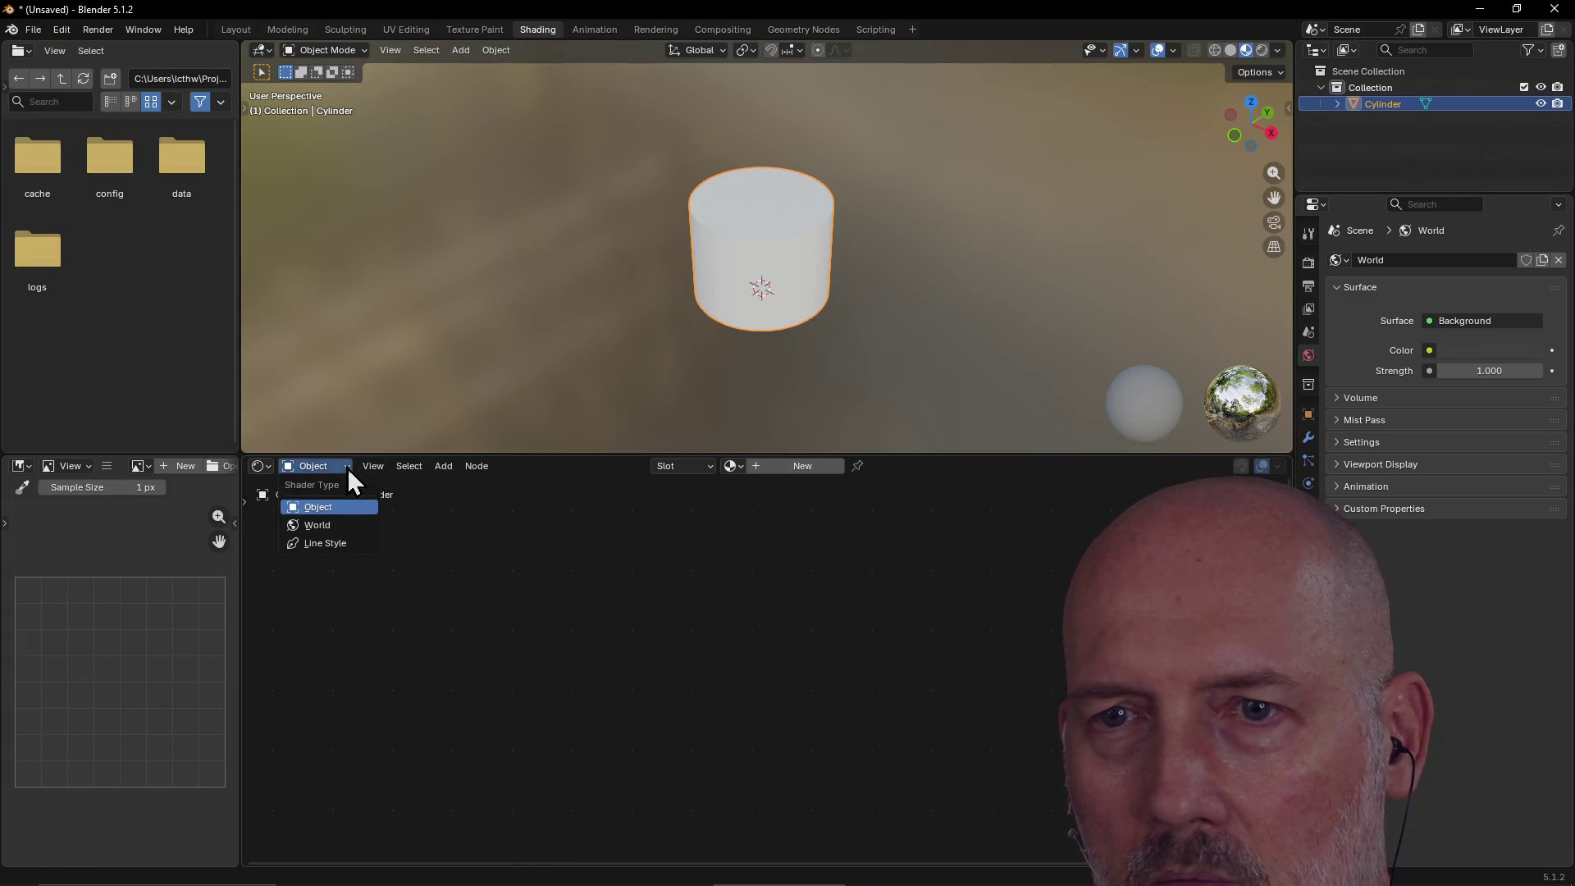
pyautogui.click(447, 466)
pyautogui.moveTo(491, 486)
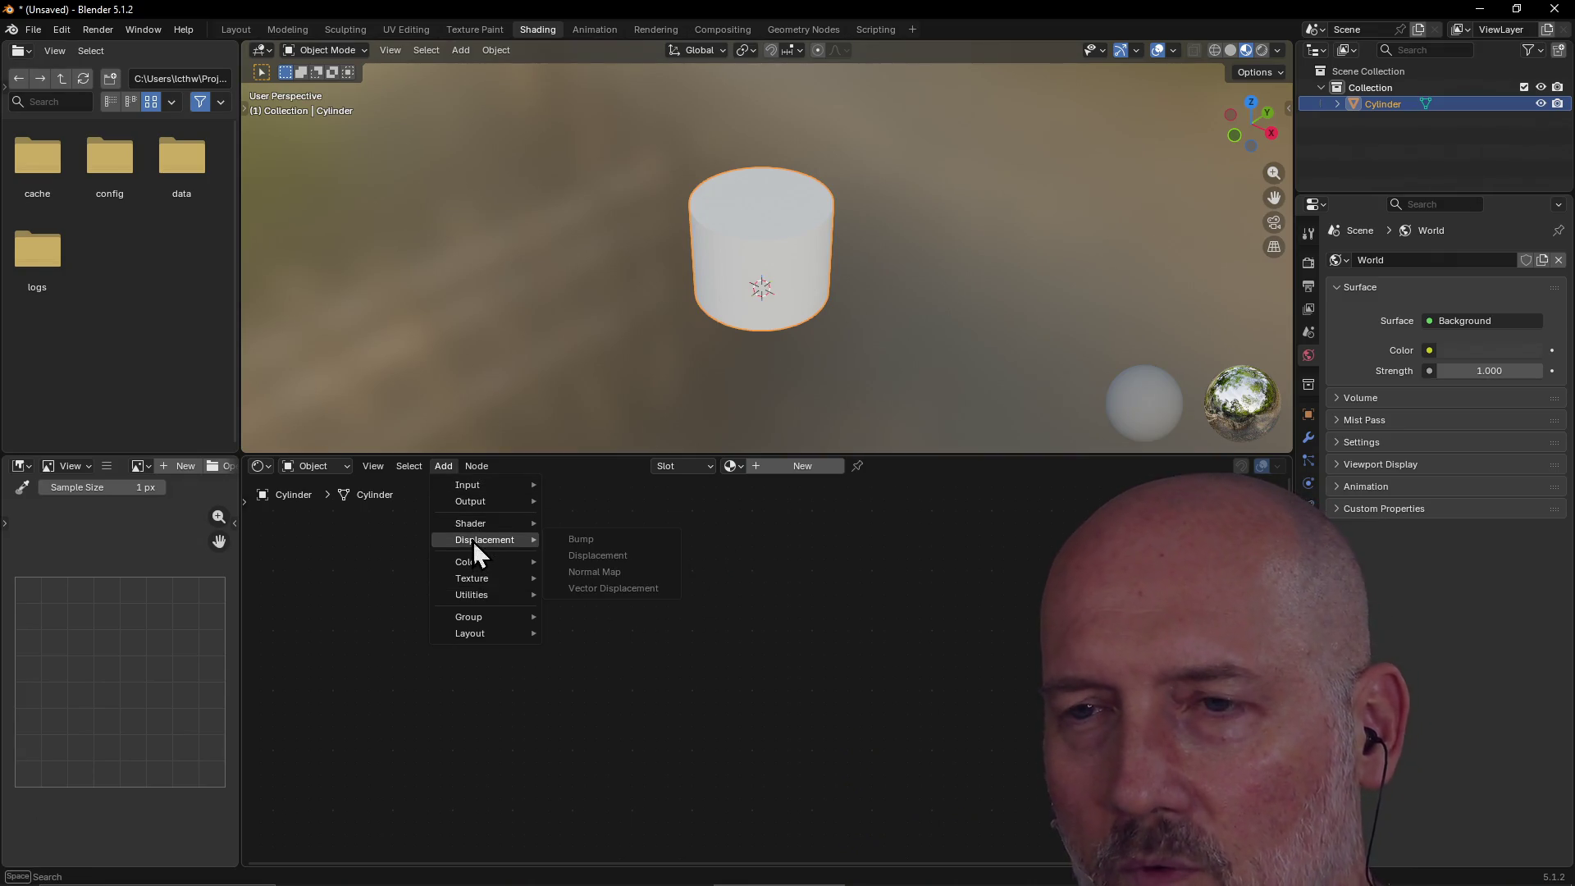
pyautogui.moveTo(476, 563)
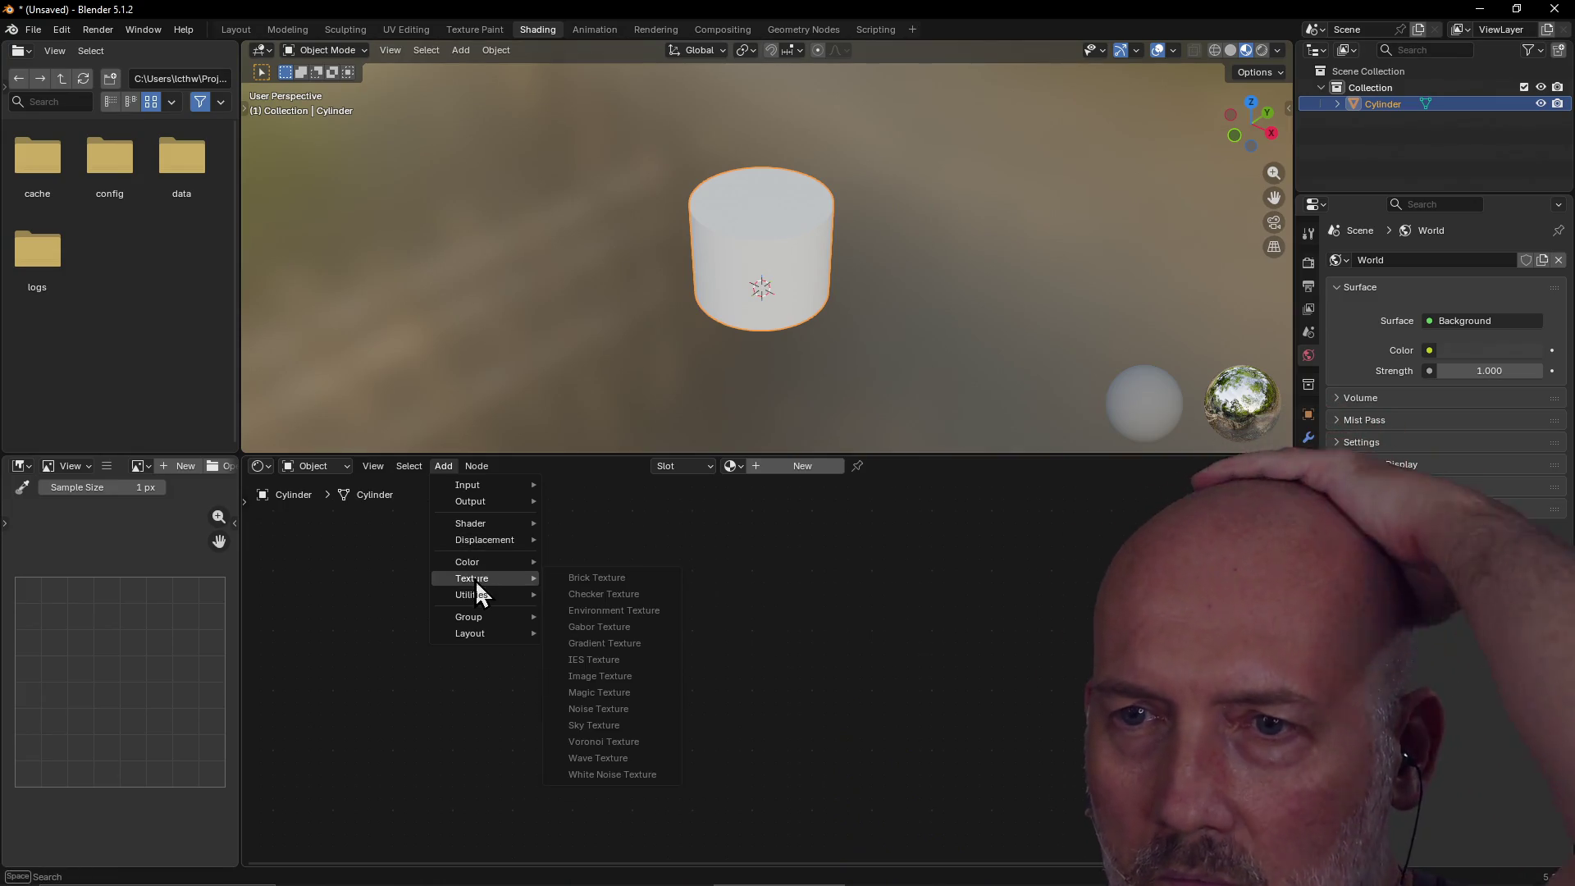
pyautogui.rightClick(753, 257)
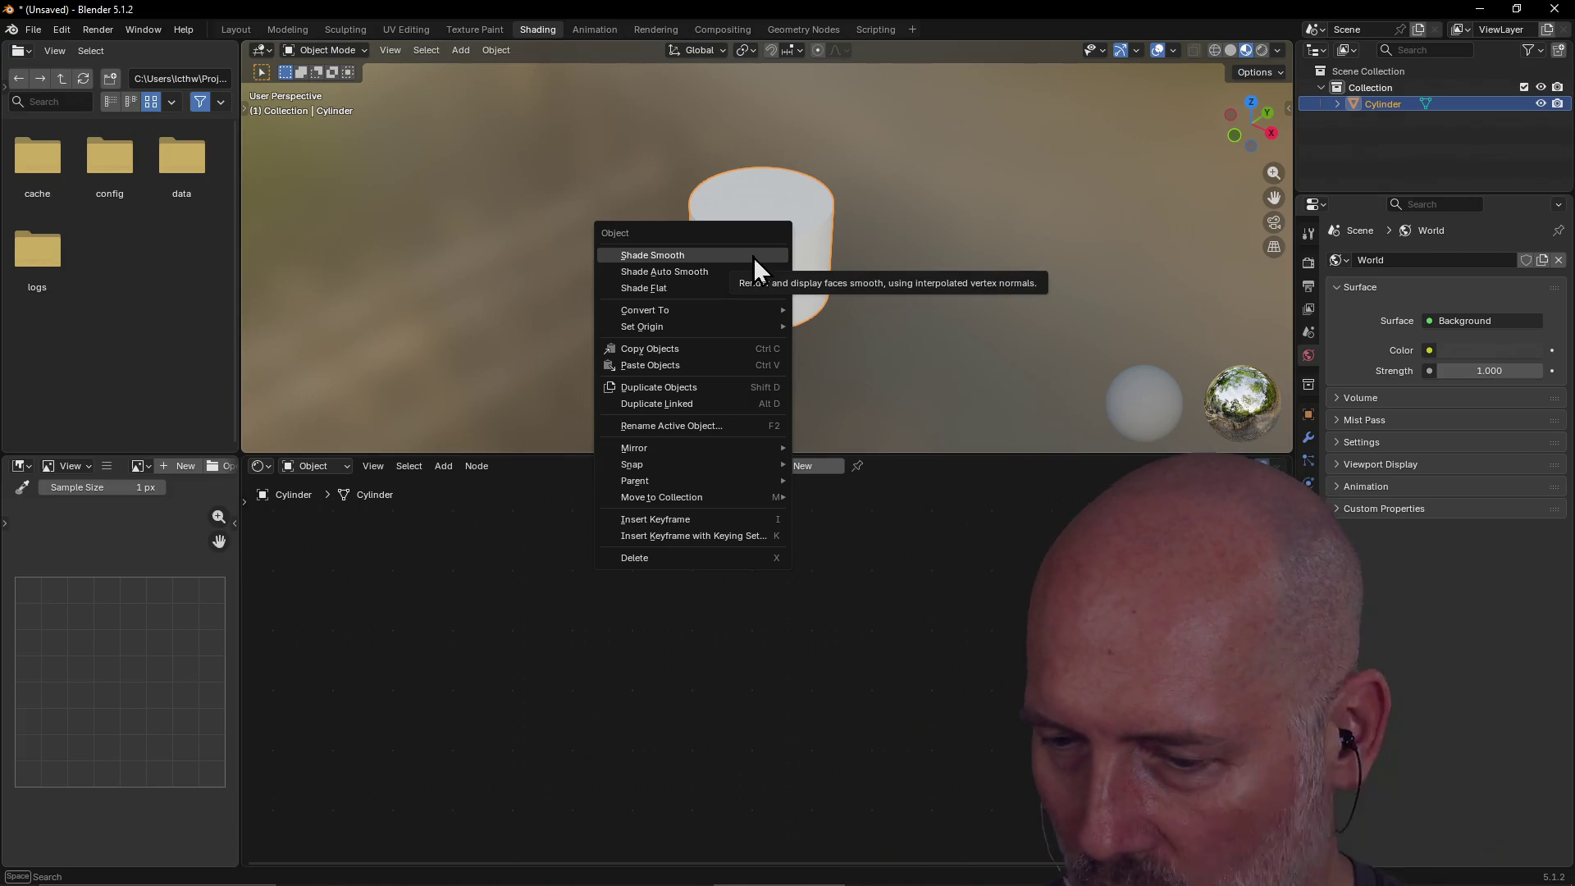
# Apply Shade Smooth to the cylinder, sketch a few on-screen annotations, then clear them.
pyautogui.click(753, 256)
pyautogui.moveTo(504, 238)
pyautogui.mouseDown()
pyautogui.moveTo(707, 520)
pyautogui.moveTo(1051, 679)
pyautogui.mouseUp()
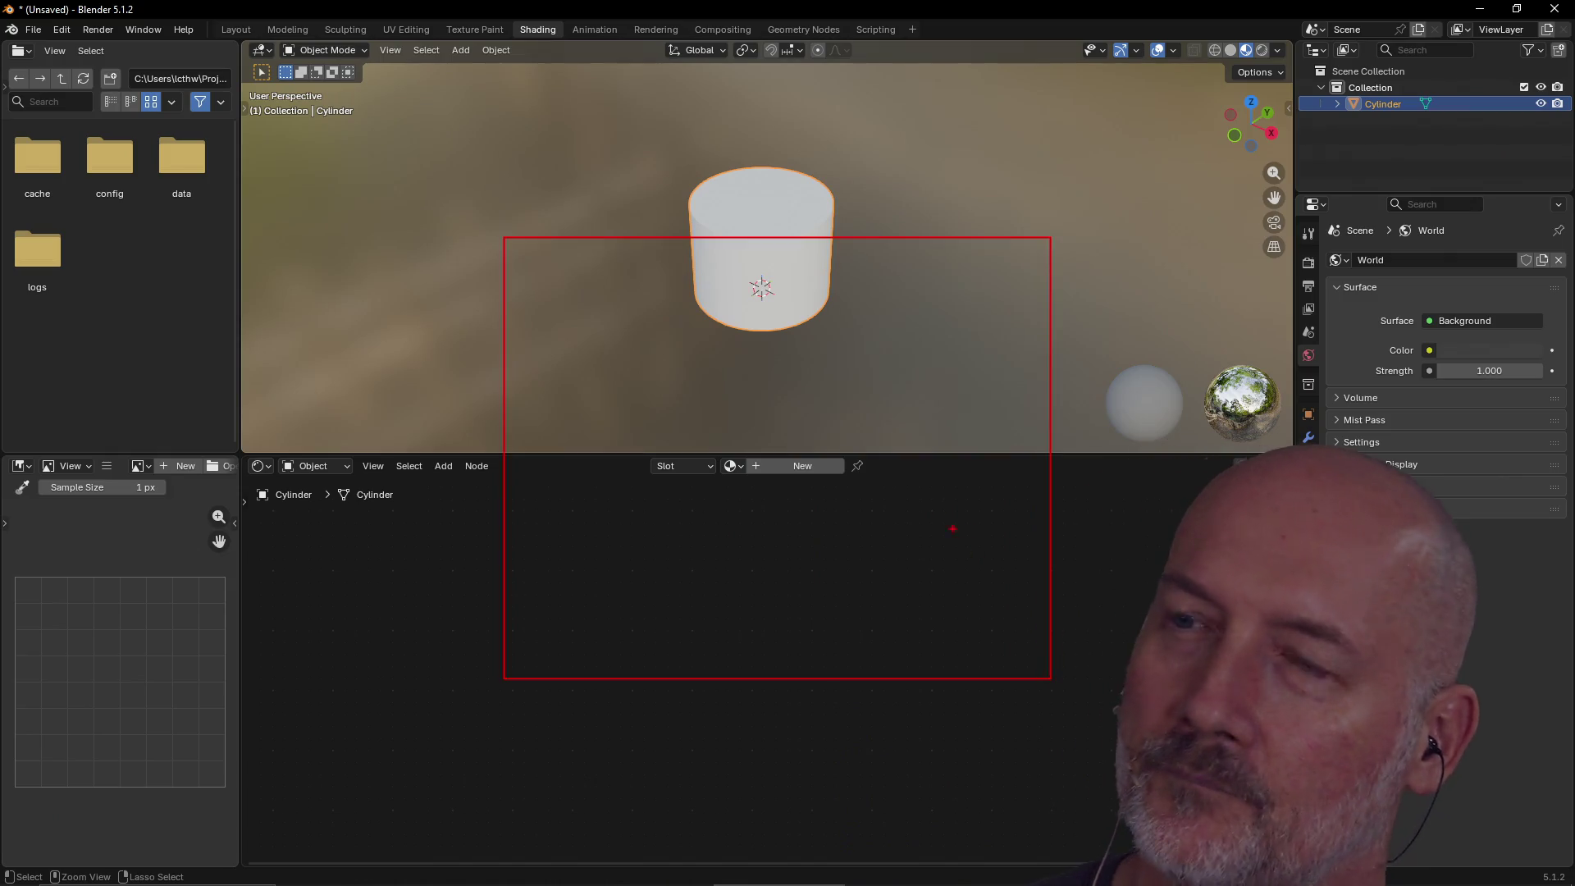
pyautogui.moveTo(695, 349)
pyautogui.mouseDown()
pyautogui.moveTo(800, 422)
pyautogui.moveTo(741, 471)
pyautogui.mouseUp()
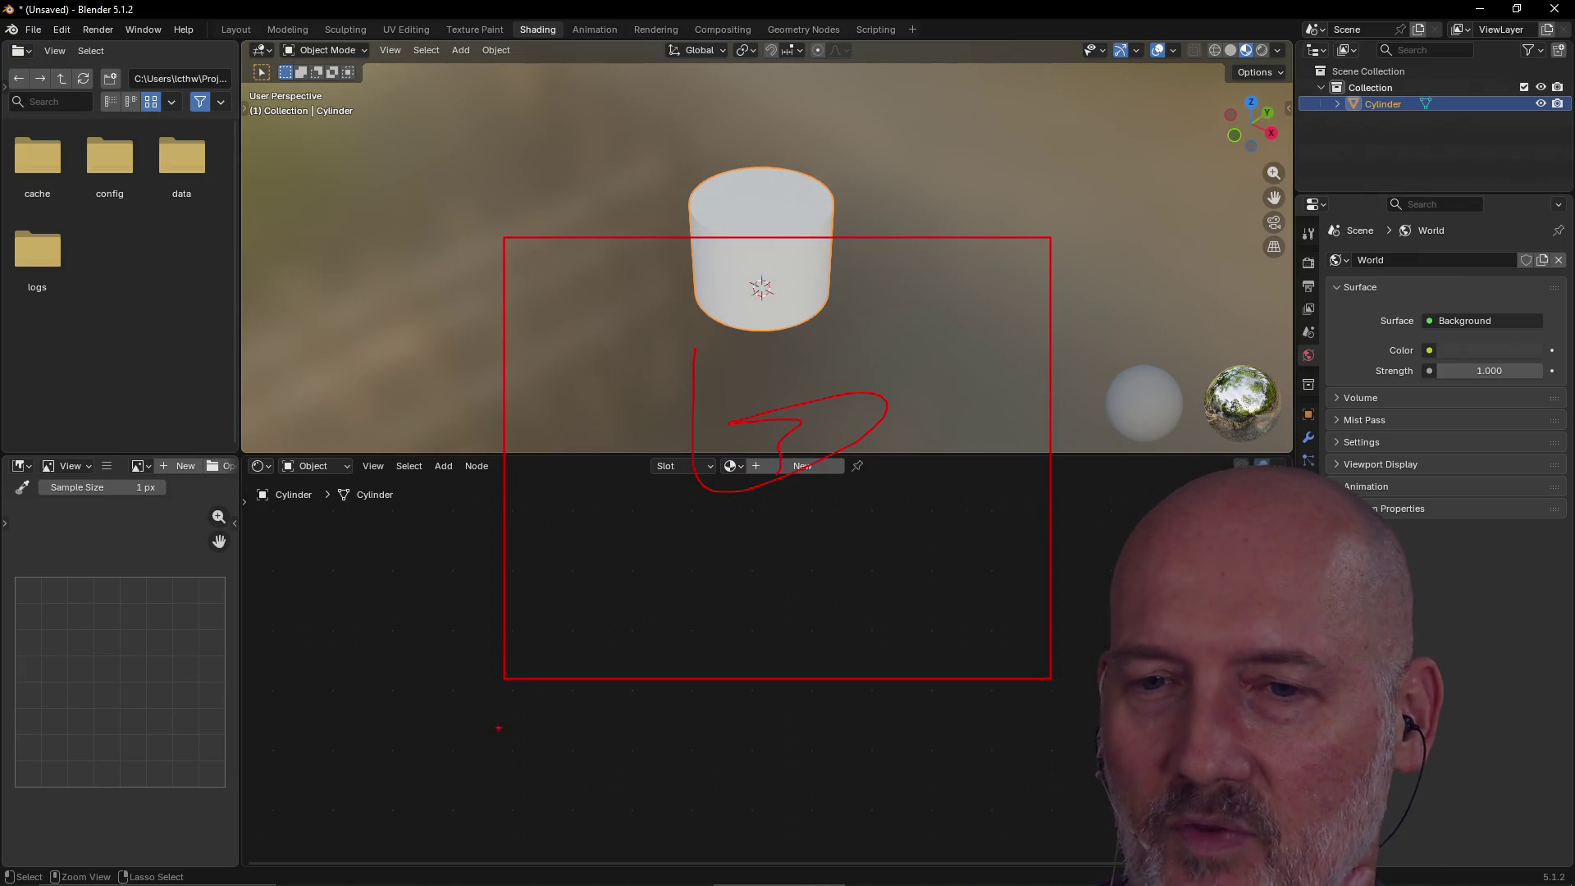
pyautogui.moveTo(215, 875); pyautogui.dragTo(414, 873)
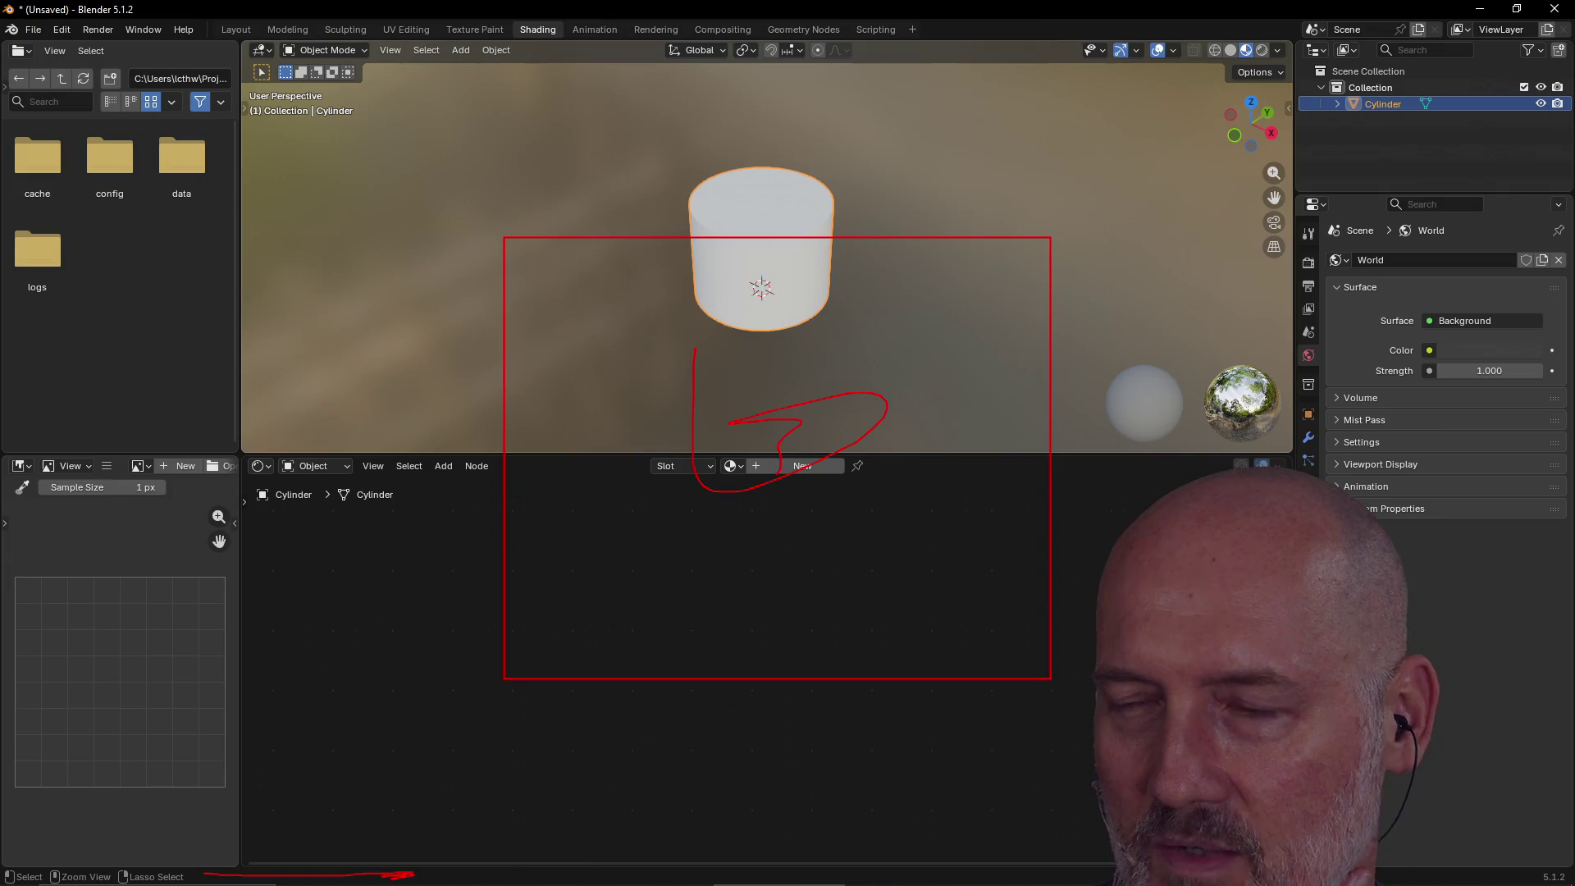
pyautogui.moveTo(240, 835); pyautogui.dragTo(288, 853)
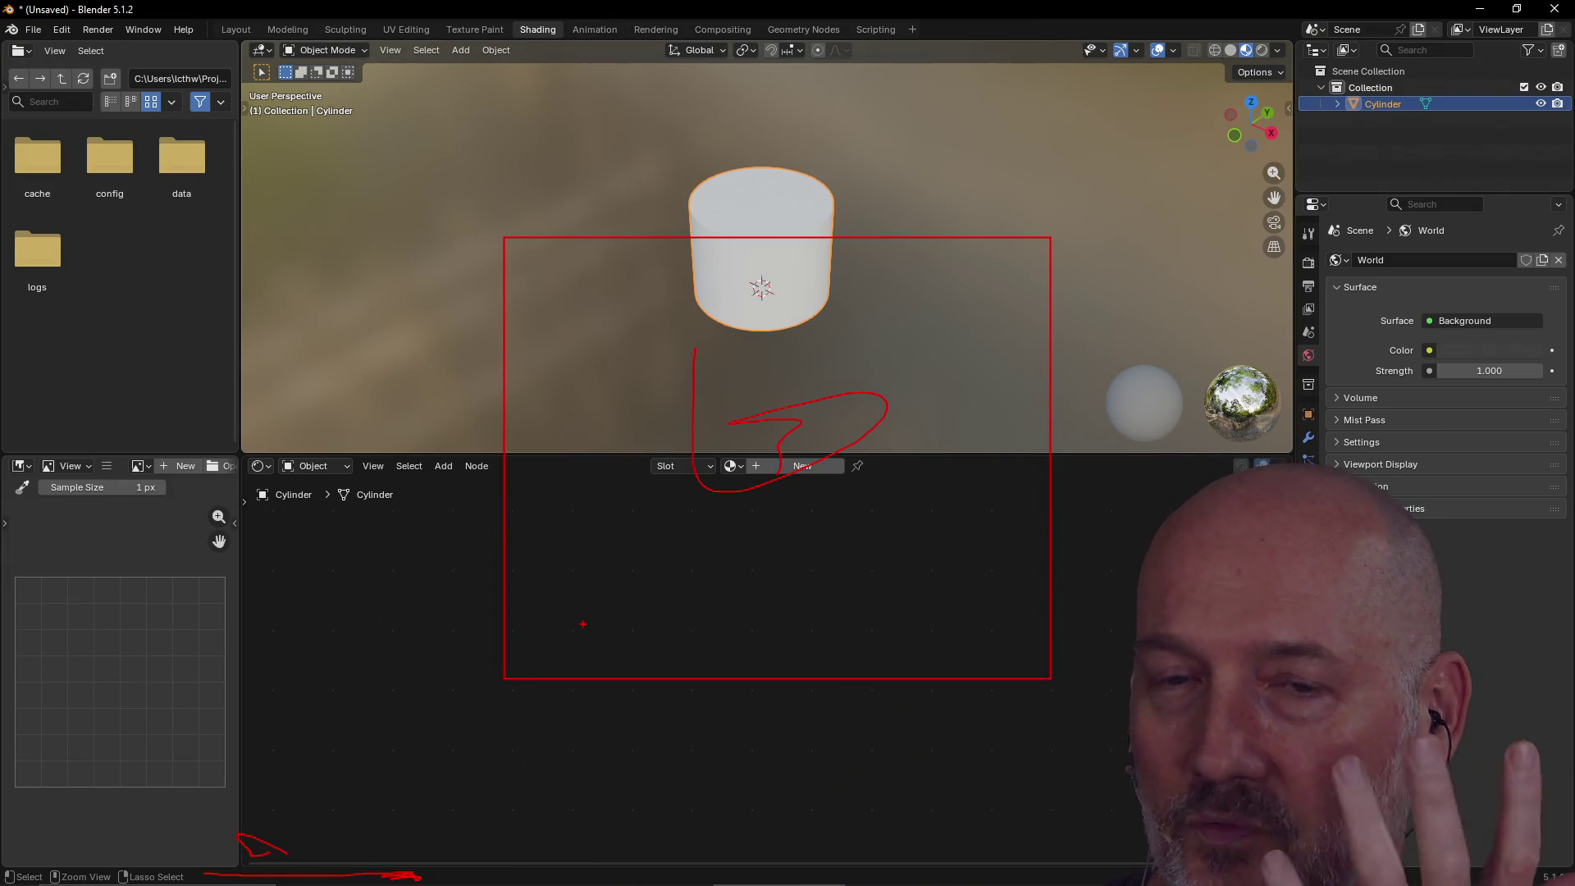
pyautogui.moveTo(726, 329)
pyautogui.mouseDown()
pyautogui.moveTo(821, 402)
pyautogui.moveTo(732, 521)
pyautogui.moveTo(711, 443)
pyautogui.moveTo(880, 529)
pyautogui.mouseUp()
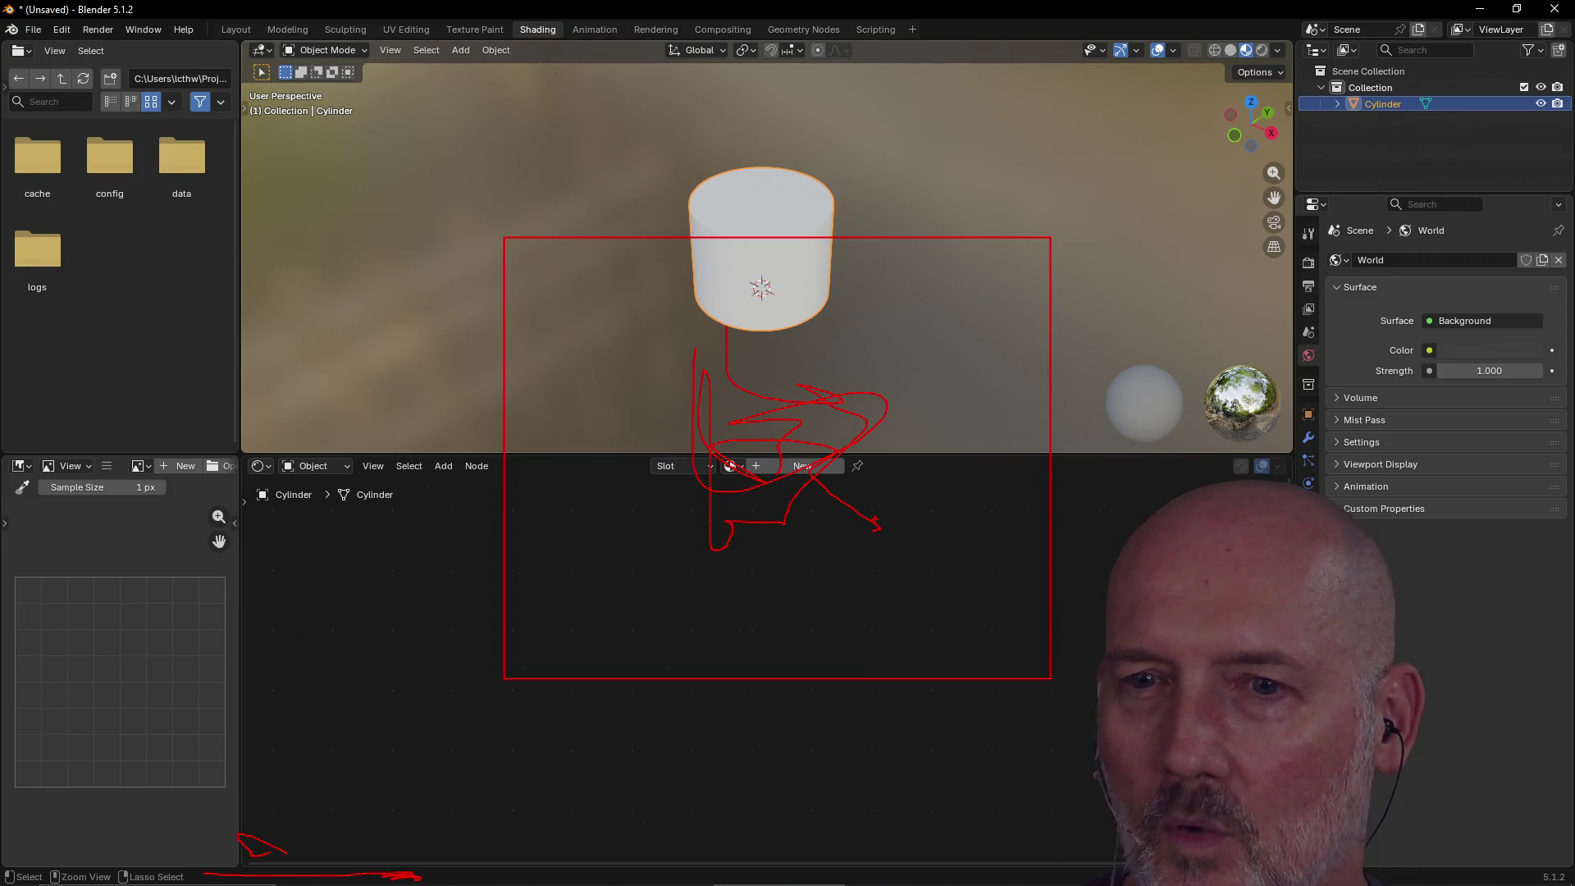
pyautogui.press('Escape')
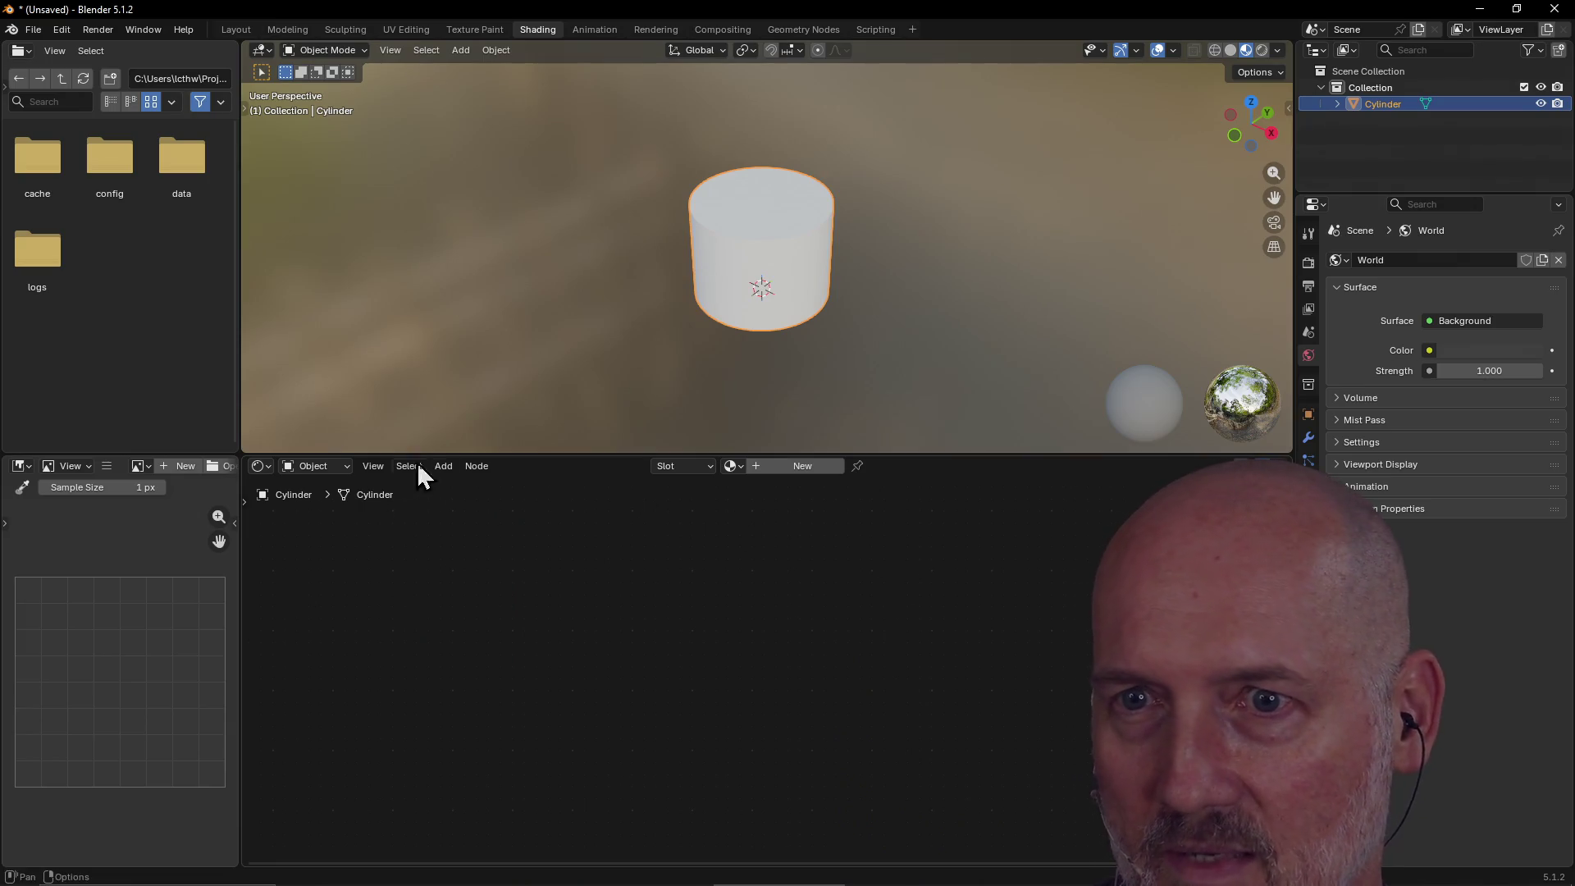
# Browse the node editor's Add menu down to the Output nodes.
pyautogui.click(443, 466)
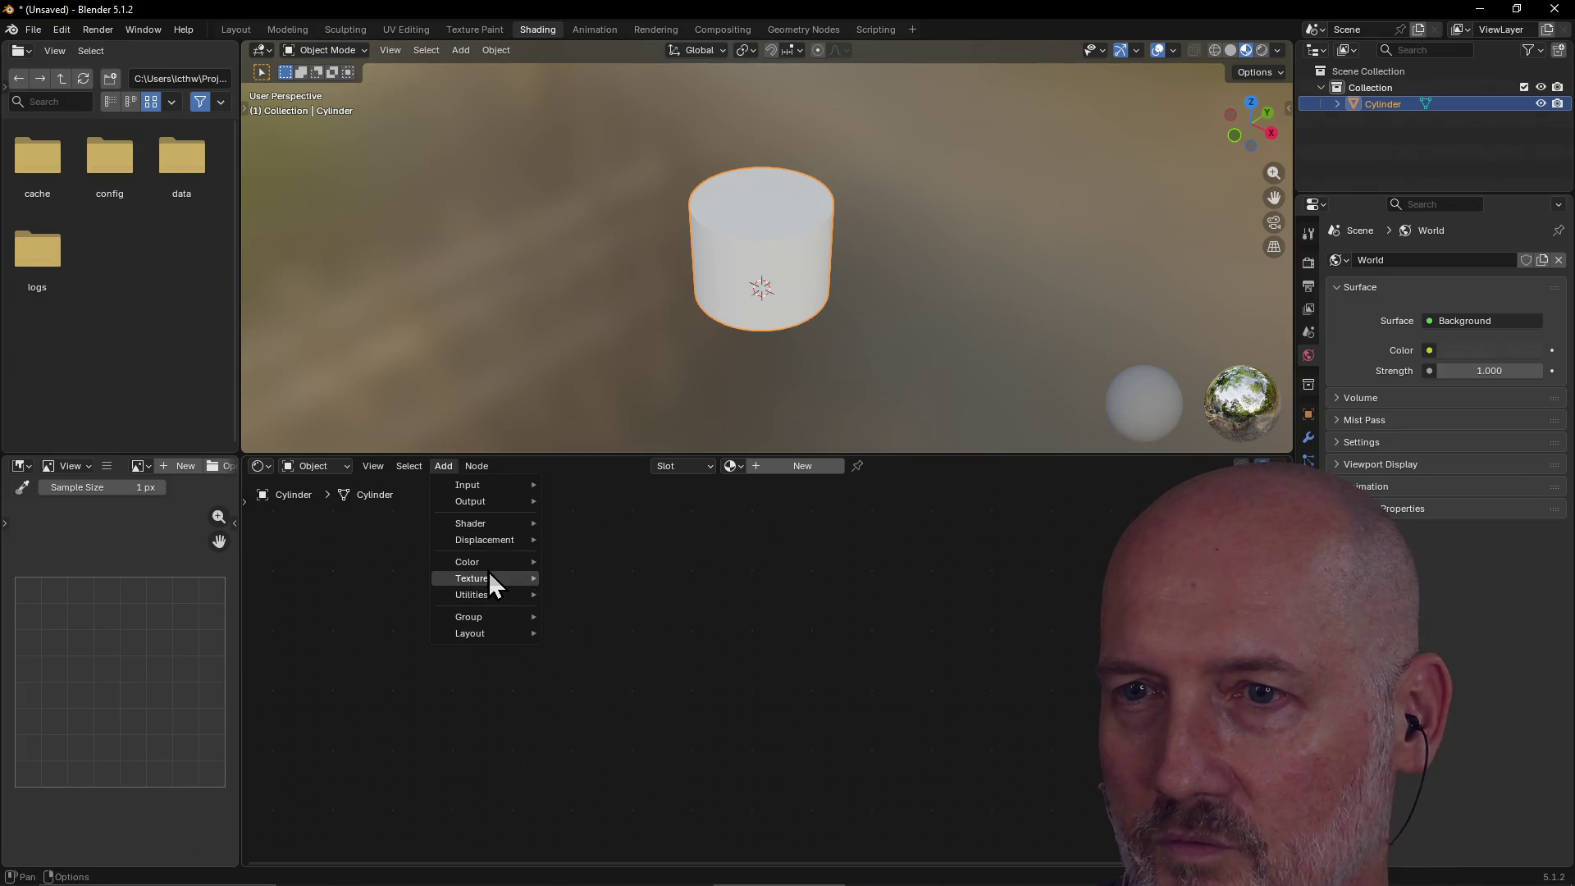
pyautogui.moveTo(489, 602)
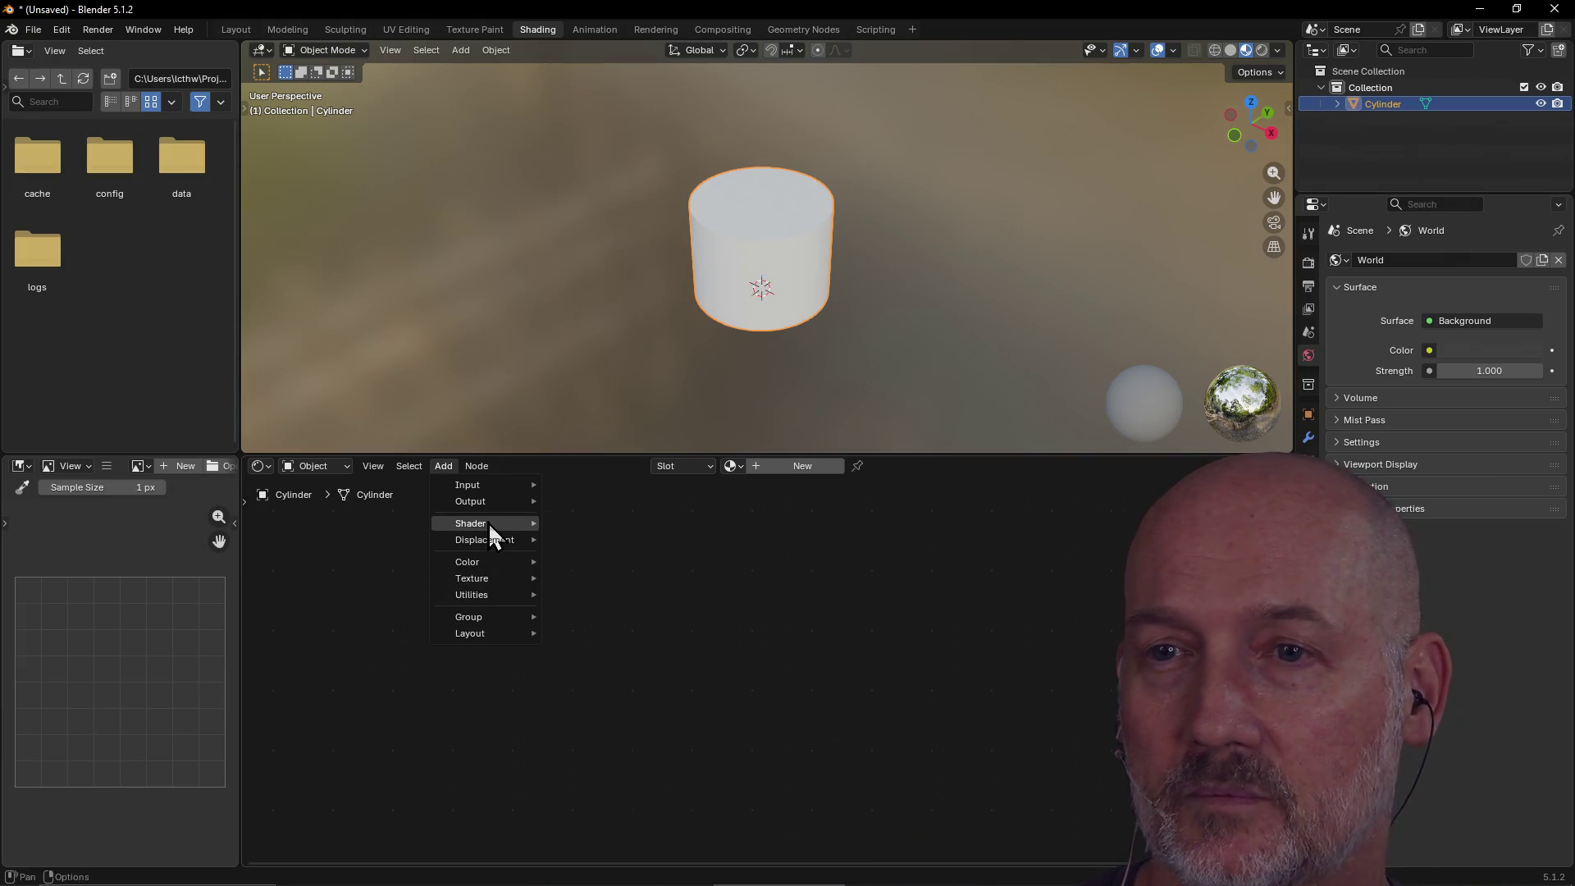
pyautogui.moveTo(489, 523)
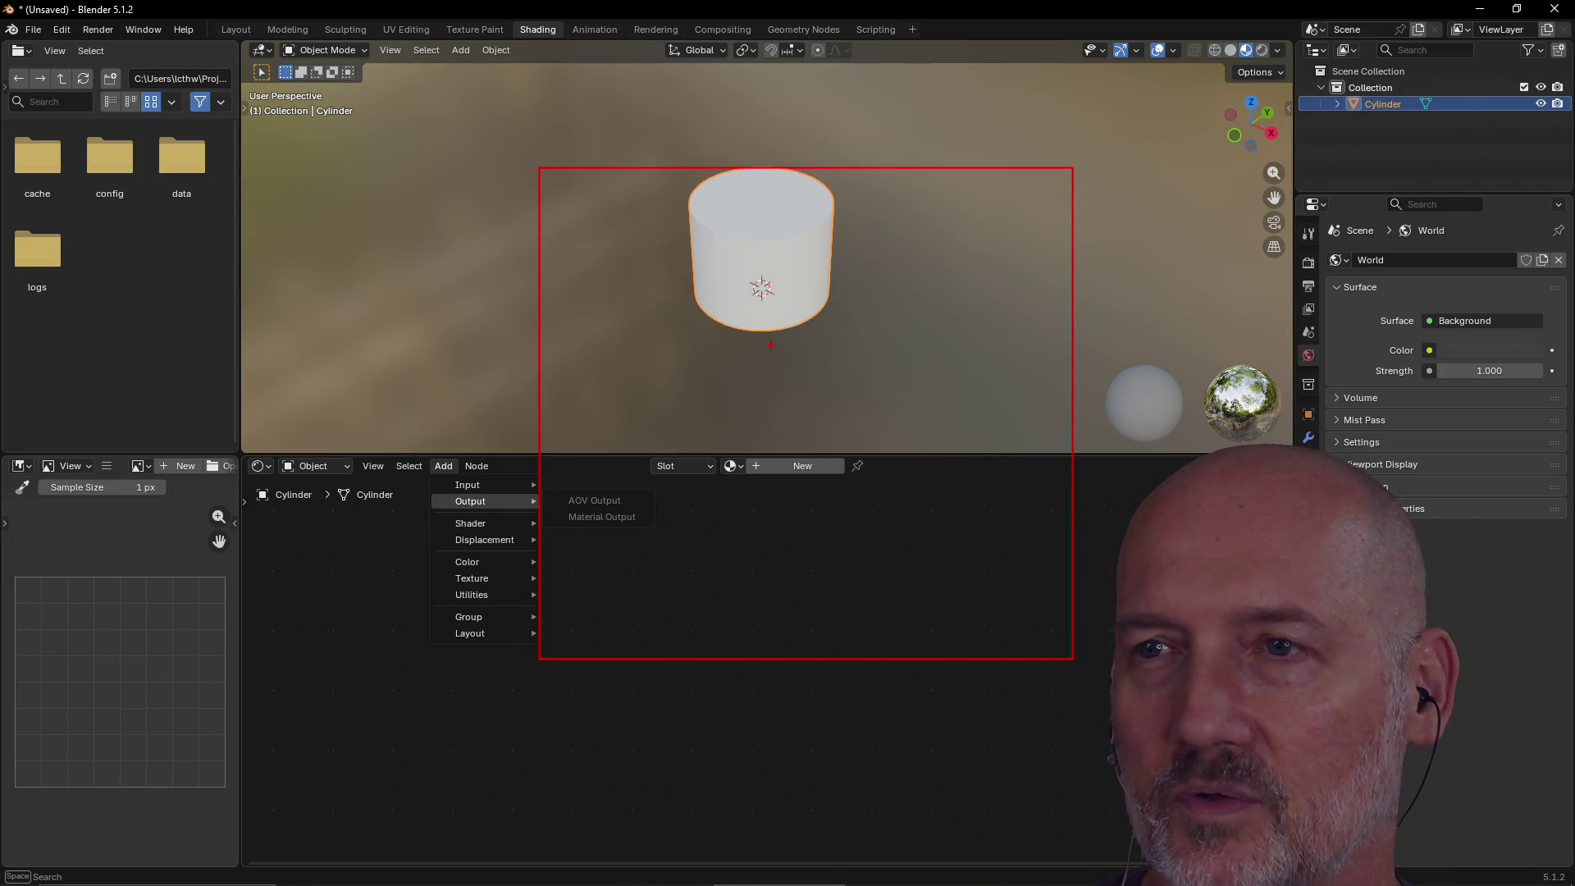
pyautogui.moveTo(580, 202); pyautogui.dragTo(1063, 203)
pyautogui.moveTo(1016, 263)
pyautogui.mouseDown()
pyautogui.moveTo(734, 279)
pyautogui.moveTo(782, 293)
pyautogui.mouseUp()
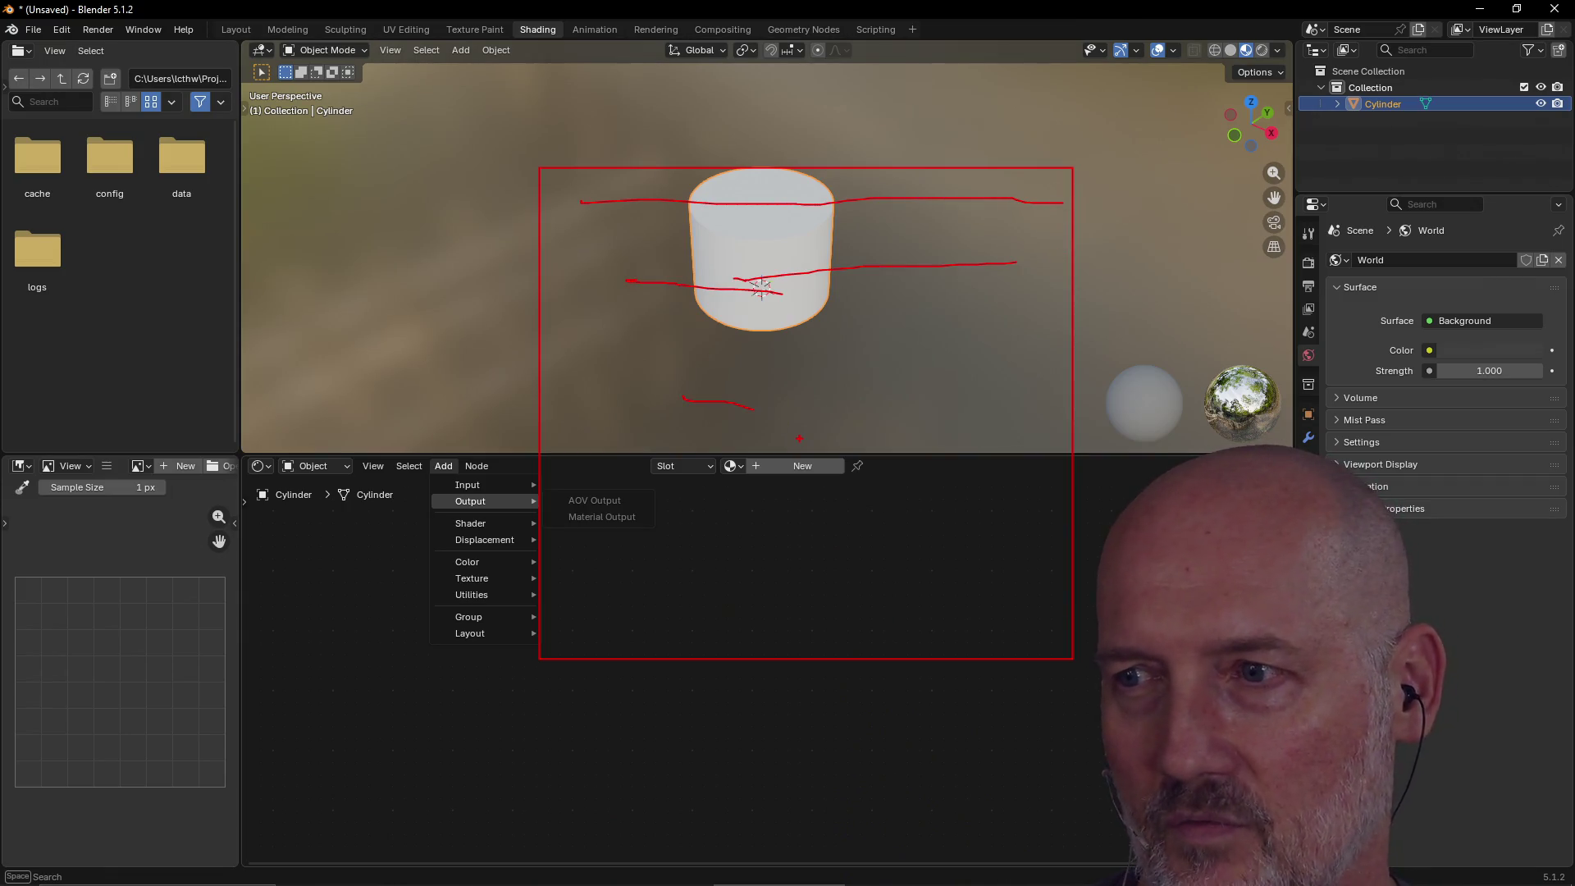
pyautogui.moveTo(874, 611); pyautogui.dragTo(900, 612)
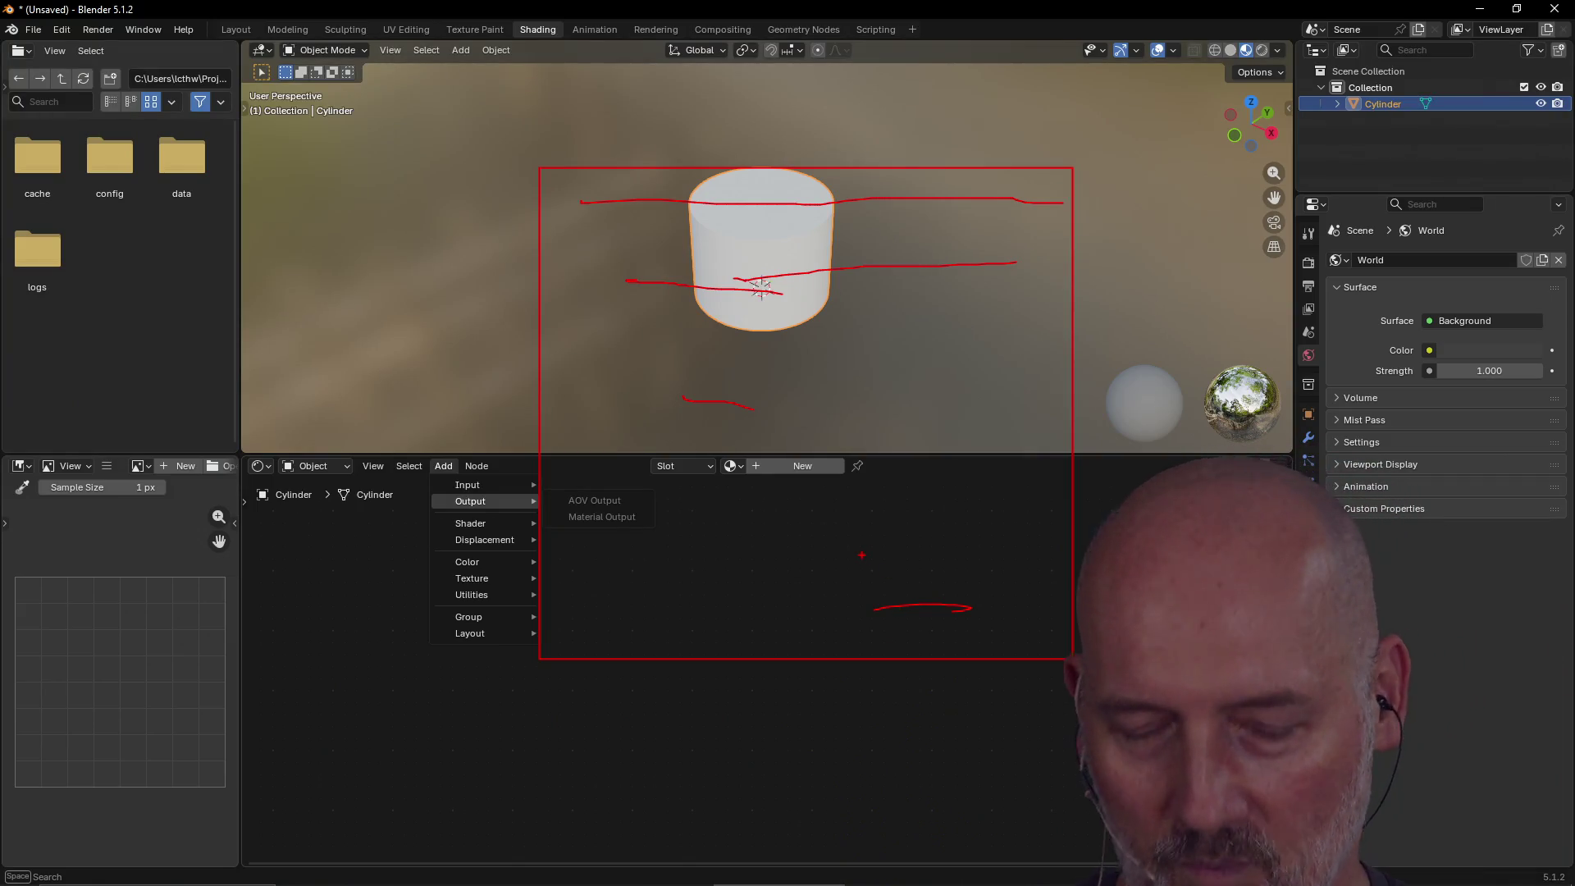
pyautogui.press('Escape')
pyautogui.moveTo(491, 543)
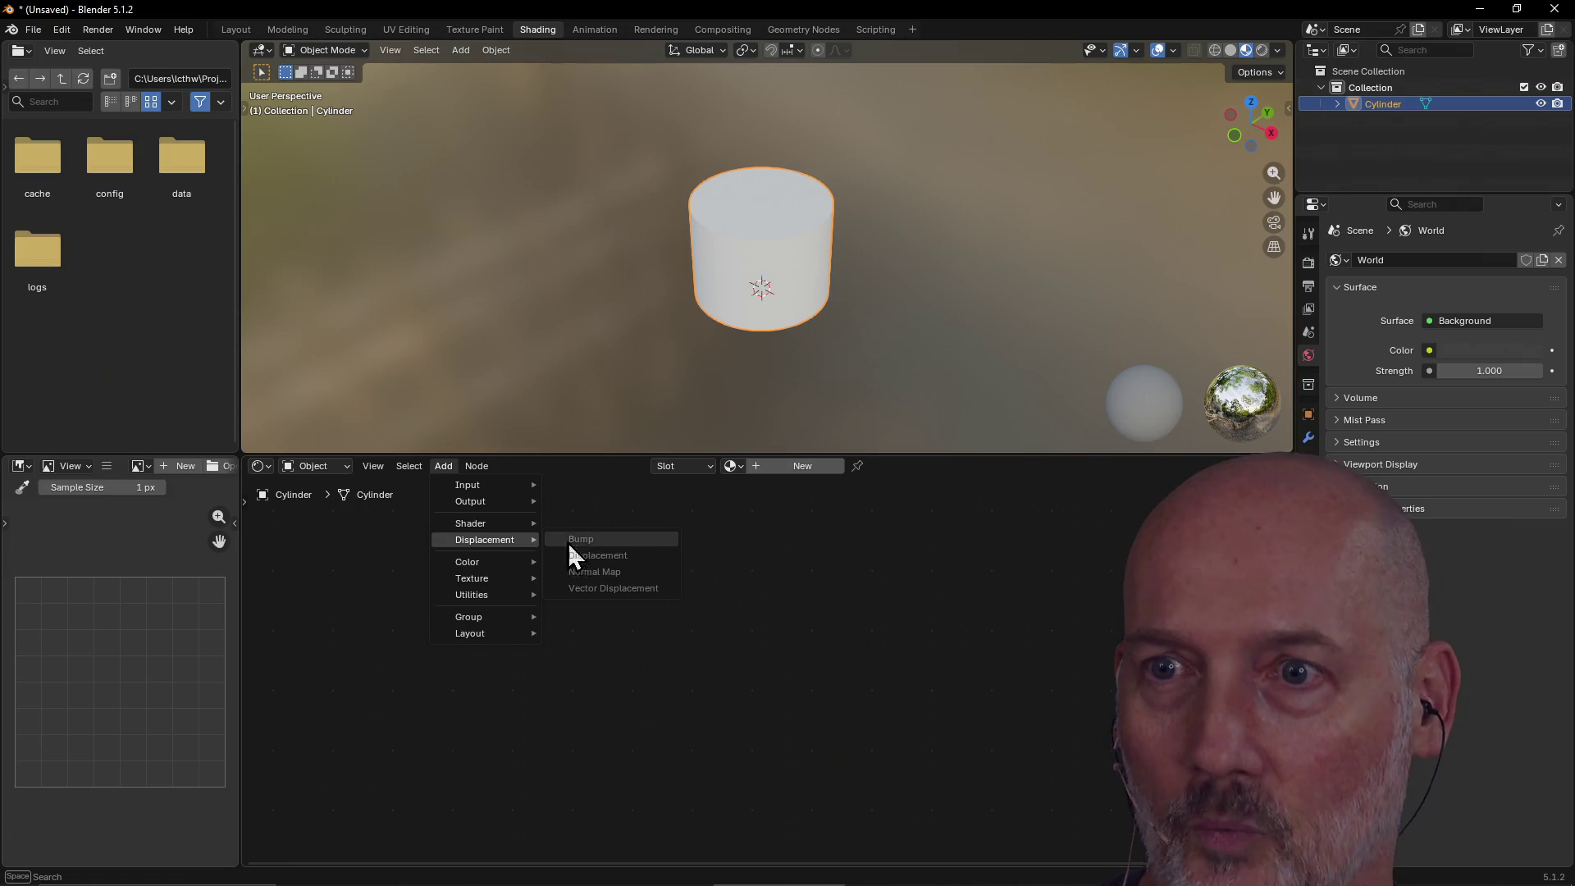
pyautogui.moveTo(492, 504)
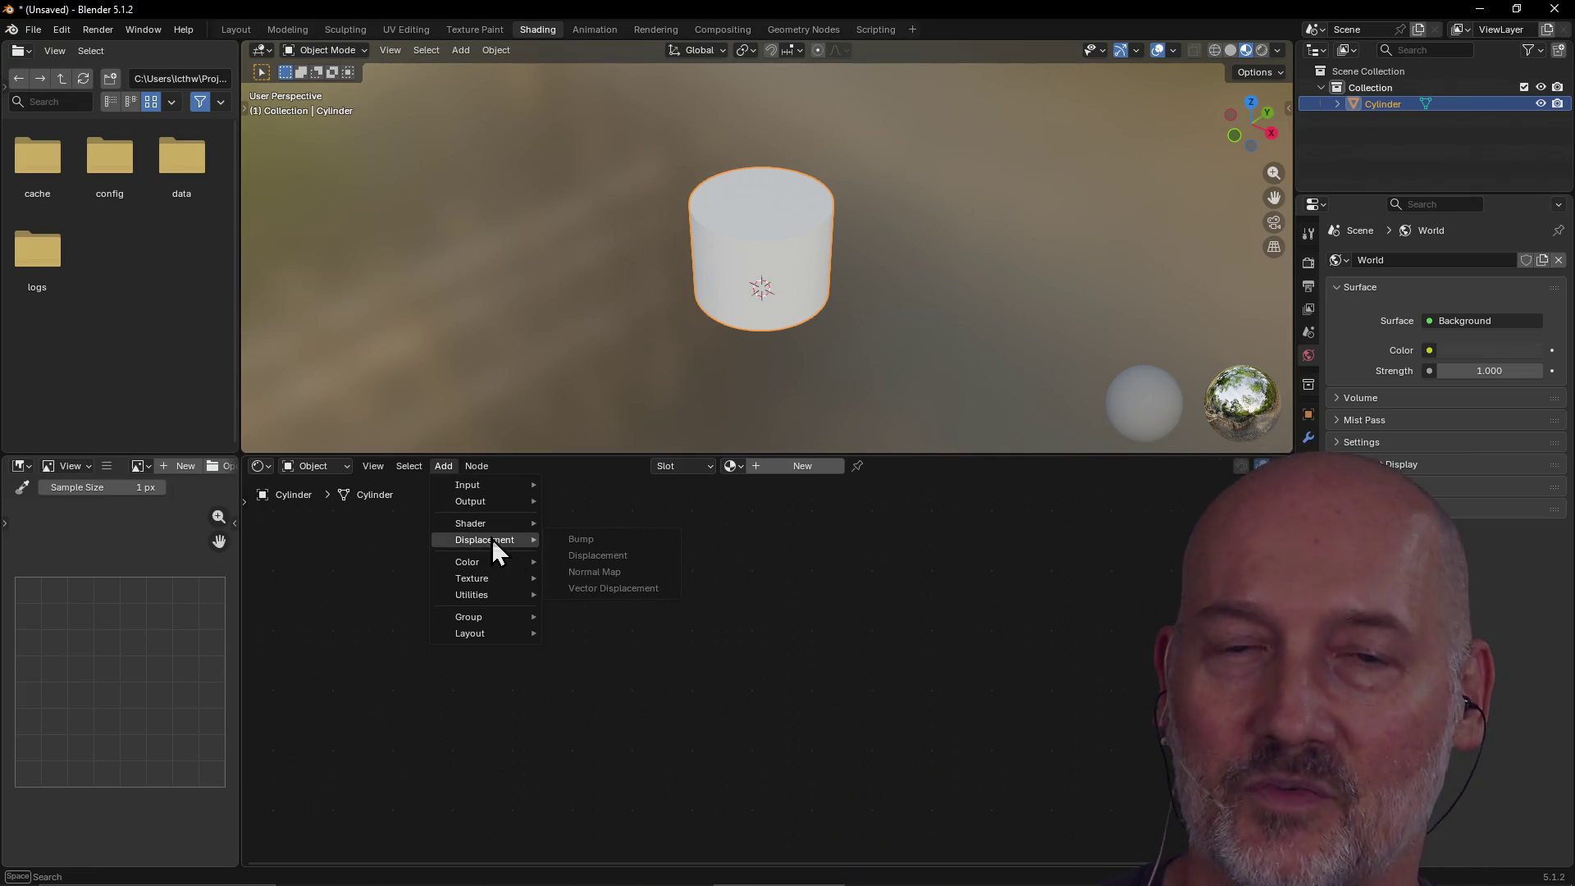
pyautogui.click(617, 519)
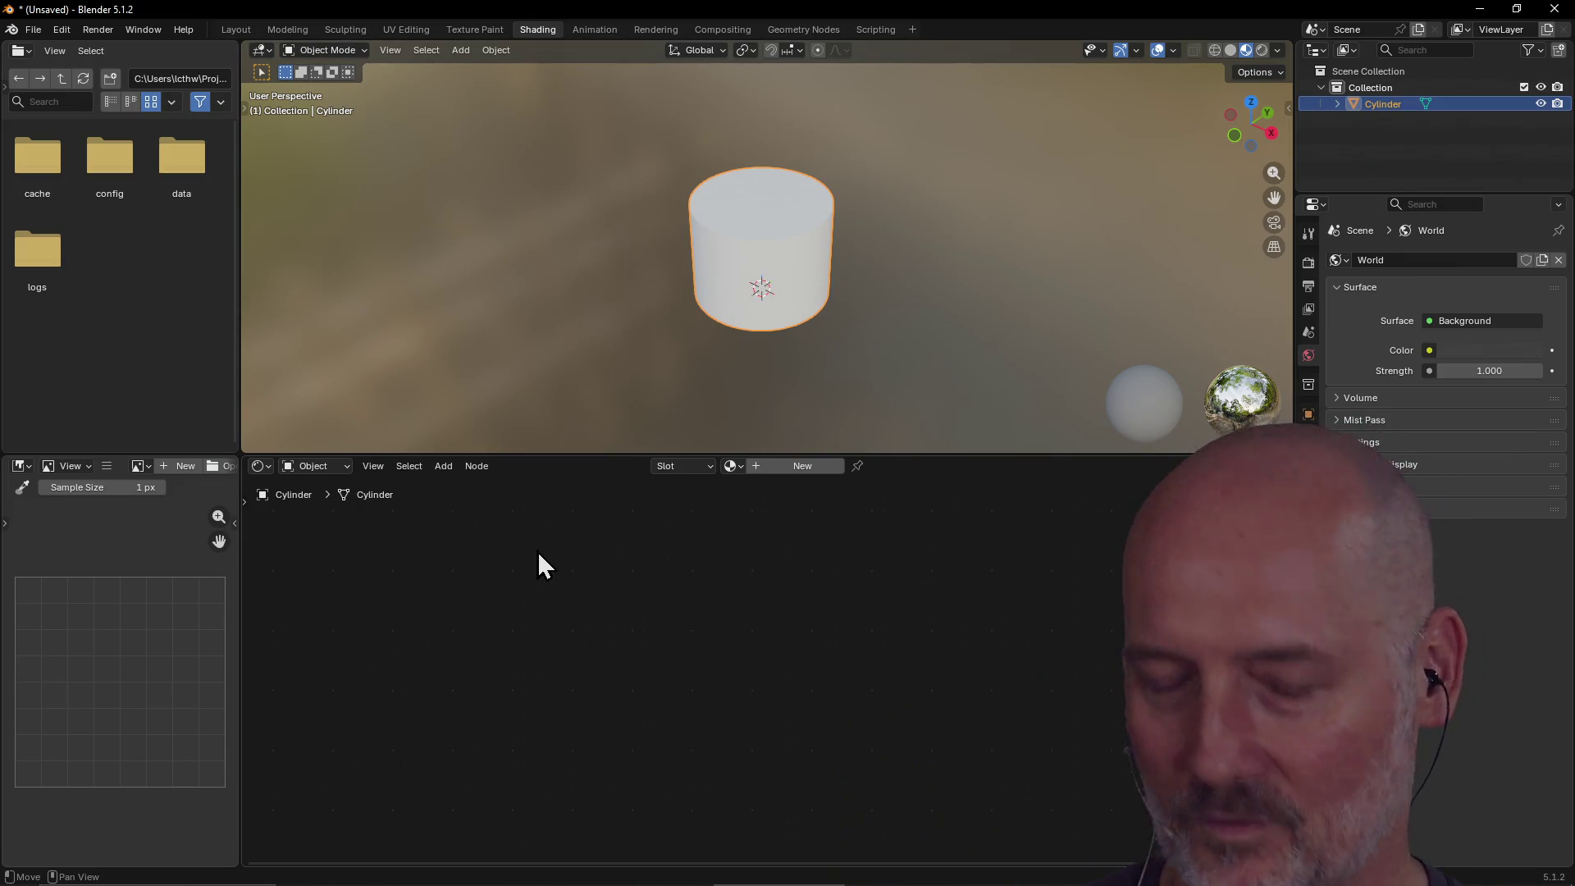
pyautogui.hotkey('alt', 'Tab')
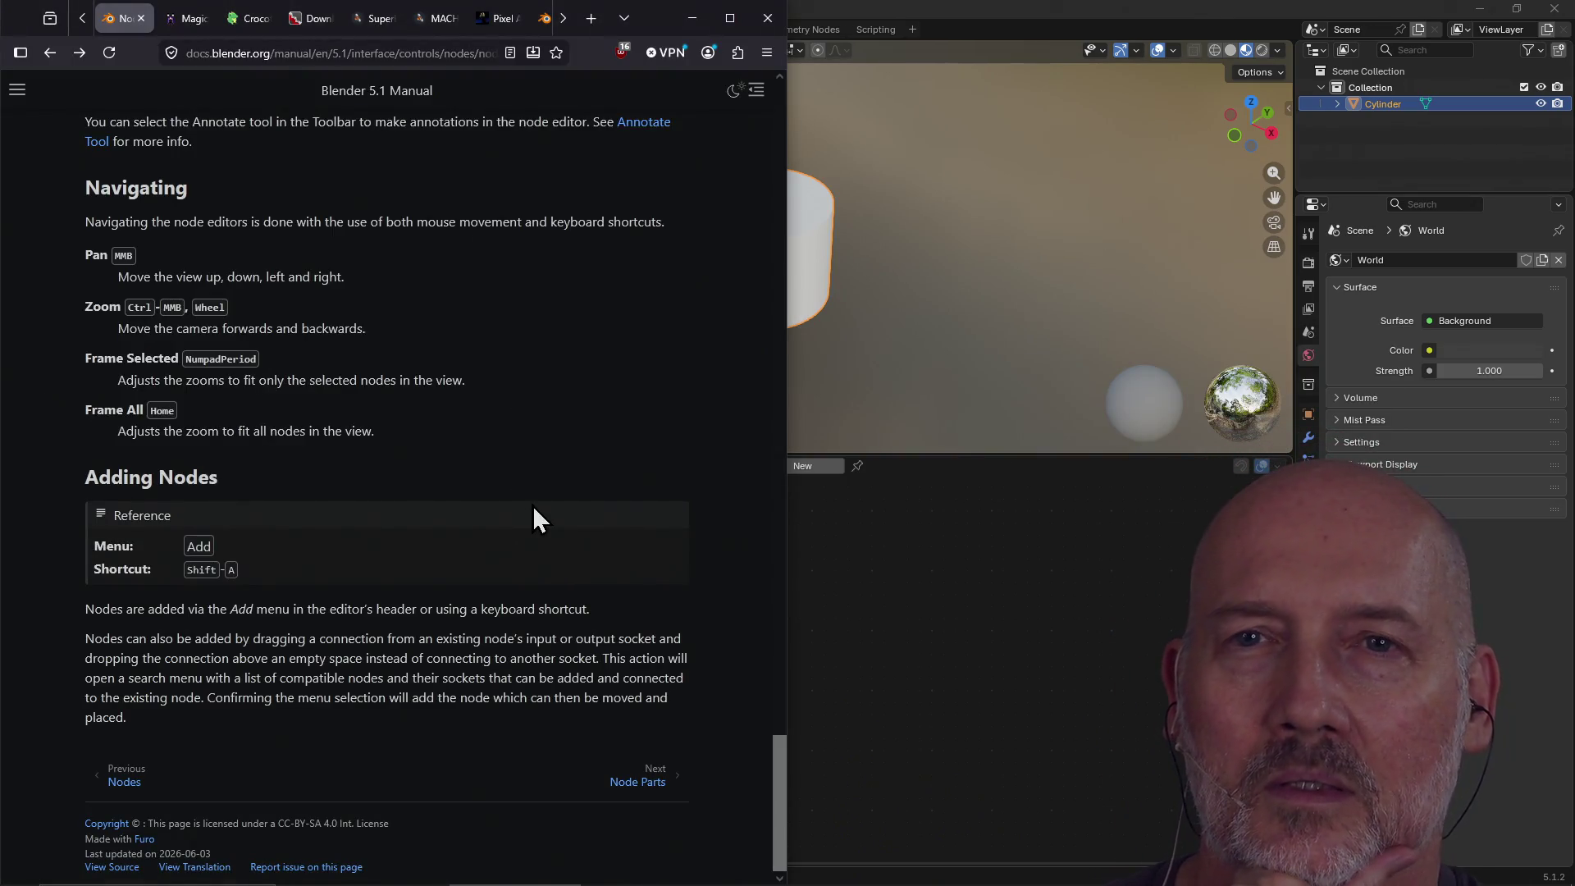
# Go to the manual's Node Parts page, then return to Blender and open the node editor's Add menu.
pyautogui.click(636, 780)
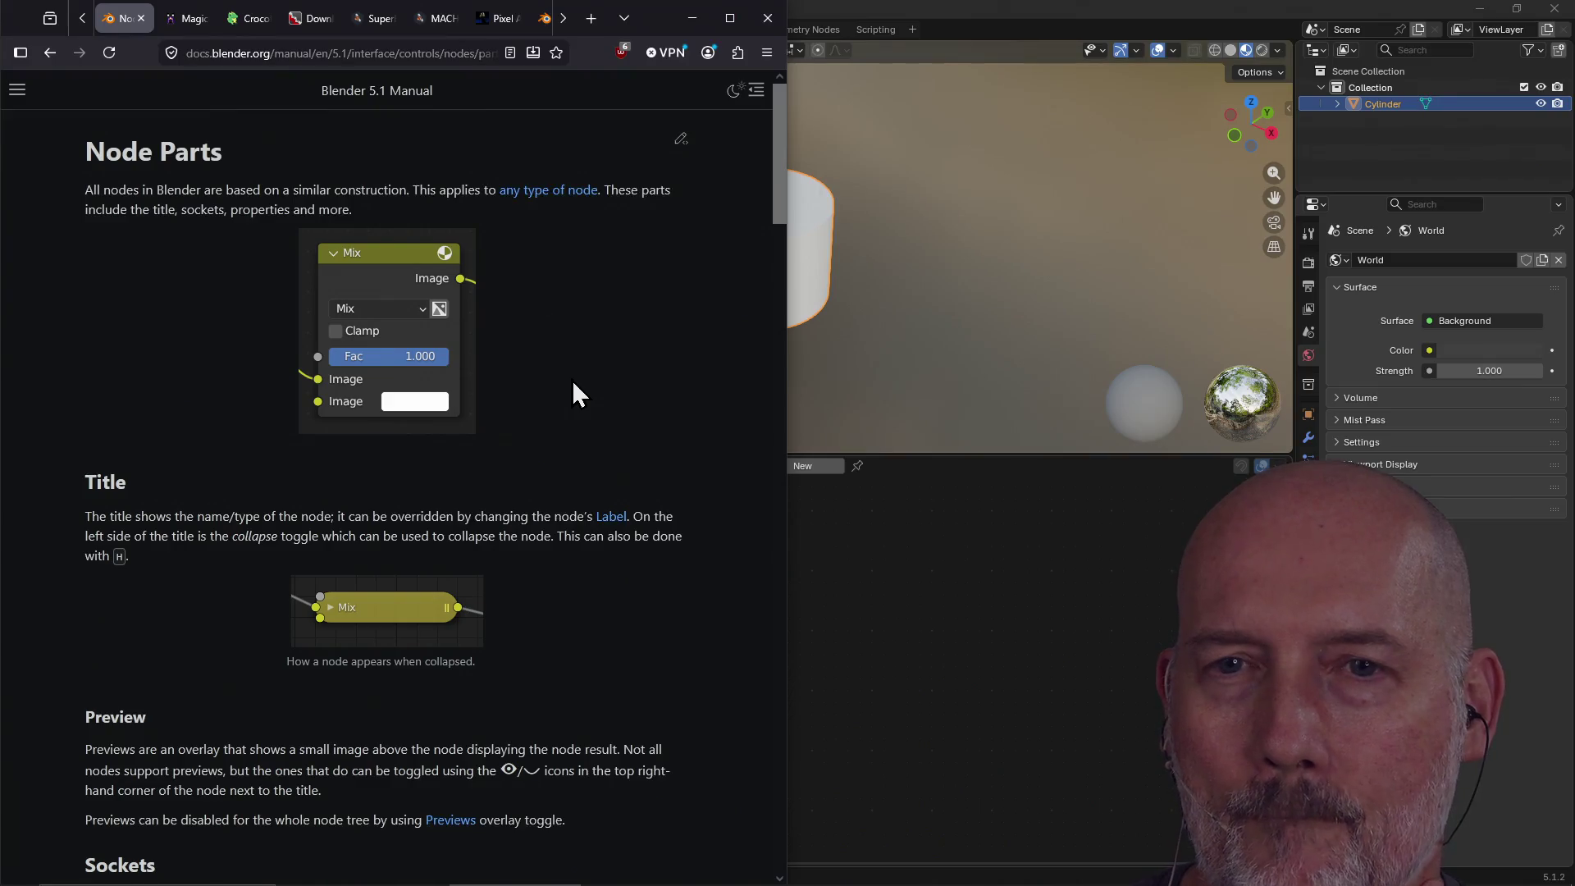
pyautogui.scroll(-3, 574, 384)
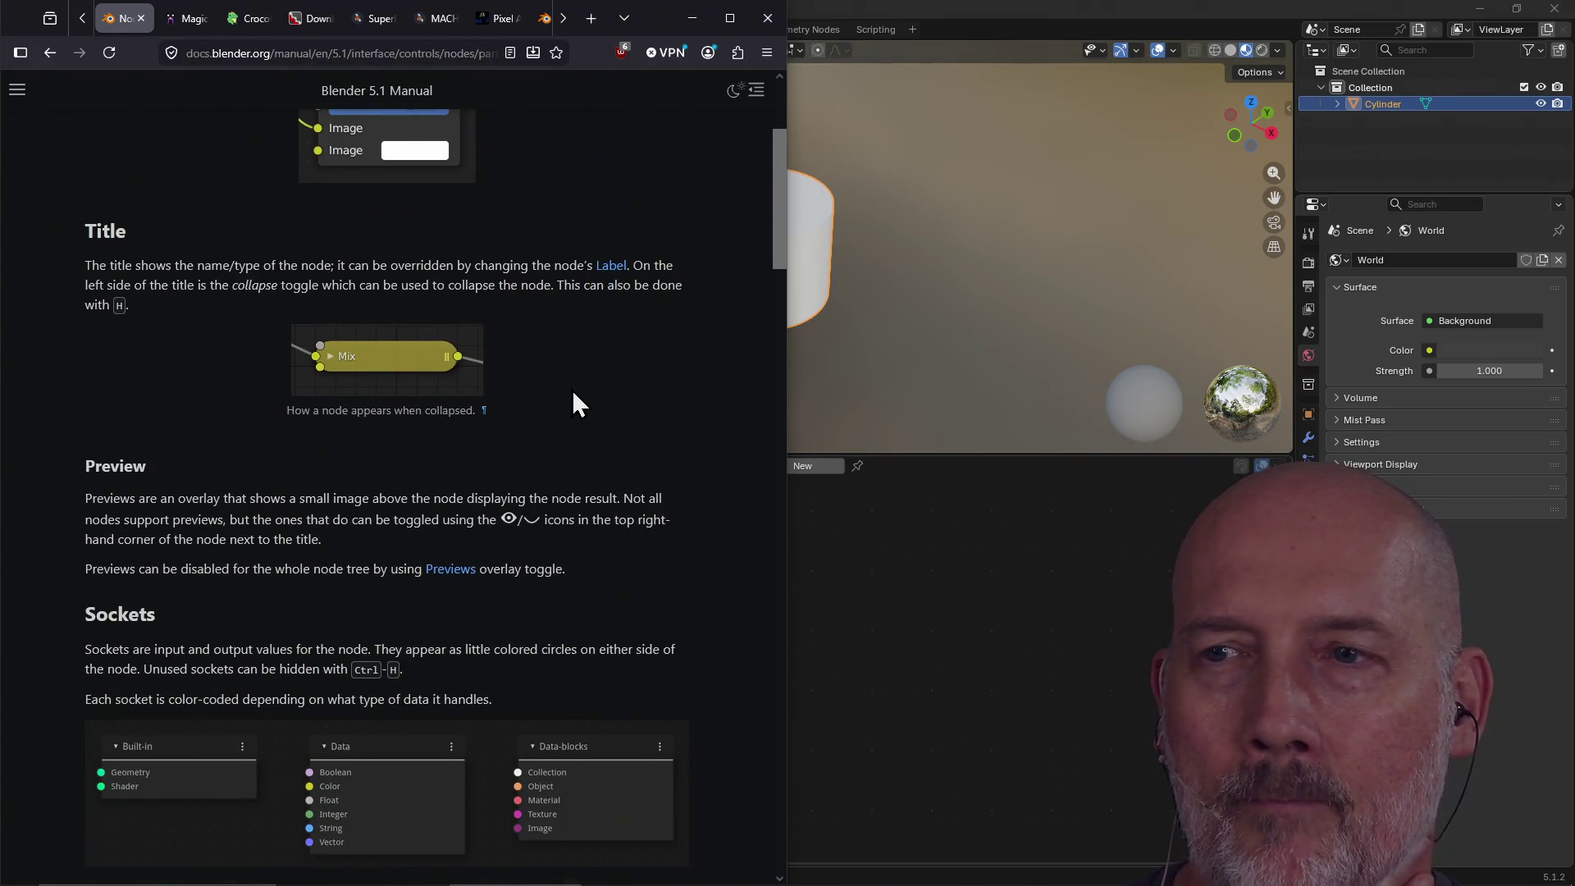
pyautogui.hotkey('alt', 'Tab')
pyautogui.click(443, 466)
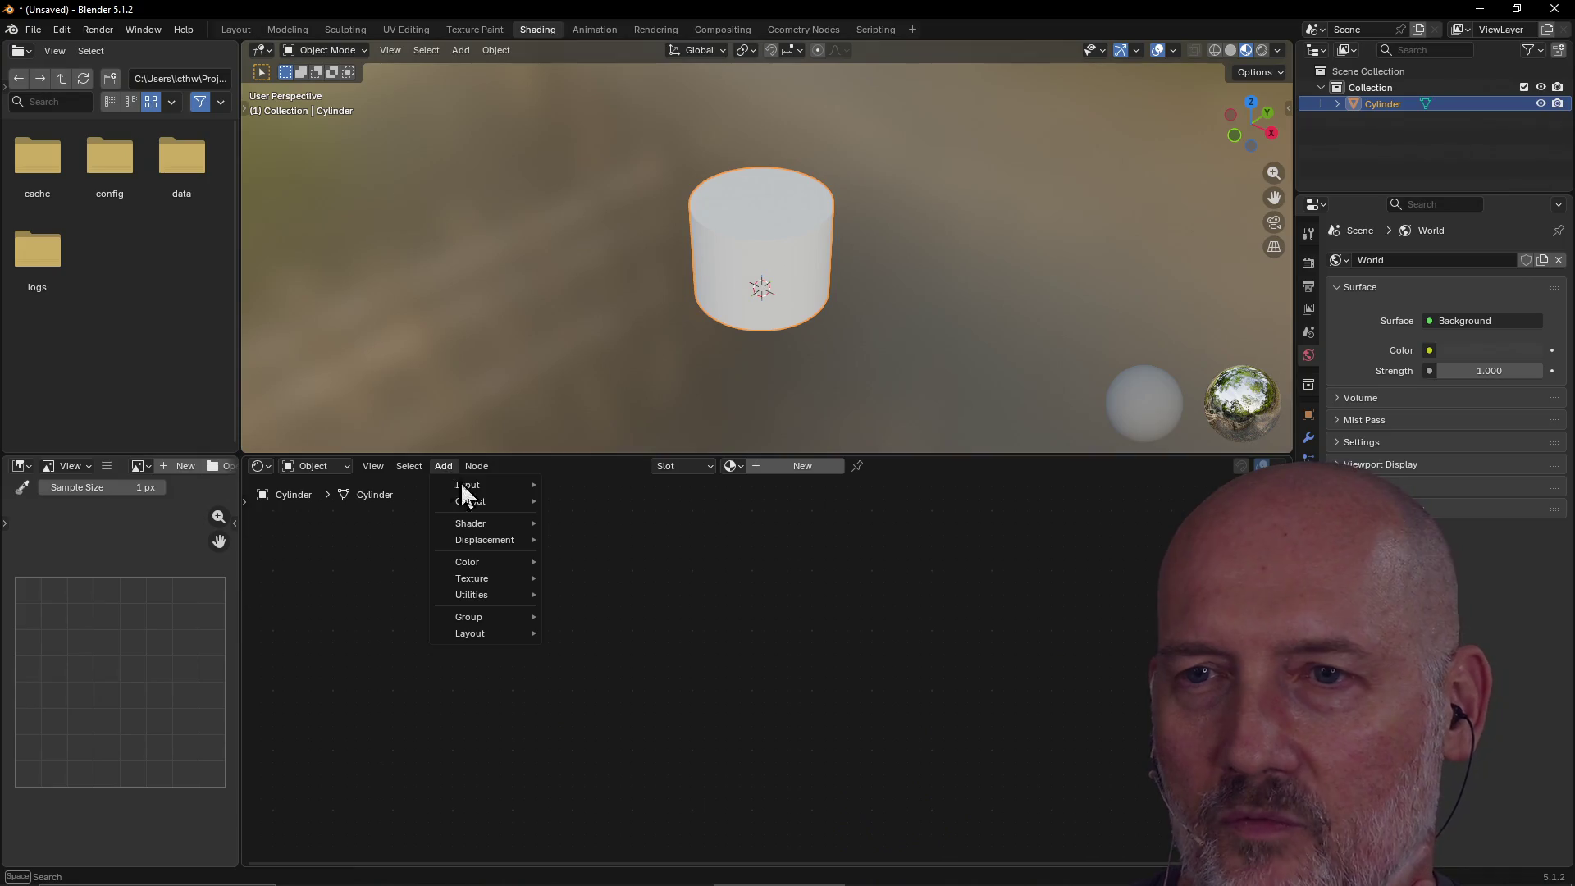
# Browse the Add > Utilities > Math submenu and the cylinder's object menu, dismissing both unchanged.
pyautogui.moveTo(501, 596)
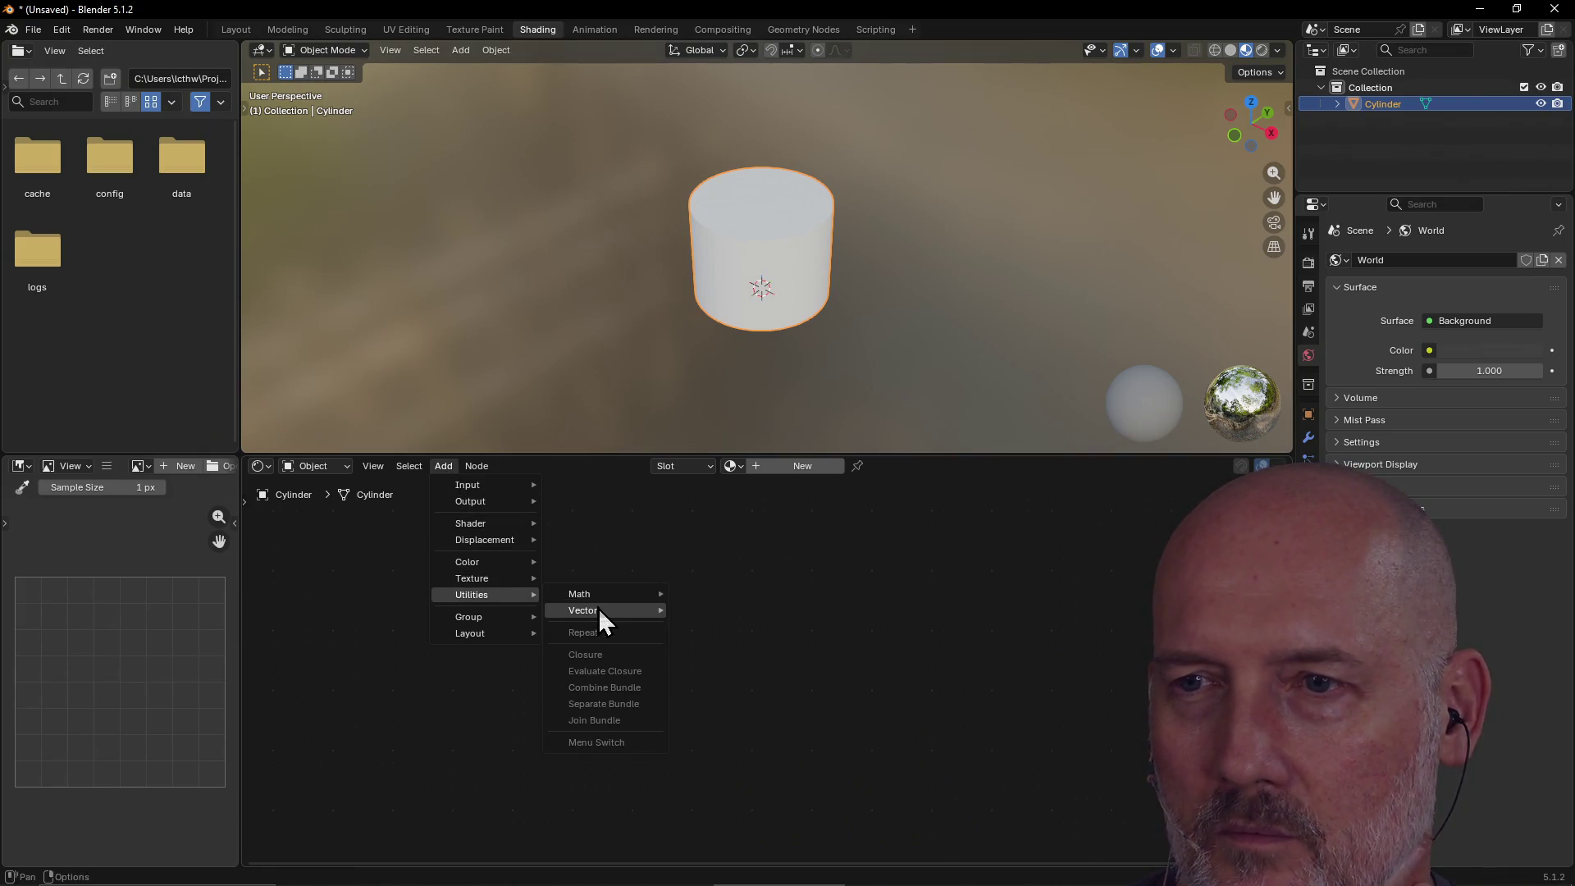
pyautogui.moveTo(595, 593)
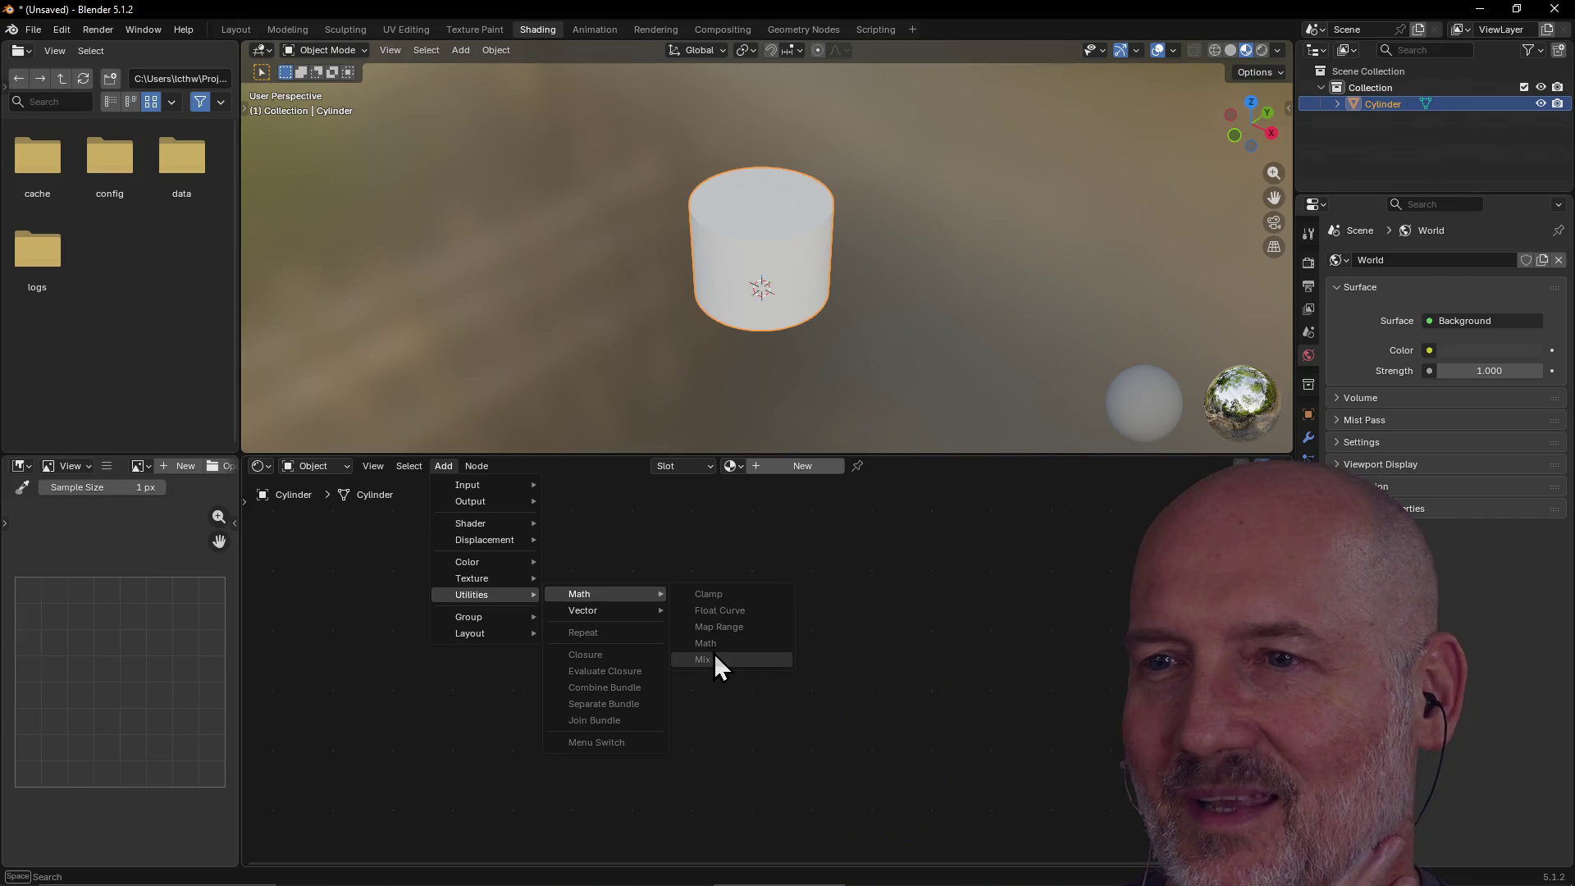
pyautogui.click(662, 538)
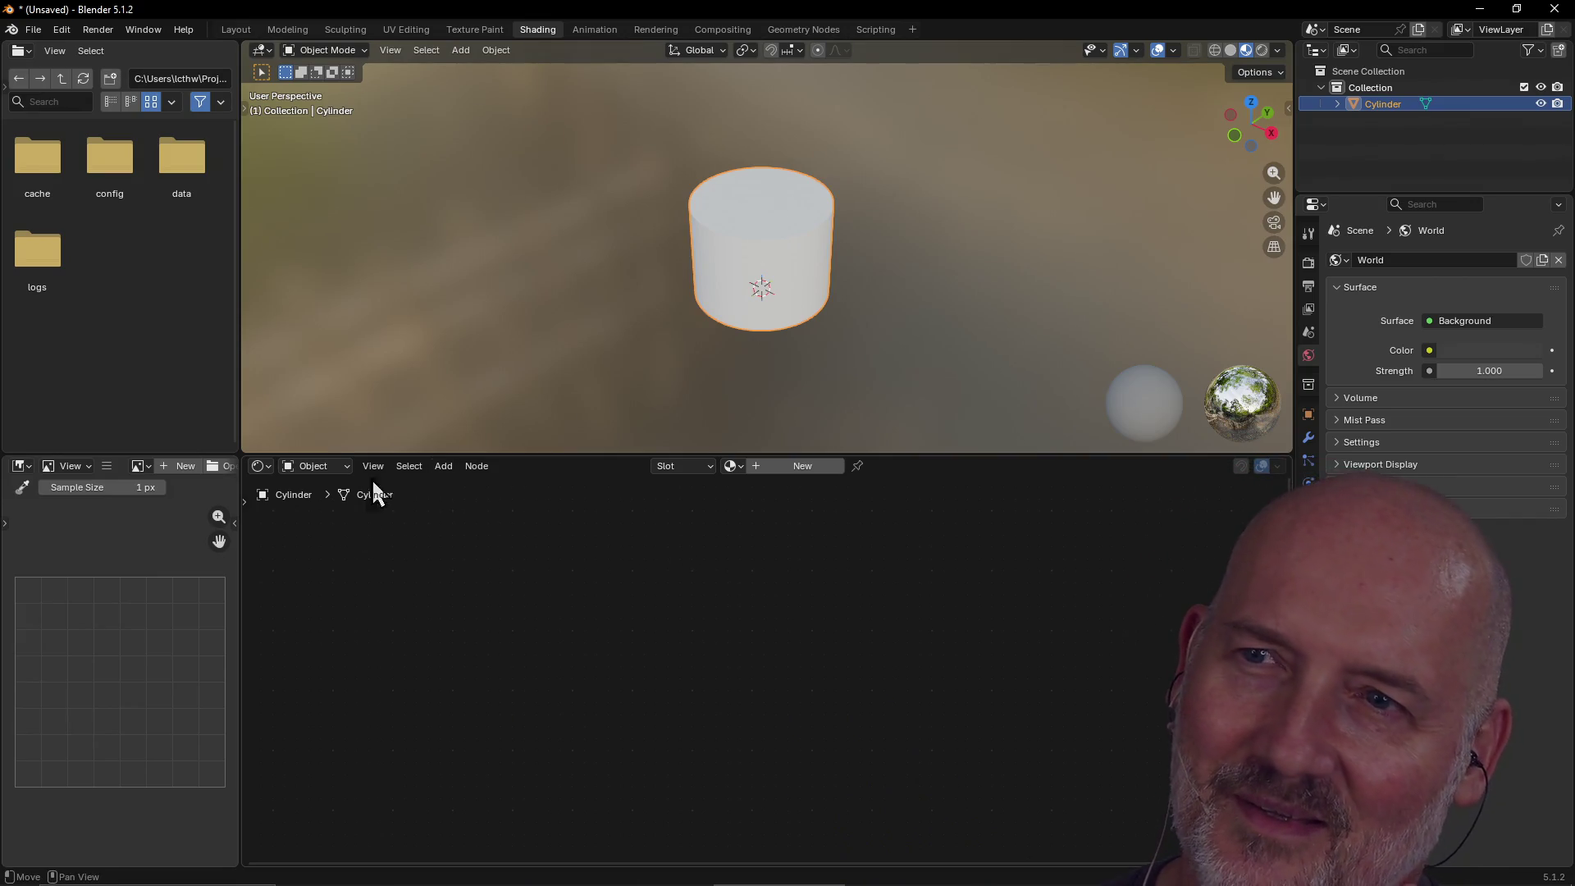
pyautogui.rightClick(776, 219)
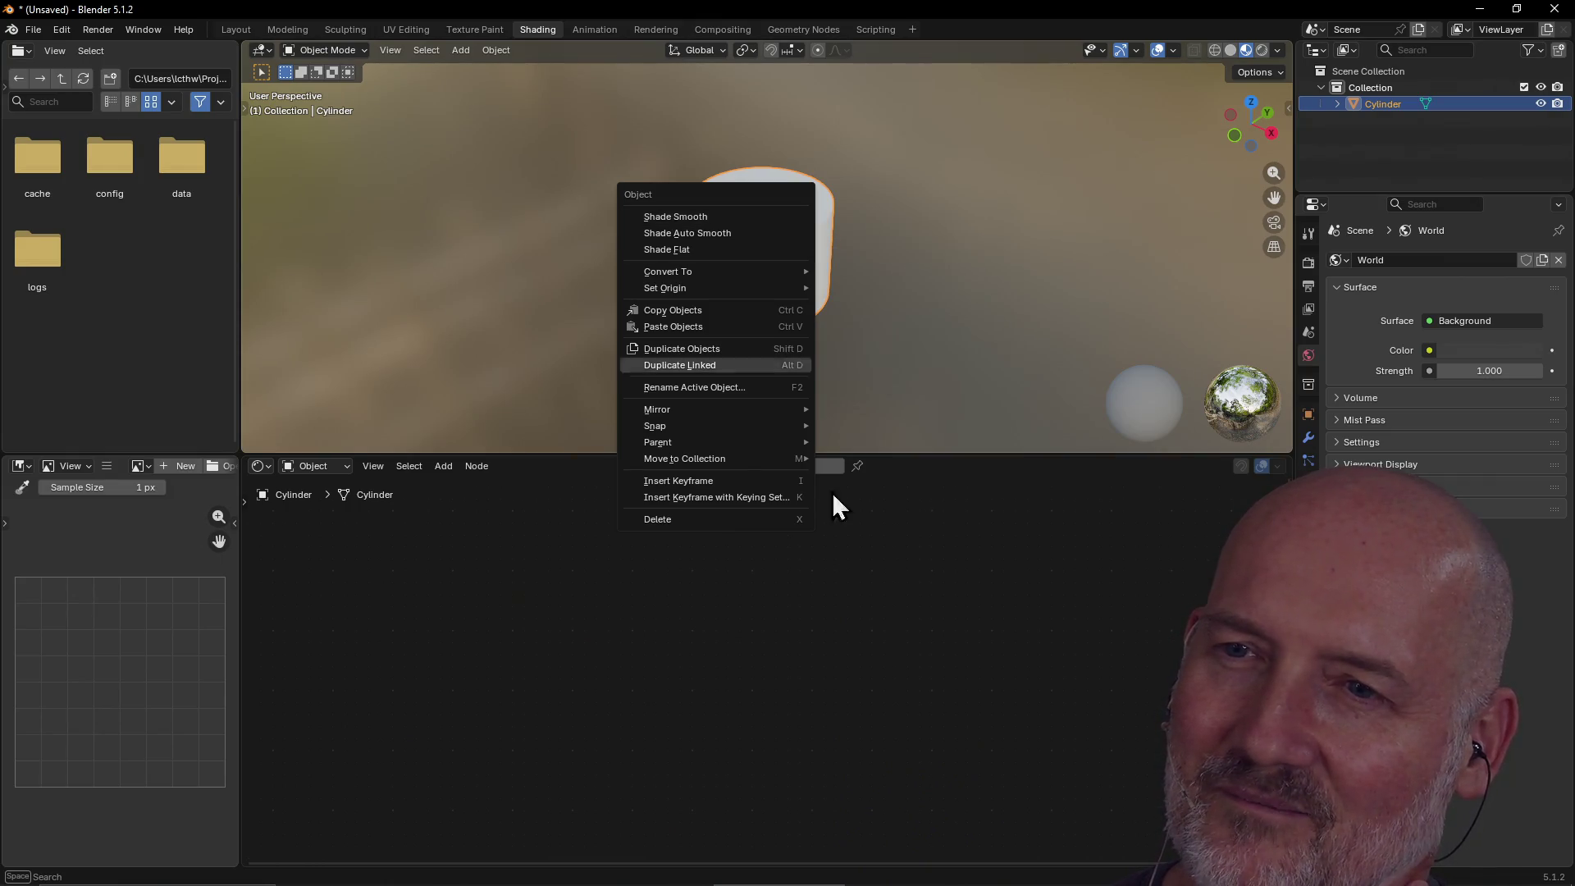
pyautogui.click(584, 574)
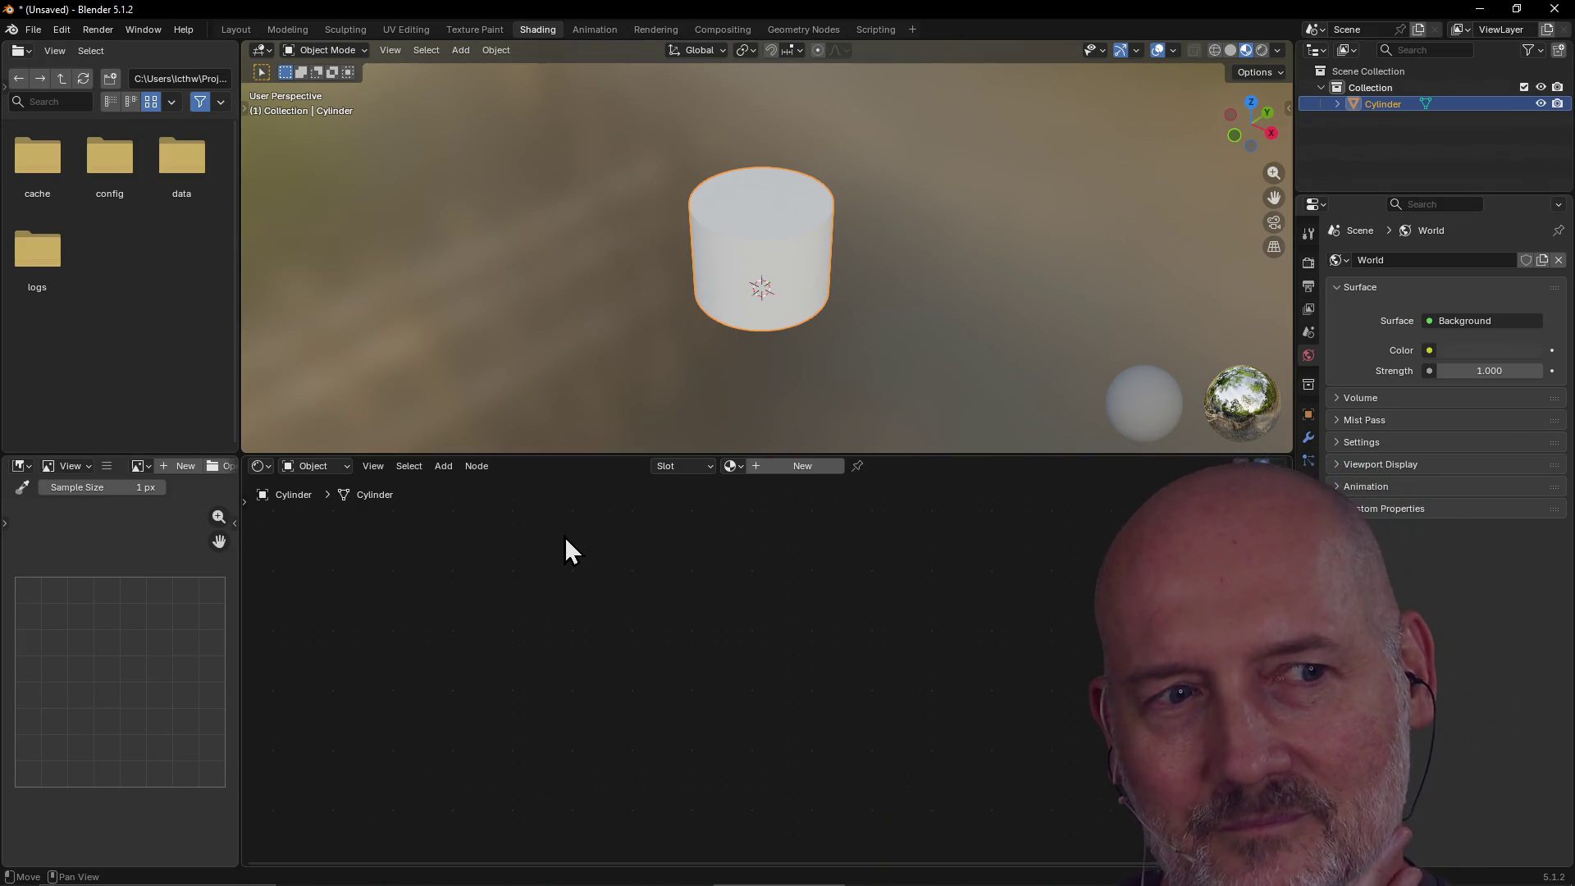
# Start a new General file from the File > New menu.
pyautogui.click(34, 29)
pyautogui.moveTo(62, 51)
pyautogui.click(228, 48)
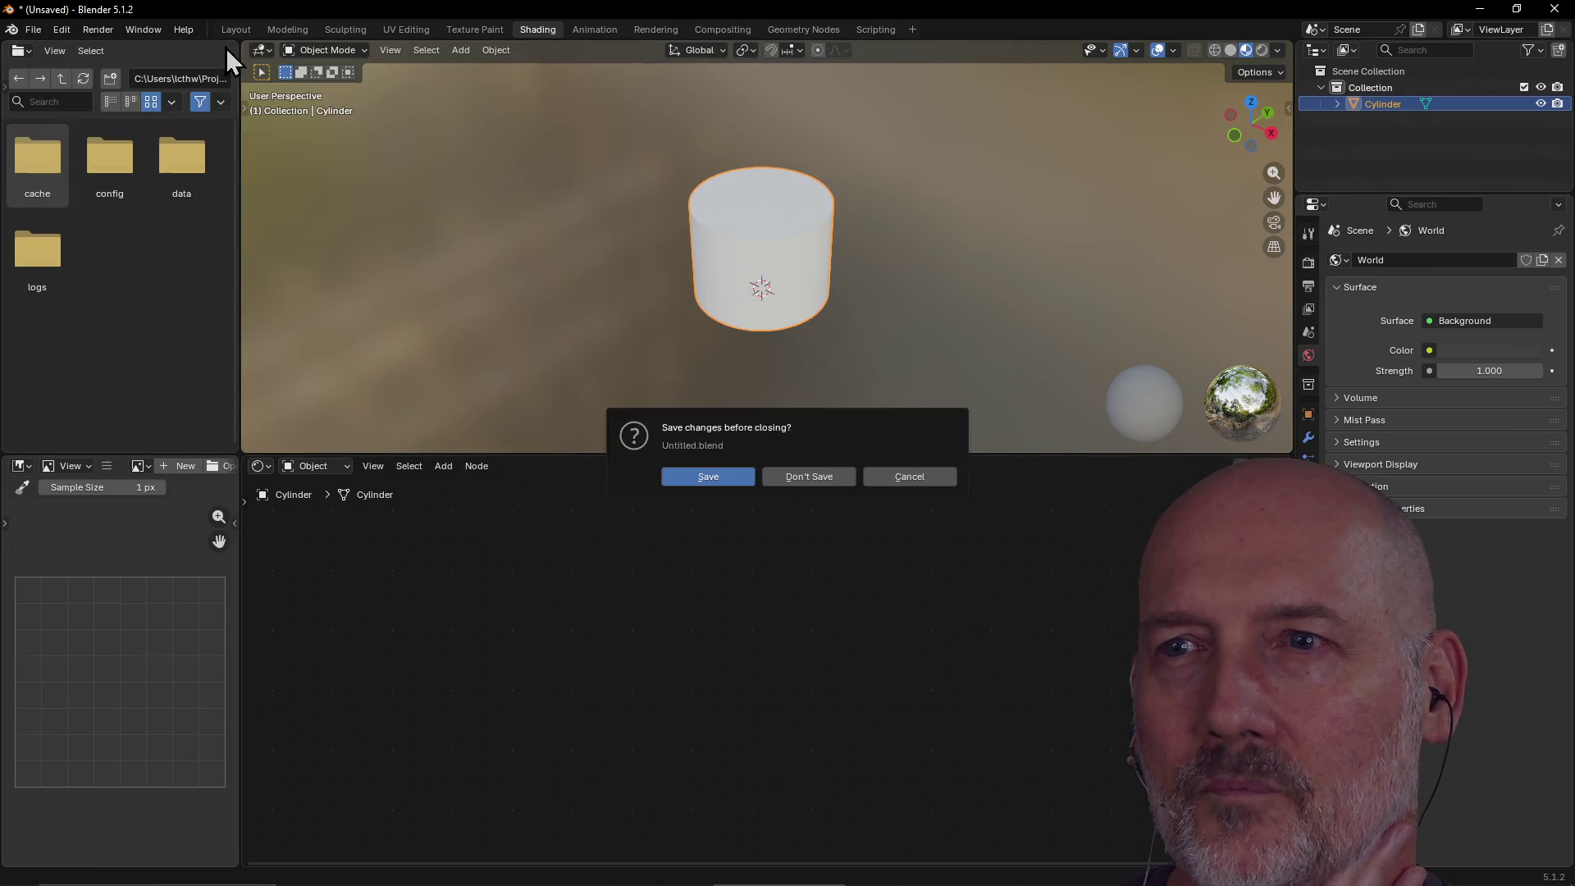
# Discard the unsaved cylinder, switch to the Shading workspace, and select the light to view its nodes.
pyautogui.click(809, 477)
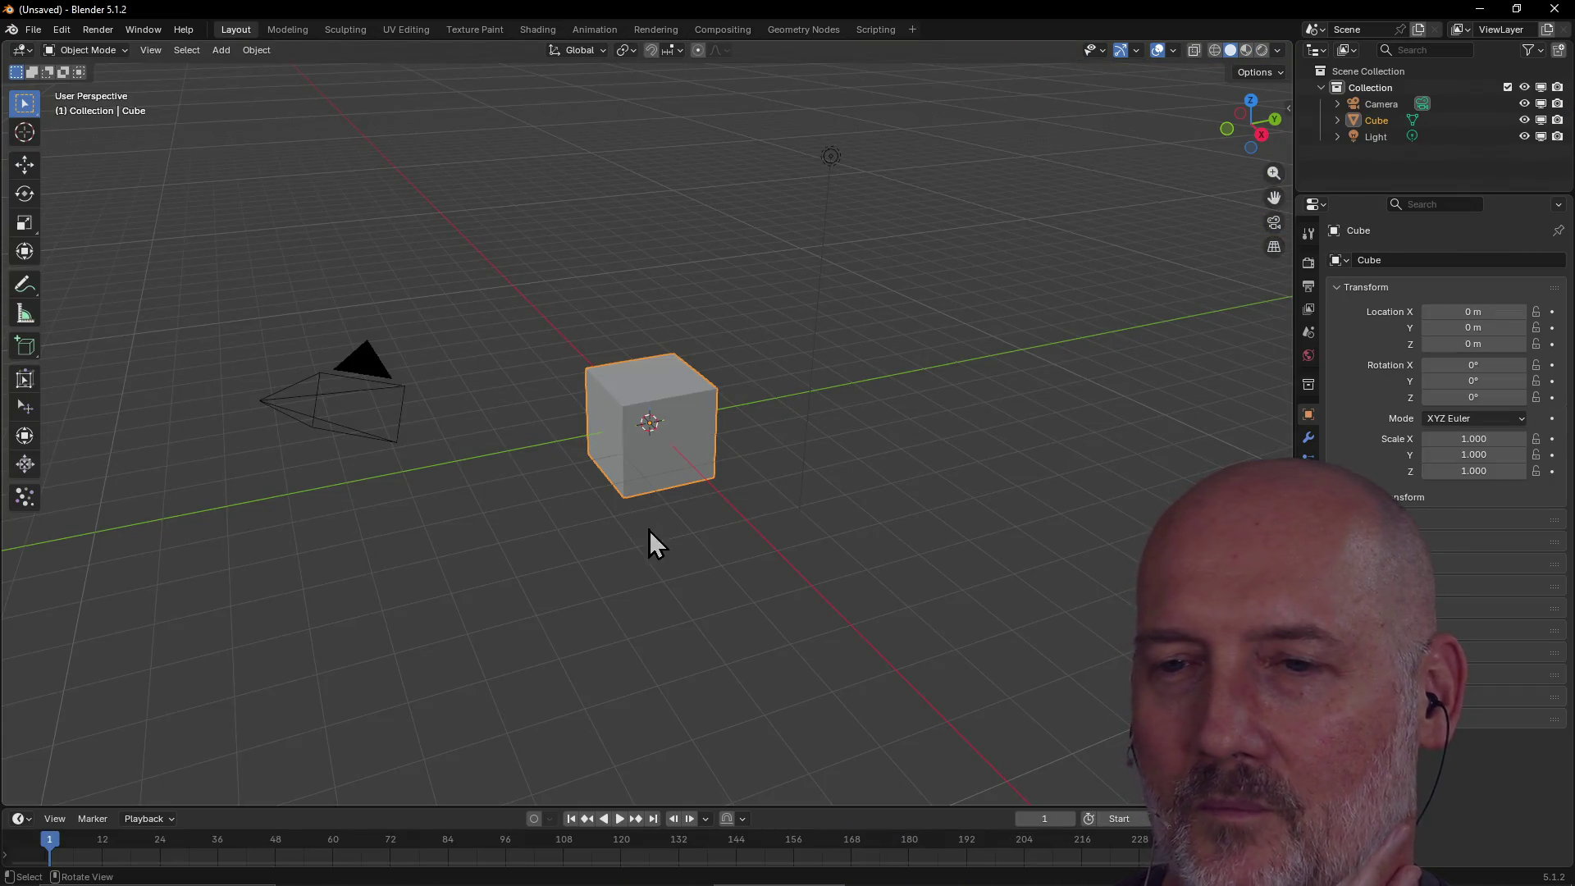
pyautogui.click(537, 30)
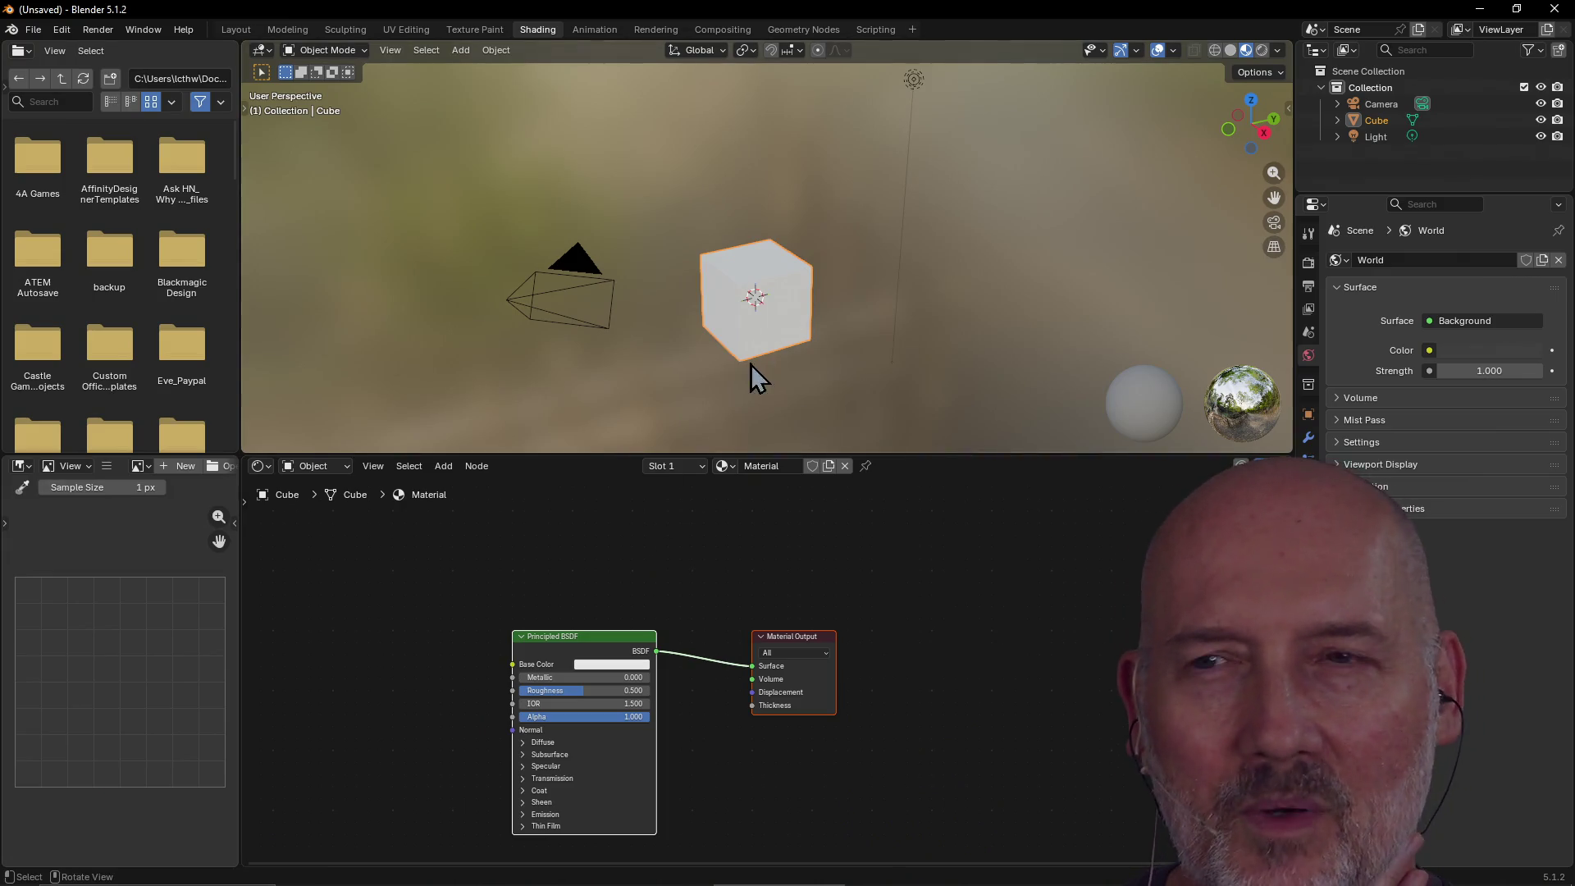
pyautogui.click(573, 297)
pyautogui.hotkey('ctrl', 'z')
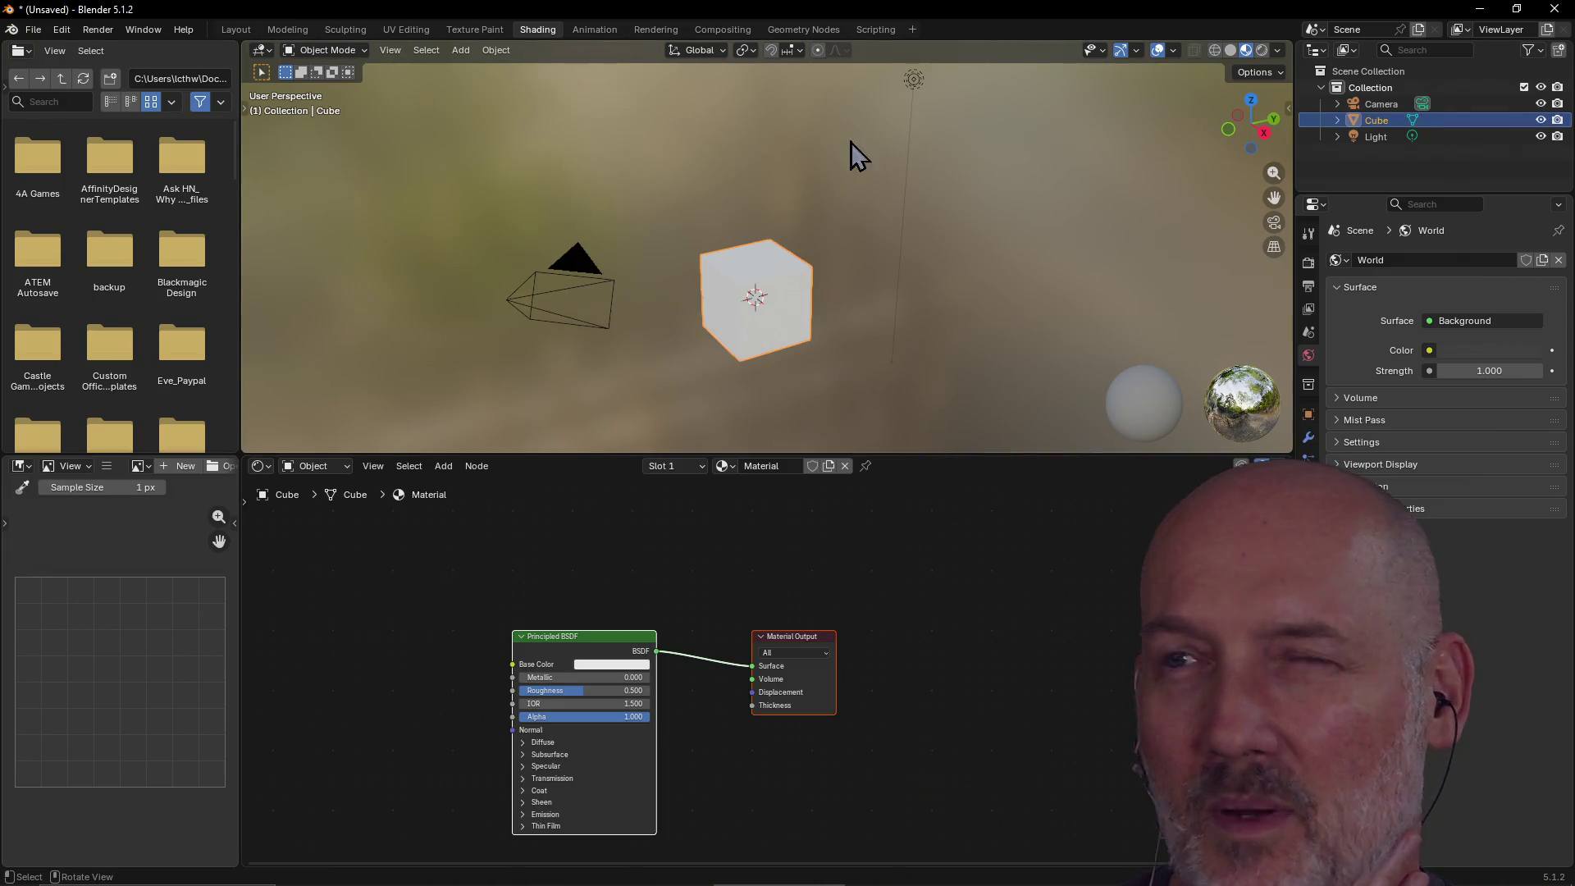
pyautogui.click(924, 80)
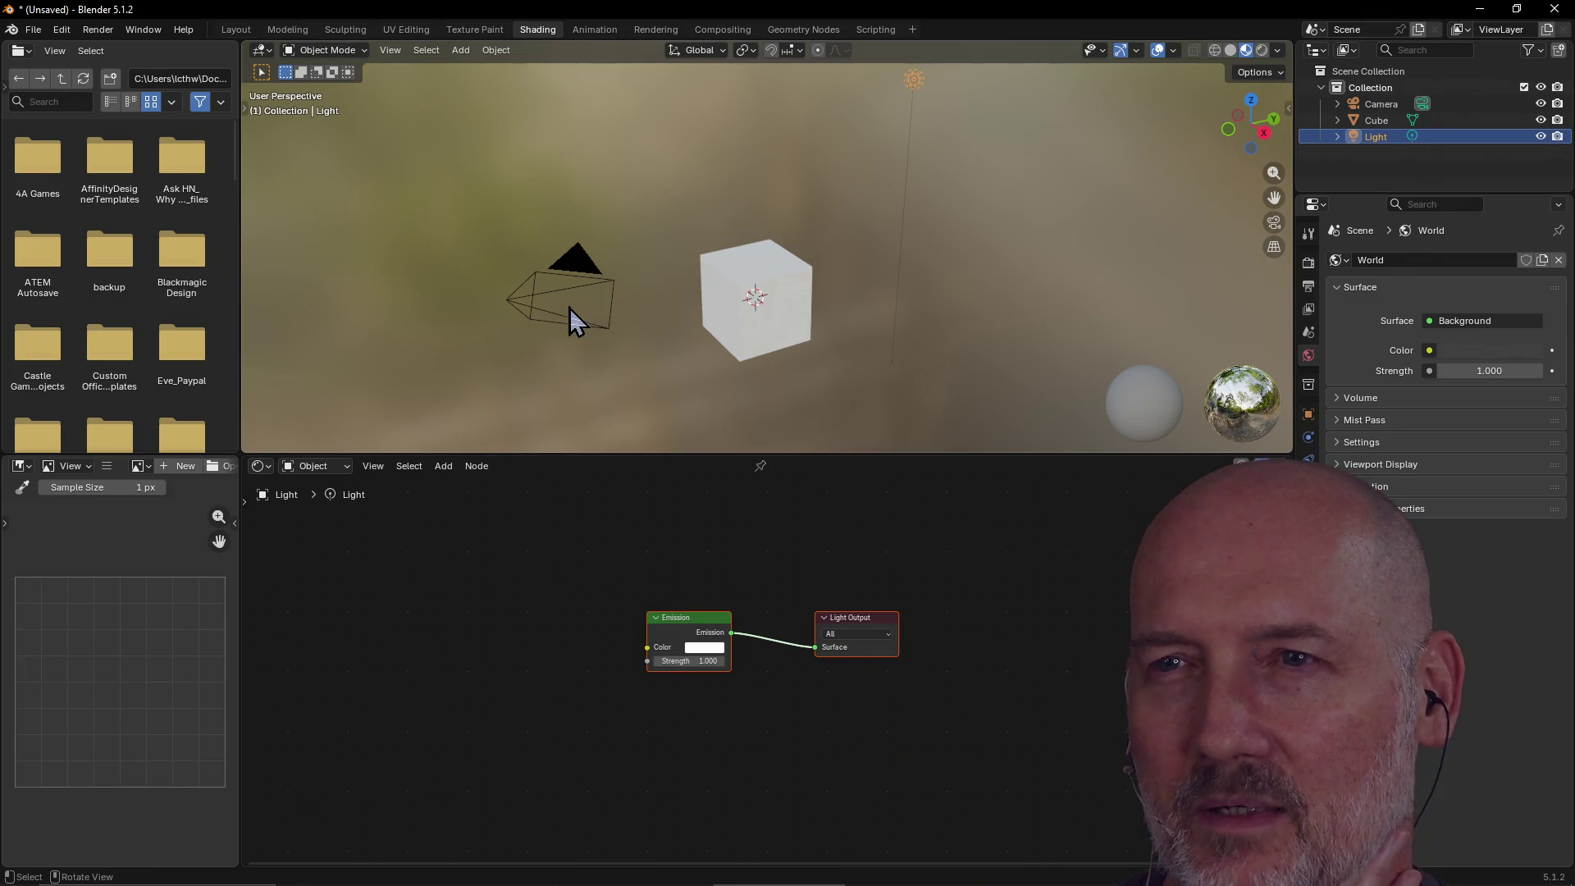
pyautogui.click(573, 316)
pyautogui.click(914, 79)
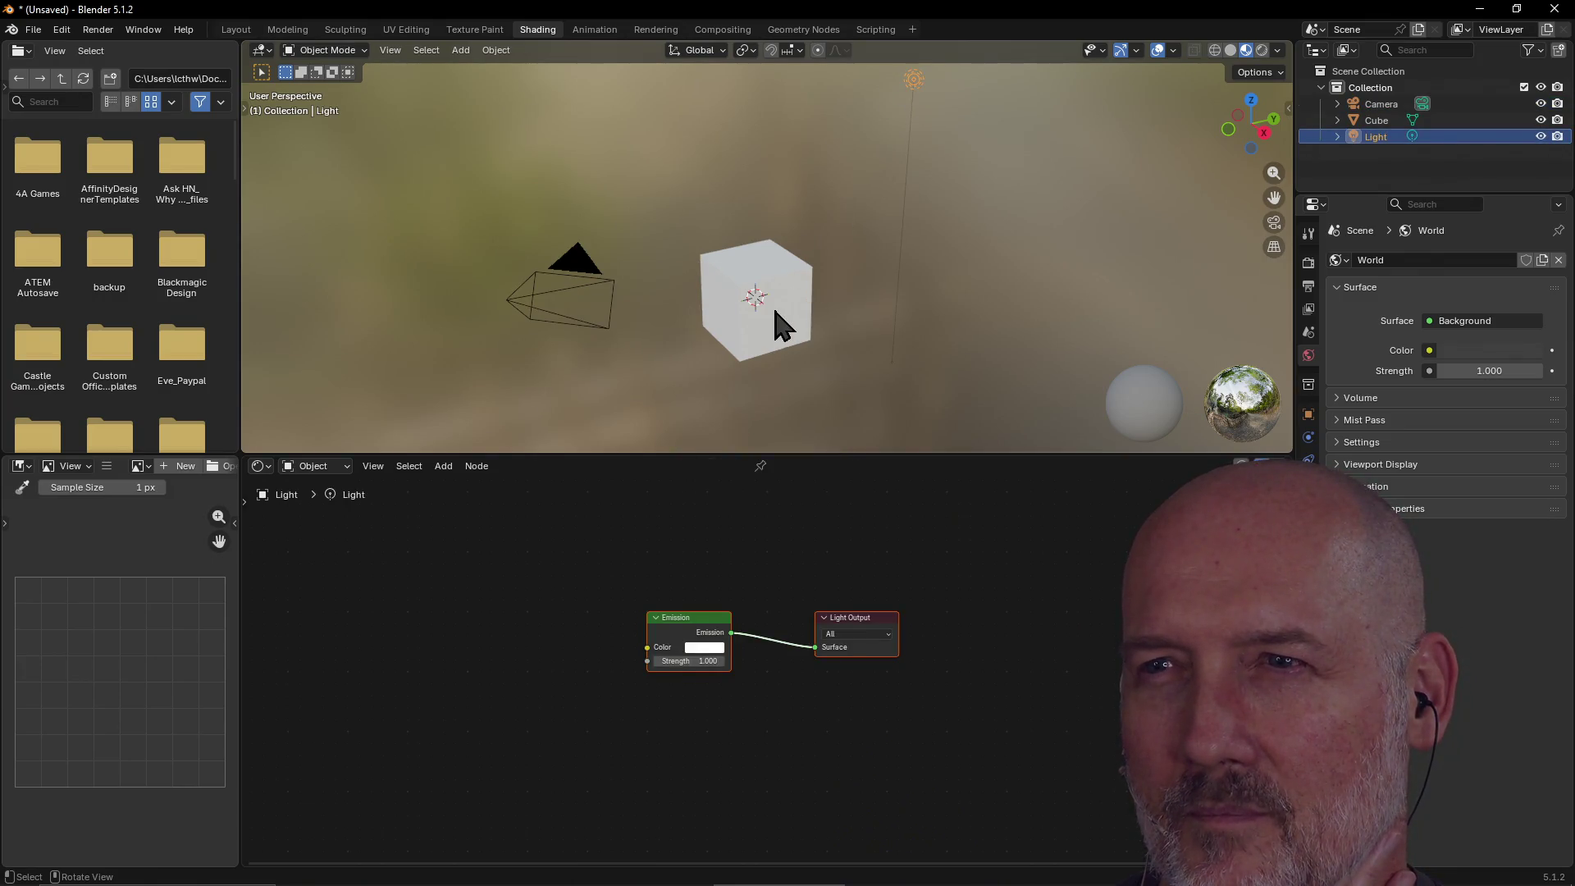
# Switch between the cube, camera and light to compare their nodes, ending on the light.
pyautogui.click(780, 324)
pyautogui.click(580, 321)
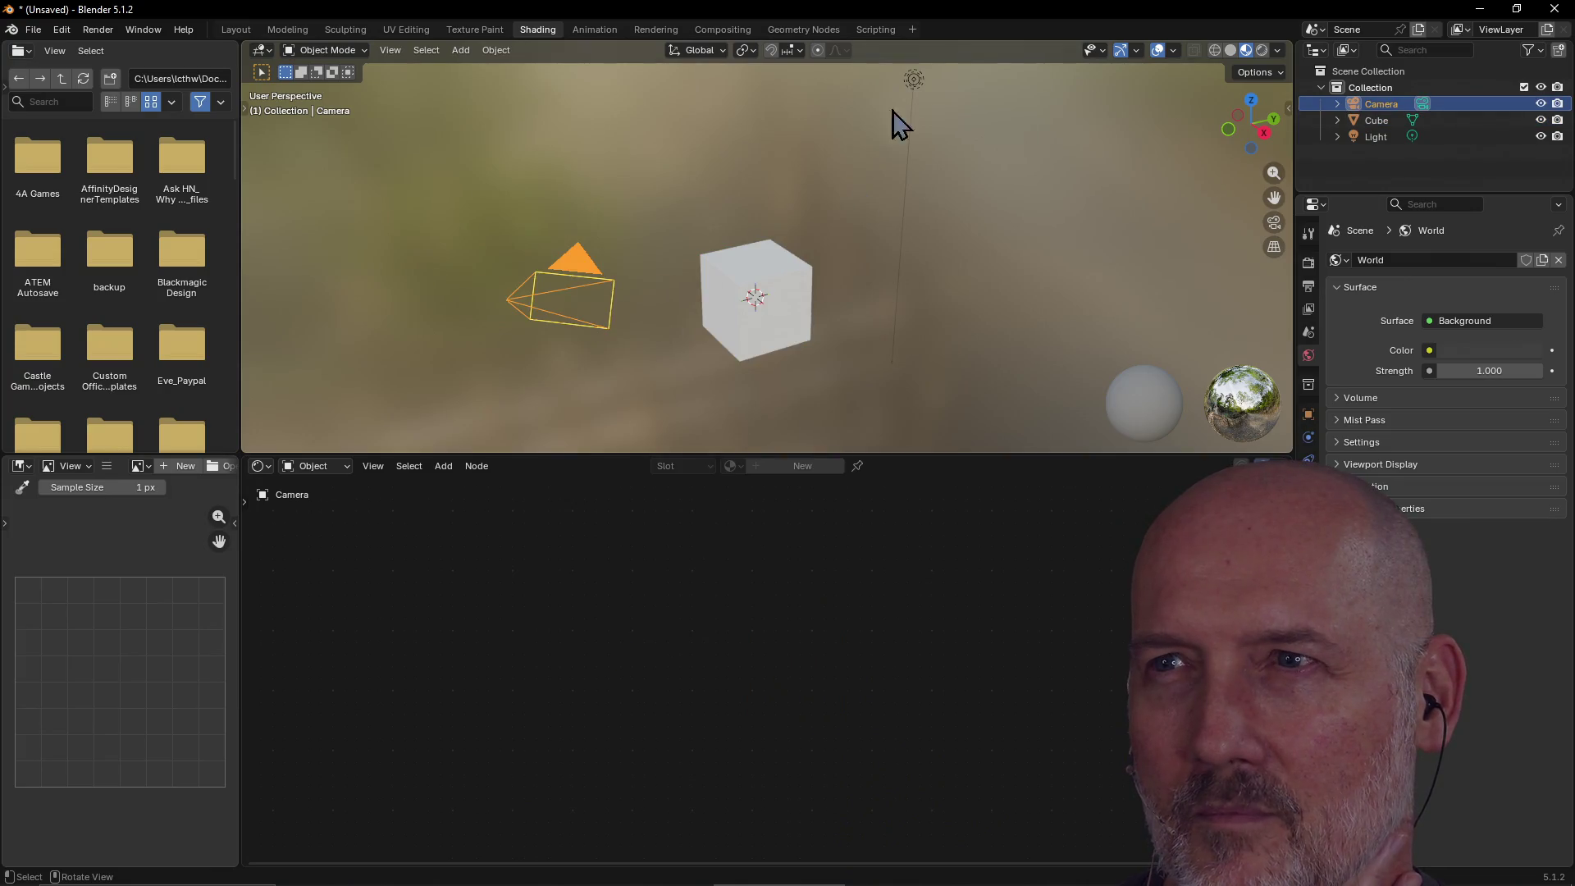
pyautogui.click(912, 78)
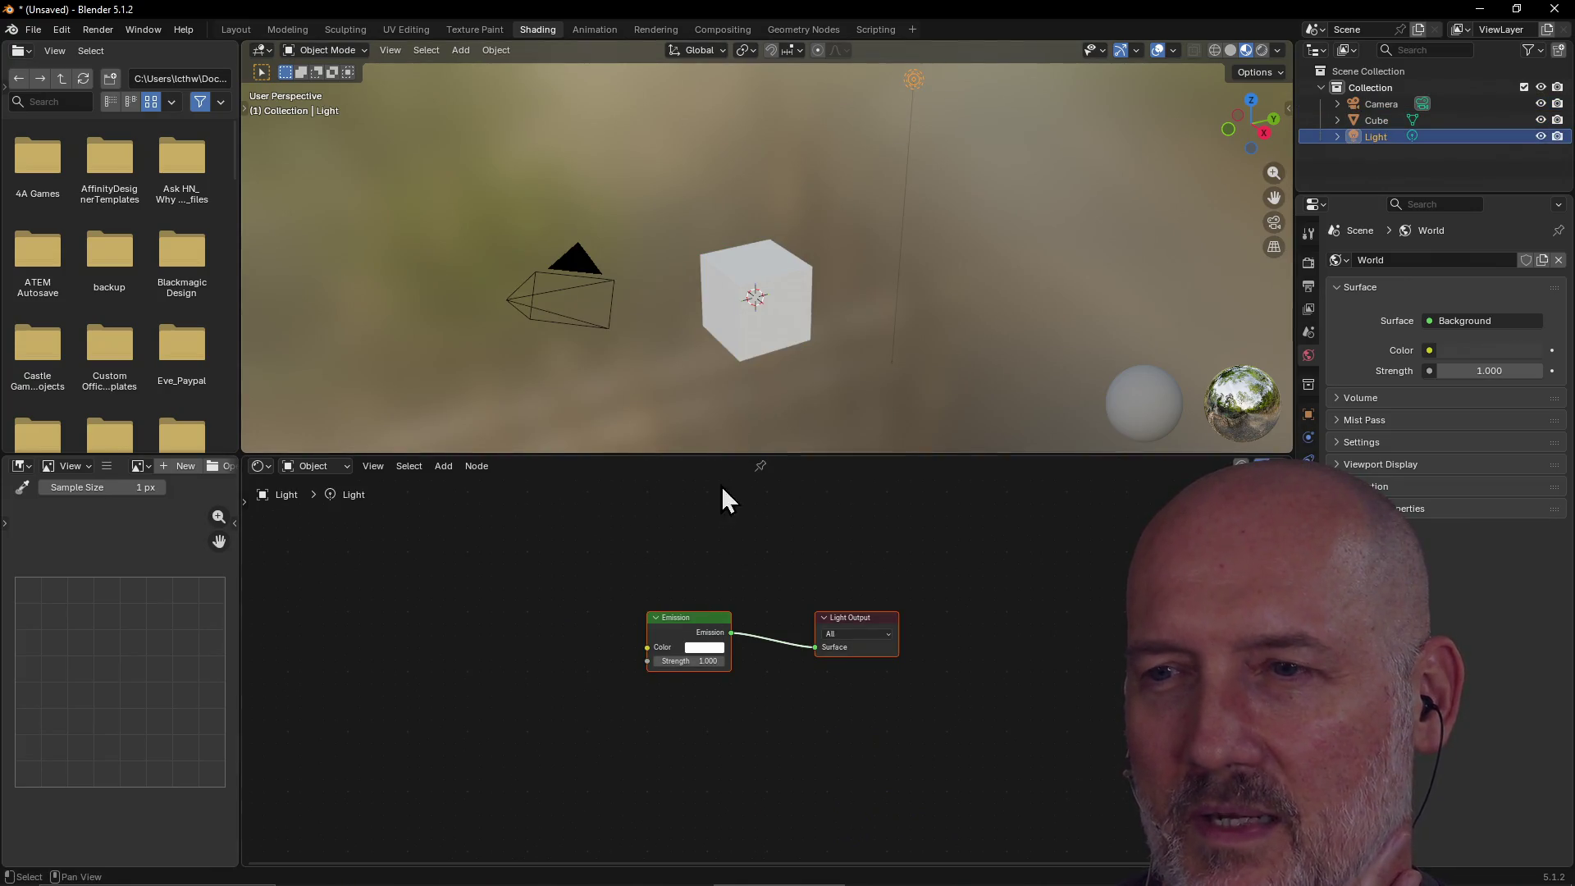
pyautogui.click(780, 326)
pyautogui.click(916, 80)
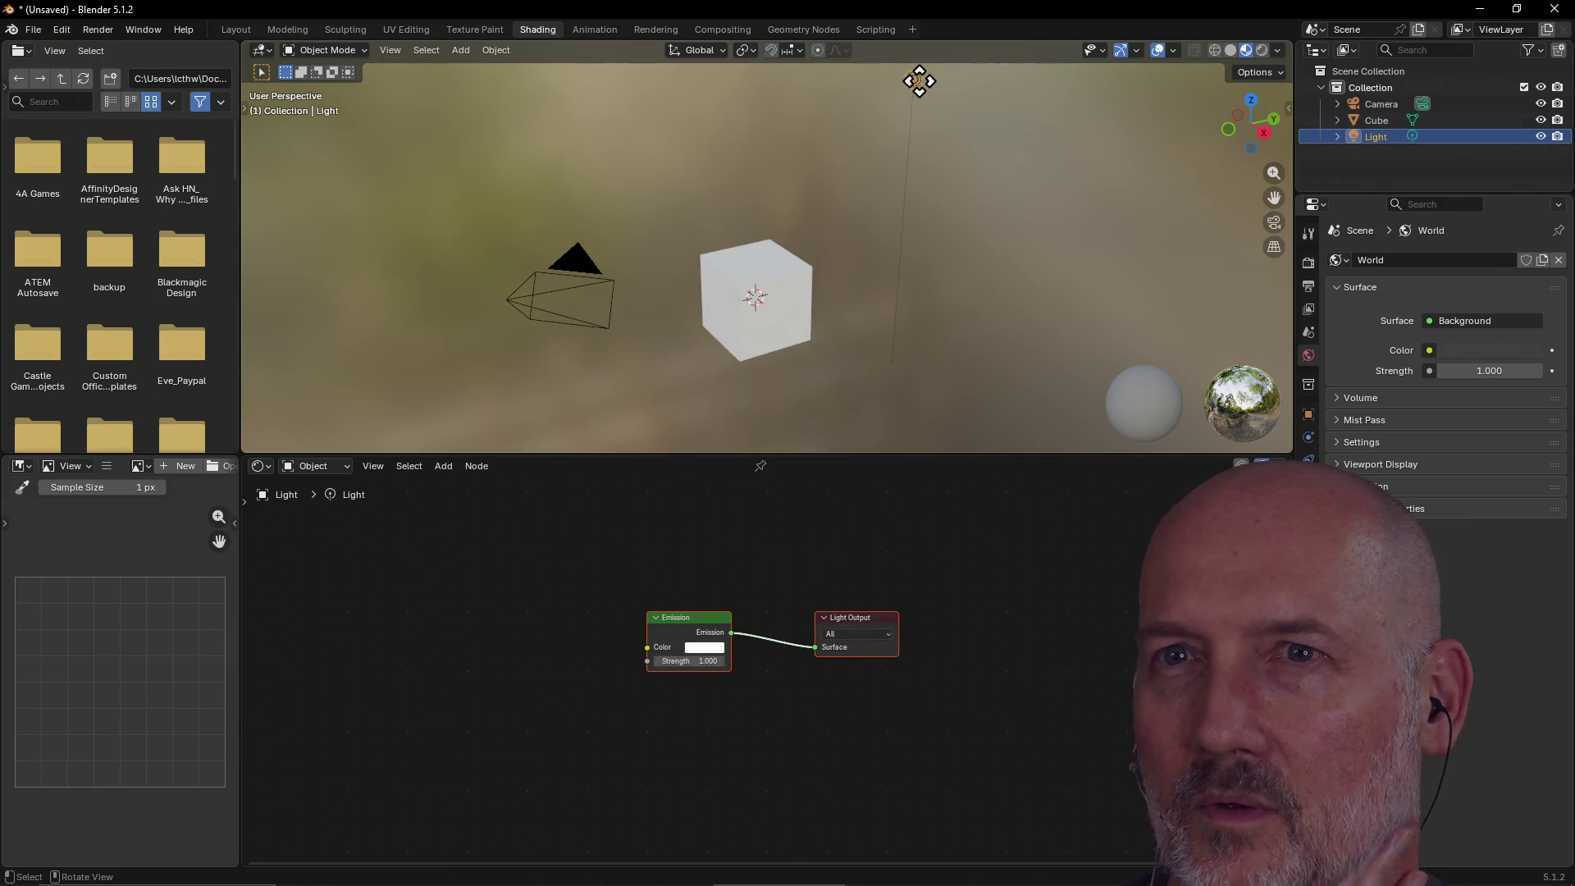
pyautogui.rightClick(765, 323)
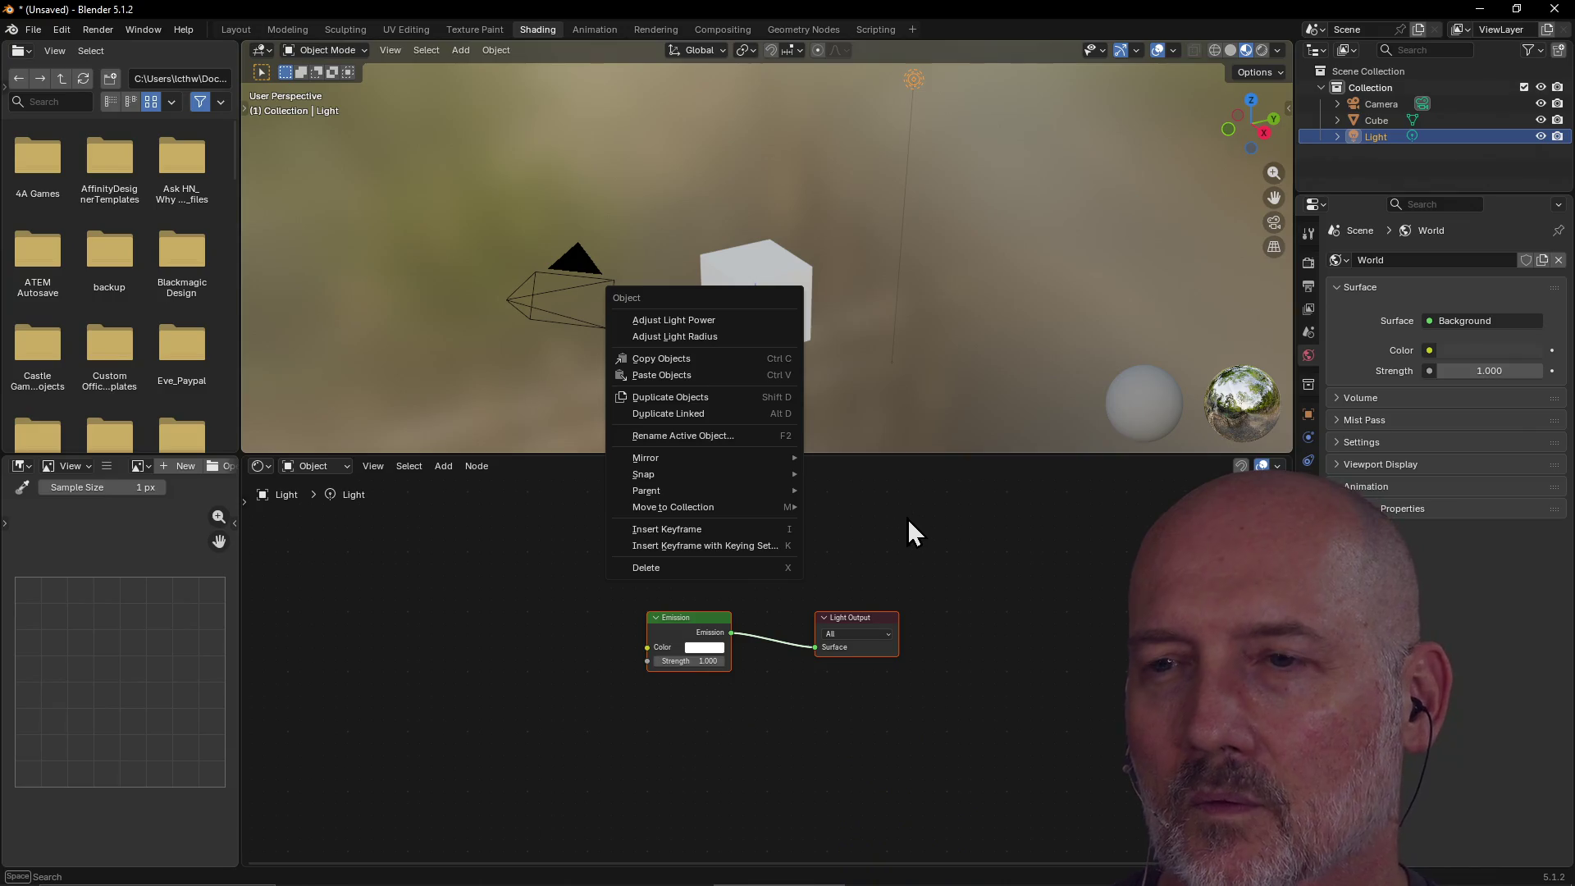
pyautogui.press('Escape')
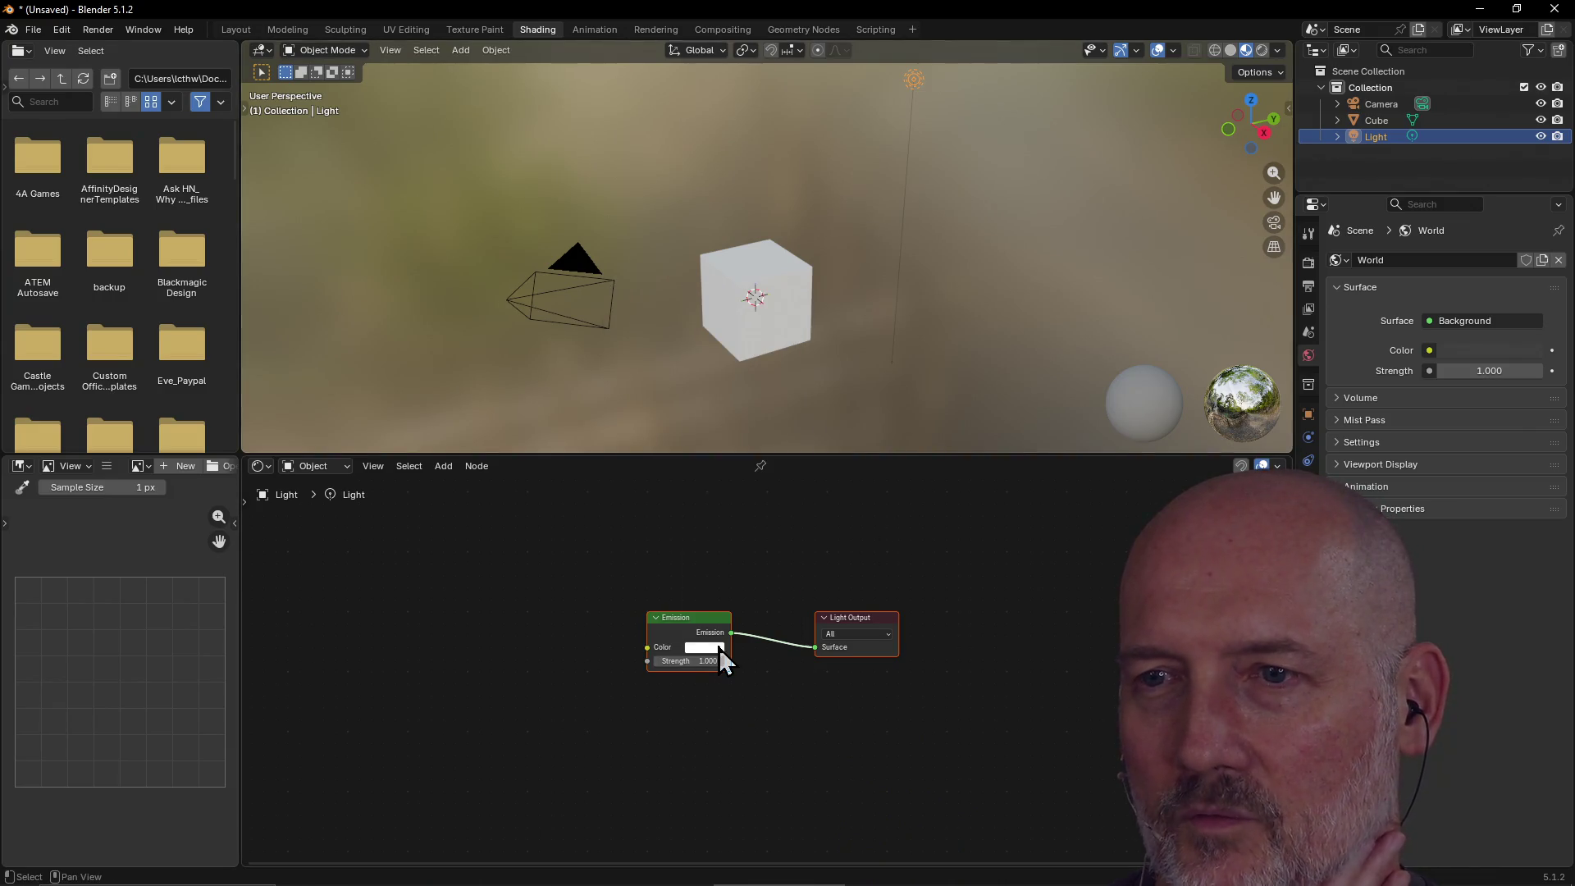
# Shift the light's Emission colour to pink and leave the Emission node expanded.
pyautogui.click(719, 648)
pyautogui.moveTo(737, 479); pyautogui.dragTo(722, 451)
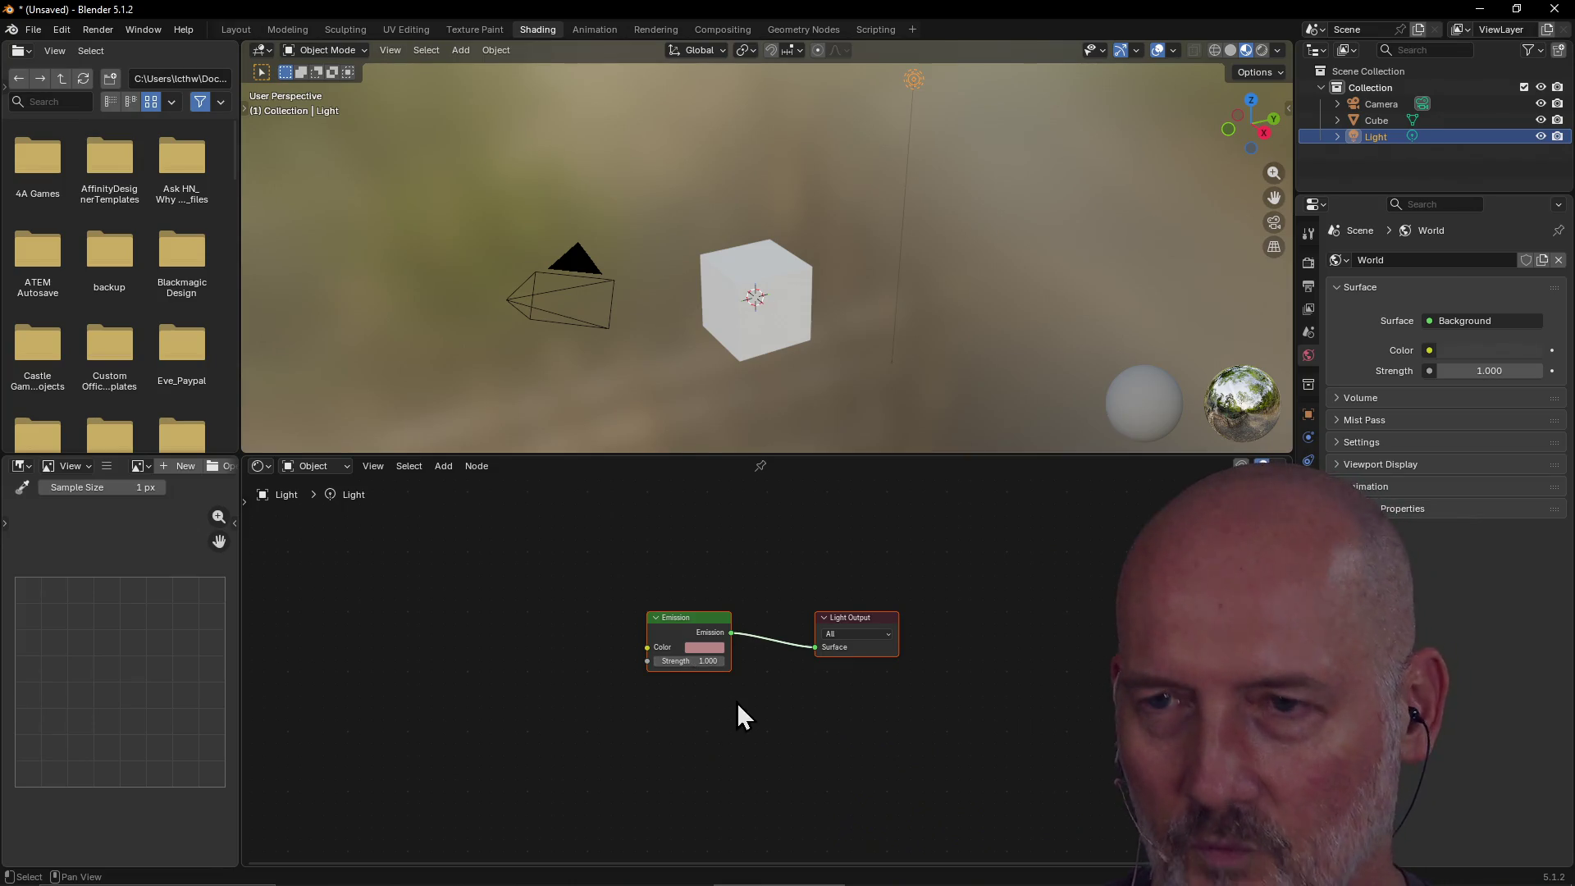
pyautogui.scroll(3, 737, 703)
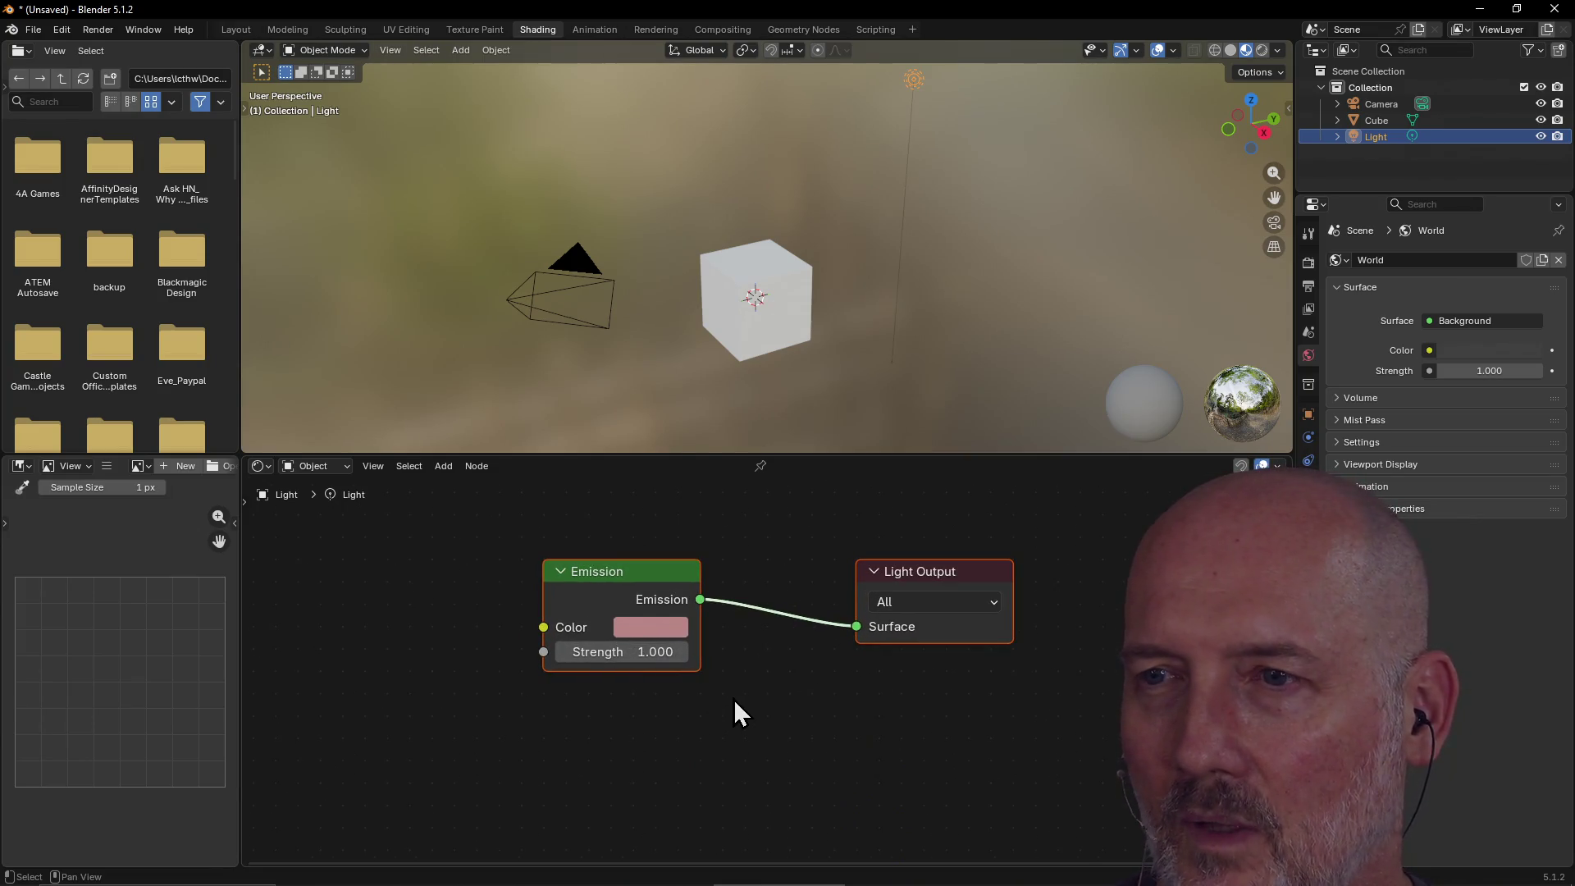
pyautogui.click(564, 573)
pyautogui.click(565, 573)
pyautogui.click(564, 573)
pyautogui.click(564, 573)
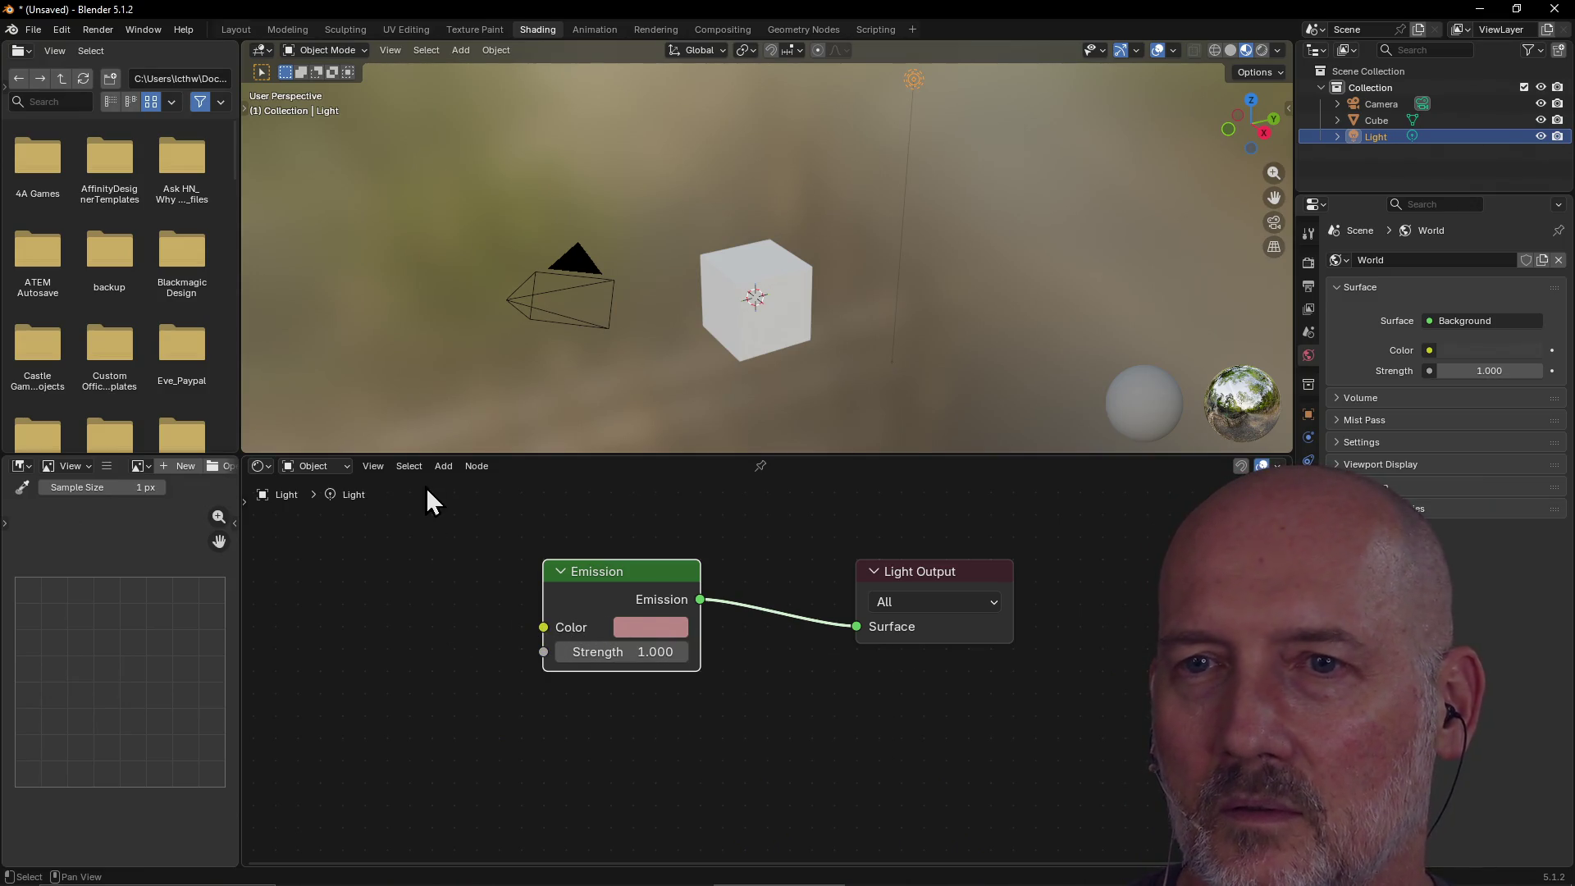
pyautogui.click(726, 312)
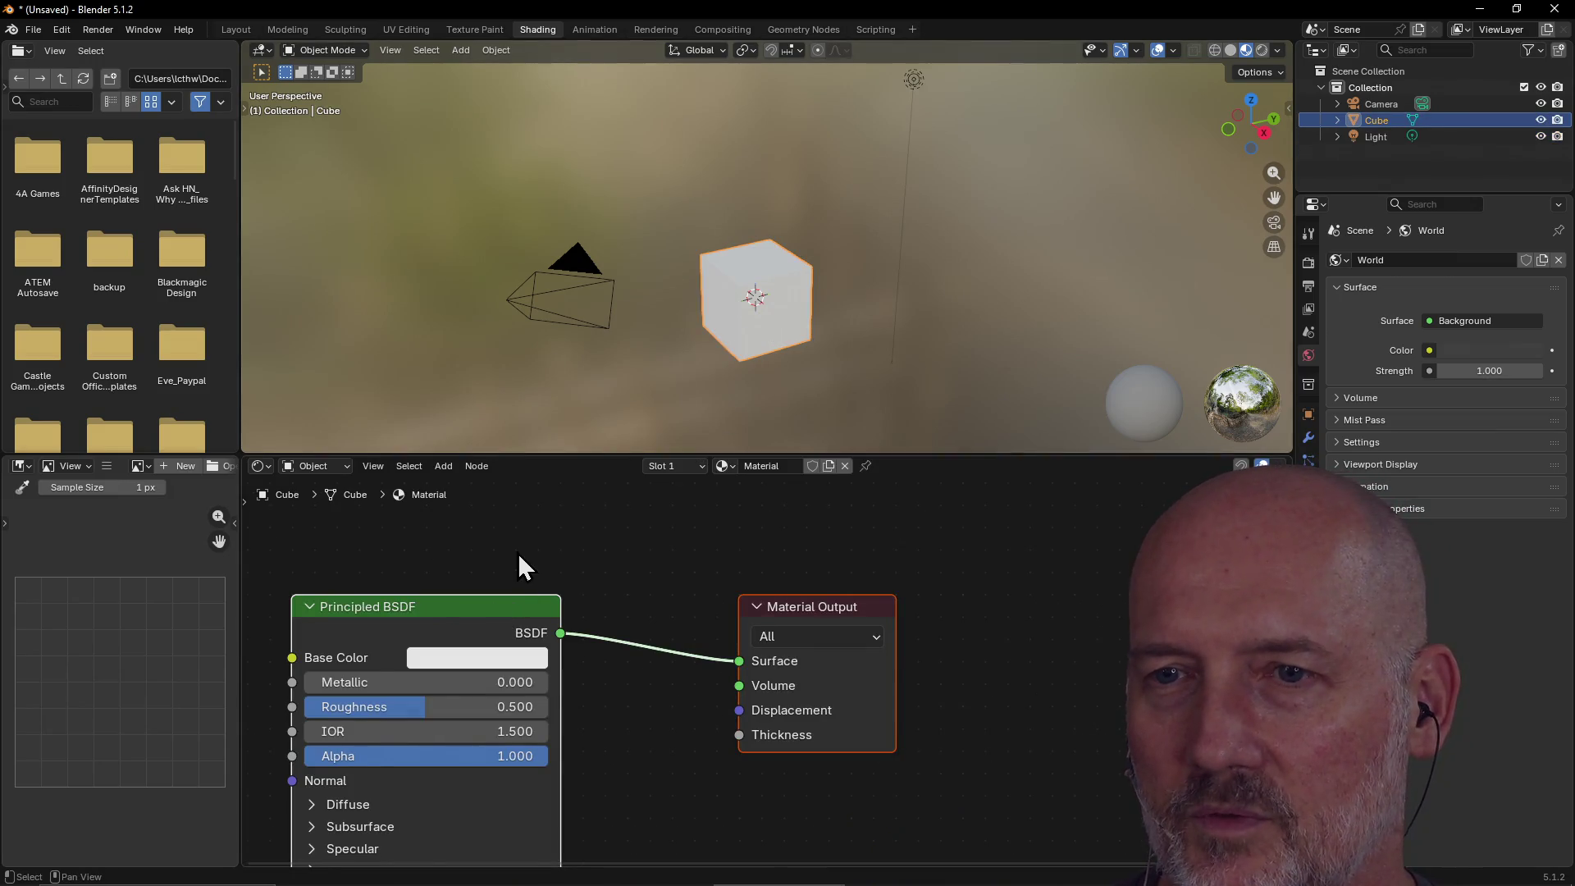
# Frame the cube's material nodes and give its Base Color a bright, saturated green.
pyautogui.press('Home')
pyautogui.moveTo(517, 617)
pyautogui.mouseDown()
pyautogui.moveTo(556, 545)
pyautogui.moveTo(544, 534)
pyautogui.mouseUp()
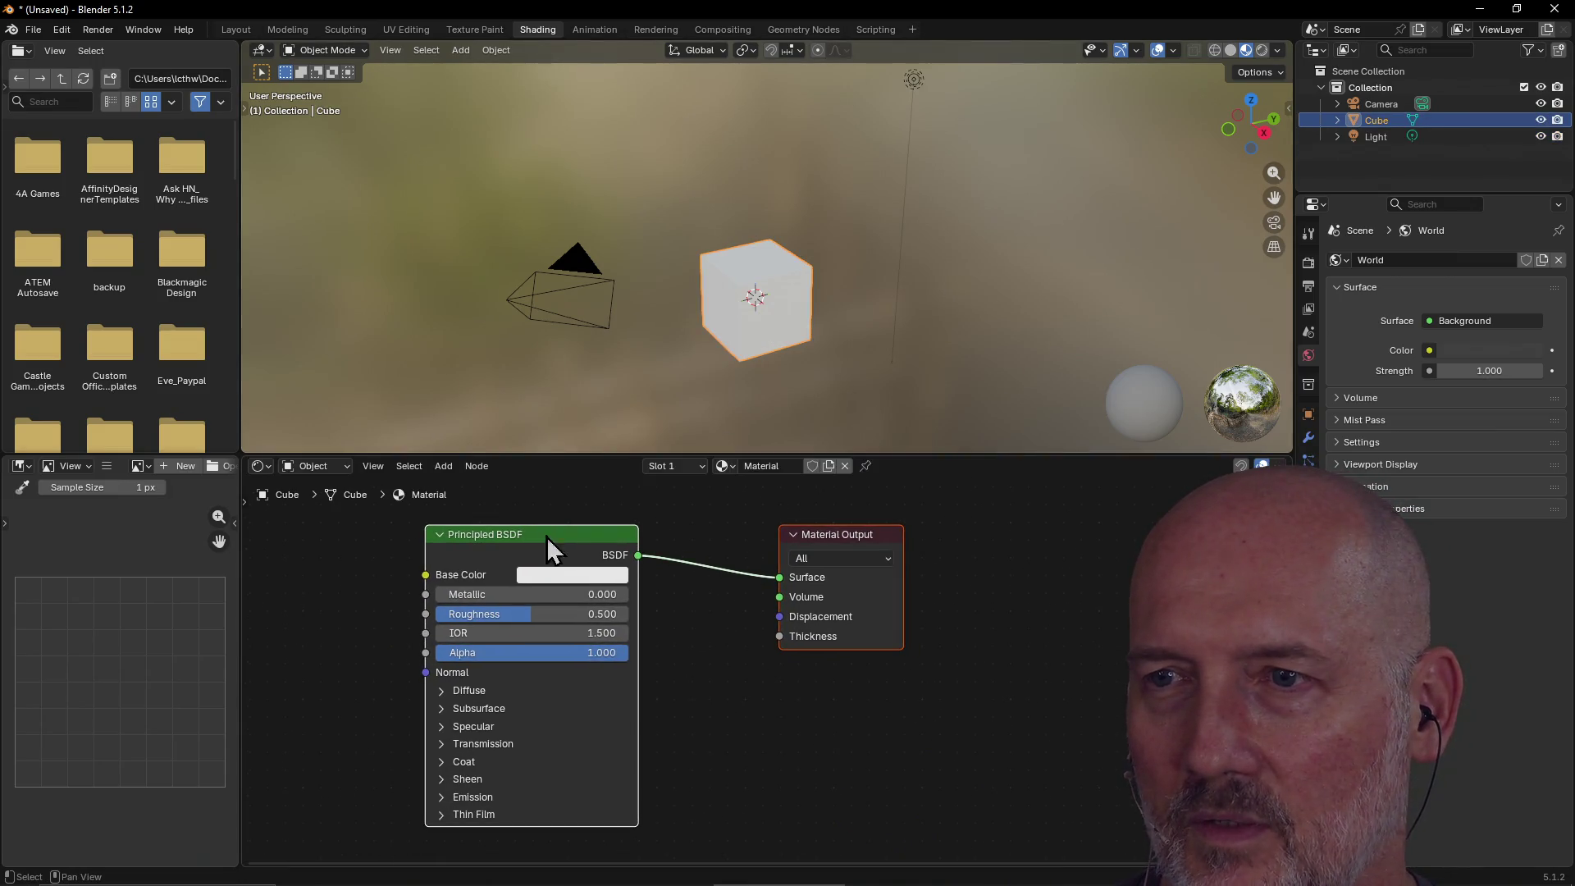
pyautogui.click(562, 576)
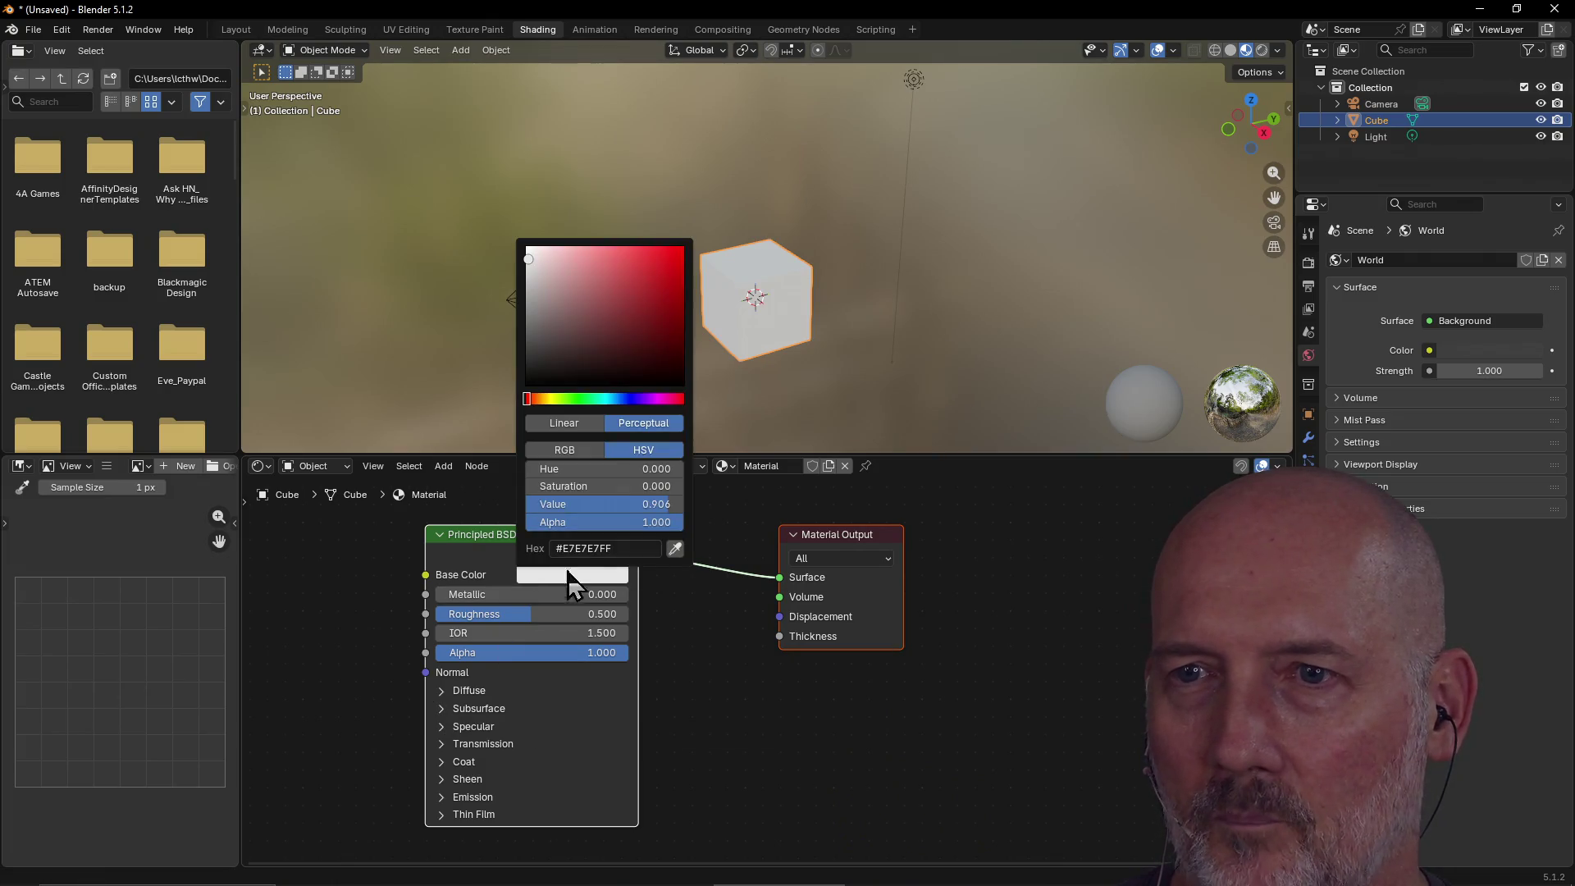
pyautogui.moveTo(601, 317)
pyautogui.mouseDown()
pyautogui.moveTo(546, 283)
pyautogui.moveTo(561, 302)
pyautogui.mouseUp()
pyautogui.moveTo(588, 400); pyautogui.dragTo(577, 401)
pyautogui.moveTo(556, 294)
pyautogui.mouseDown()
pyautogui.moveTo(582, 293)
pyautogui.moveTo(592, 315)
pyautogui.mouseUp()
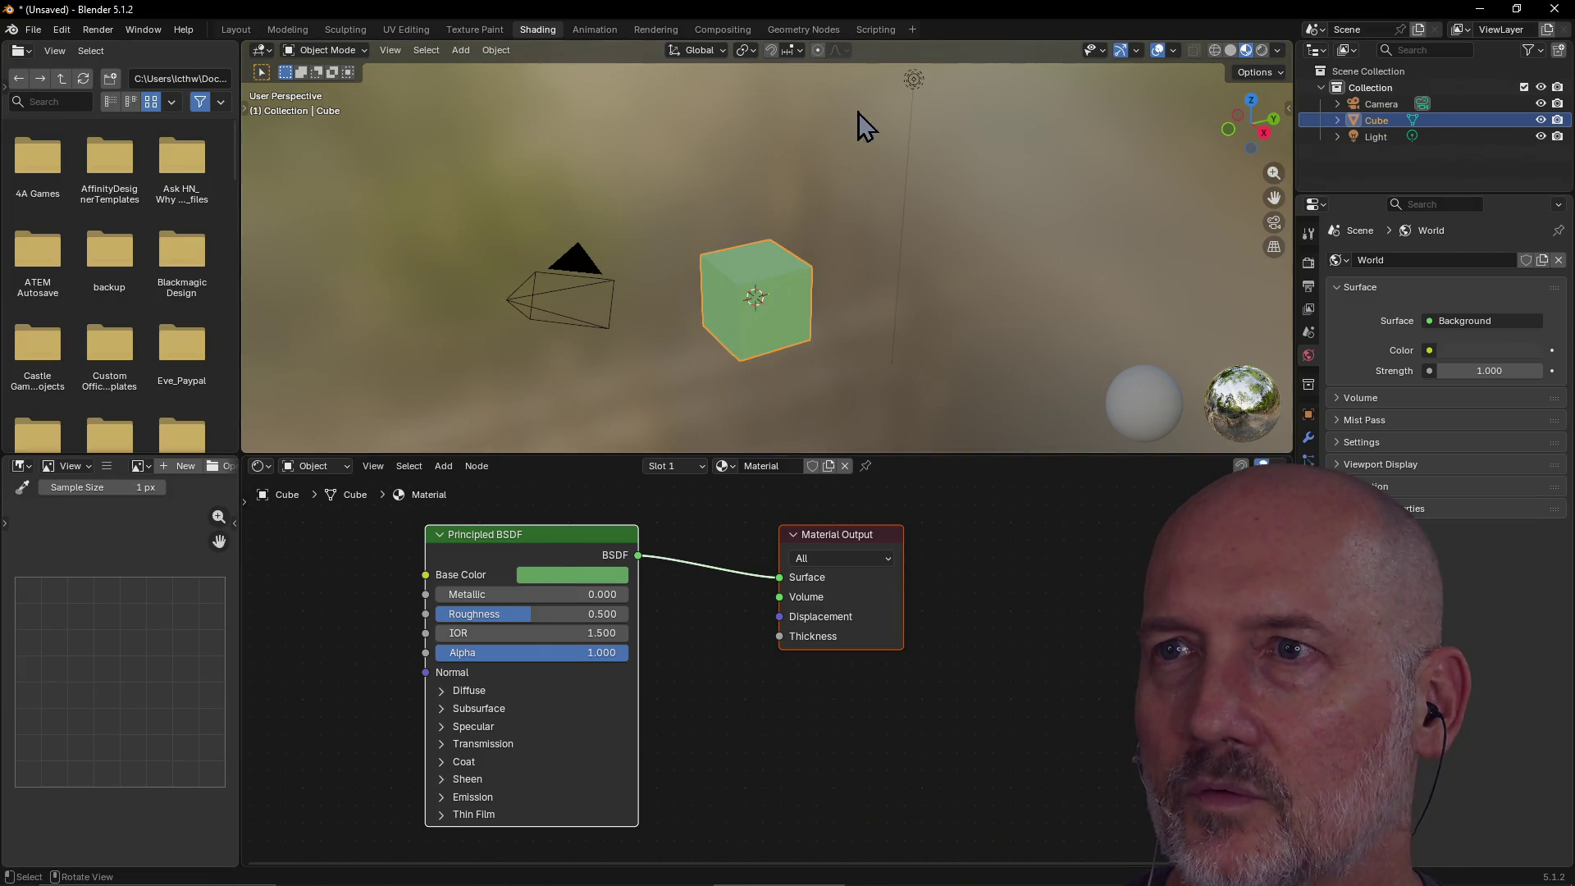
# Set the Principled BSDF Metallic to 0.500 and lower Roughness to 0.150.
pyautogui.click(913, 81)
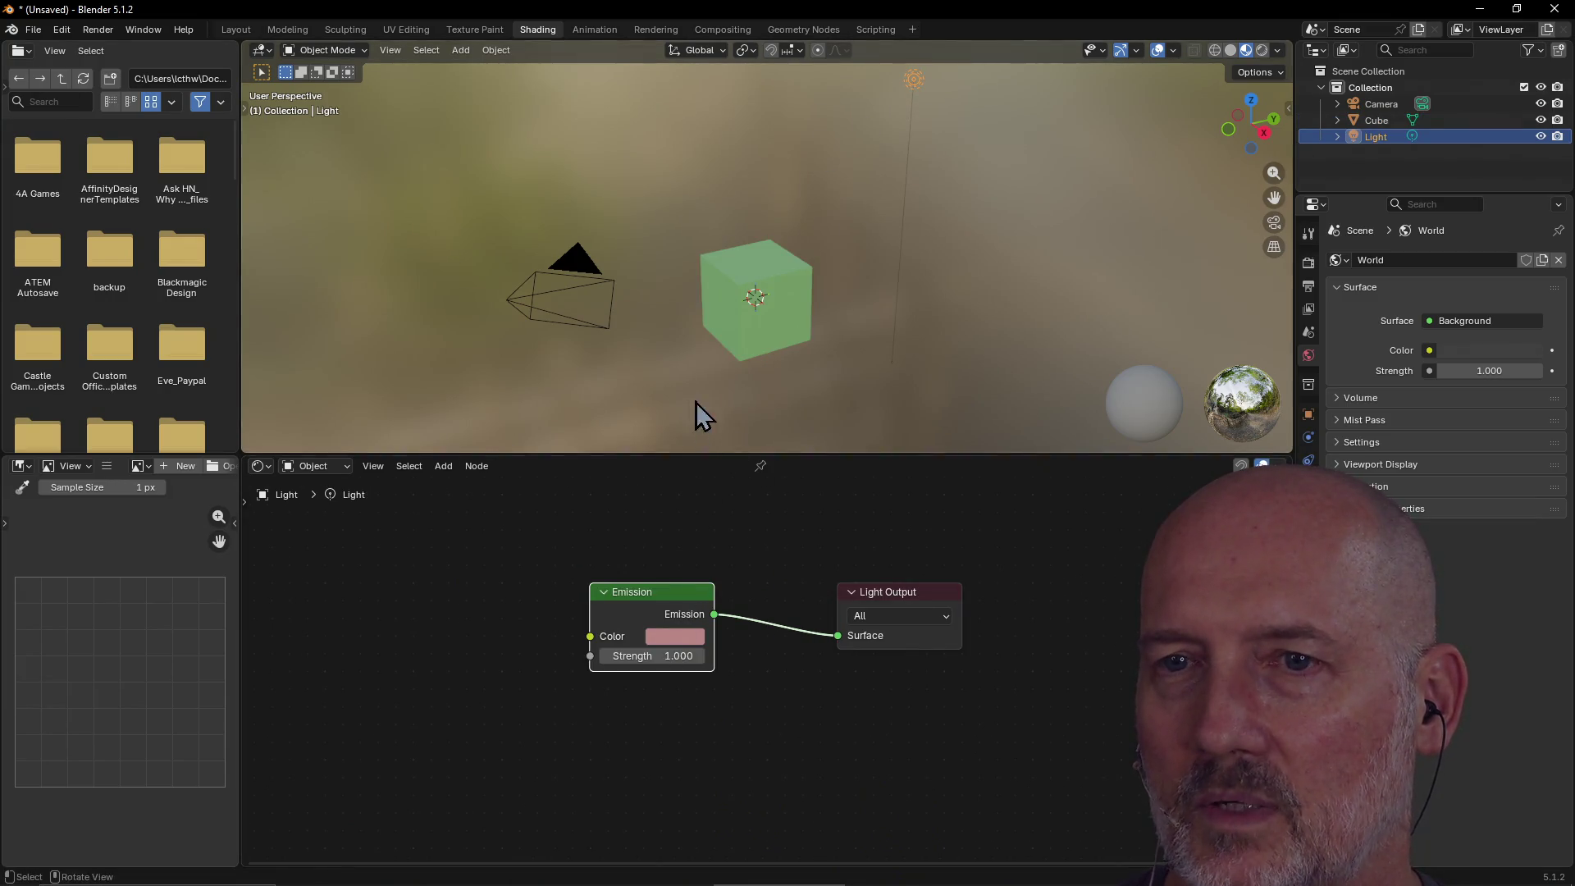
pyautogui.click(768, 306)
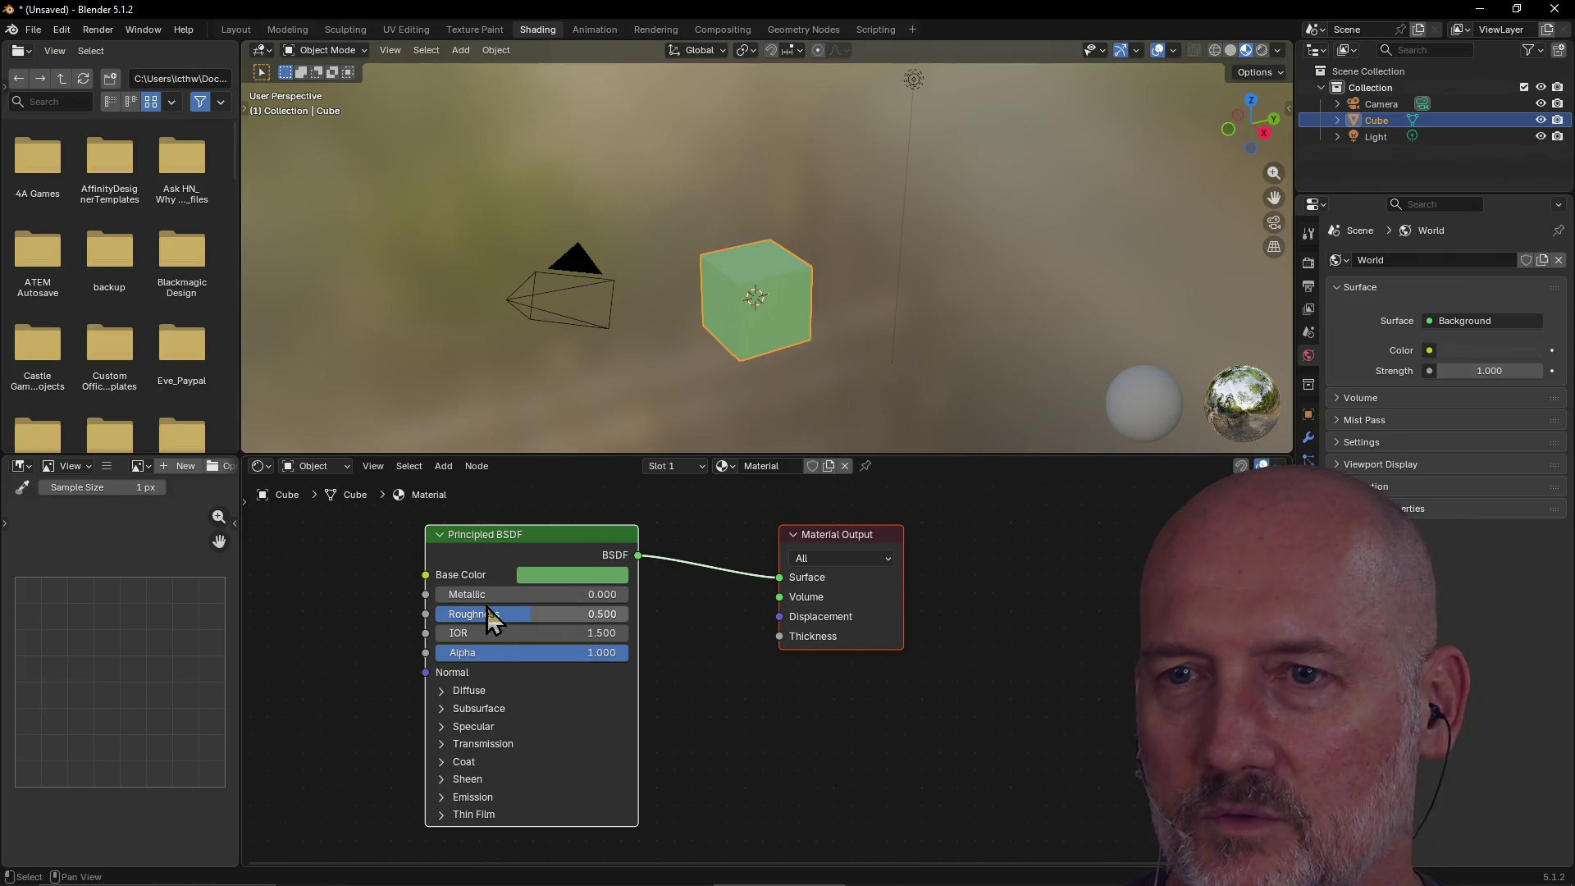
pyautogui.click(532, 594)
pyautogui.write('0.0')
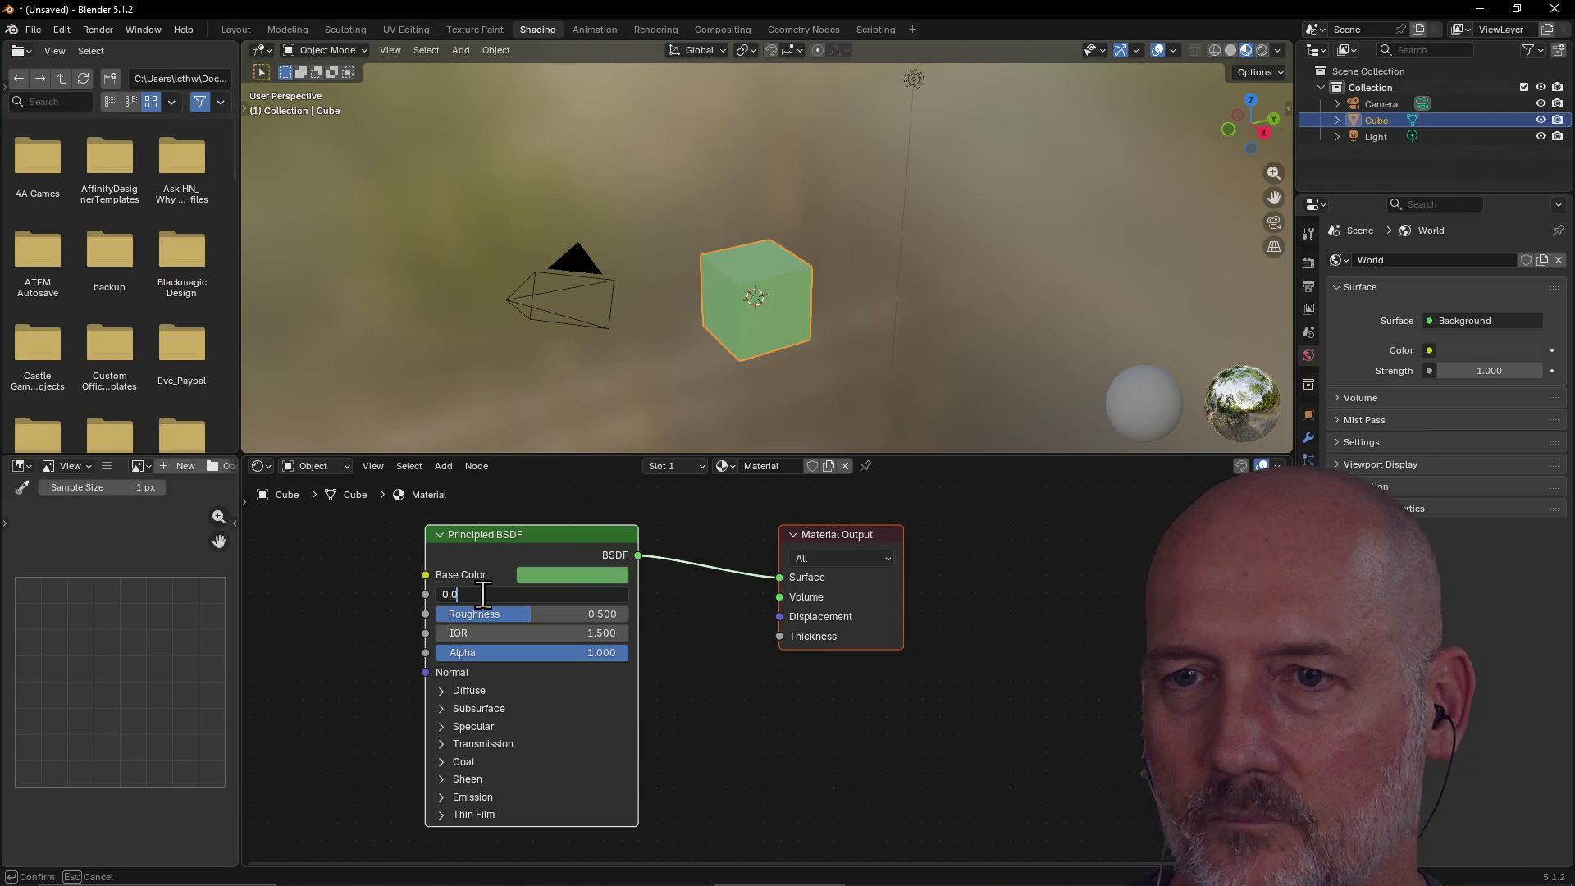
pyautogui.write('5')
pyautogui.press('Return')
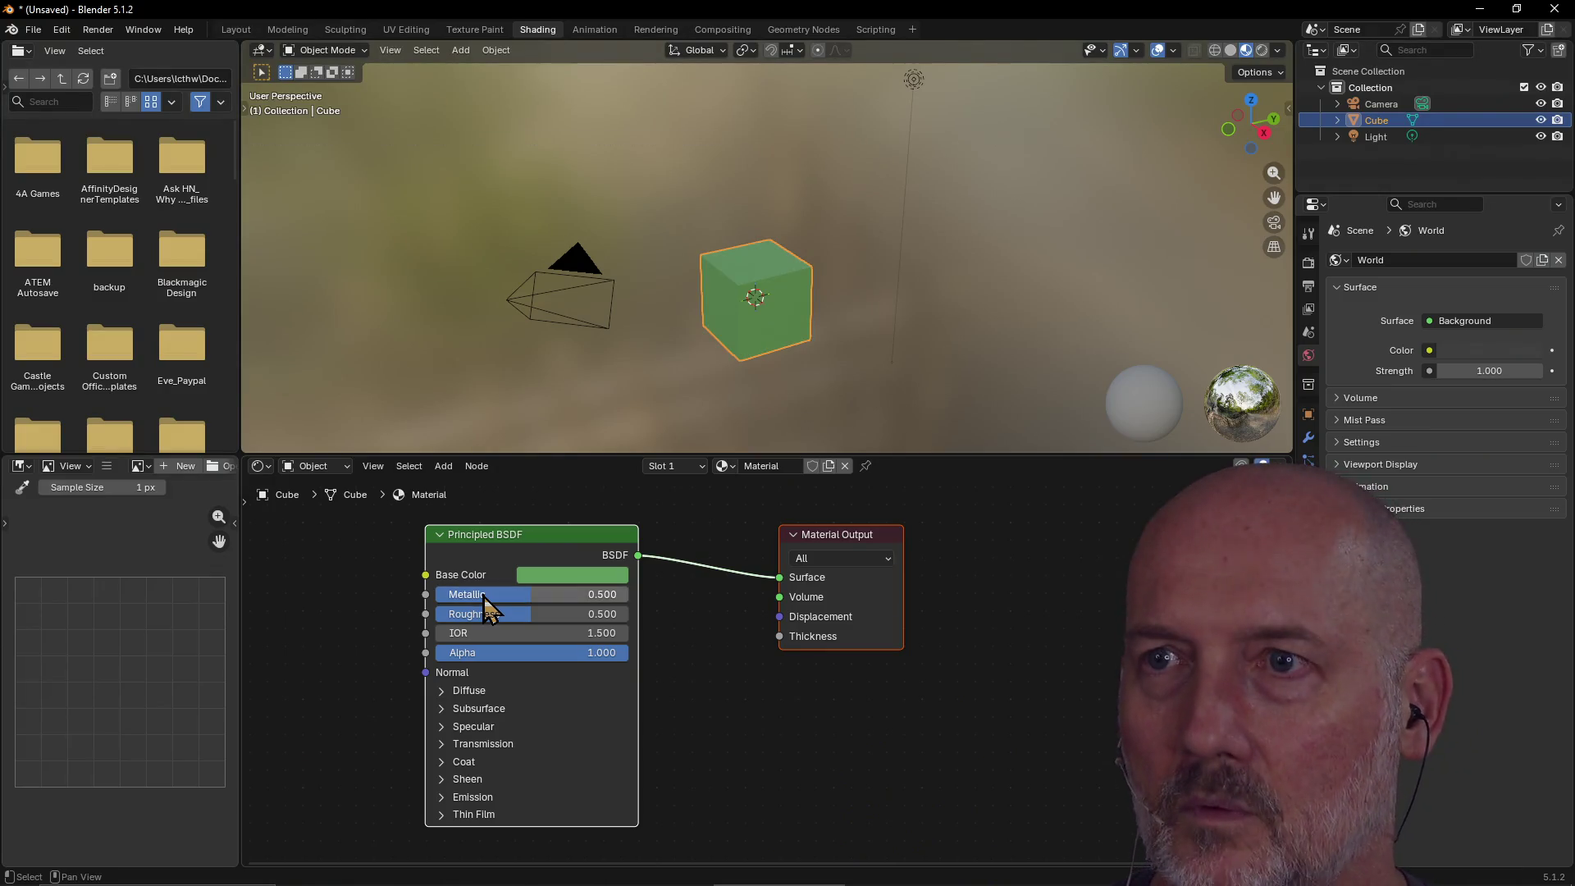
pyautogui.moveTo(513, 615); pyautogui.dragTo(463, 616)
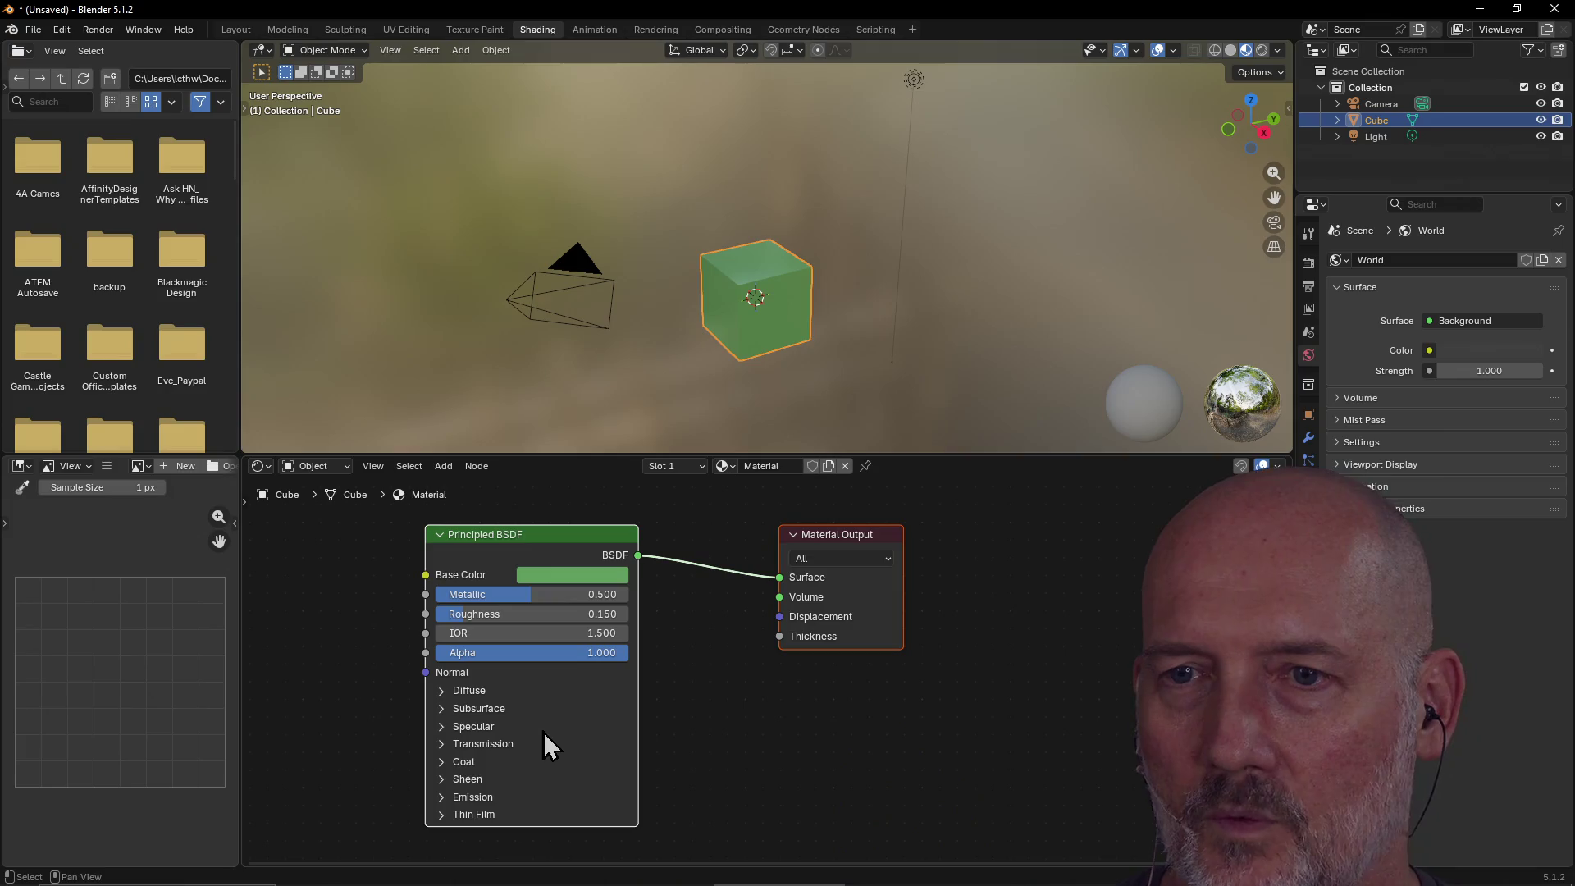
pyautogui.click(830, 709)
# Change the Material Output target from All to EEVEE, then press X to delete the cube.
pyautogui.click(866, 606)
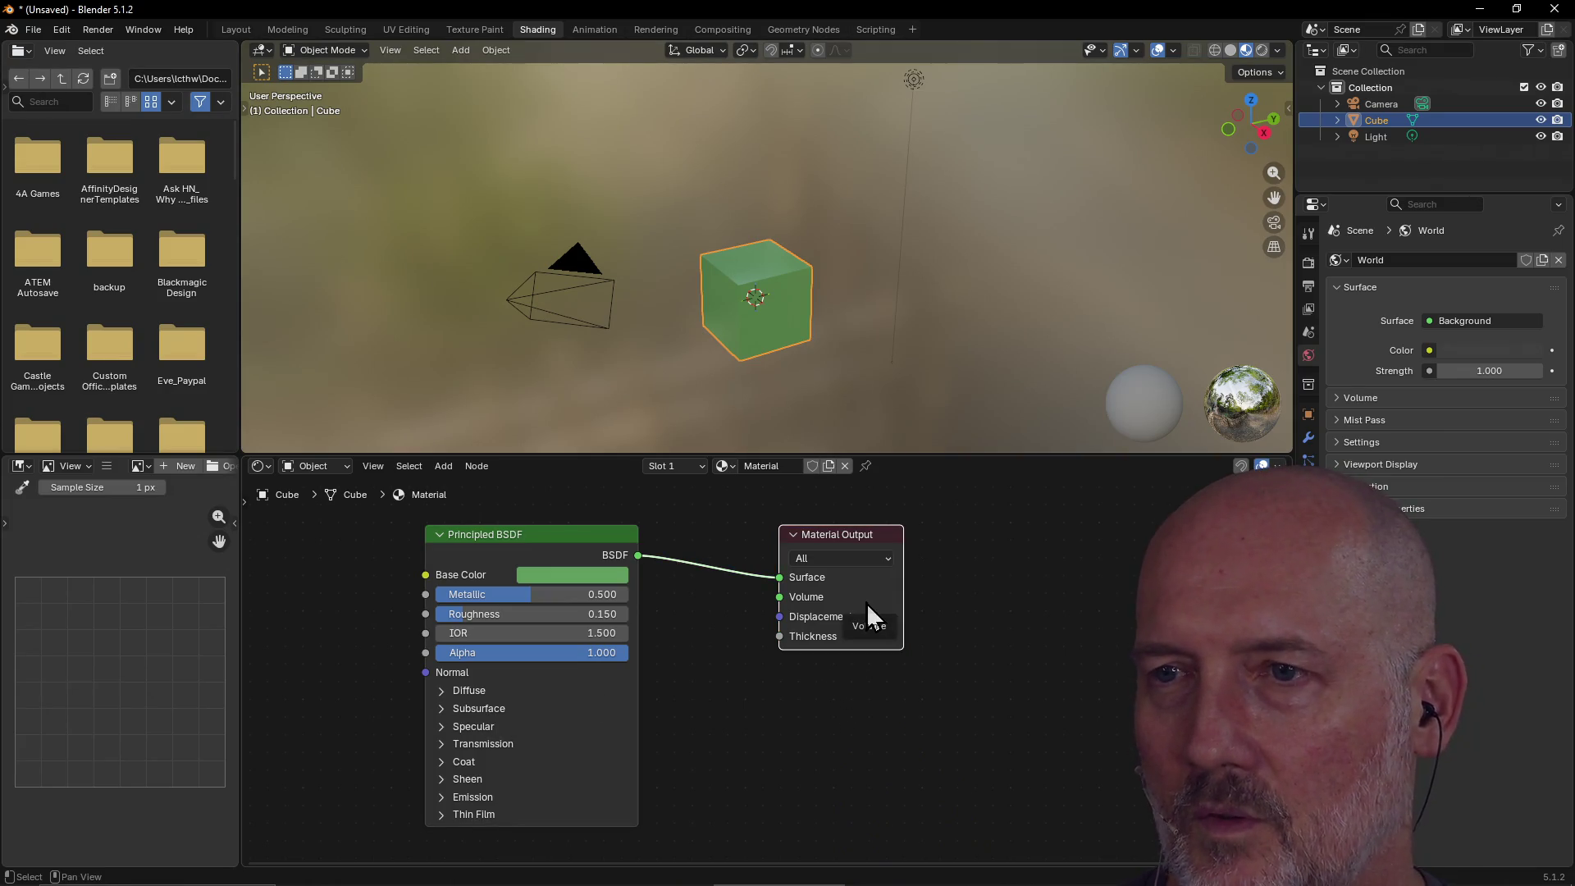
pyautogui.click(870, 559)
pyautogui.click(870, 559)
pyautogui.click(869, 559)
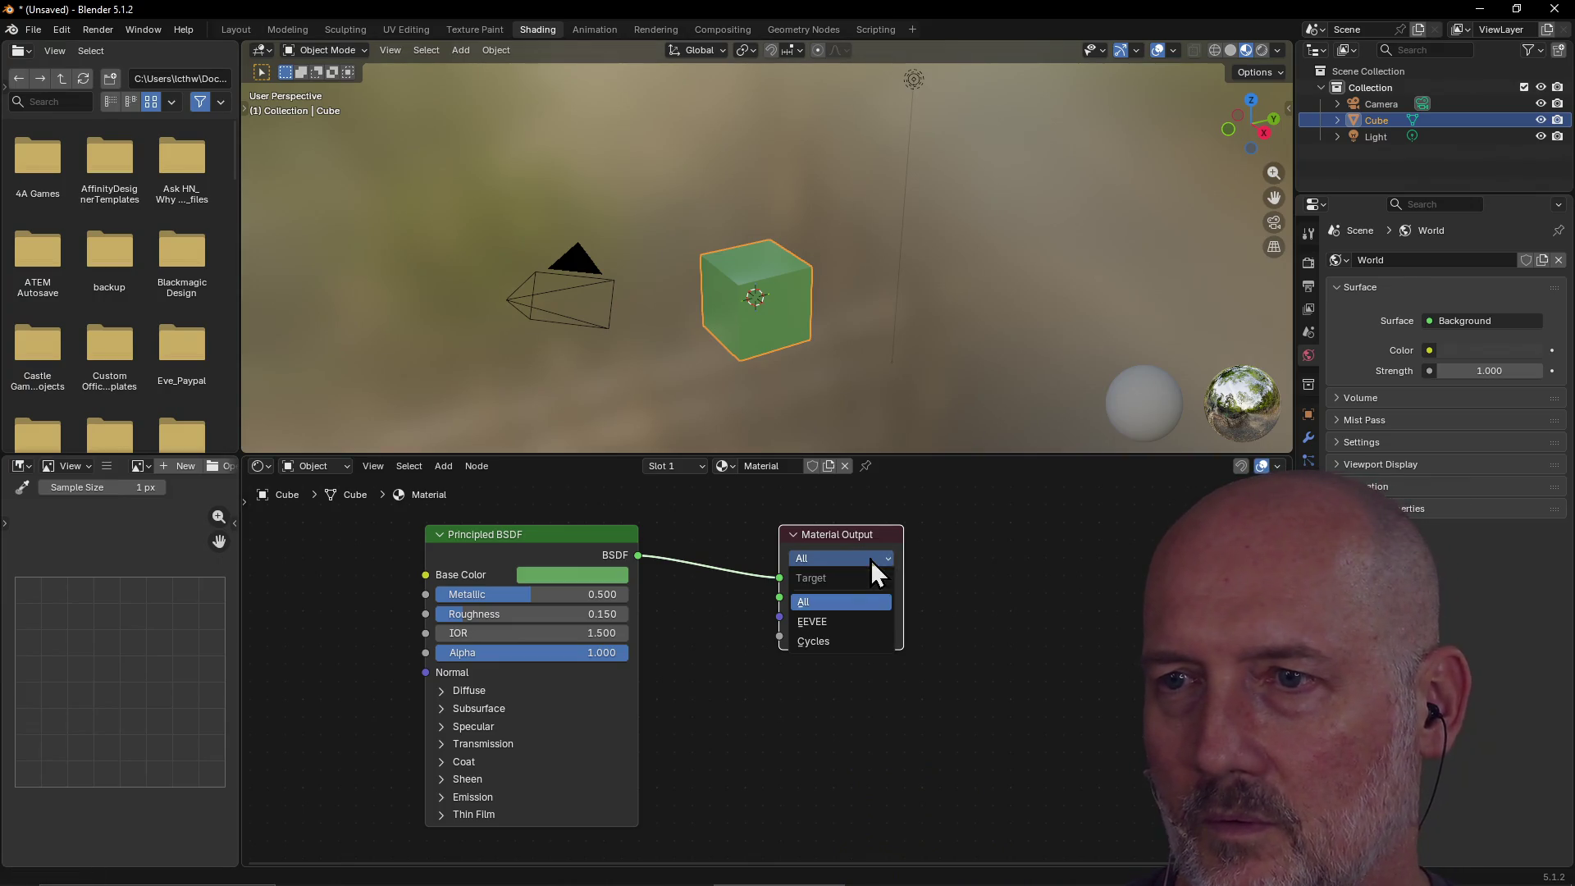
pyautogui.click(858, 619)
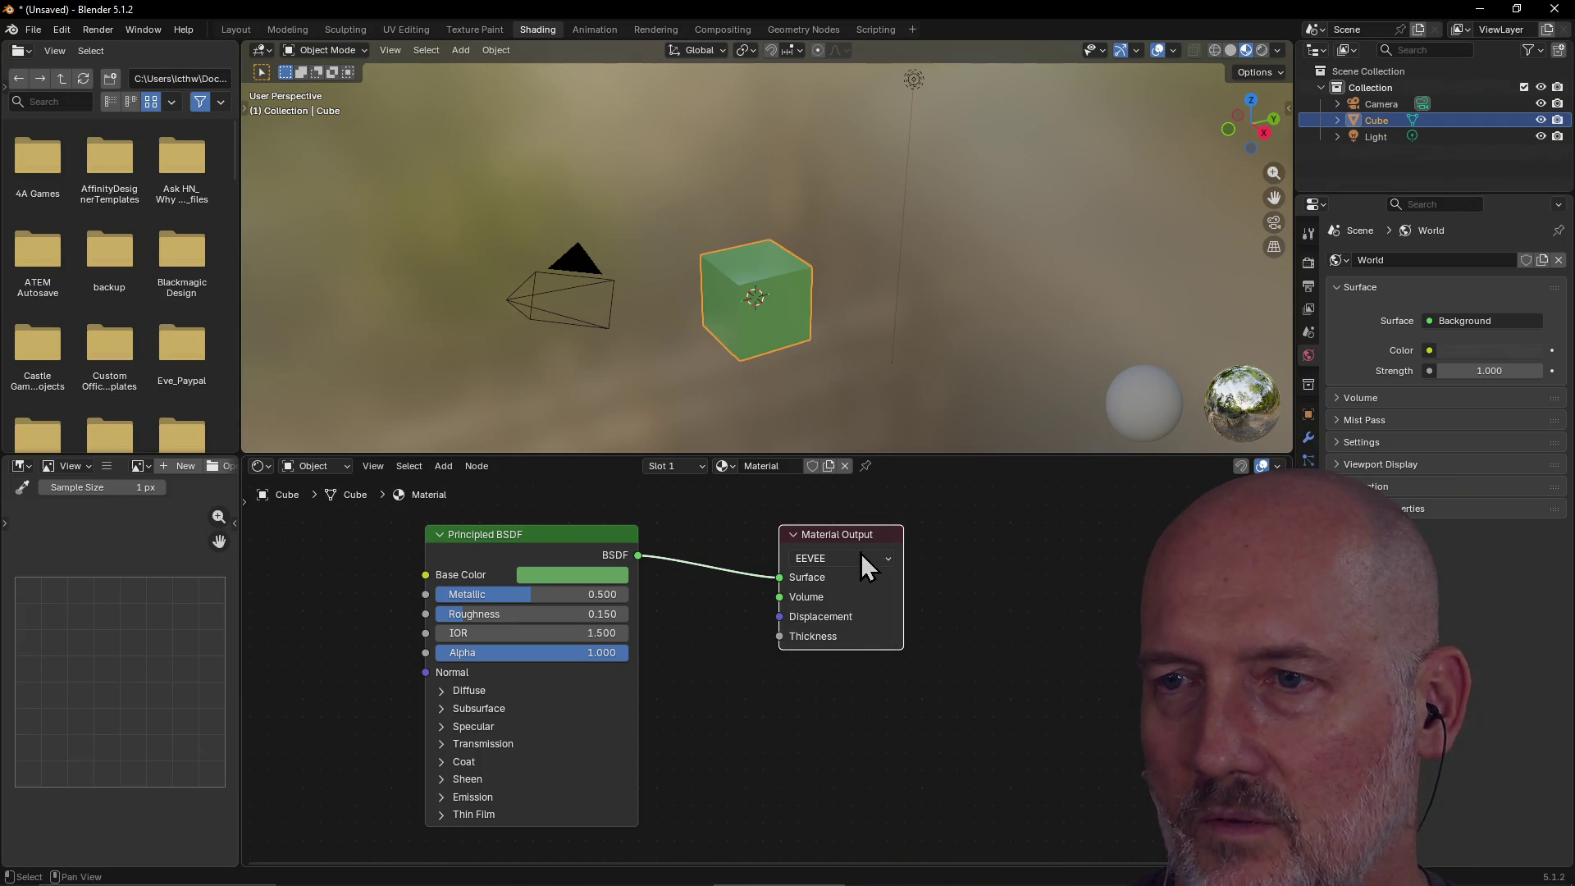
pyautogui.click(860, 556)
pyautogui.click(848, 603)
pyautogui.click(854, 560)
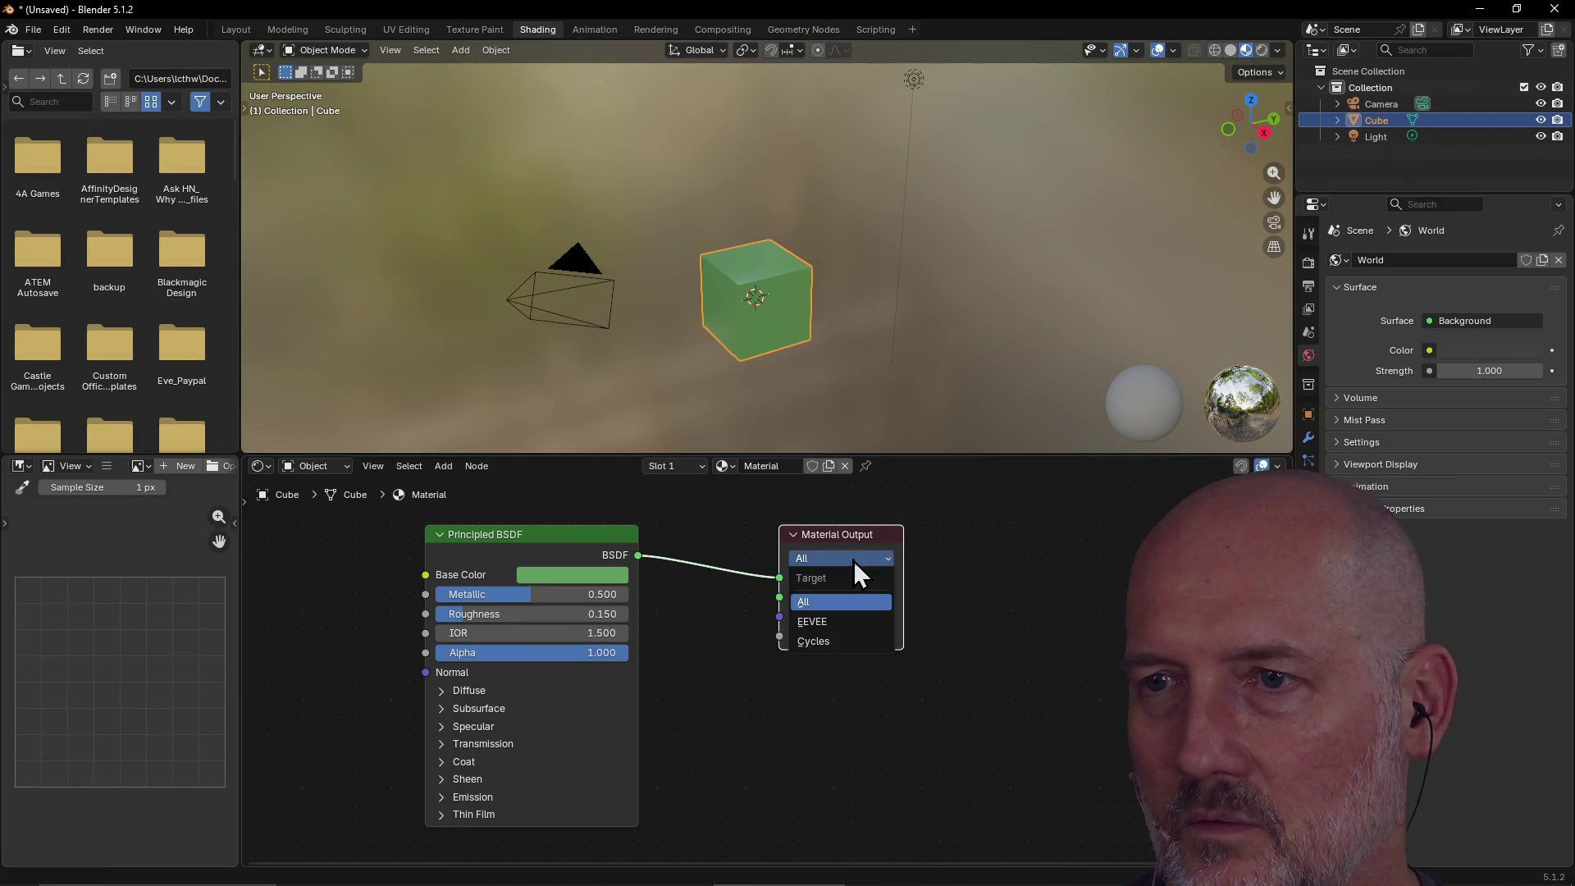
pyautogui.click(834, 622)
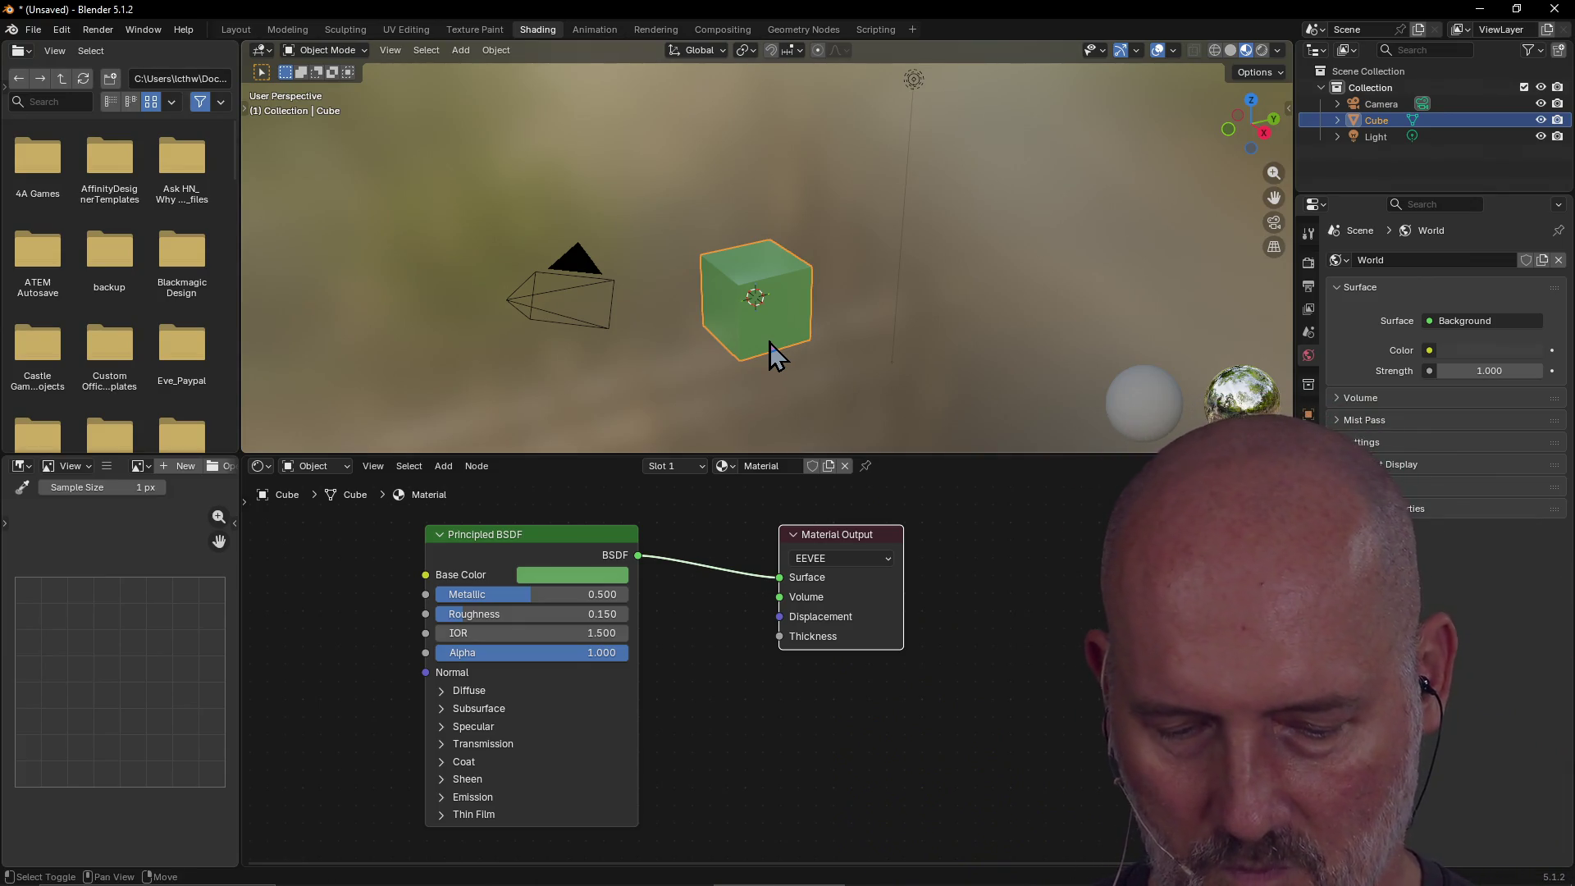
pyautogui.press('x')
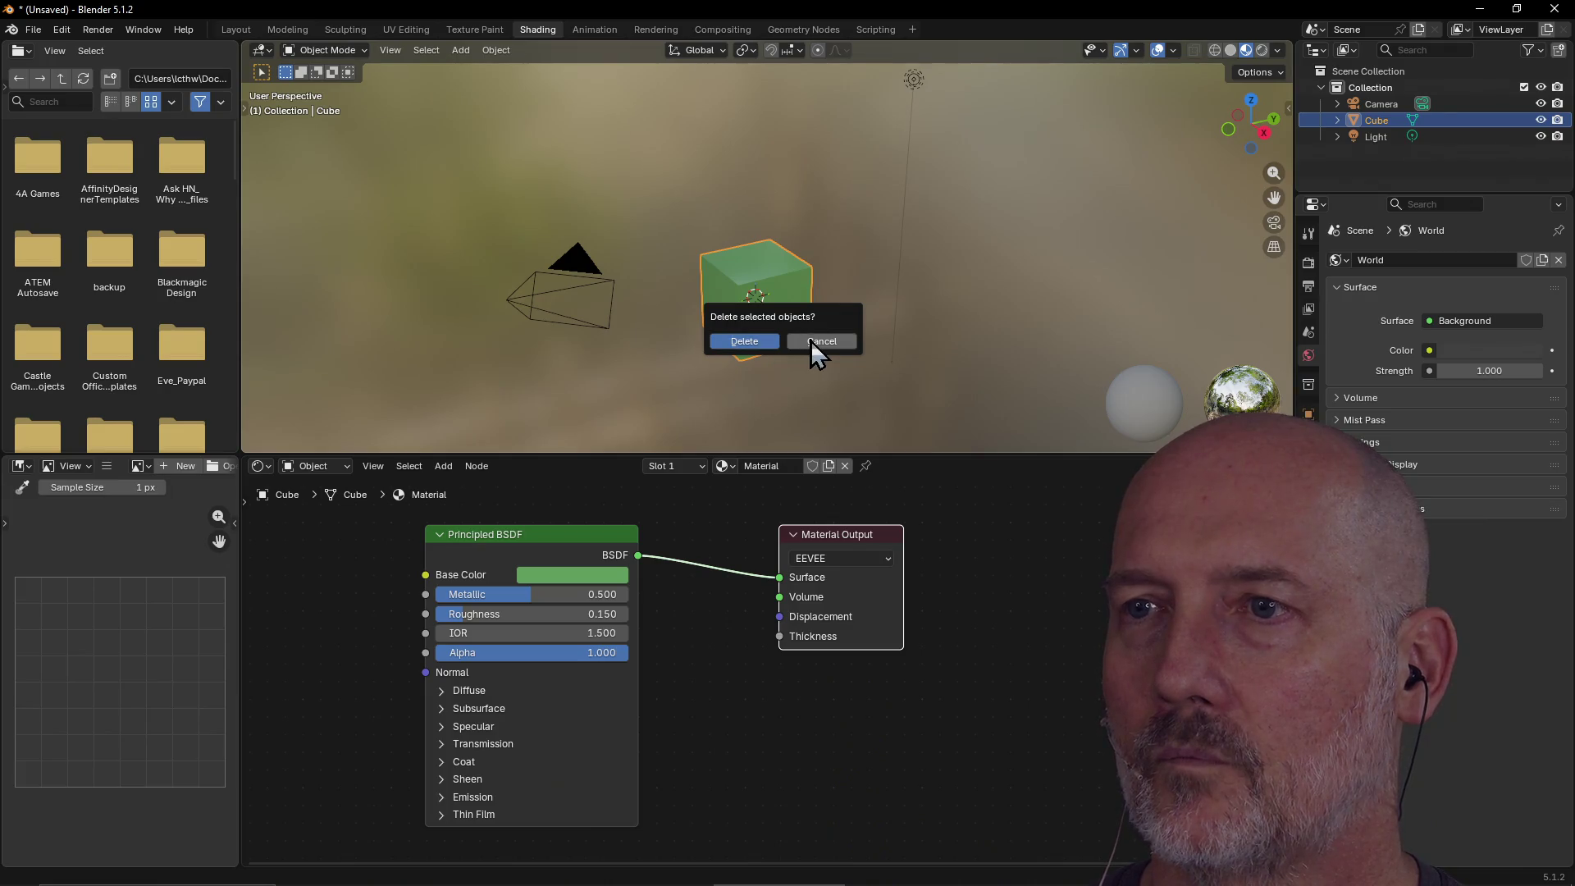
pyautogui.click(812, 342)
pyautogui.hotkey('shift', 'z')
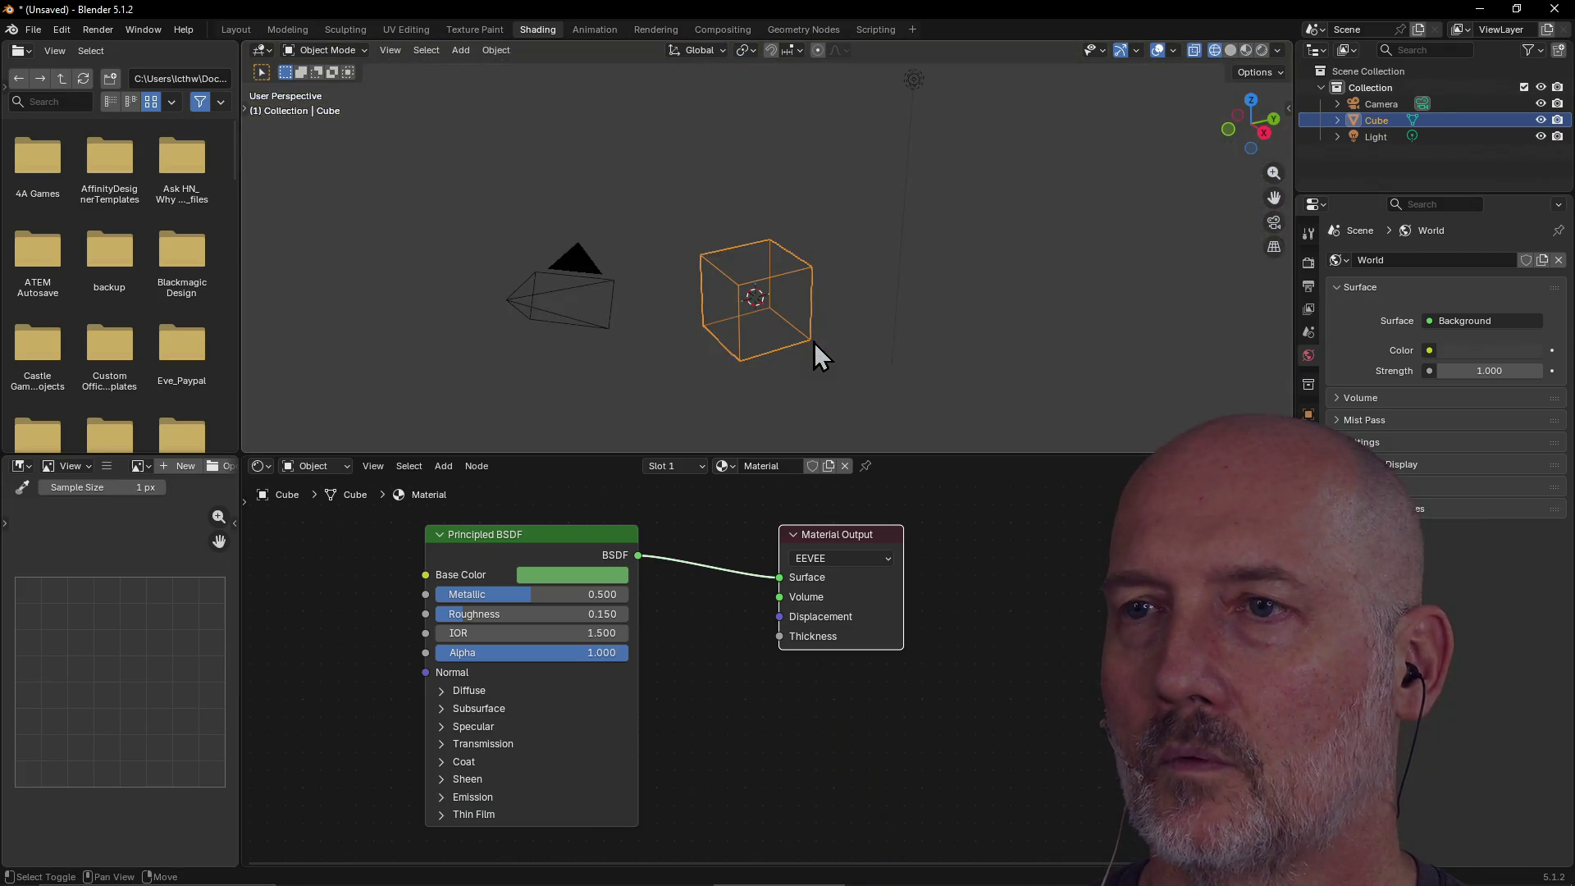
pyautogui.hotkey('shift', 'z')
pyautogui.hotkey('shift', 'z')
pyautogui.hotkey('shift', 'z')
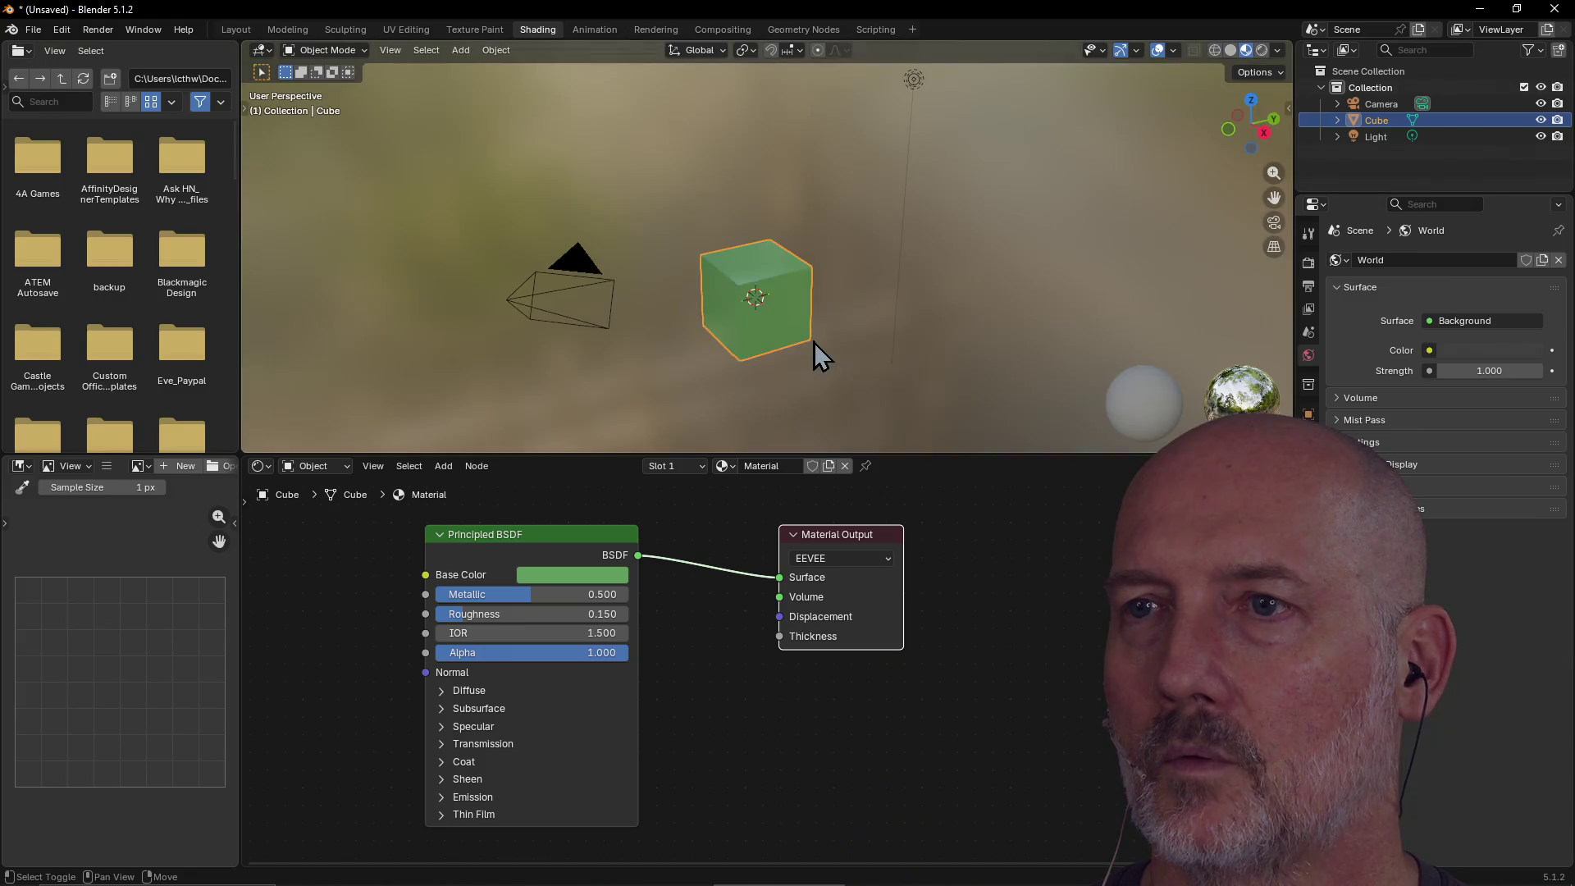
pyautogui.hotkey('shift', 'z')
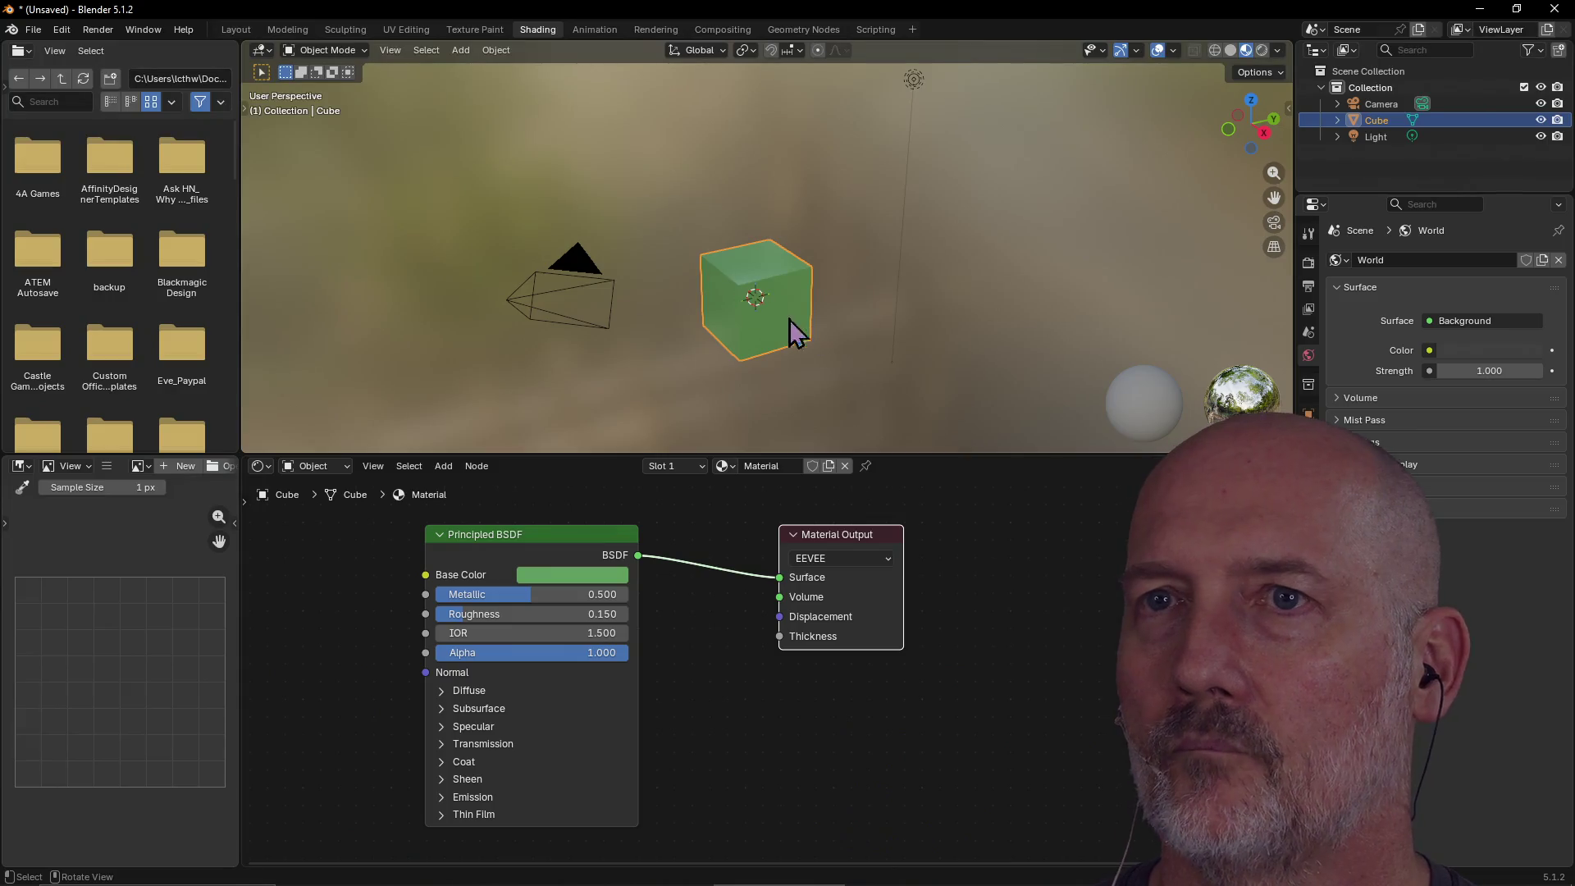
pyautogui.hotkey('shift', 'z')
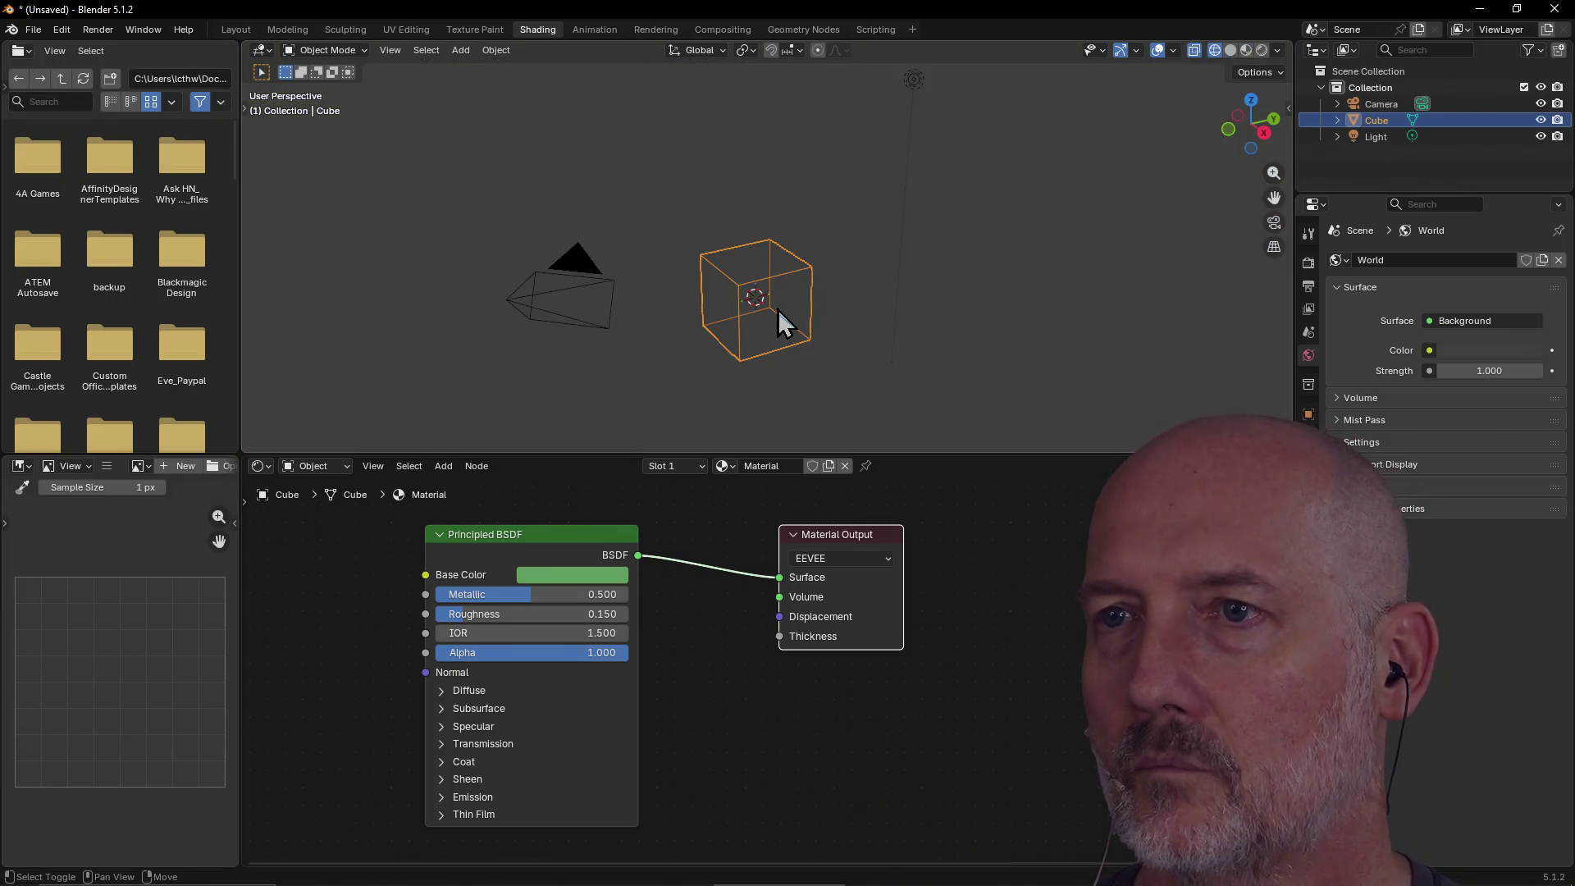
pyautogui.hotkey('shift', 'z')
pyautogui.moveTo(755, 323)
pyautogui.mouseDown(button='middle')
pyautogui.moveTo(774, 326)
pyautogui.moveTo(657, 326)
pyautogui.moveTo(721, 274)
pyautogui.moveTo(429, 292)
pyautogui.moveTo(538, 247)
pyautogui.moveTo(682, 238)
pyautogui.moveTo(964, 274)
pyautogui.moveTo(798, 274)
pyautogui.moveTo(566, 160)
pyautogui.mouseUp(button='middle')
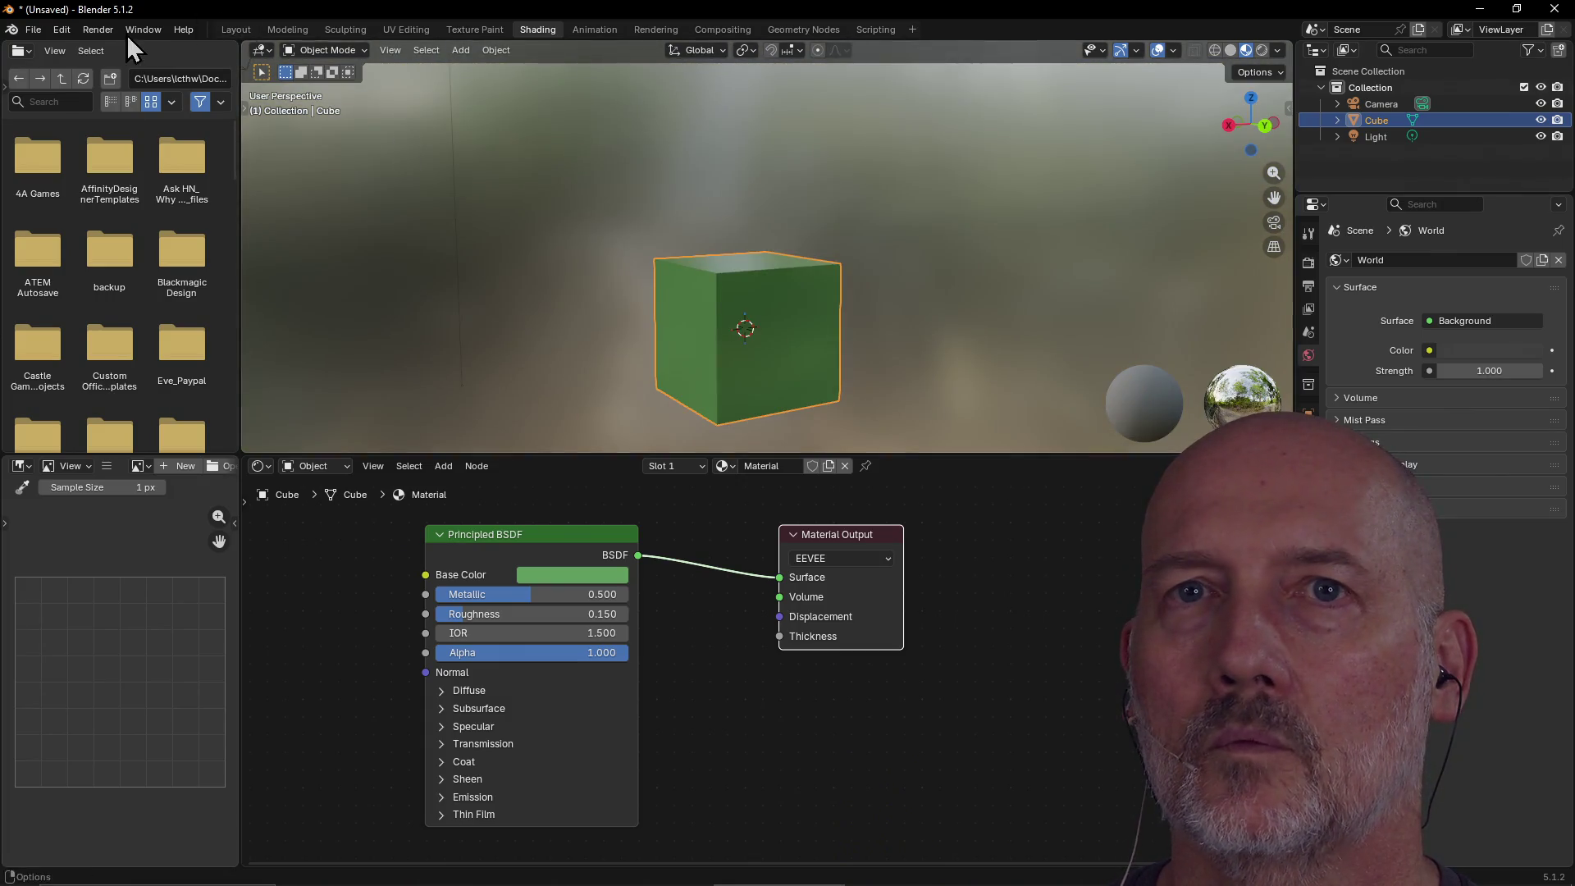
pyautogui.moveTo(677, 271)
pyautogui.mouseDown(button='middle')
pyautogui.moveTo(630, 303)
pyautogui.moveTo(592, 251)
pyautogui.moveTo(555, 253)
pyautogui.moveTo(973, 279)
pyautogui.mouseUp(button='middle')
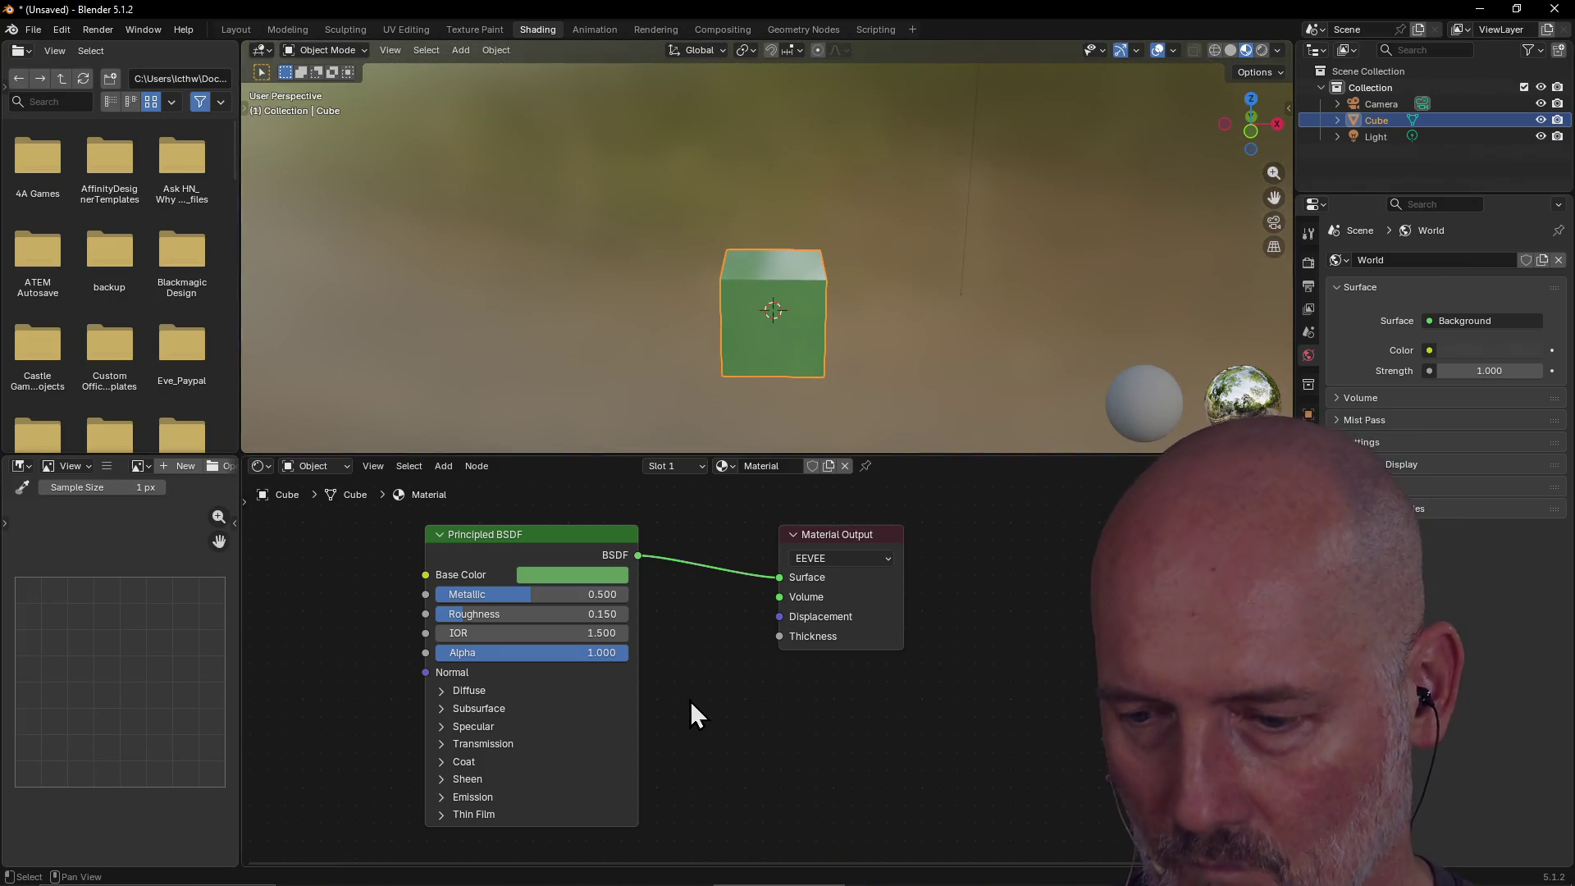
pyautogui.hotkey('alt', 'Tab')
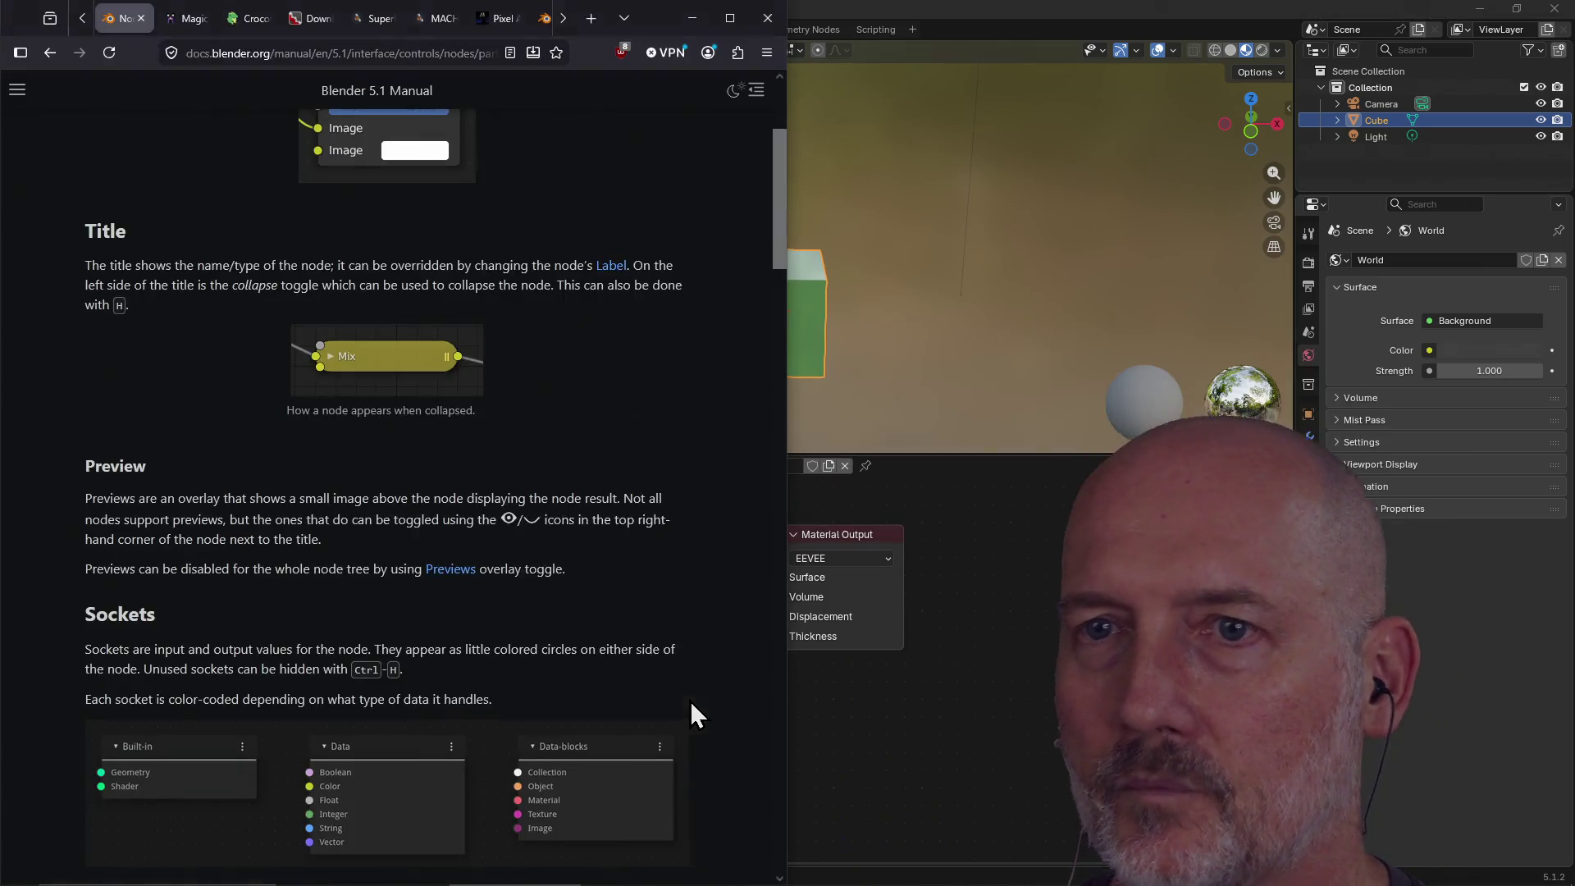
# Read the Node Parts page down to Socket Shape (Auto, Single, Fields, Grid), briefly checking Blender.
pyautogui.scroll(-2, 612, 437)
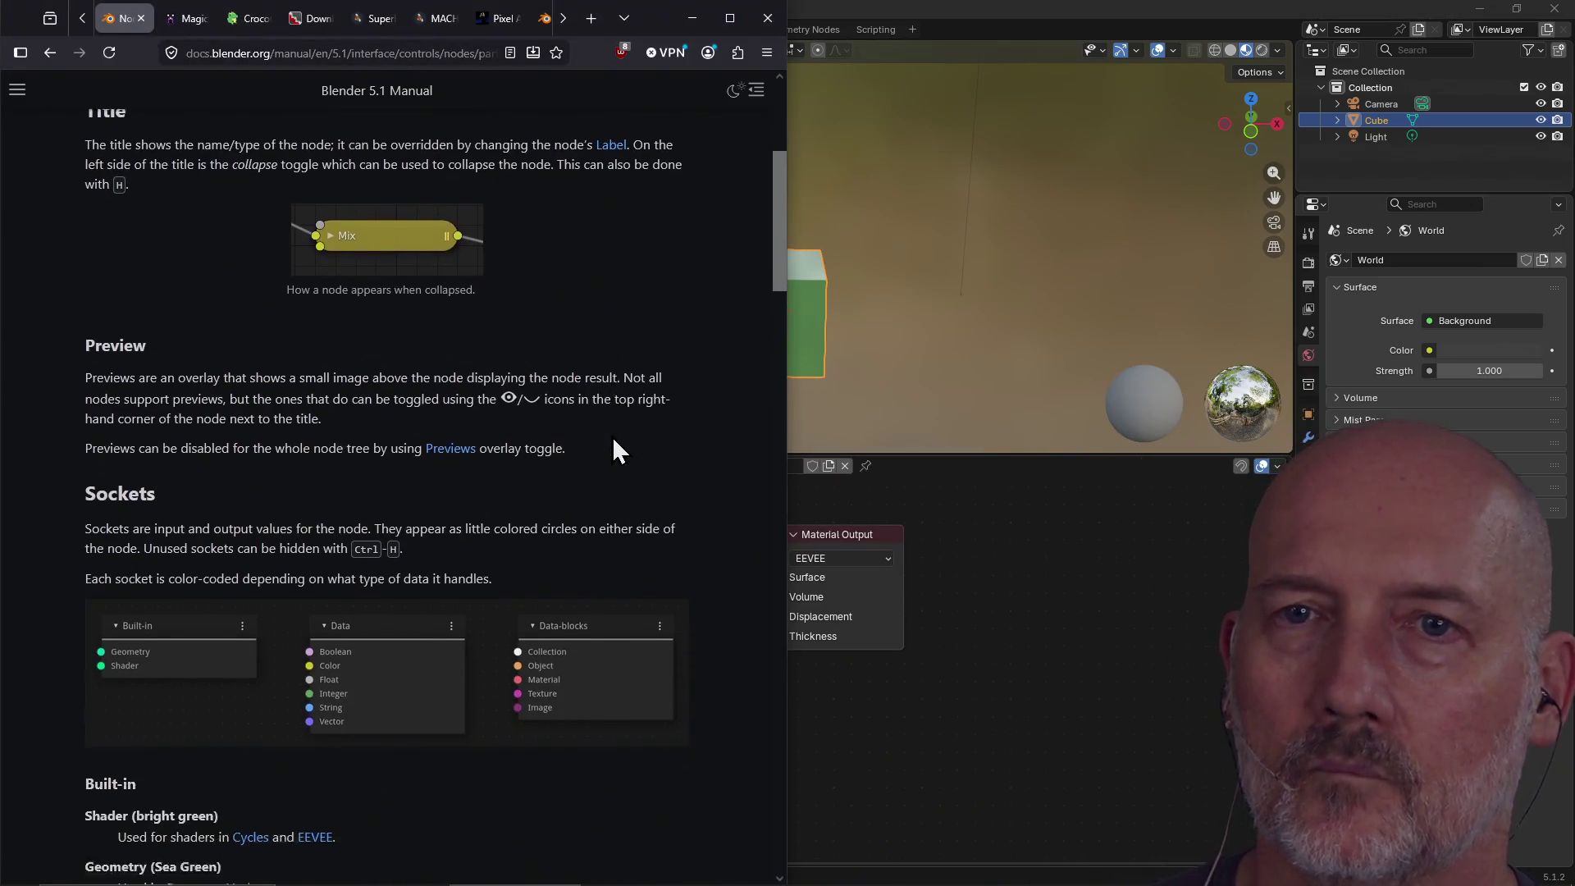
pyautogui.scroll(-3, 613, 439)
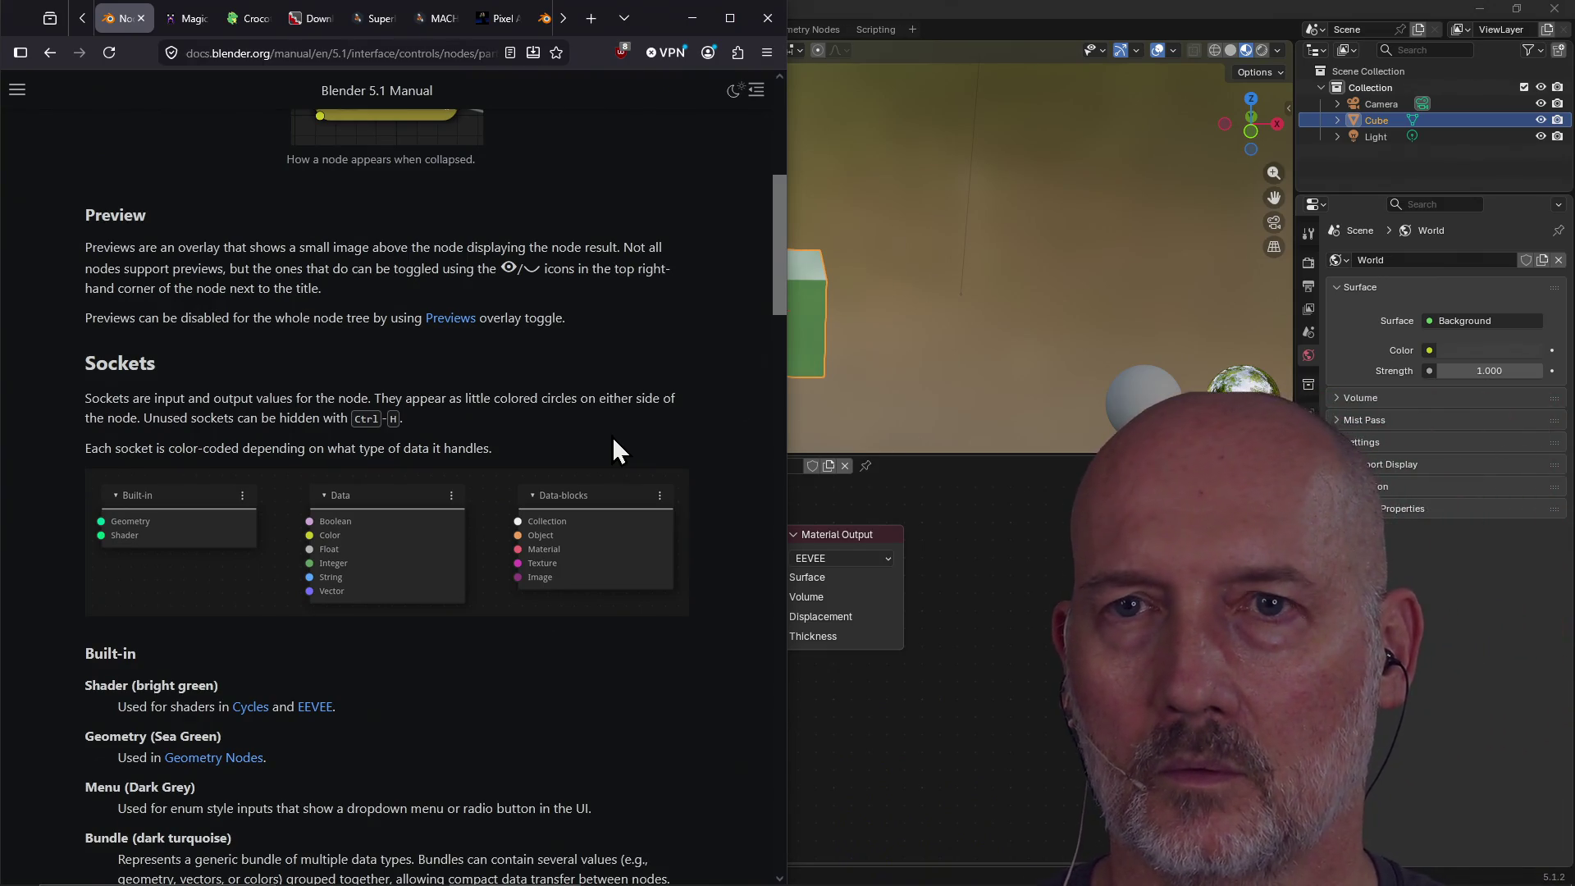
pyautogui.scroll(-4, 612, 436)
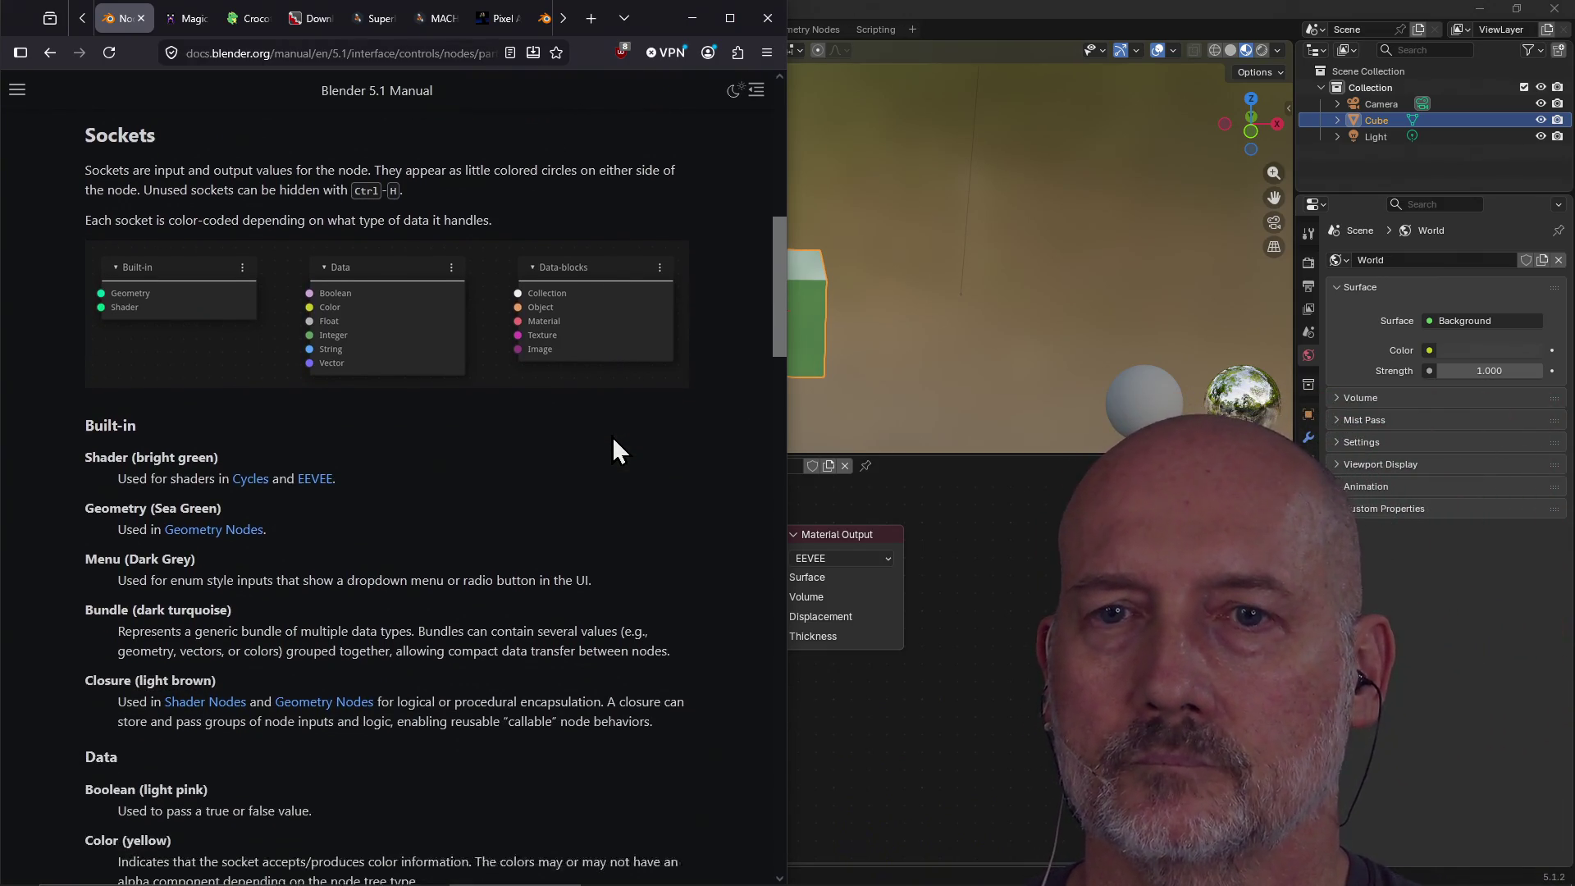
pyautogui.scroll(-5, 612, 436)
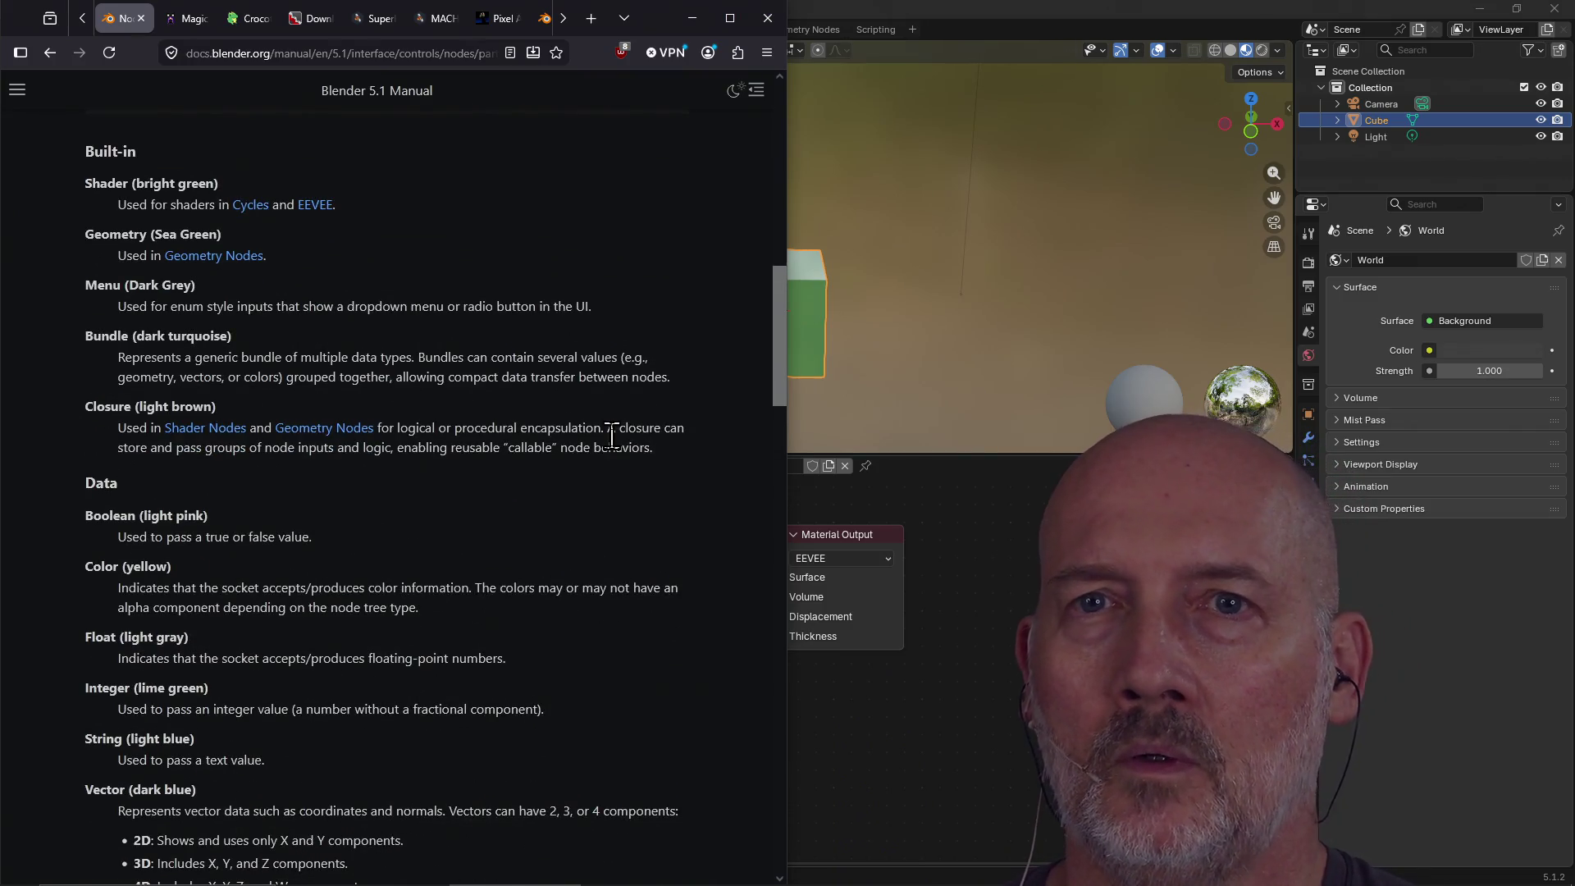
pyautogui.scroll(-3, 612, 435)
pyautogui.scroll(-9, 613, 436)
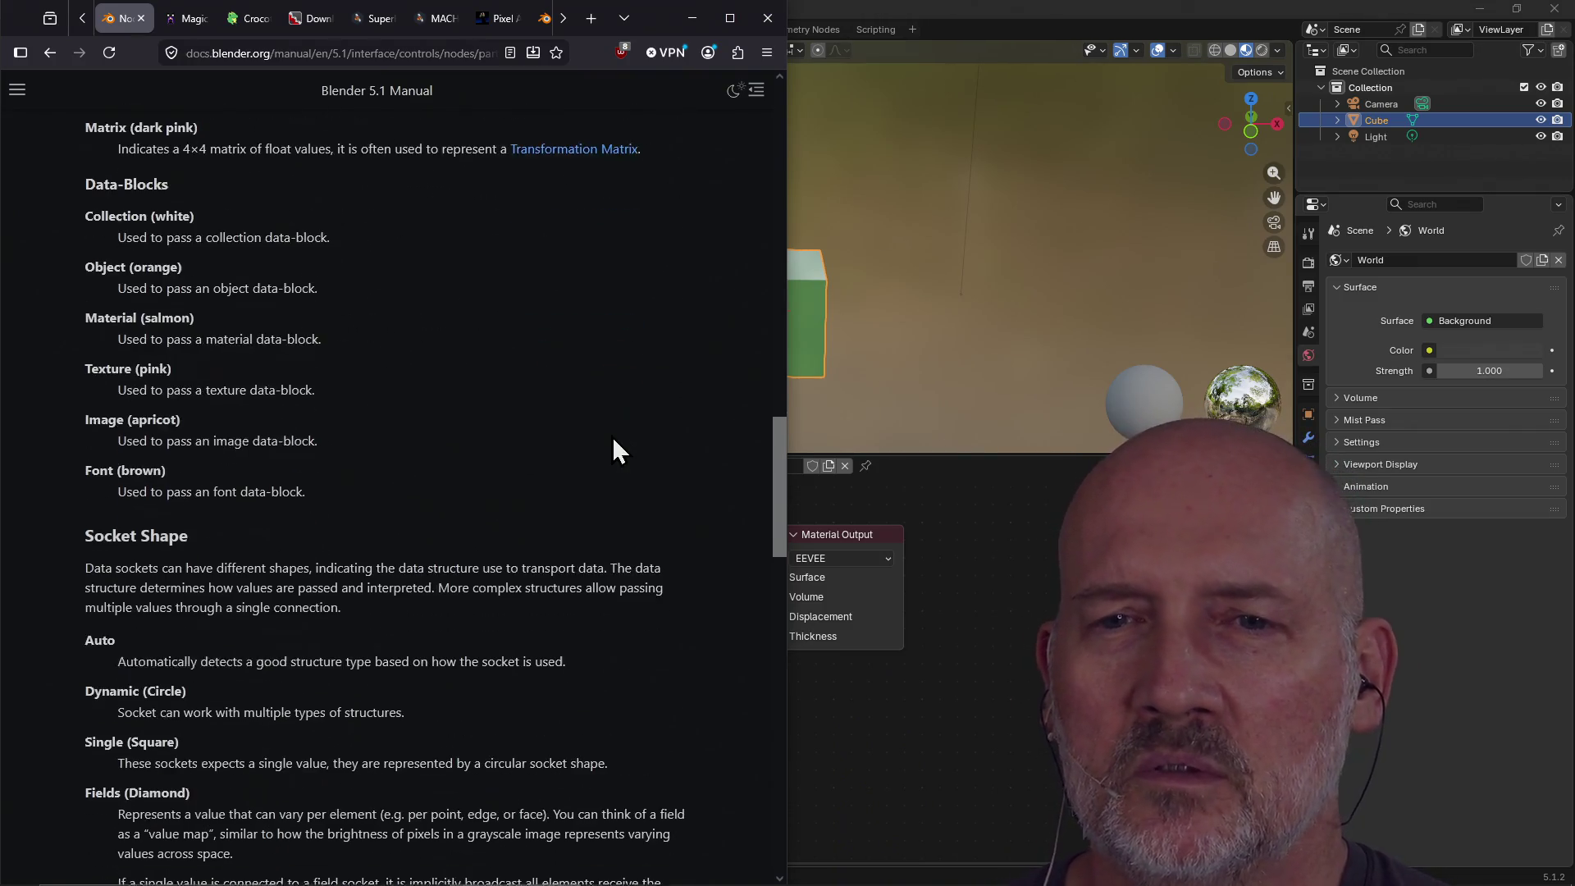
pyautogui.scroll(-6, 612, 435)
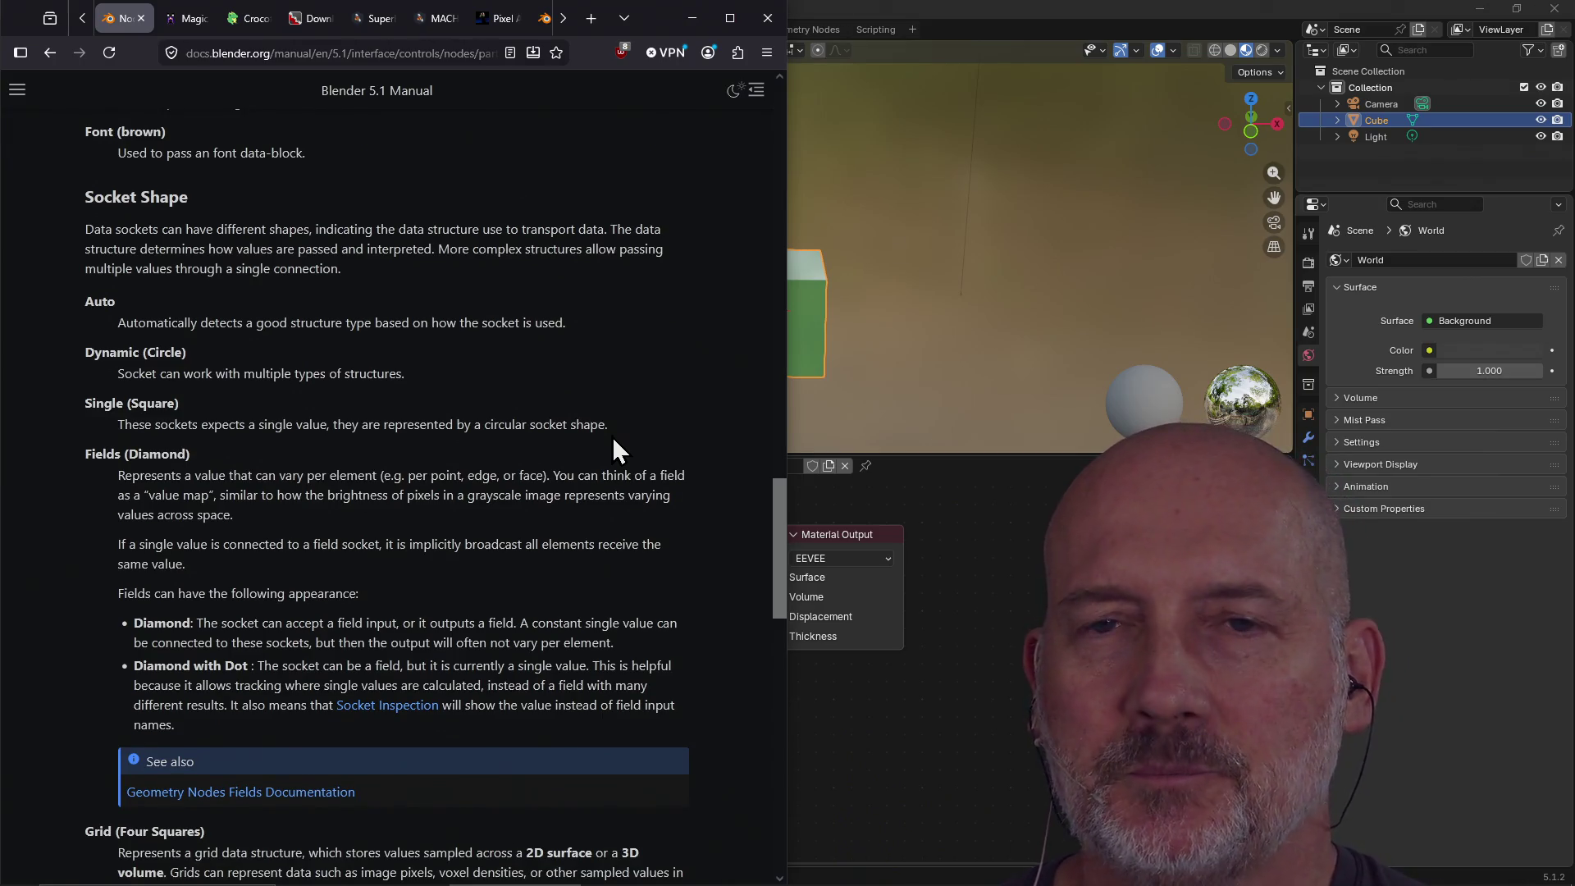
pyautogui.scroll(-1, 613, 439)
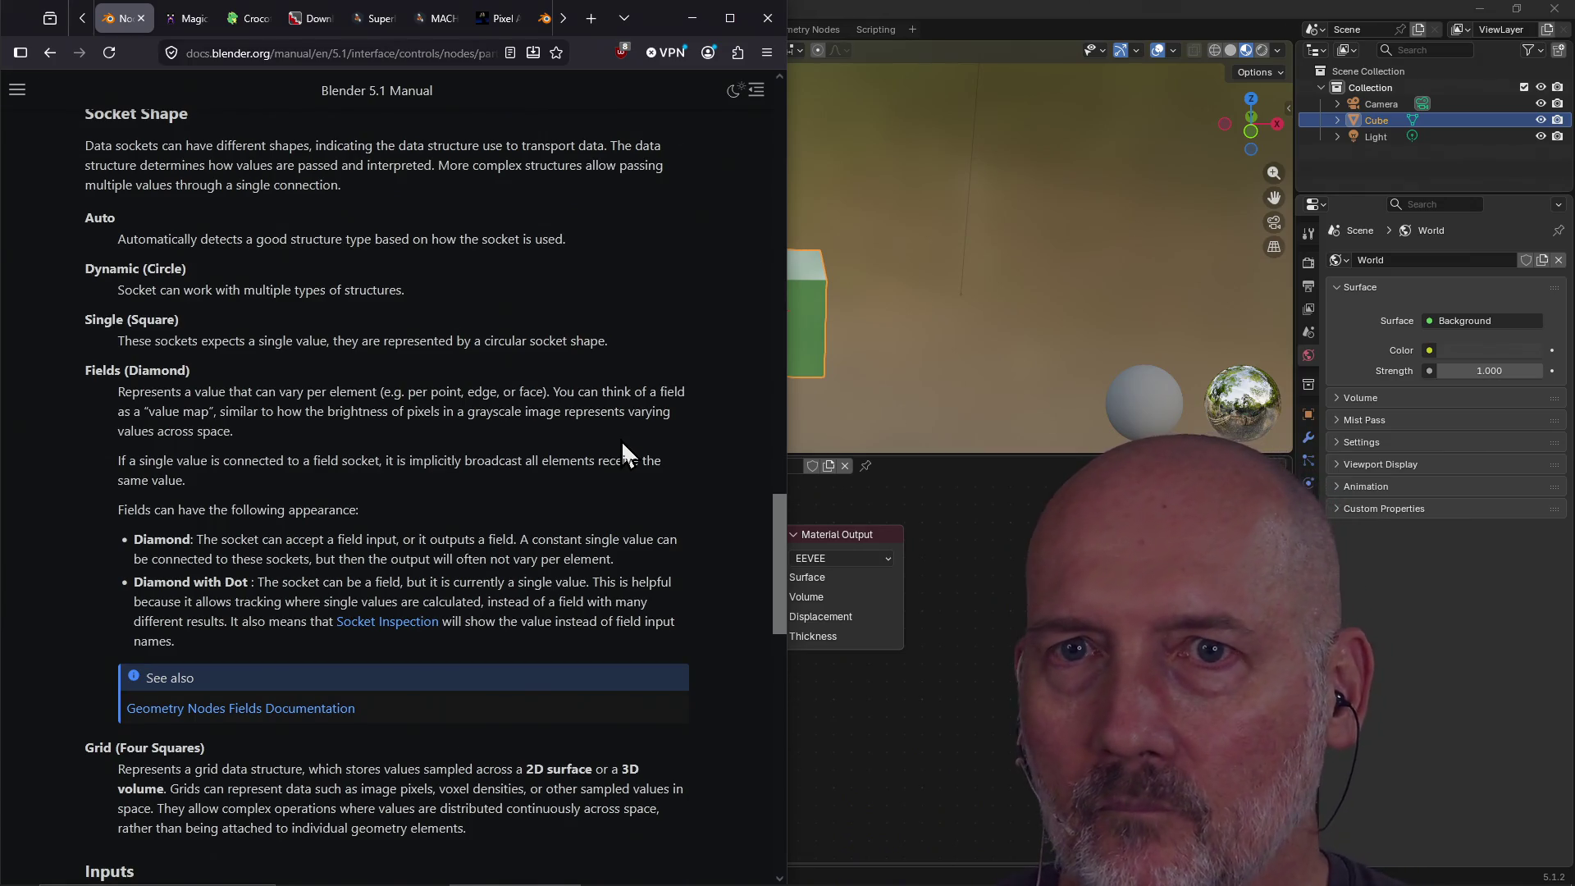
pyautogui.click(886, 536)
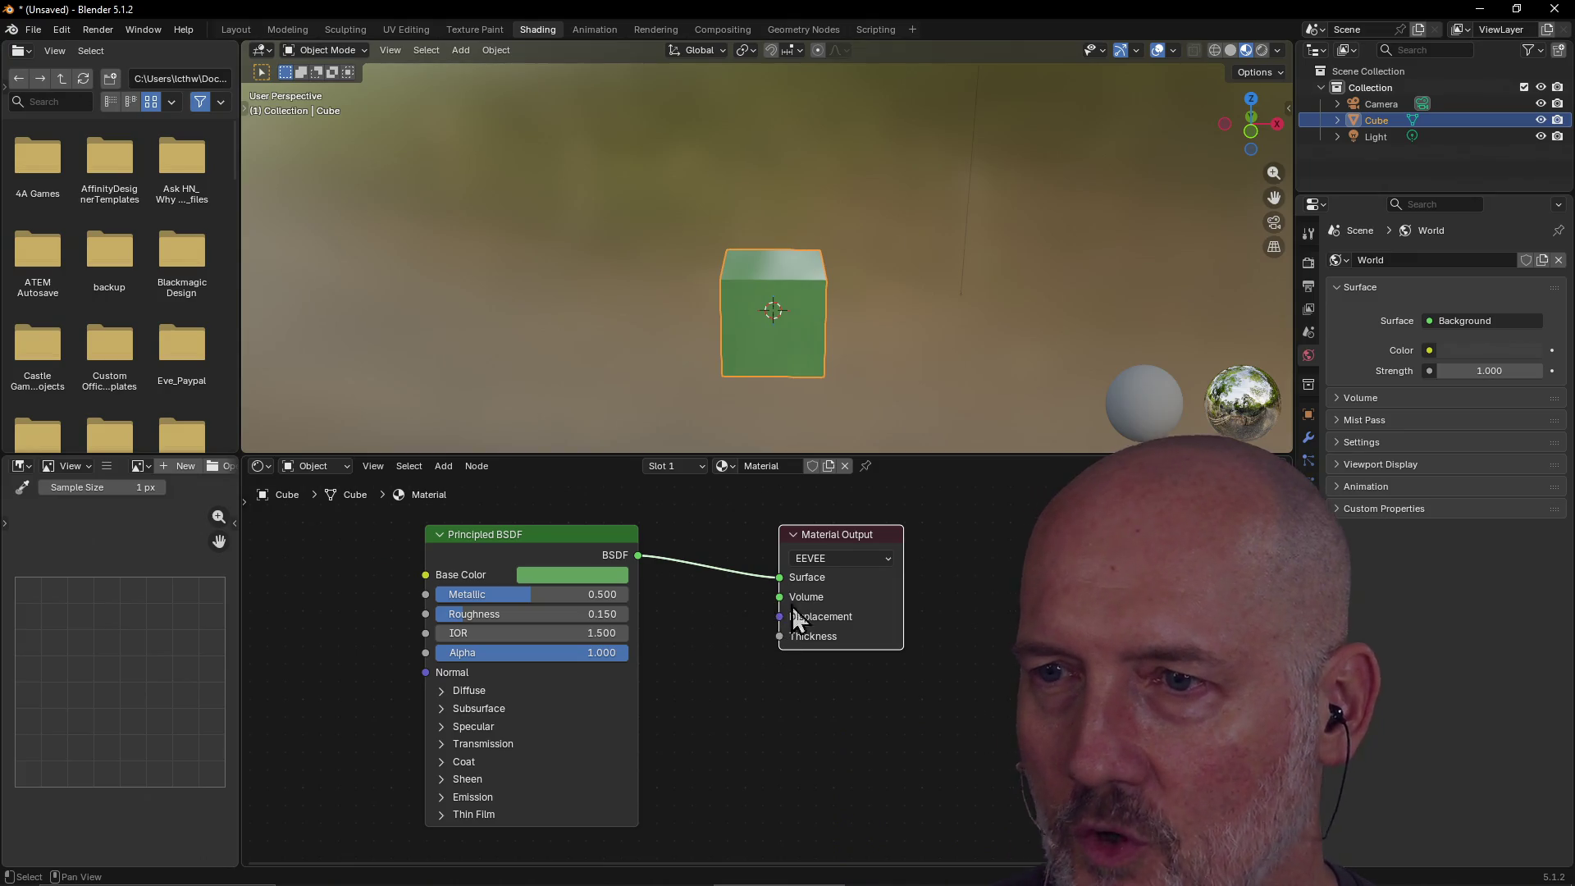
pyautogui.hotkey('alt', 'Tab')
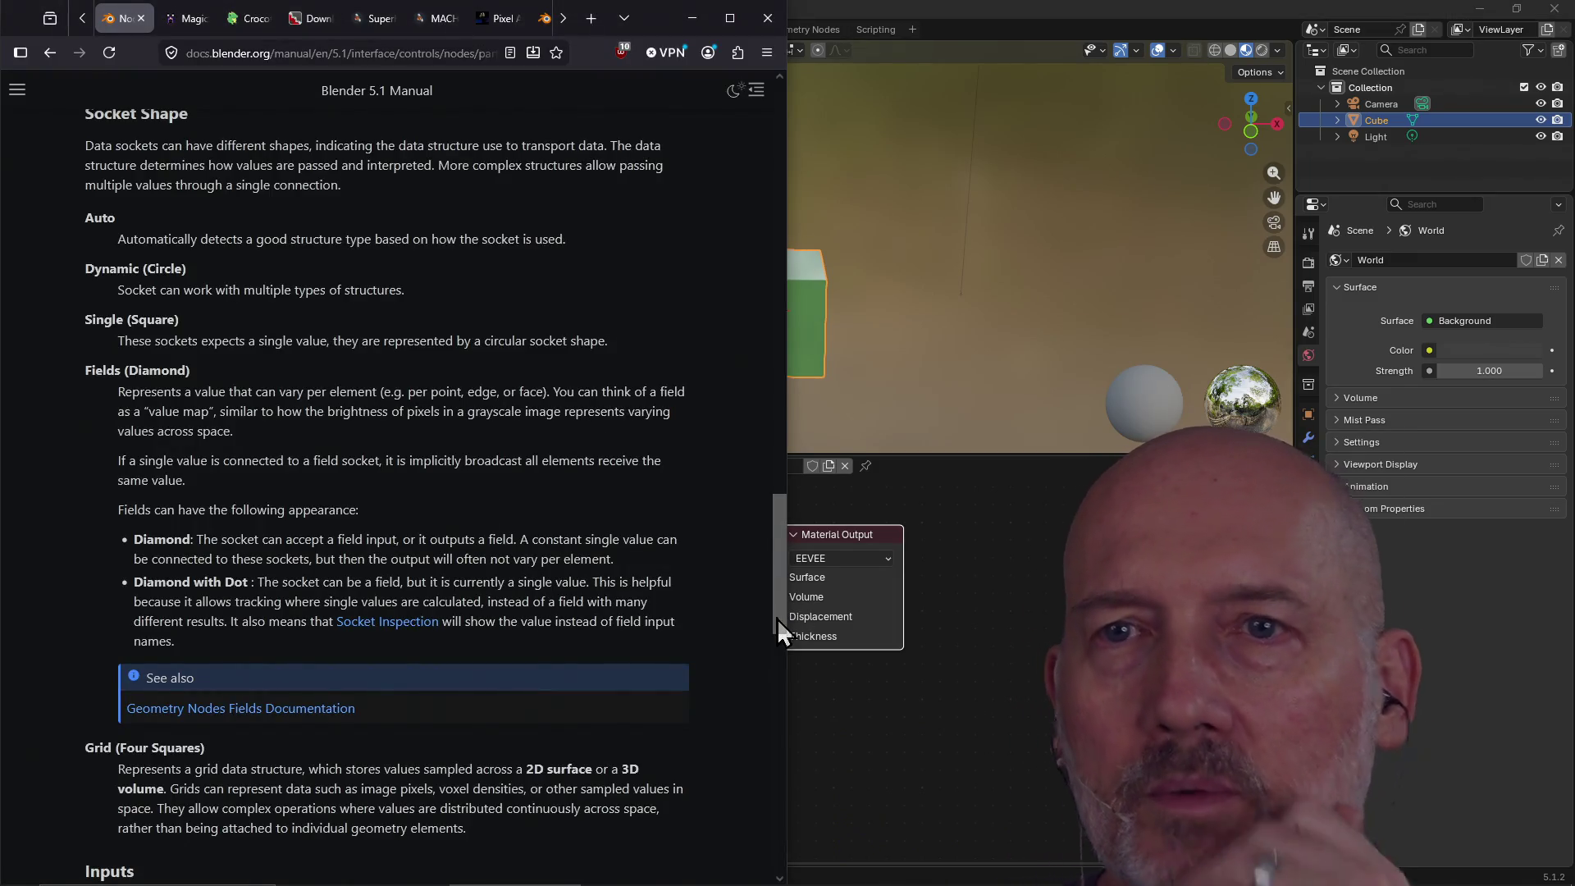
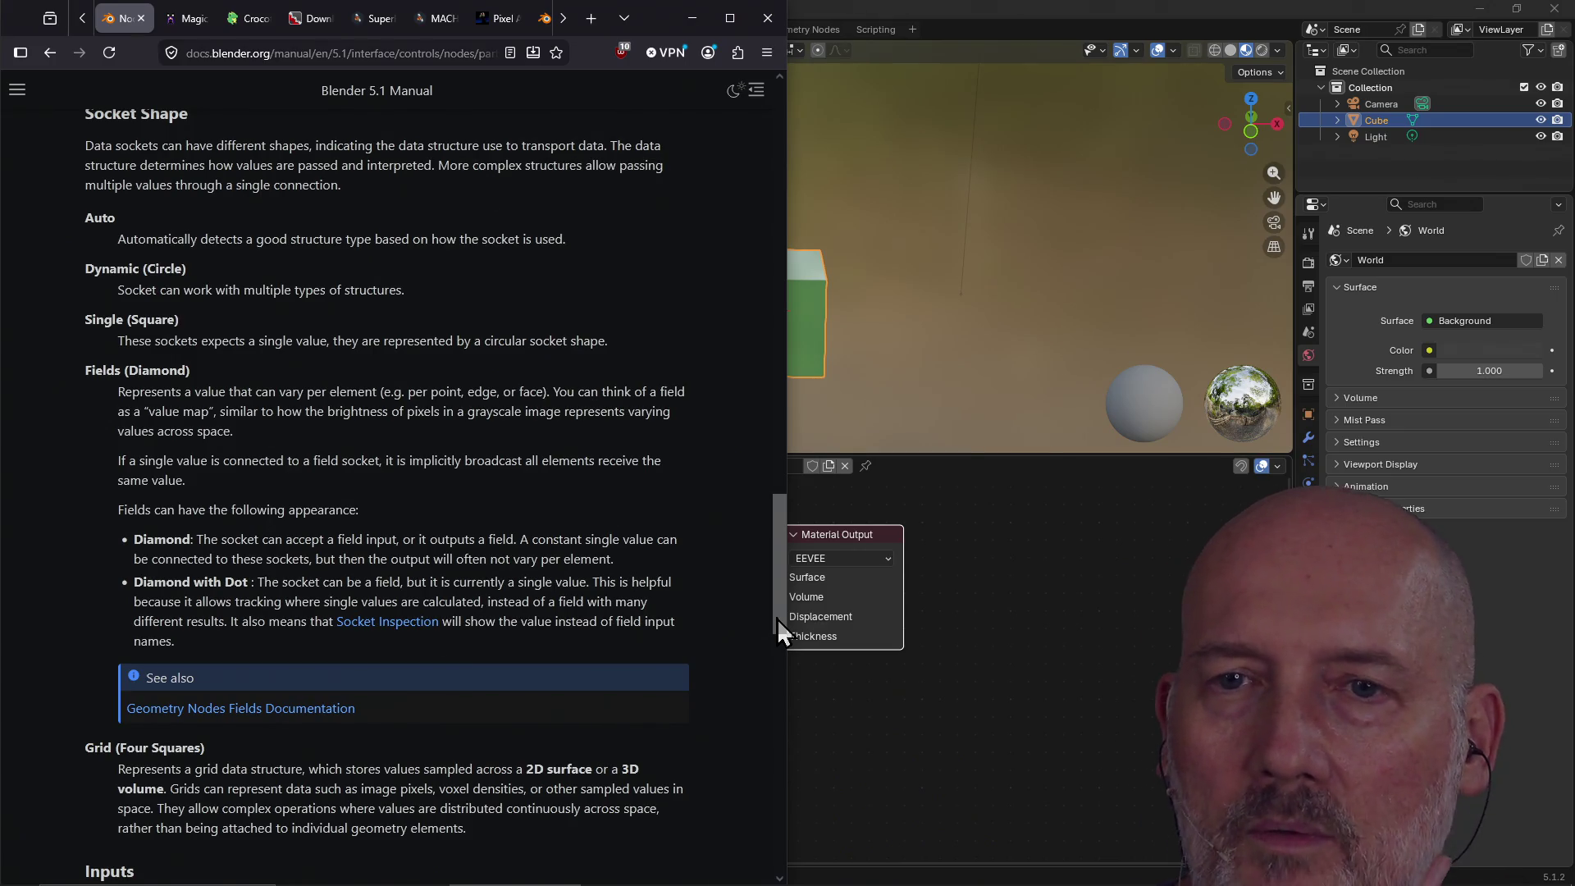
# Read to the end of the Node Parts manual page and continue to Selecting Nodes.
pyautogui.scroll(-6, 416, 561)
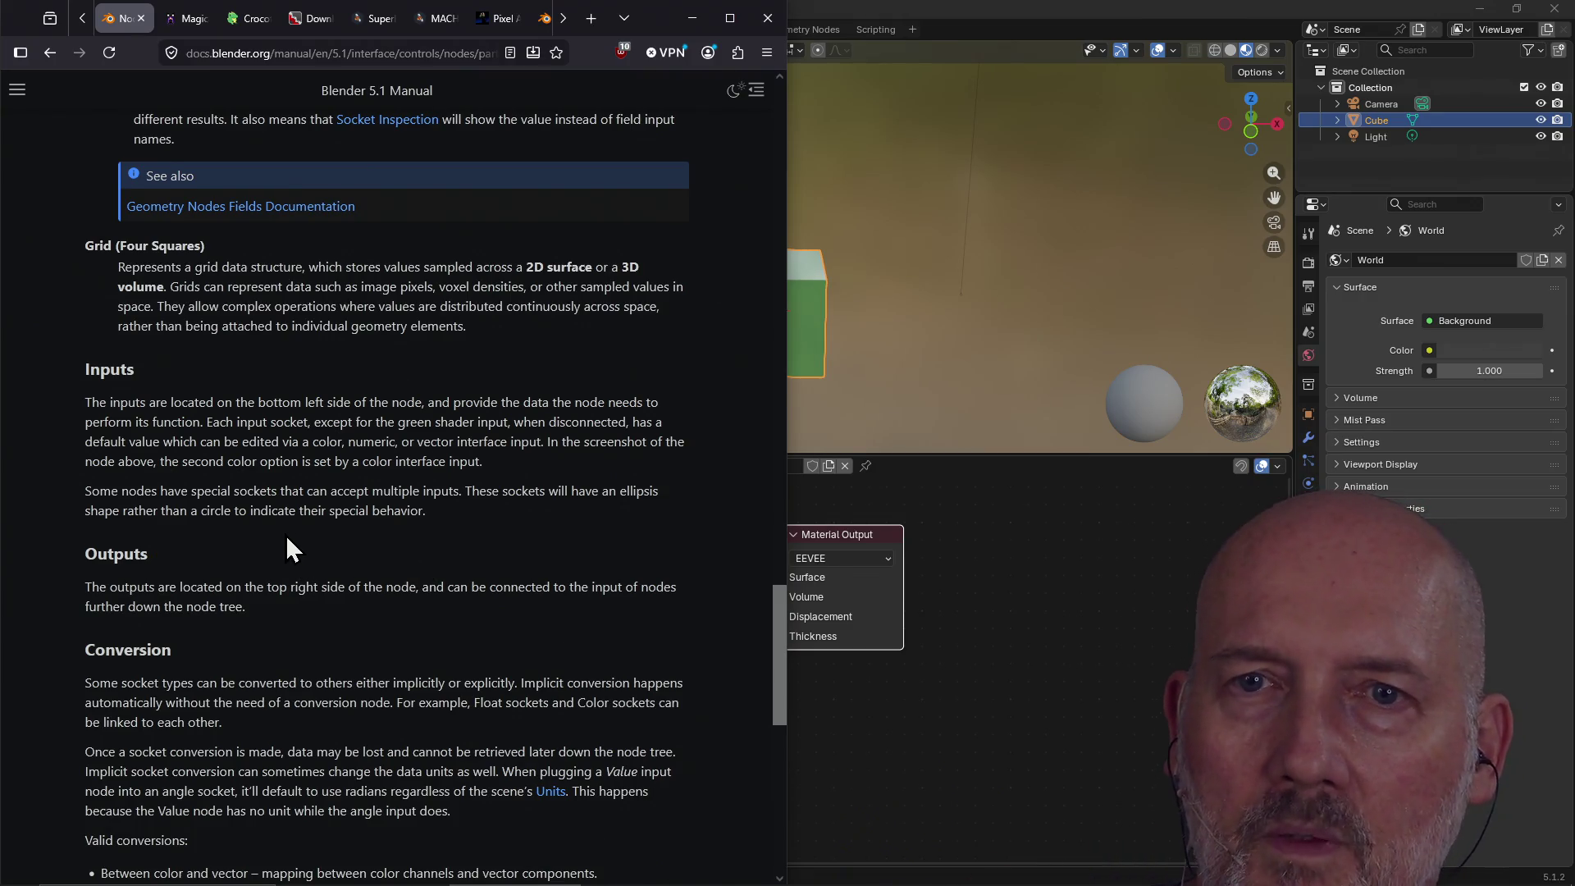
pyautogui.scroll(-5, 287, 539)
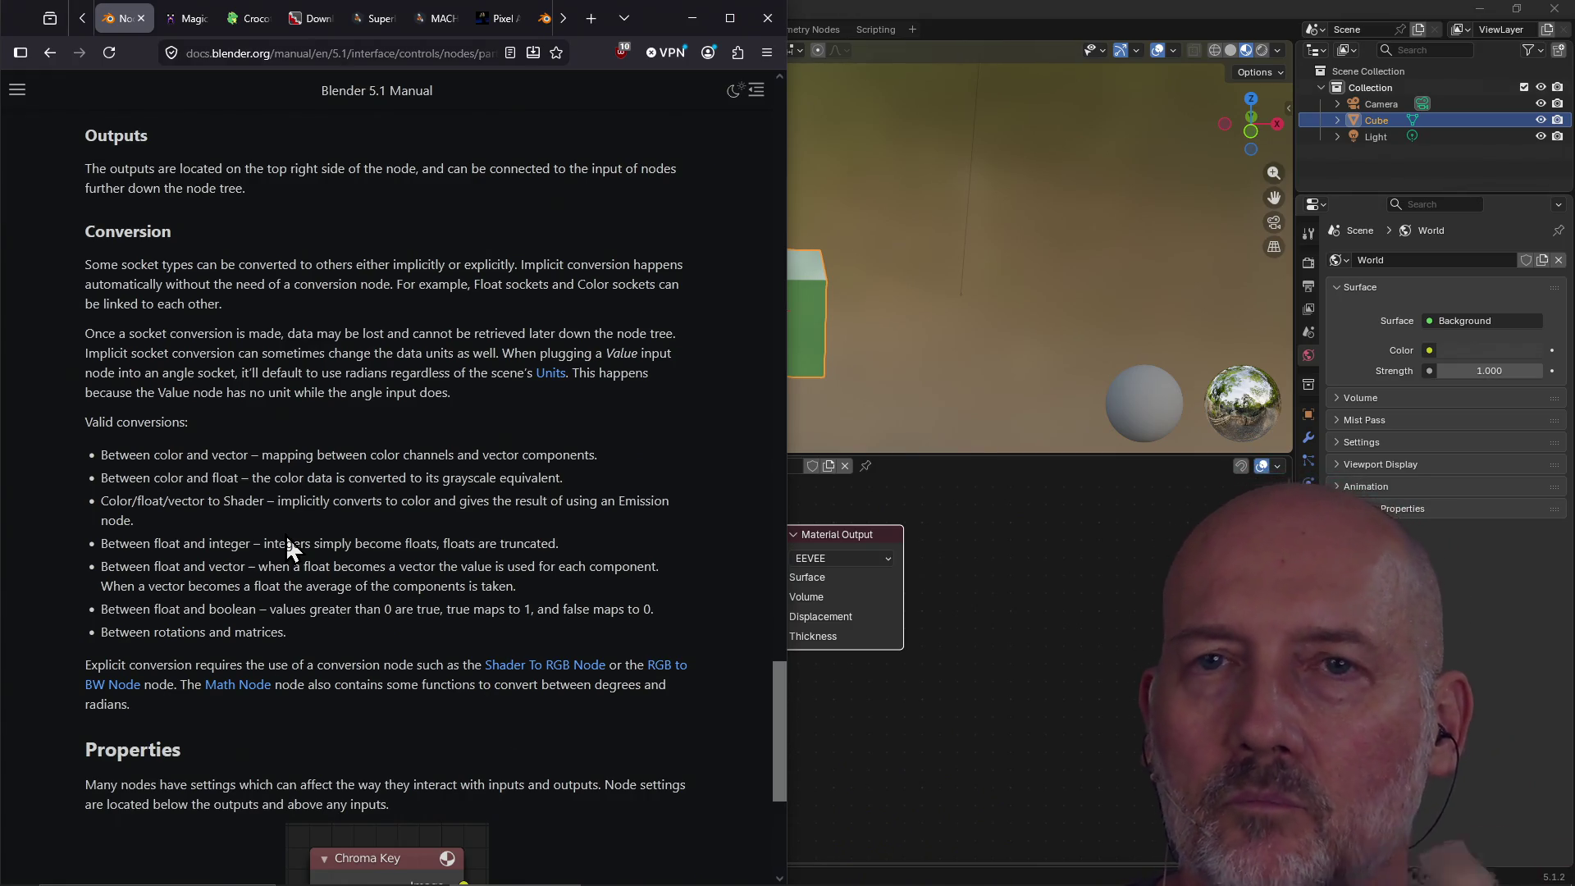
pyautogui.scroll(-5, 268, 516)
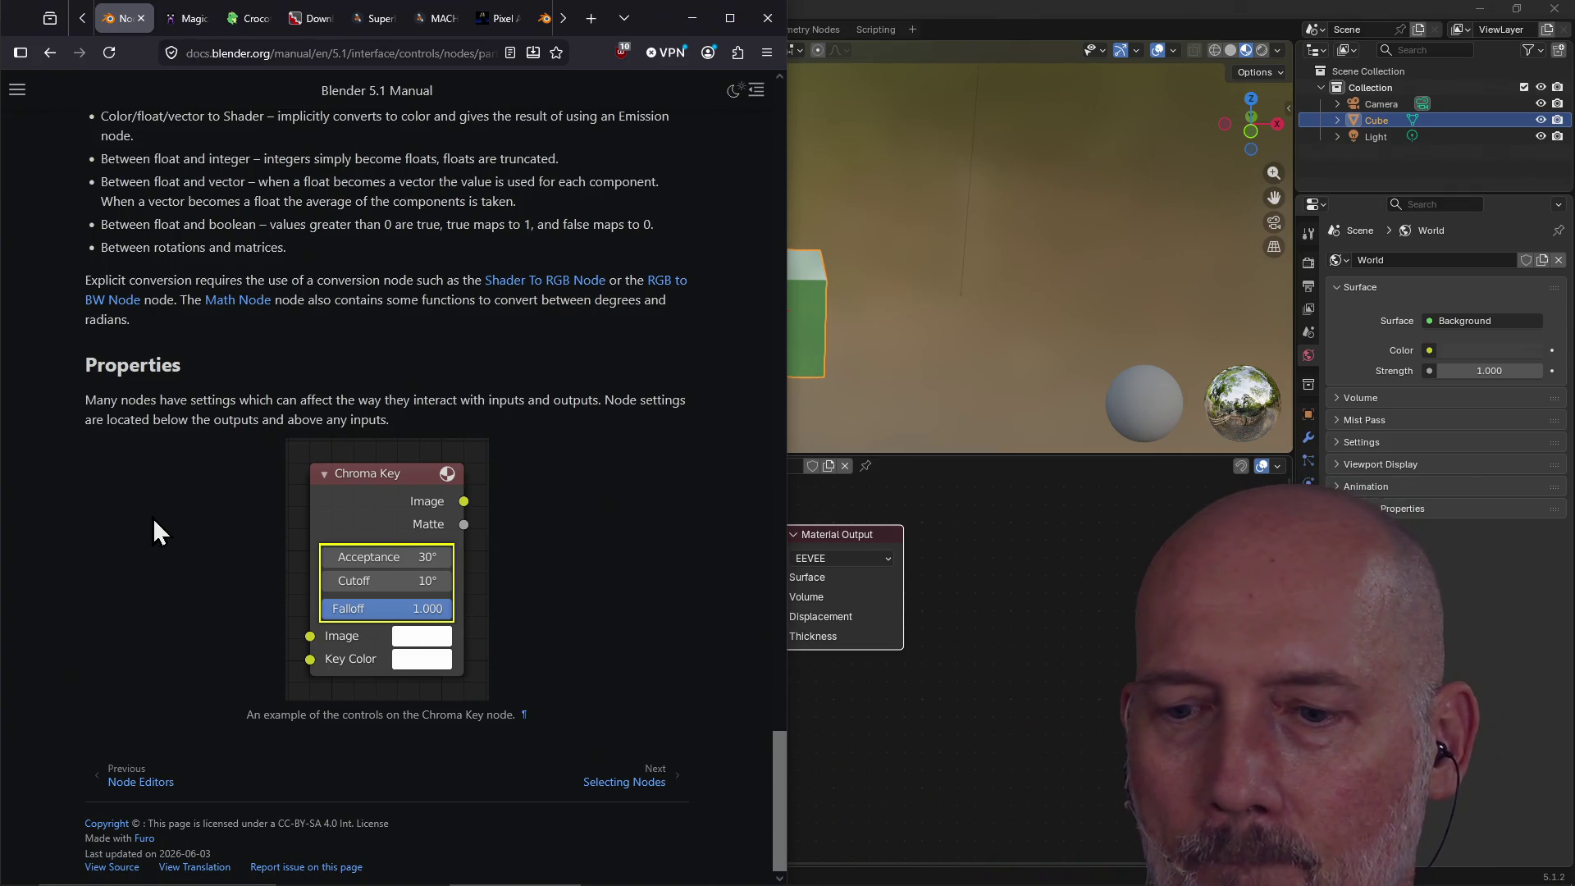
pyautogui.click(592, 785)
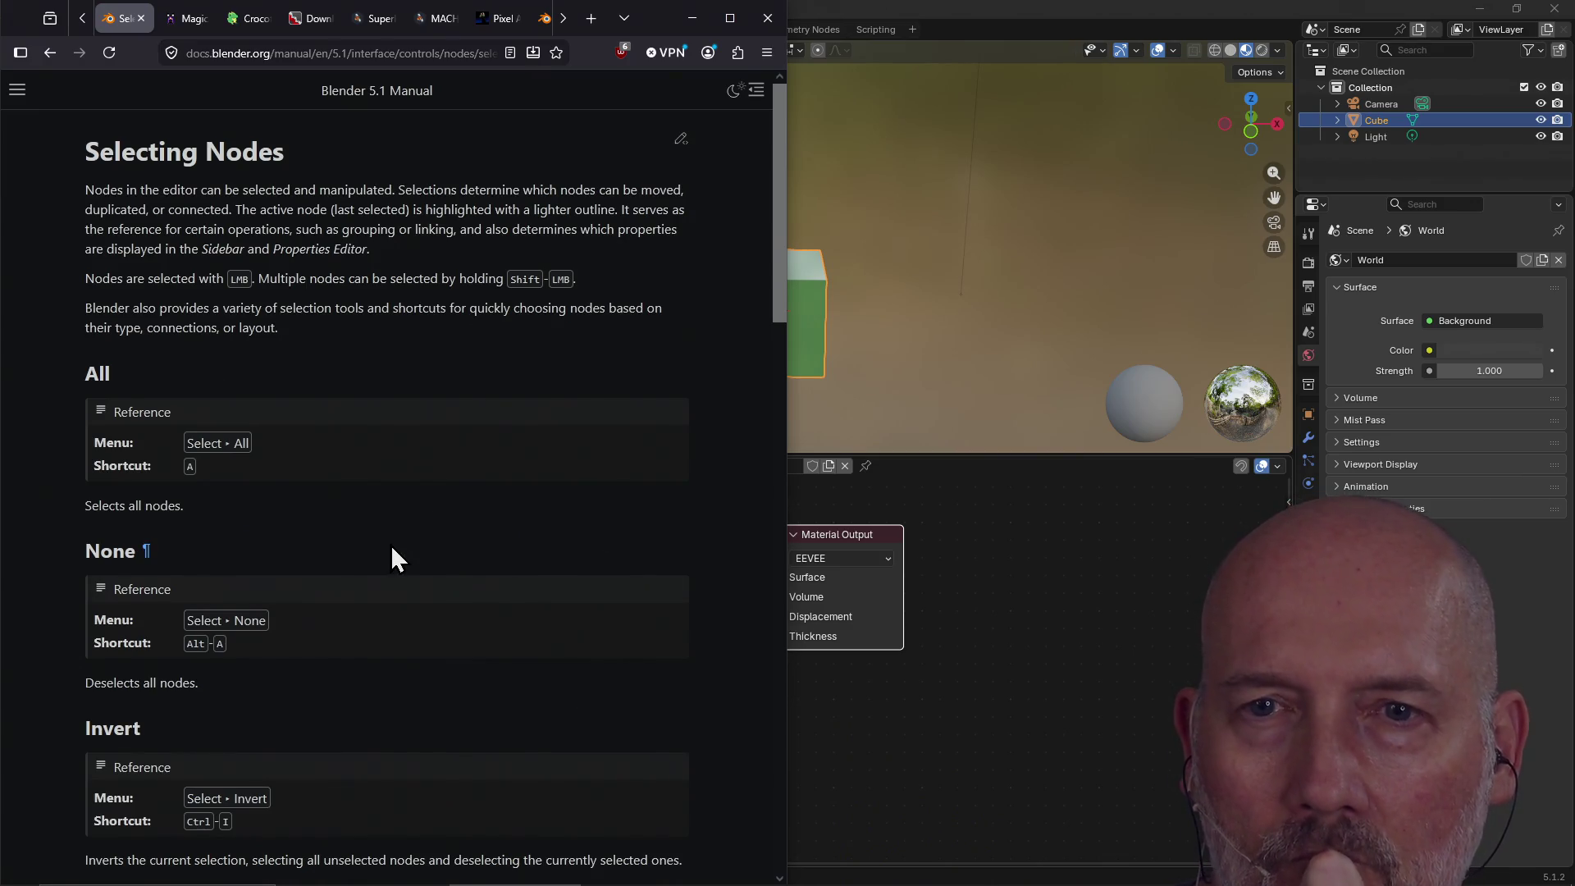
# Read down the Selecting Nodes page and move on to Arranging Nodes.
pyautogui.scroll(-10, 390, 545)
pyautogui.scroll(-10, 391, 545)
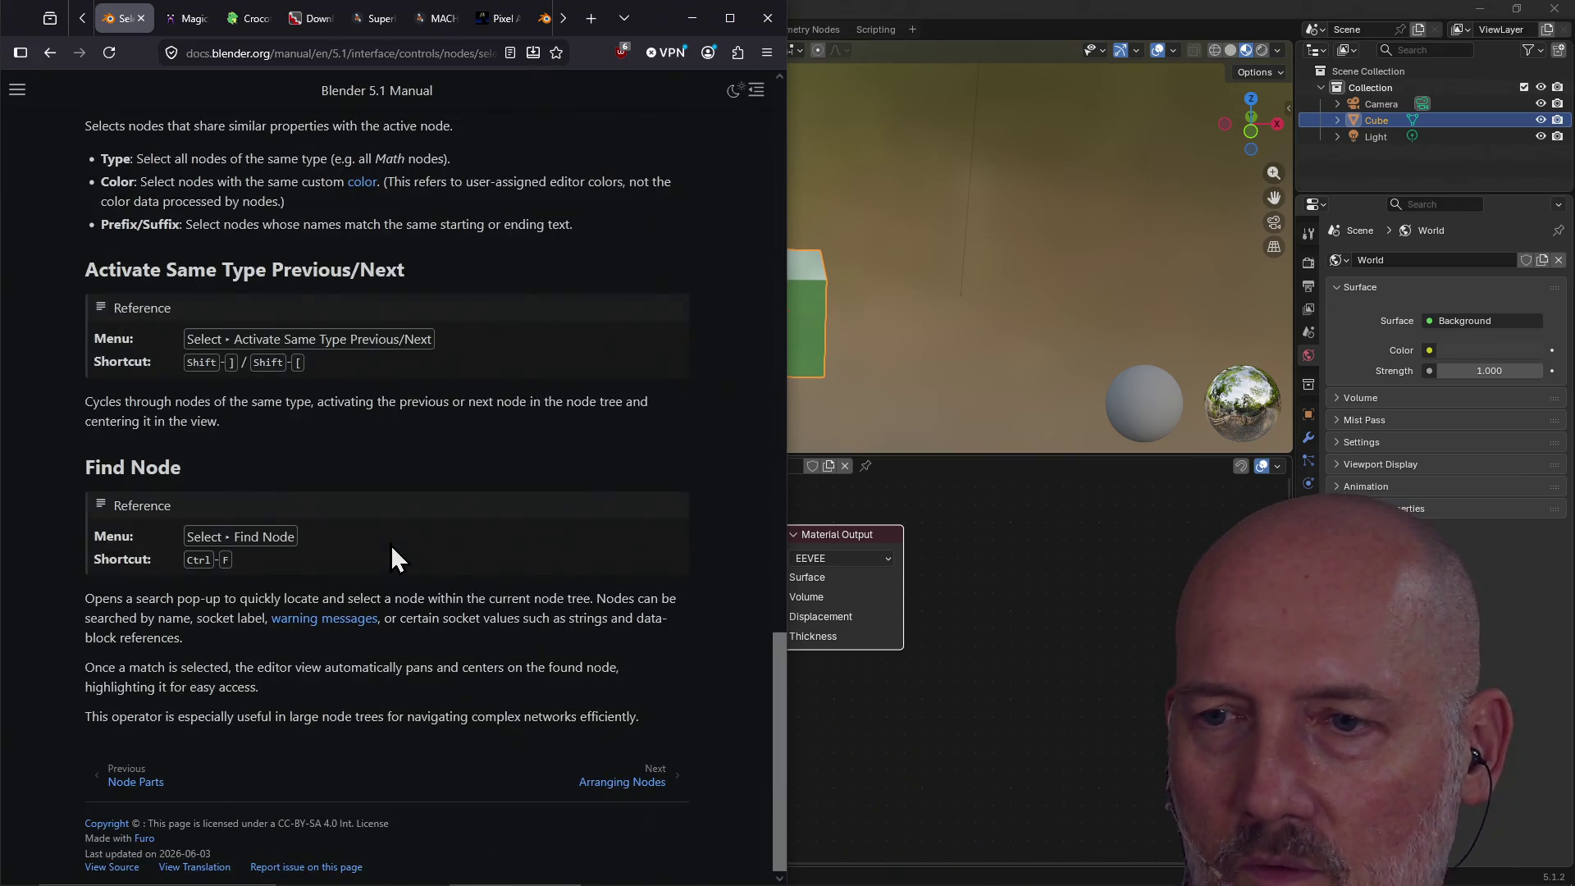
pyautogui.click(630, 785)
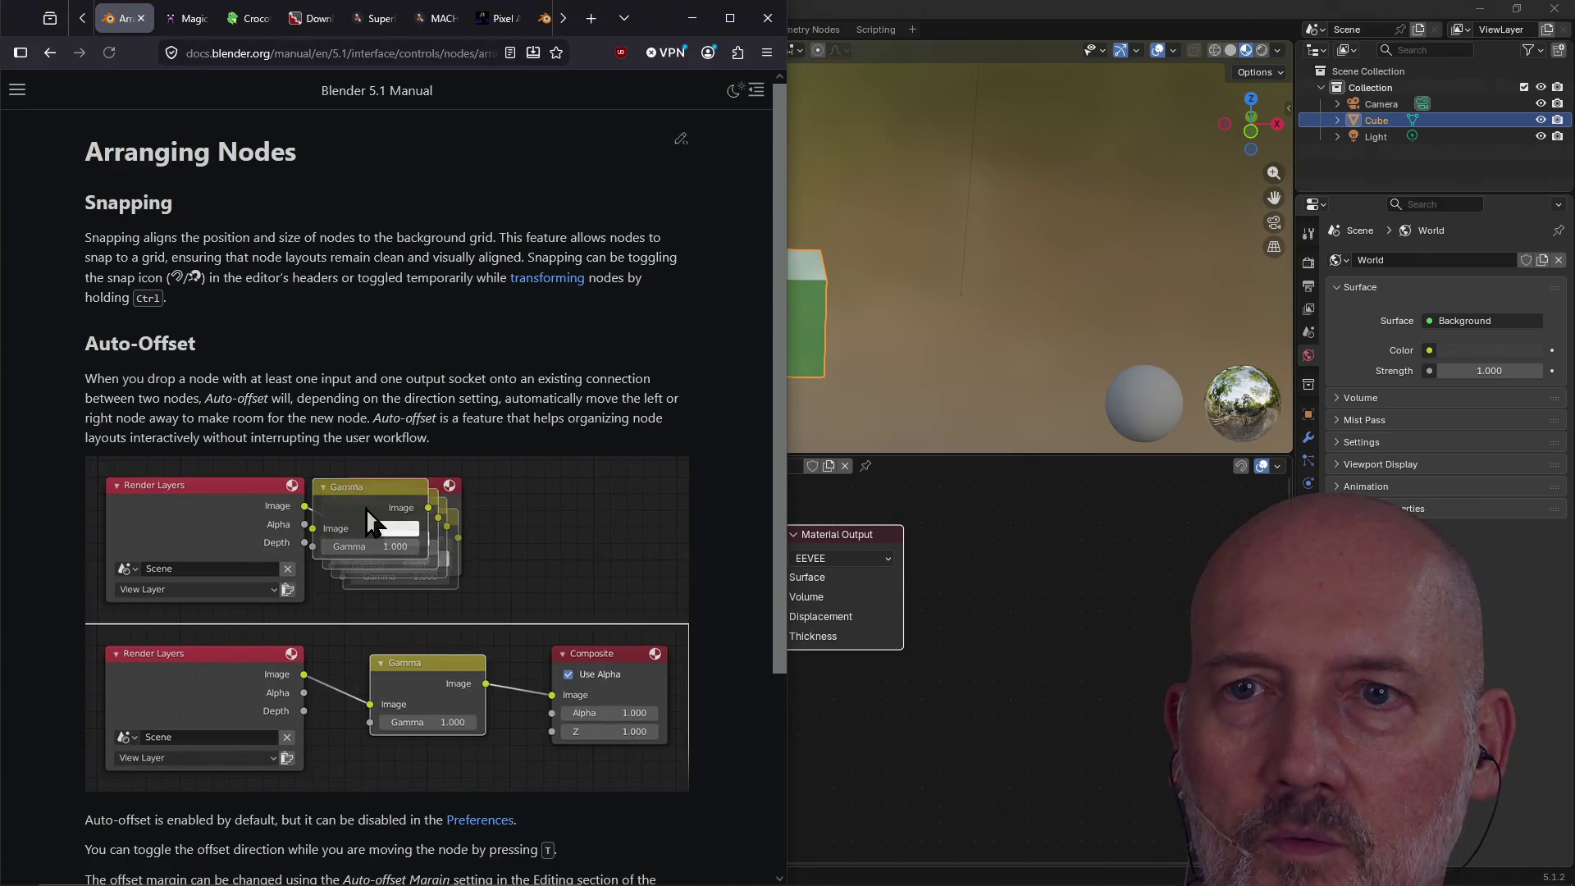
# Continue to Editing Nodes, scroll to Connecting Sockets, and return to the node editor.
pyautogui.scroll(-2, 319, 435)
pyautogui.scroll(-2, 314, 420)
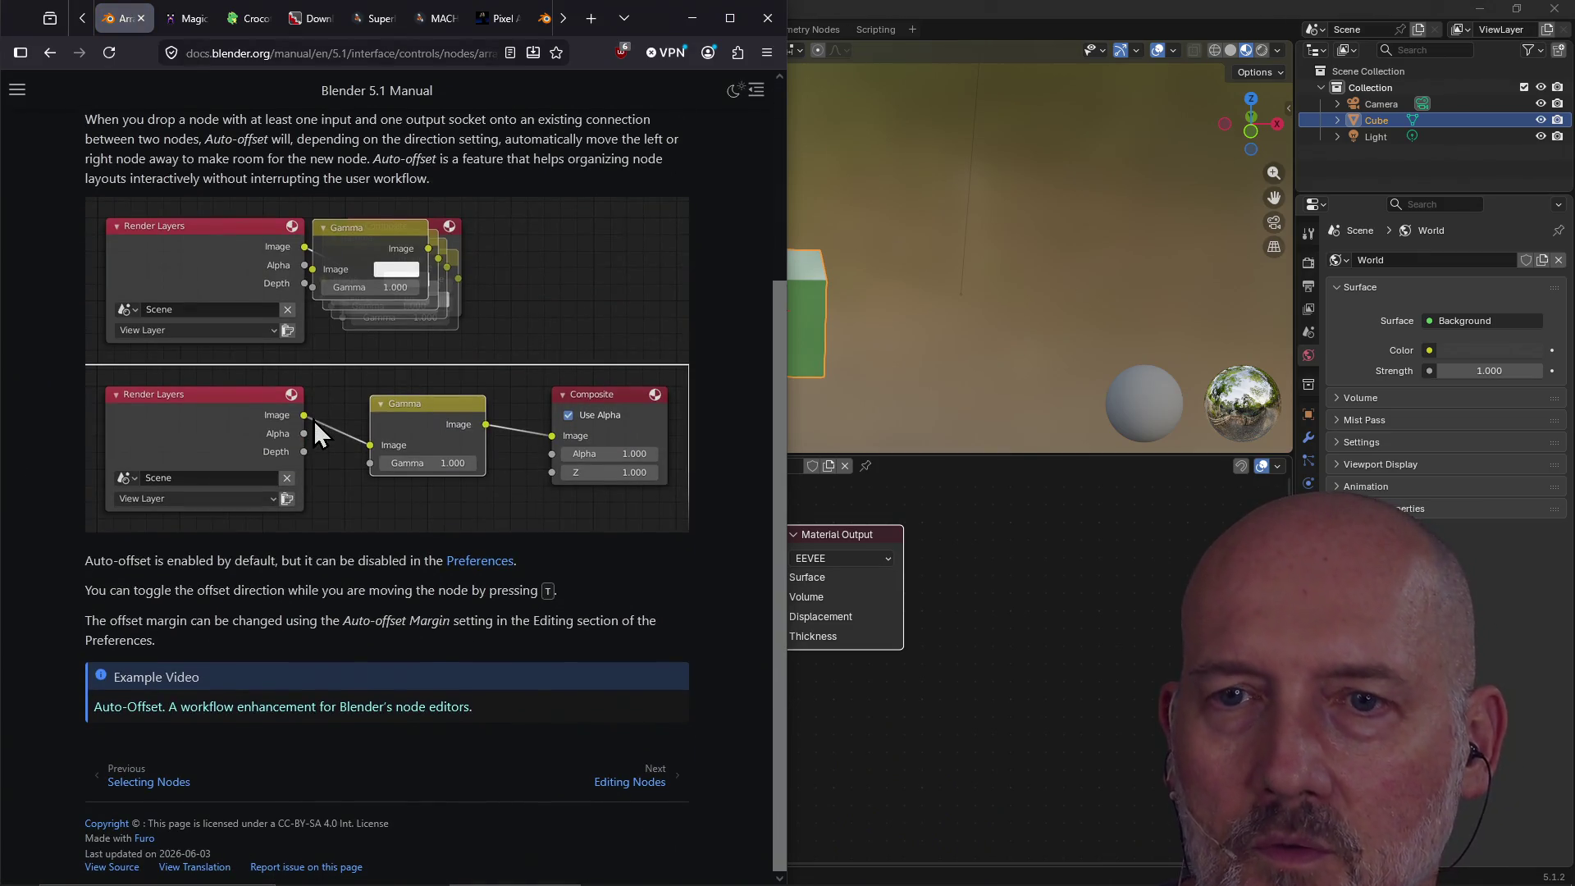
pyautogui.click(658, 786)
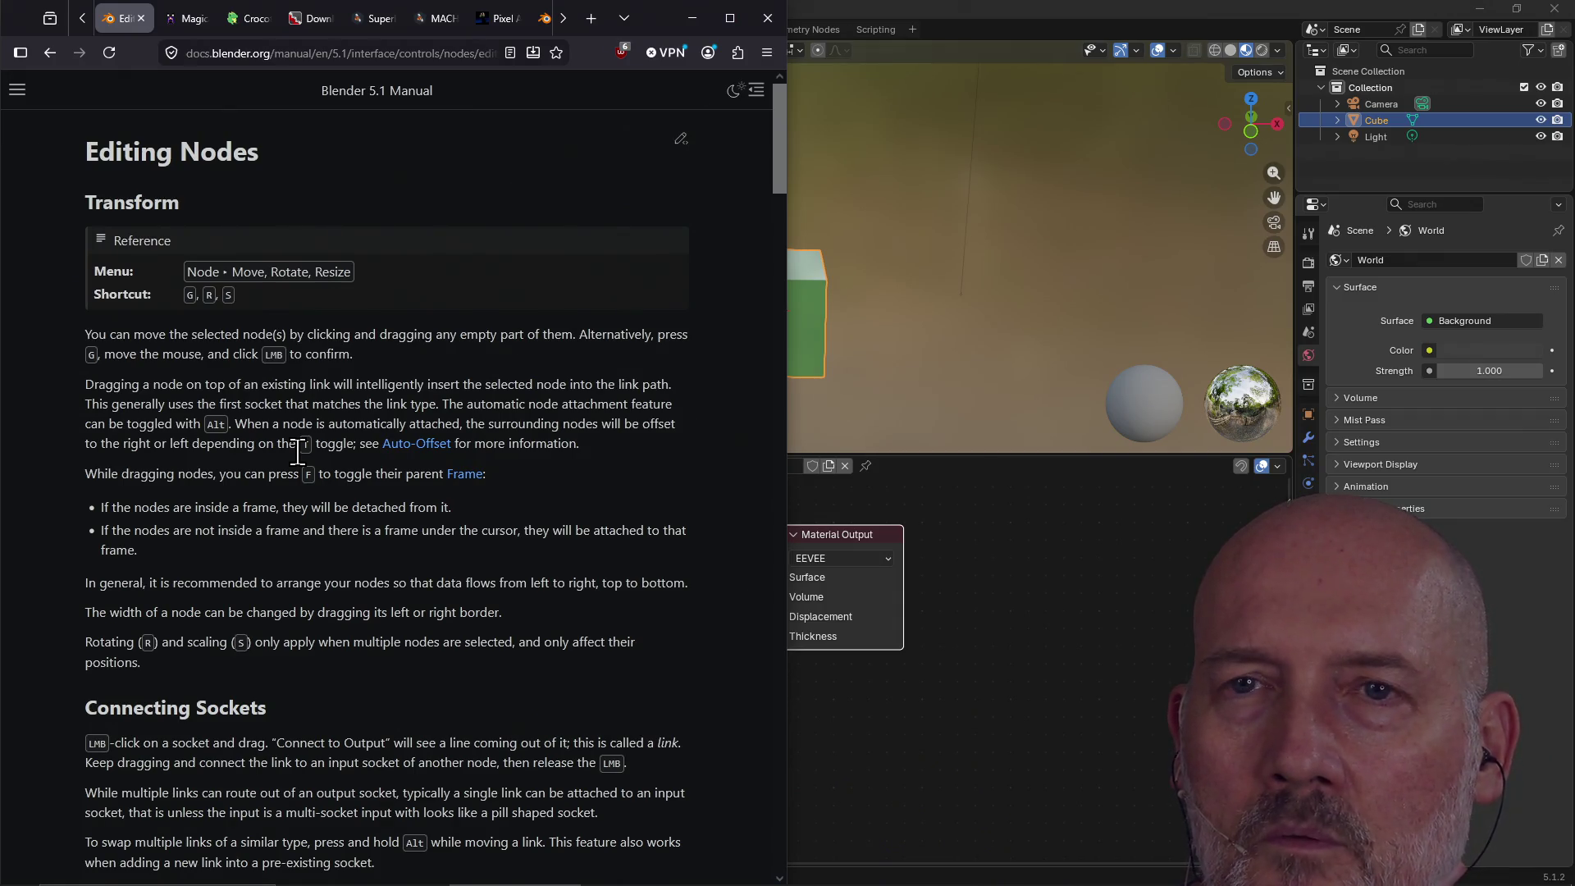
pyautogui.scroll(-5, 315, 436)
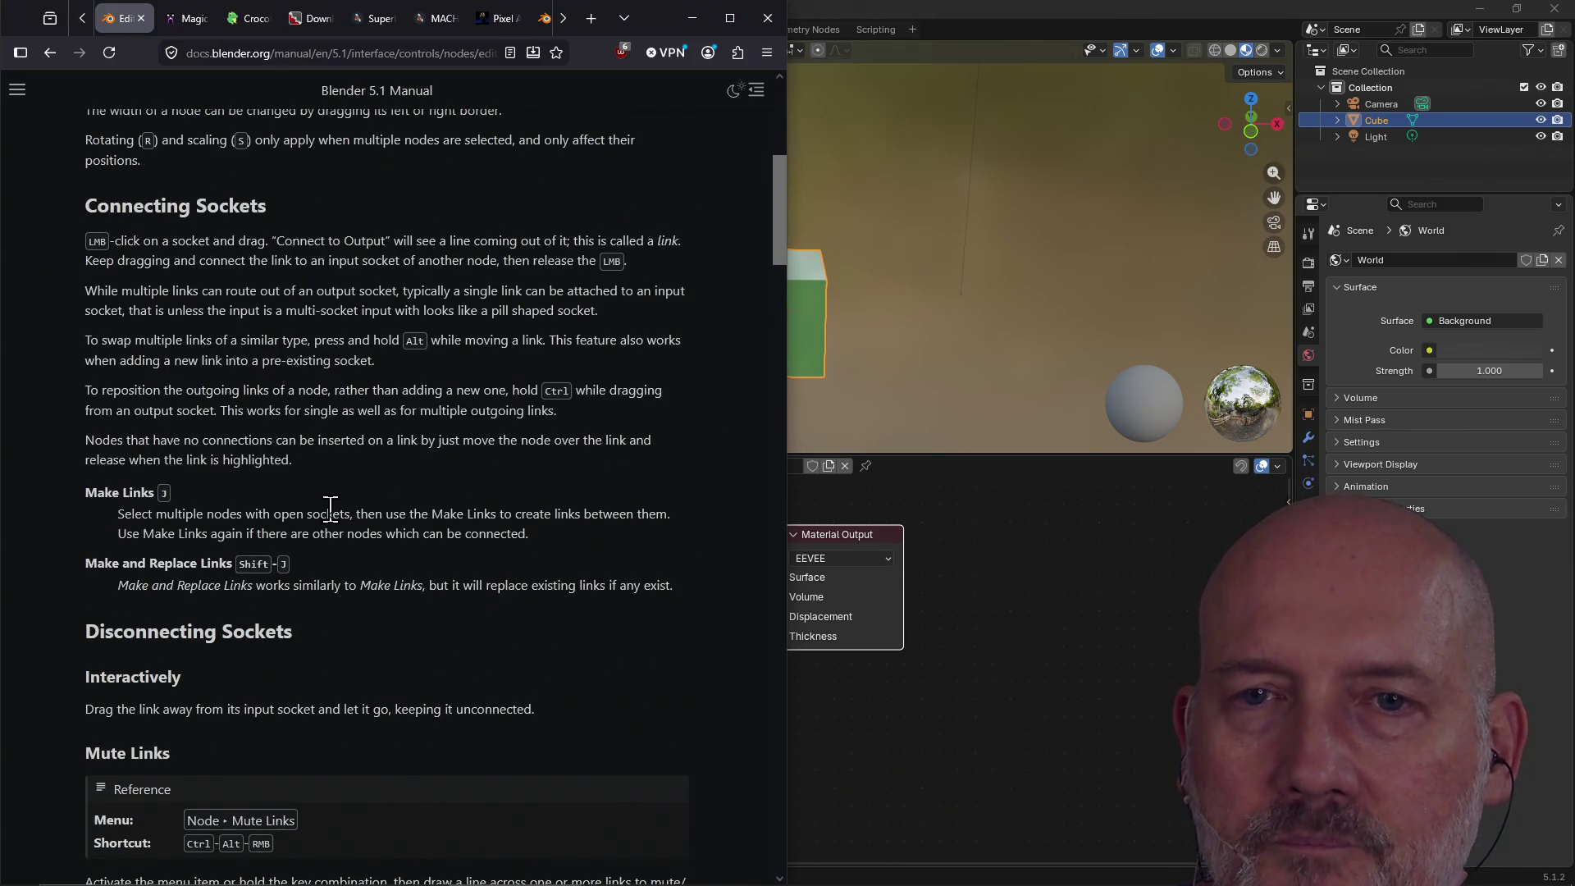
pyautogui.click(825, 532)
# Expand Specular and reroute the Principled BSDF link among Surface, Displacement and other output sockets.
pyautogui.moveTo(782, 584); pyautogui.dragTo(713, 598)
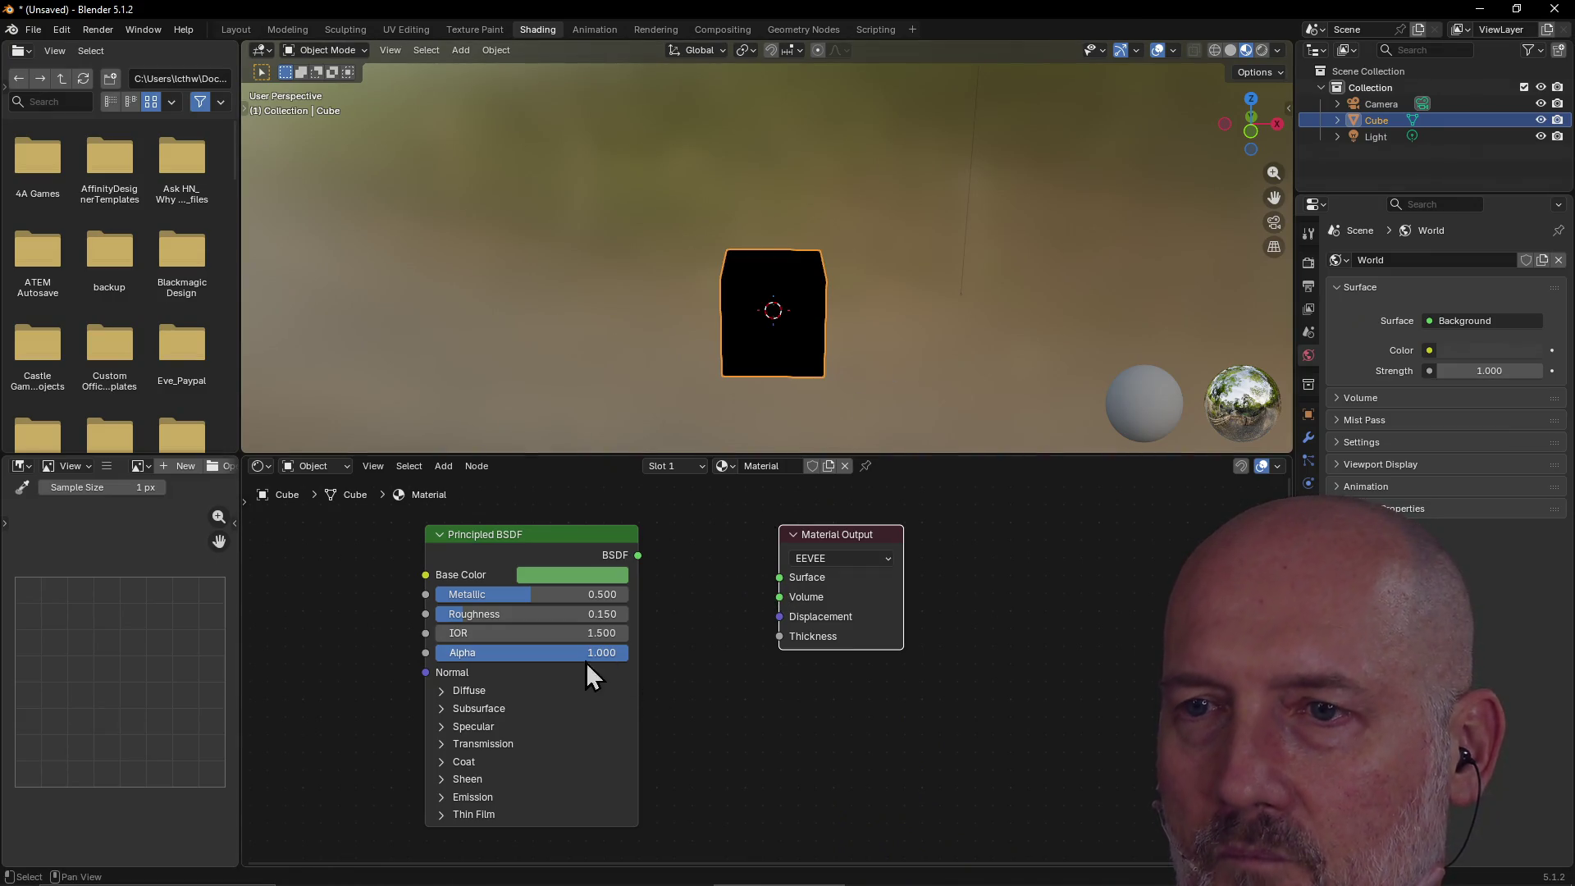
pyautogui.click(561, 730)
pyautogui.moveTo(638, 557)
pyautogui.mouseDown()
pyautogui.moveTo(769, 607)
pyautogui.moveTo(780, 578)
pyautogui.mouseUp()
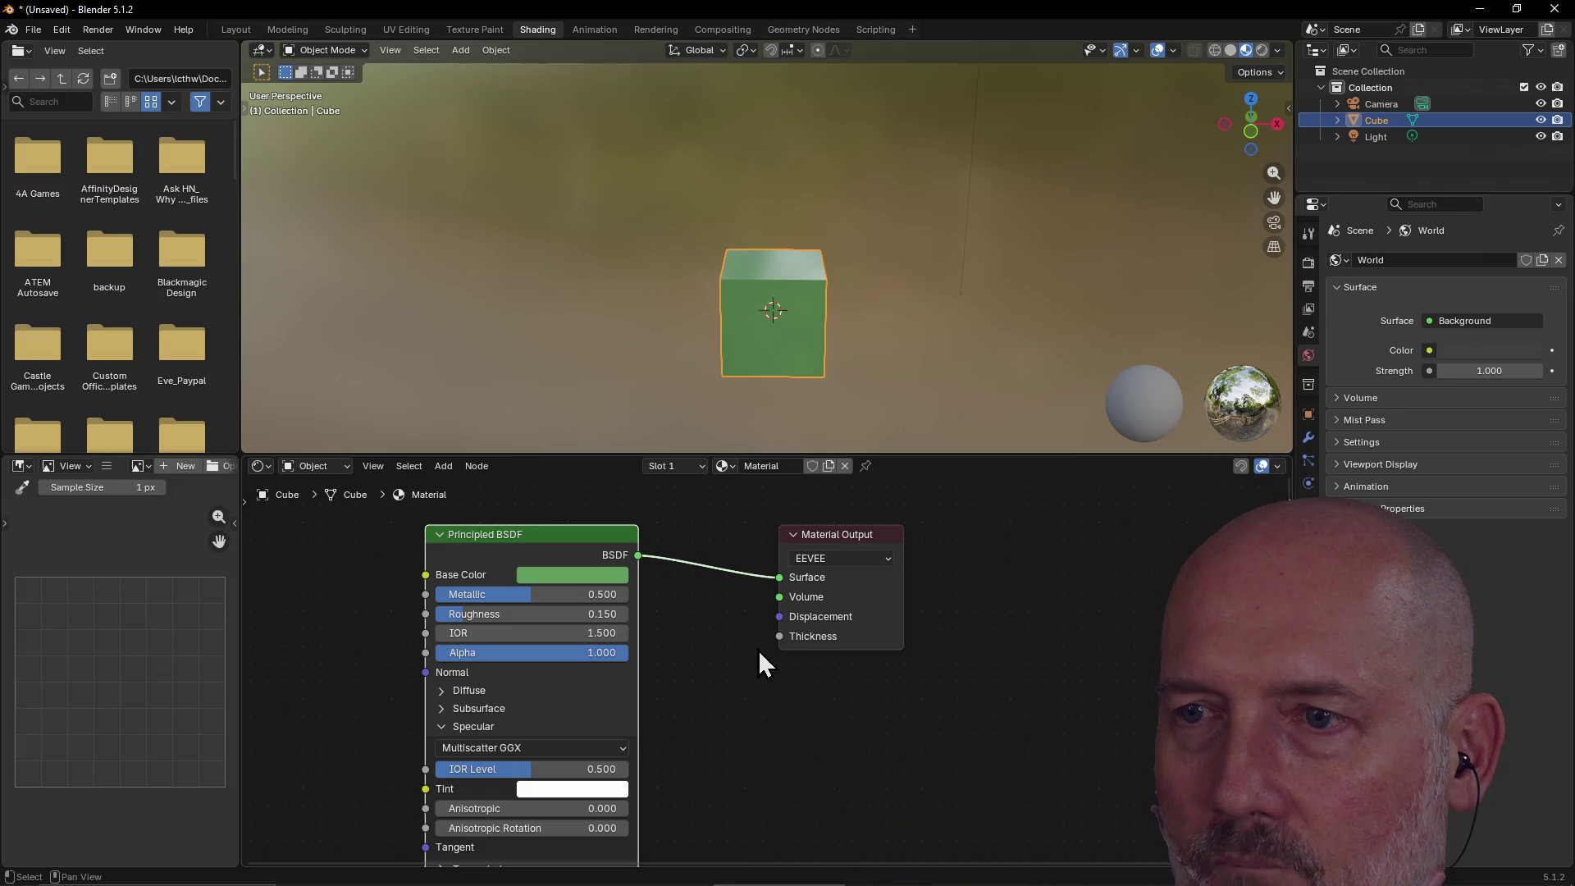
pyautogui.moveTo(781, 578)
pyautogui.mouseDown()
pyautogui.moveTo(768, 620)
pyautogui.moveTo(780, 579)
pyautogui.moveTo(779, 597)
pyautogui.mouseUp()
pyautogui.moveTo(637, 556)
pyautogui.mouseDown()
pyautogui.moveTo(776, 597)
pyautogui.moveTo(780, 577)
pyautogui.mouseUp()
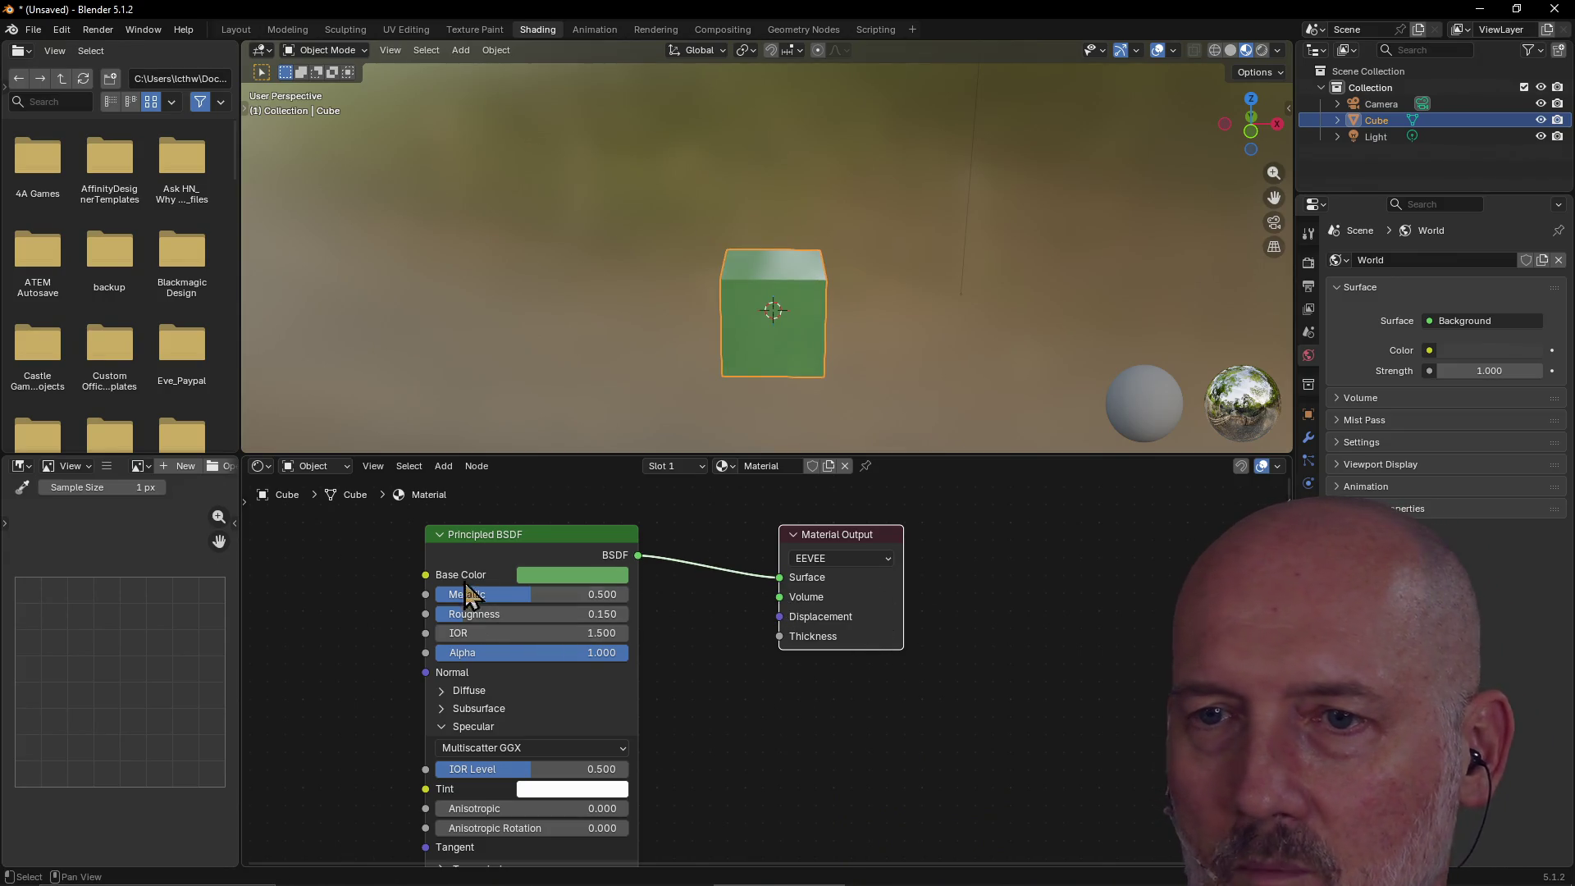
pyautogui.moveTo(535, 535); pyautogui.dragTo(575, 535)
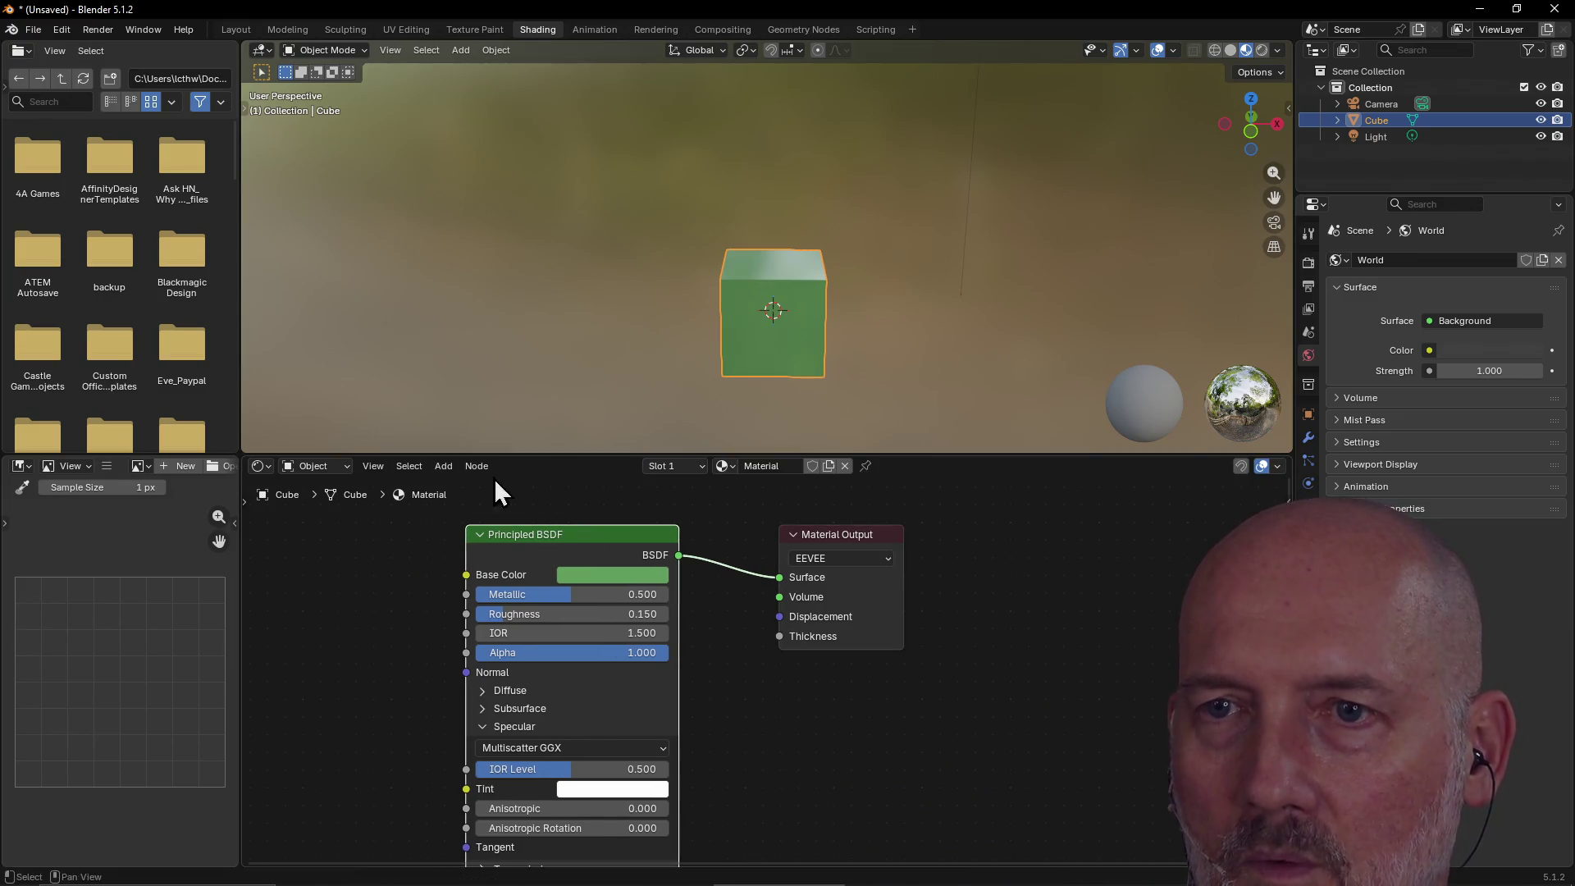
# Add and place a second Material Output node, then delete it.
pyautogui.click(439, 466)
pyautogui.moveTo(485, 497)
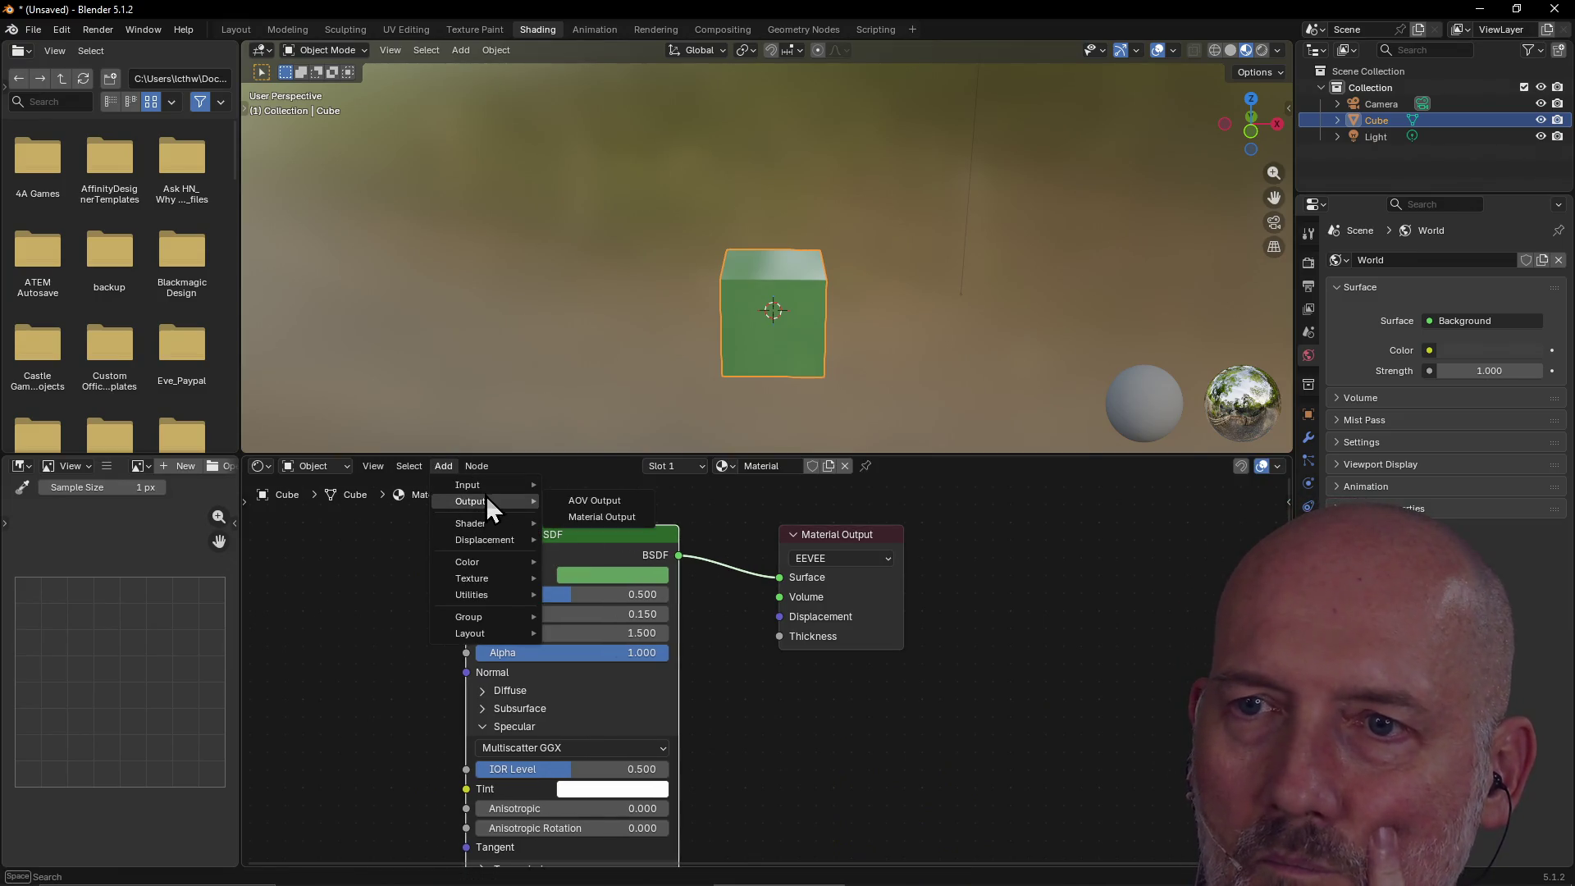
pyautogui.click(614, 521)
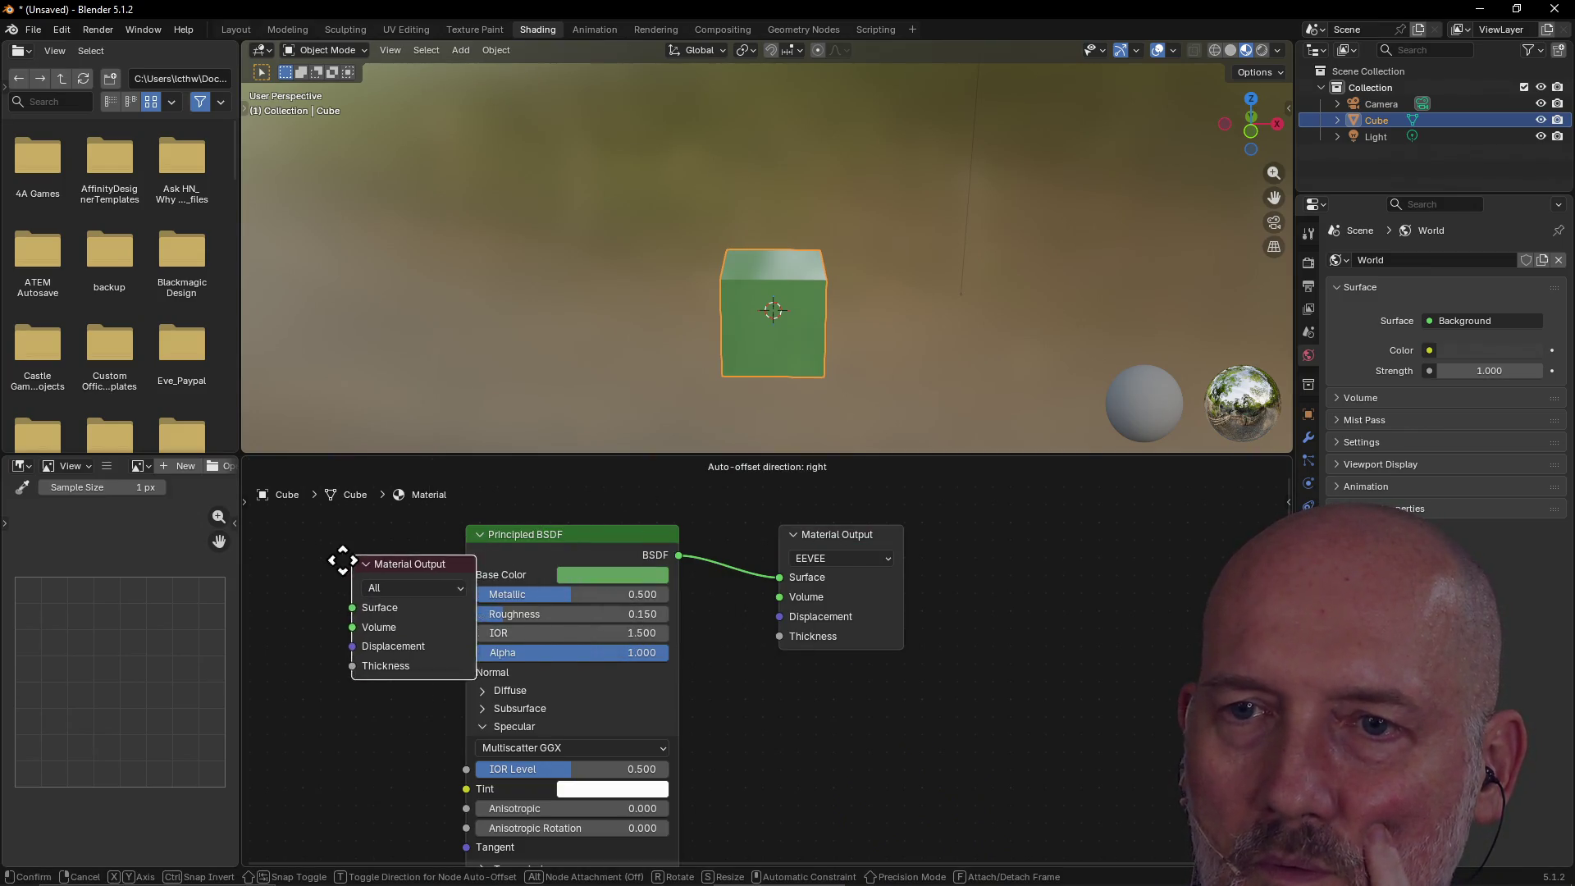
pyautogui.click(286, 565)
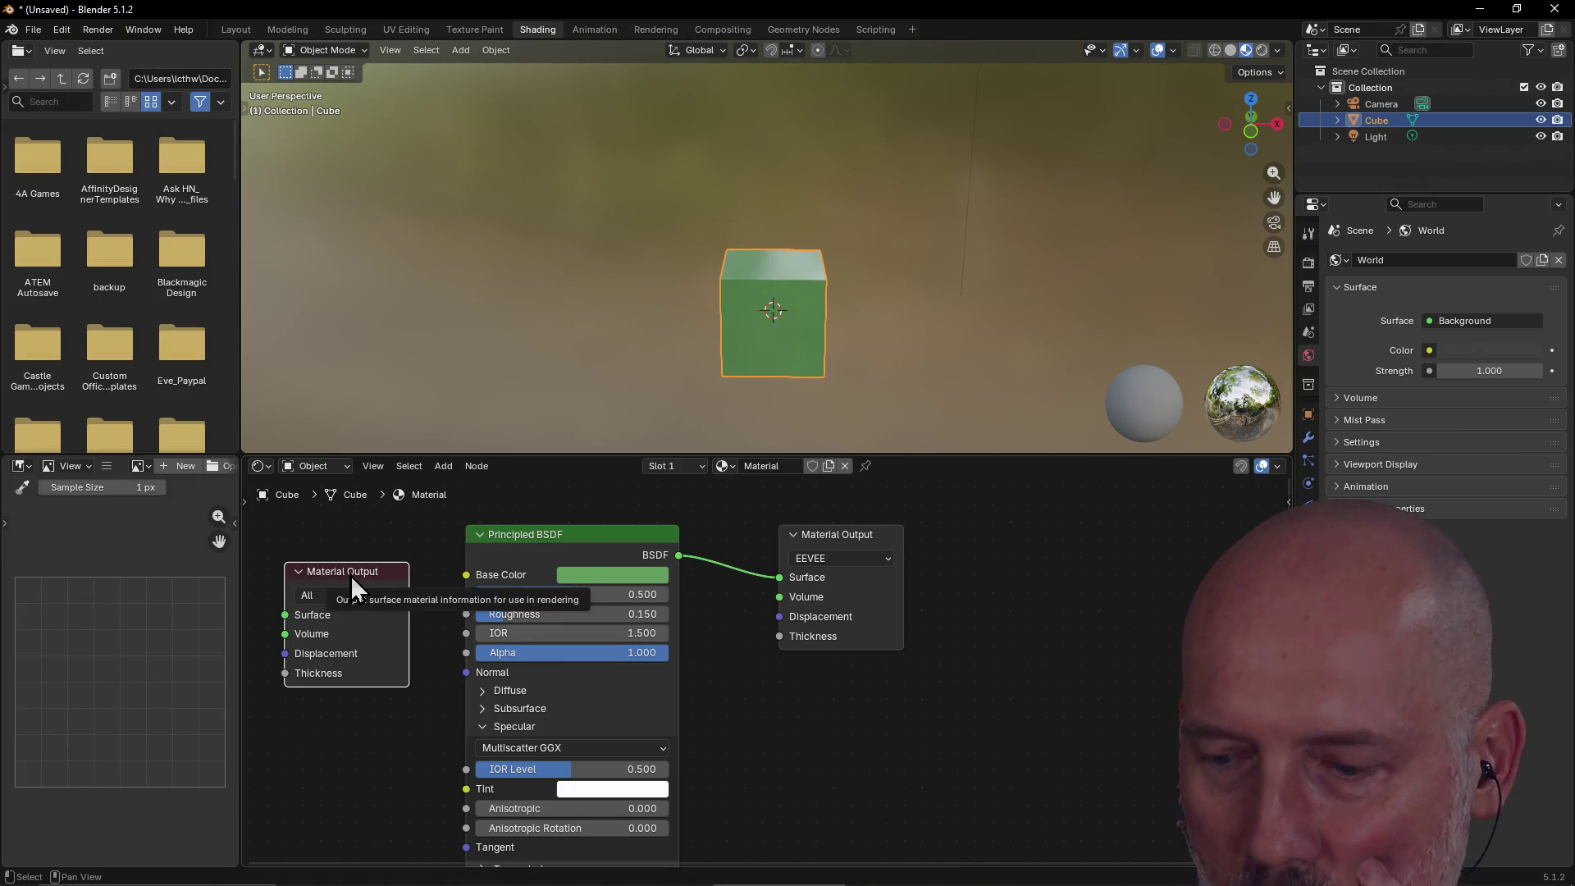
pyautogui.press('x')
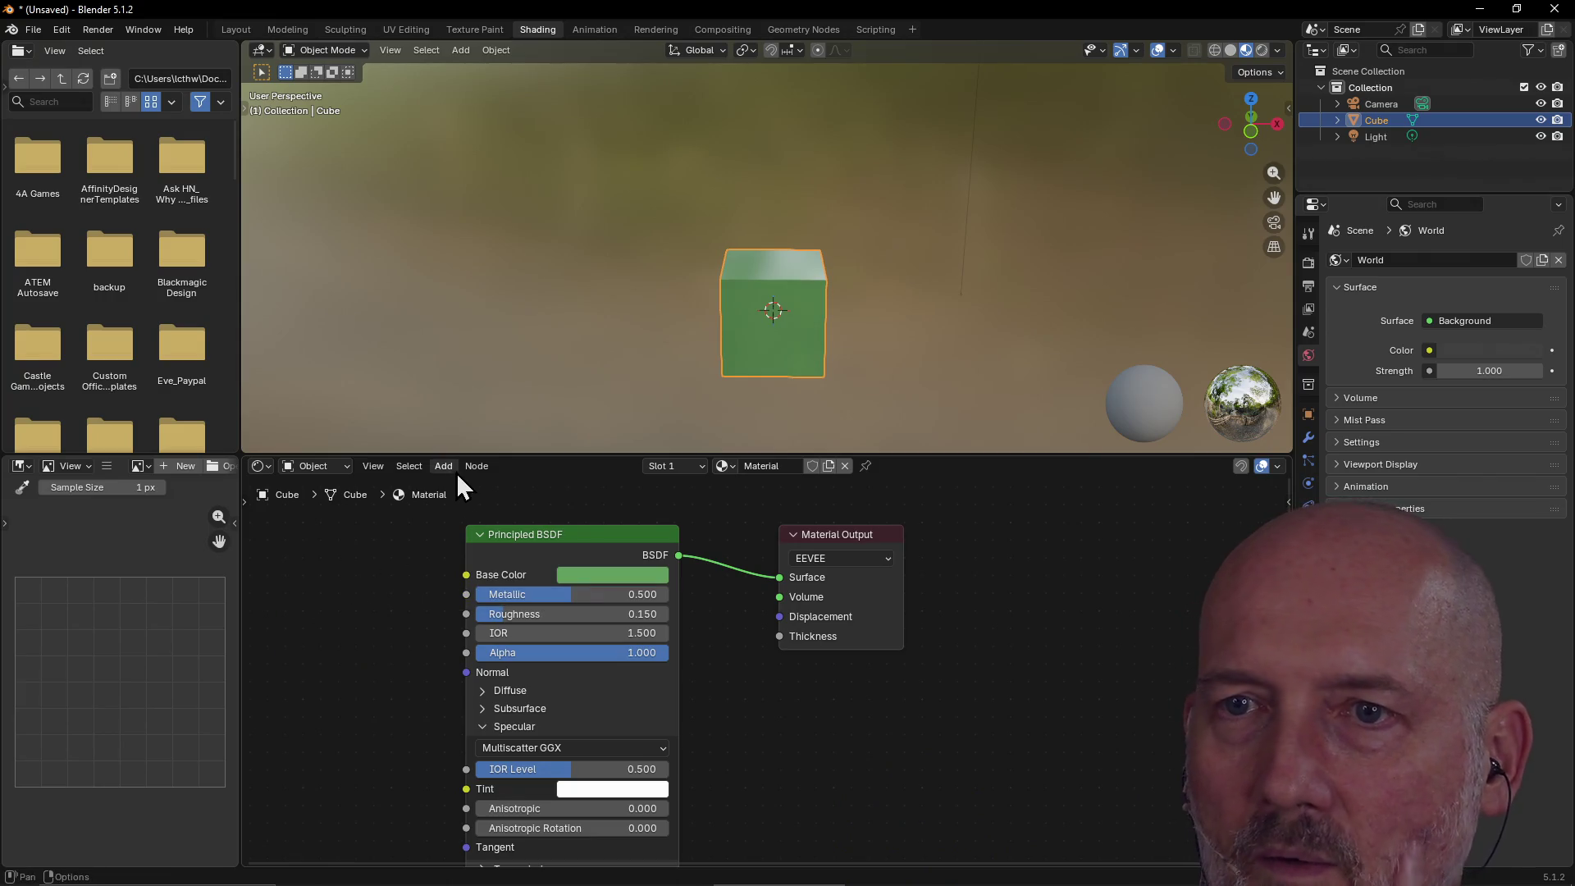
pyautogui.click(448, 465)
pyautogui.moveTo(485, 490)
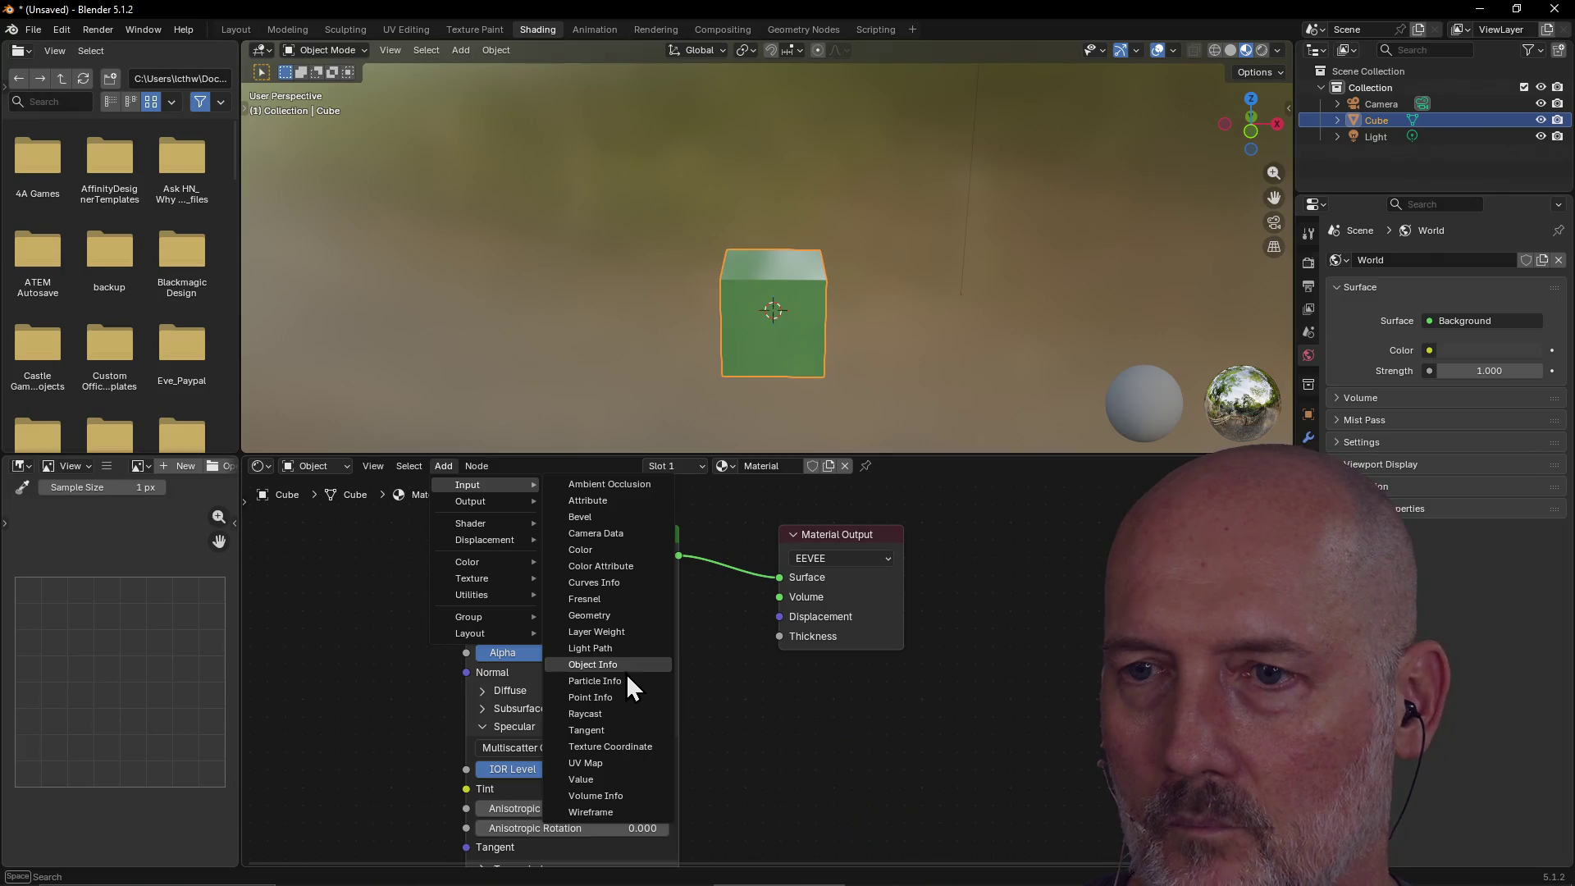
# Add a Raycast input node and rearrange it, the Principled BSDF and the Material Output.
pyautogui.click(607, 717)
pyautogui.click(711, 673)
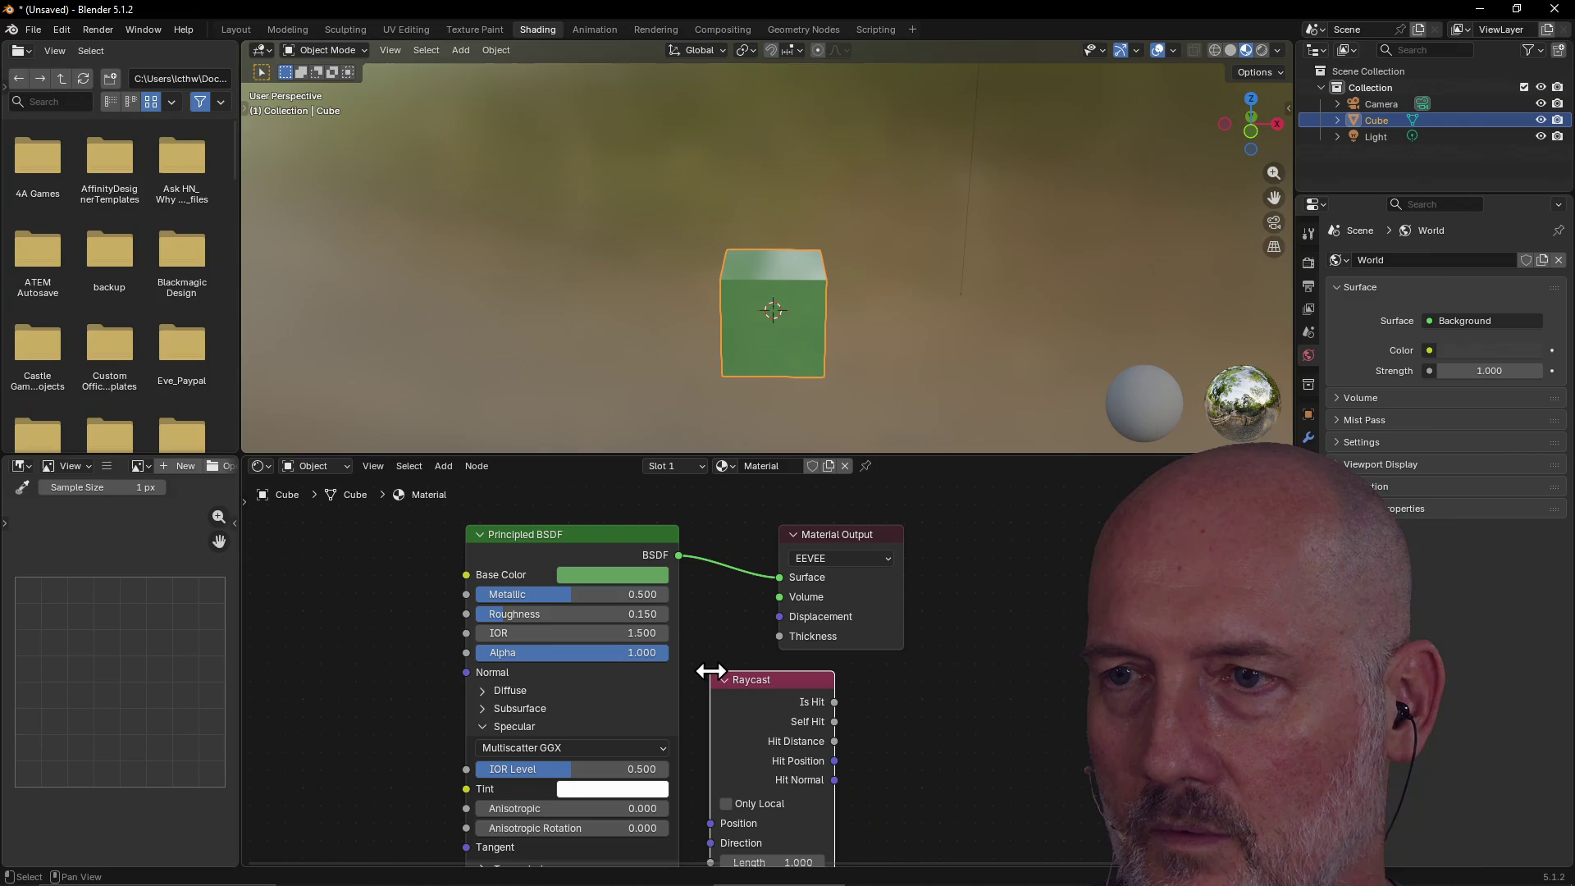
pyautogui.moveTo(857, 537); pyautogui.dragTo(967, 522)
pyautogui.moveTo(787, 678); pyautogui.dragTo(799, 594)
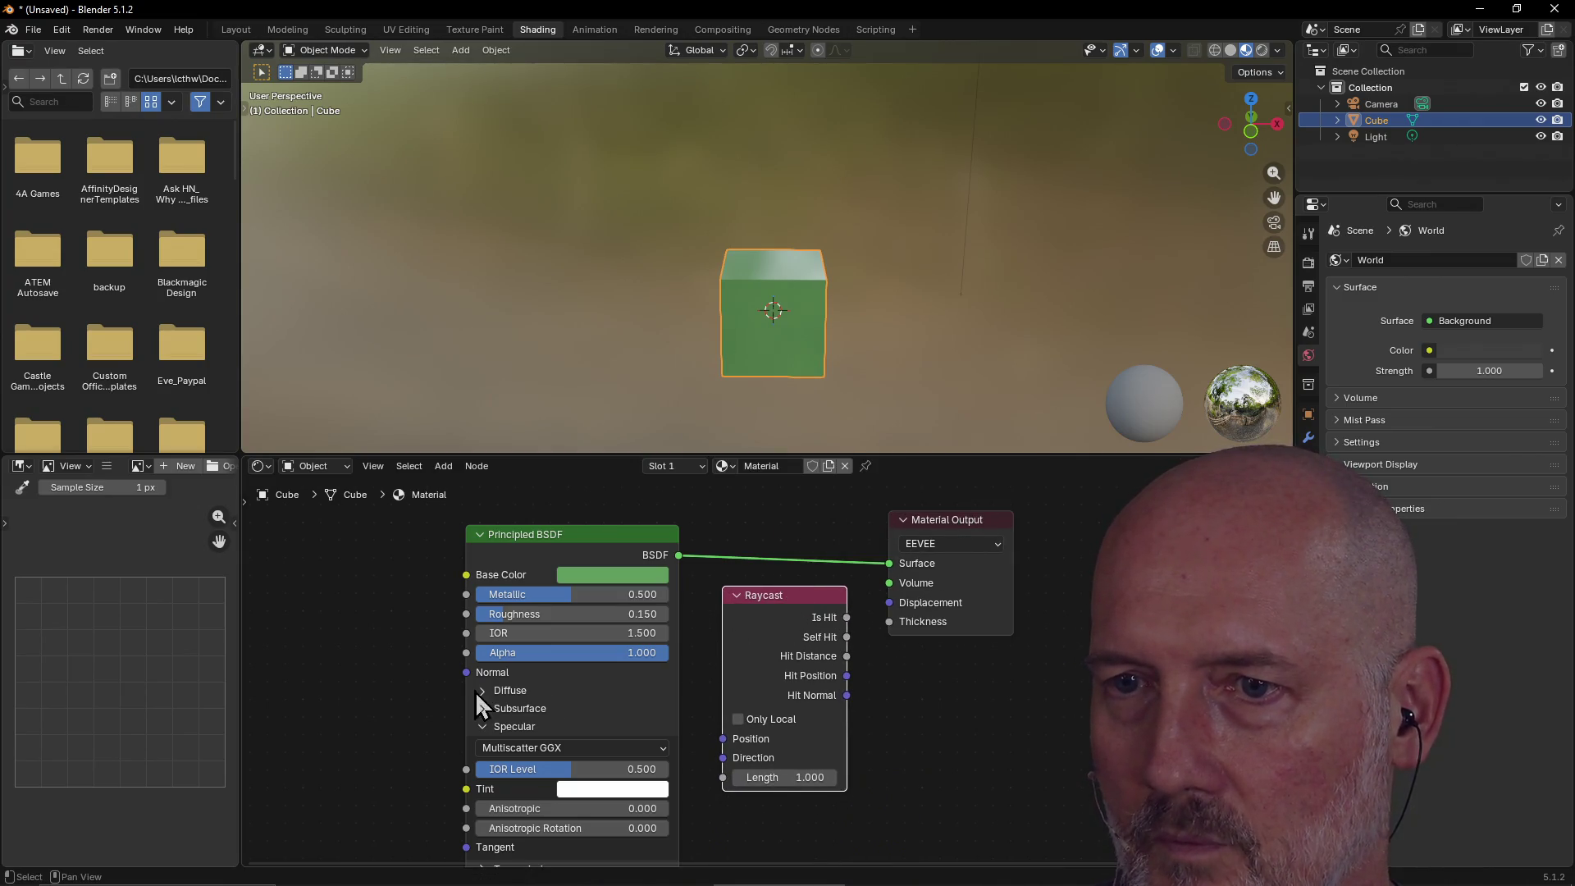
pyautogui.moveTo(465, 672)
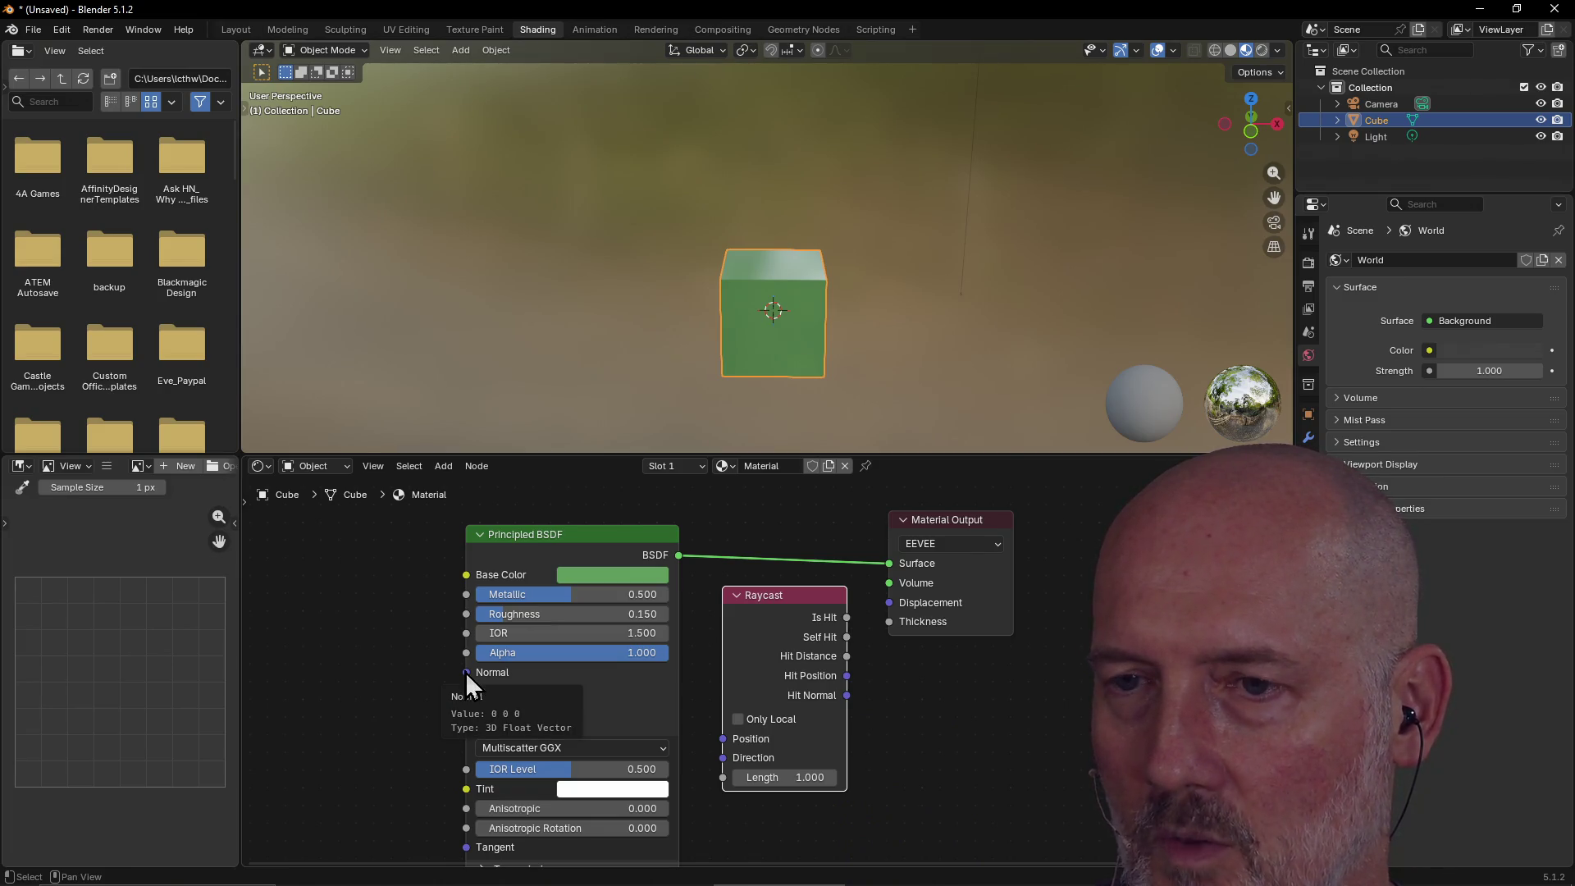
pyautogui.moveTo(620, 543); pyautogui.dragTo(555, 523)
pyautogui.moveTo(794, 596); pyautogui.dragTo(749, 597)
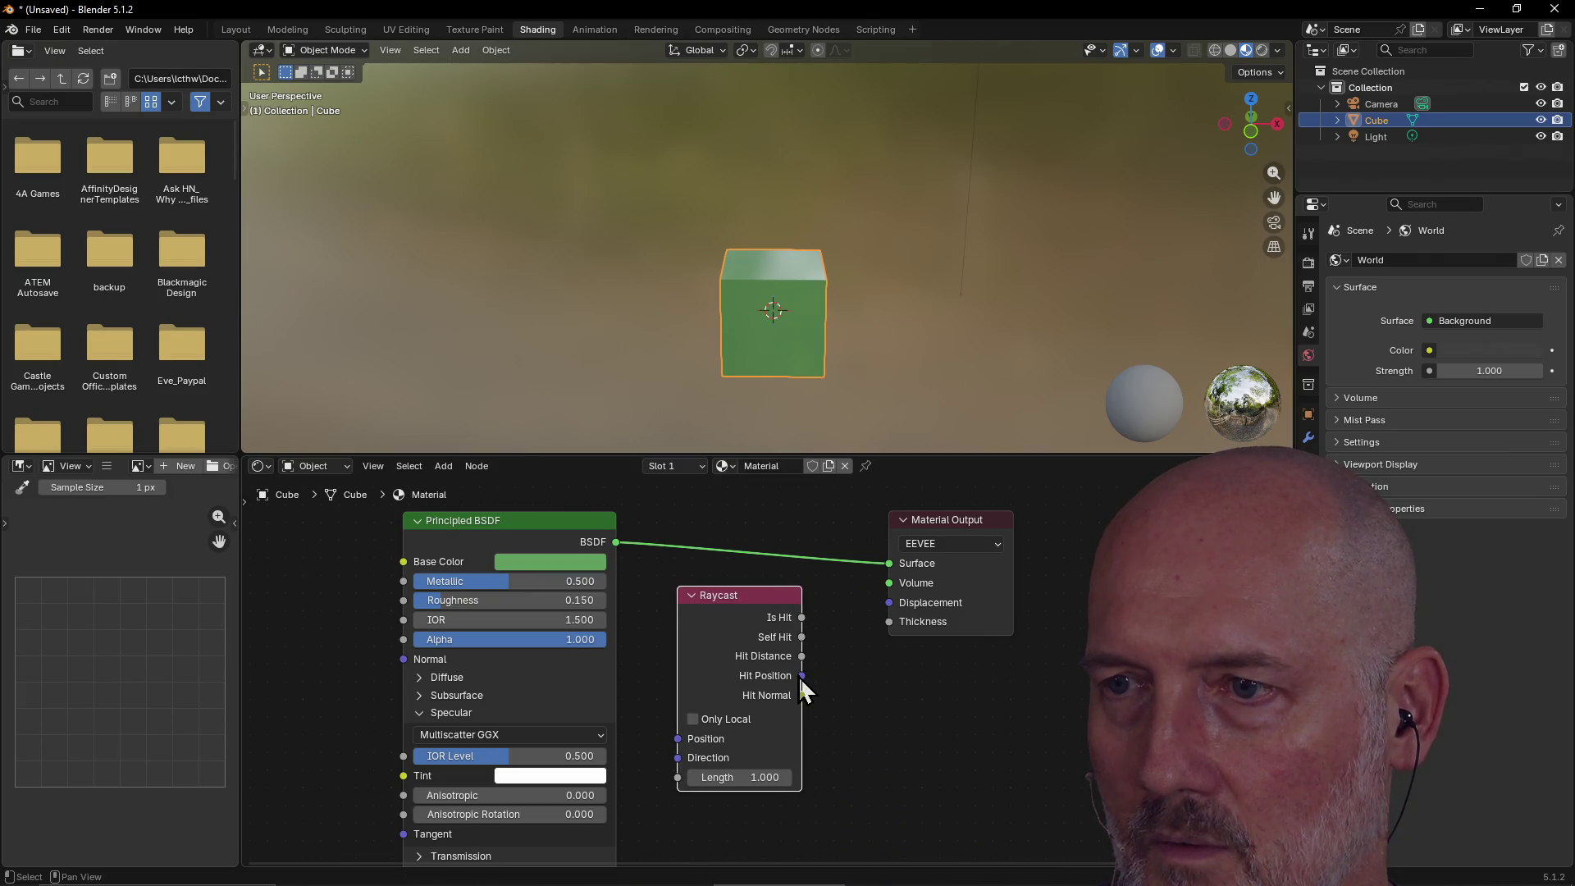
# Try linking Raycast's Hit Normal to the output's Displacement, then to Volume.
pyautogui.moveTo(803, 702); pyautogui.dragTo(864, 668)
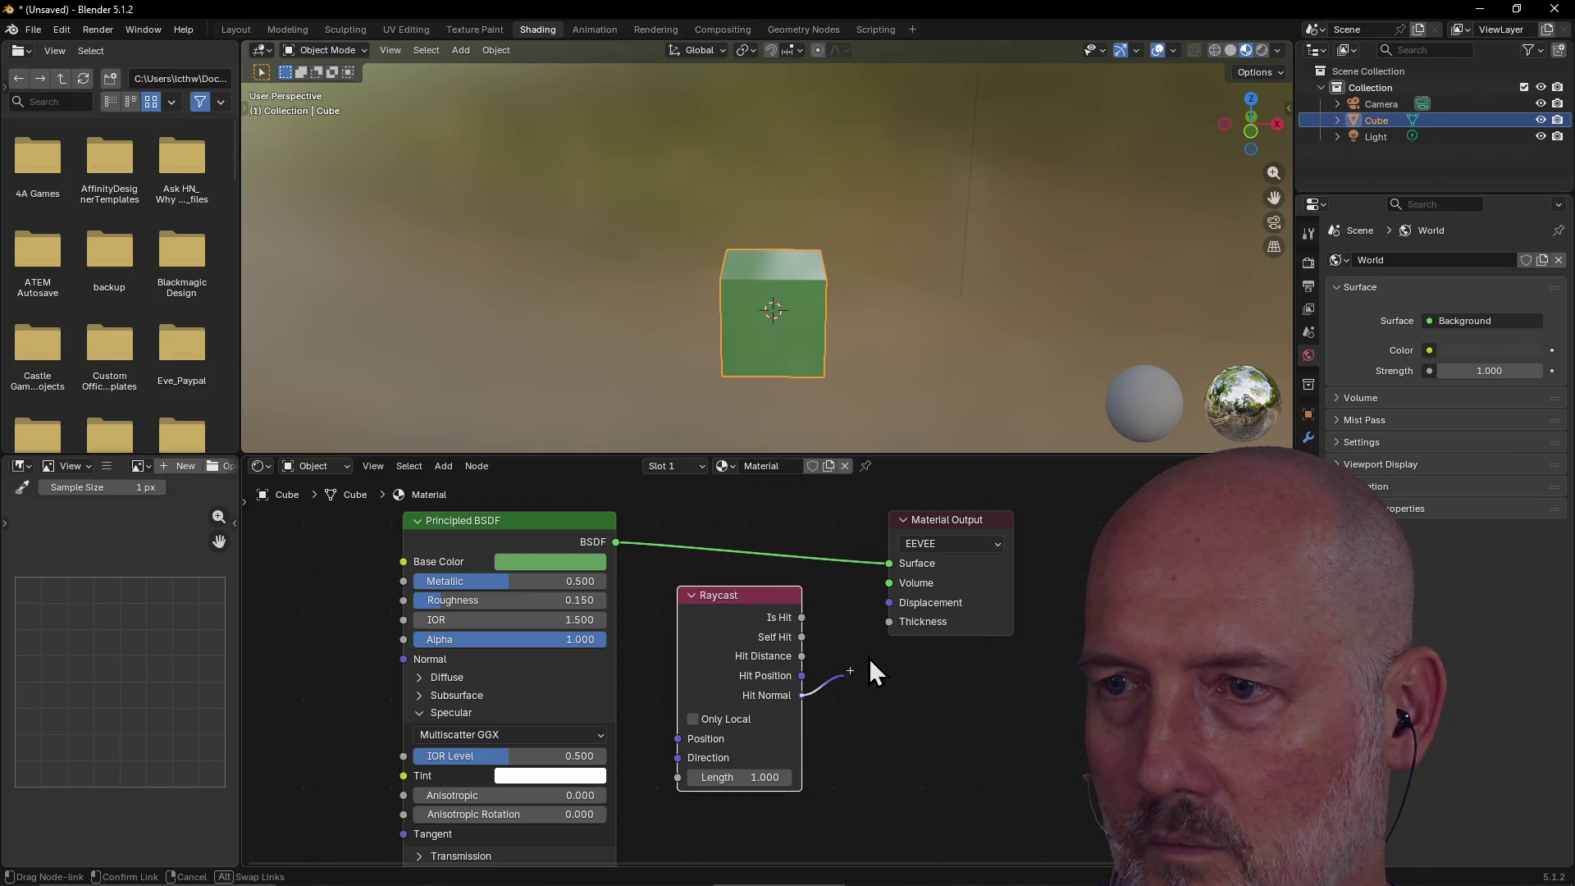
pyautogui.moveTo(884, 604); pyautogui.dragTo(886, 604)
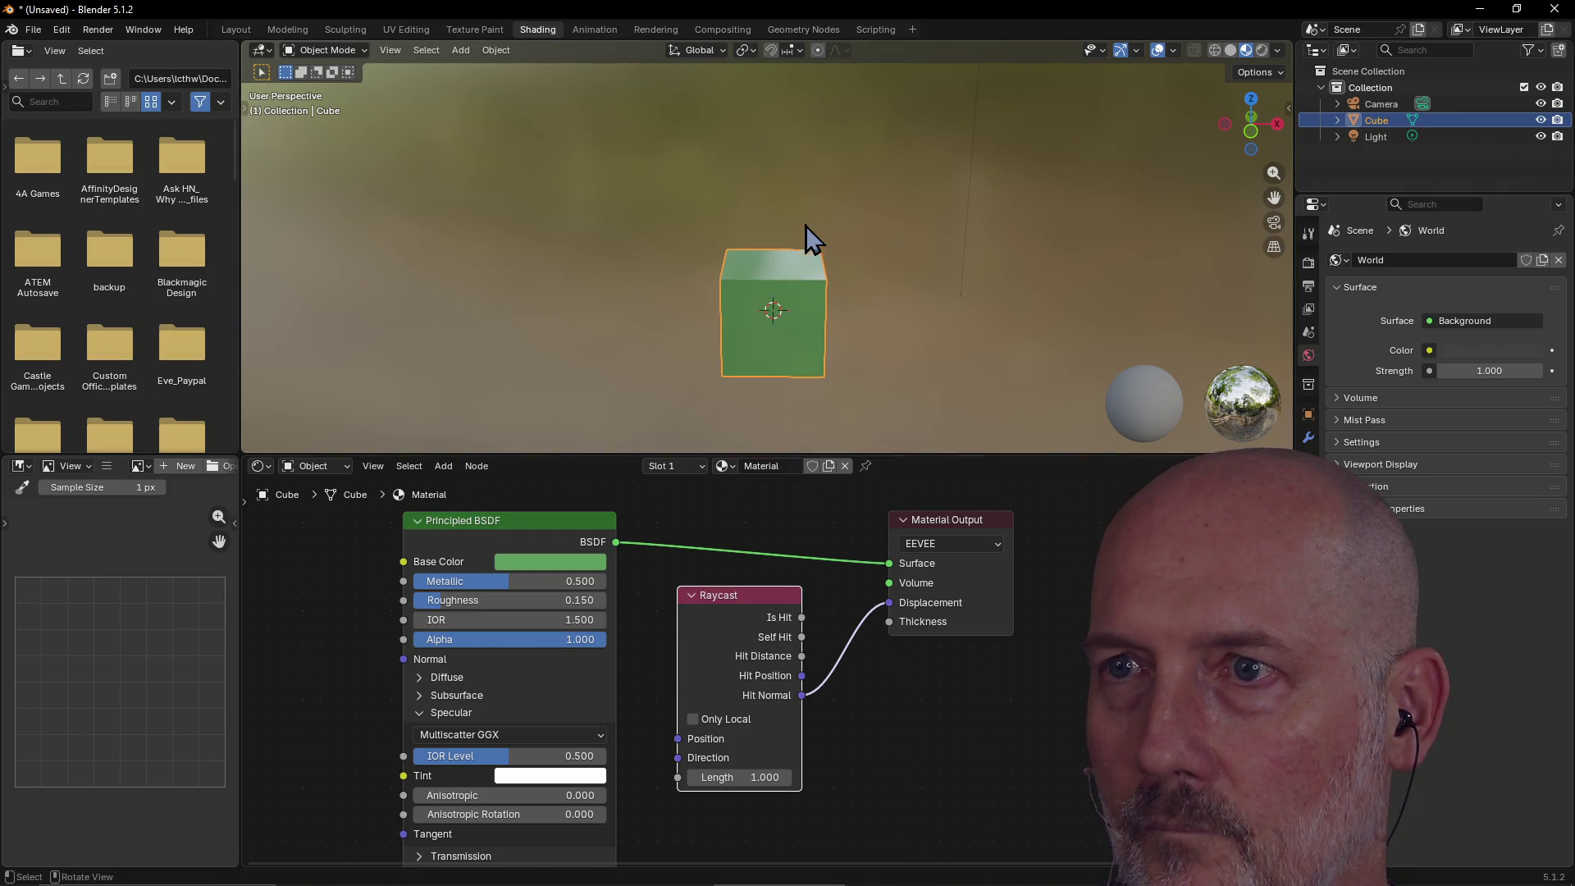
pyautogui.moveTo(889, 604); pyautogui.dragTo(861, 632)
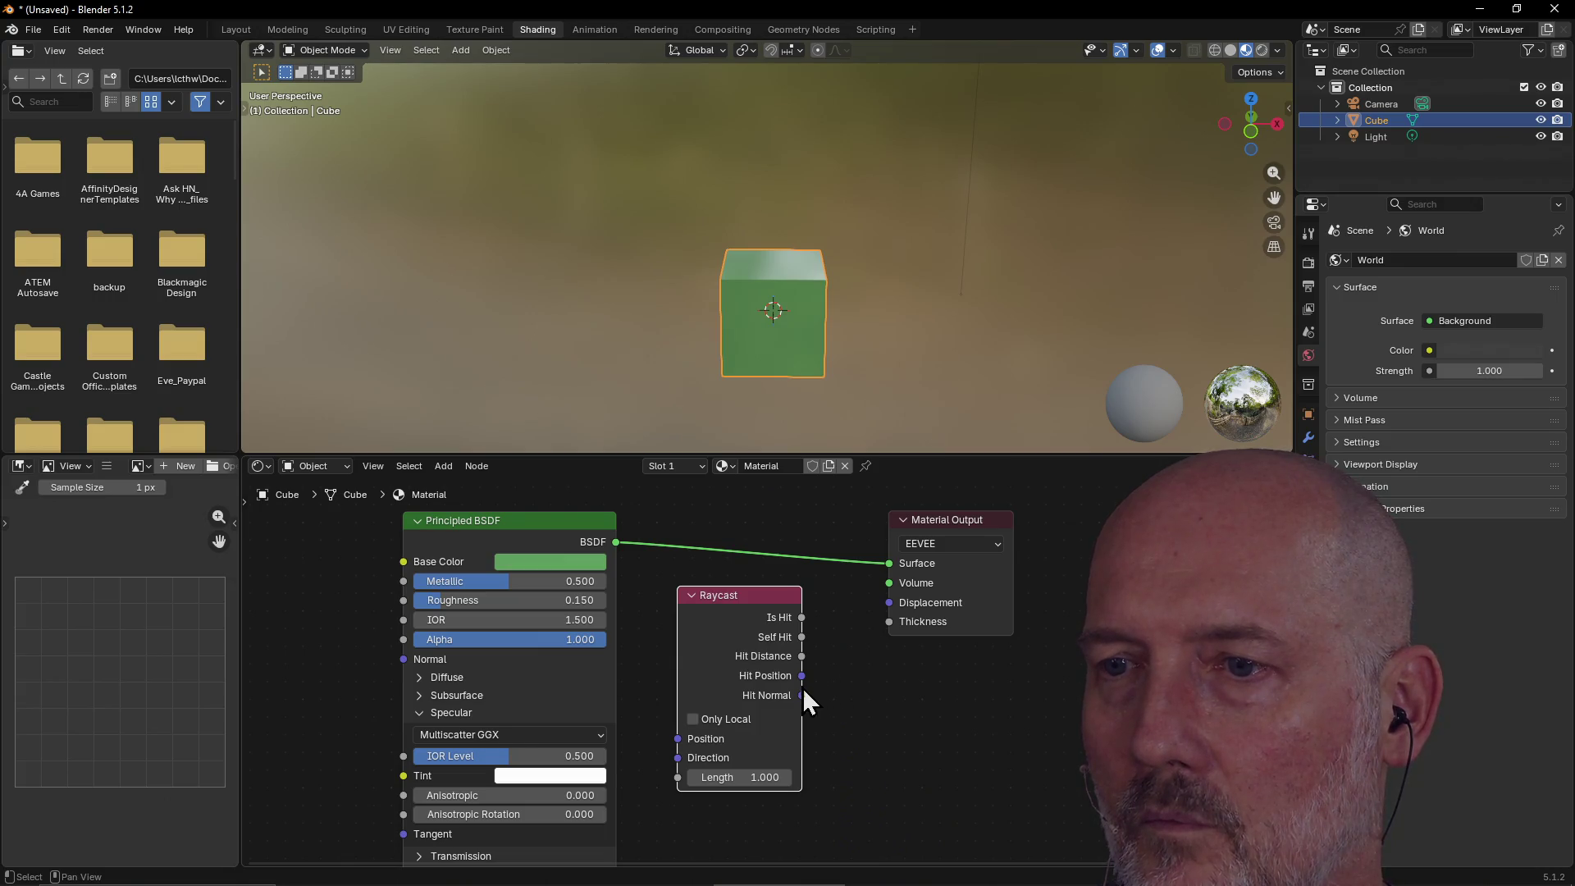
pyautogui.moveTo(801, 696); pyautogui.dragTo(873, 609)
pyautogui.moveTo(884, 607)
pyautogui.mouseDown()
pyautogui.moveTo(863, 630)
pyautogui.moveTo(881, 586)
pyautogui.moveTo(820, 717)
pyautogui.mouseUp()
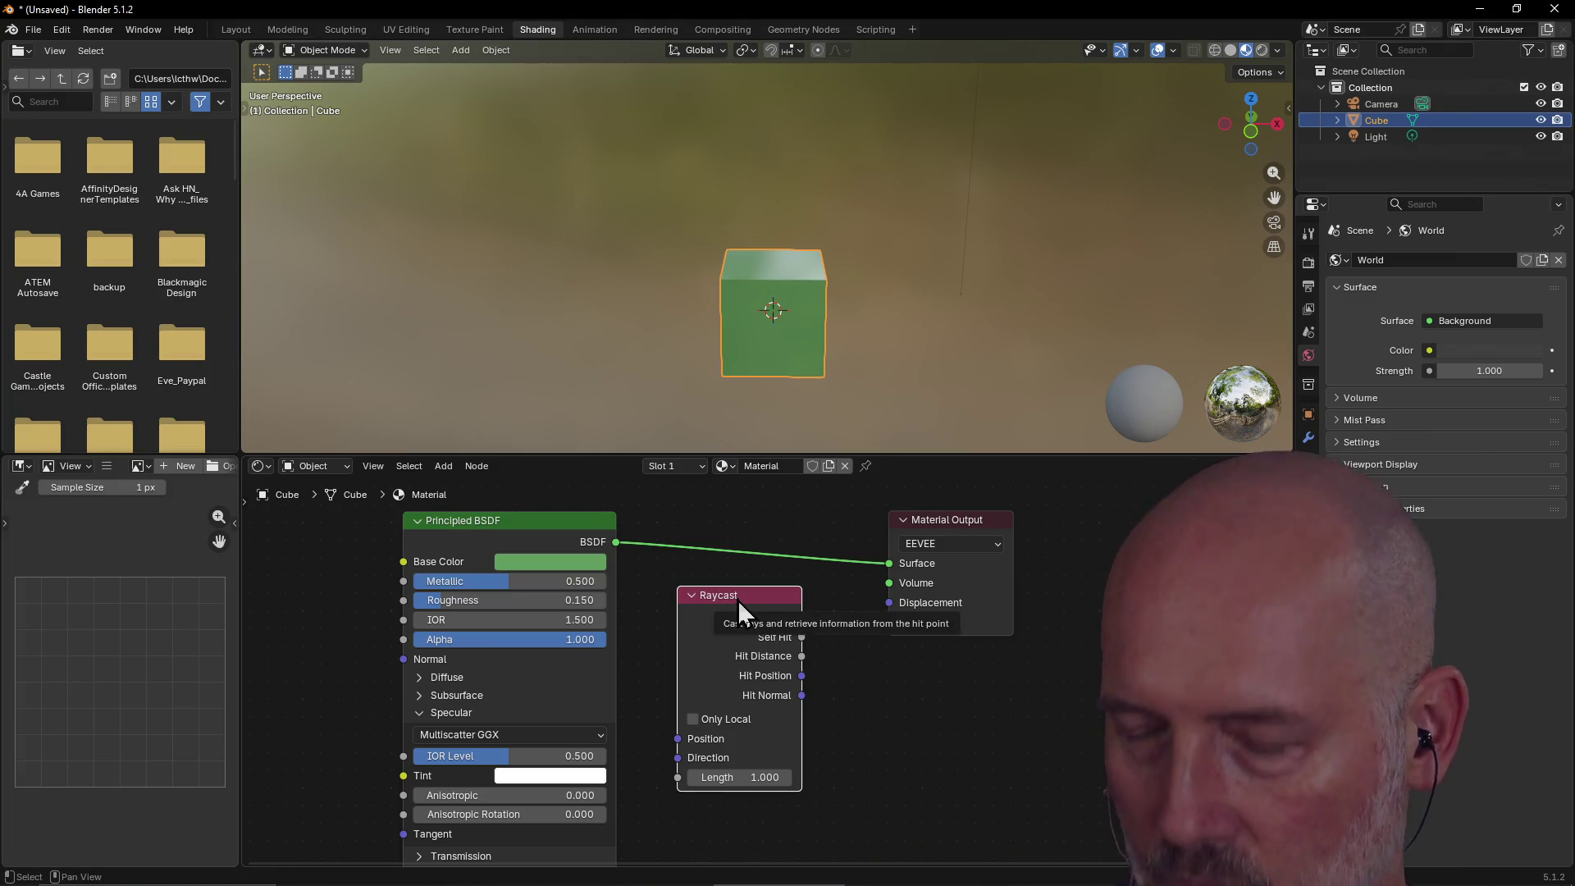
# Delete the Raycast node and add a Glass BSDF shader node in its place.
pyautogui.press('x')
pyautogui.click(444, 466)
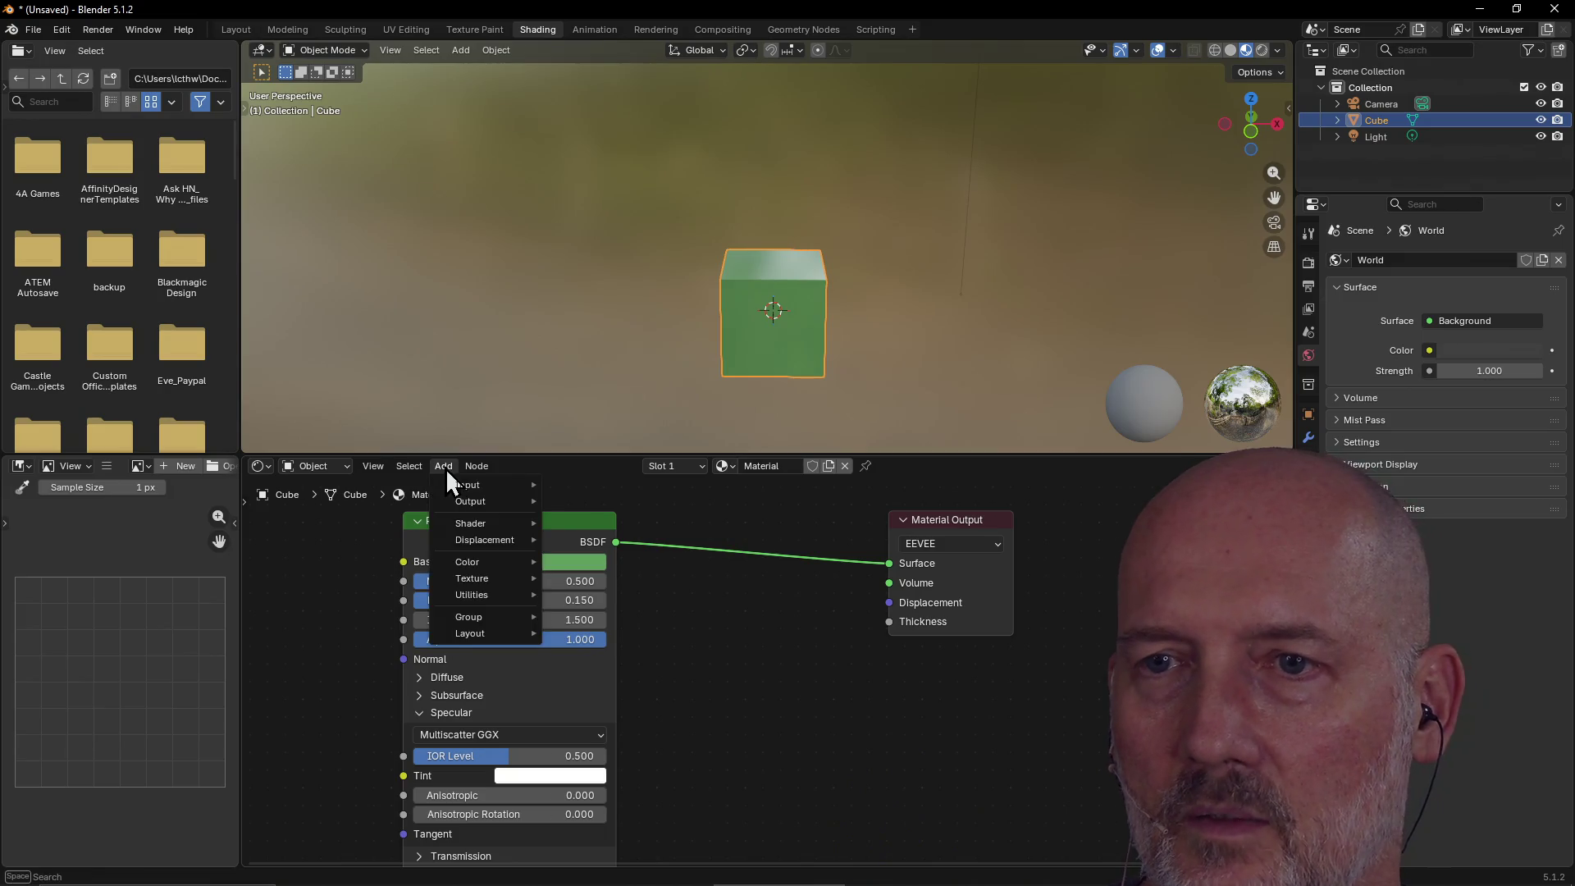
pyautogui.moveTo(502, 530)
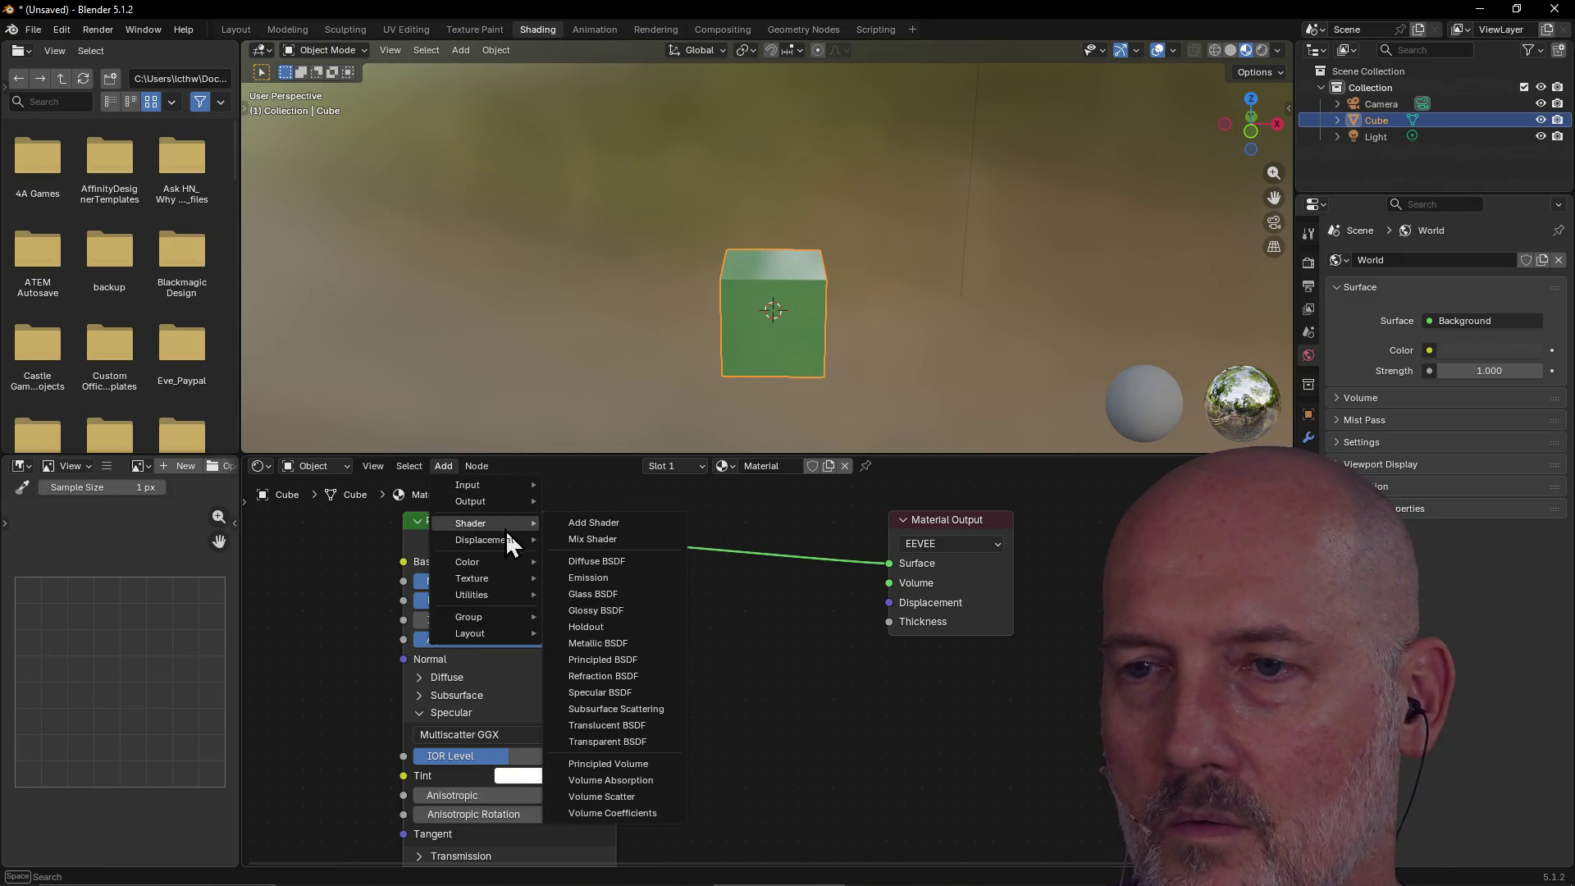
pyautogui.click(633, 595)
pyautogui.click(694, 632)
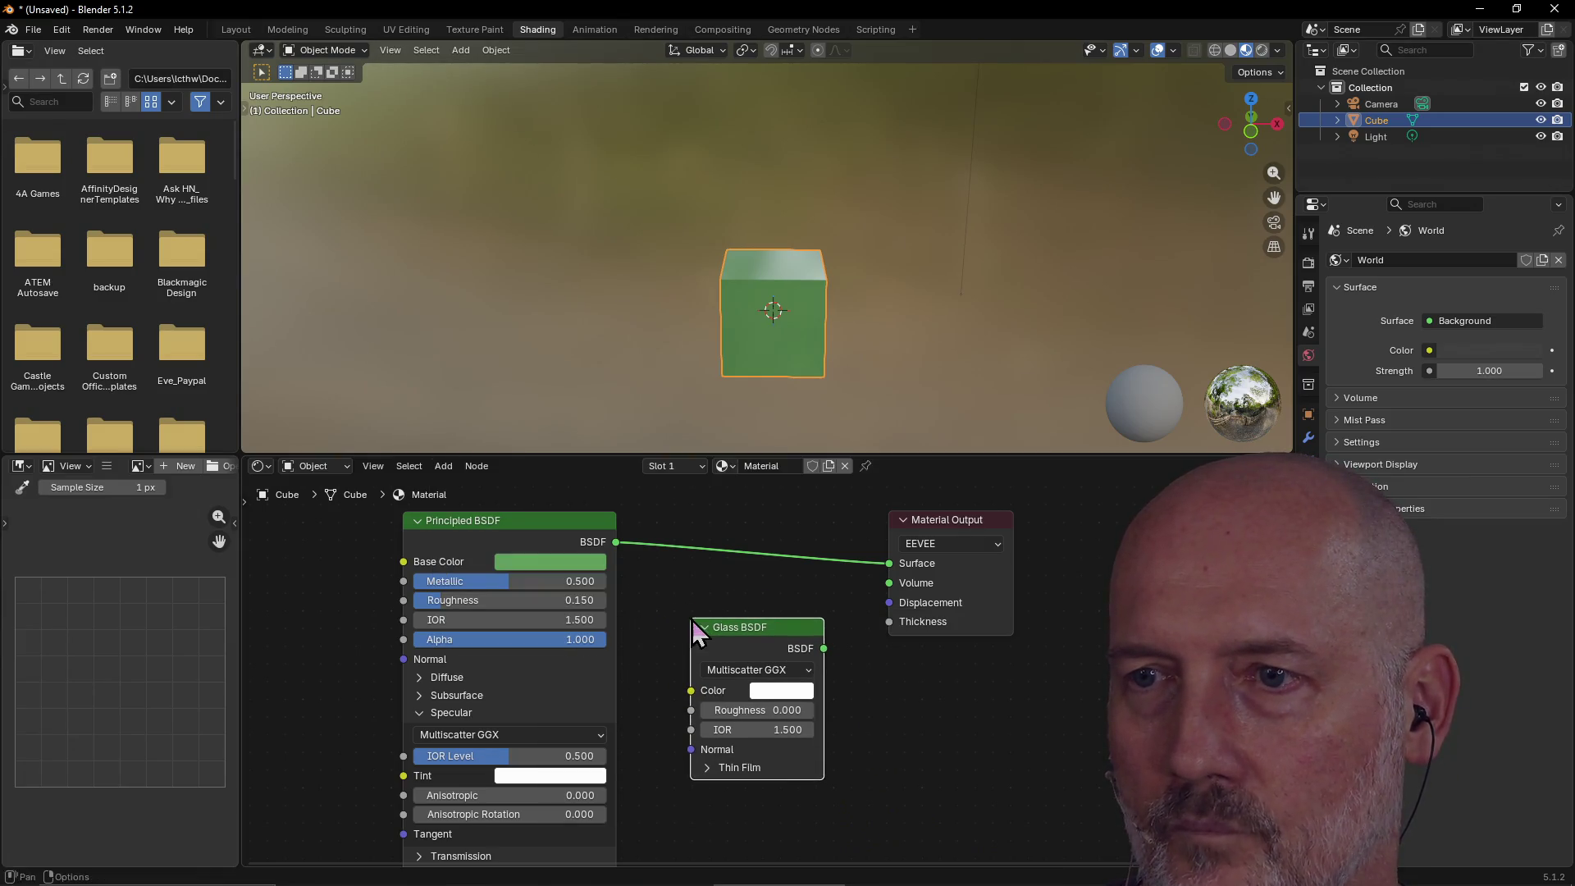
pyautogui.moveTo(780, 654)
pyautogui.mouseDown()
pyautogui.moveTo(742, 654)
pyautogui.moveTo(884, 583)
pyautogui.mouseUp()
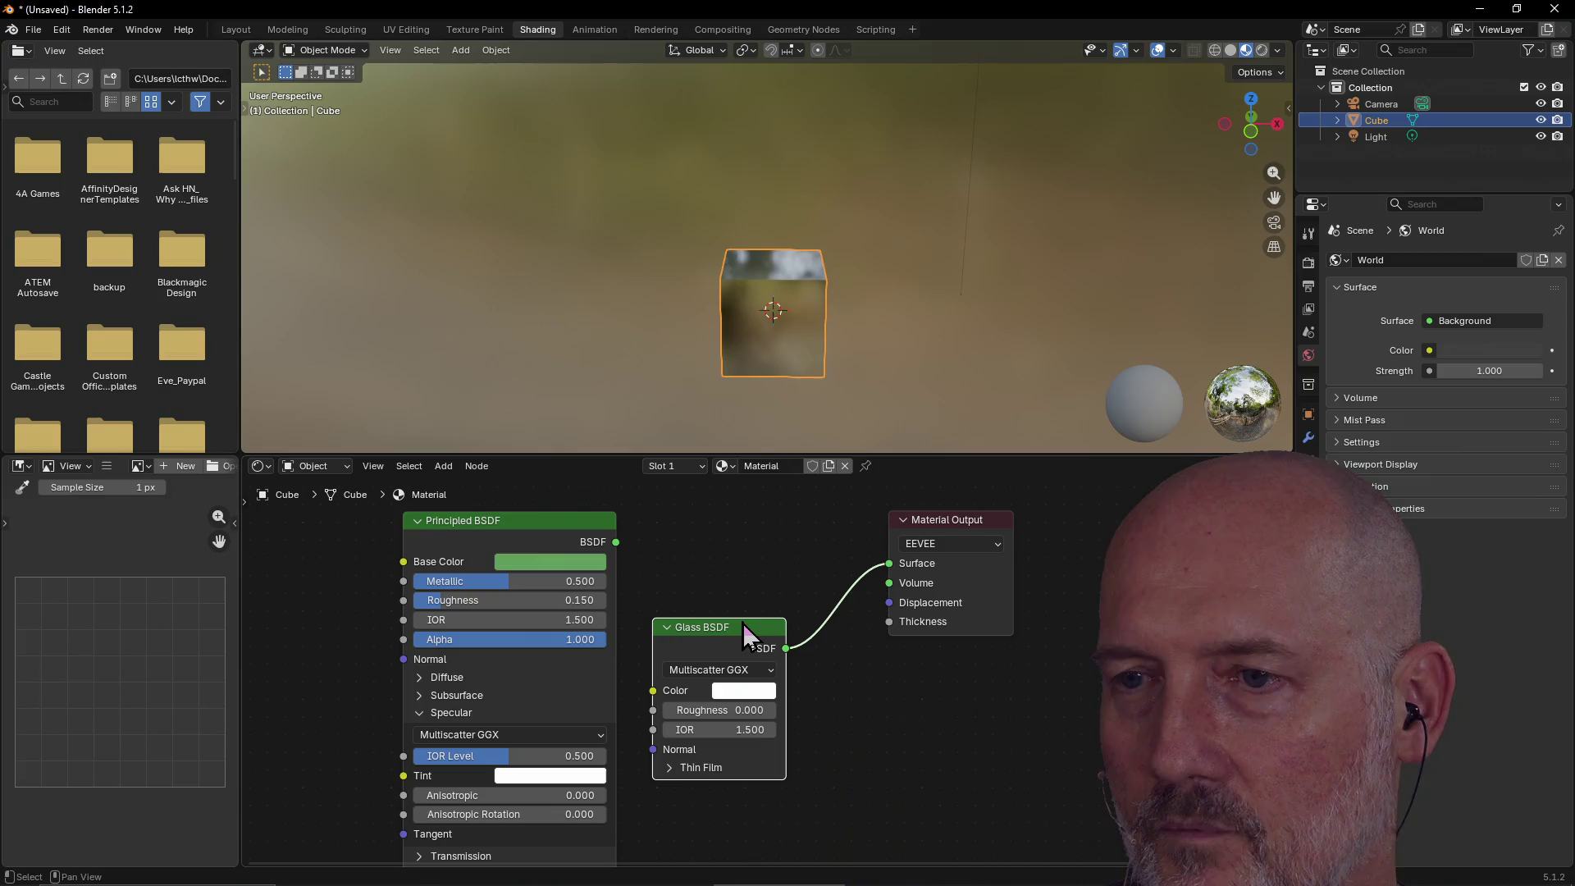
# Trial-link shaders to the Material Output, trying Glass BSDF into Volume, and reposition the nodes.
pyautogui.moveTo(616, 542); pyautogui.dragTo(884, 579)
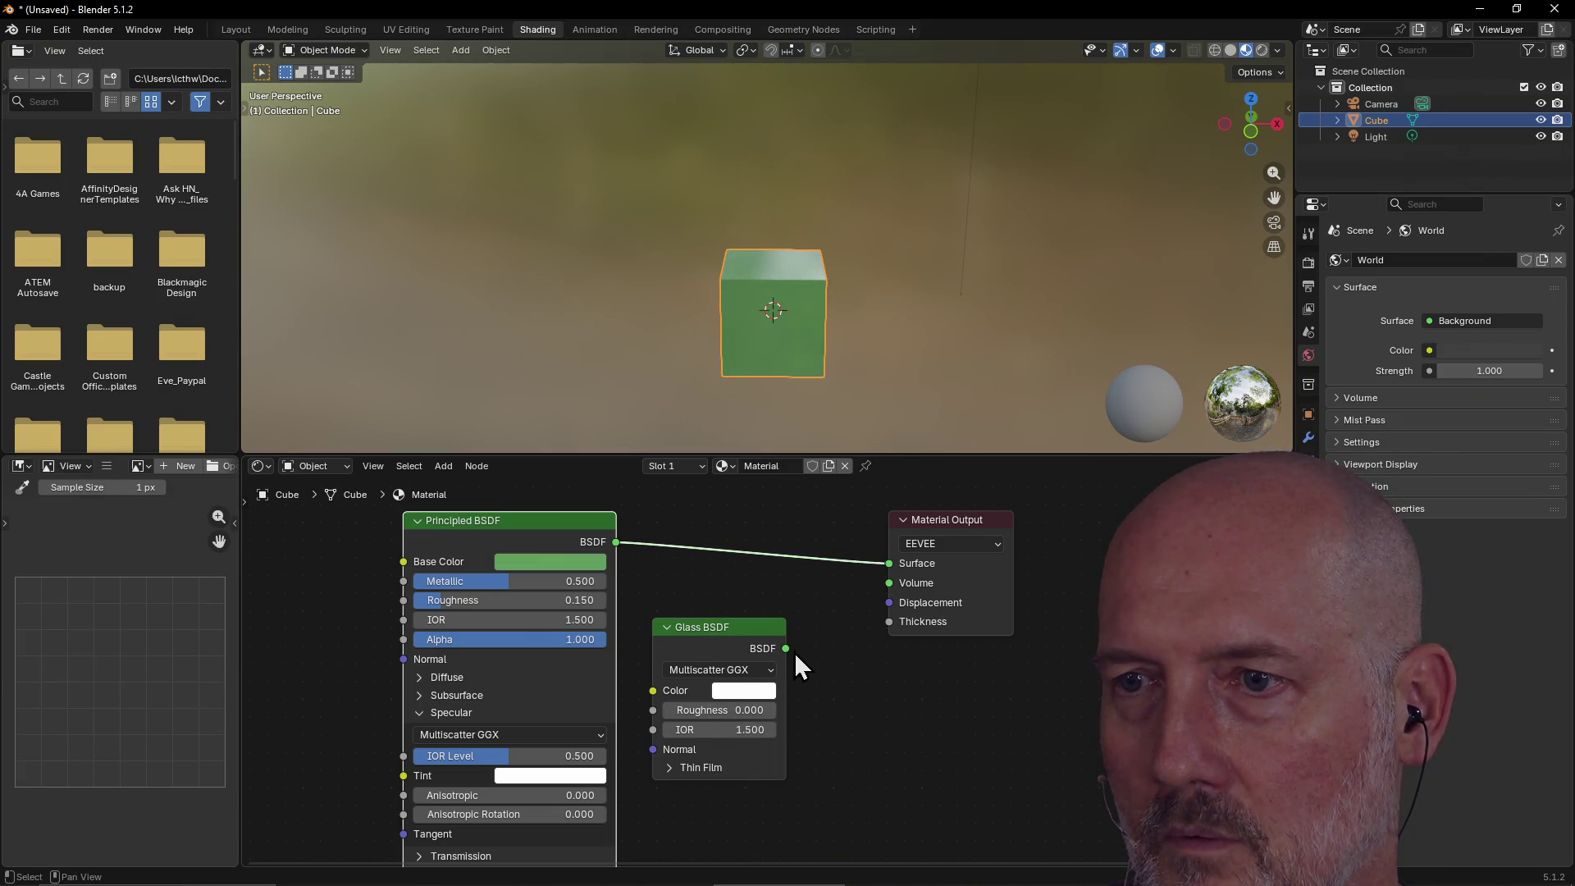
pyautogui.moveTo(786, 648); pyautogui.dragTo(889, 582)
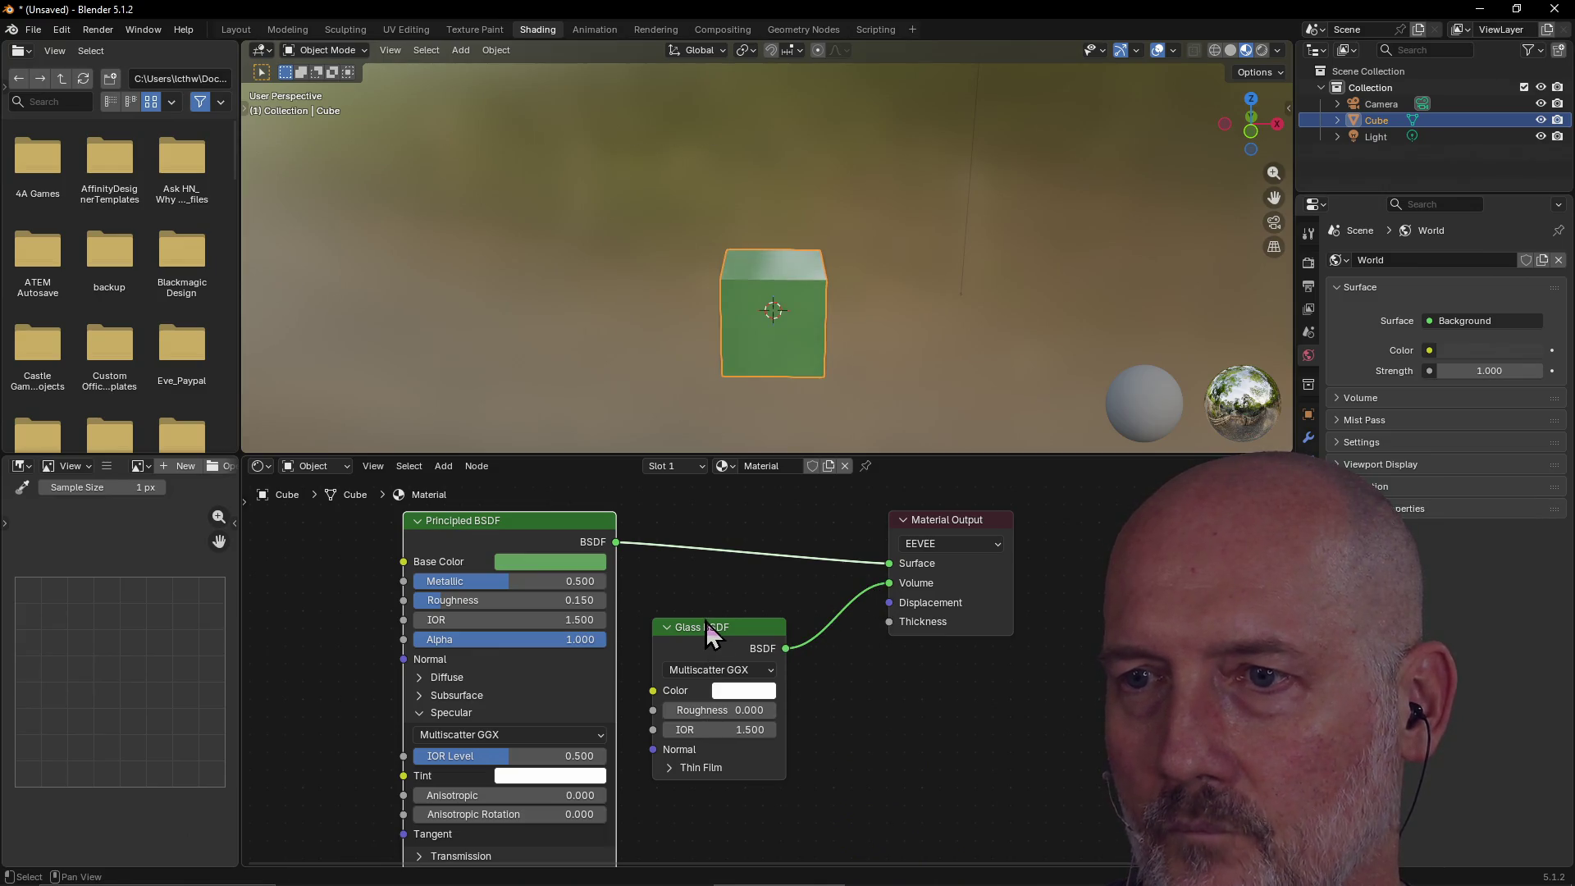
pyautogui.moveTo(730, 633); pyautogui.dragTo(826, 630)
pyautogui.moveTo(950, 528); pyautogui.dragTo(1002, 522)
pyautogui.moveTo(861, 648); pyautogui.dragTo(893, 642)
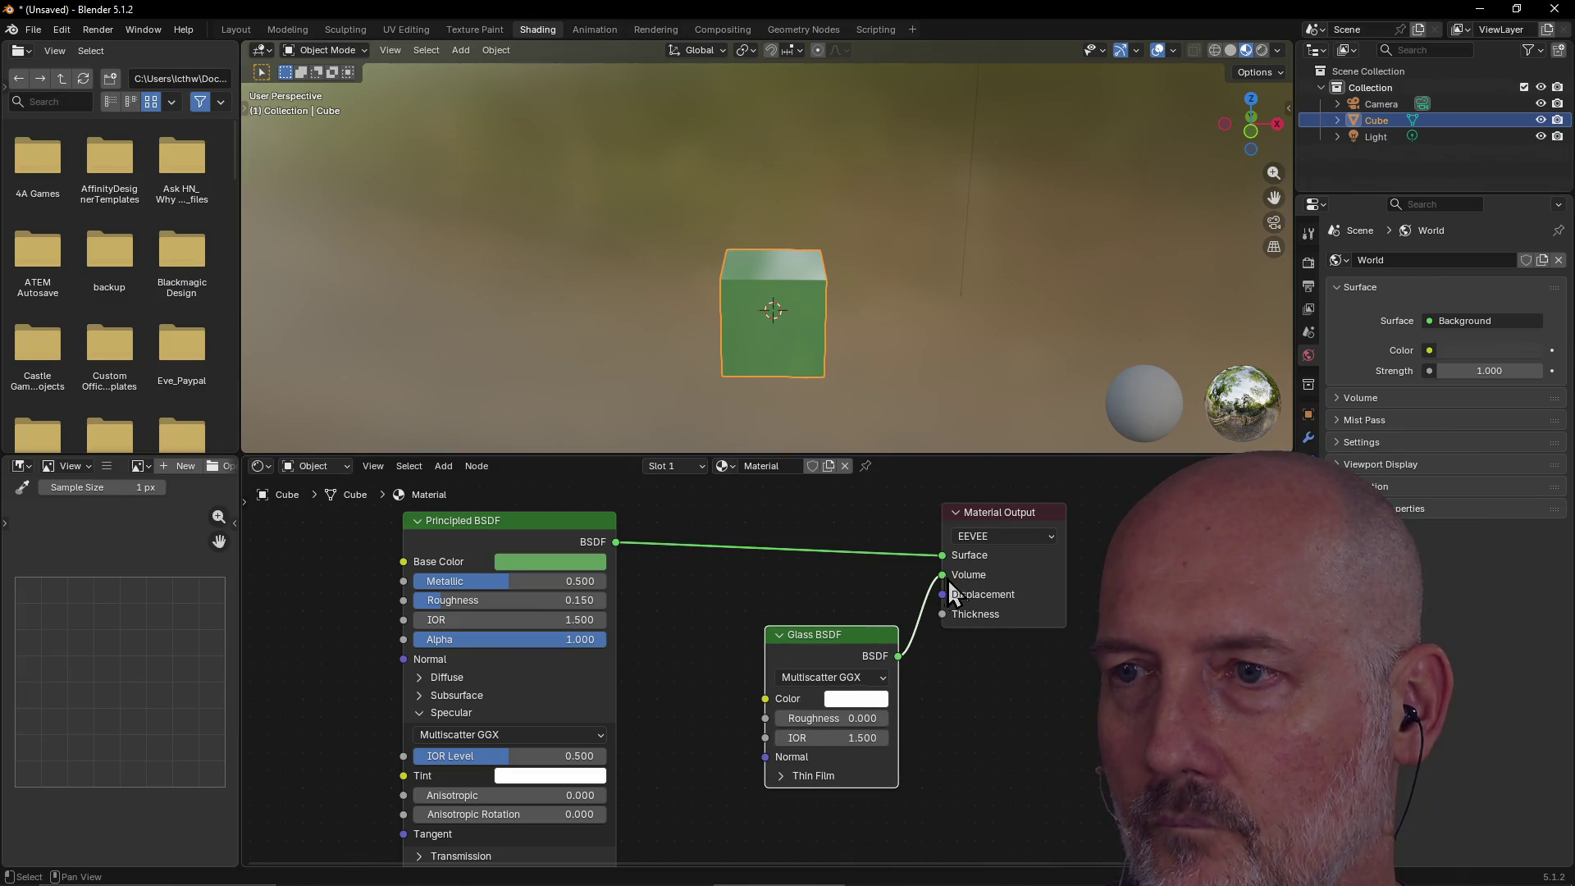
# Disconnect the Principled BSDF and plug the Glass BSDF into the Surface input.
pyautogui.moveTo(934, 564); pyautogui.dragTo(850, 567)
pyautogui.moveTo(494, 530); pyautogui.dragTo(423, 532)
pyautogui.moveTo(940, 576); pyautogui.dragTo(940, 556)
pyautogui.moveTo(838, 638); pyautogui.dragTo(821, 614)
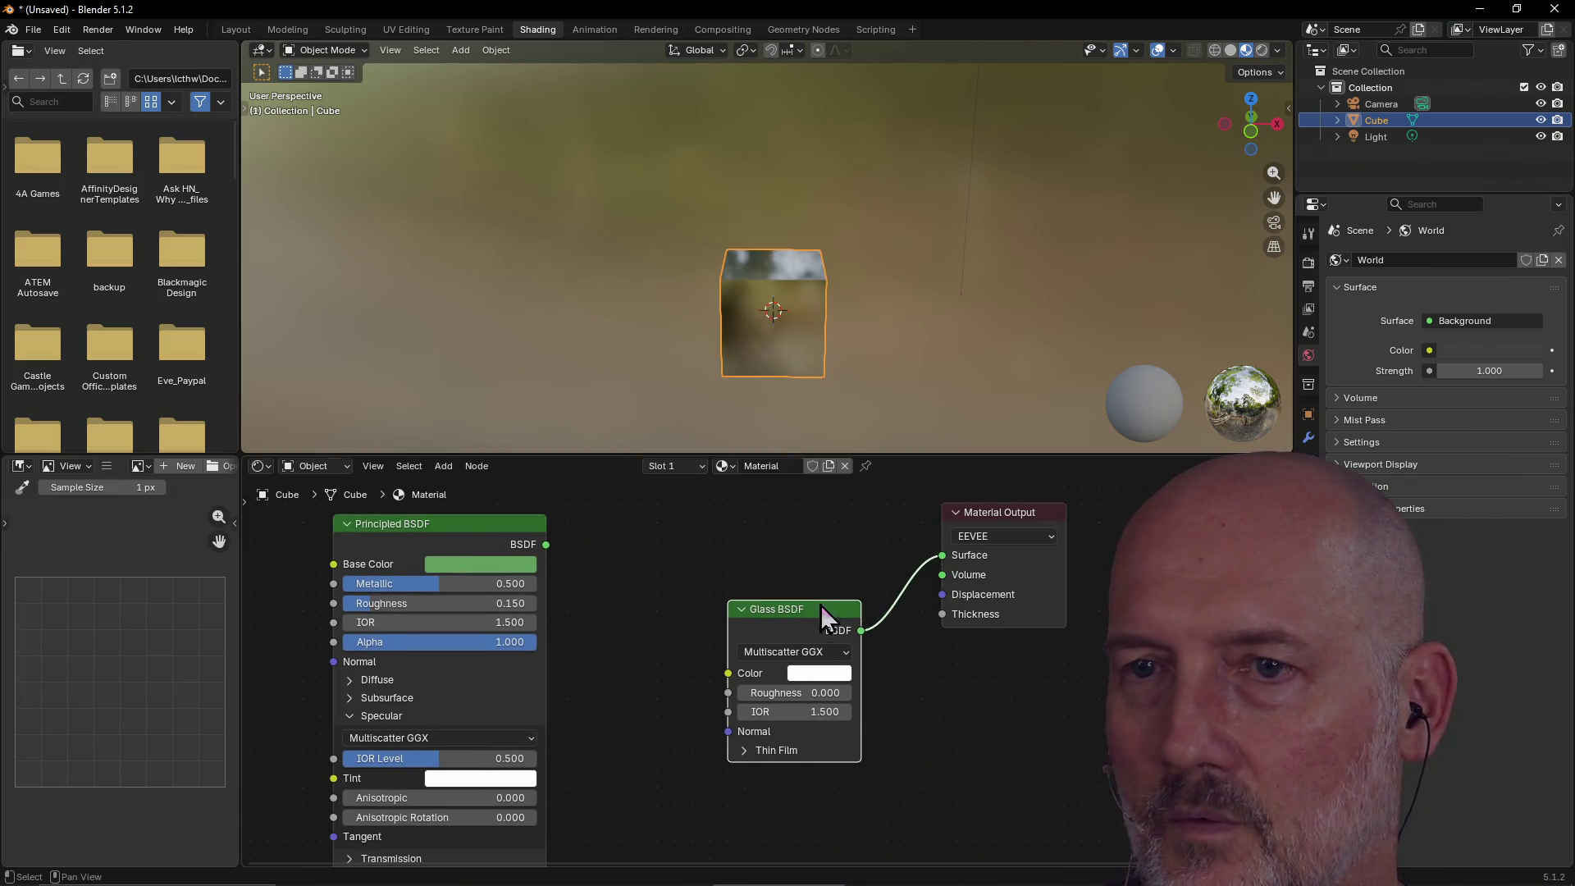
pyautogui.click(441, 466)
pyautogui.moveTo(492, 558)
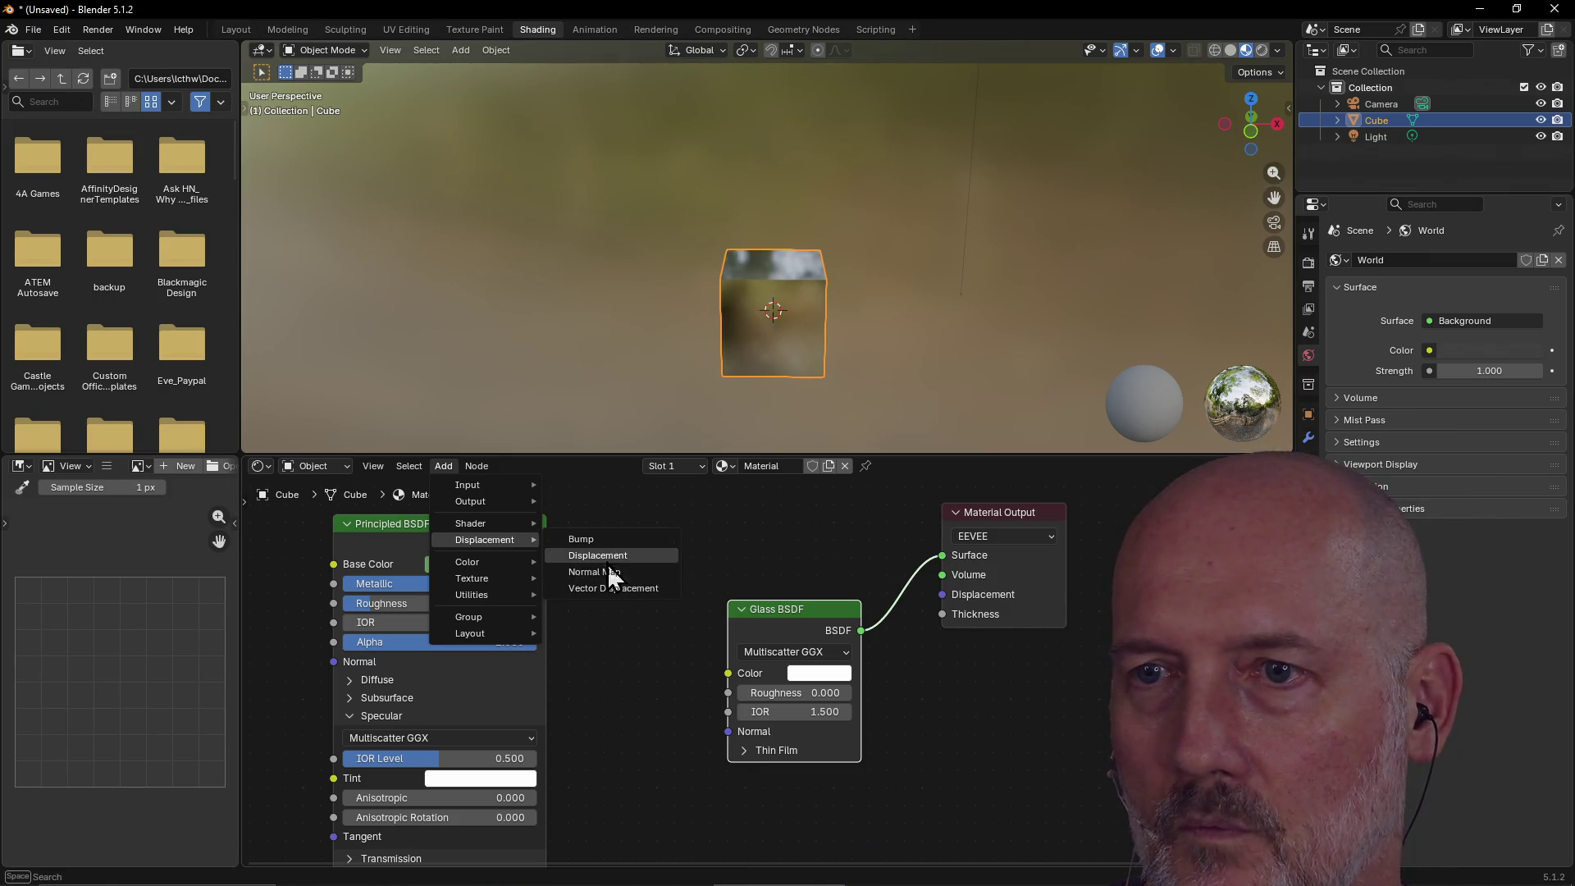
pyautogui.click(608, 543)
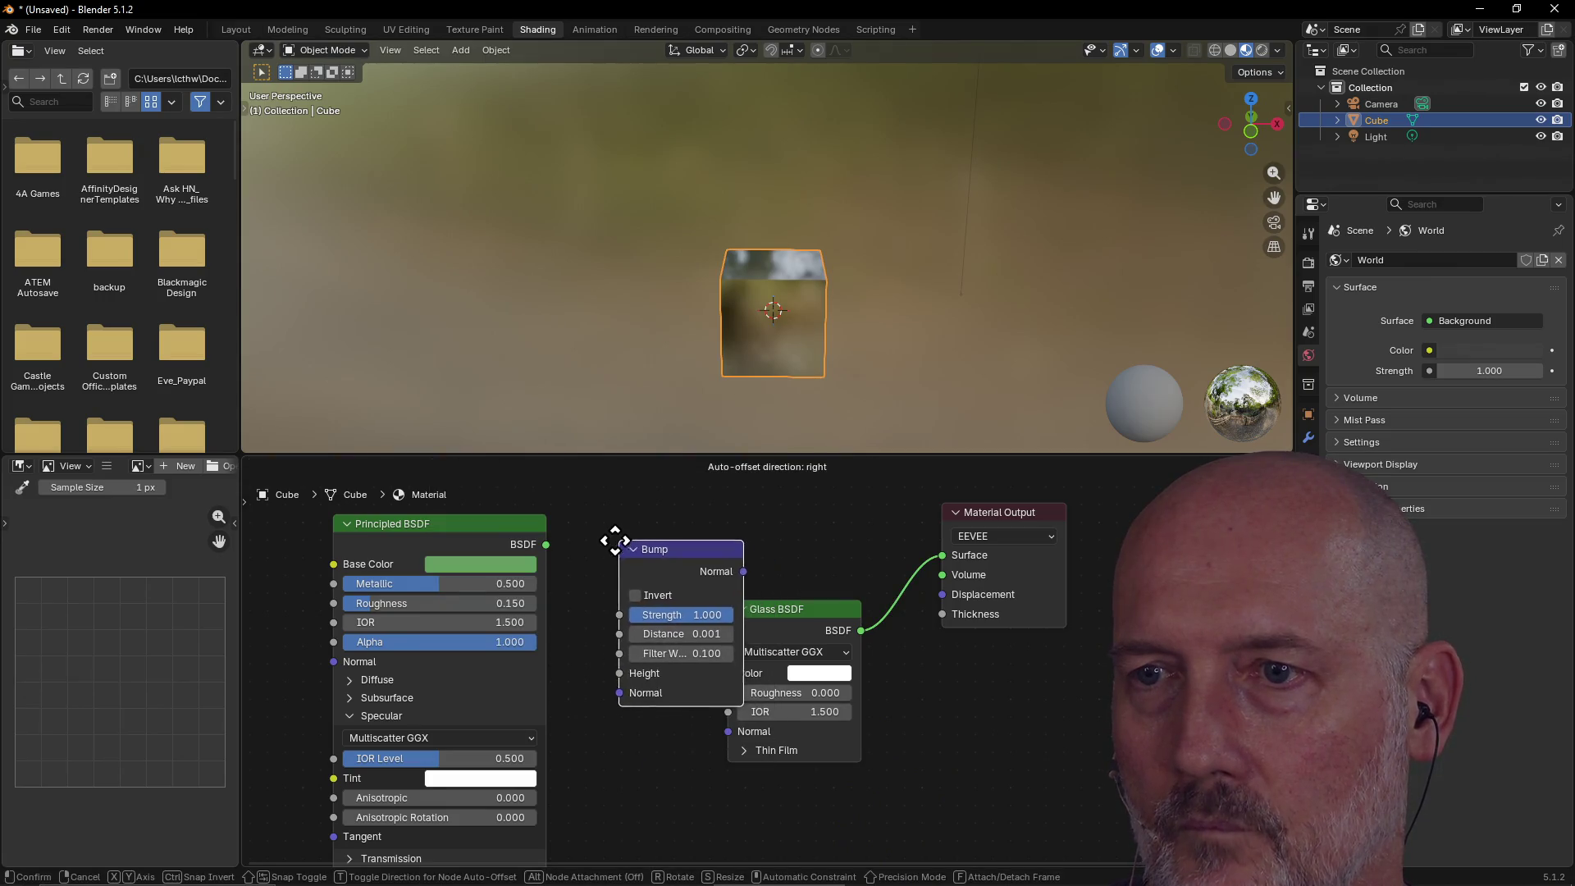
pyautogui.click(597, 520)
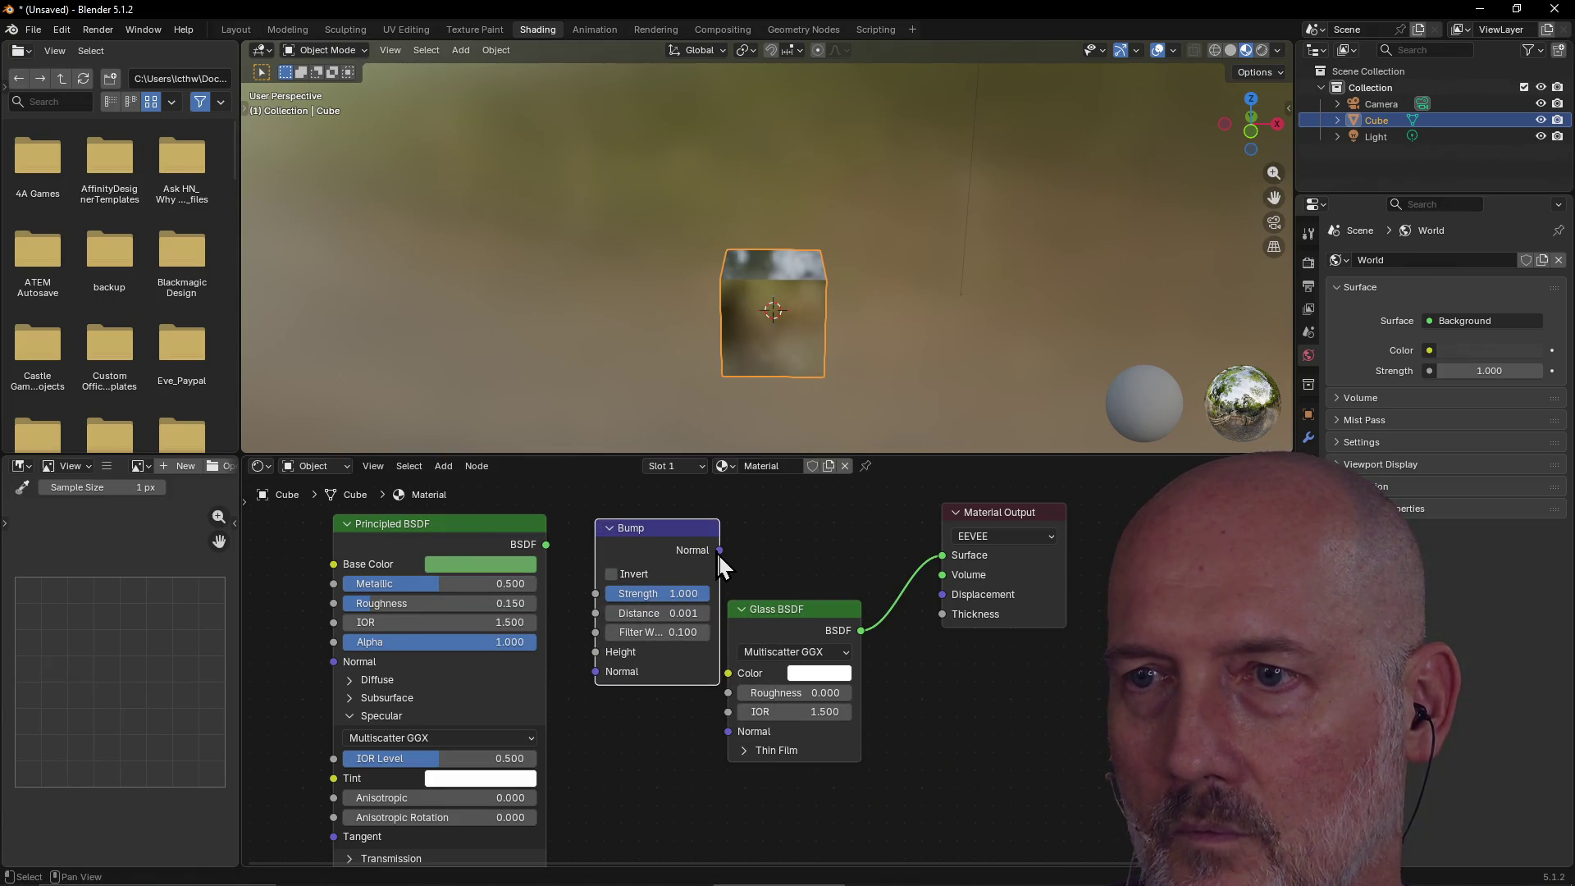
pyautogui.moveTo(721, 551); pyautogui.dragTo(939, 594)
pyautogui.moveTo(672, 529); pyautogui.dragTo(650, 510)
pyautogui.moveTo(638, 599); pyautogui.dragTo(738, 595)
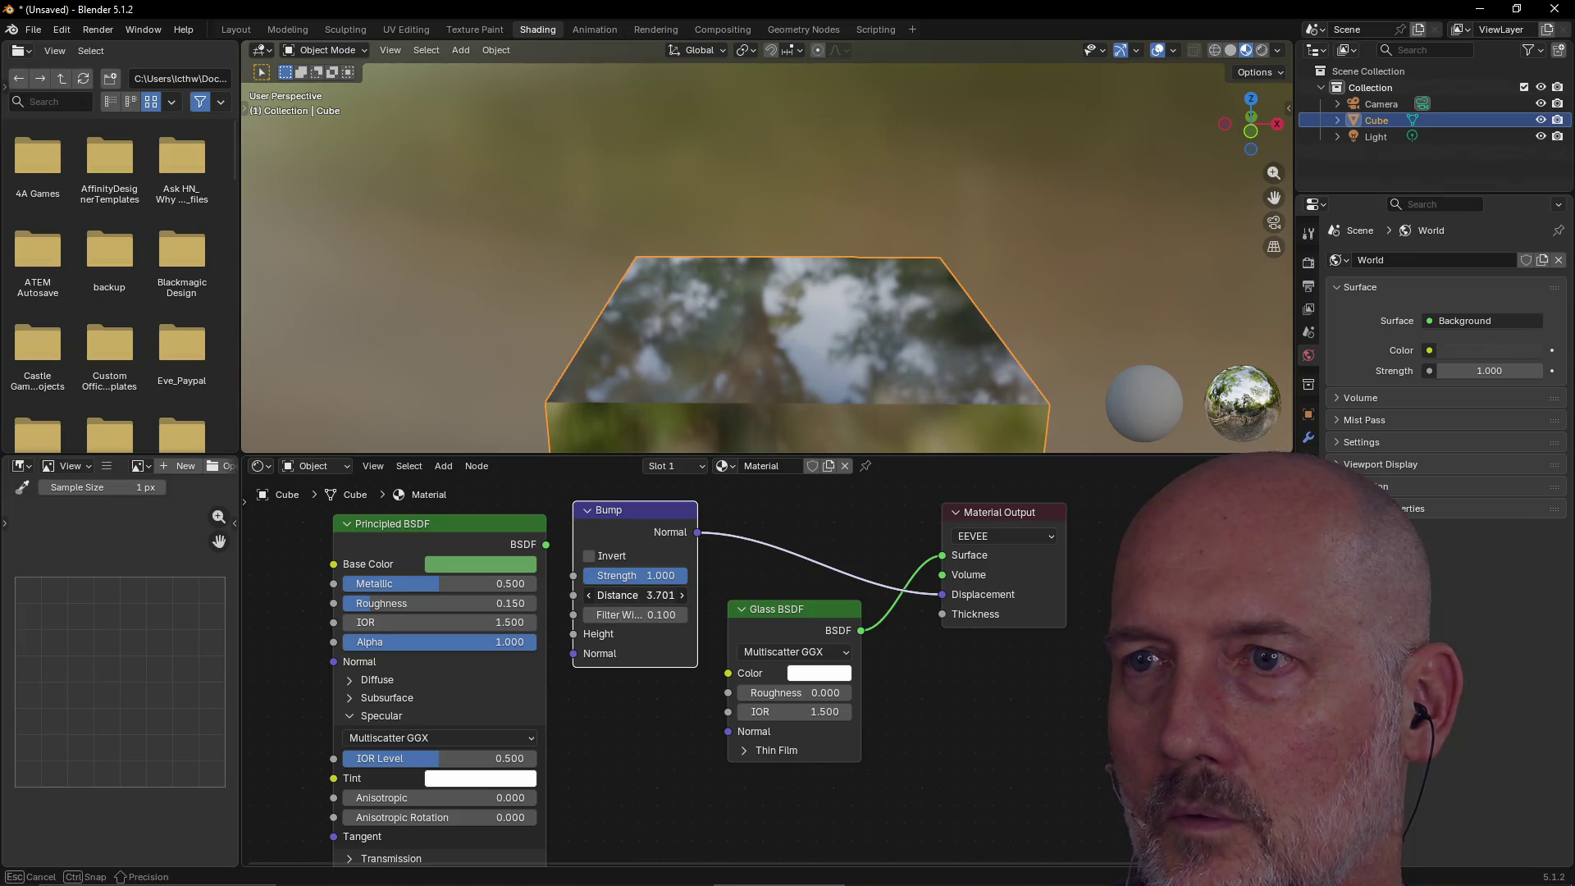
pyautogui.moveTo(637, 595)
pyautogui.mouseDown()
pyautogui.moveTo(656, 595)
pyautogui.moveTo(623, 595)
pyautogui.moveTo(648, 595)
pyautogui.moveTo(616, 615)
pyautogui.moveTo(648, 616)
pyautogui.moveTo(624, 616)
pyautogui.mouseUp()
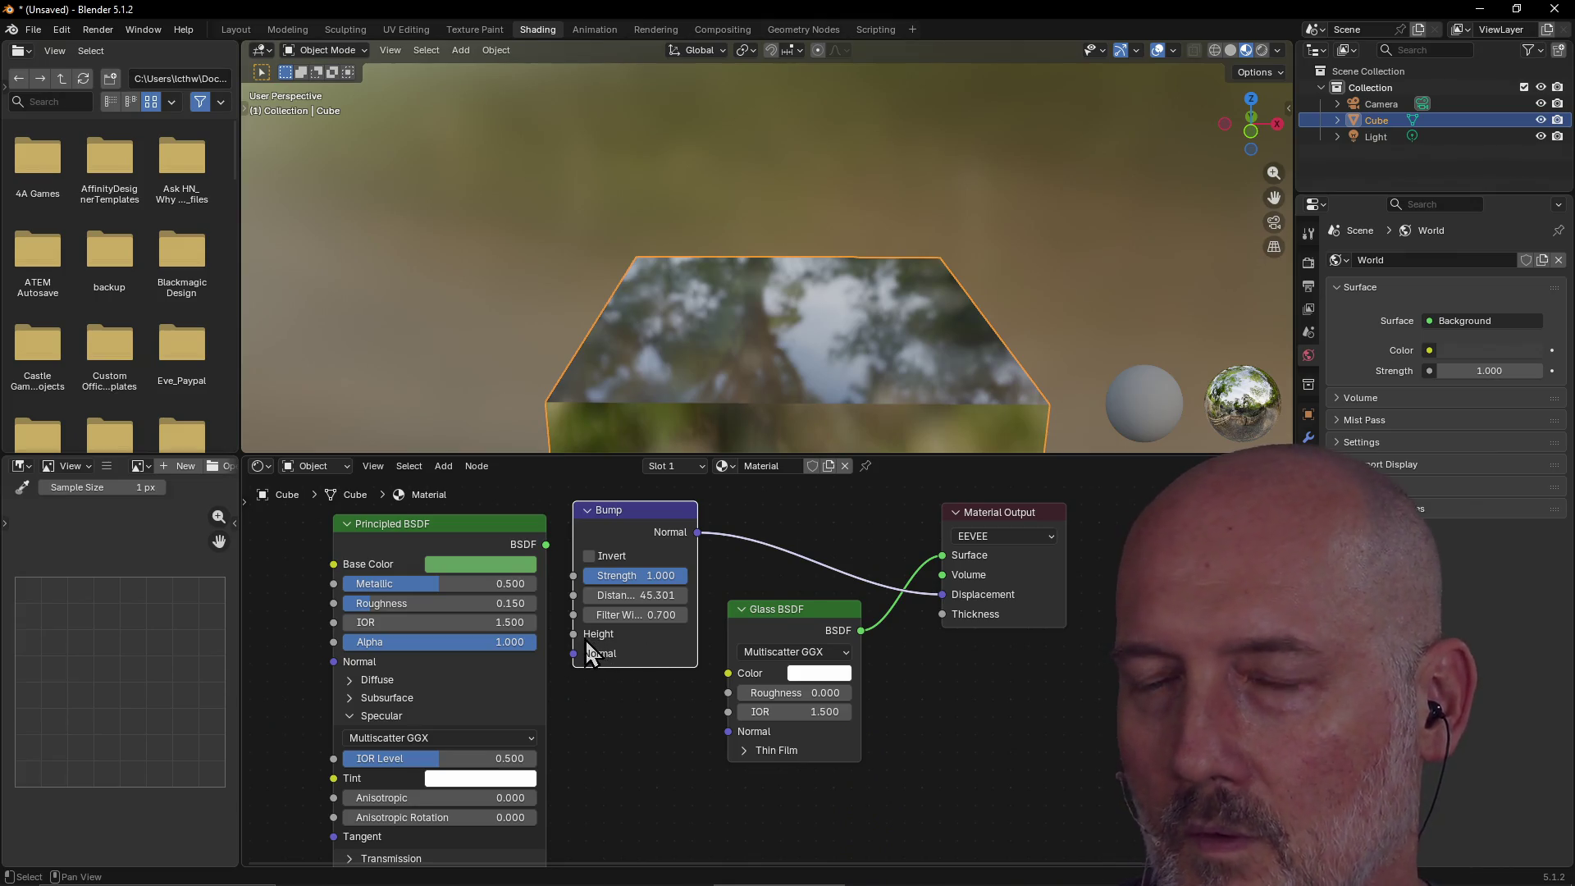
pyautogui.click(574, 638)
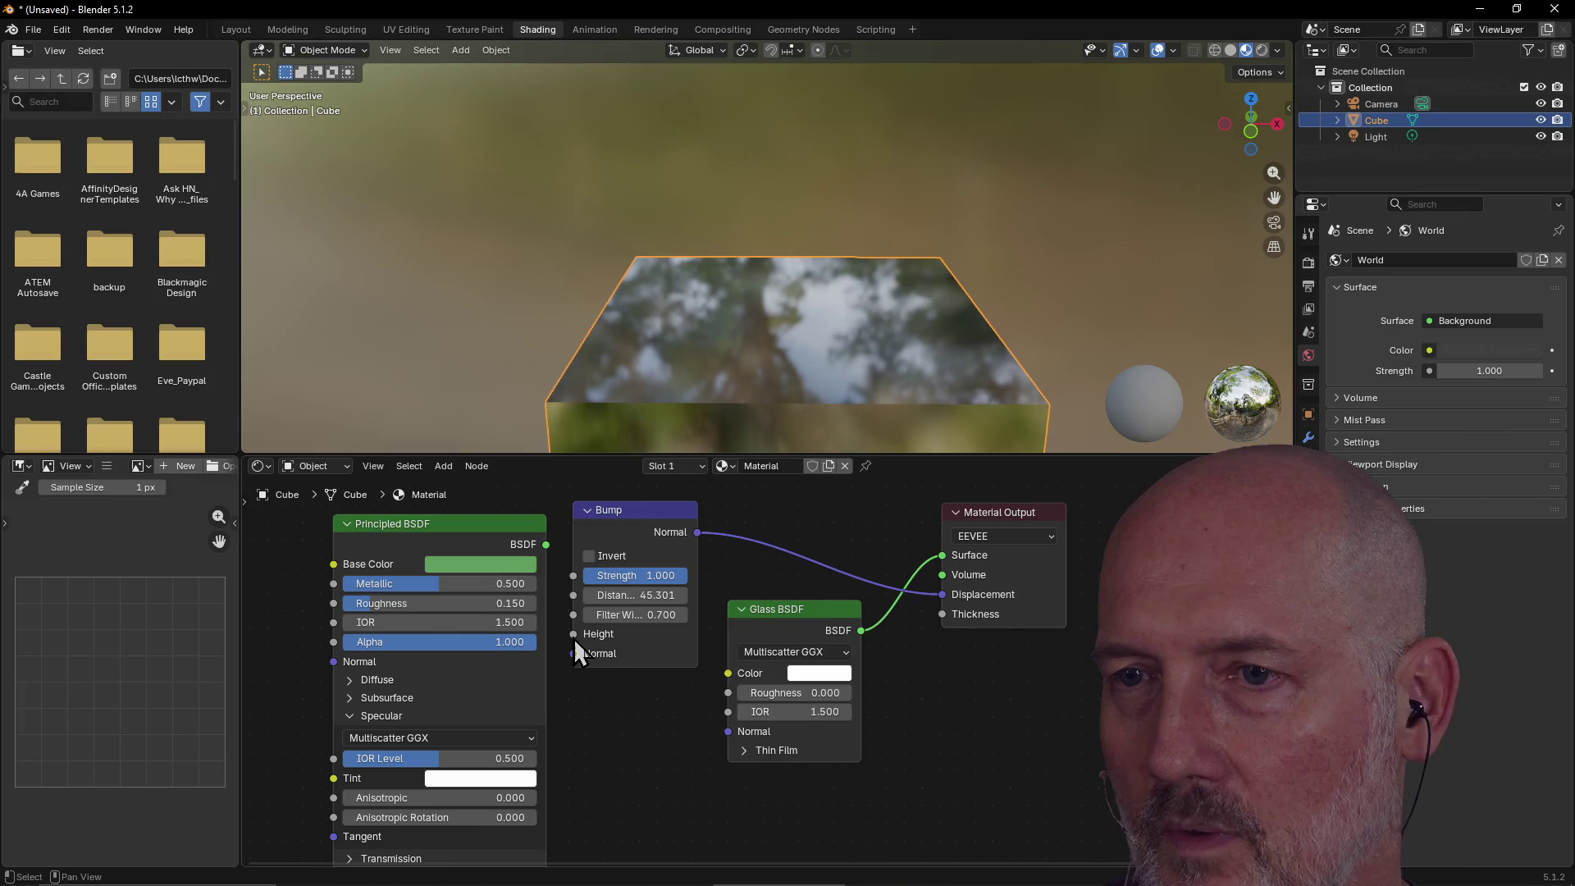
pyautogui.click(591, 558)
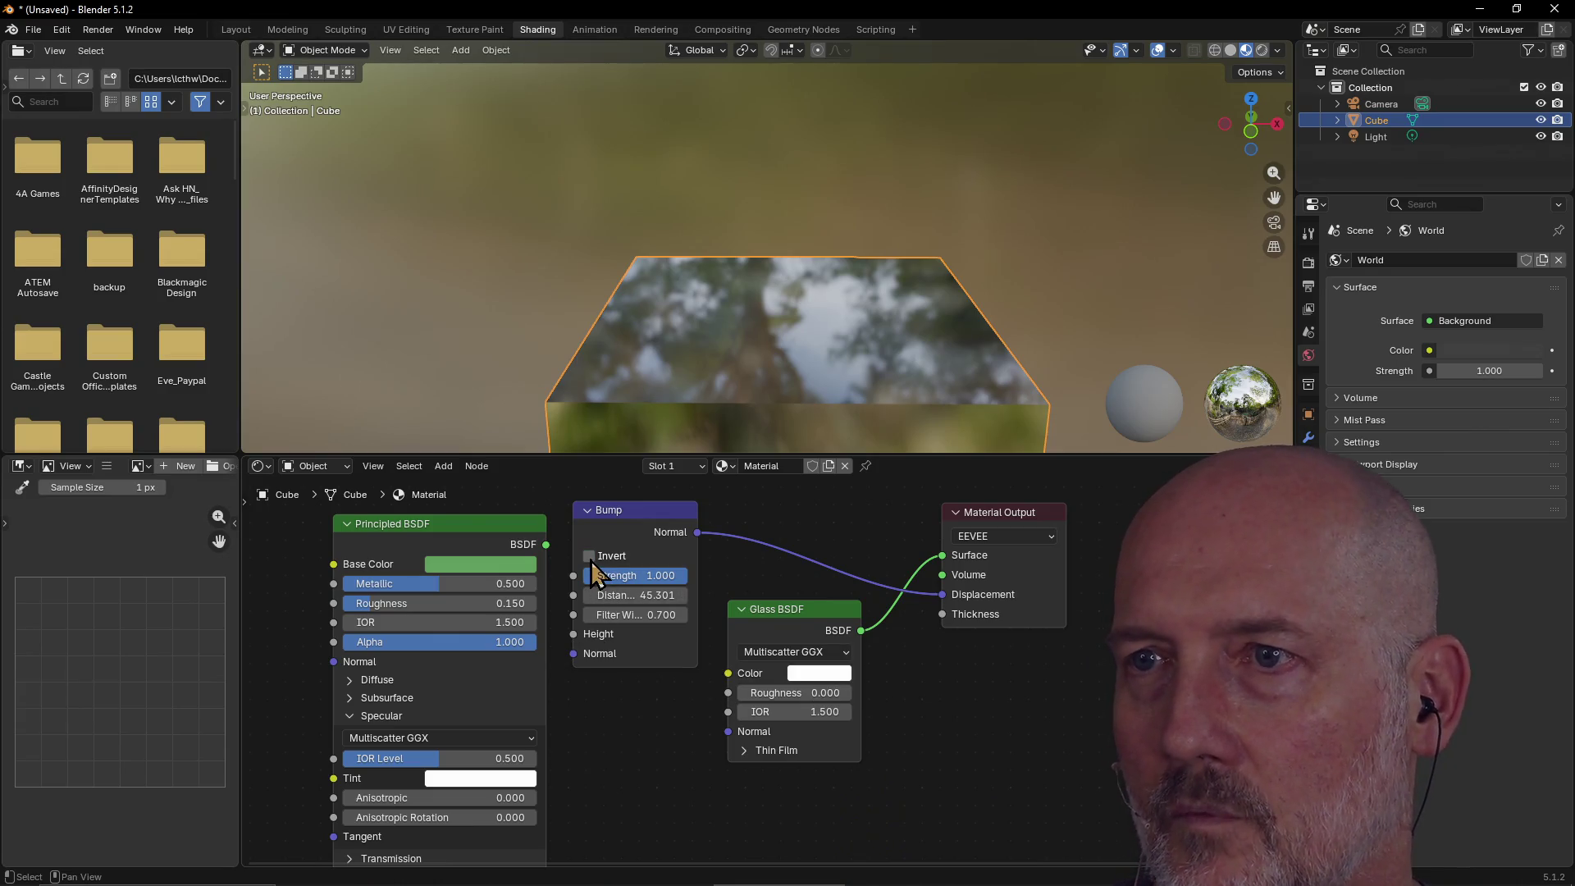
pyautogui.click(644, 514)
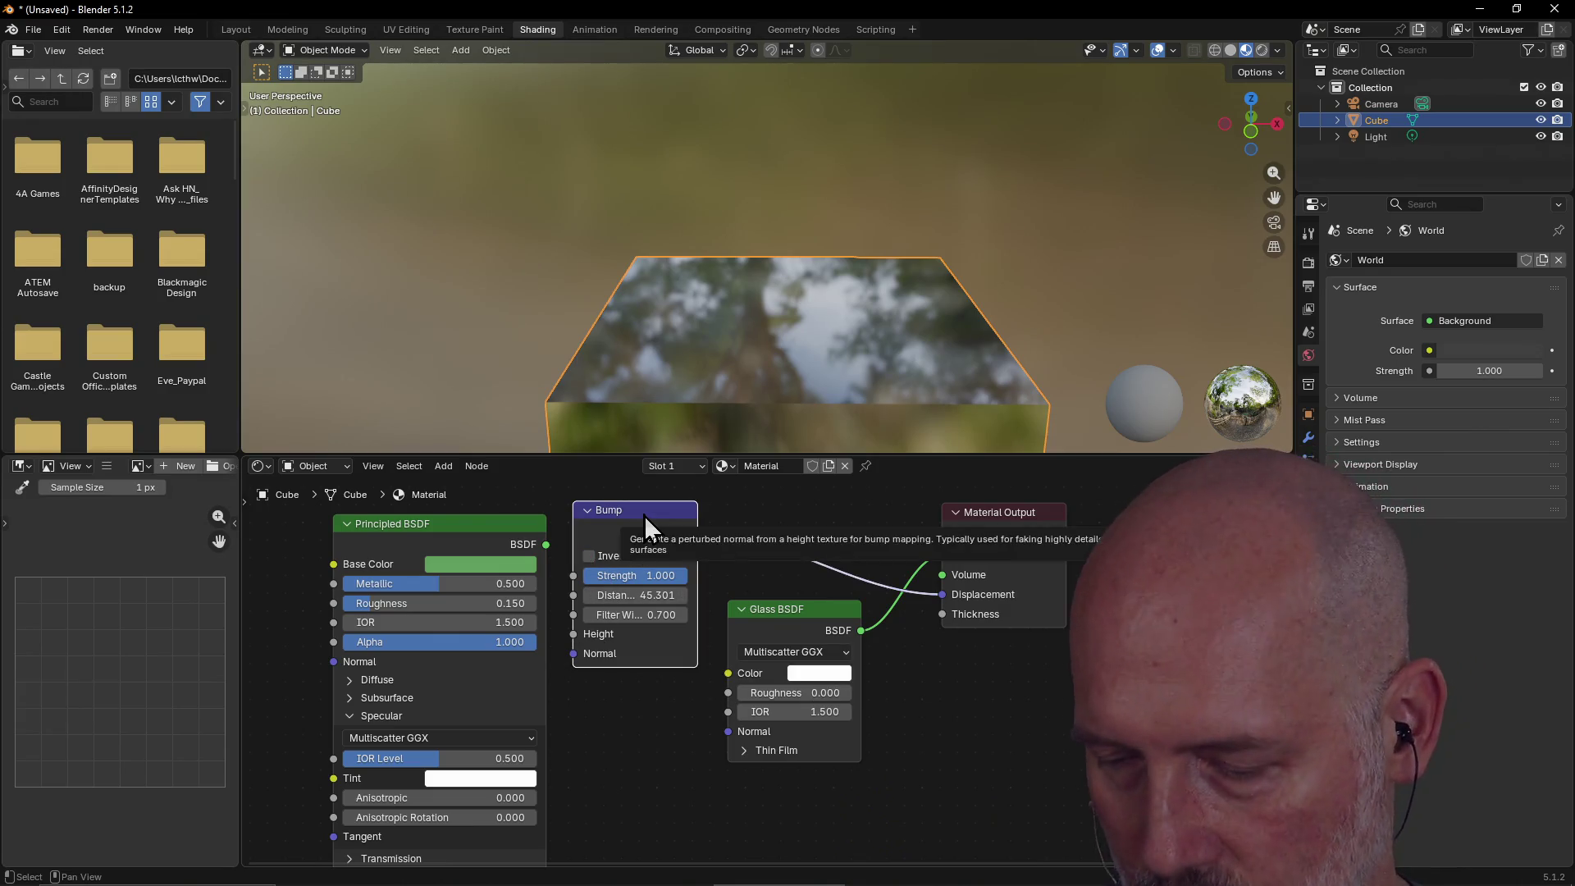
pyautogui.press('x')
pyautogui.moveTo(828, 615)
pyautogui.mouseDown()
pyautogui.moveTo(744, 569)
pyautogui.moveTo(776, 558)
pyautogui.mouseUp()
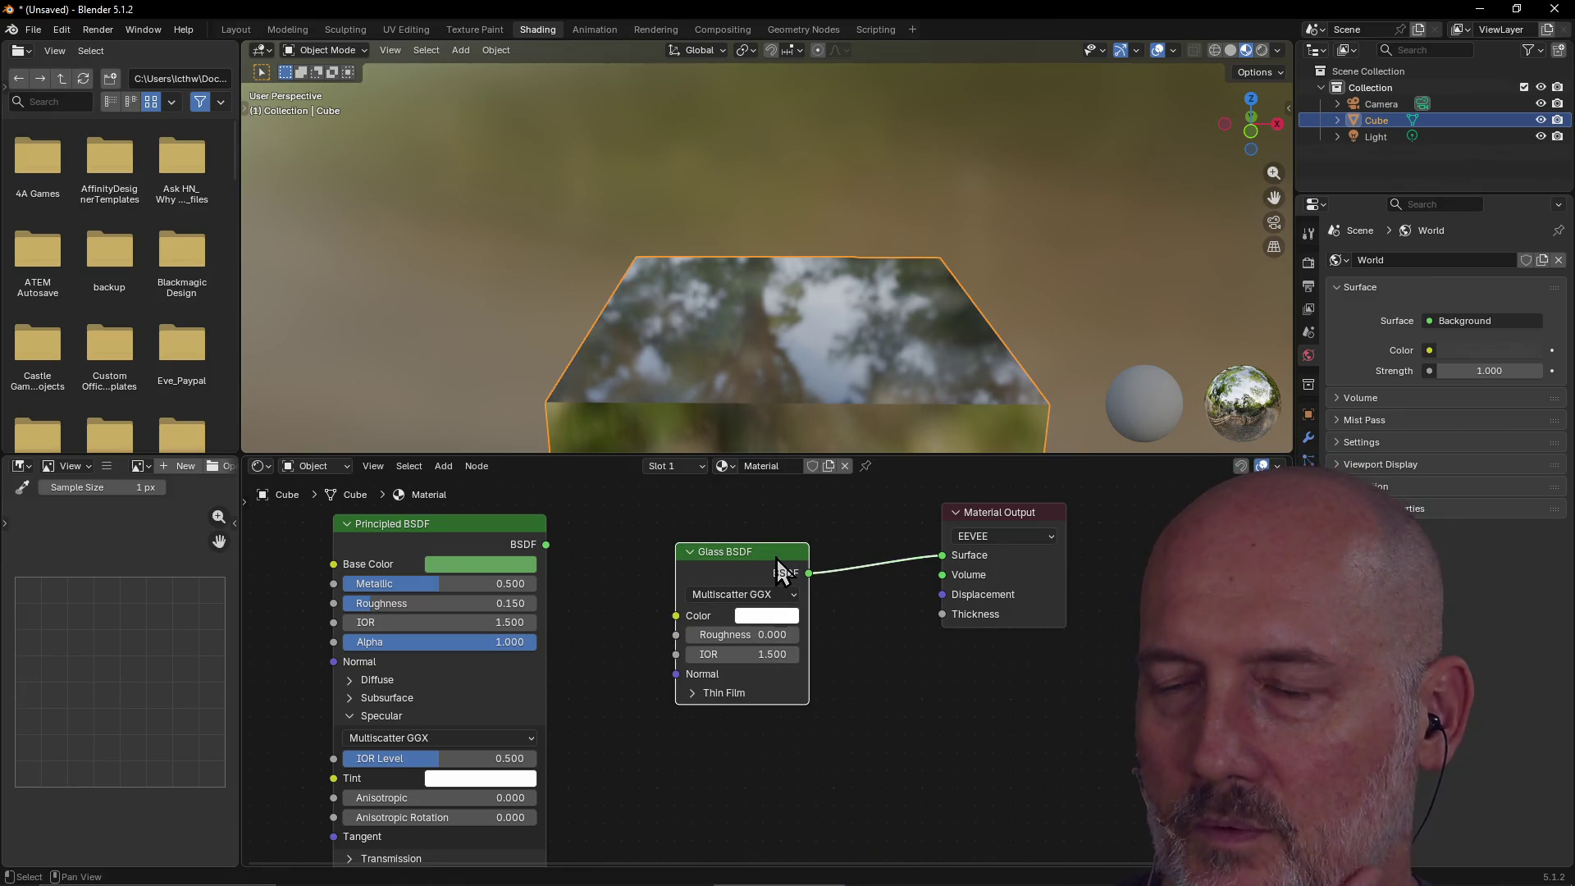
pyautogui.hotkey('ctrl', 'z')
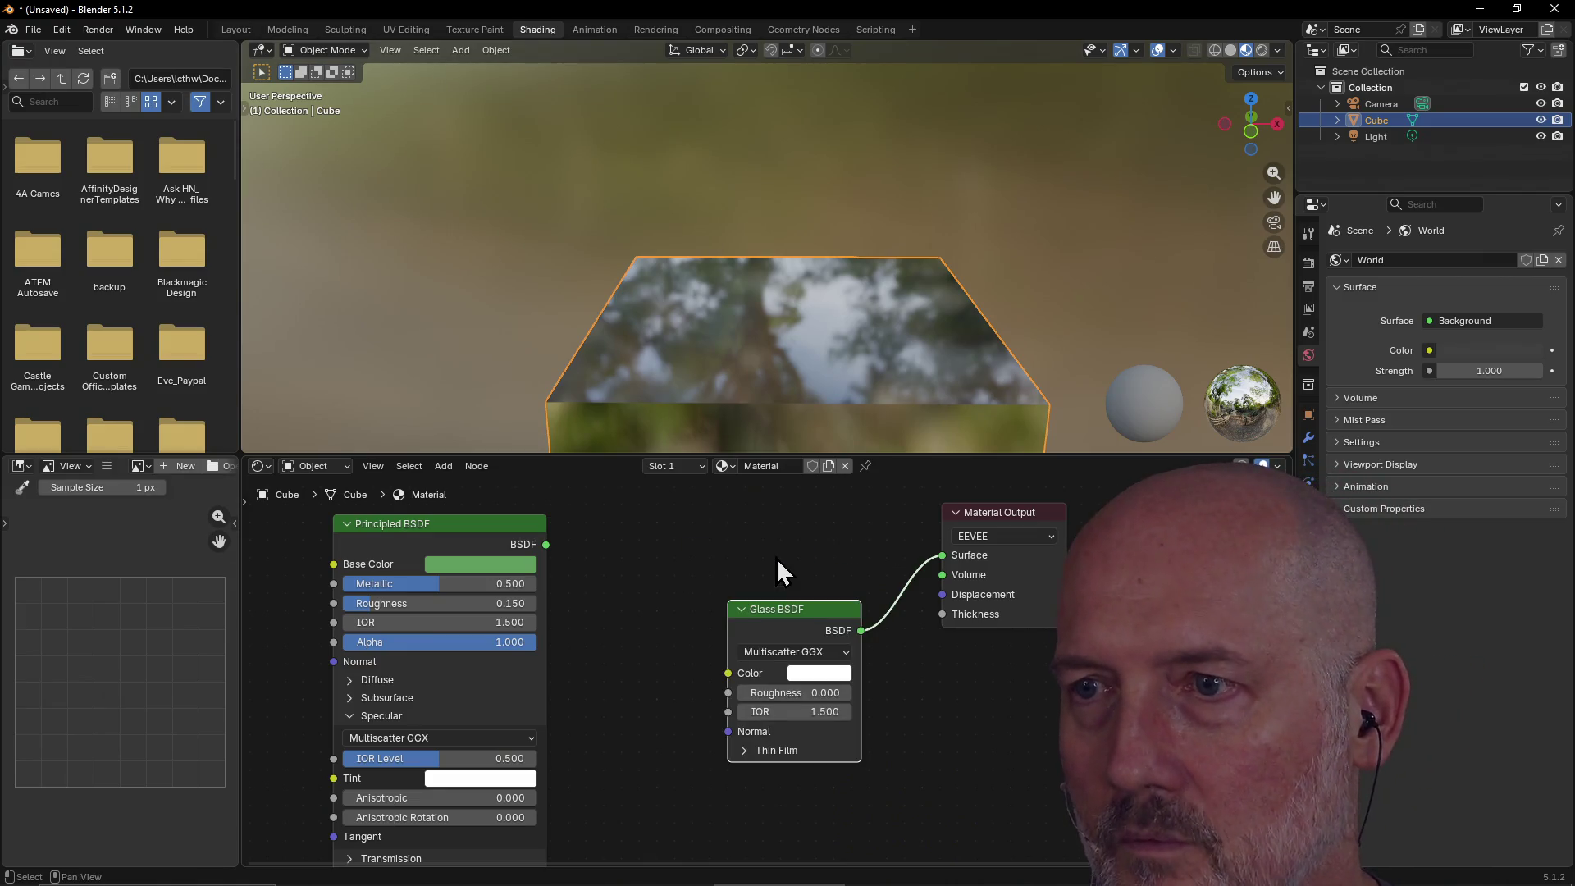
pyautogui.click(776, 558)
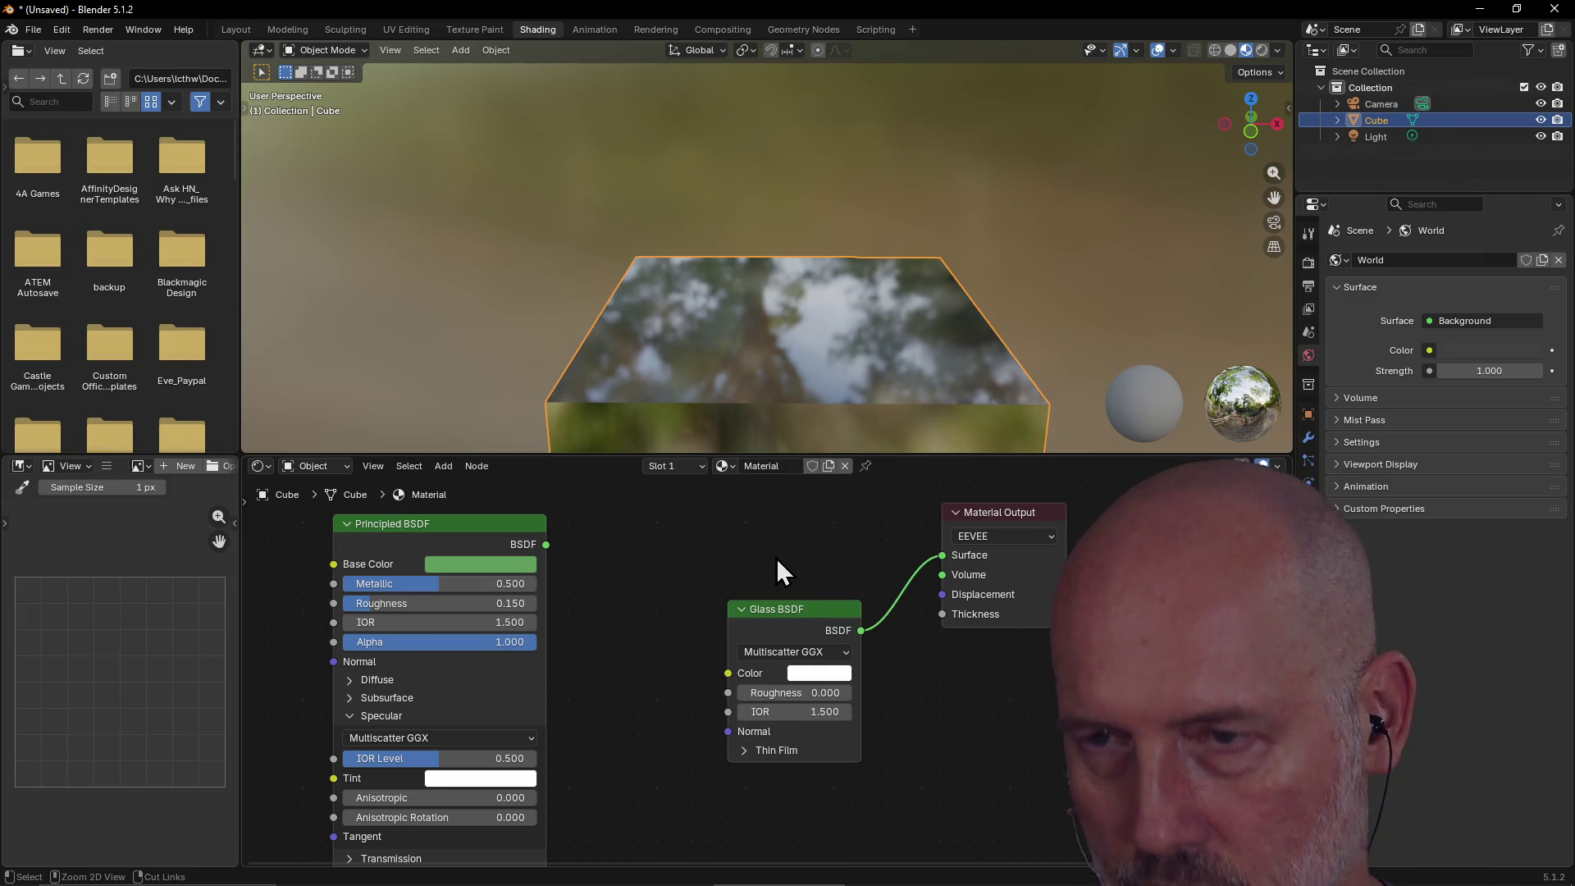
pyautogui.hotkey('ctrl', 'z')
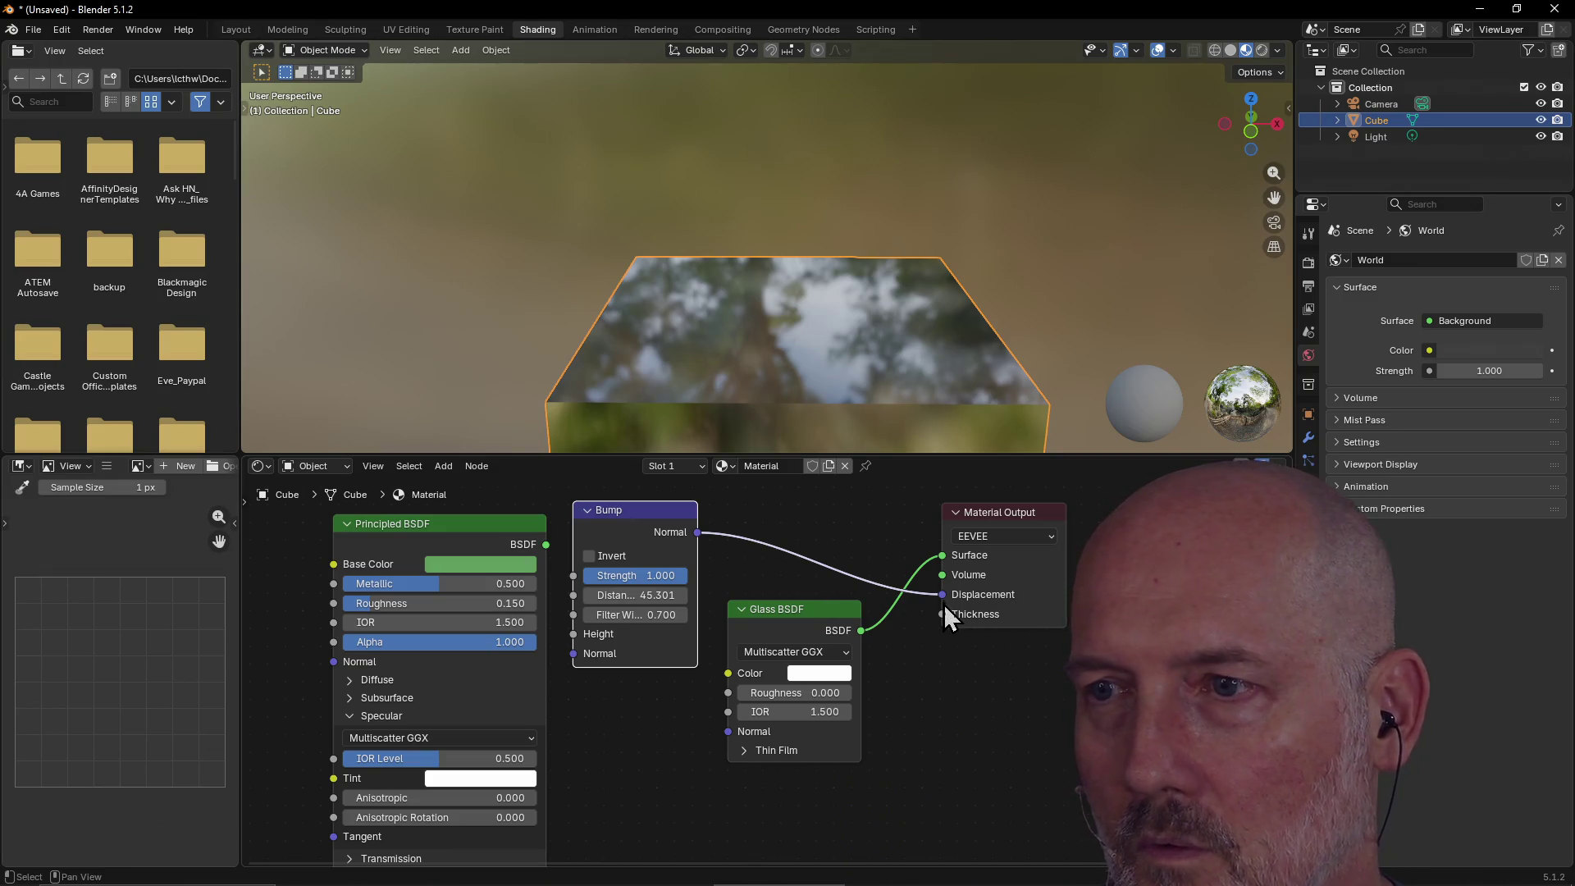
pyautogui.moveTo(942, 597); pyautogui.dragTo(944, 613)
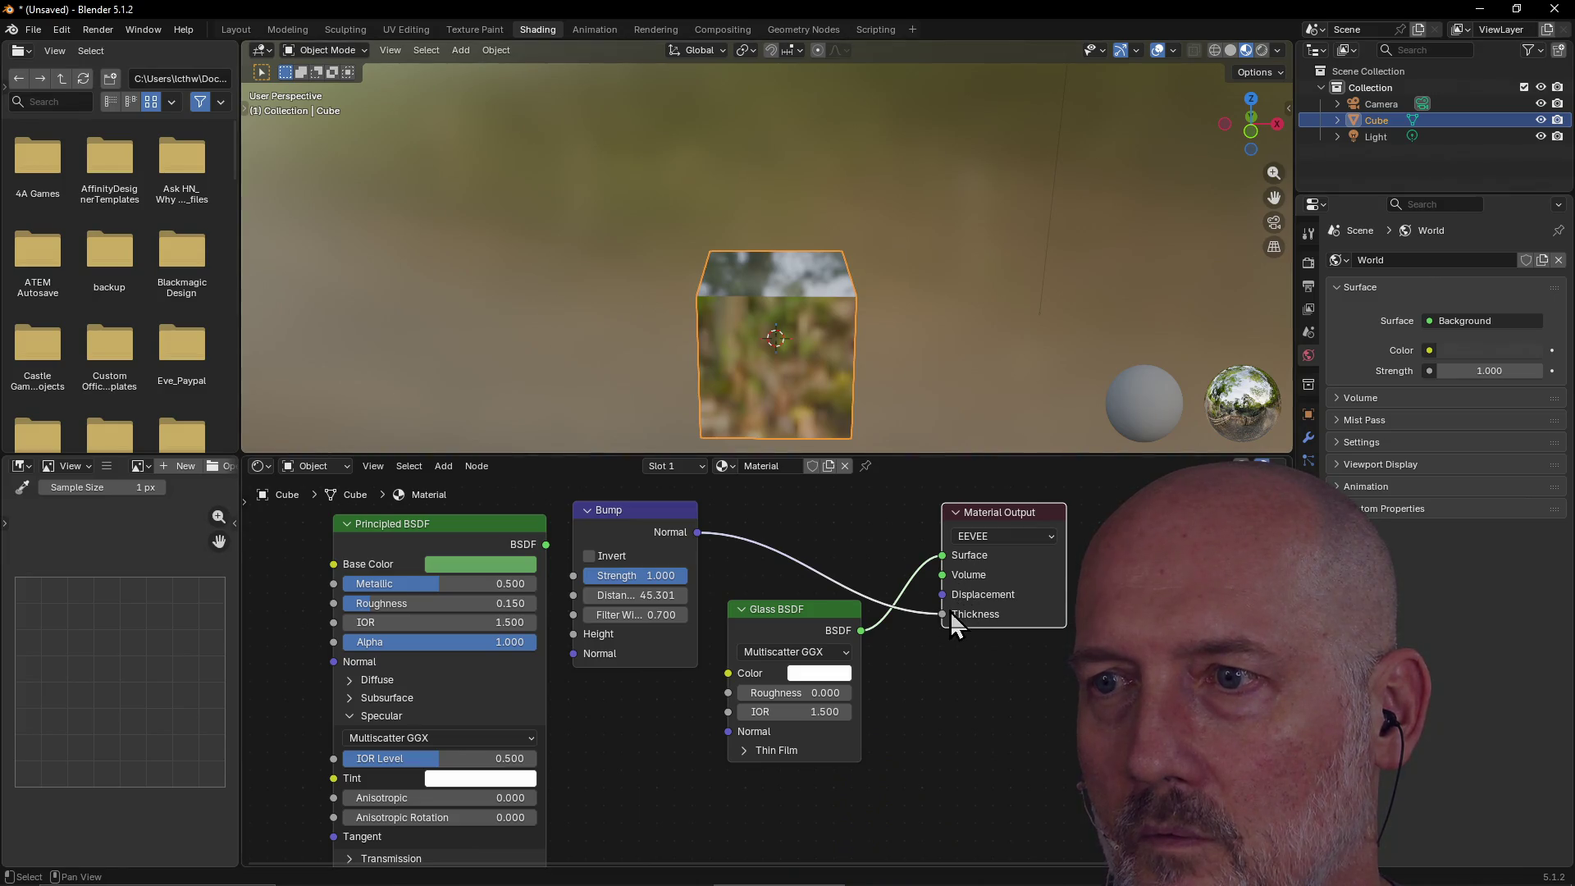
pyautogui.moveTo(942, 608); pyautogui.dragTo(945, 620)
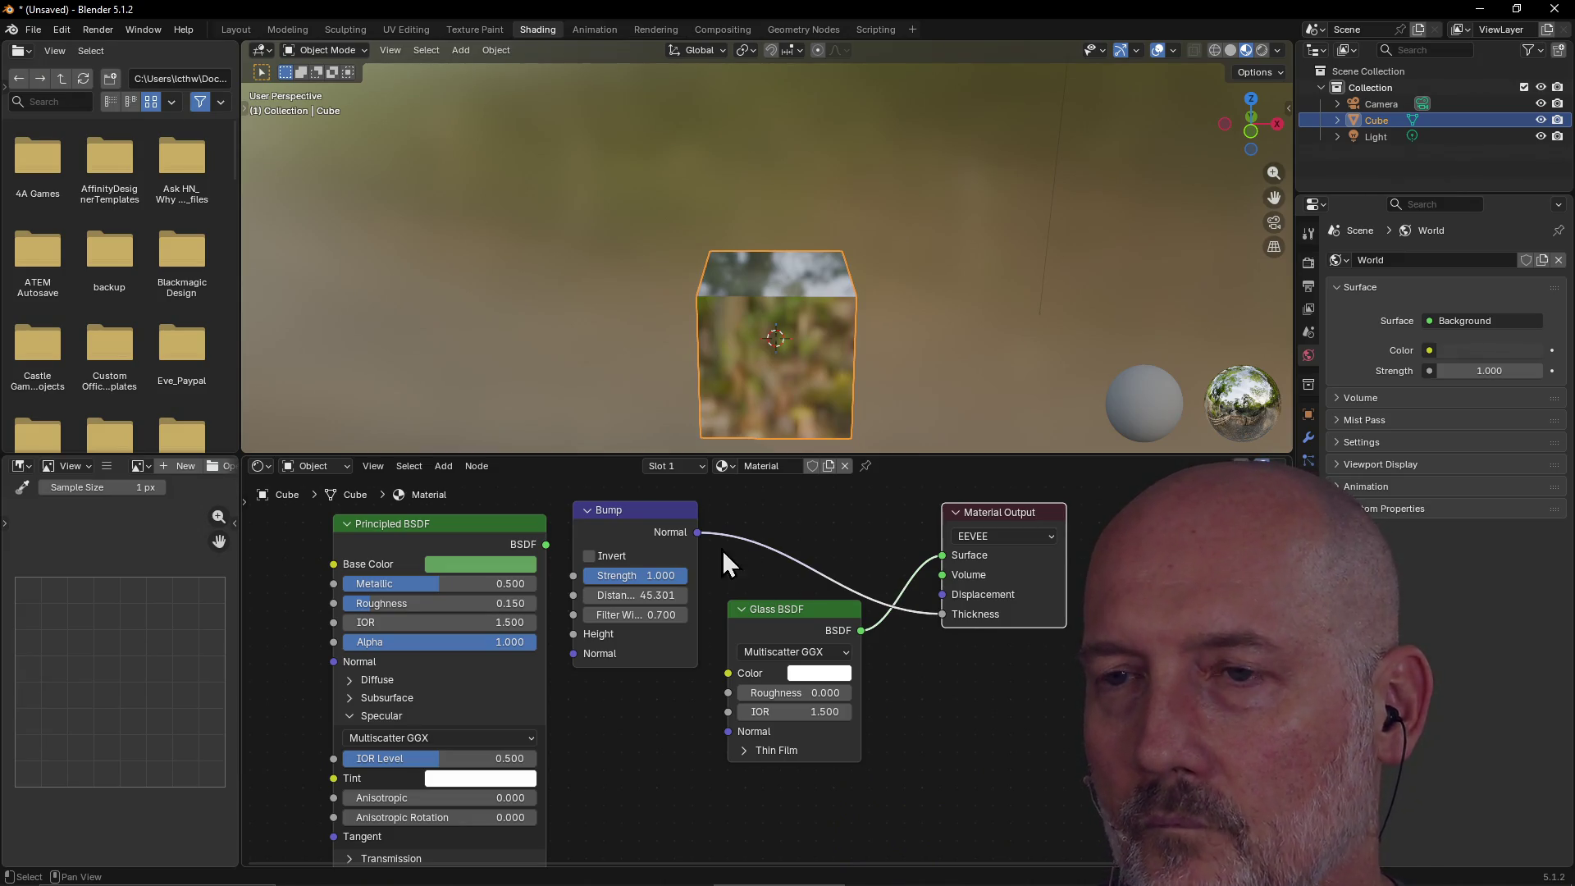
pyautogui.press('x')
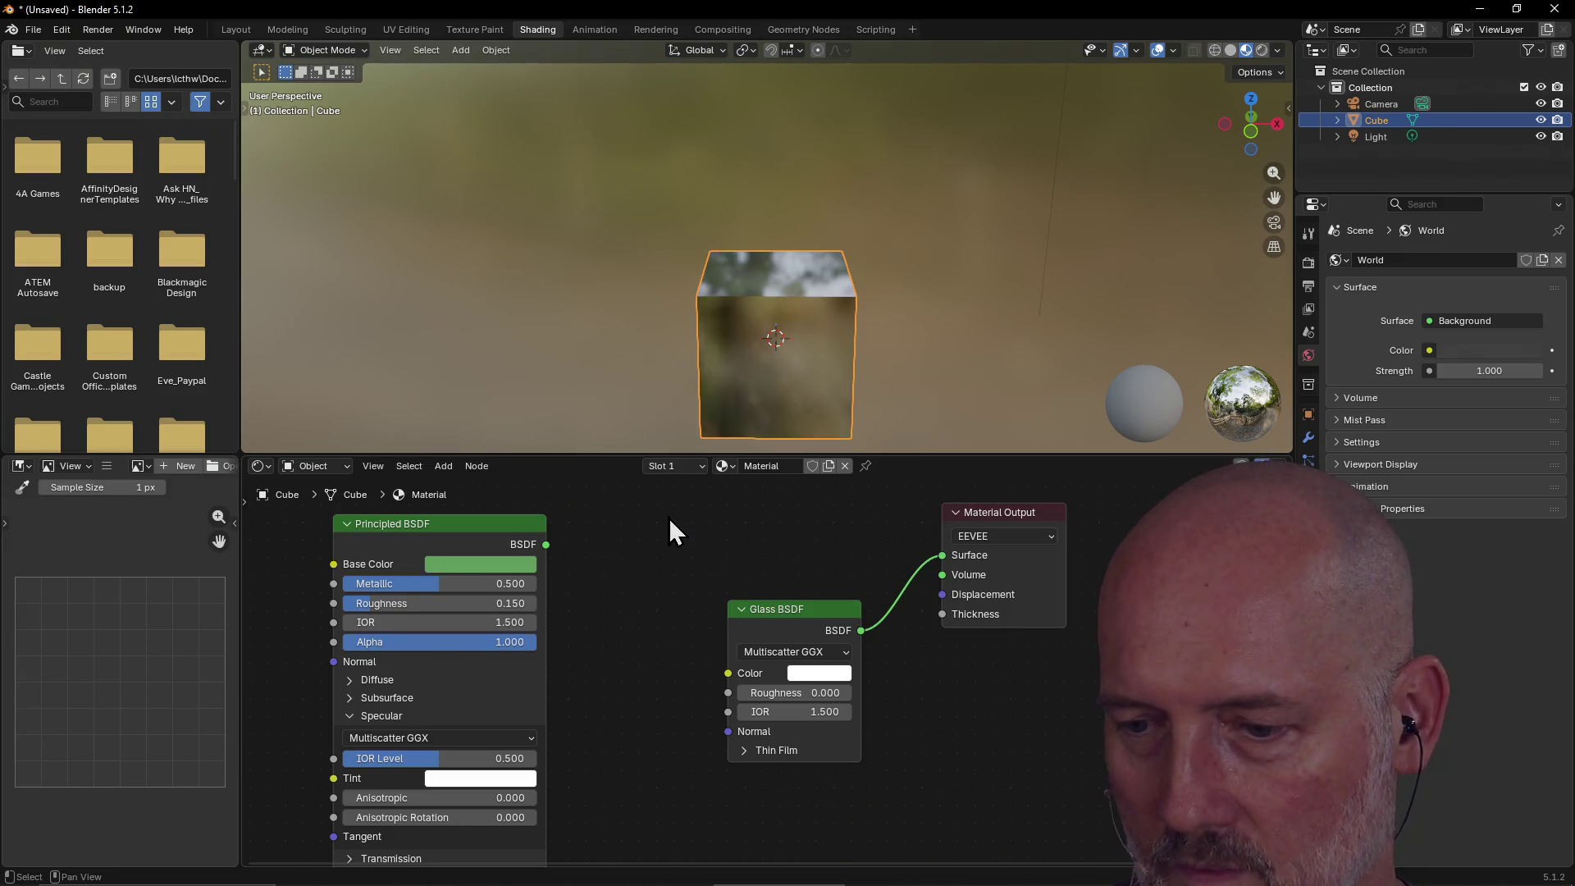
pyautogui.hotkey('alt', 'Tab')
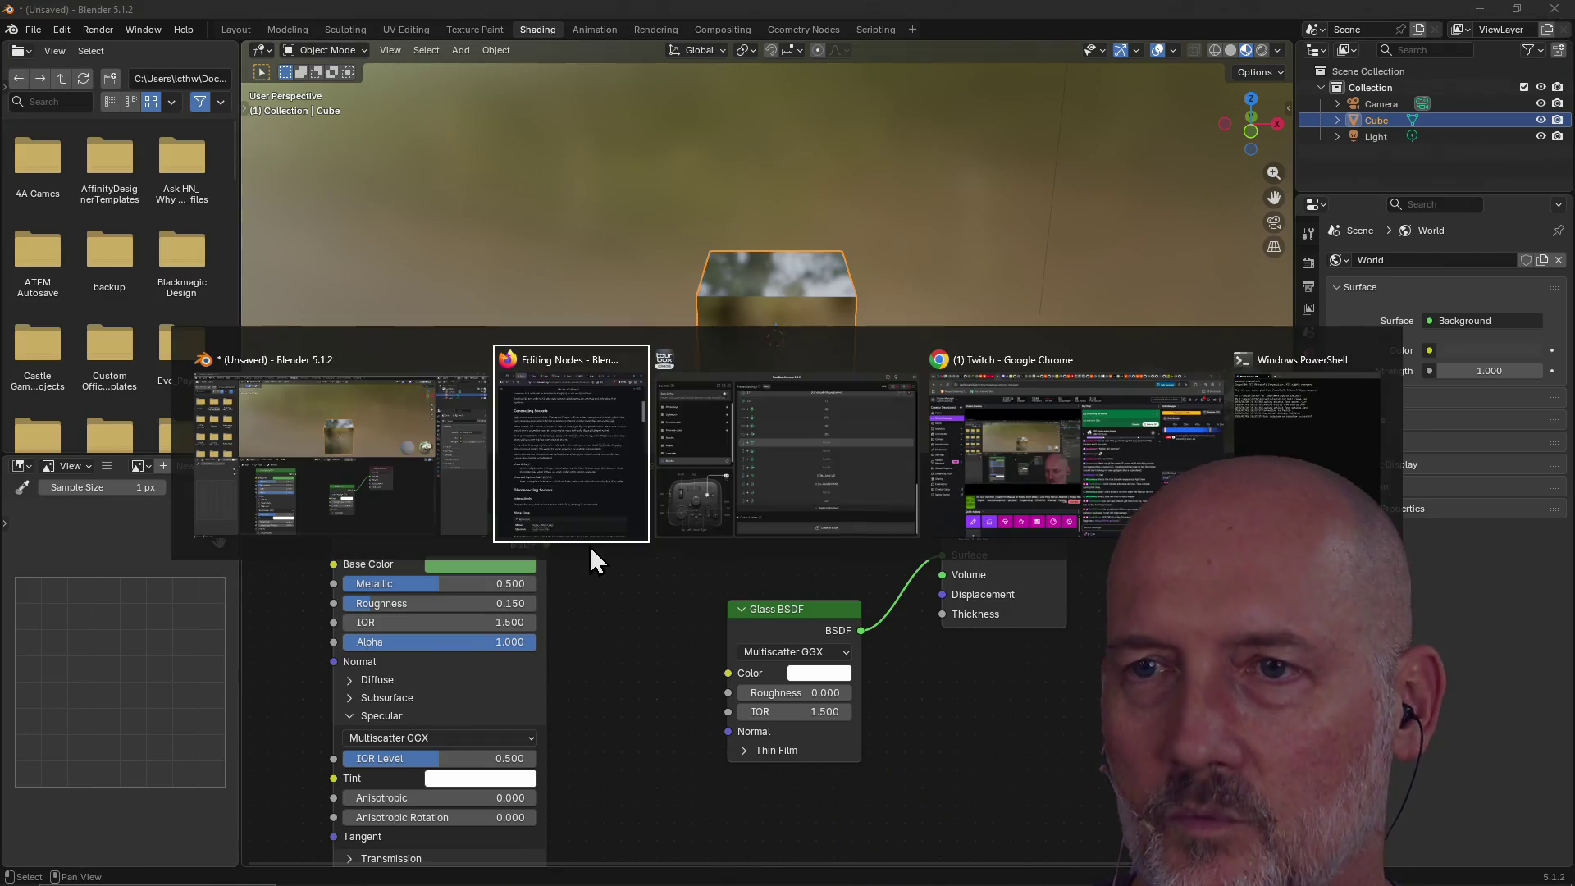
# Scroll the Editing Nodes manual to Disconnecting Sockets and Mute Links, then return to Blender.
pyautogui.scroll(-5, 590, 529)
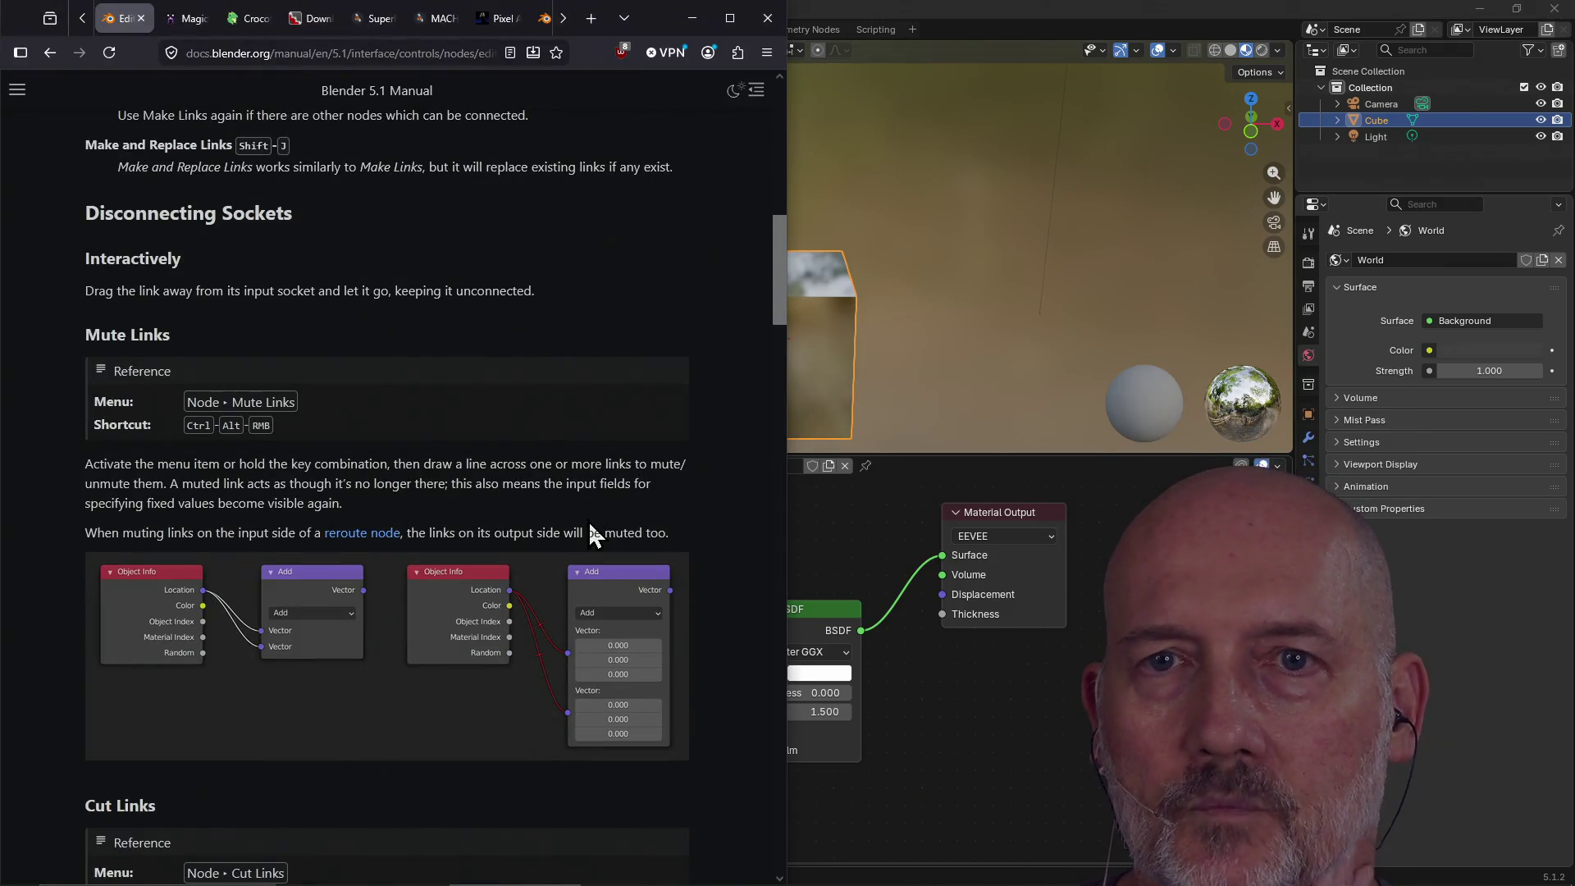
pyautogui.scroll(-1, 590, 526)
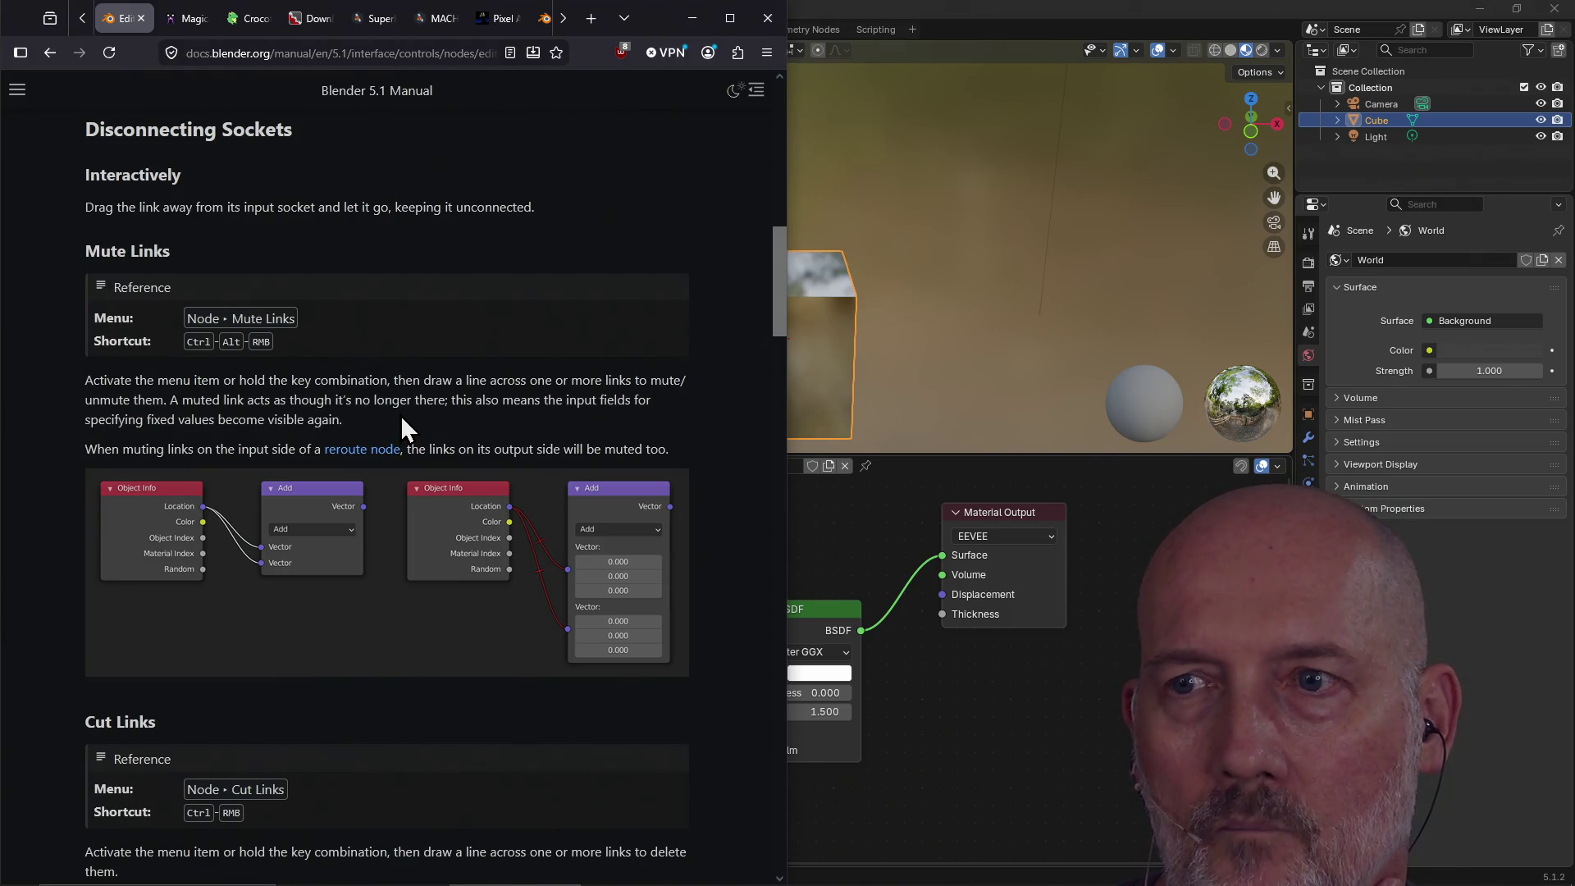
pyautogui.click(895, 558)
pyautogui.rightClick(901, 594)
pyautogui.moveTo(901, 594)
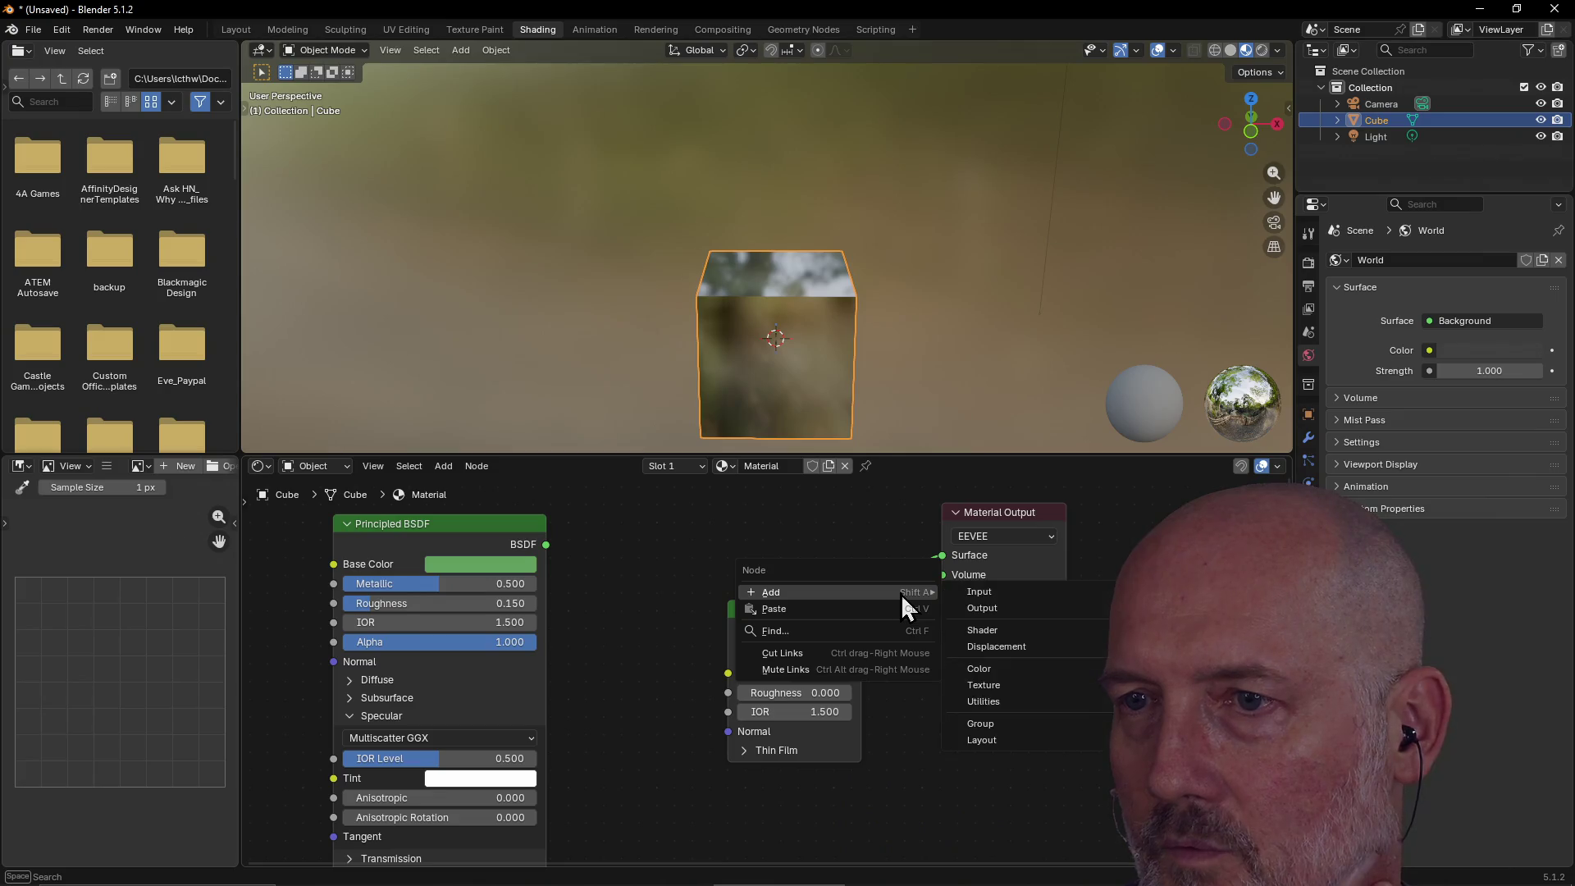
# Try muting the Glass BSDF link by drawing a mute line across it.
pyautogui.click(859, 667)
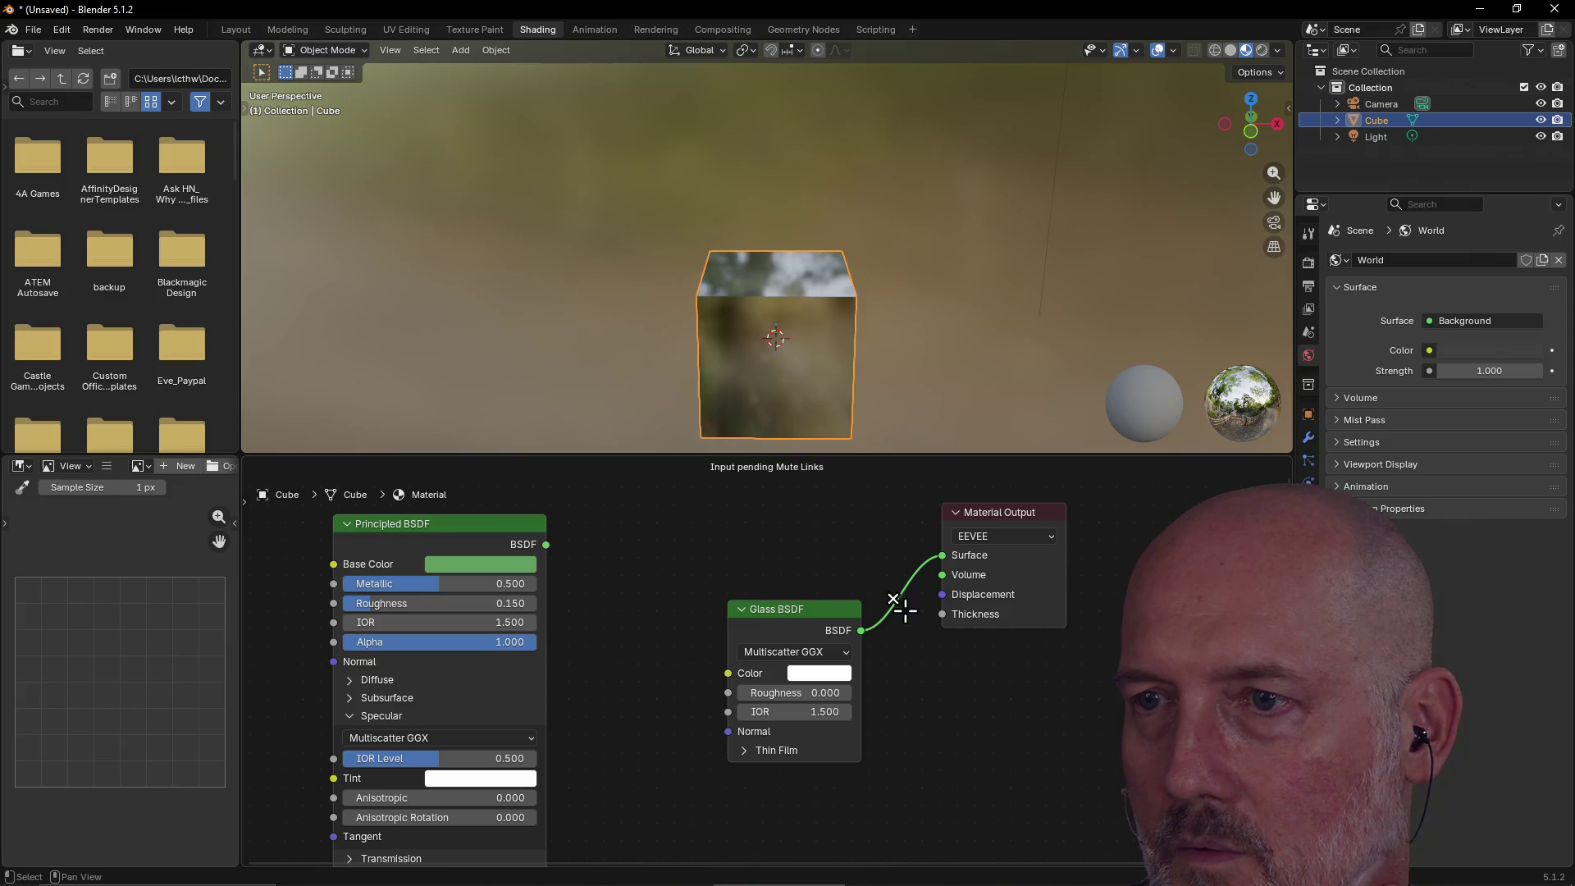
pyautogui.press('Escape')
pyautogui.rightClick(827, 564)
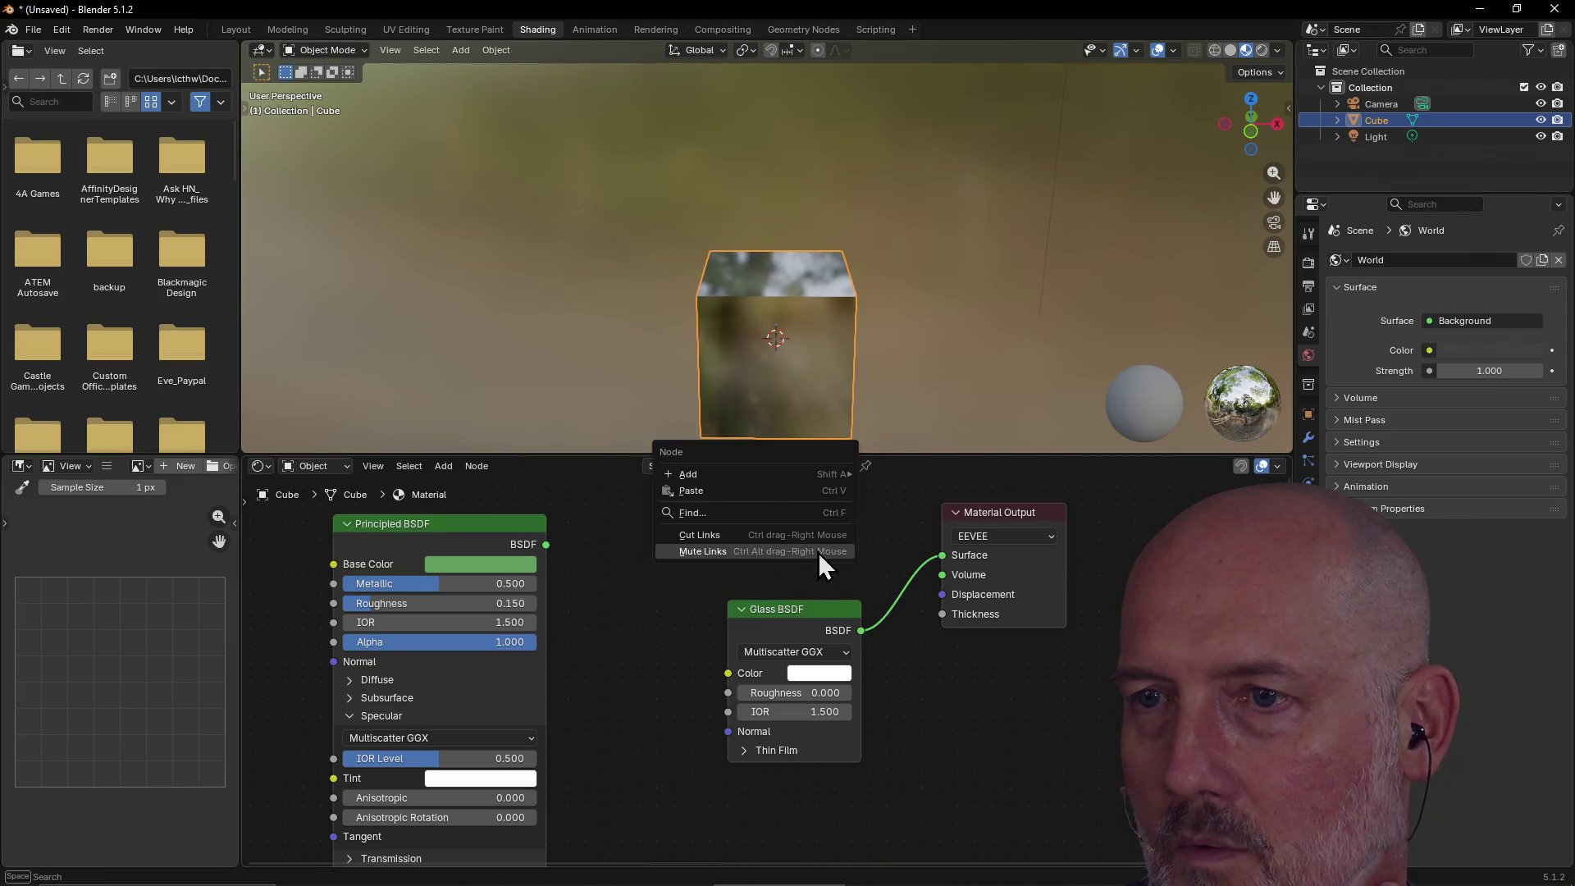
pyautogui.click(819, 553)
pyautogui.moveTo(937, 560)
pyautogui.mouseDown()
pyautogui.moveTo(909, 628)
pyautogui.moveTo(933, 668)
pyautogui.mouseUp()
# Undo the mute so Glass BSDF feeds Surface again, then switch back to the manual.
pyautogui.rightClick(810, 558)
pyautogui.click(791, 556)
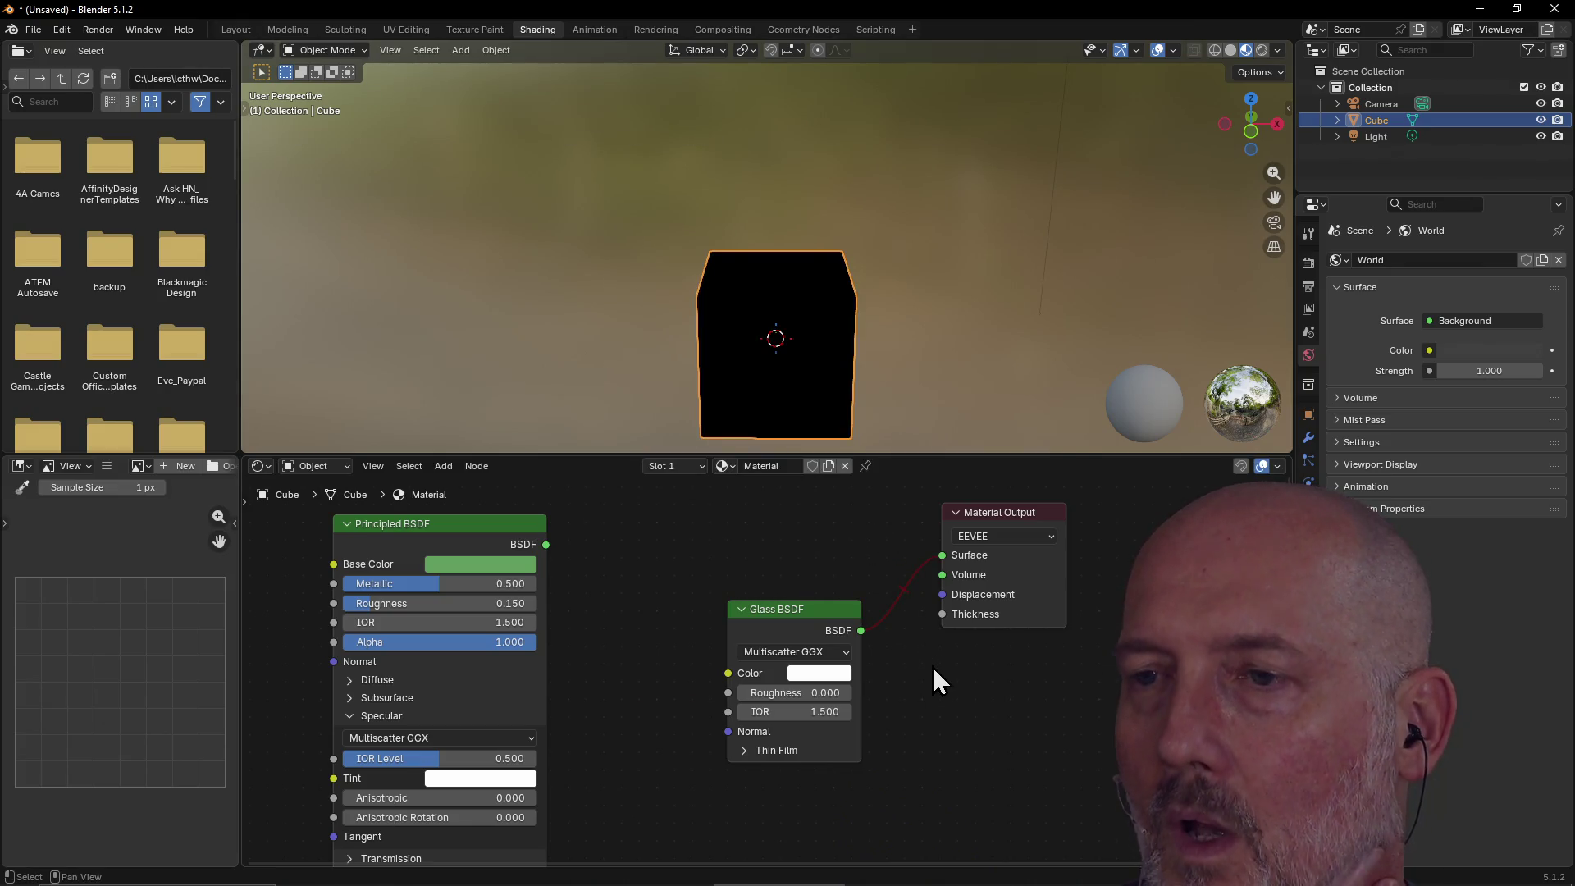
pyautogui.hotkey('ctrl', 'z')
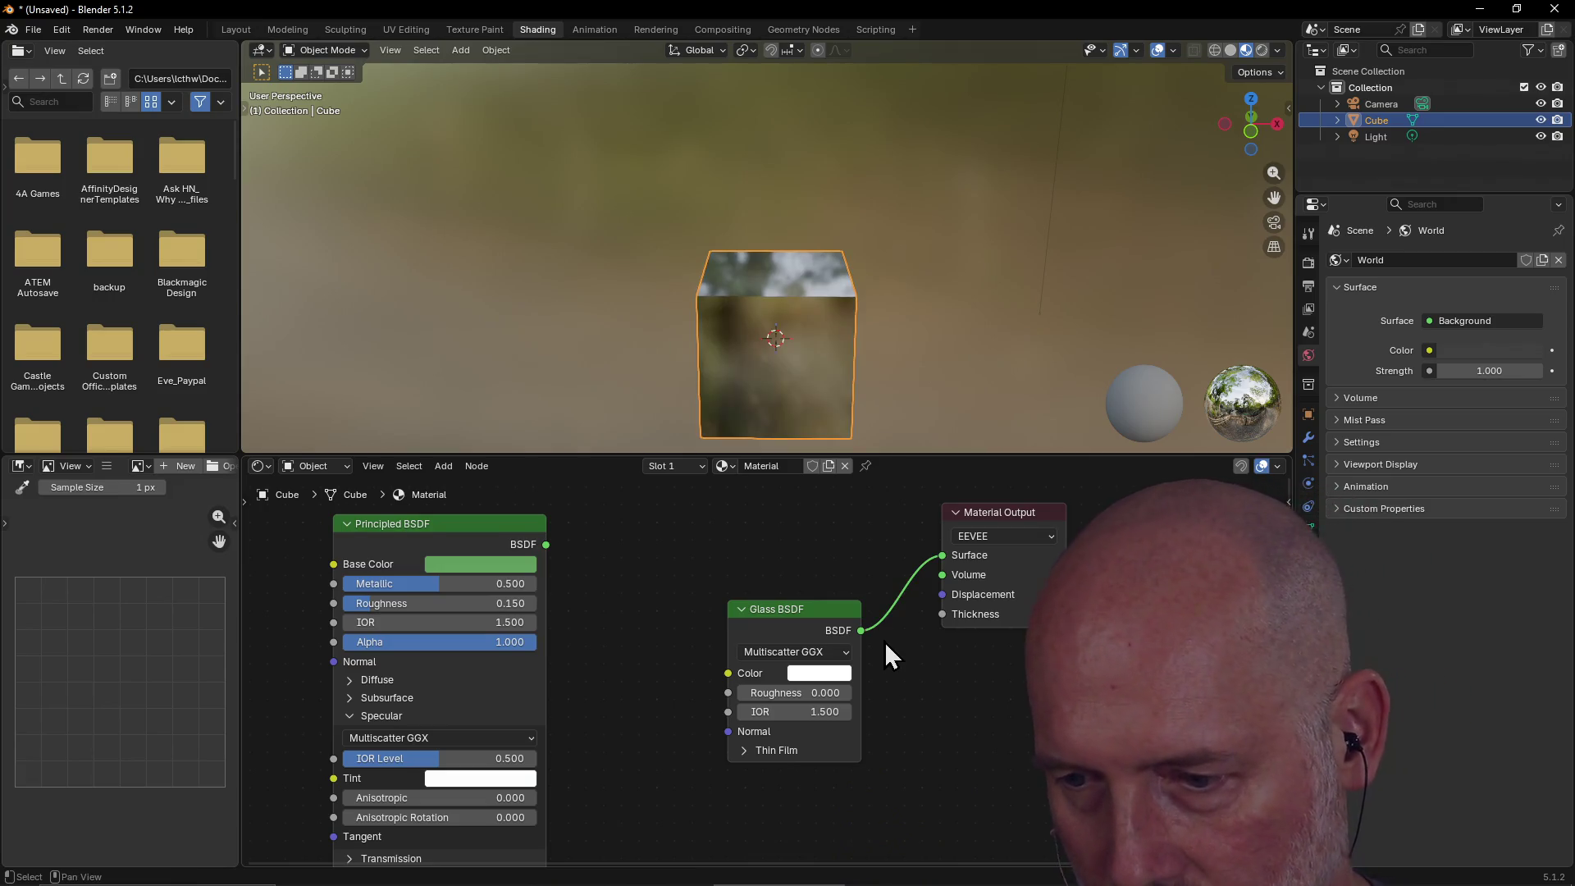
pyautogui.hotkey('alt', 'Tab')
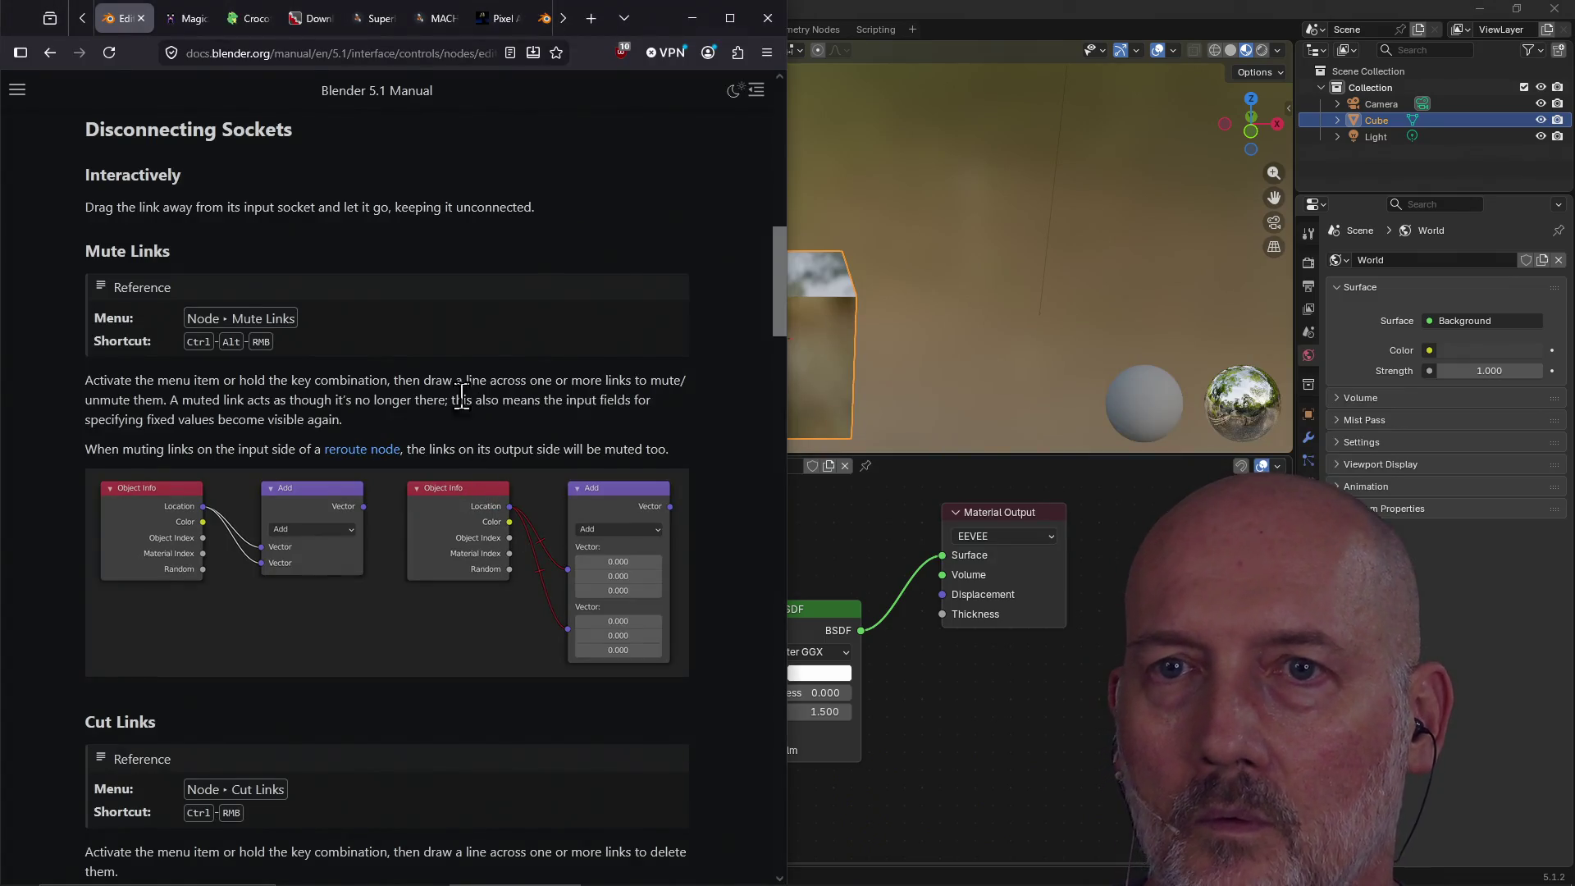
# Read the Editing Nodes page down to Connect to Output and go on to Common Nodes.
pyautogui.scroll(-6, 441, 371)
pyautogui.scroll(1, 442, 371)
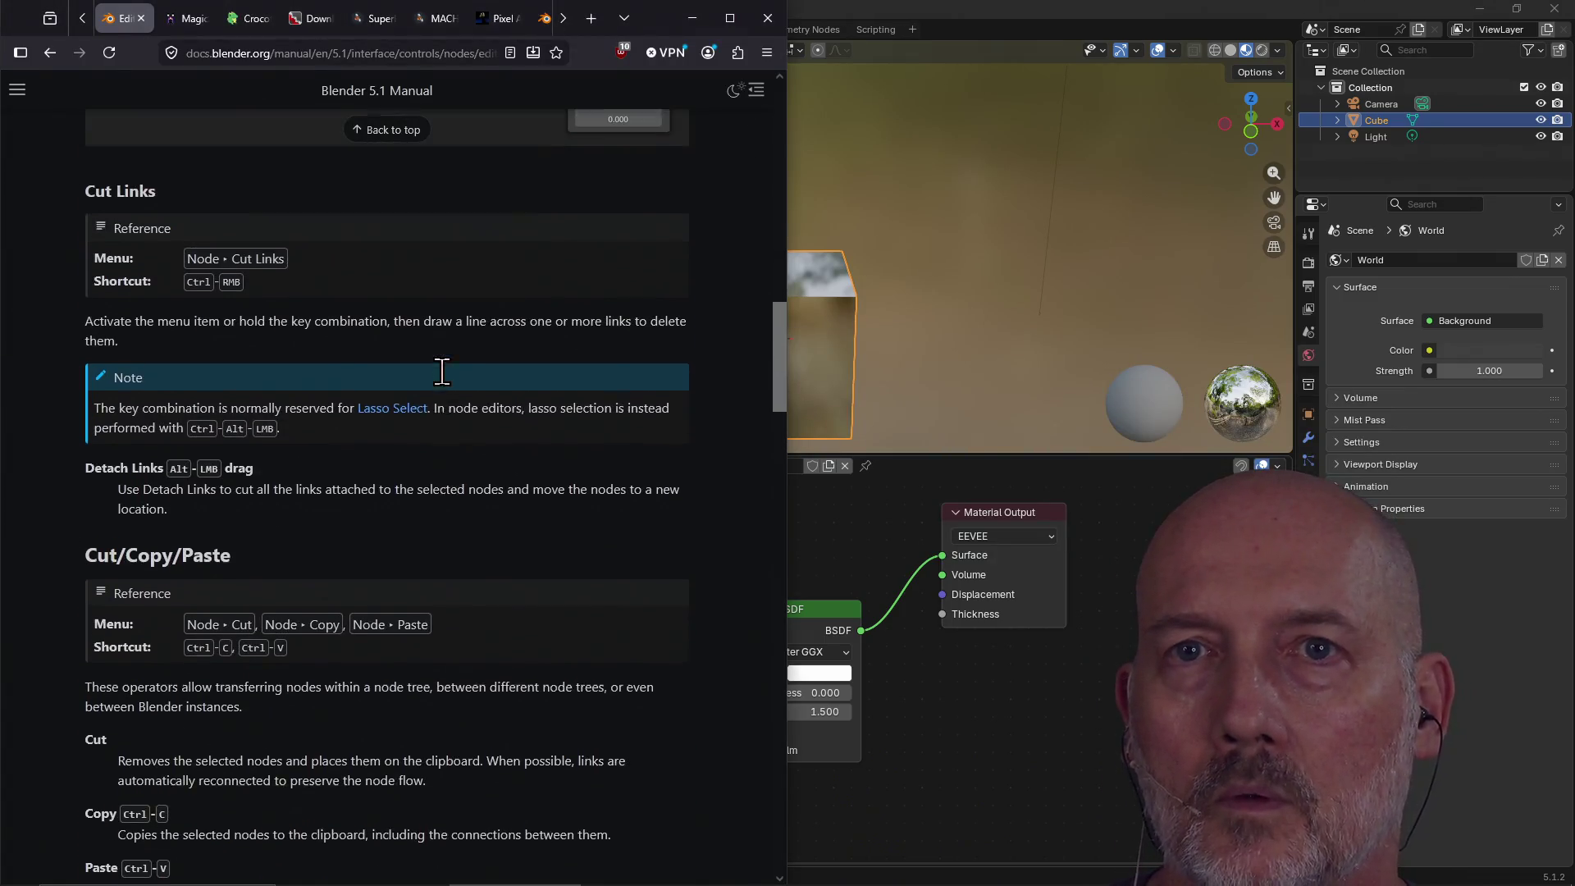
pyautogui.scroll(-5, 441, 372)
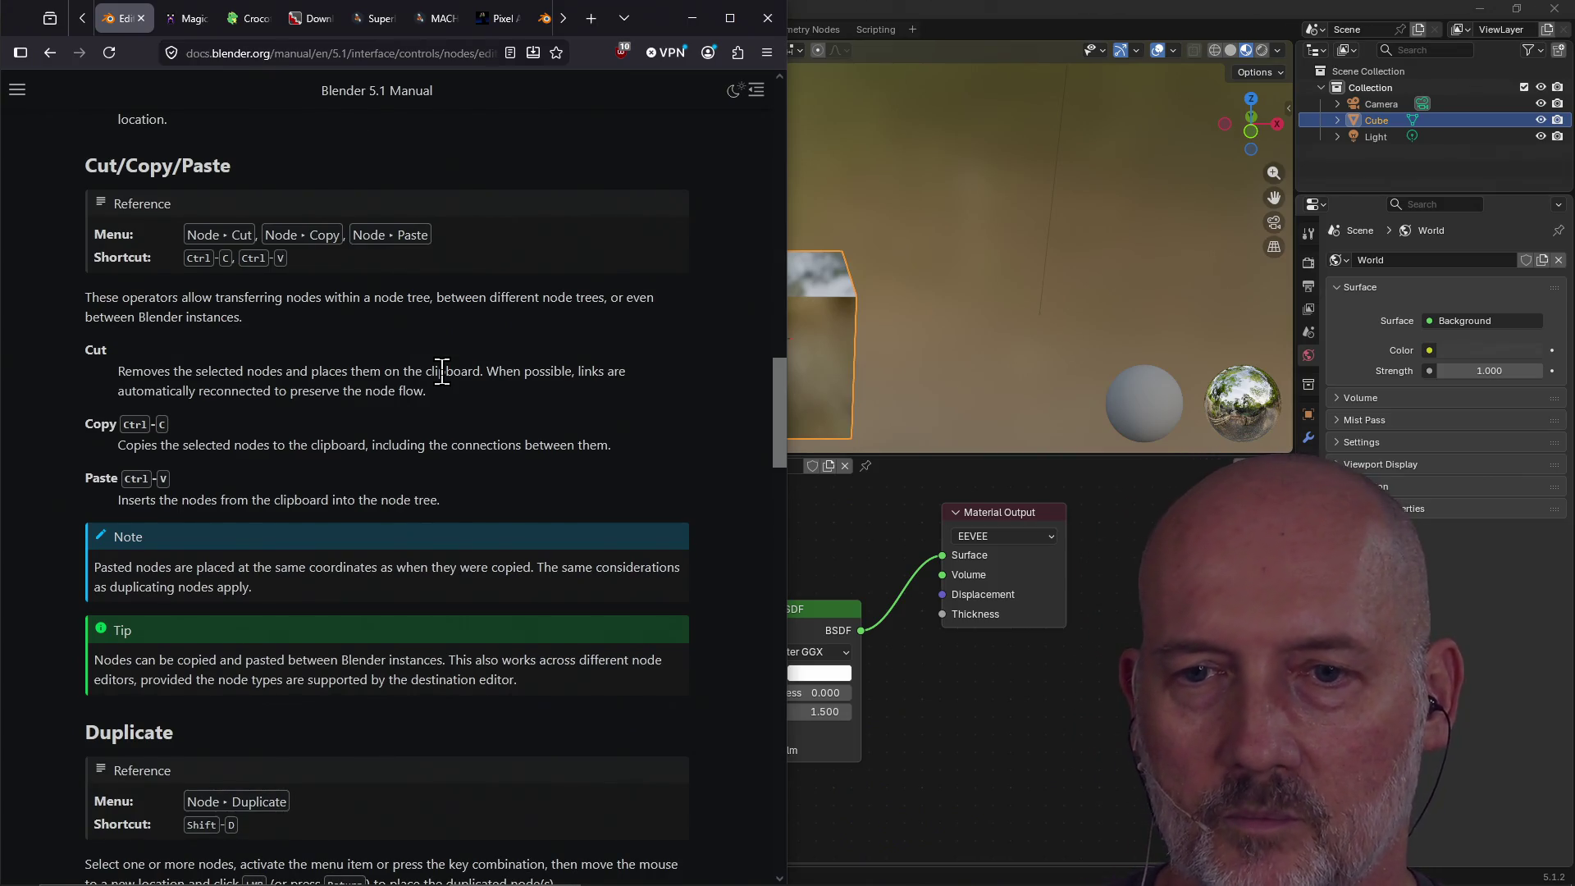
pyautogui.scroll(-8, 413, 384)
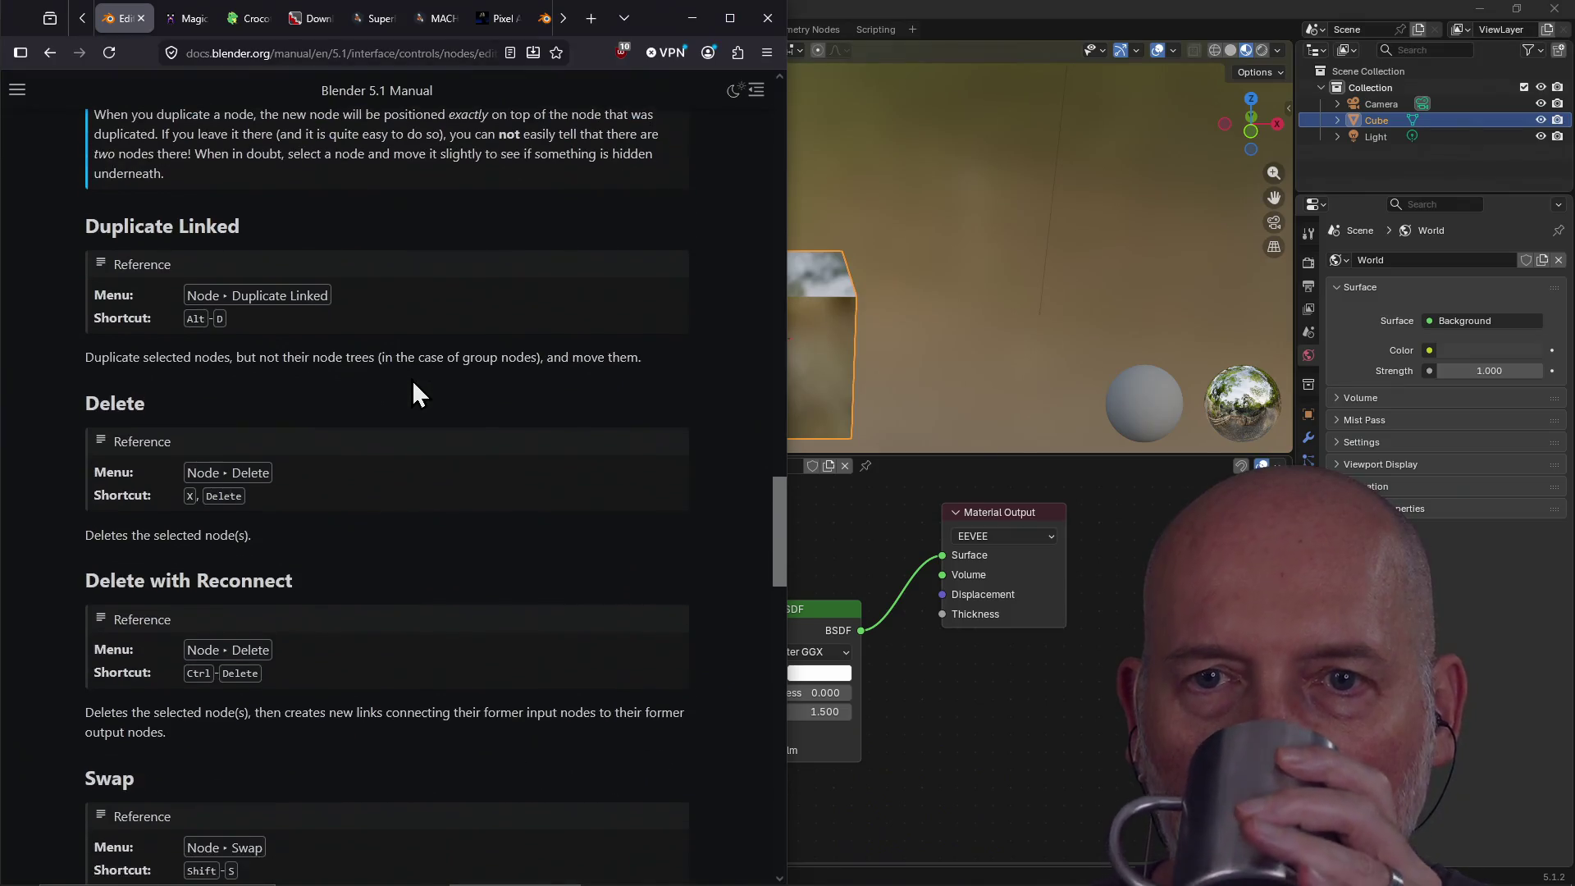
pyautogui.scroll(-15, 411, 382)
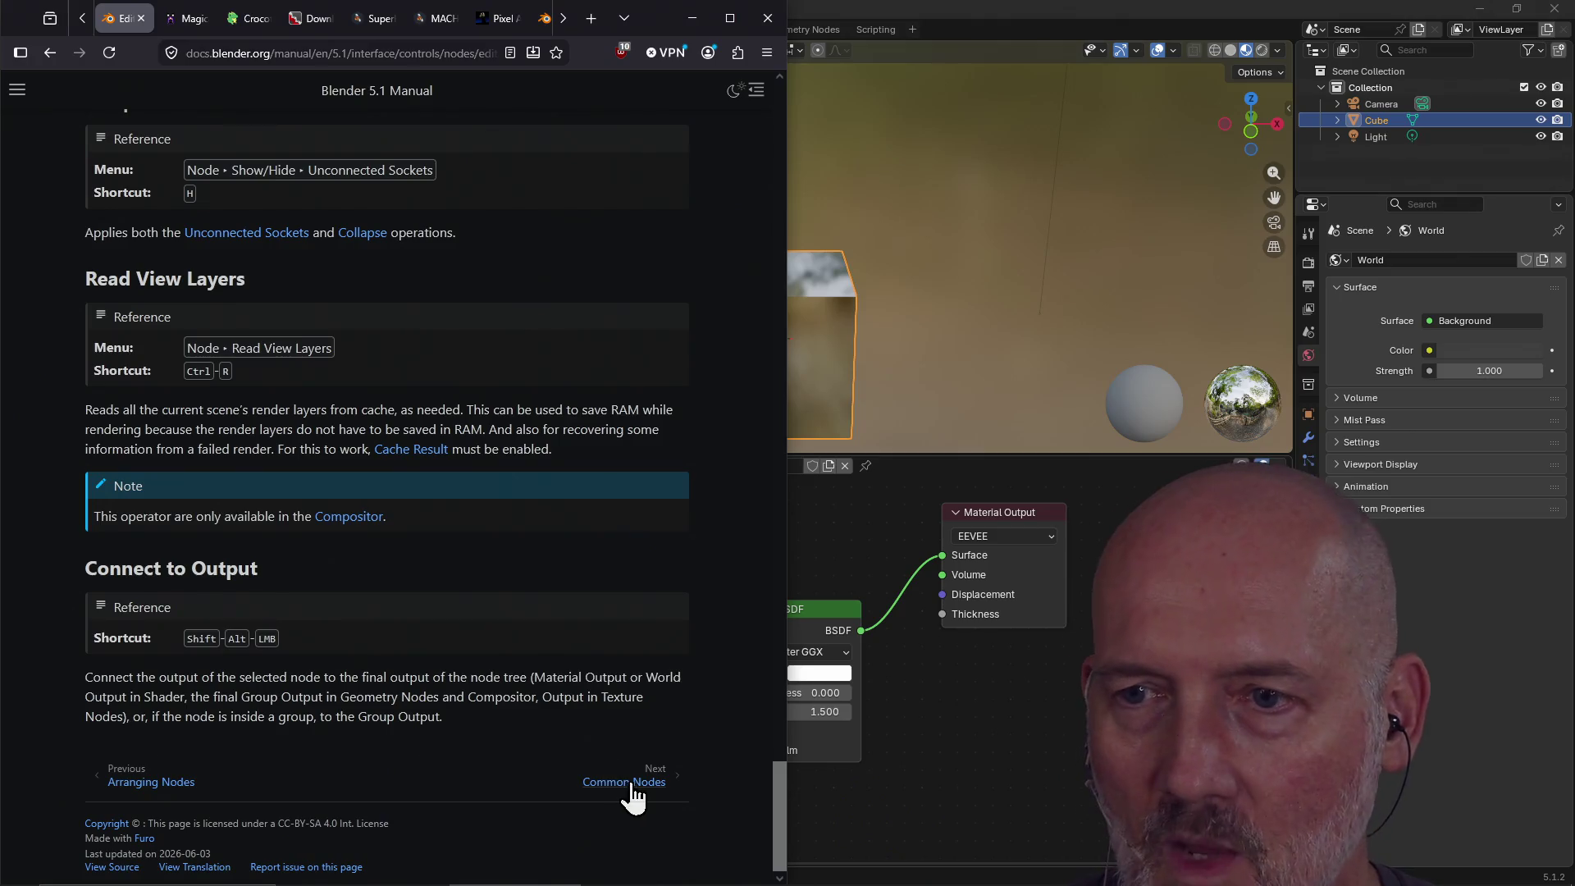
pyautogui.click(640, 784)
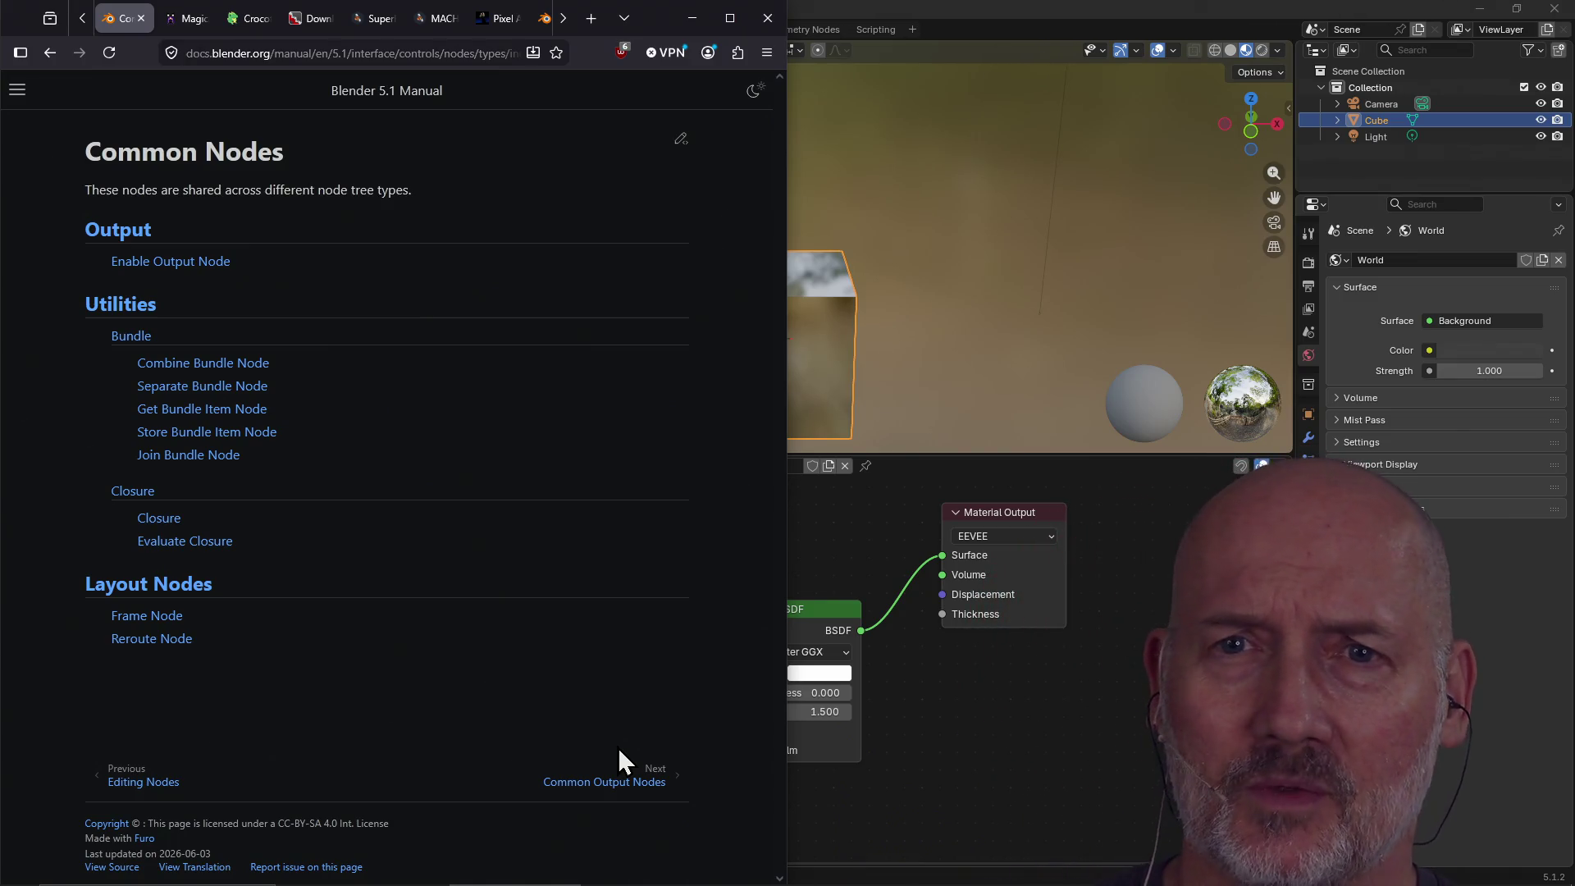
# Page through Common Output Nodes, Enable Output Node, Common Utilities Nodes and Node Bundles to Combine Bundle Node.
pyautogui.click(657, 781)
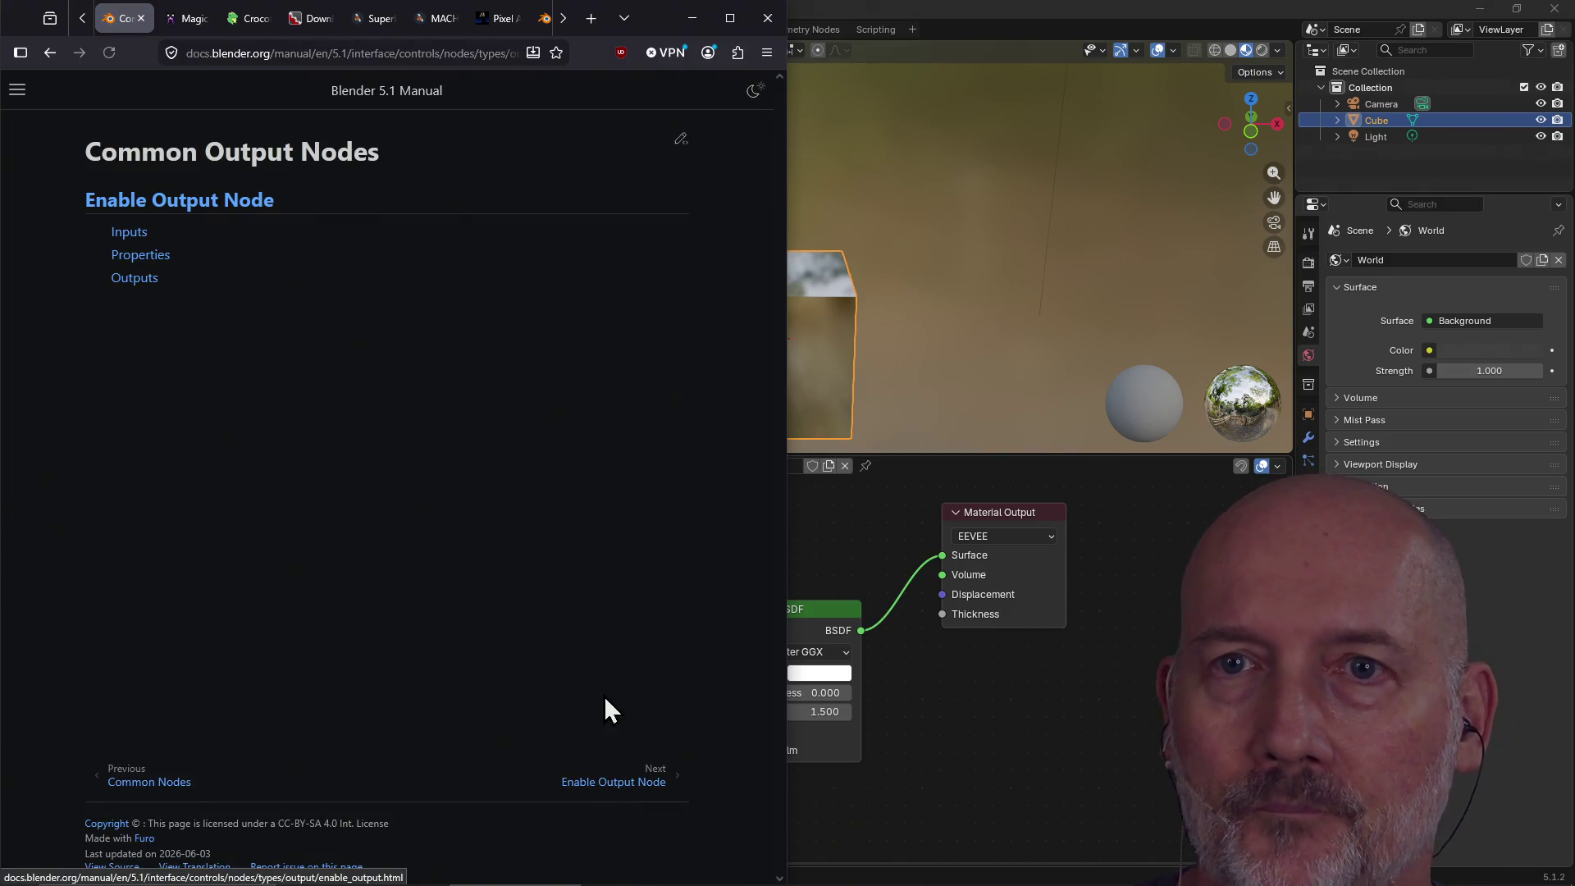
pyautogui.click(648, 781)
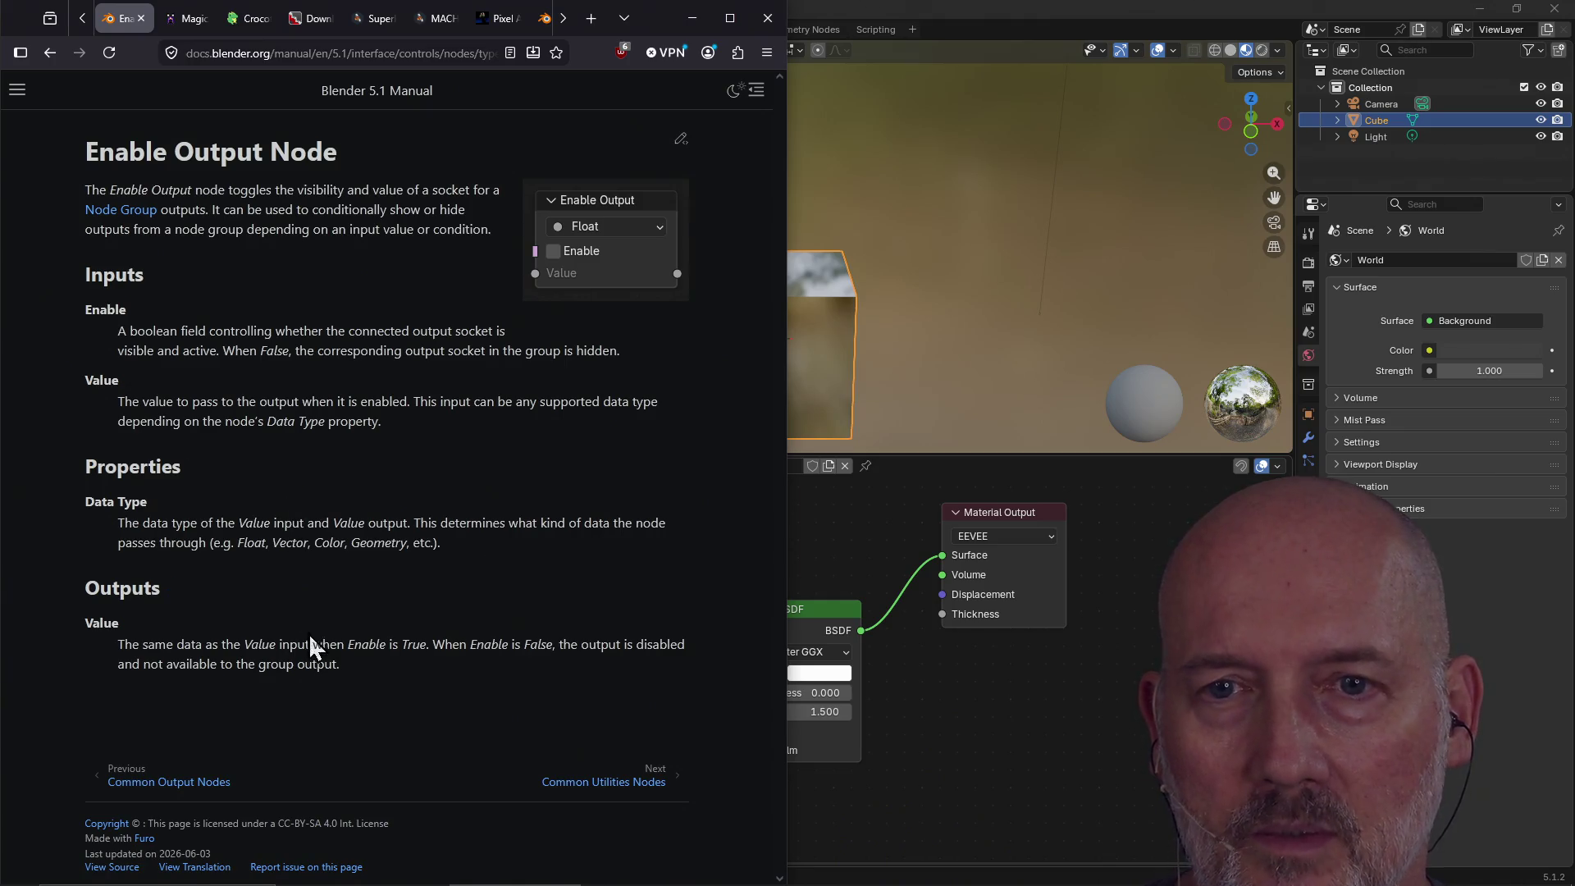
pyautogui.click(584, 766)
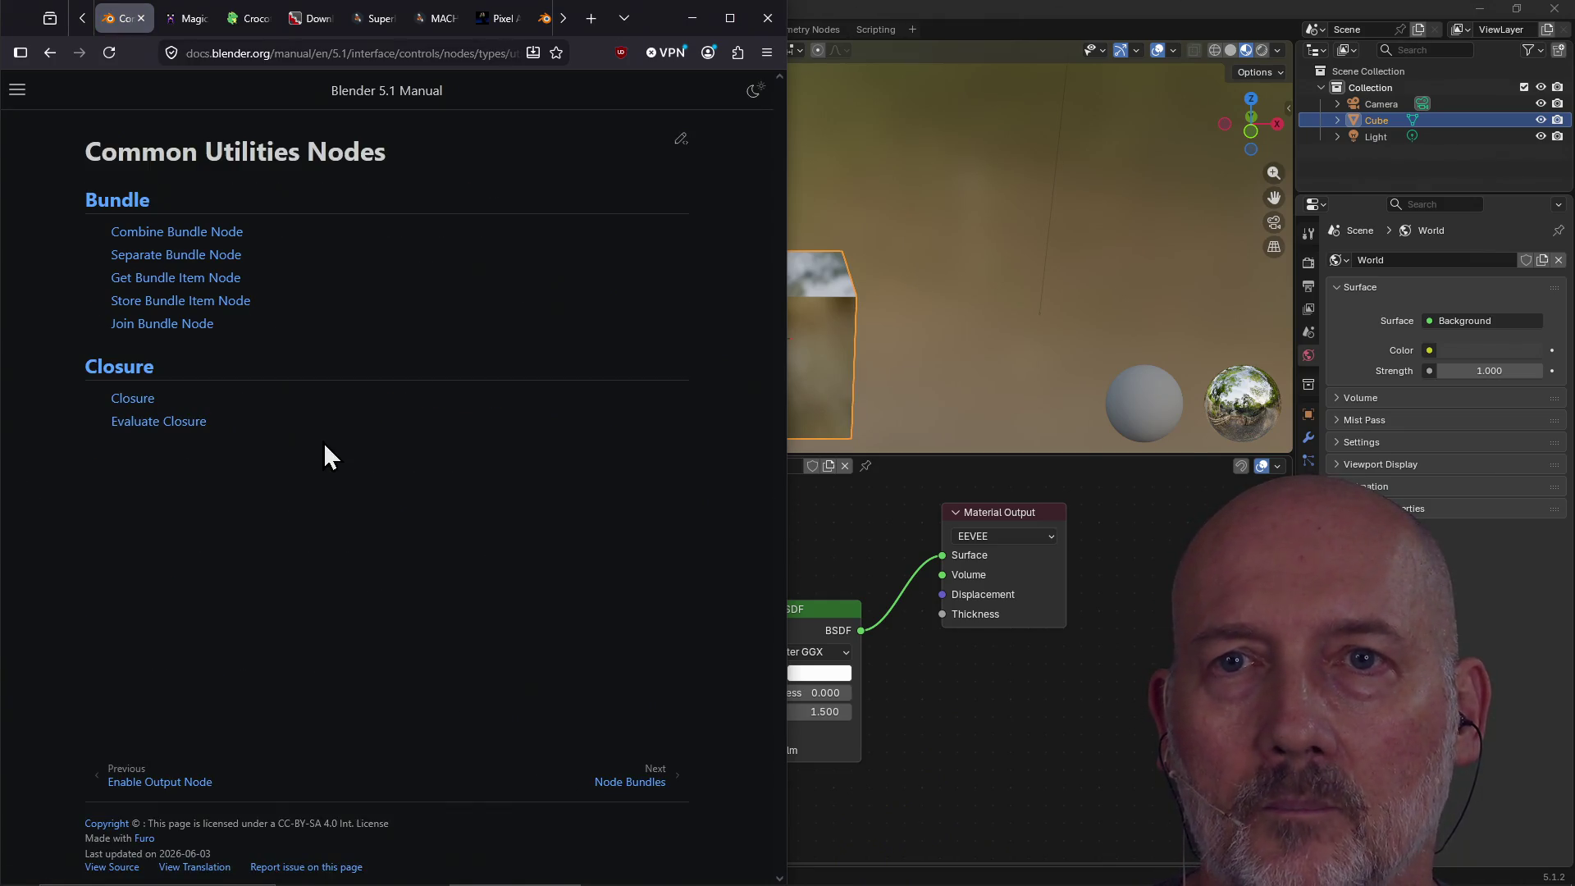
pyautogui.click(638, 783)
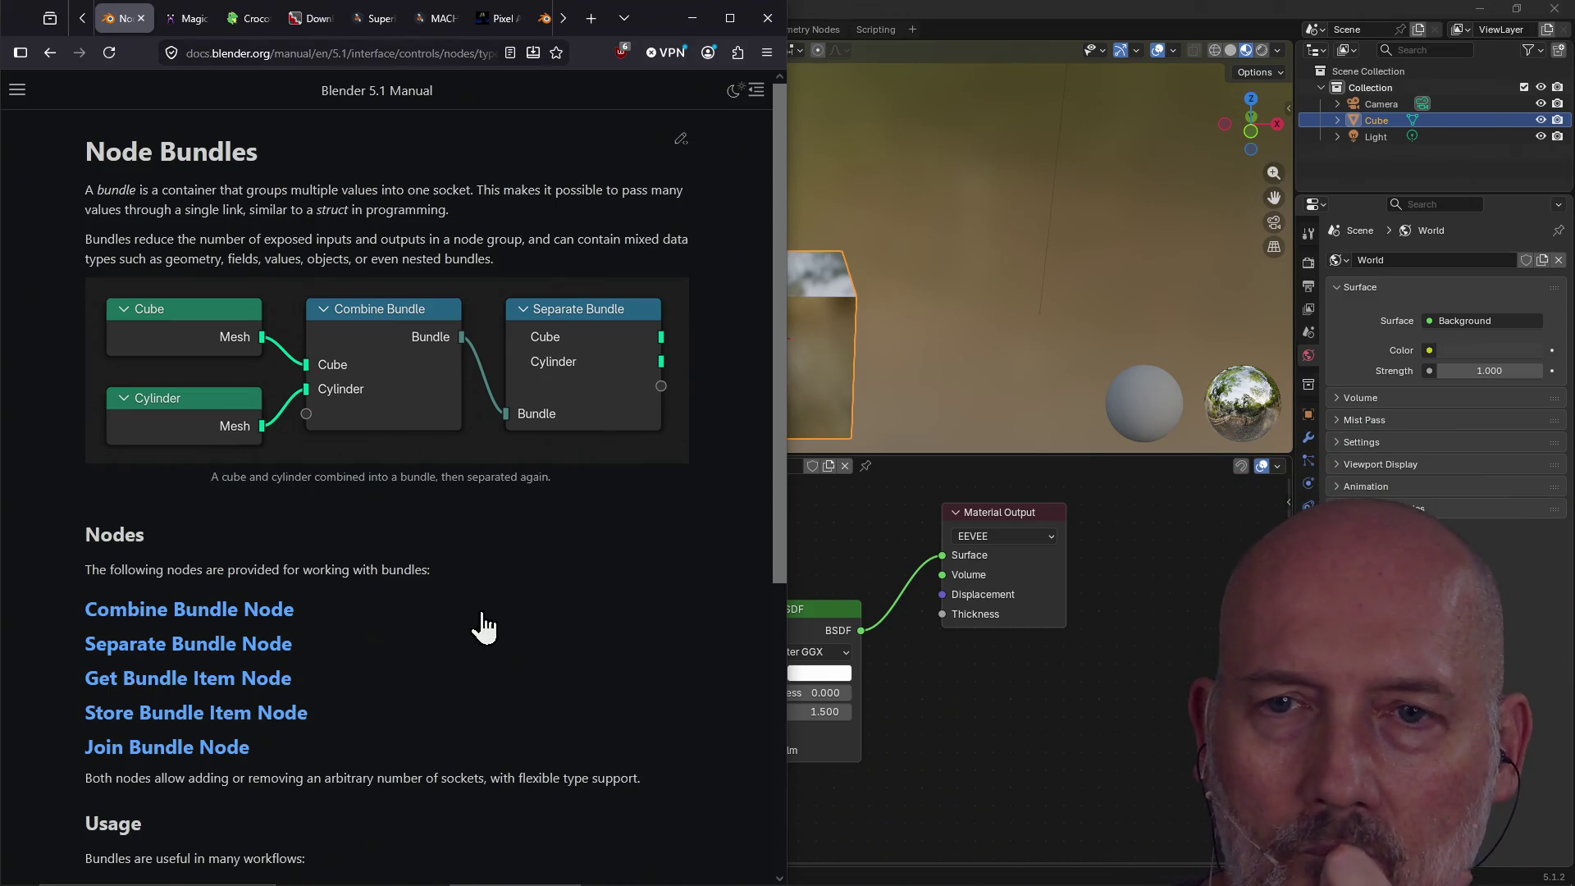
pyautogui.scroll(-5, 482, 626)
pyautogui.scroll(-1, 484, 626)
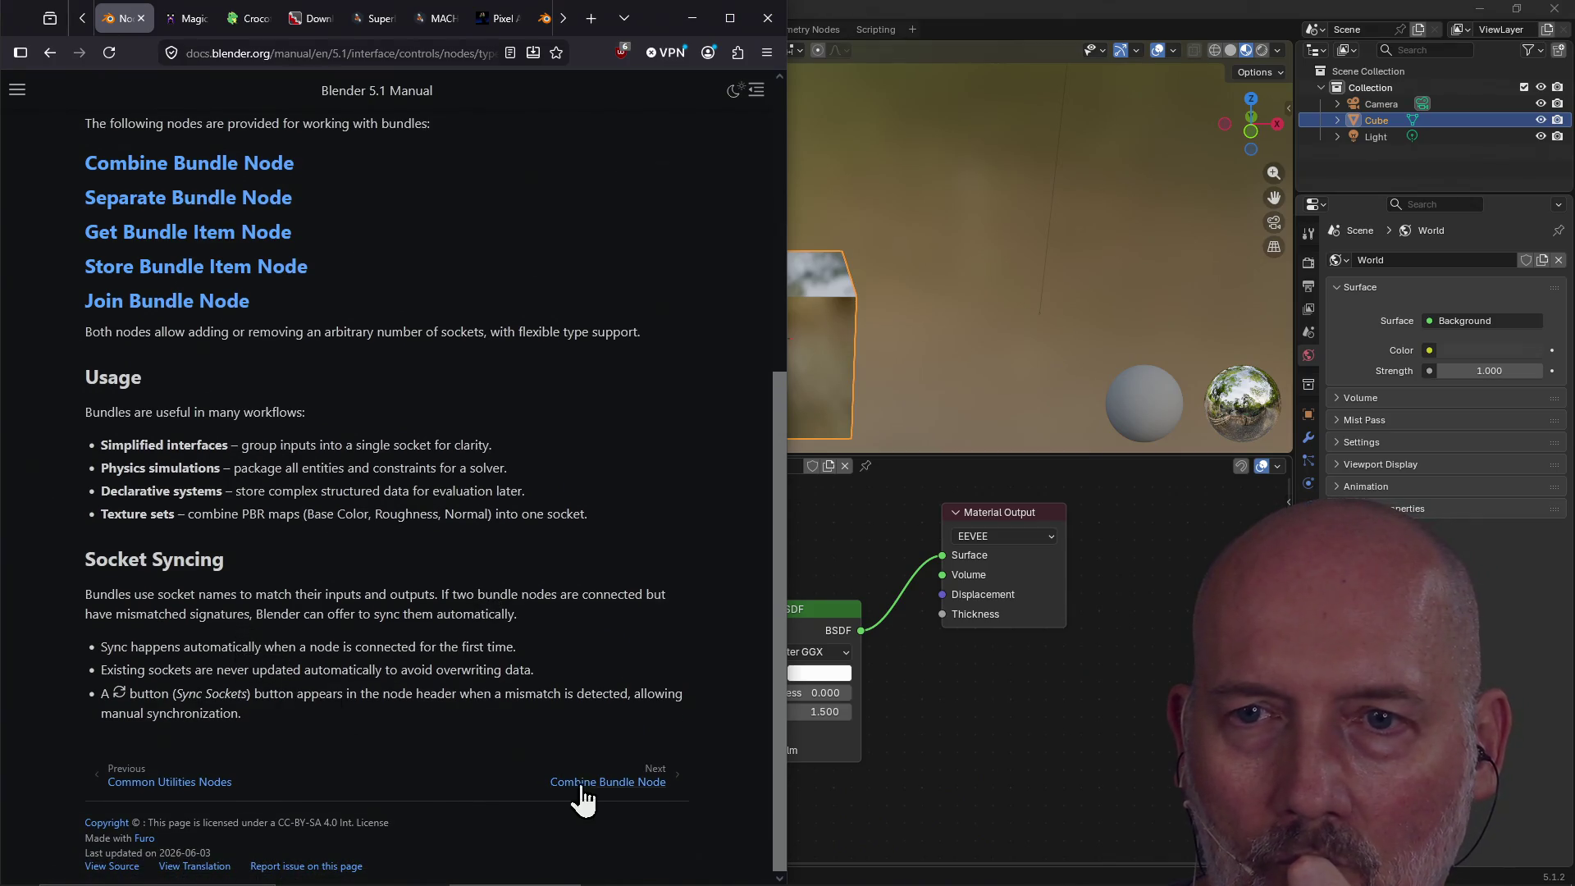
pyautogui.click(607, 781)
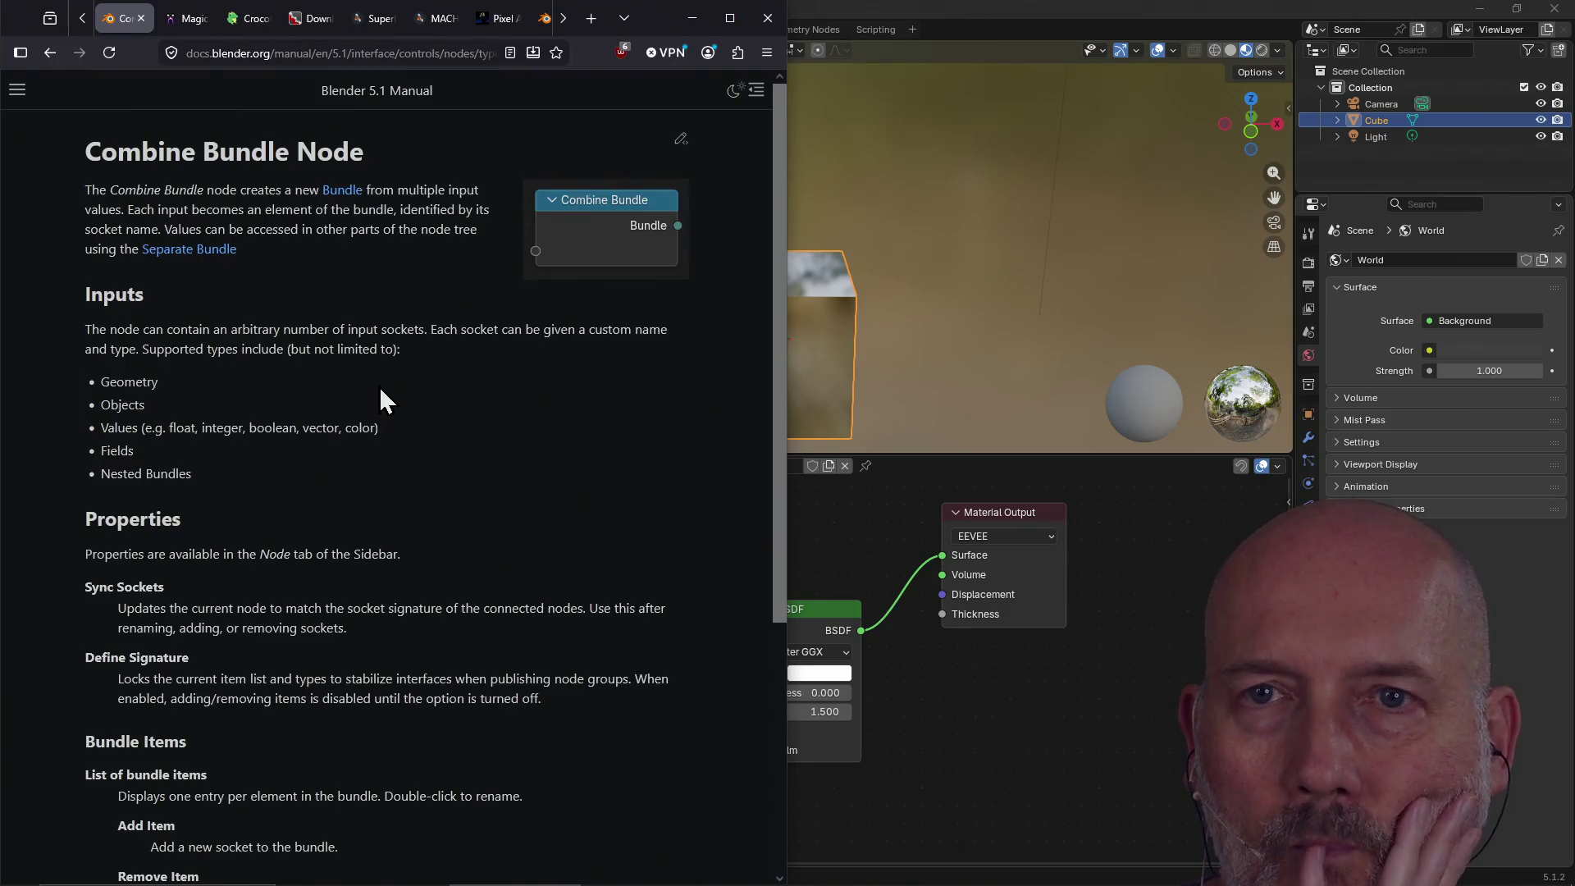
# Read the Combine and Separate Bundle Node pages, then continue to Get Bundle Item Node.
pyautogui.scroll(-5, 379, 386)
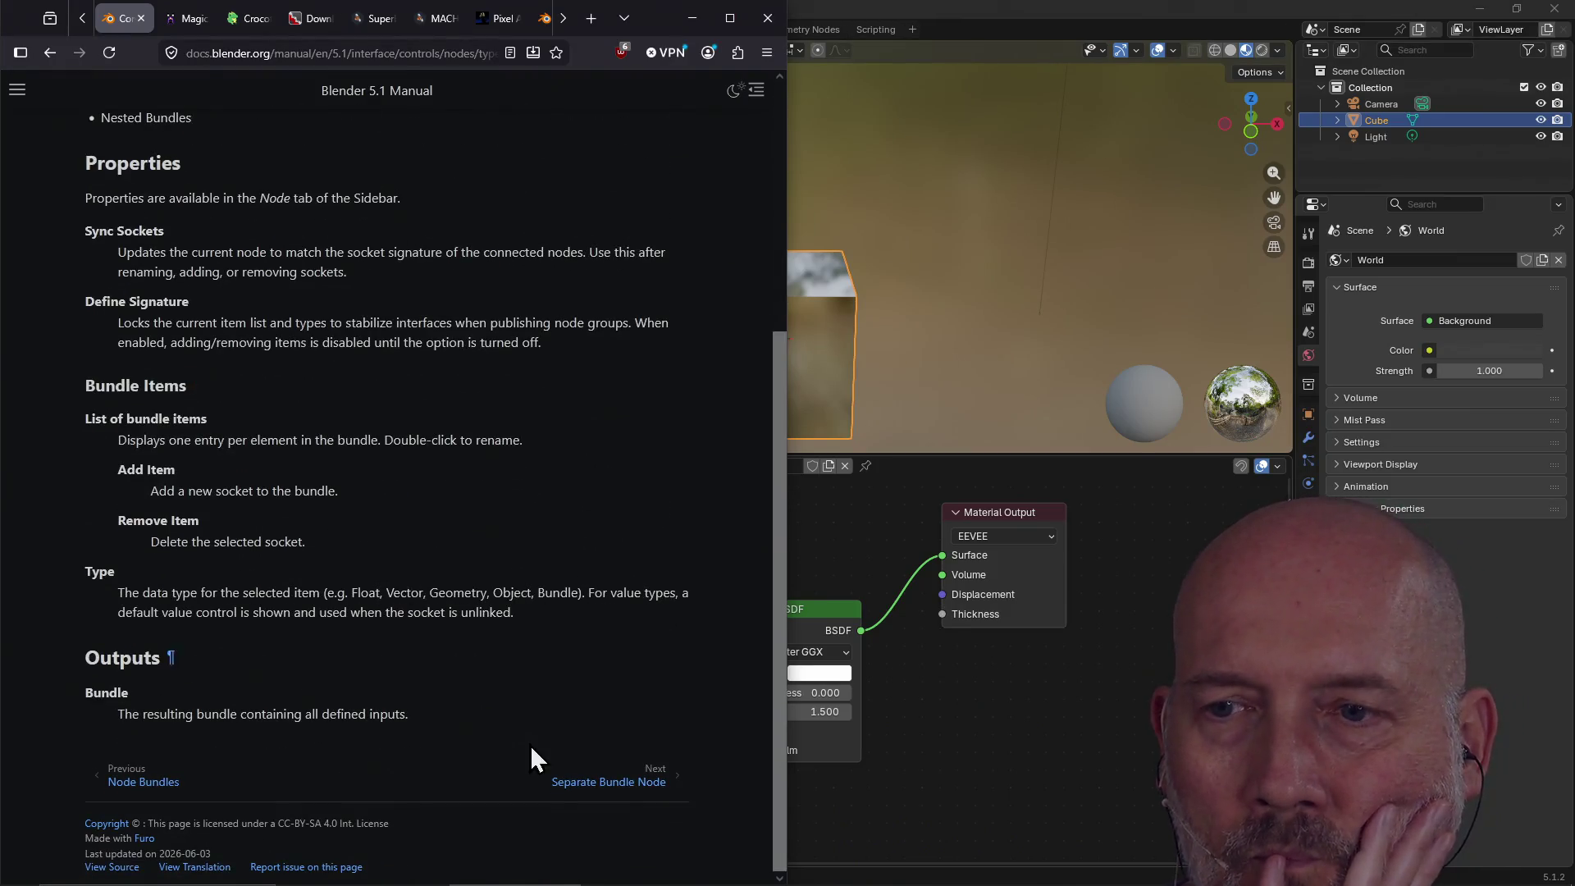
pyautogui.click(628, 784)
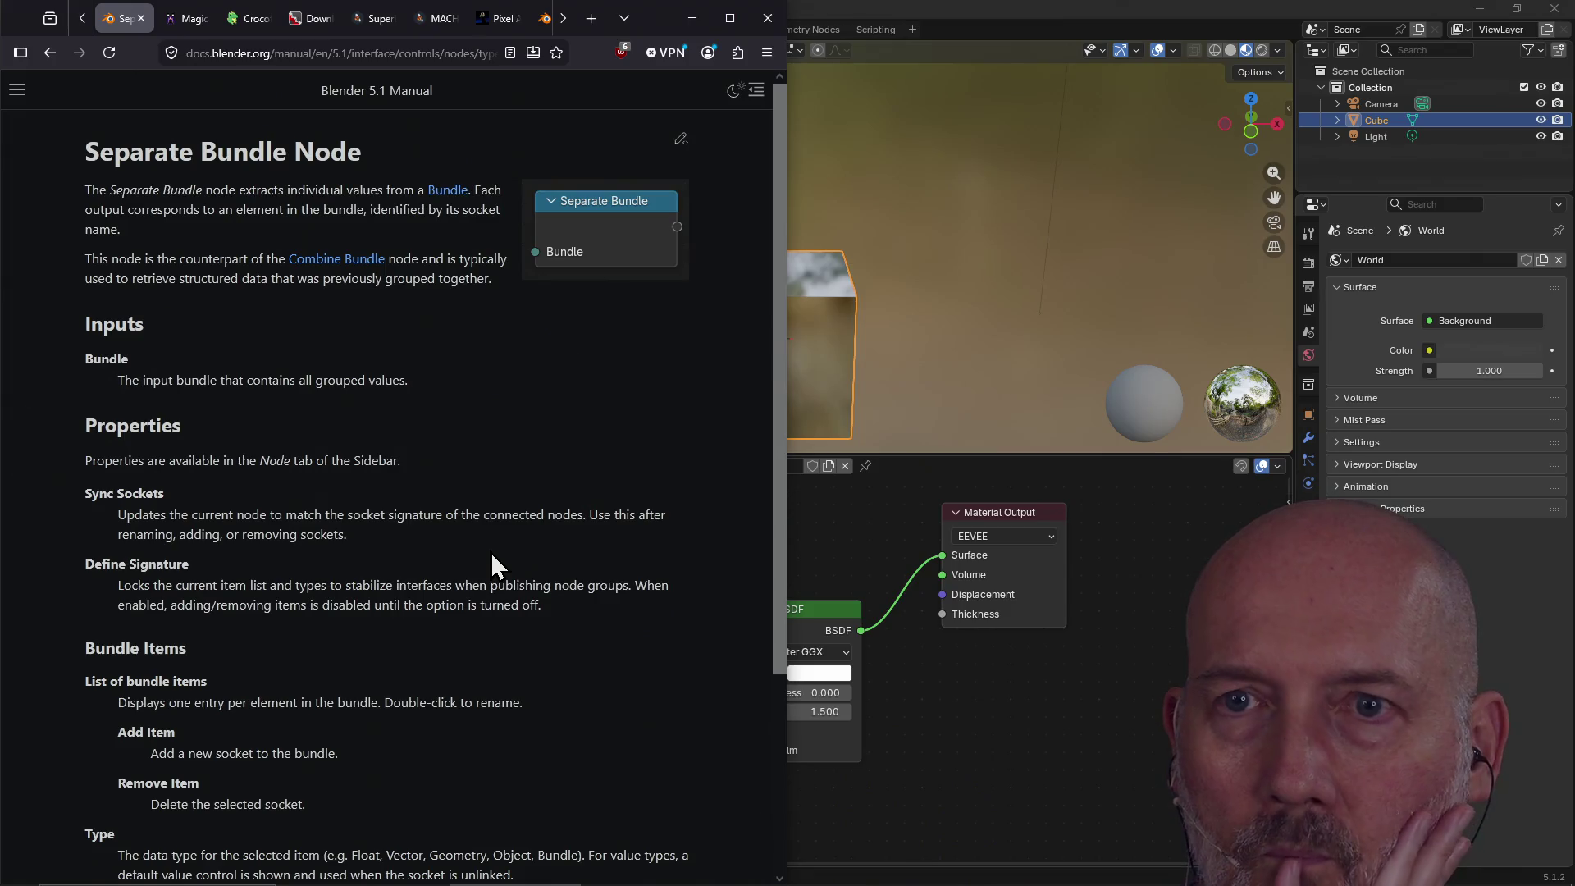
pyautogui.scroll(-5, 491, 551)
pyautogui.scroll(5, 450, 592)
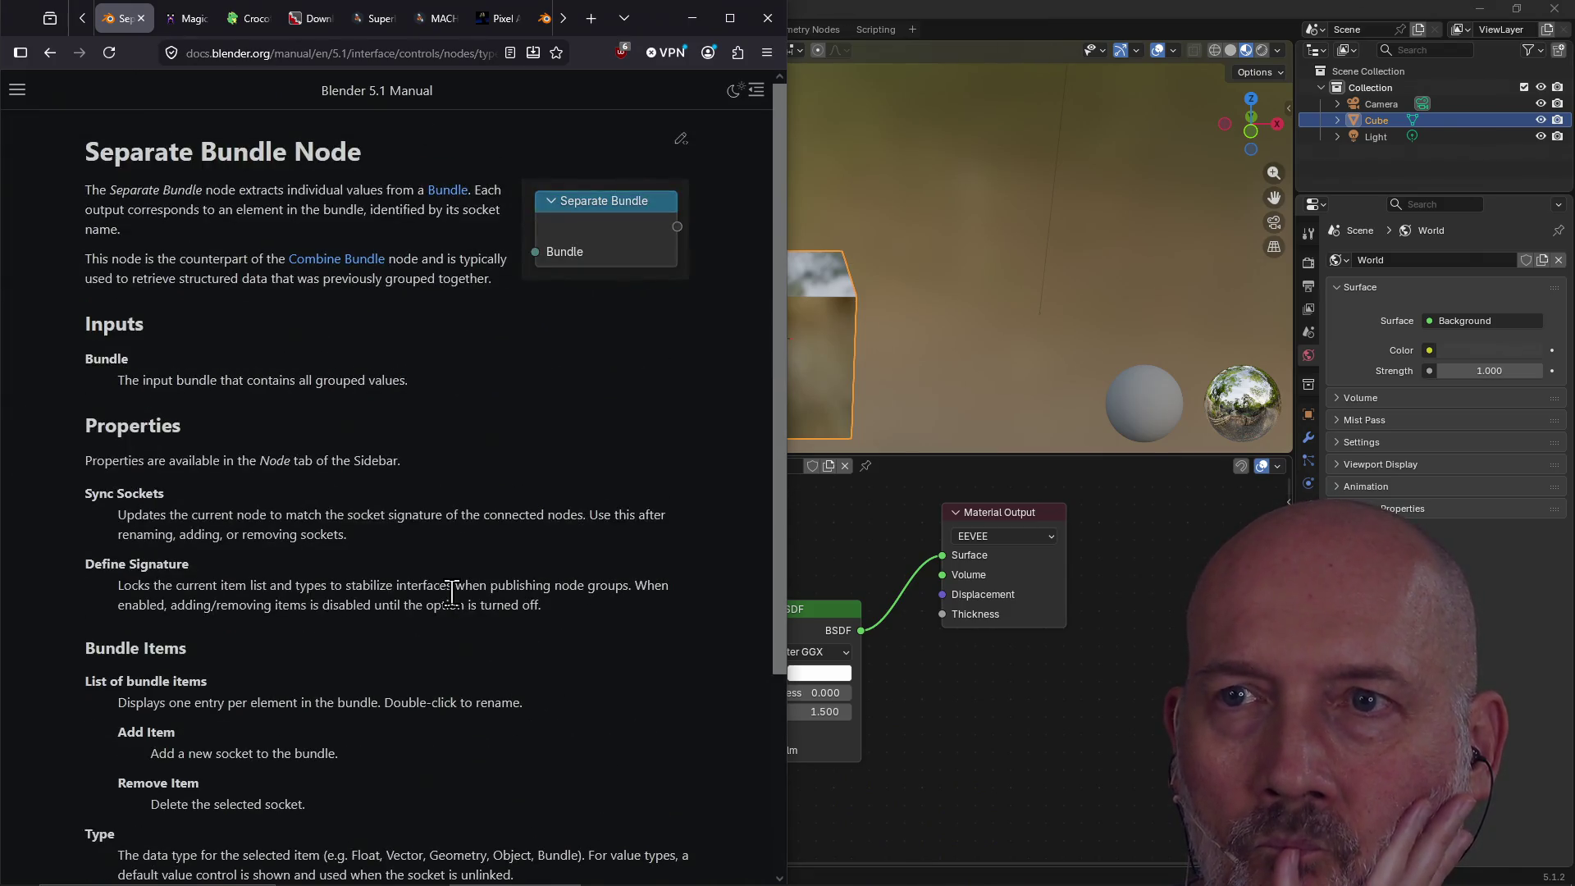
pyautogui.scroll(-5, 451, 592)
pyautogui.click(620, 790)
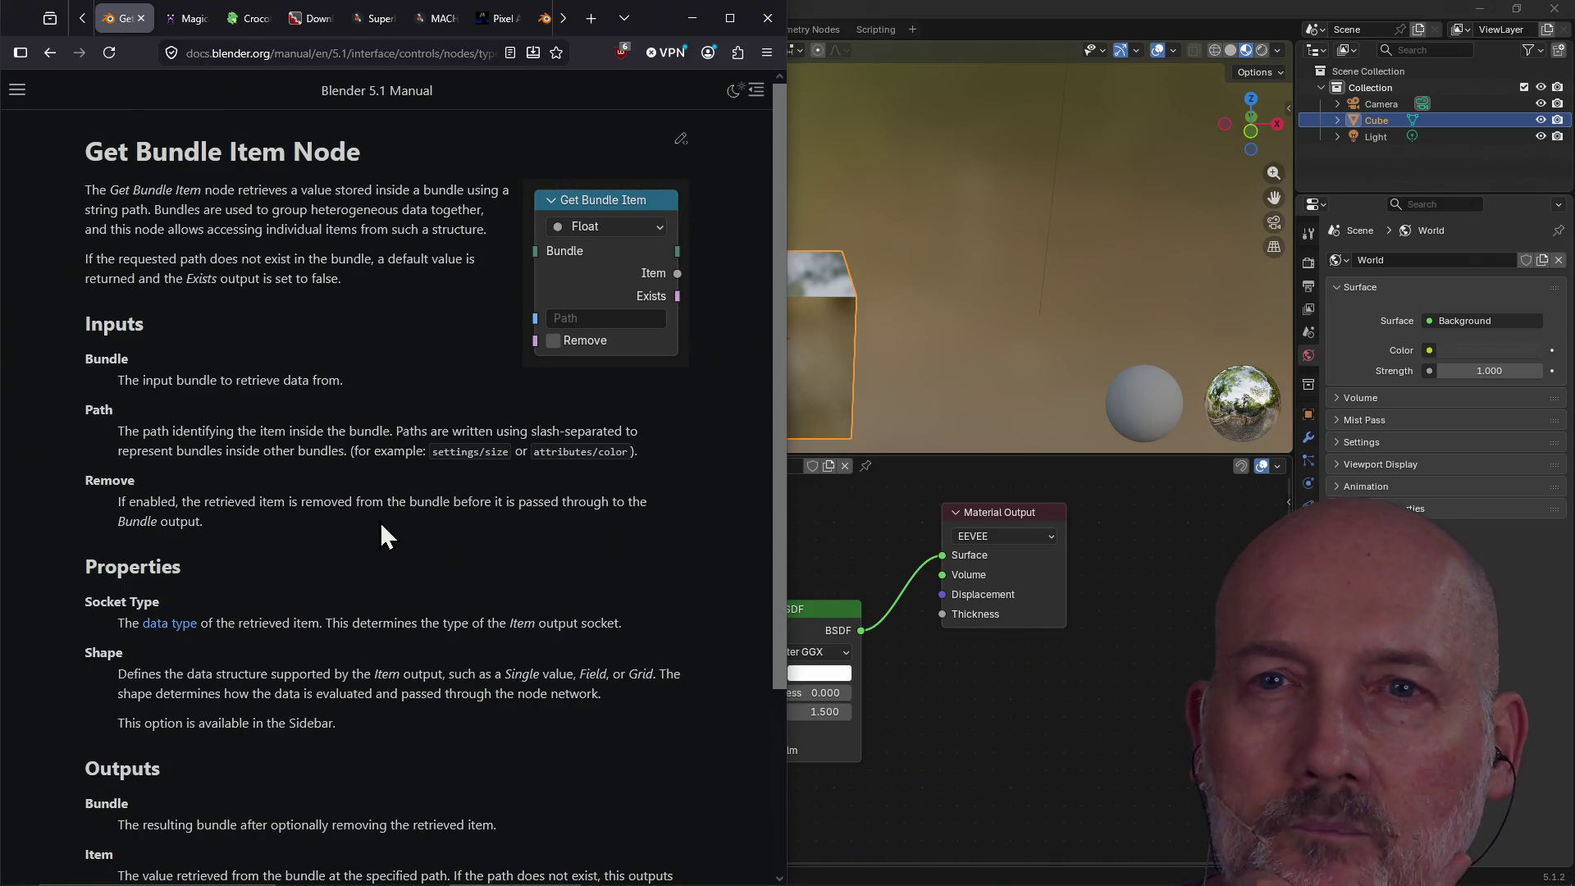
# Page through Store Bundle Item and Join Bundle Node to the Node Closures page.
pyautogui.scroll(-3, 382, 526)
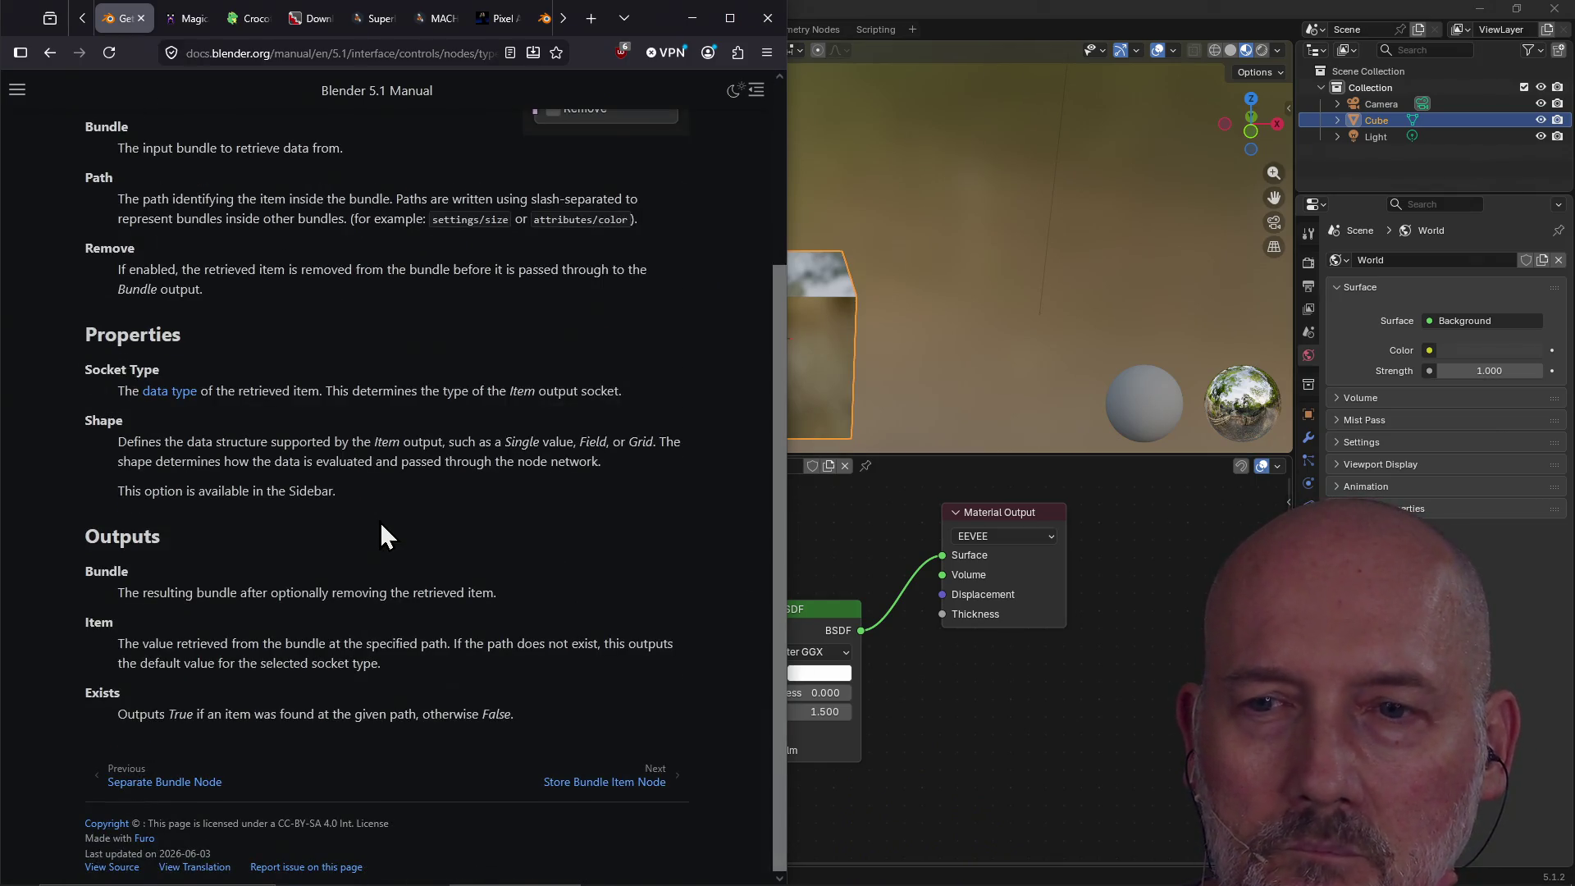
pyautogui.click(619, 782)
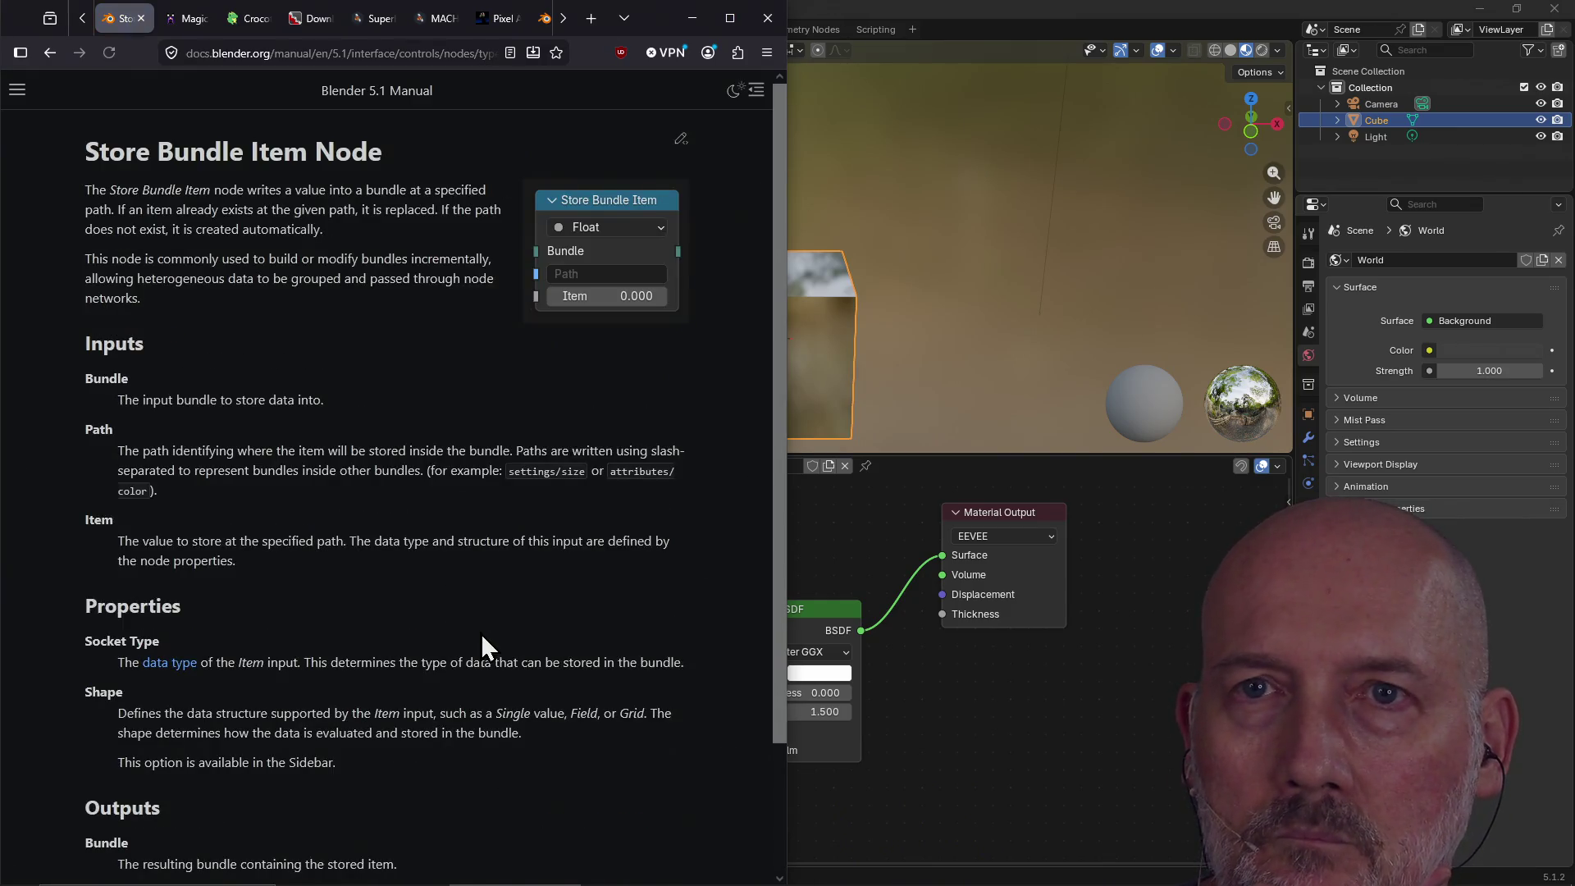
pyautogui.scroll(-2, 482, 649)
pyautogui.click(611, 782)
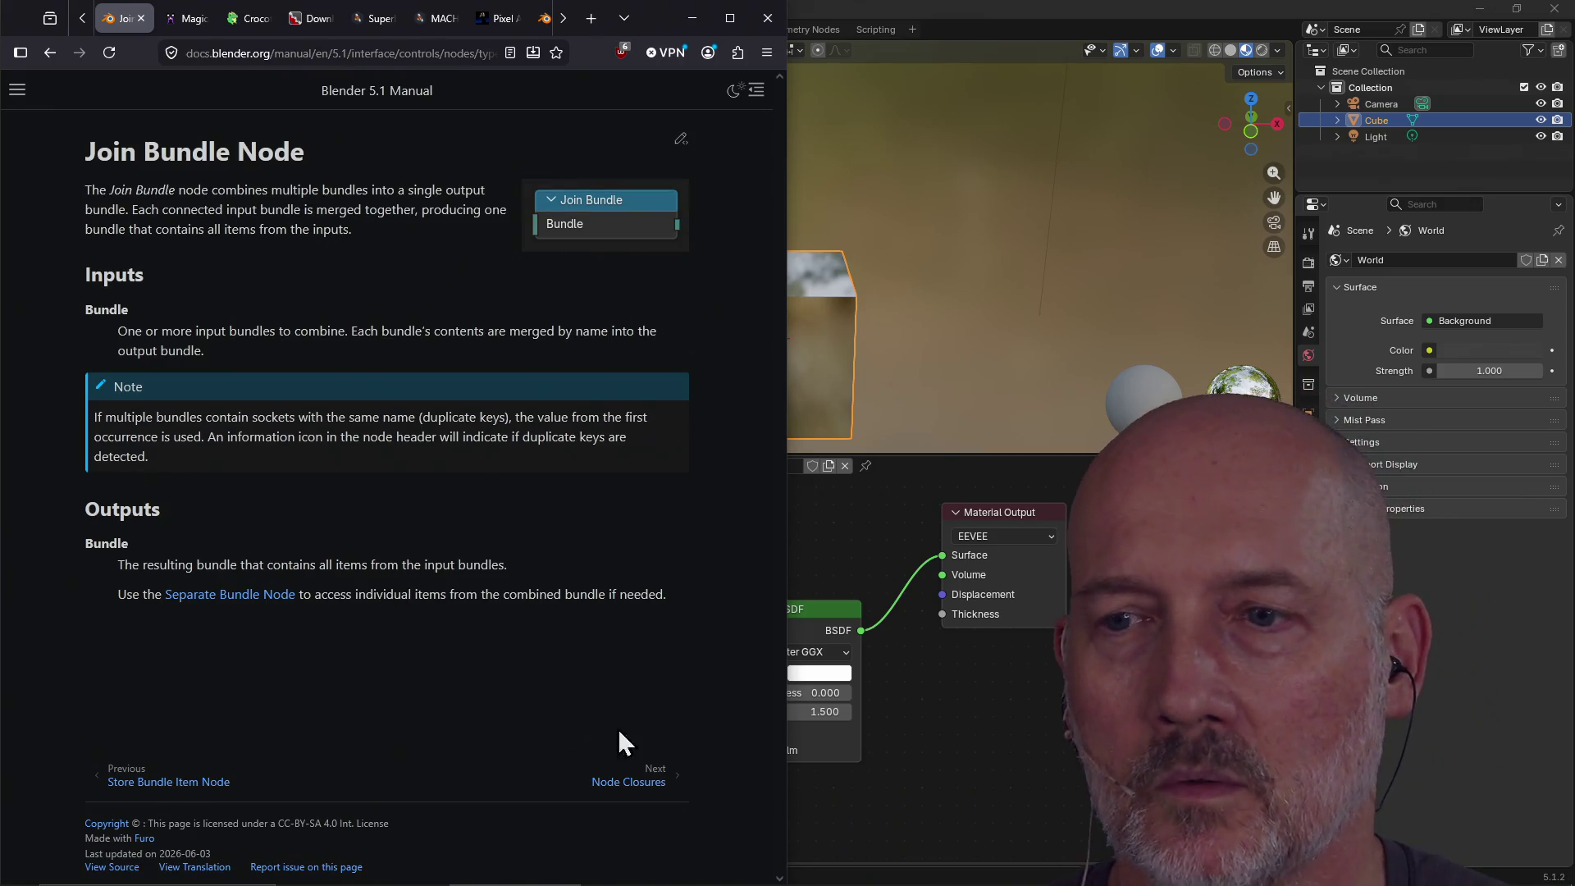
pyautogui.click(632, 779)
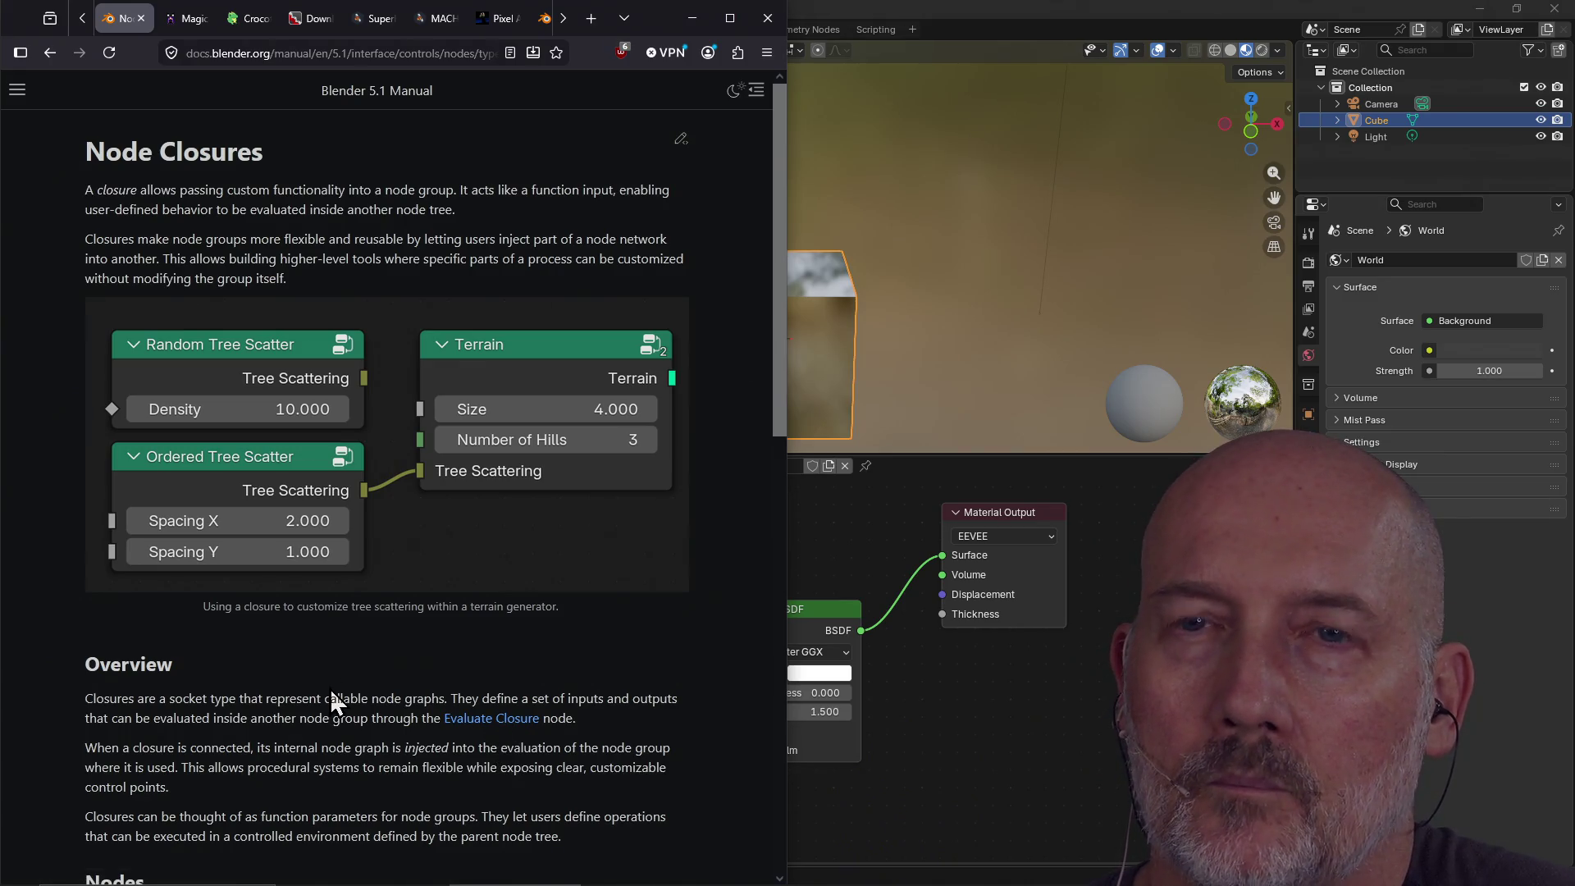
# Read the Node Closures explanation and example, then minimize Firefox back to Blender.
pyautogui.scroll(-10, 329, 688)
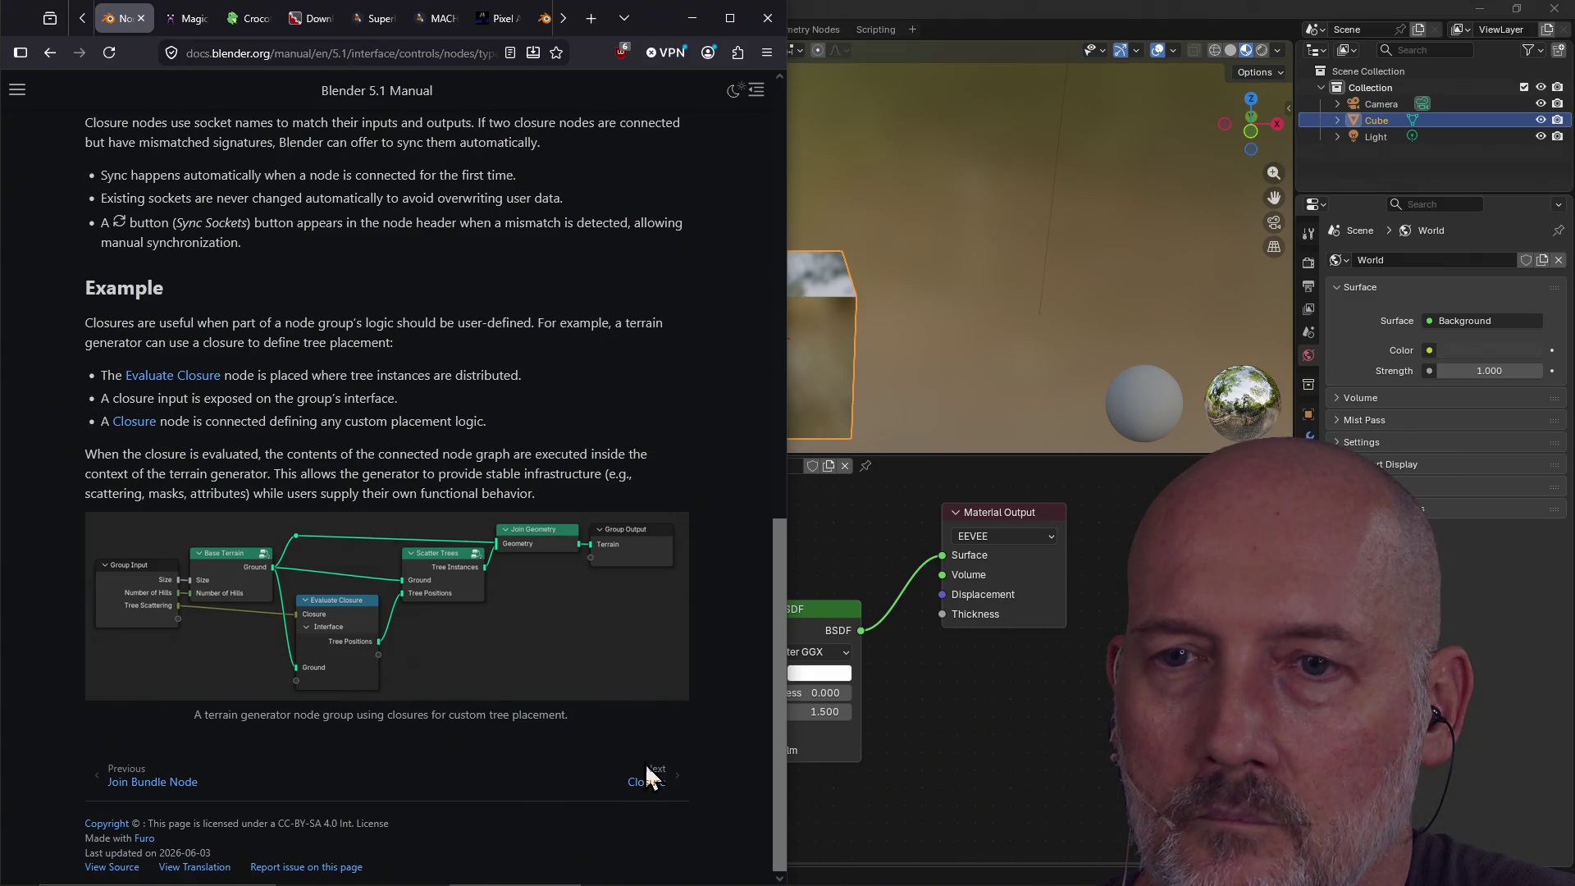
pyautogui.scroll(15, 464, 667)
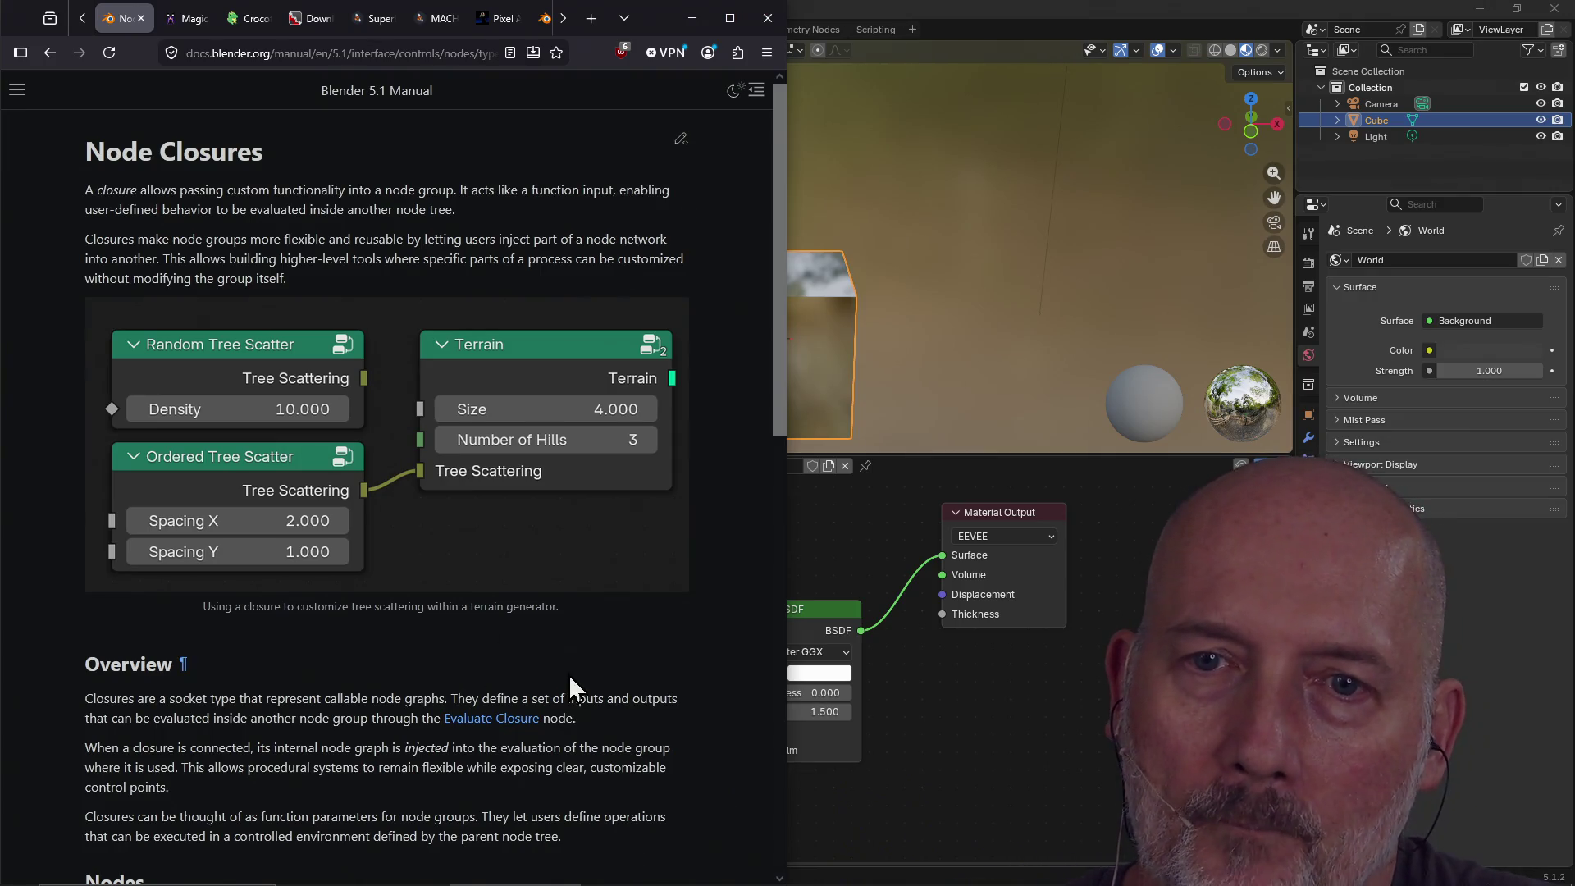
pyautogui.scroll(-4, 568, 671)
pyautogui.scroll(-1, 569, 676)
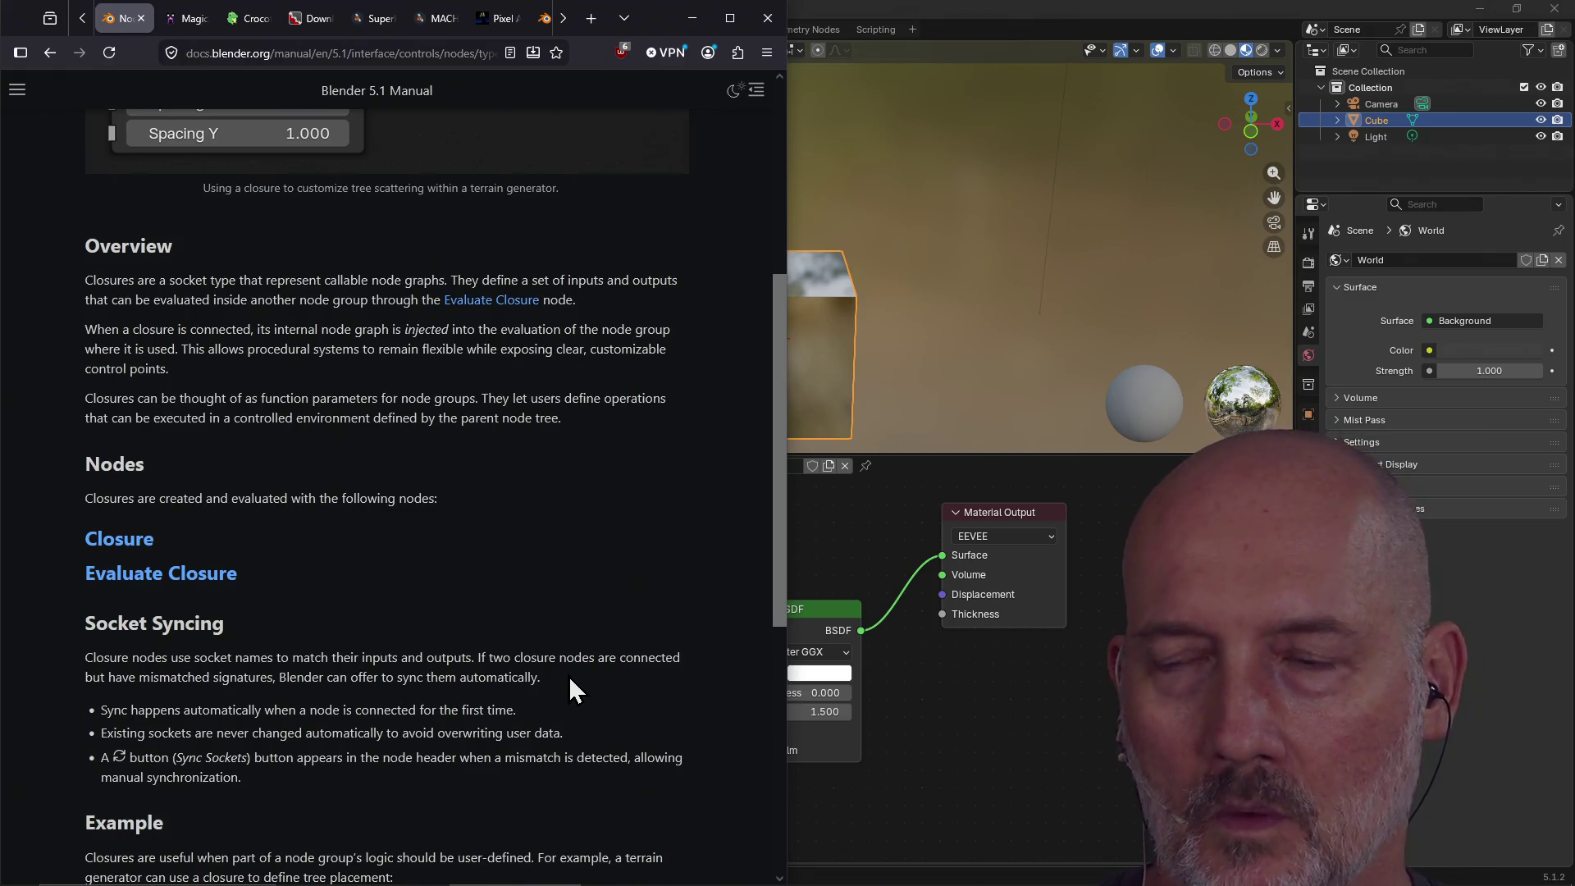
pyautogui.click(886, 535)
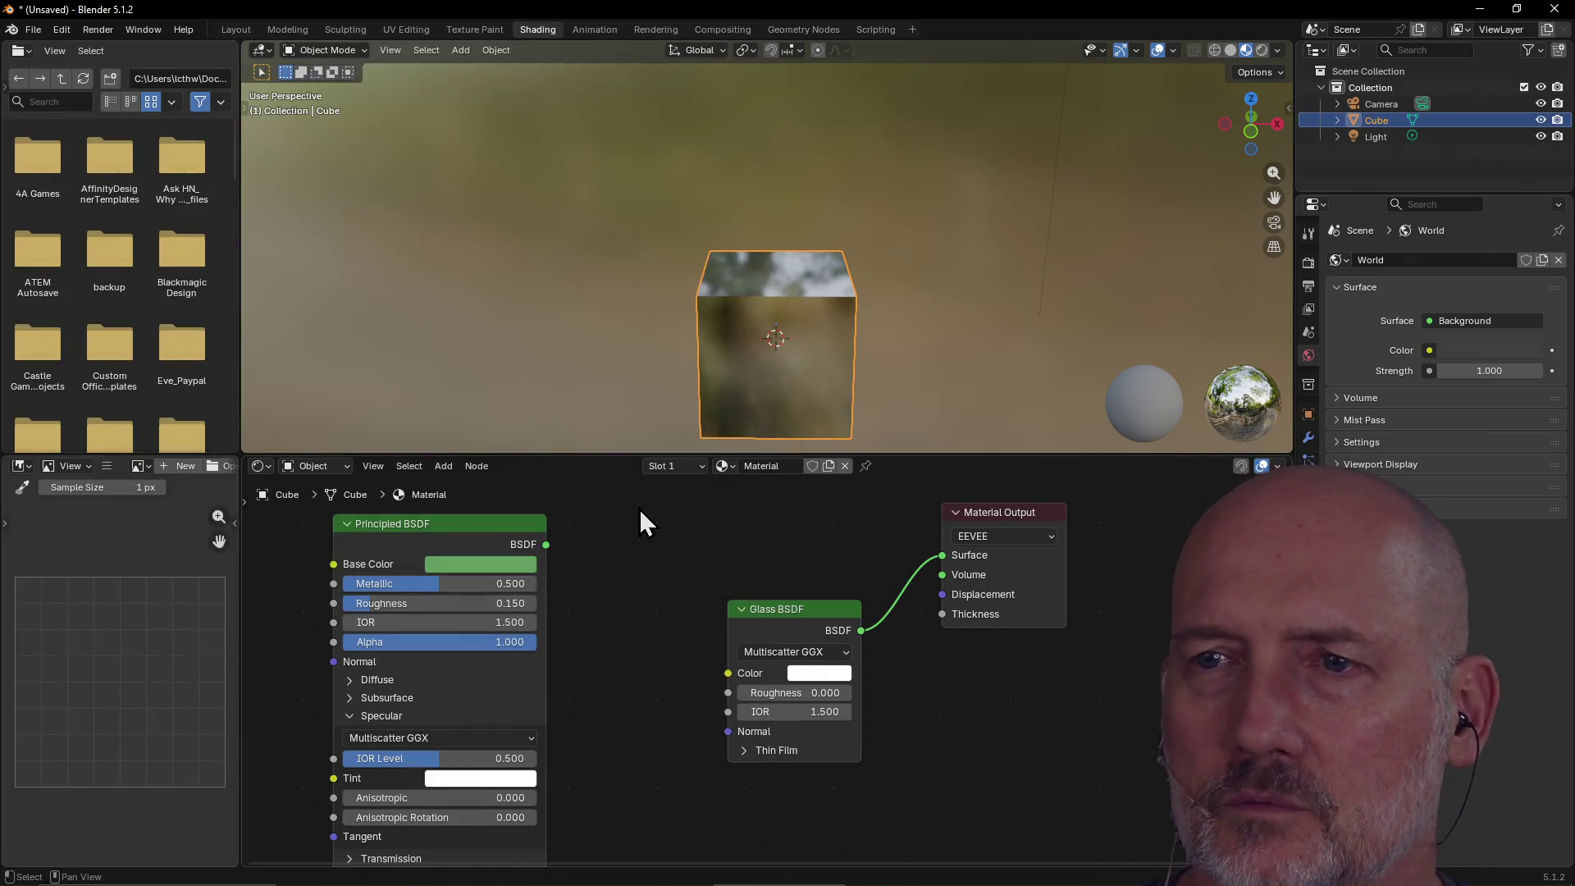
# Add a Closure zone to the material and place it in the node editor.
pyautogui.click(444, 465)
pyautogui.moveTo(482, 496)
pyautogui.moveTo(497, 628)
pyautogui.moveTo(490, 596)
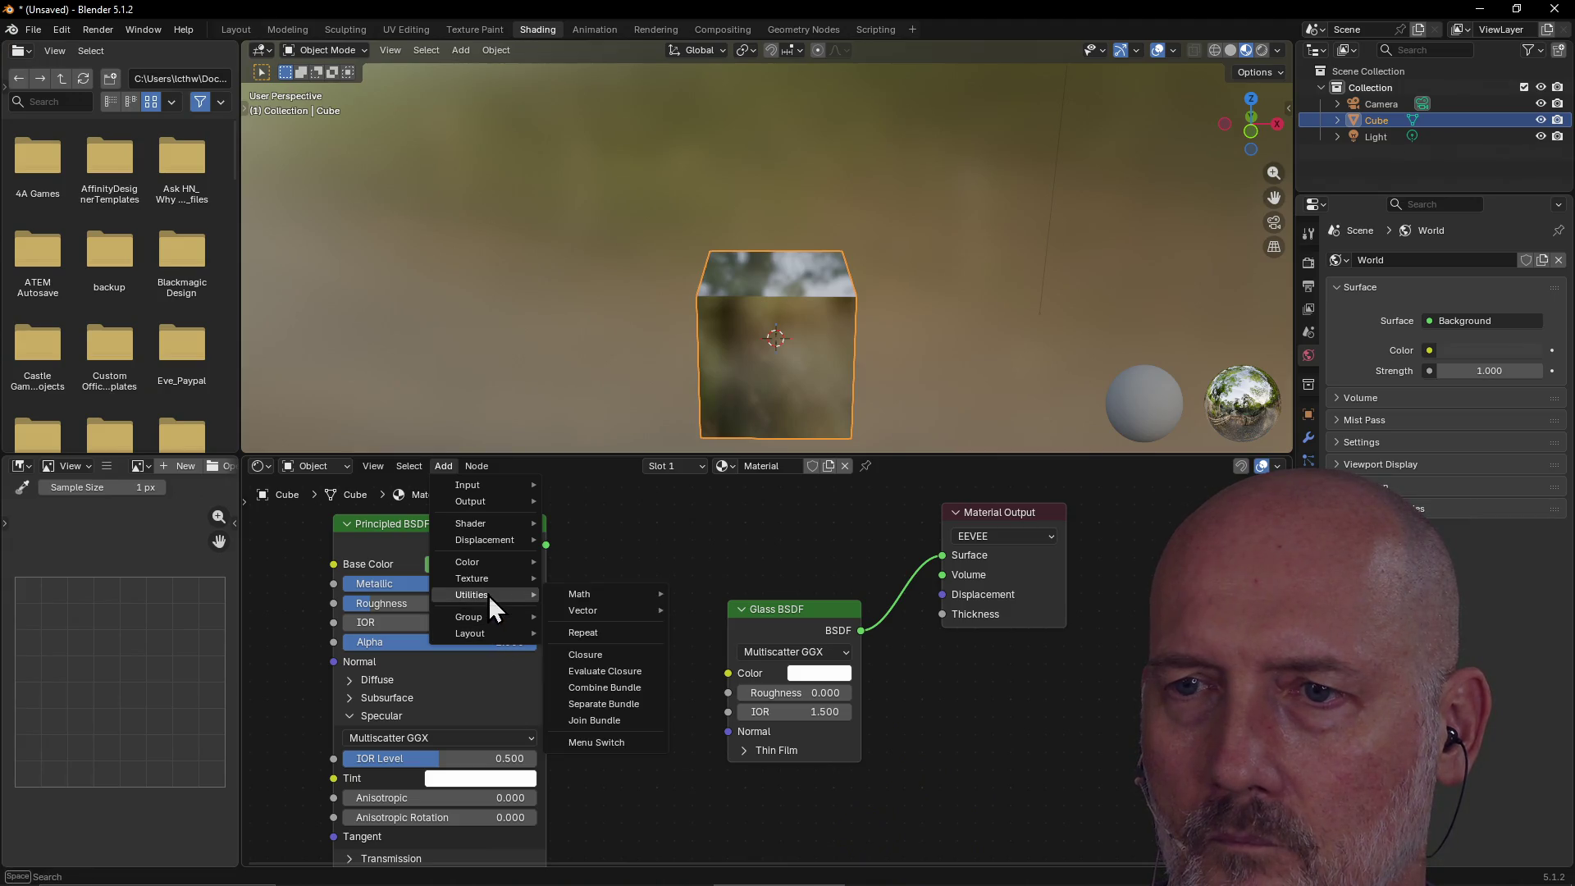
pyautogui.click(589, 658)
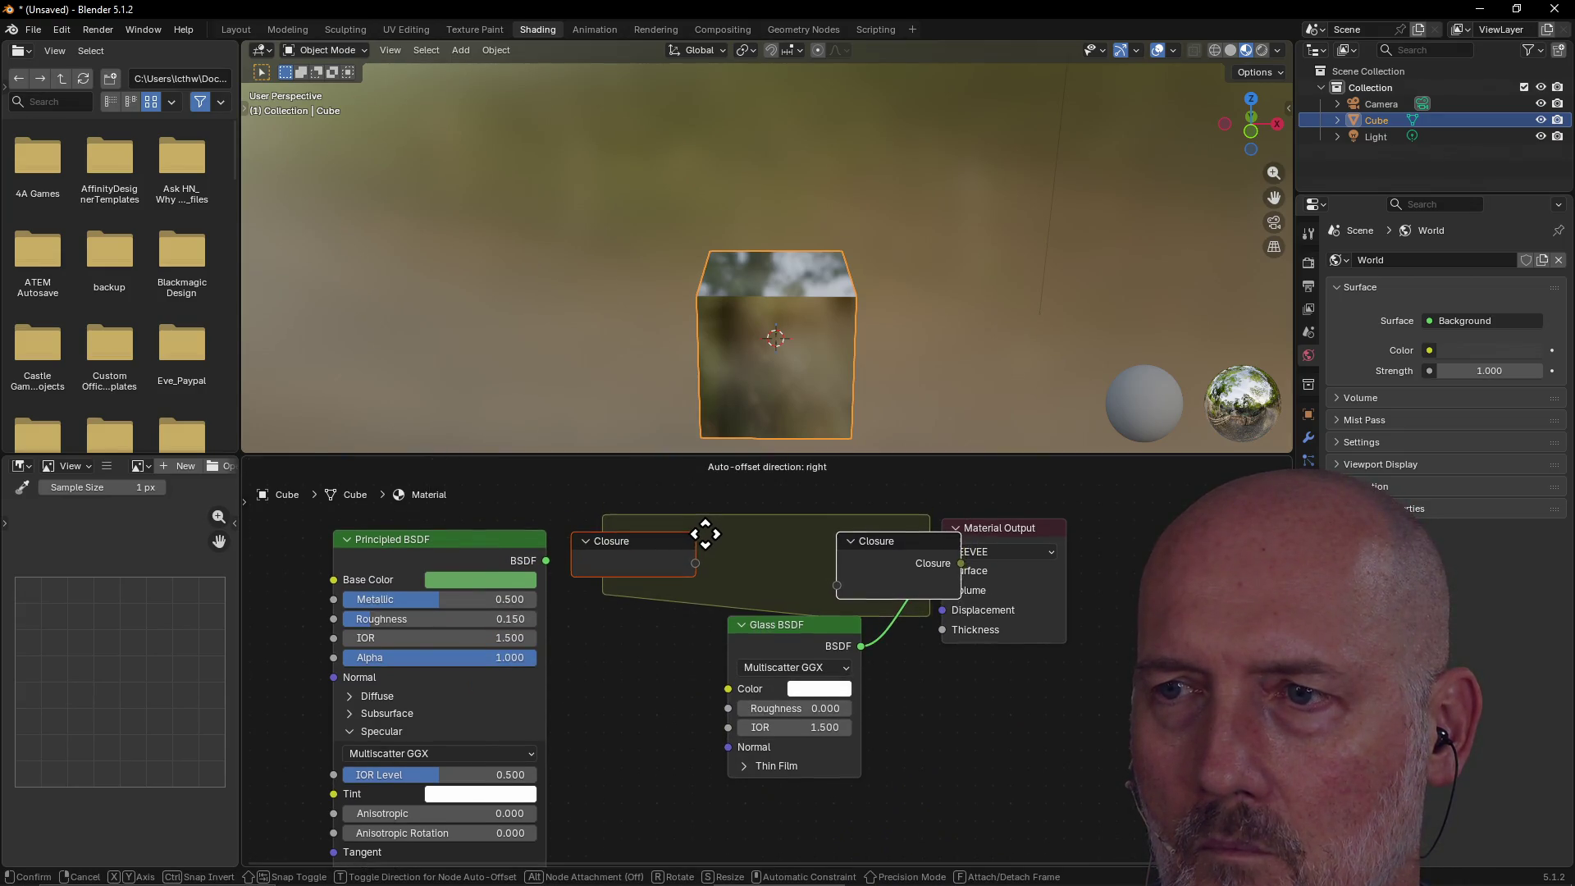
pyautogui.click(700, 531)
# Spread out the Material Output and Glass BSDF nodes, then return to the Closures manual page.
pyautogui.moveTo(1048, 531); pyautogui.dragTo(1169, 557)
pyautogui.moveTo(820, 627); pyautogui.dragTo(800, 668)
pyautogui.click(674, 565)
pyautogui.click(854, 574)
pyautogui.click(775, 574)
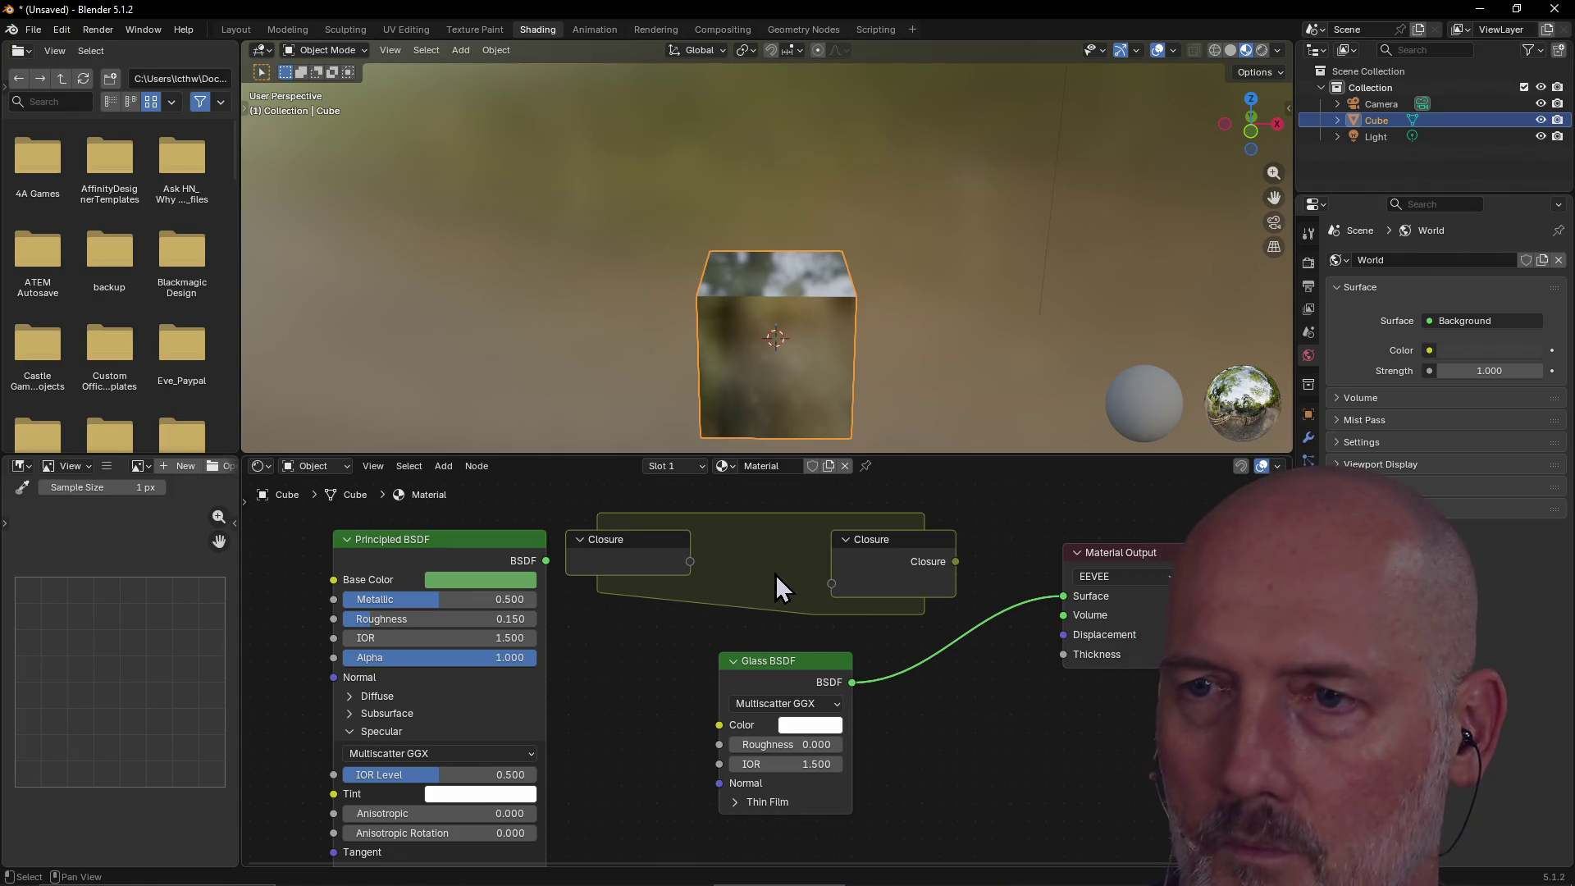
pyautogui.hotkey('alt', 'Tab')
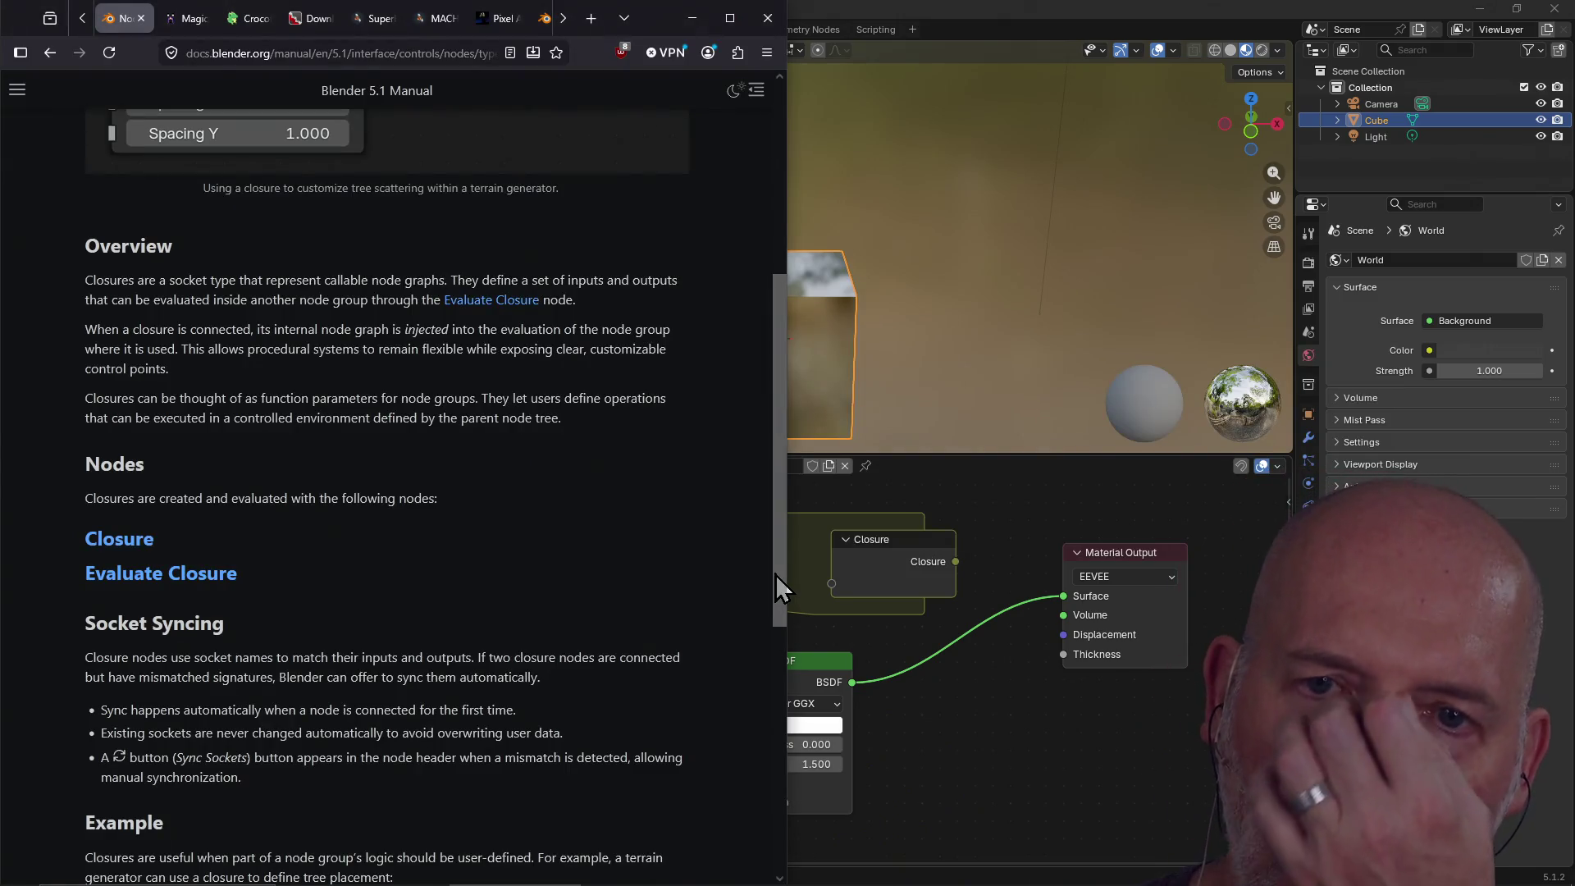
# Scroll through the manual's Closures overview page.
pyautogui.scroll(-3, 745, 555)
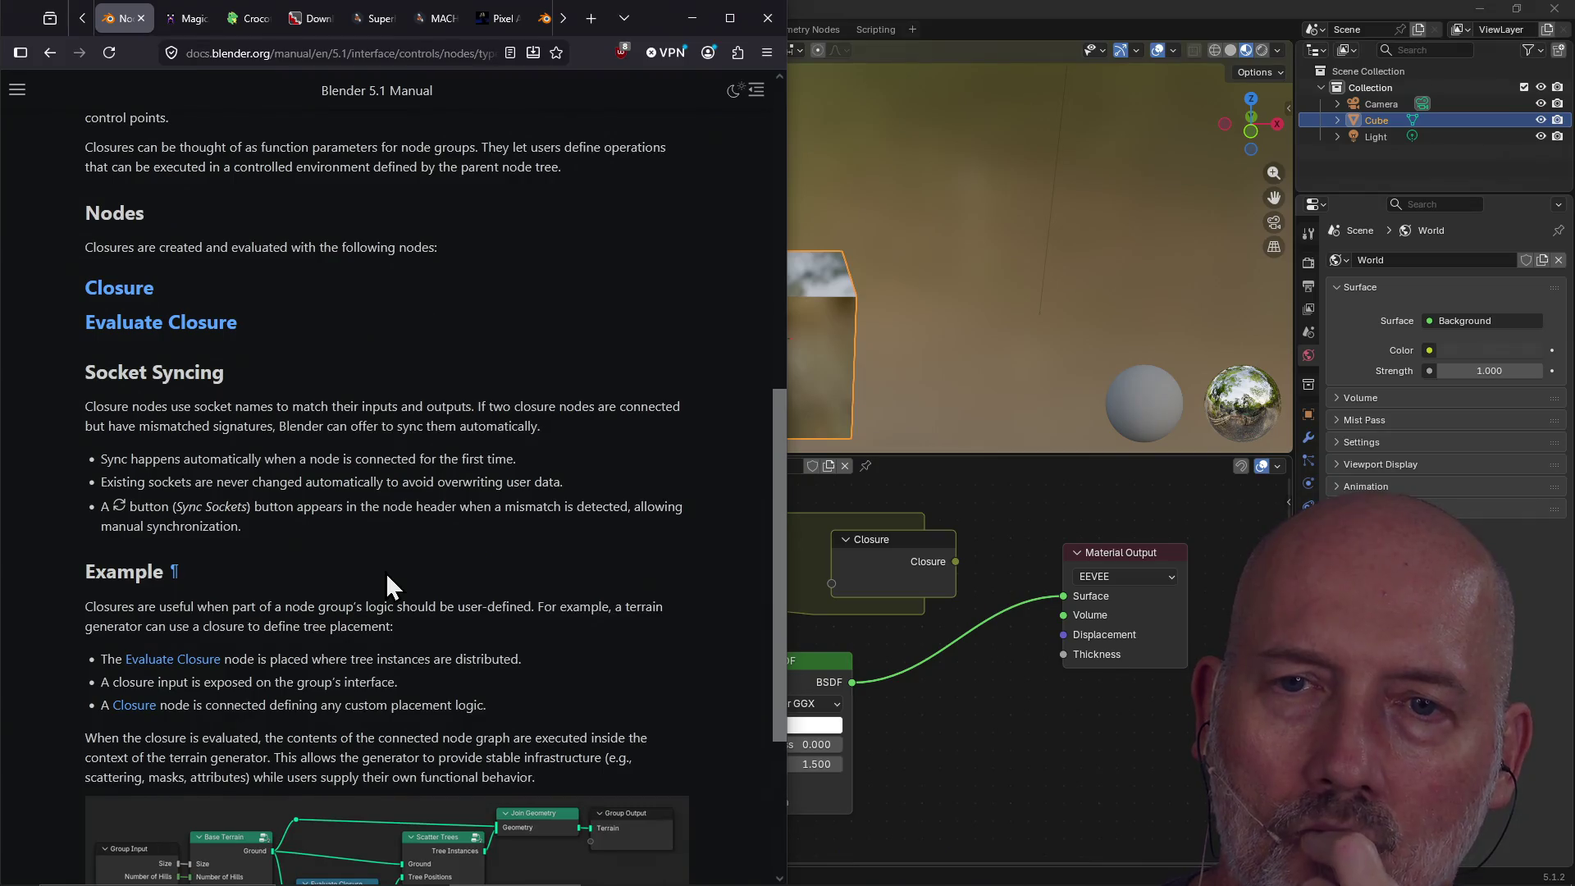
pyautogui.scroll(-3, 386, 572)
pyautogui.scroll(-1, 386, 573)
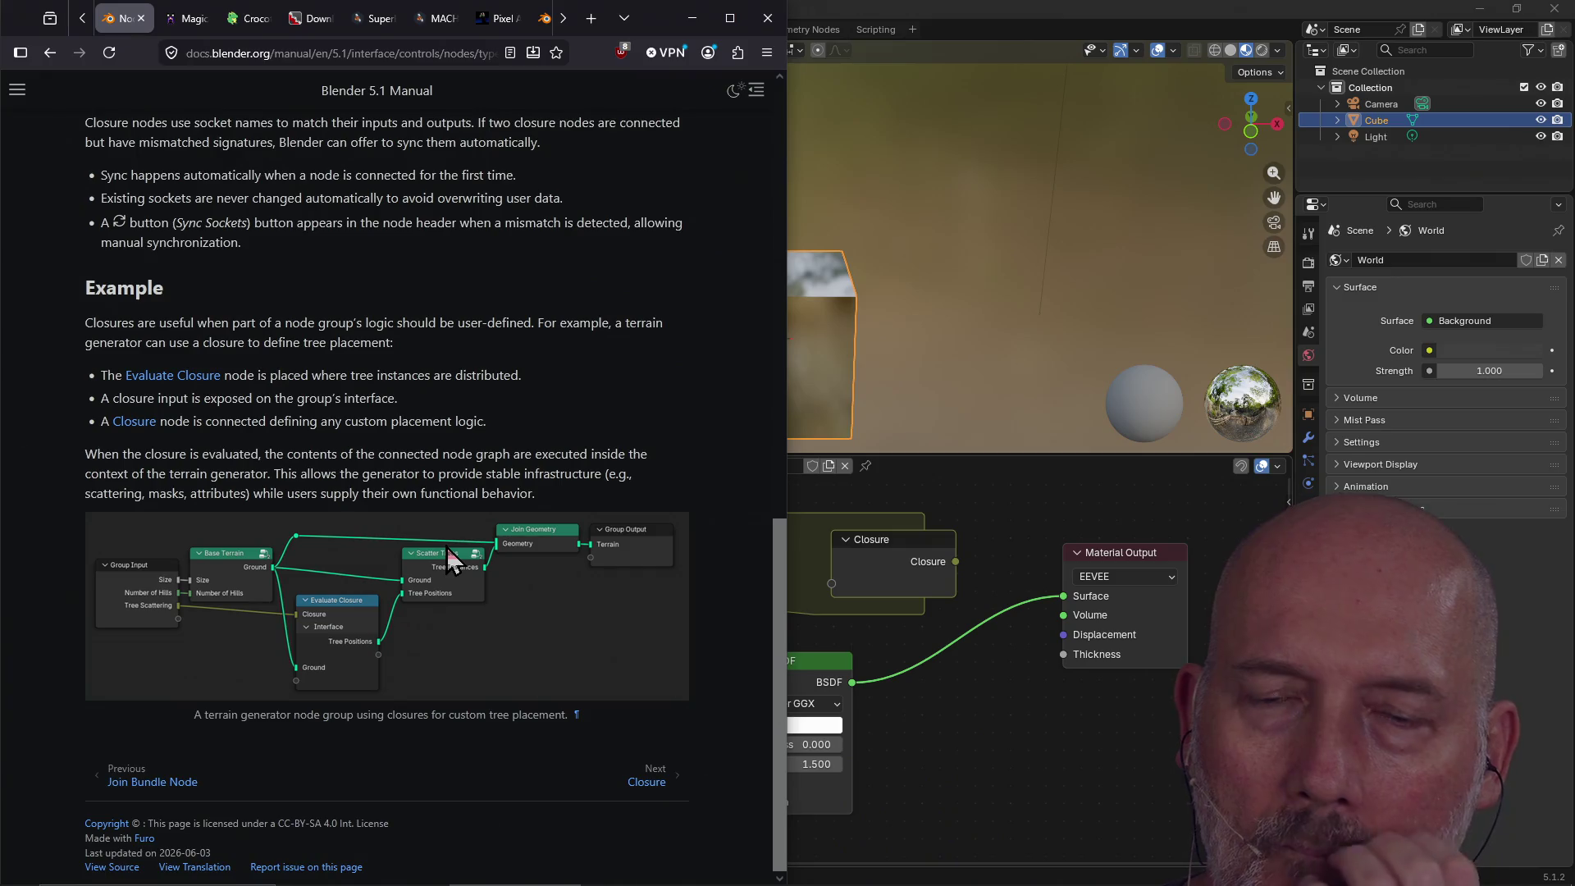
# Read the Closure node manual page.
pyautogui.click(650, 781)
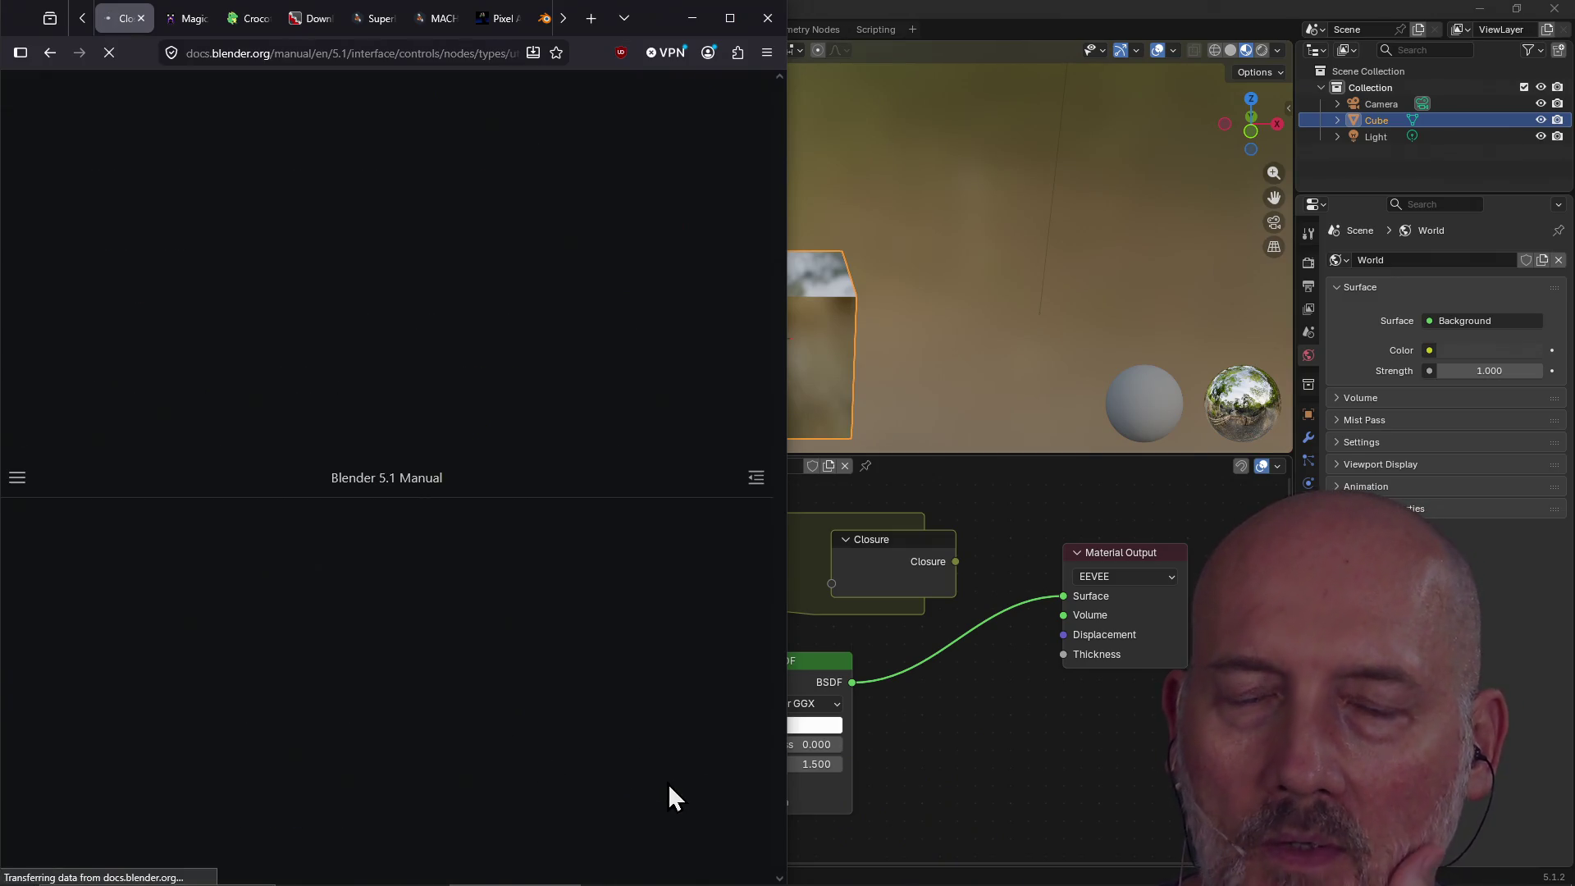
pyautogui.scroll(-7, 430, 537)
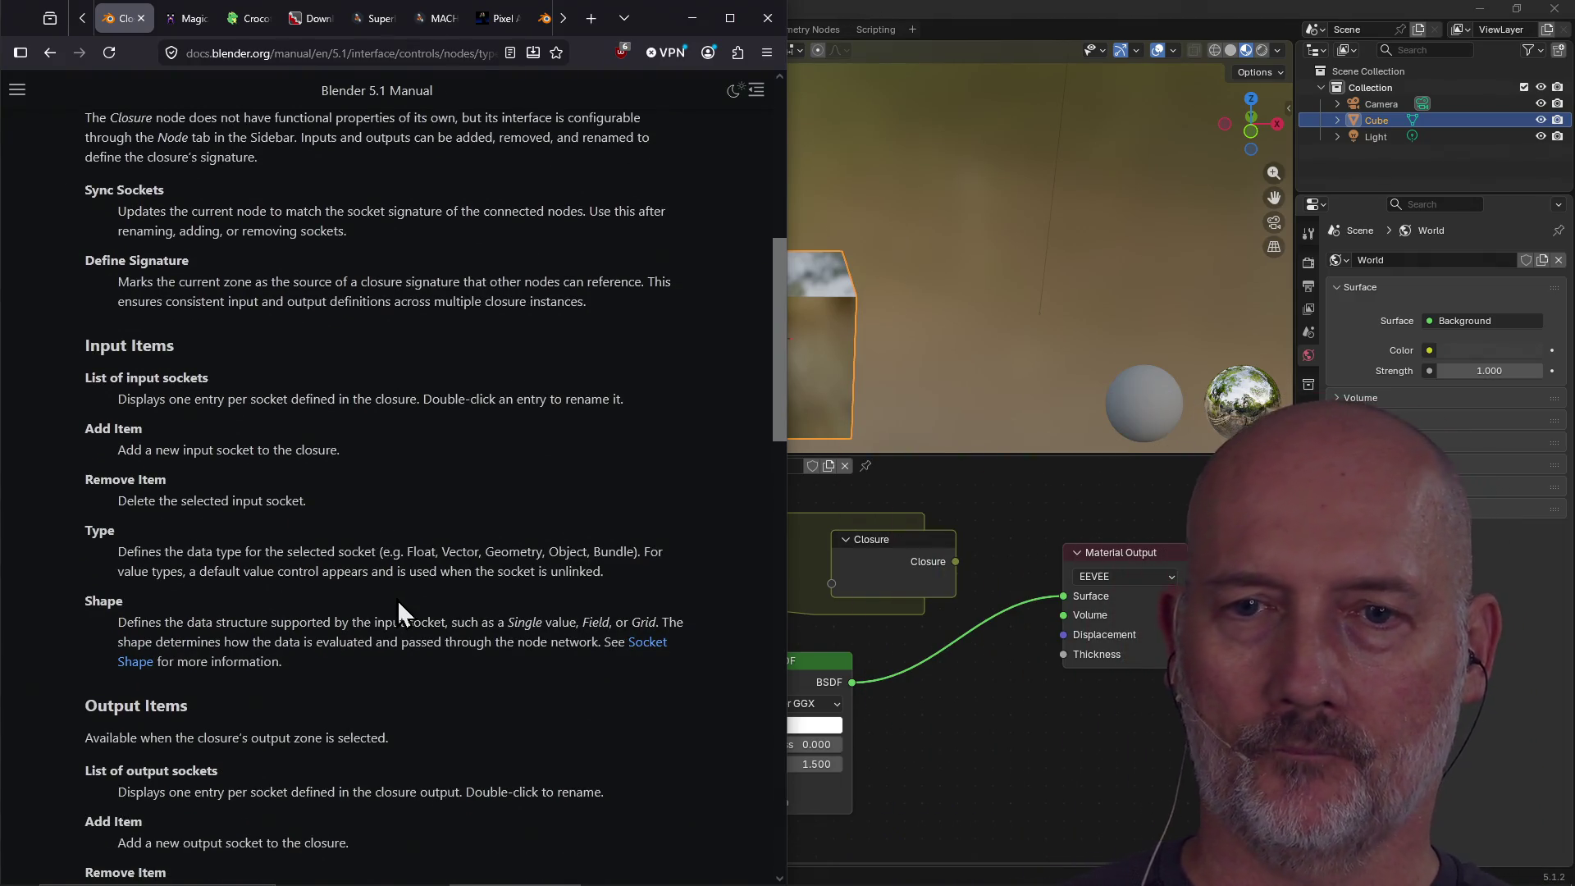
pyautogui.scroll(-3, 399, 601)
pyautogui.scroll(-10, 400, 603)
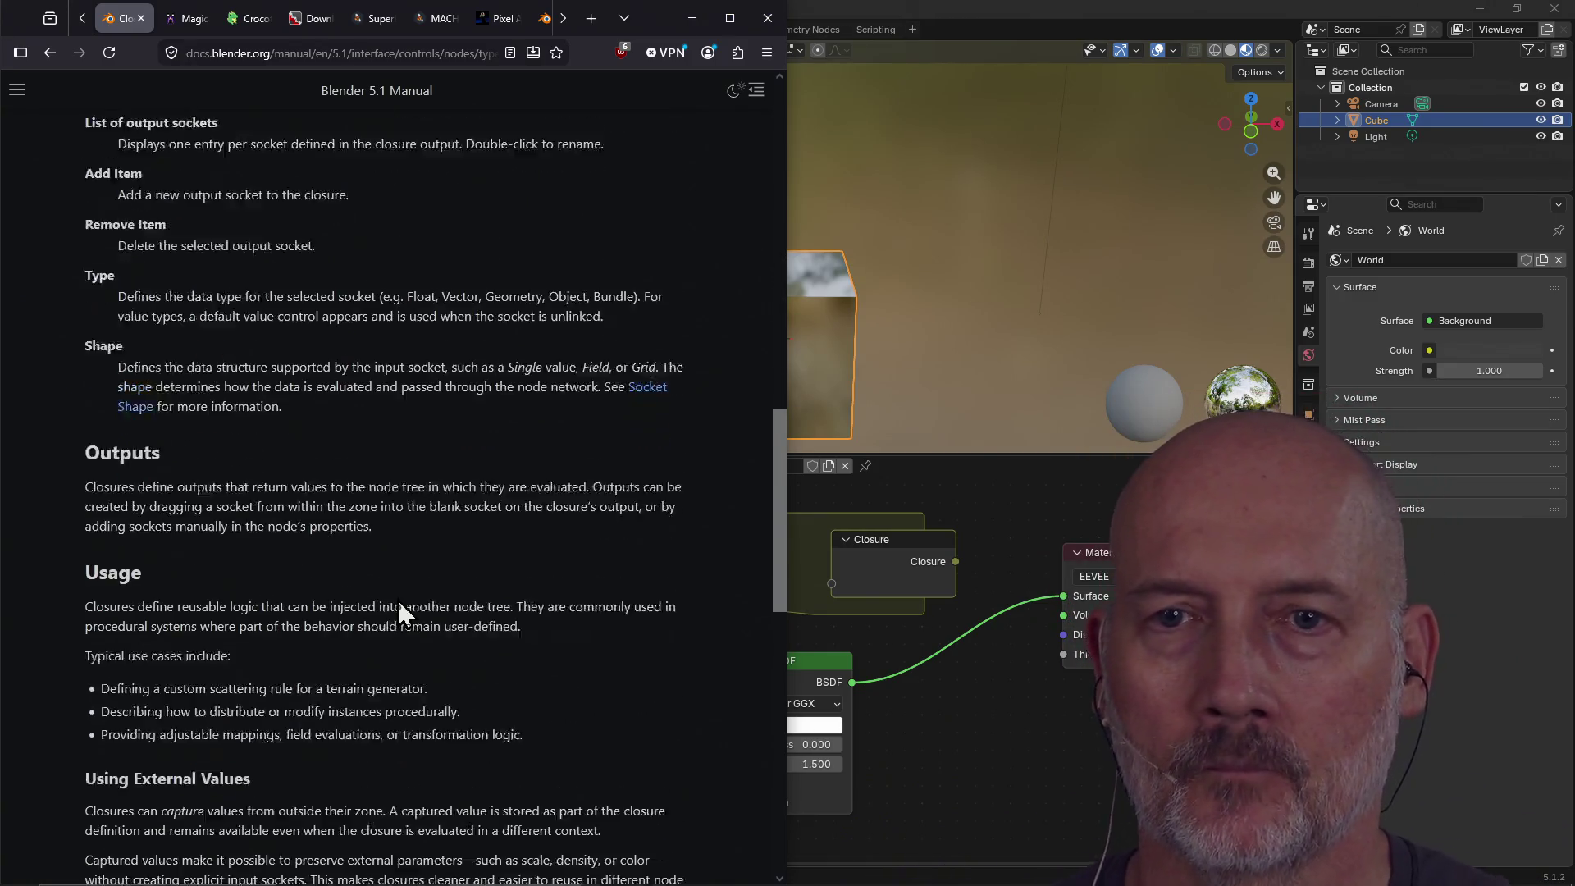
pyautogui.scroll(-3, 399, 615)
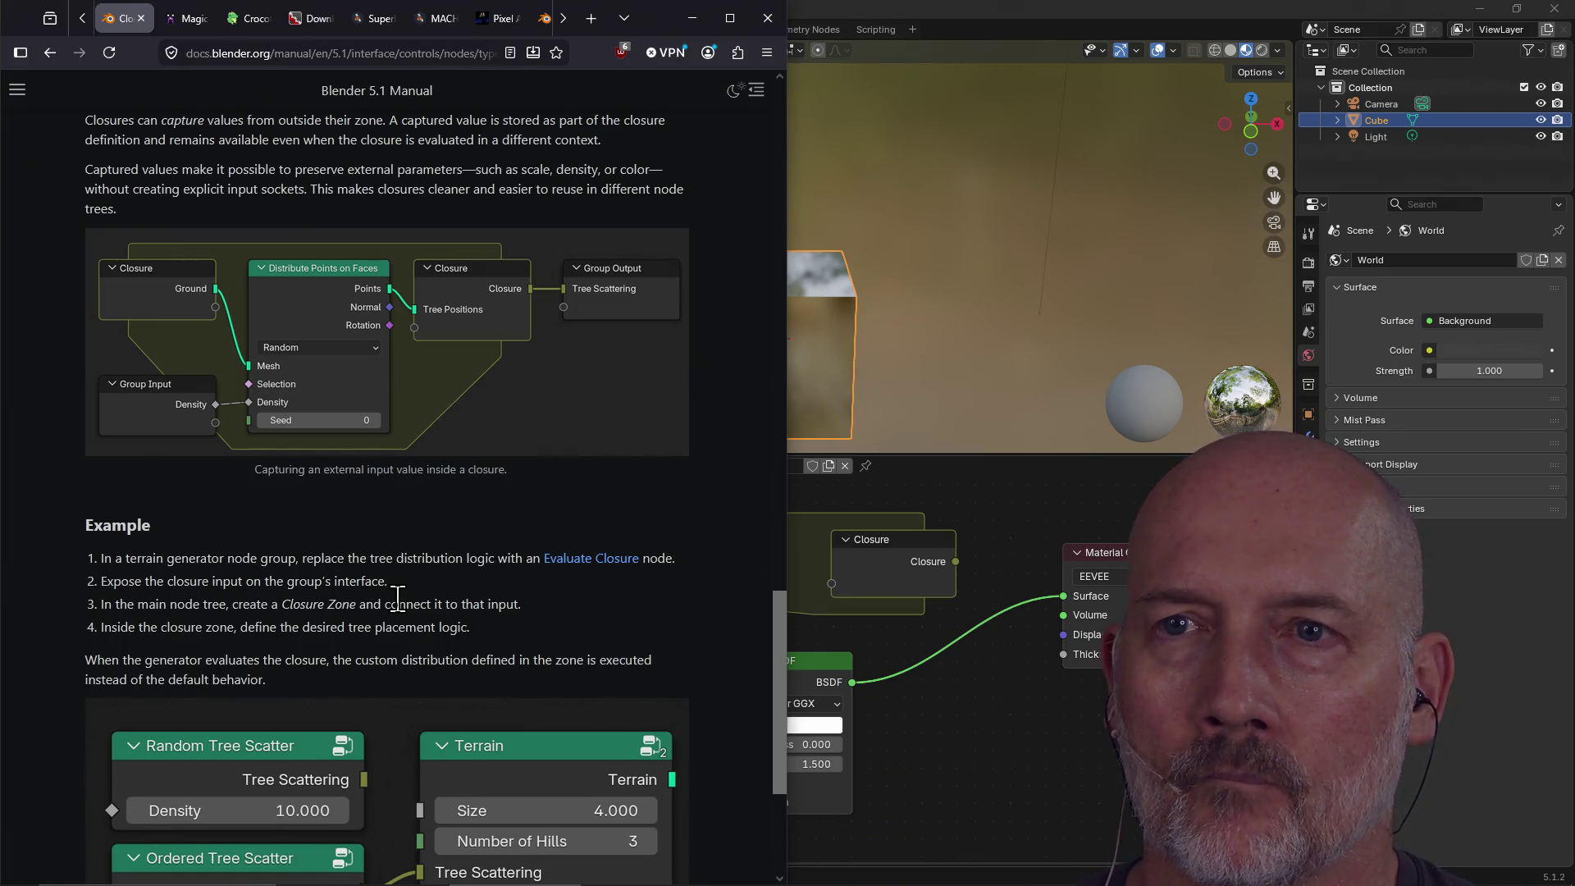
pyautogui.scroll(-4, 397, 596)
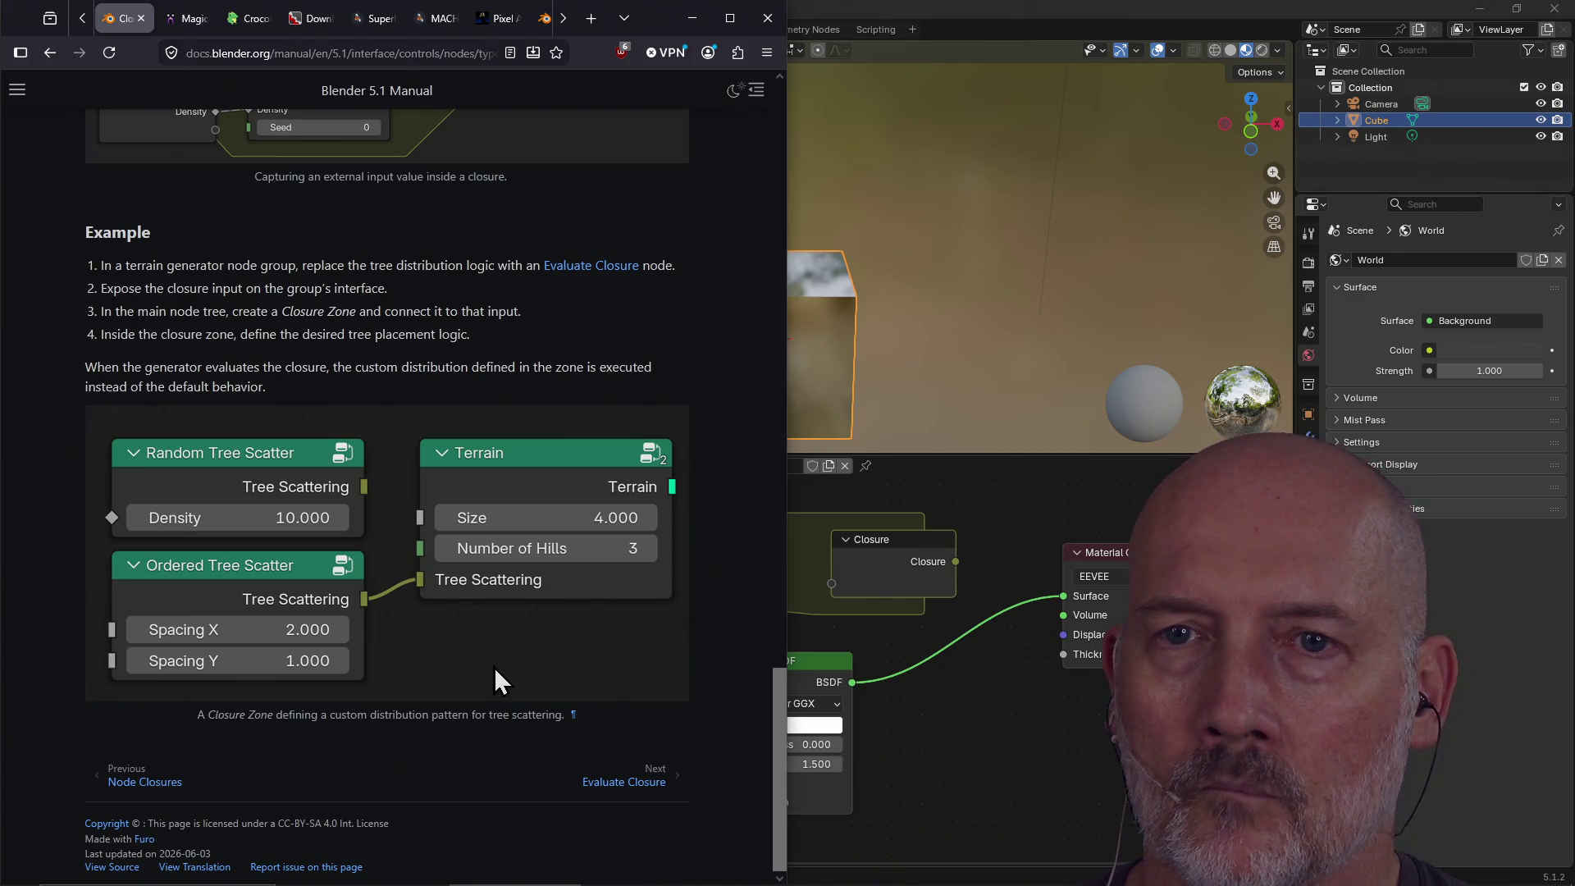
# Read the Evaluate Closure page, then return to Blender's material node editor.
pyautogui.click(656, 784)
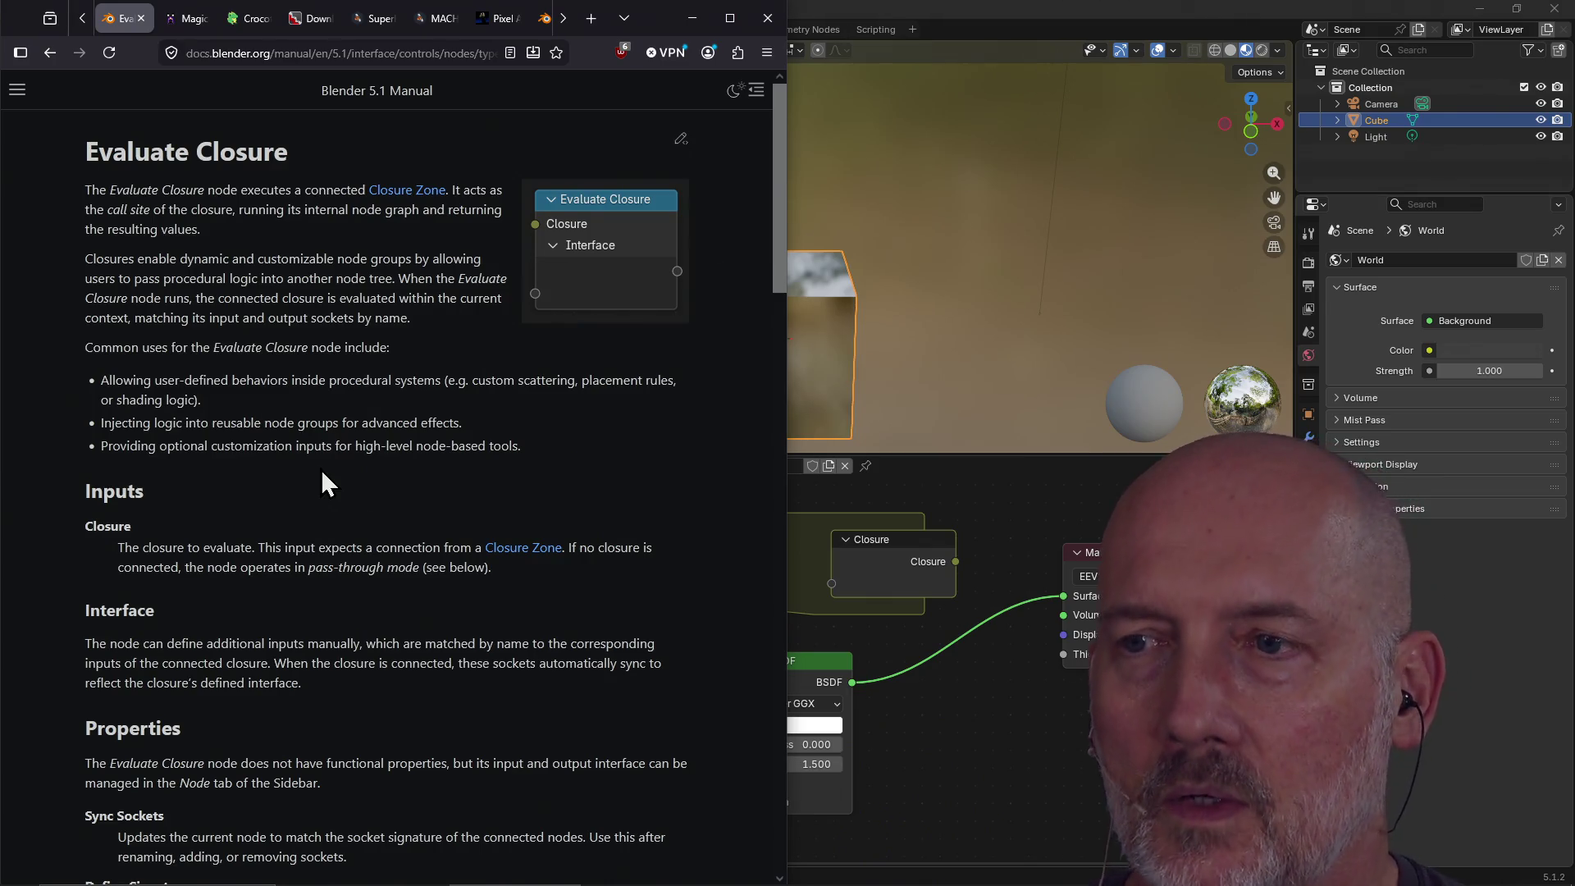
pyautogui.scroll(-4, 321, 469)
pyautogui.scroll(-12, 322, 469)
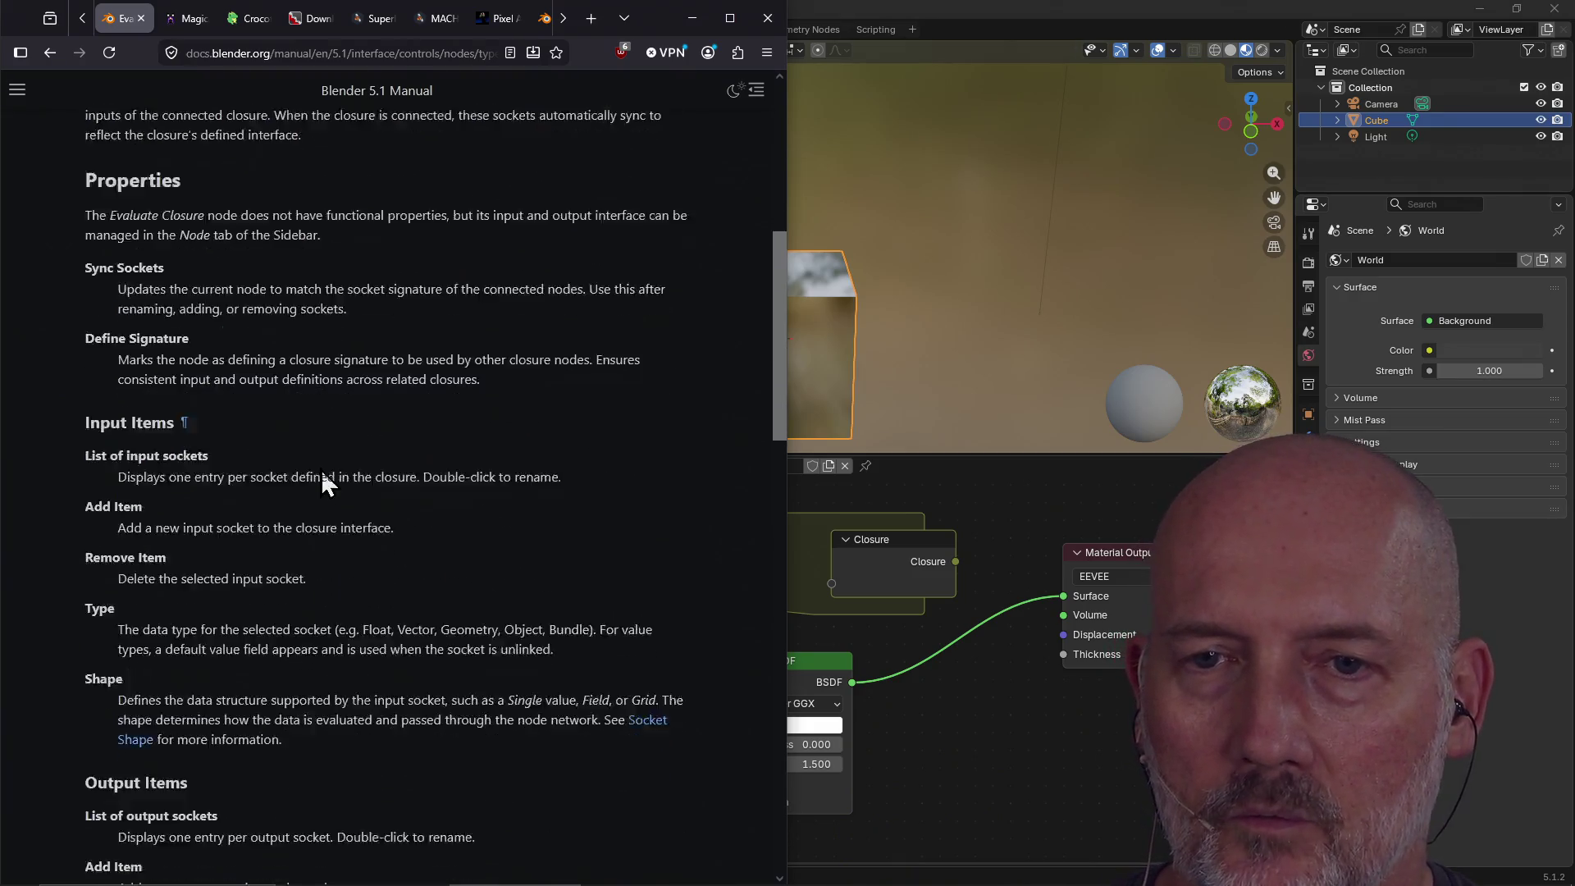
pyautogui.scroll(-5, 320, 469)
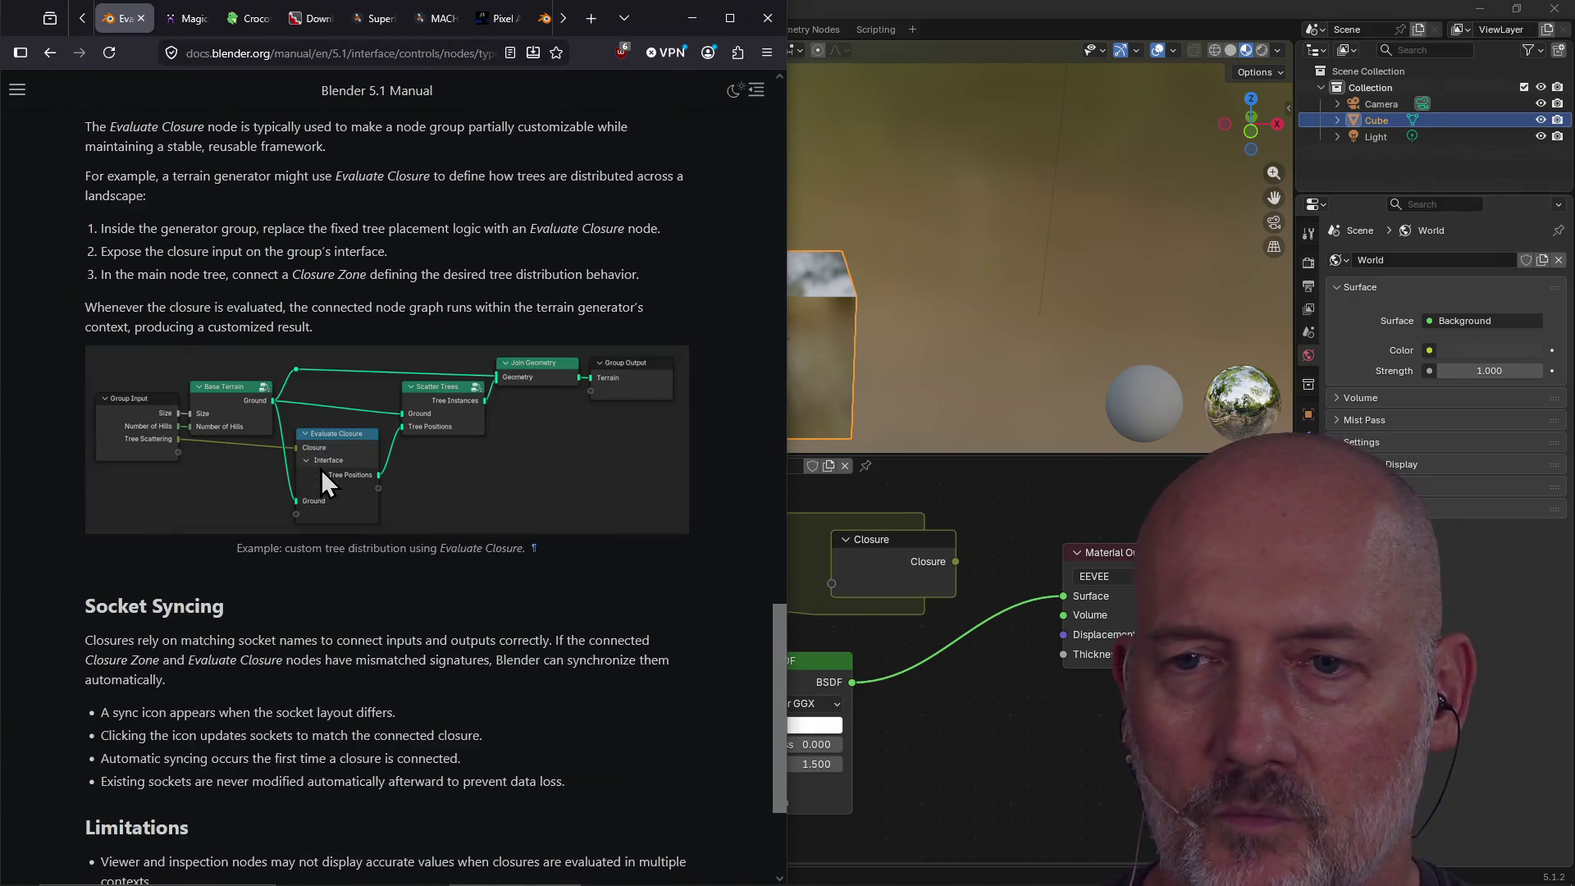
pyautogui.click(854, 612)
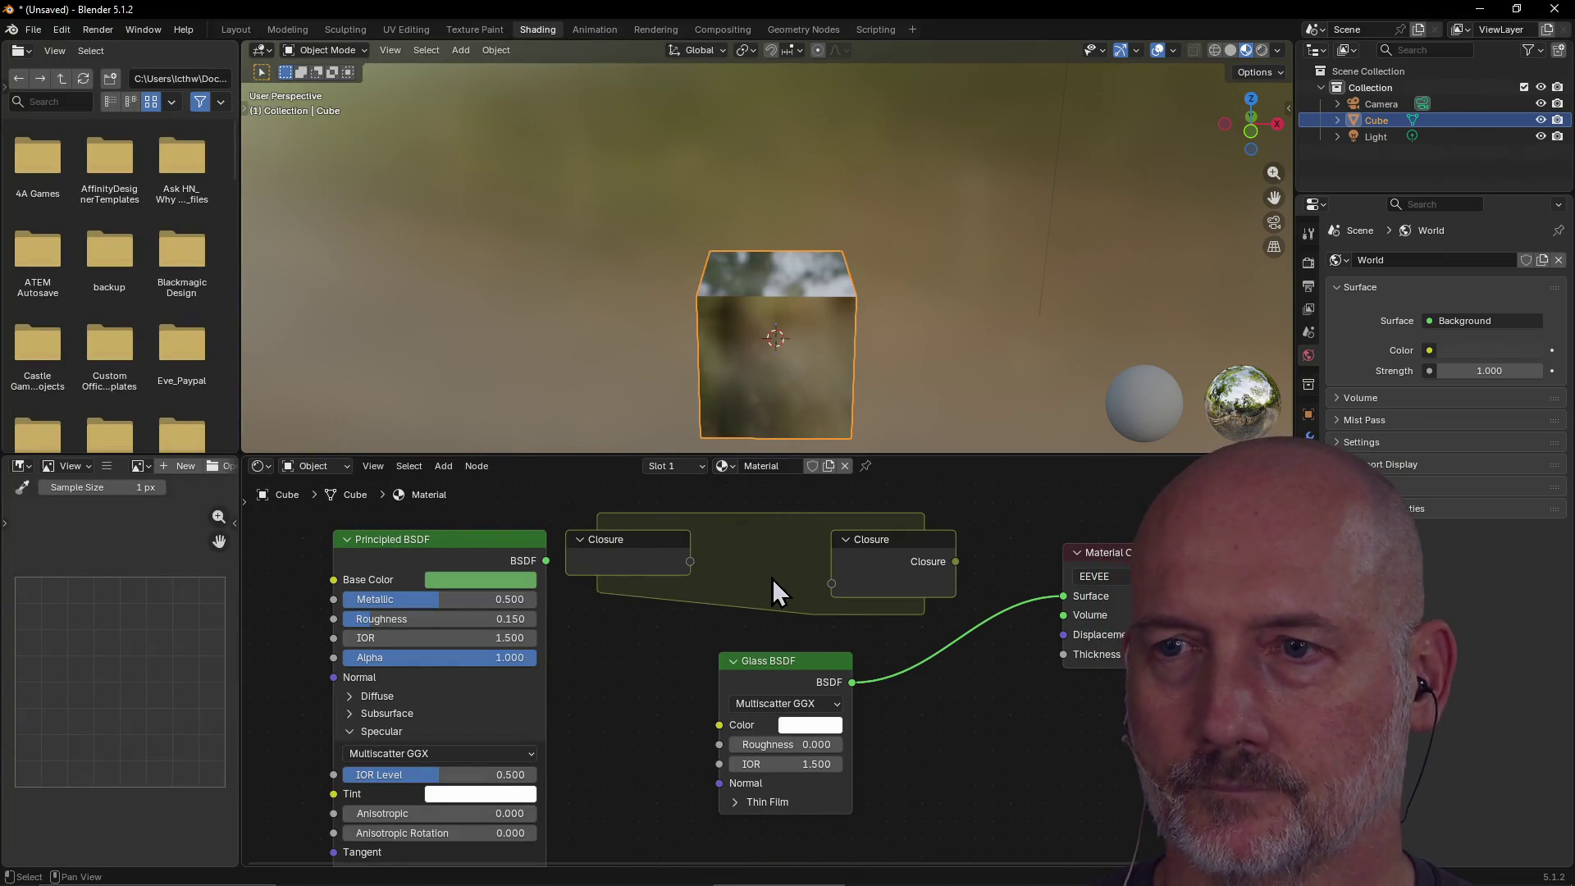
# Select both Closure zone nodes and delete them.
pyautogui.moveTo(632, 565)
pyautogui.mouseDown()
pyautogui.moveTo(665, 600)
pyautogui.moveTo(662, 578)
pyautogui.mouseUp()
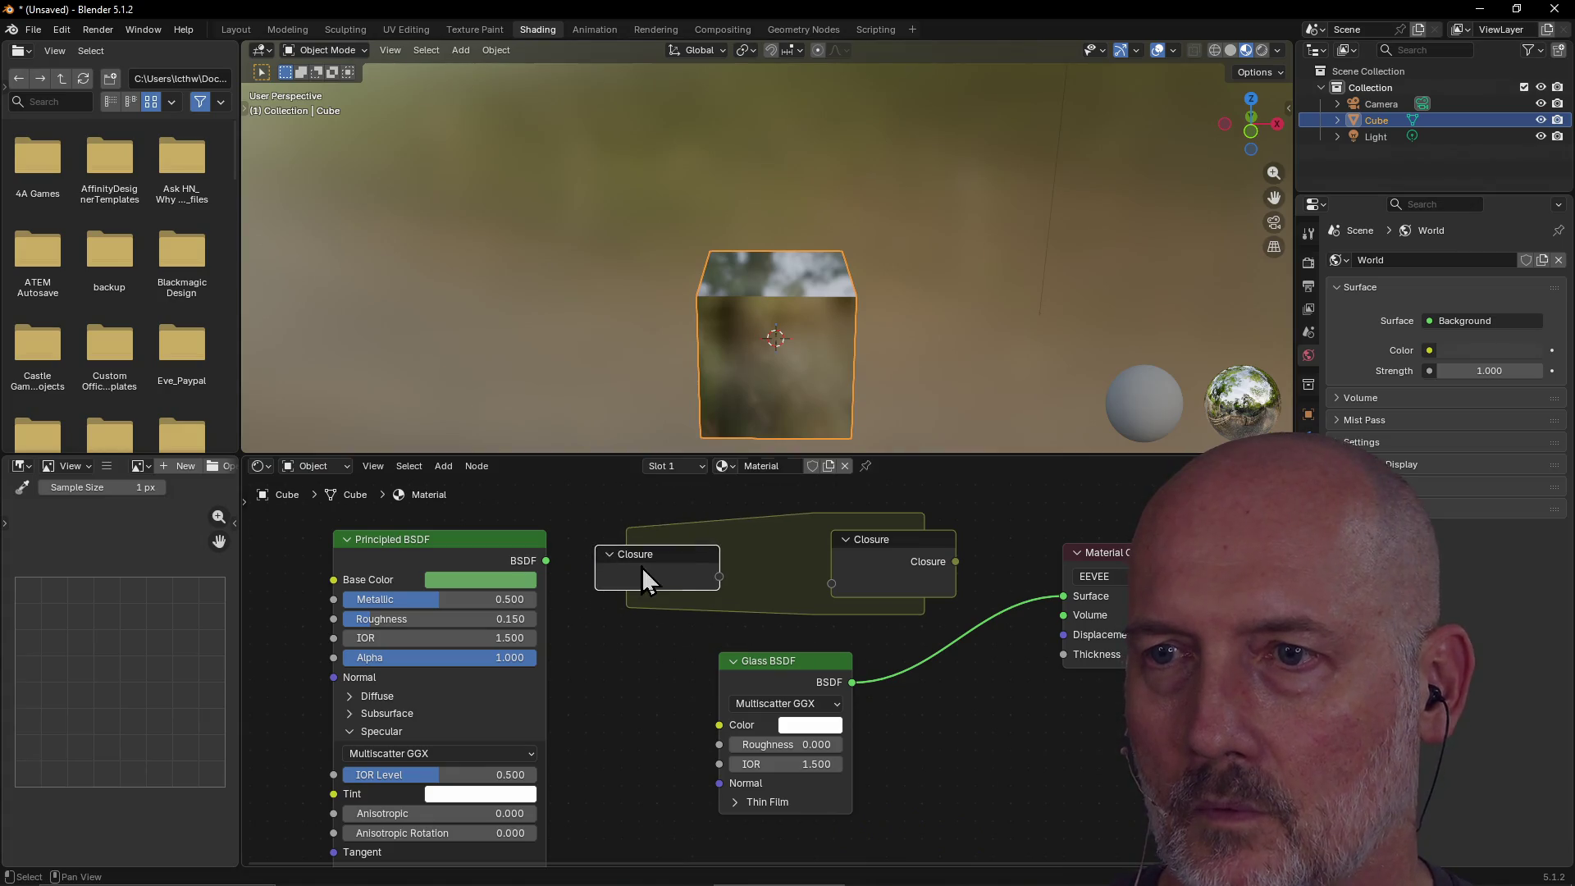
pyautogui.click(874, 555)
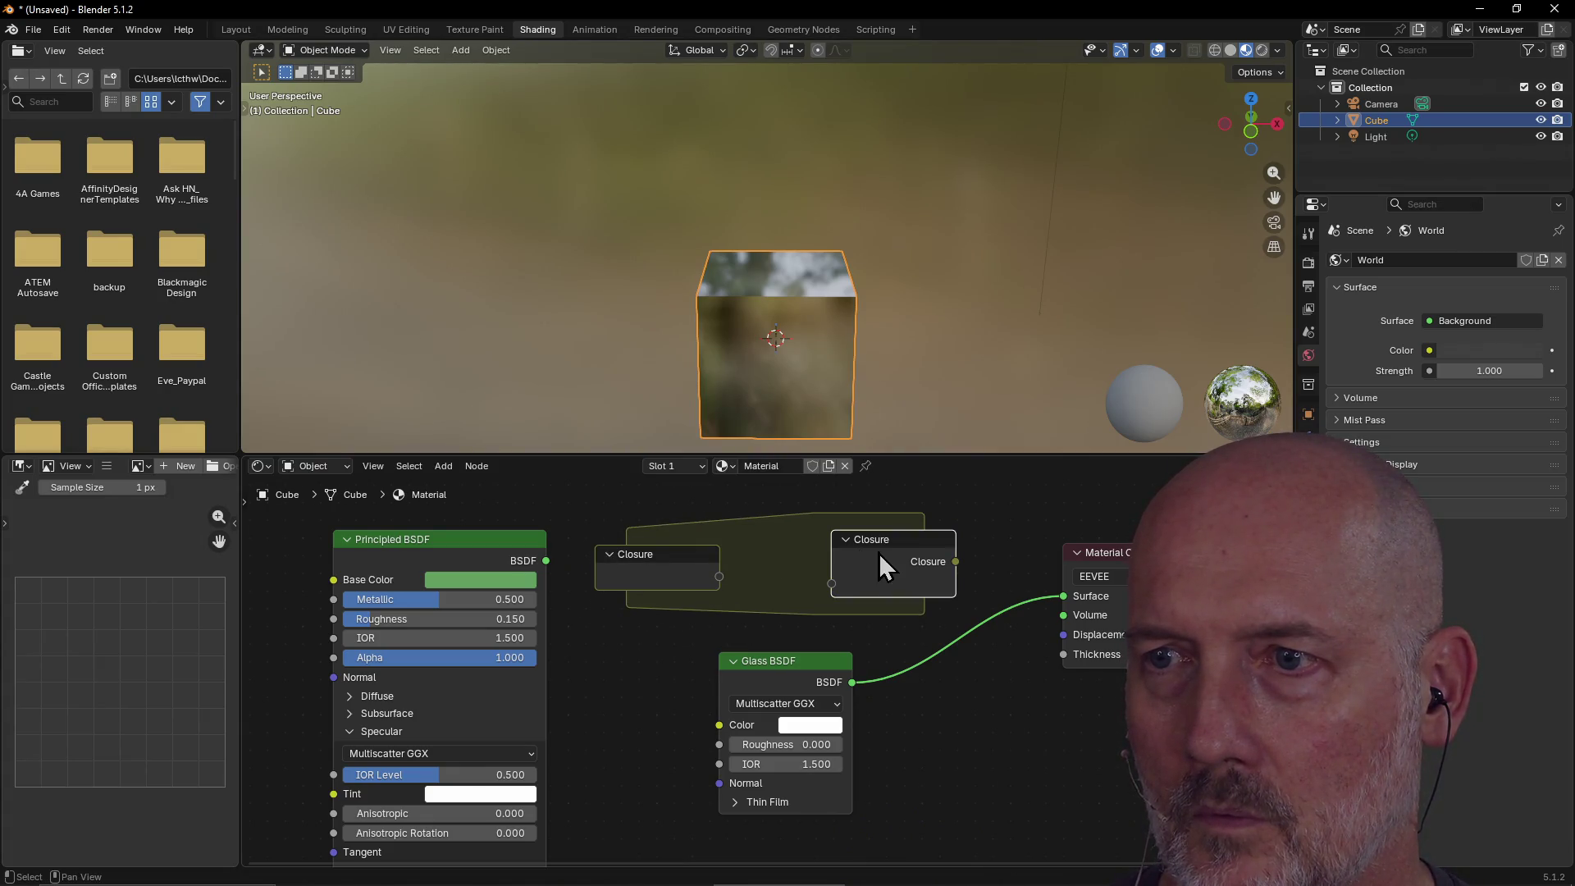
pyautogui.press('Delete')
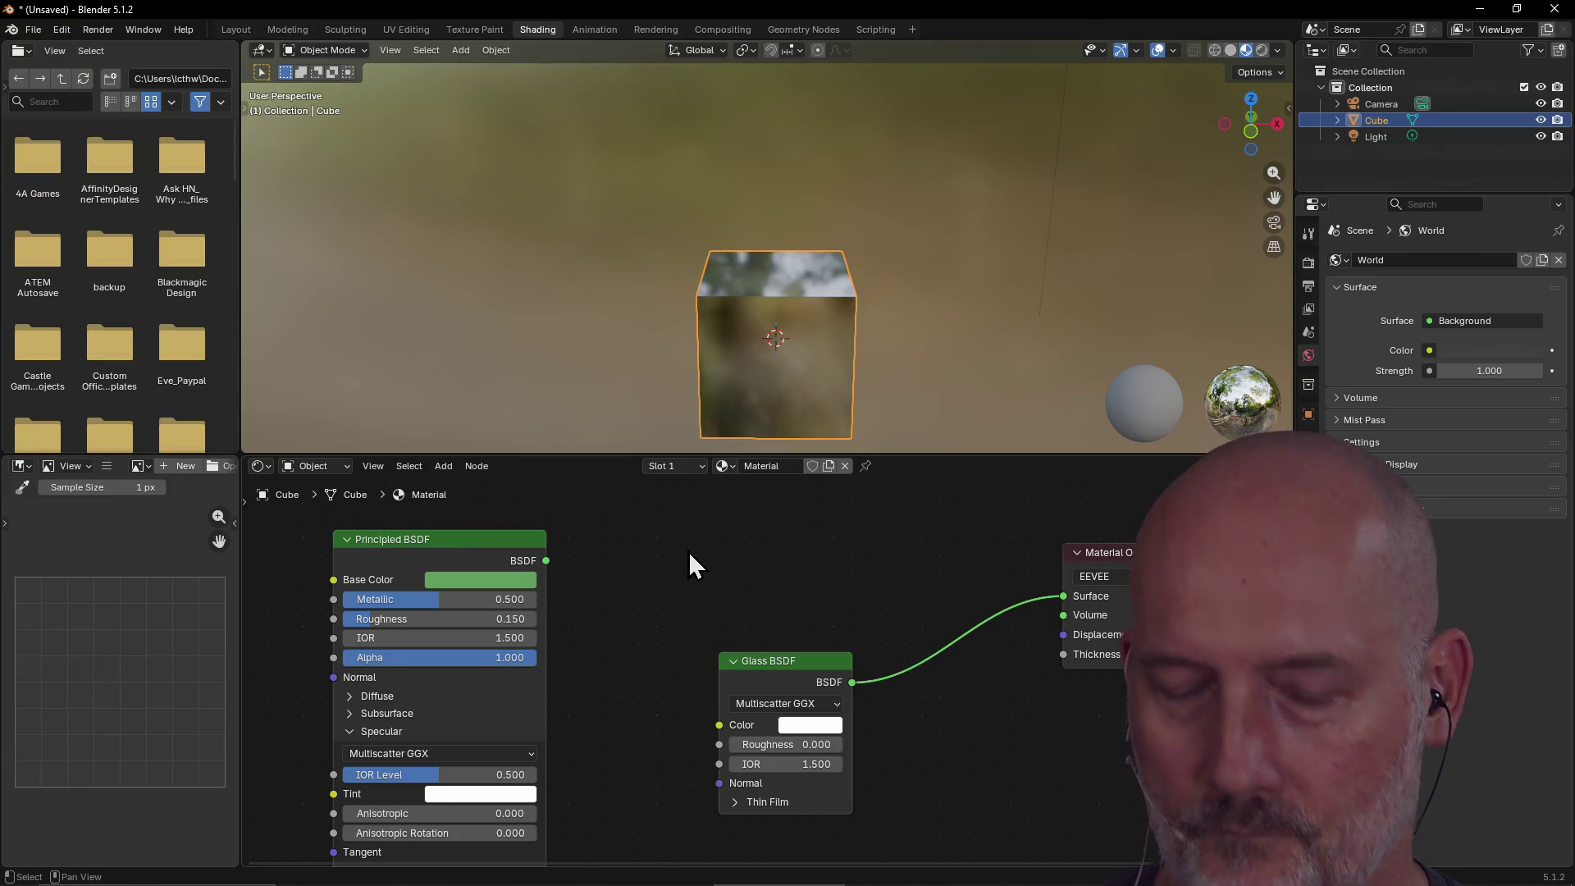
# Check the Evaluate Closure page, then pull Glass BSDF and Material Output closer together.
pyautogui.hotkey('alt', 'Tab')
pyautogui.scroll(-3, 552, 558)
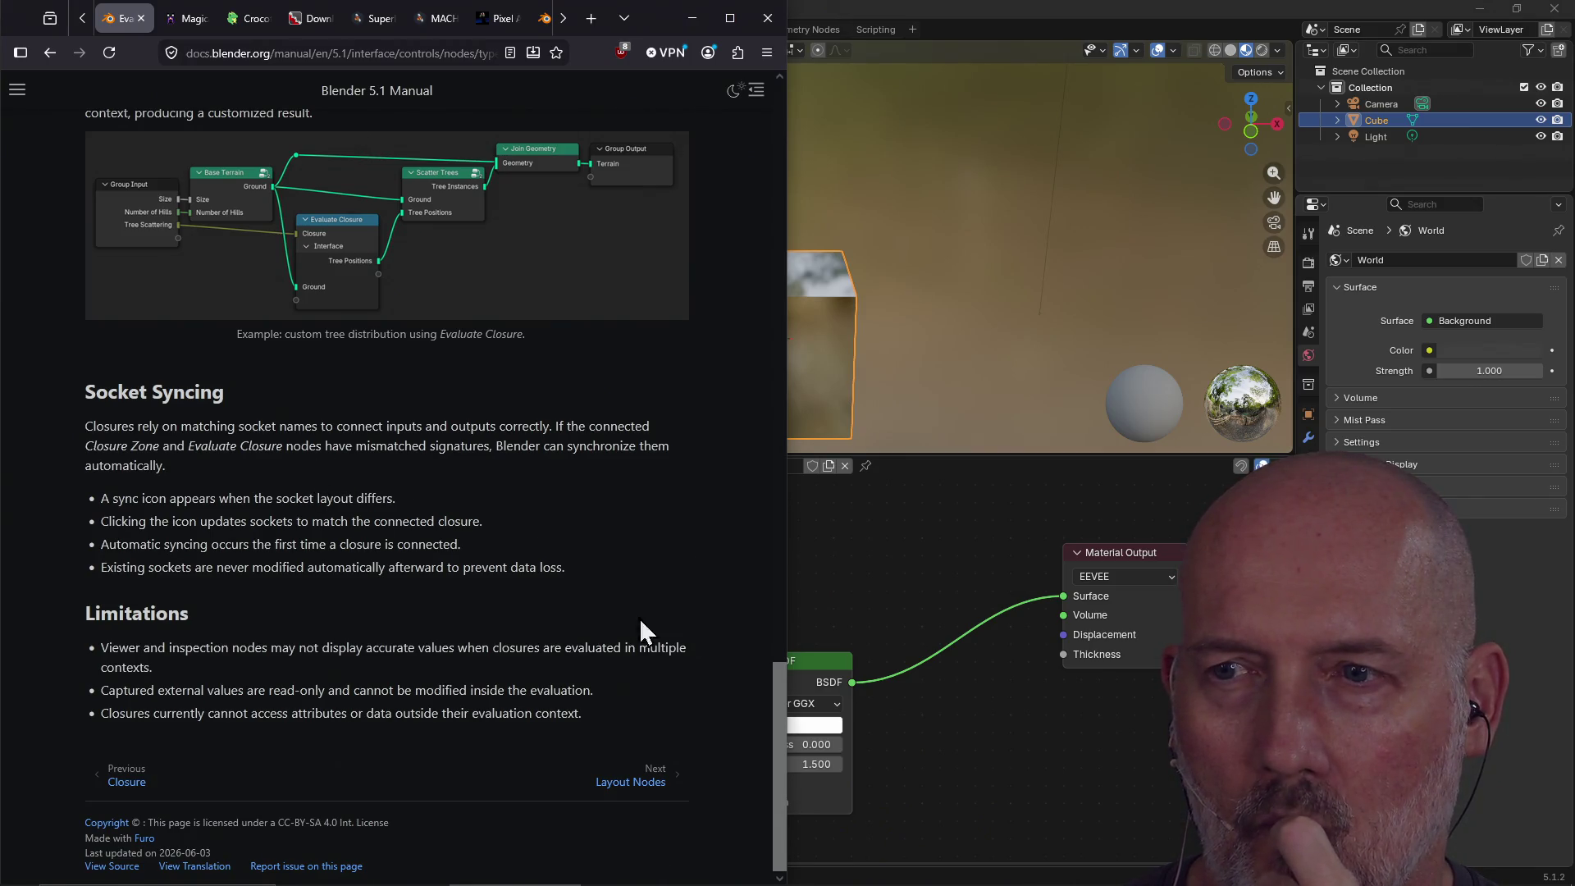
pyautogui.click(839, 654)
pyautogui.moveTo(839, 655)
pyautogui.mouseDown()
pyautogui.moveTo(721, 642)
pyautogui.moveTo(784, 597)
pyautogui.mouseUp()
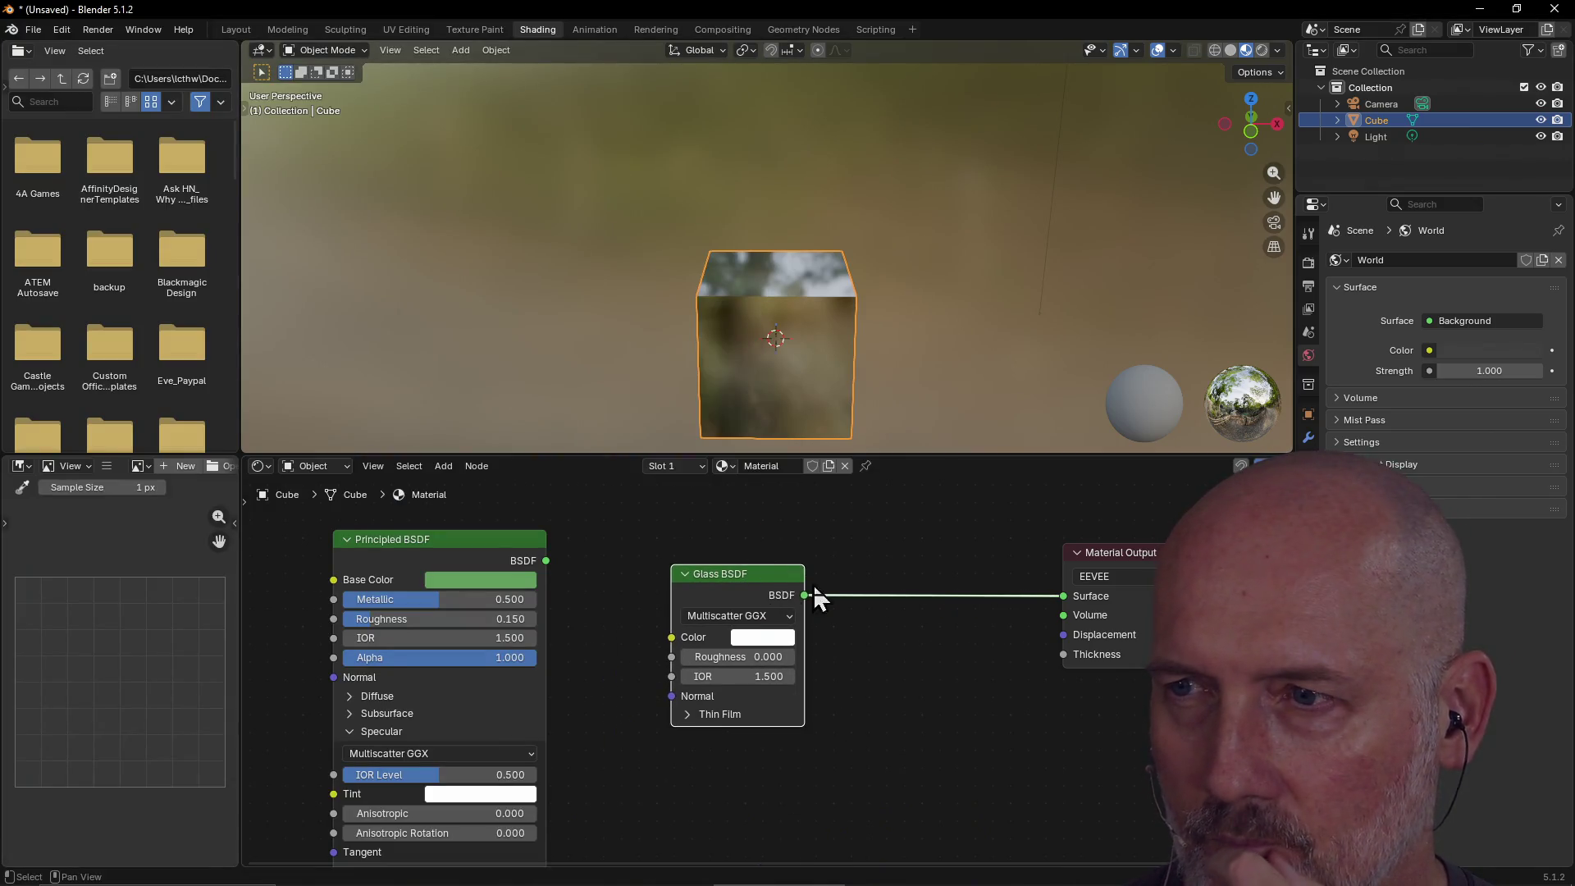
pyautogui.moveTo(1091, 567); pyautogui.dragTo(898, 547)
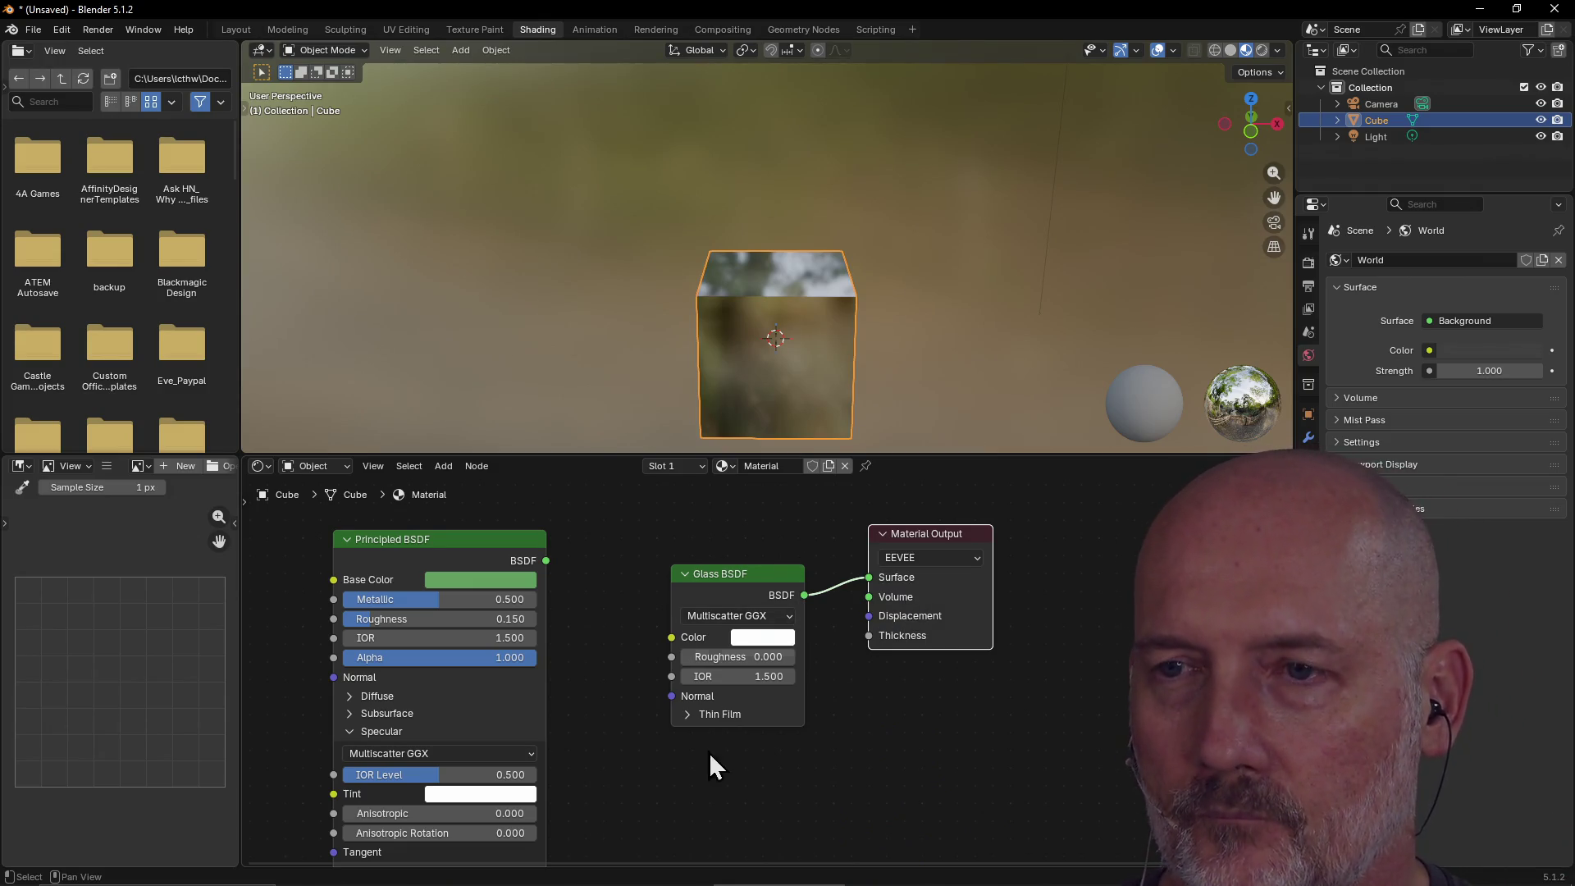
pyautogui.hotkey('alt', 'Tab')
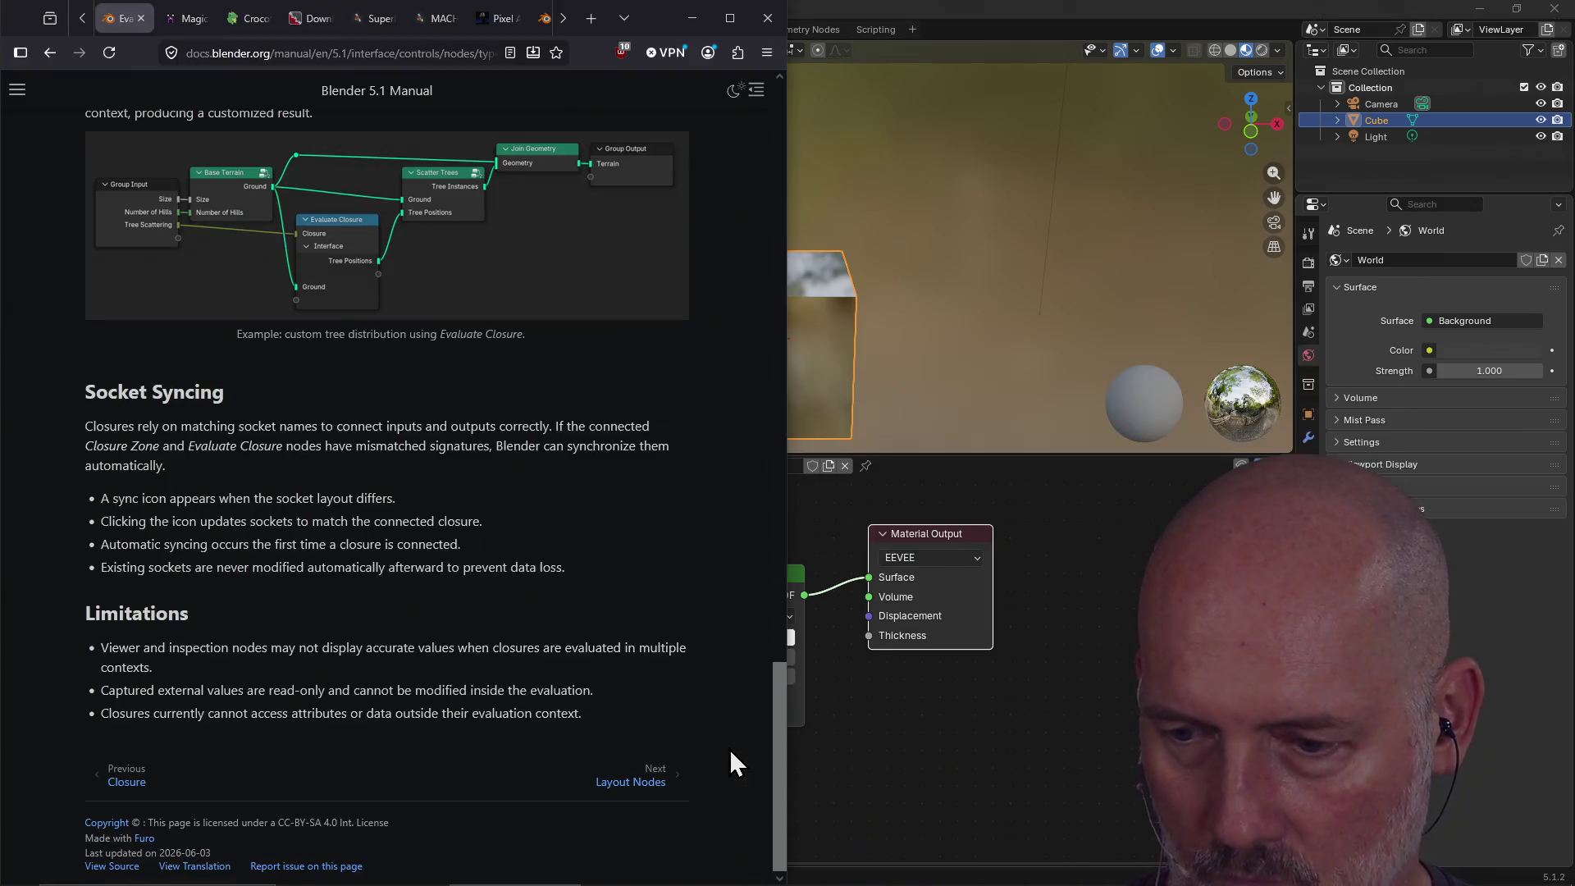
# Page through Layout Nodes, Frame Node and Reroute Node to the Node Groups page.
pyautogui.click(621, 786)
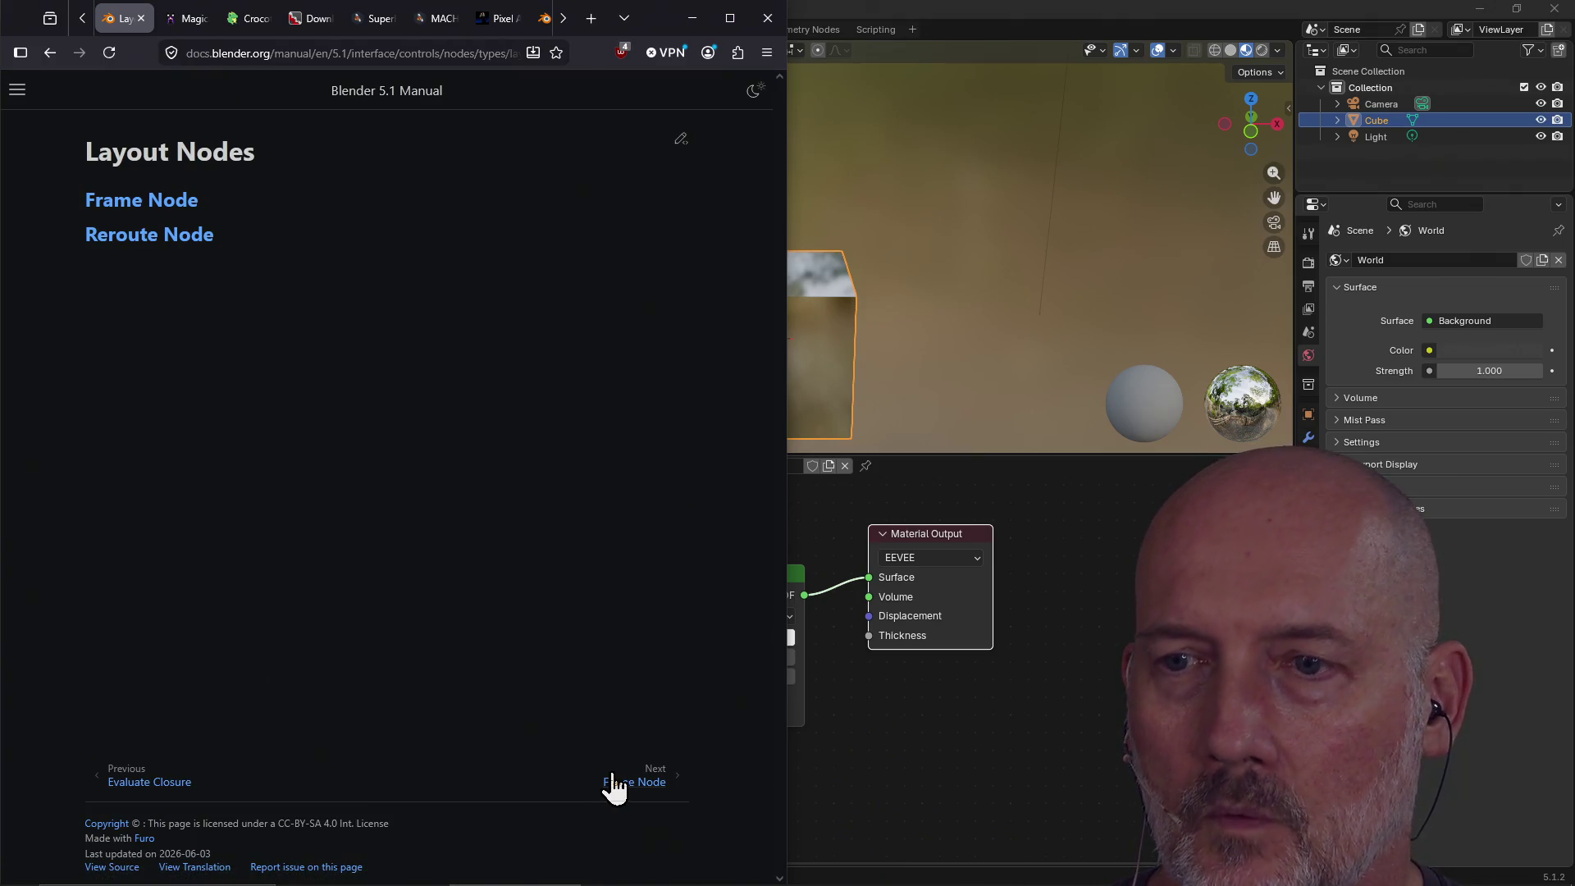
pyautogui.click(614, 780)
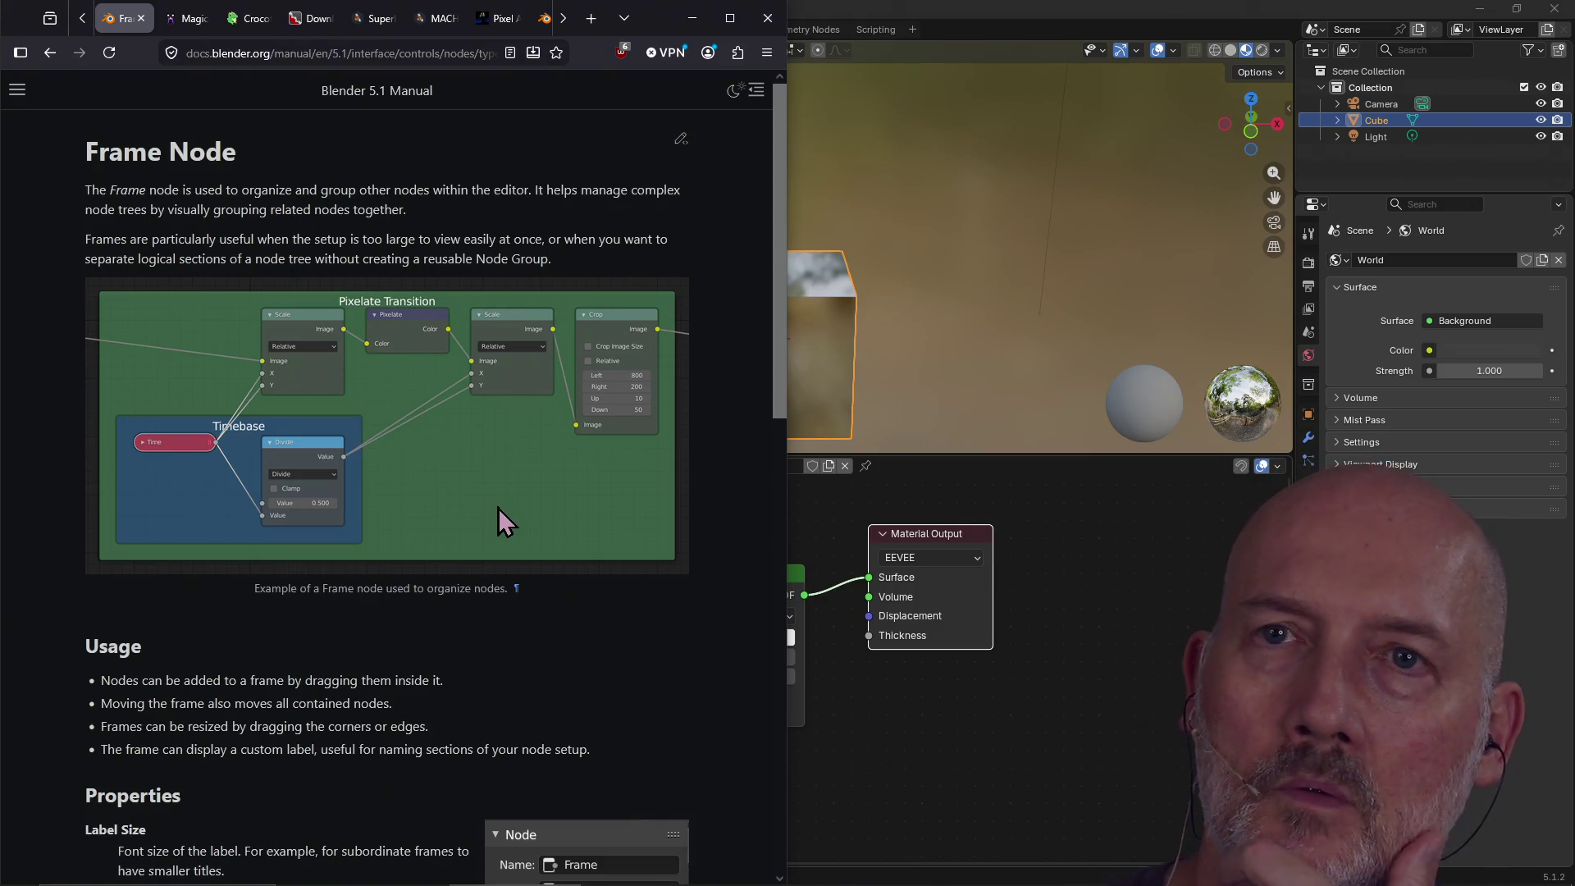
pyautogui.scroll(-1, 499, 509)
pyautogui.scroll(-5, 499, 509)
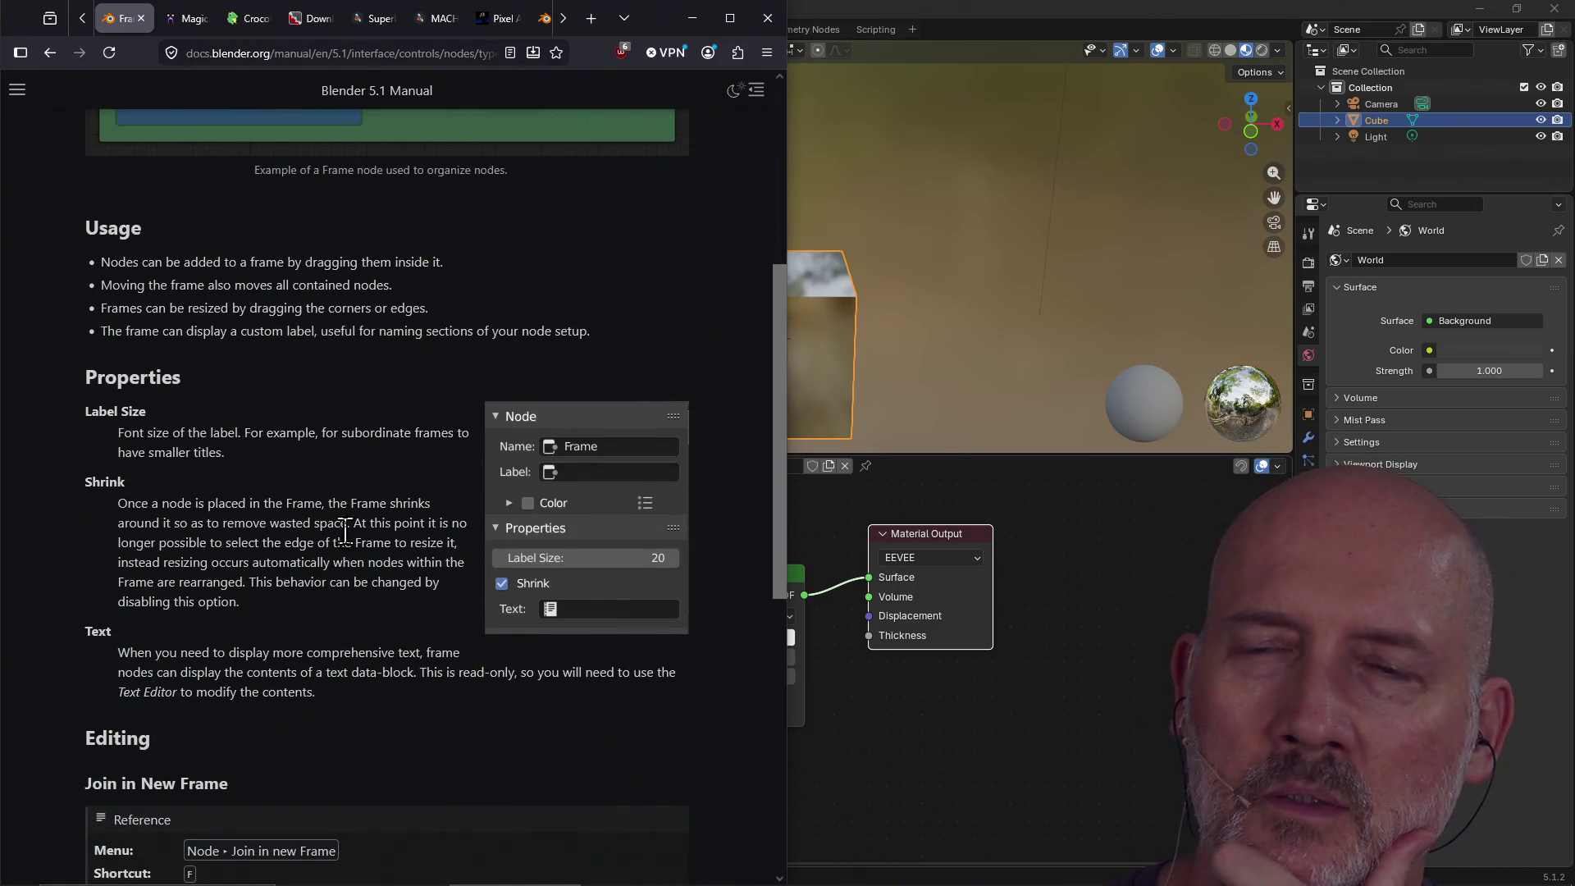
pyautogui.scroll(-7, 349, 525)
pyautogui.click(679, 765)
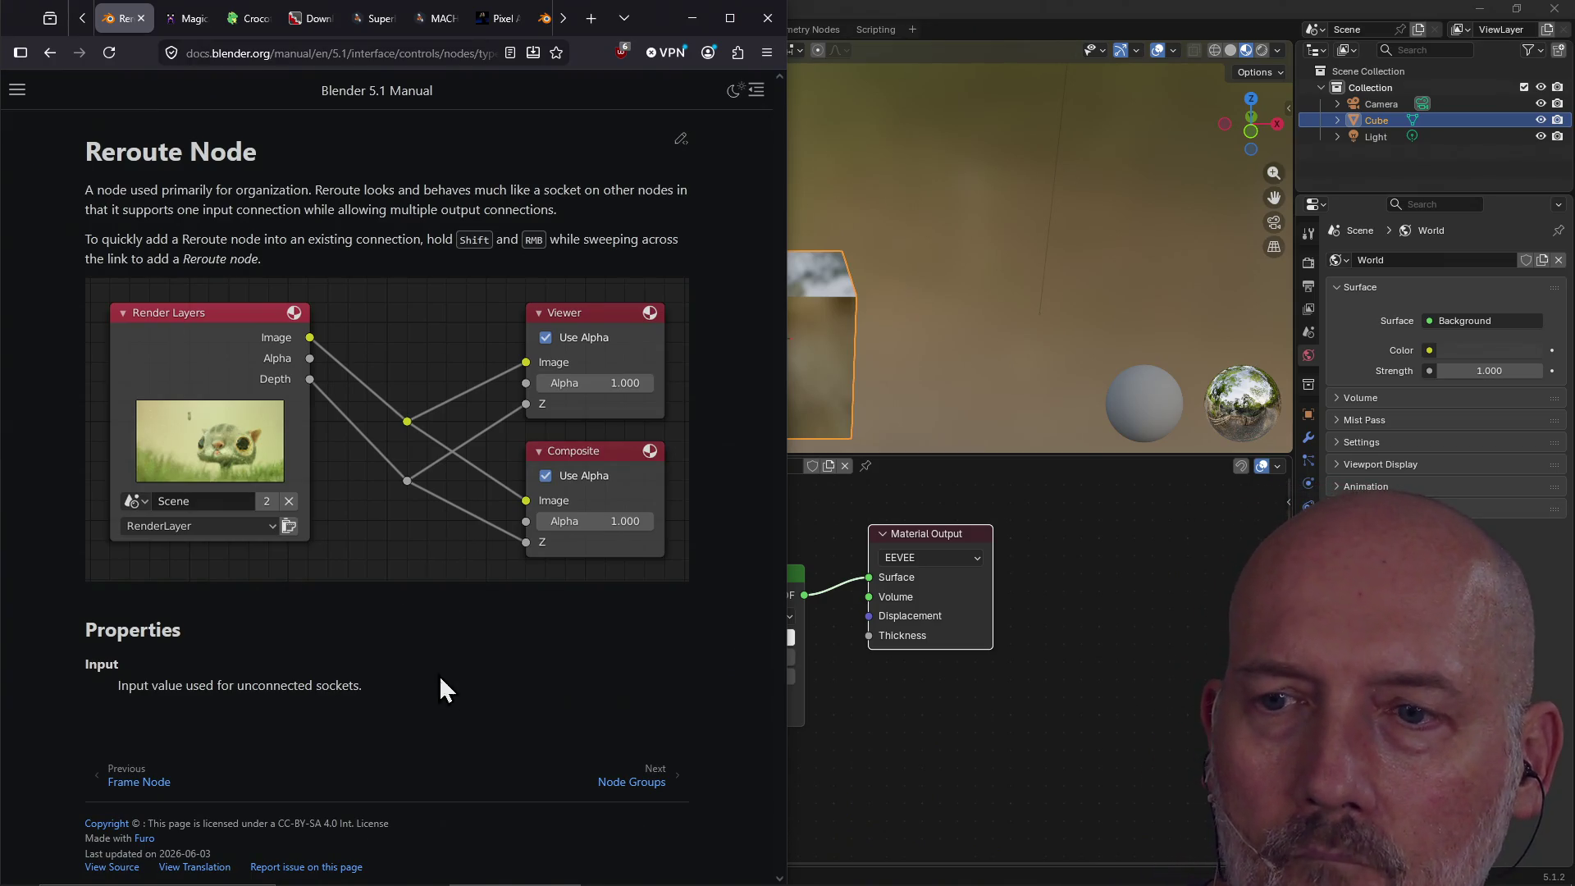
pyautogui.click(667, 783)
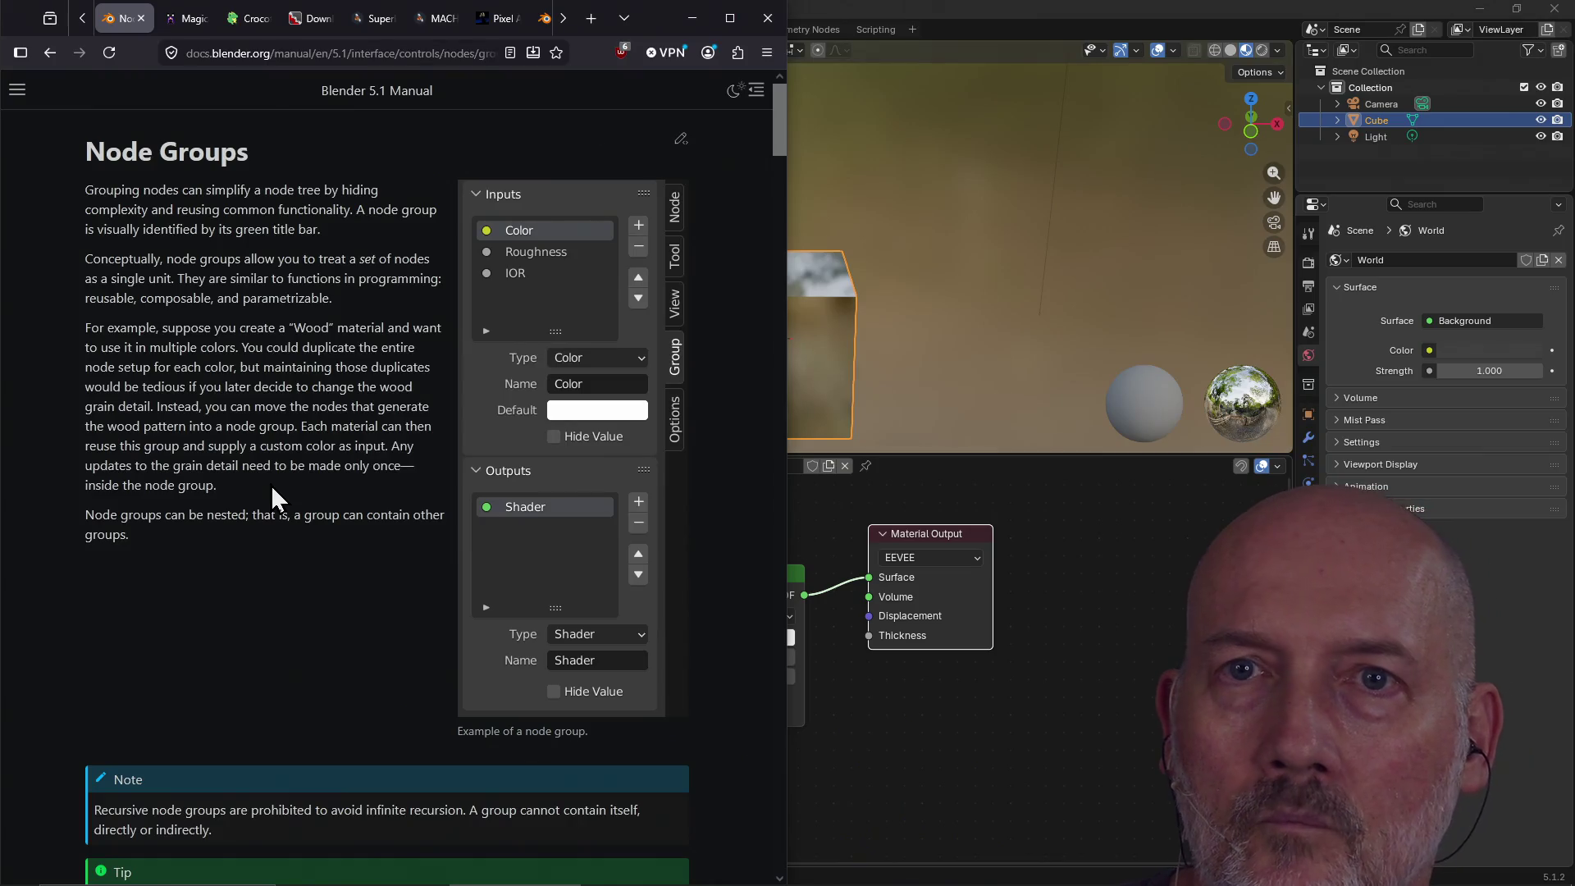
# Scroll to the end of the Node Groups page and continue to the Editors overview.
pyautogui.scroll(-10, 271, 485)
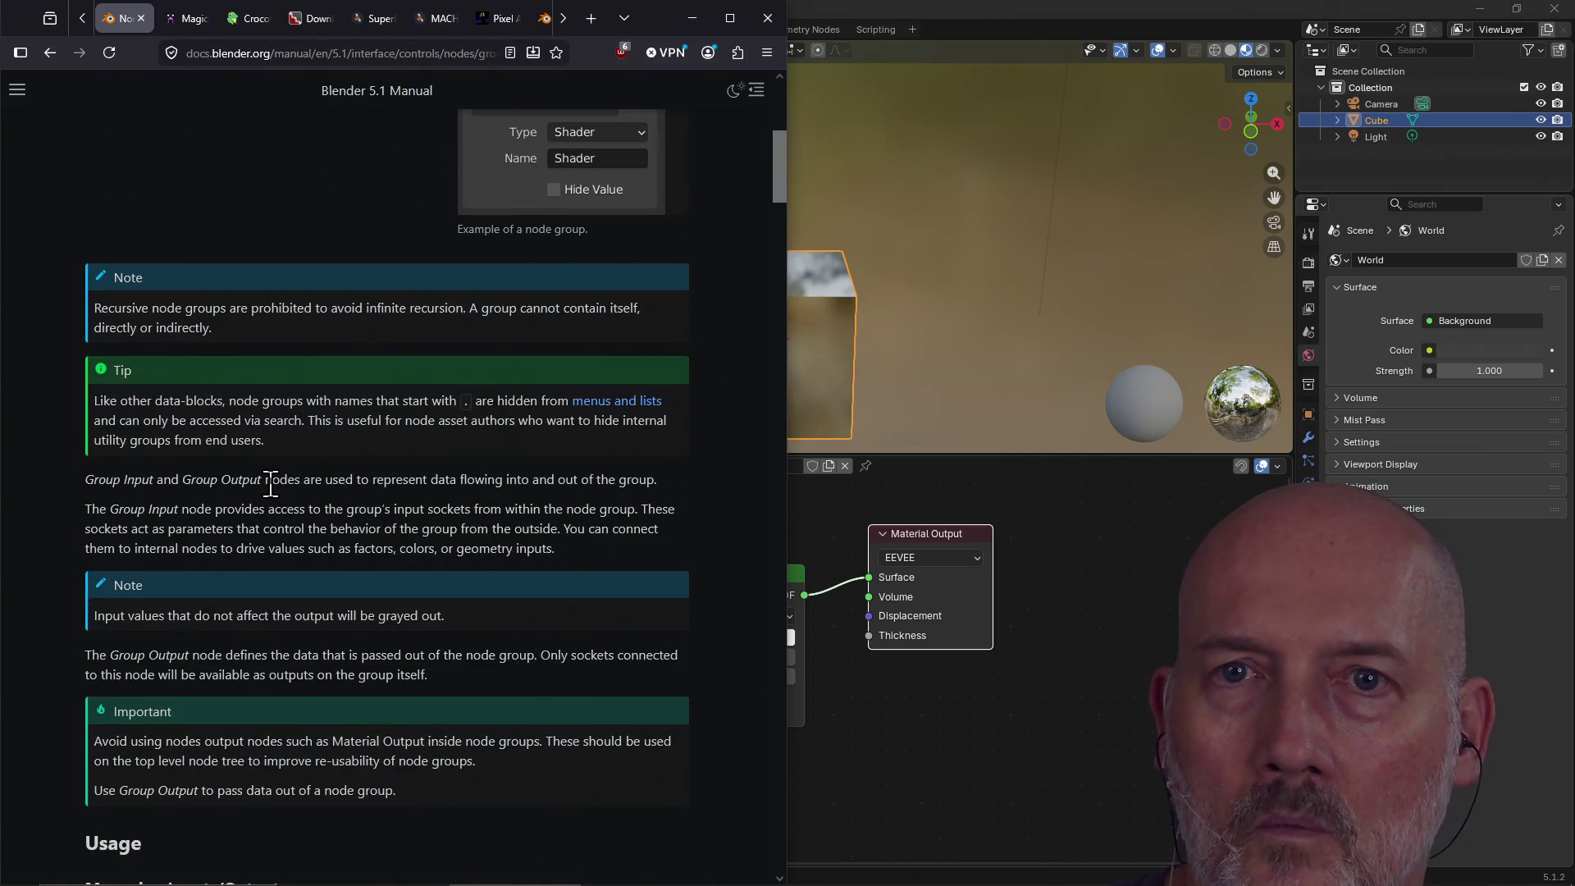
pyautogui.scroll(-8, 271, 484)
pyautogui.scroll(12, 271, 484)
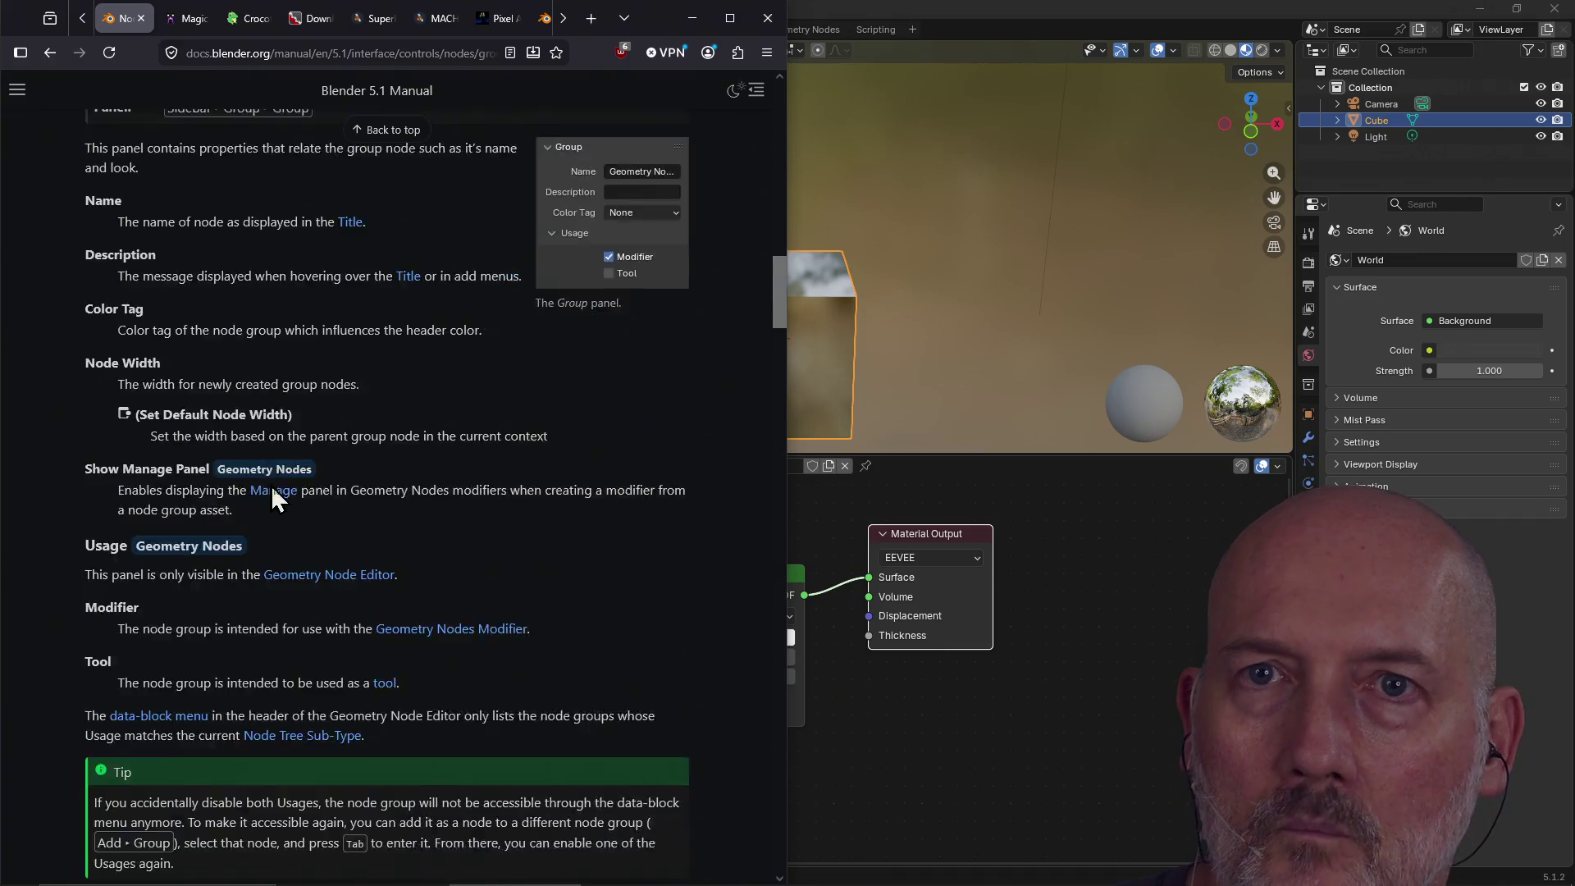
pyautogui.scroll(-5, 271, 492)
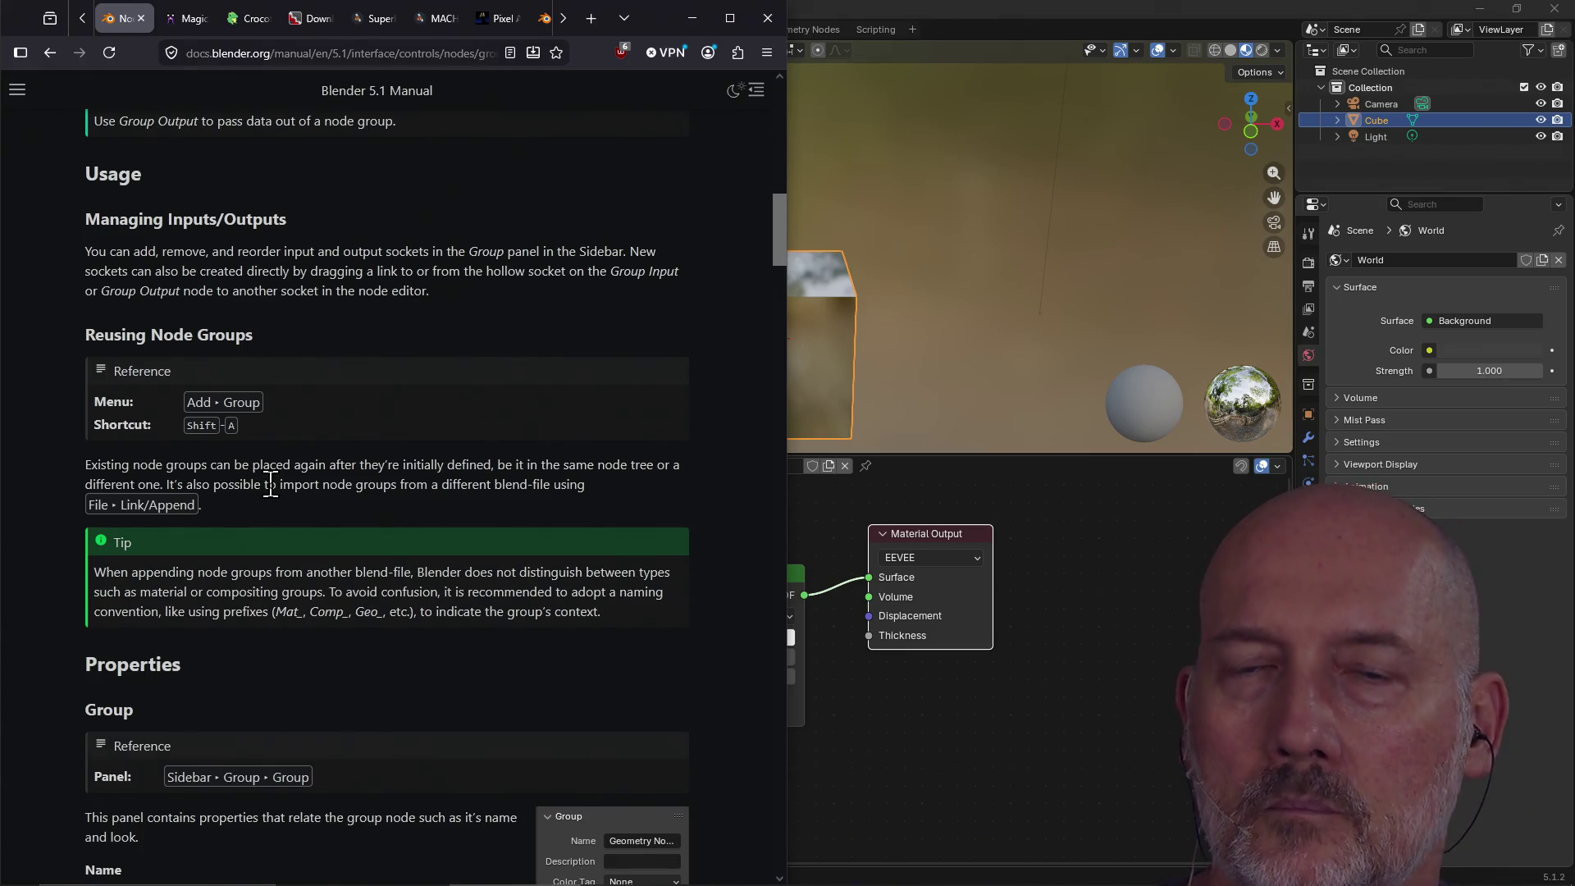
pyautogui.scroll(-20, 271, 485)
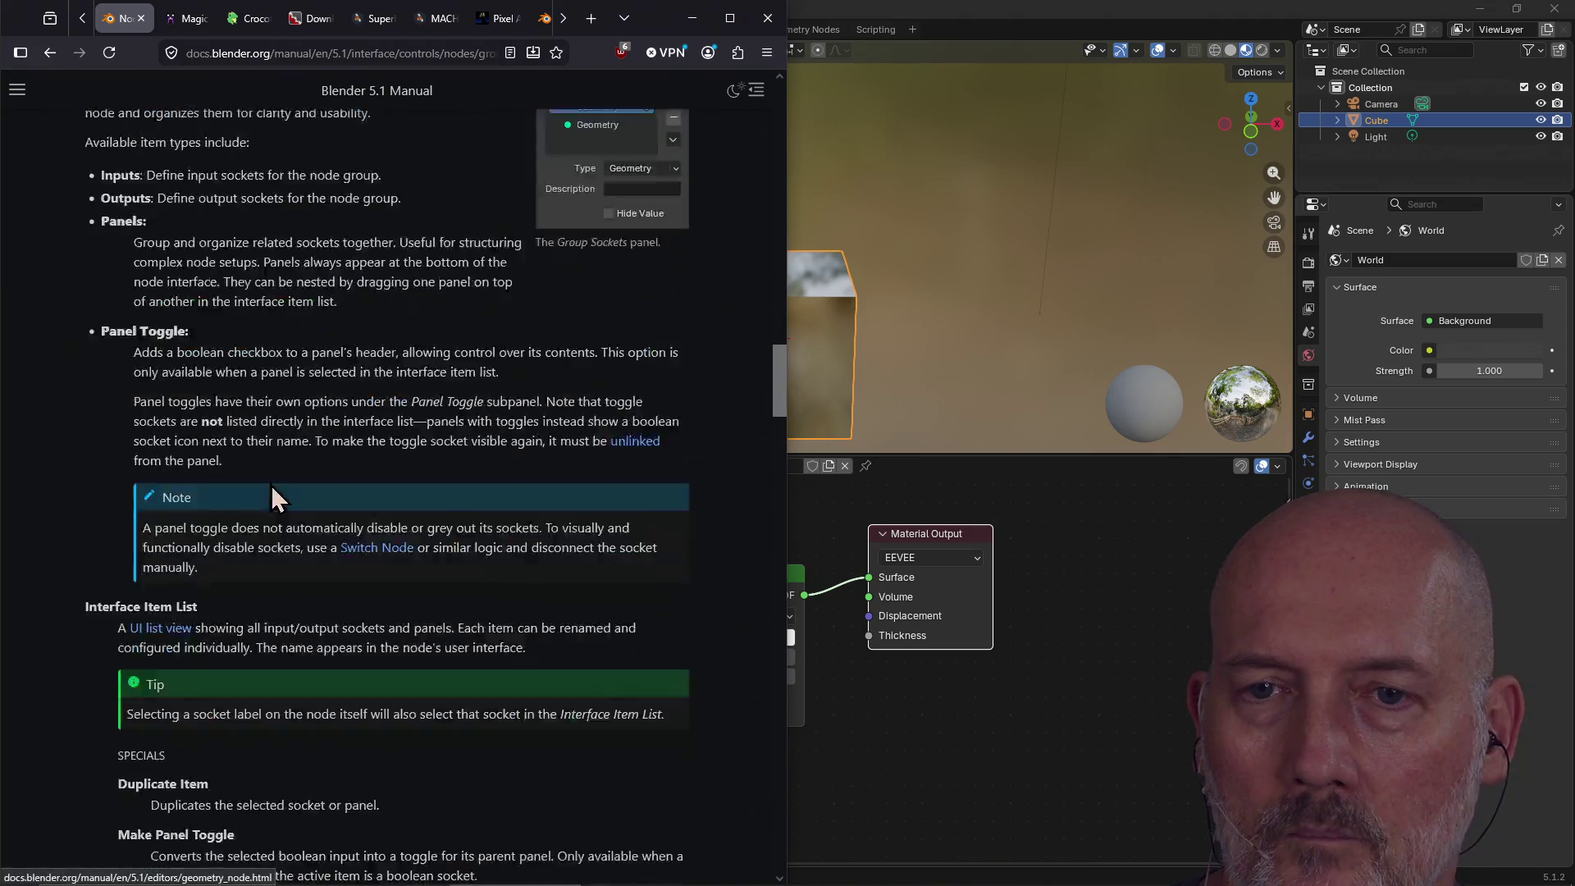
pyautogui.scroll(-20, 270, 485)
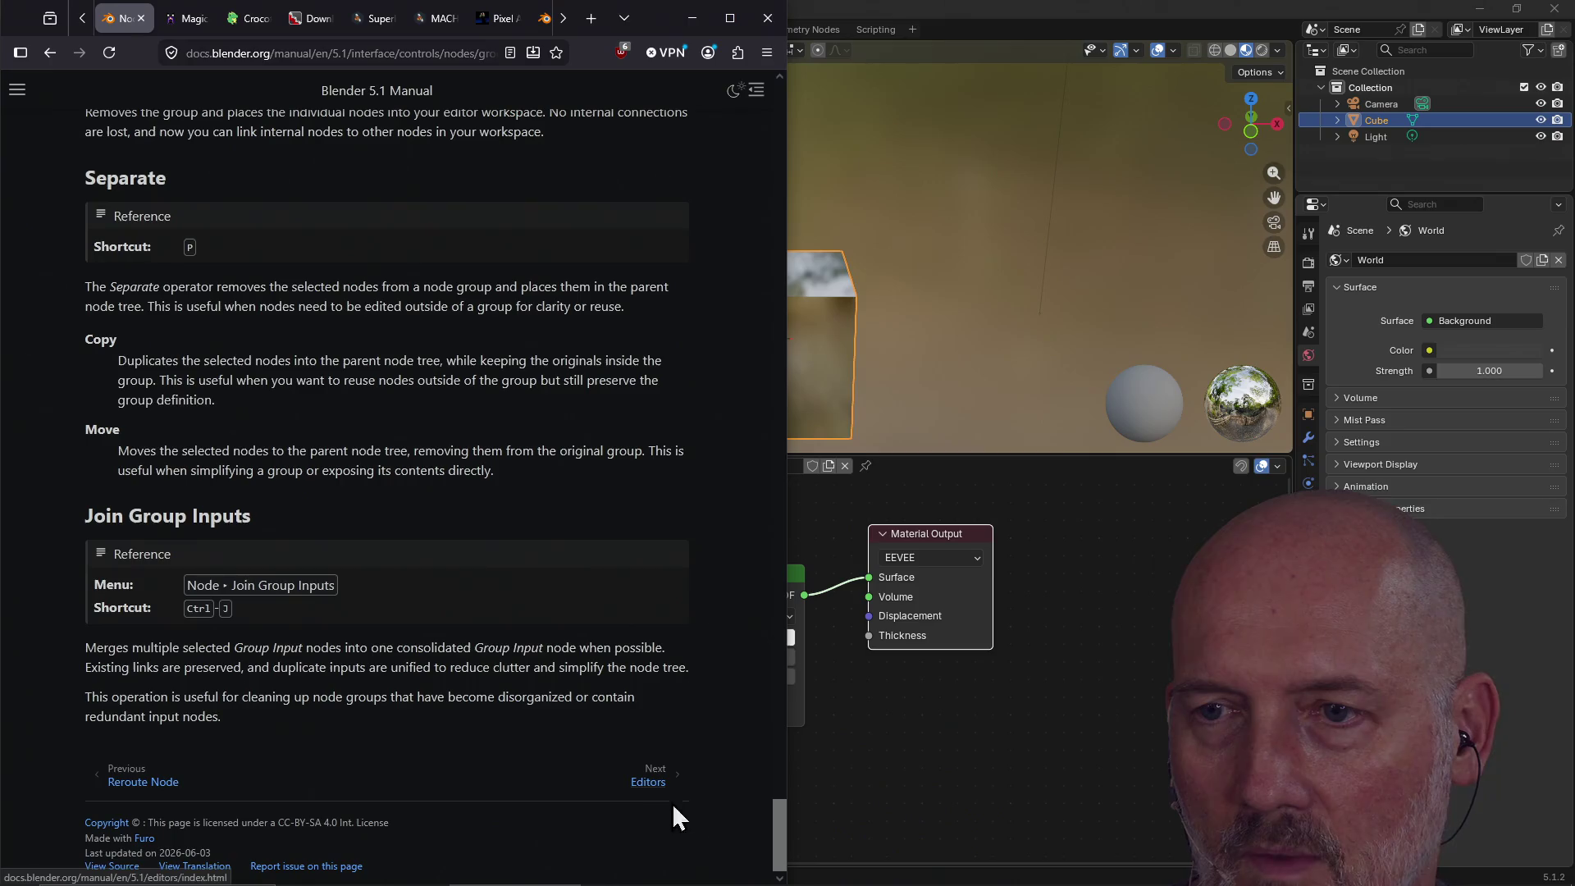
pyautogui.click(662, 783)
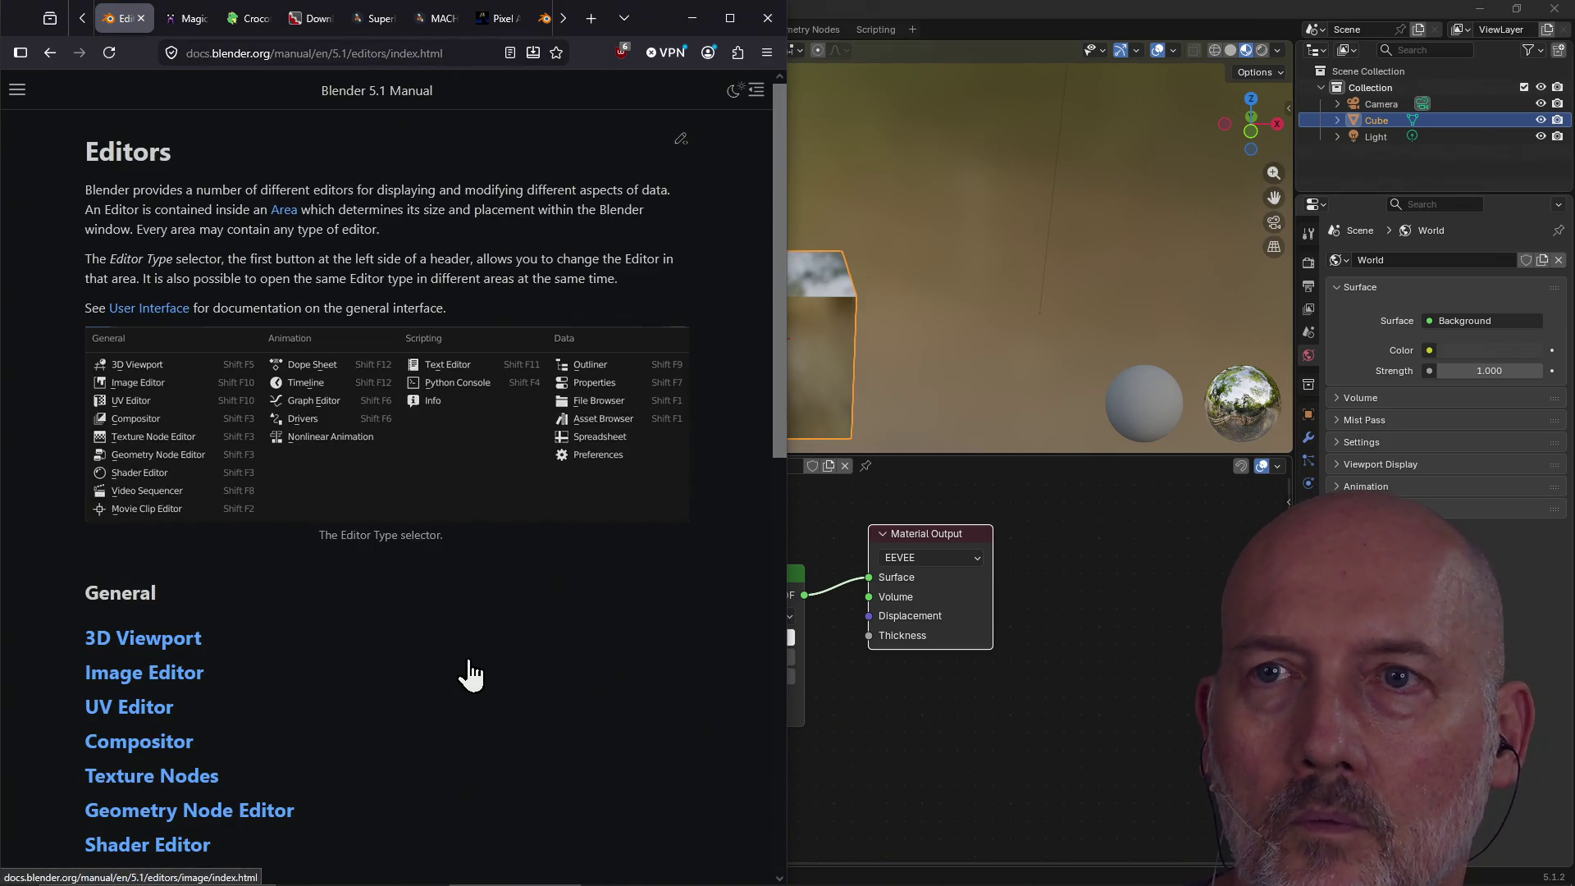
# Open the manual's Image Editor section and its Introduction page.
pyautogui.click(469, 674)
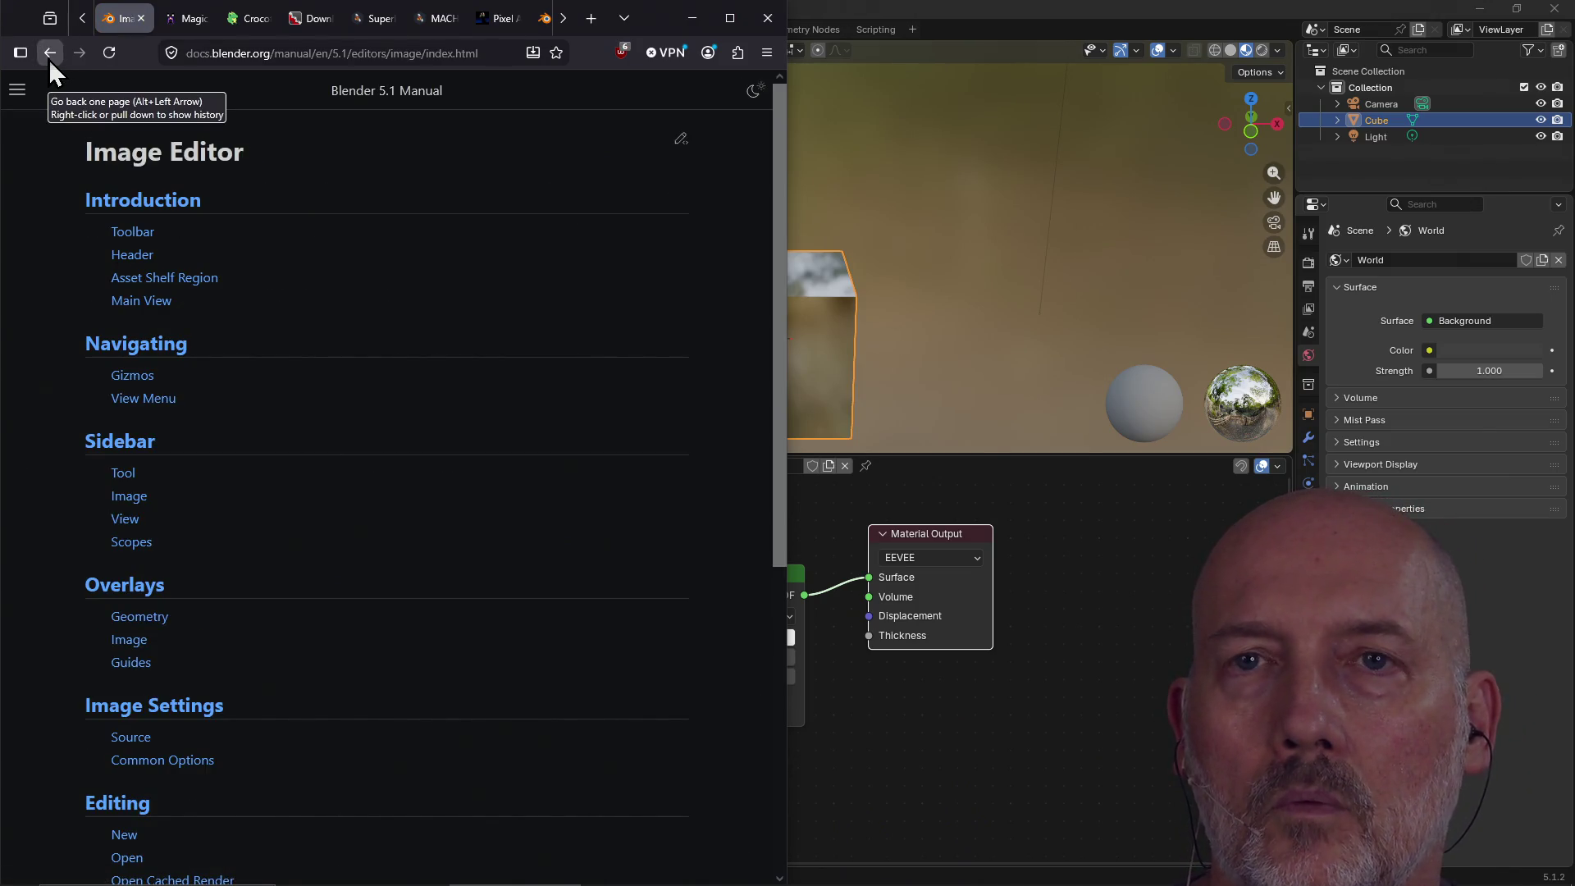
pyautogui.scroll(-5, 324, 349)
pyautogui.scroll(-1, 324, 349)
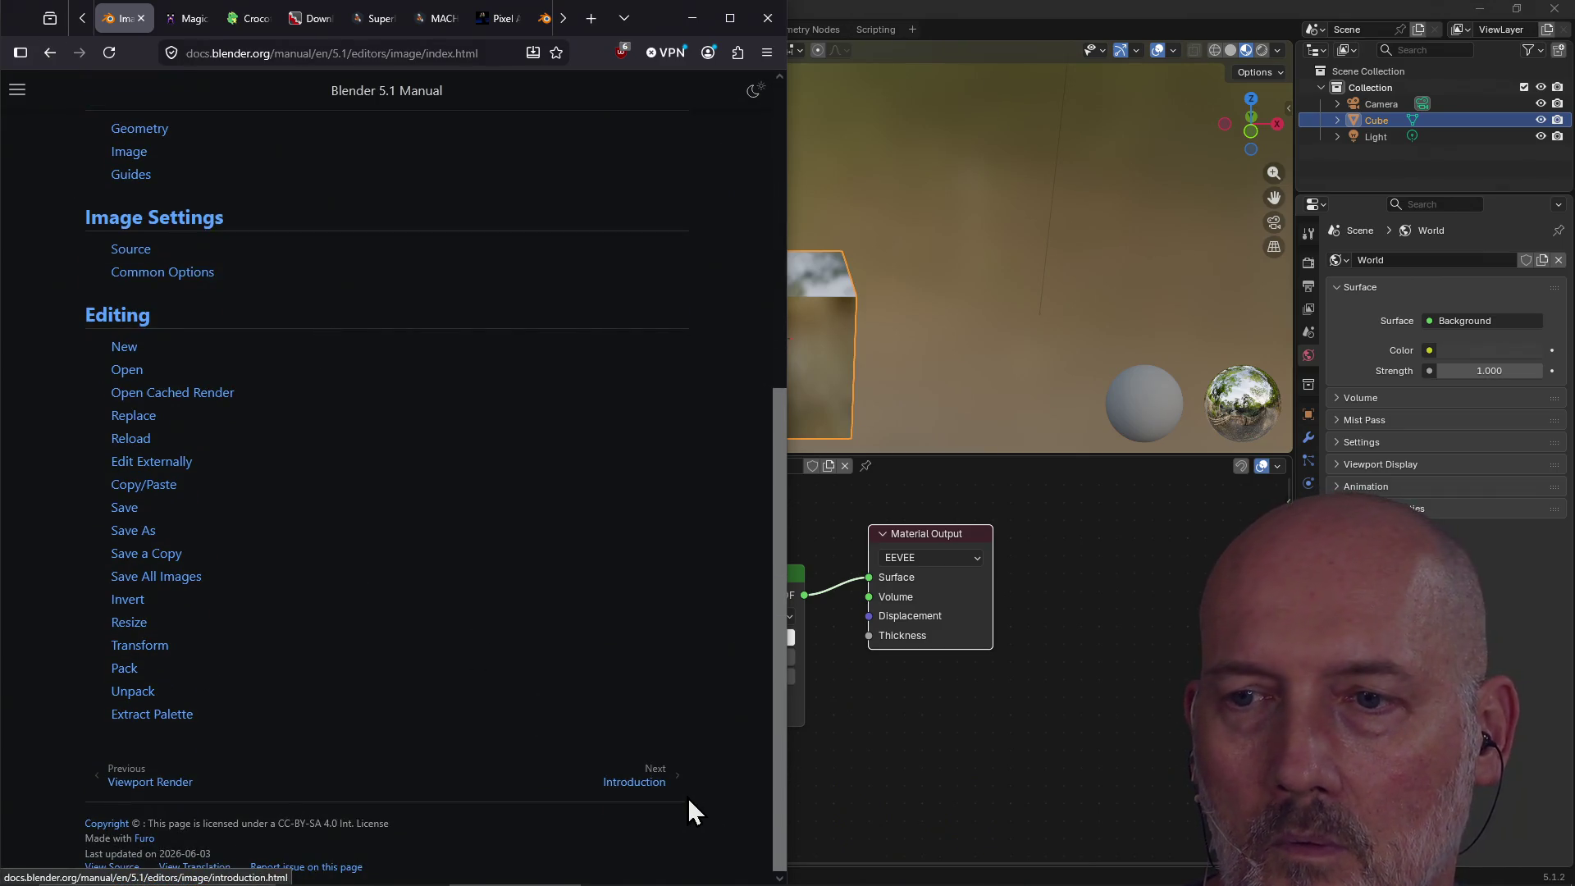
pyautogui.click(659, 787)
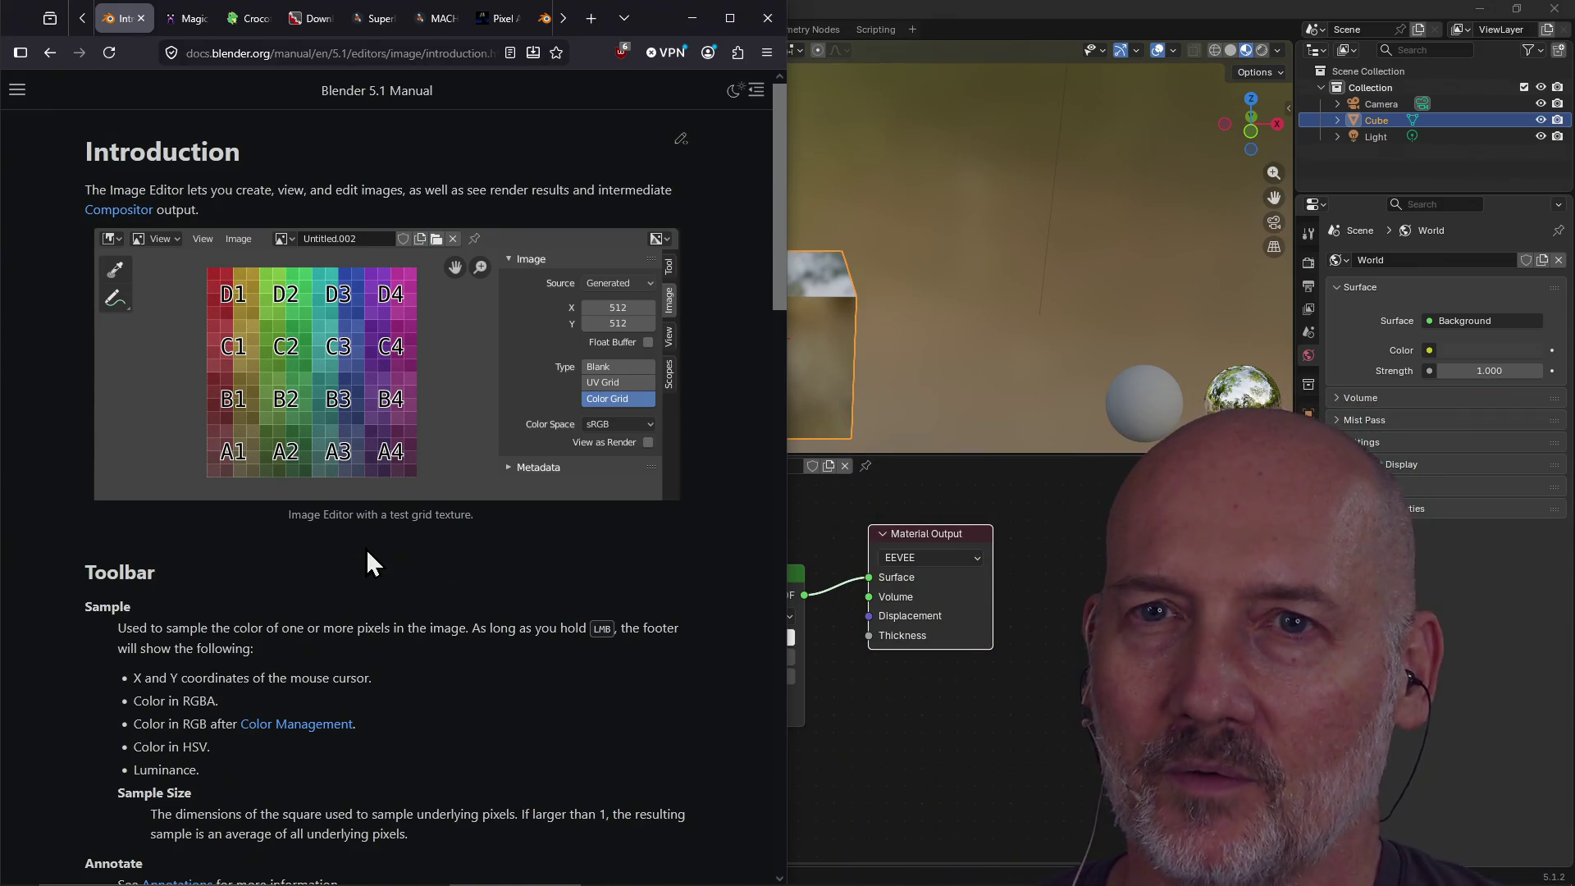
# Skim the Image Editor introduction again, then switch Blender to the Texture Paint workspace.
pyautogui.click(996, 13)
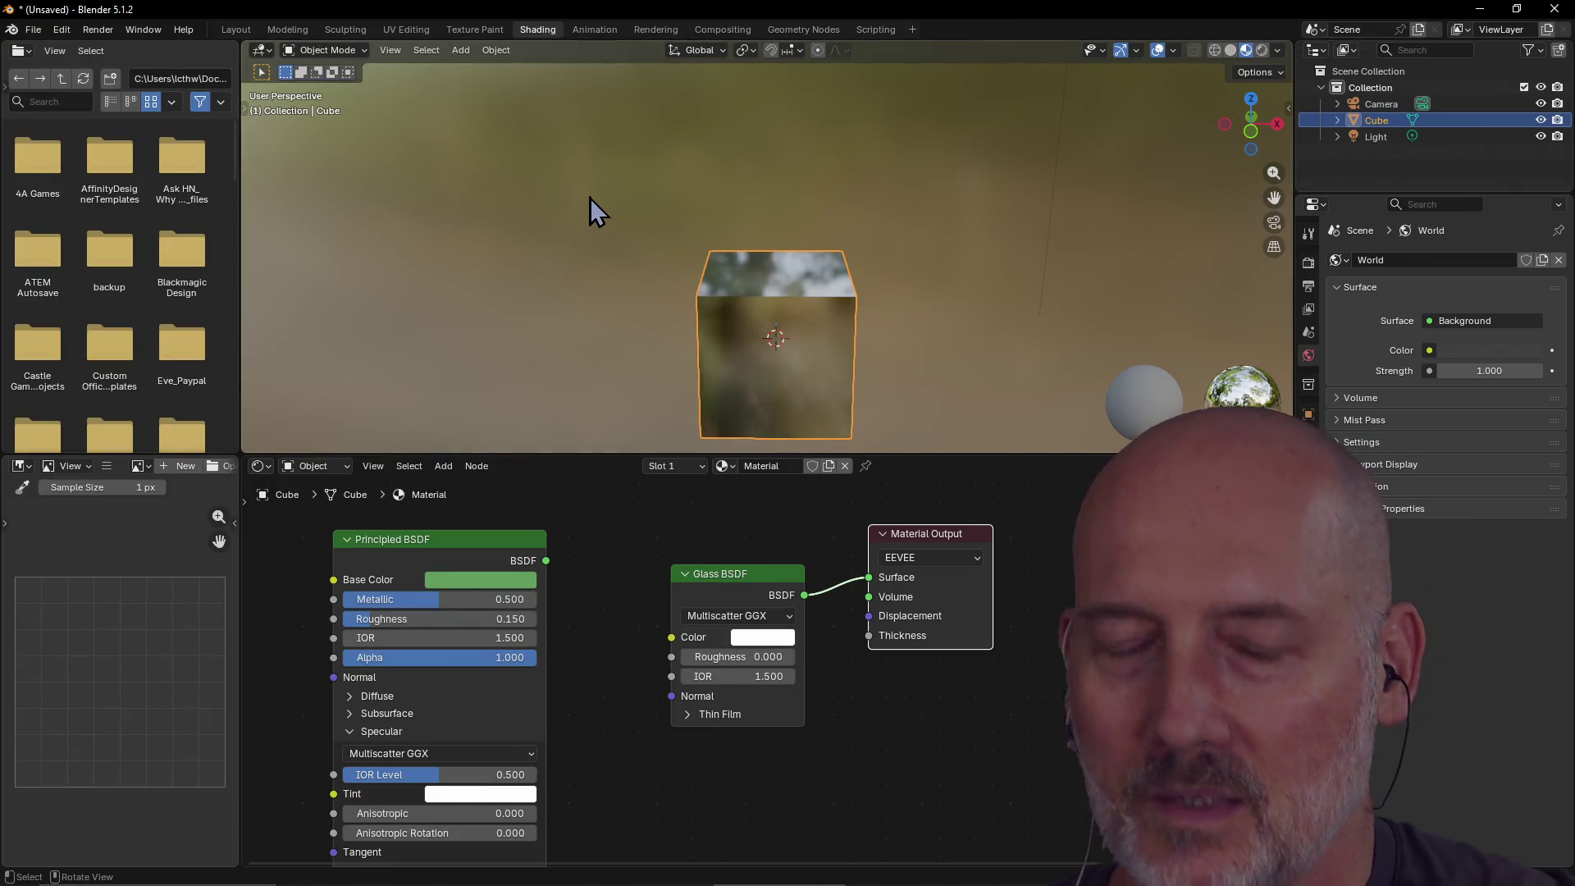
pyautogui.hotkey('alt', 'Tab')
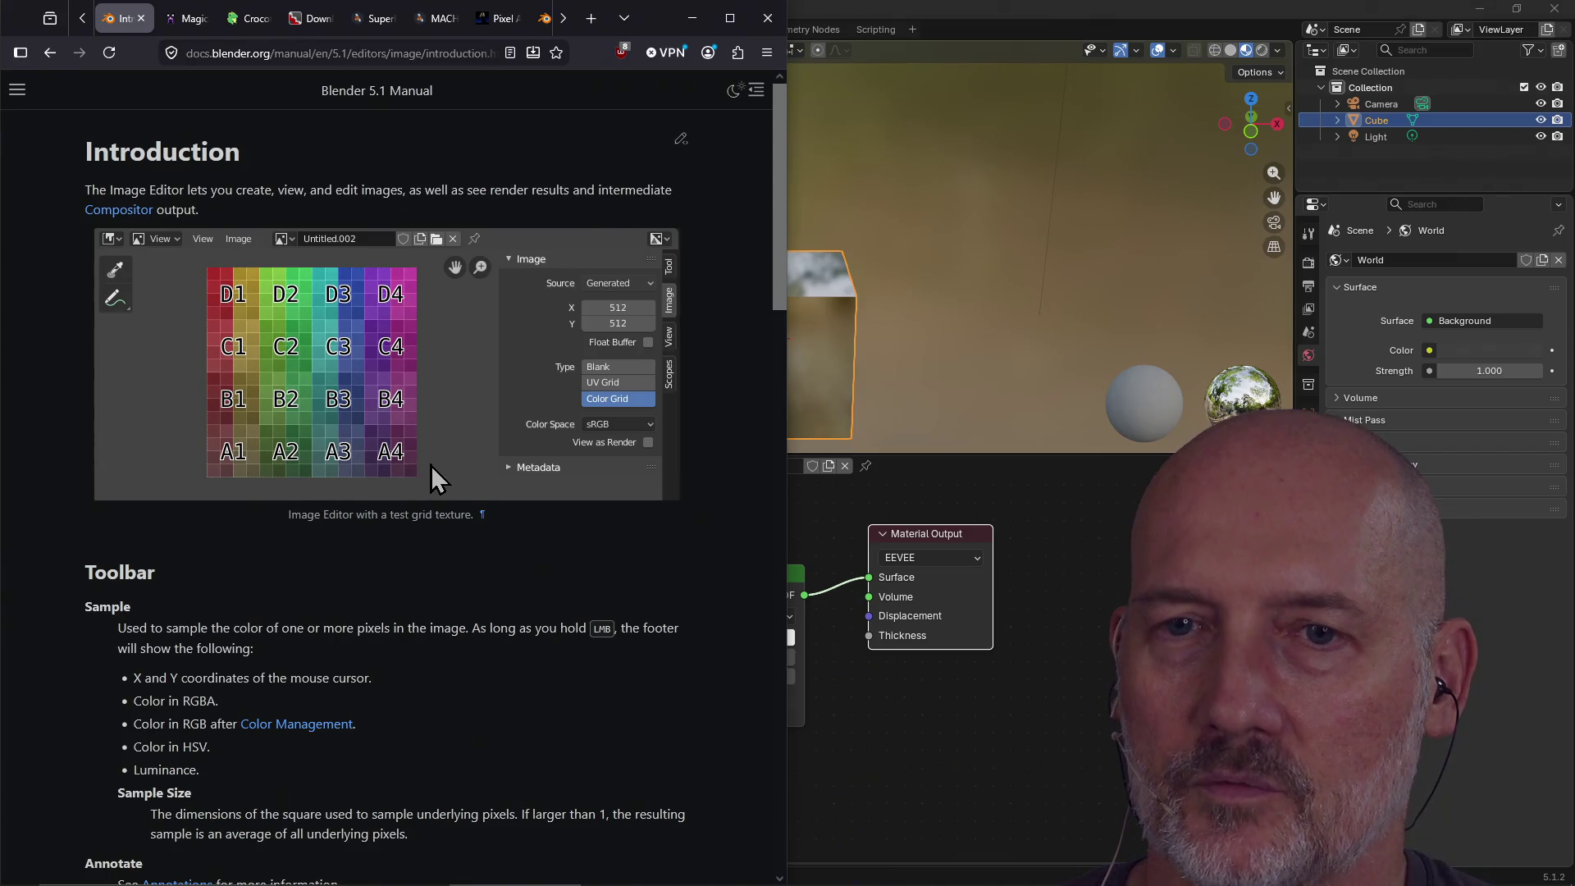
pyautogui.scroll(-6, 435, 478)
pyautogui.scroll(-12, 431, 465)
pyautogui.scroll(16, 430, 465)
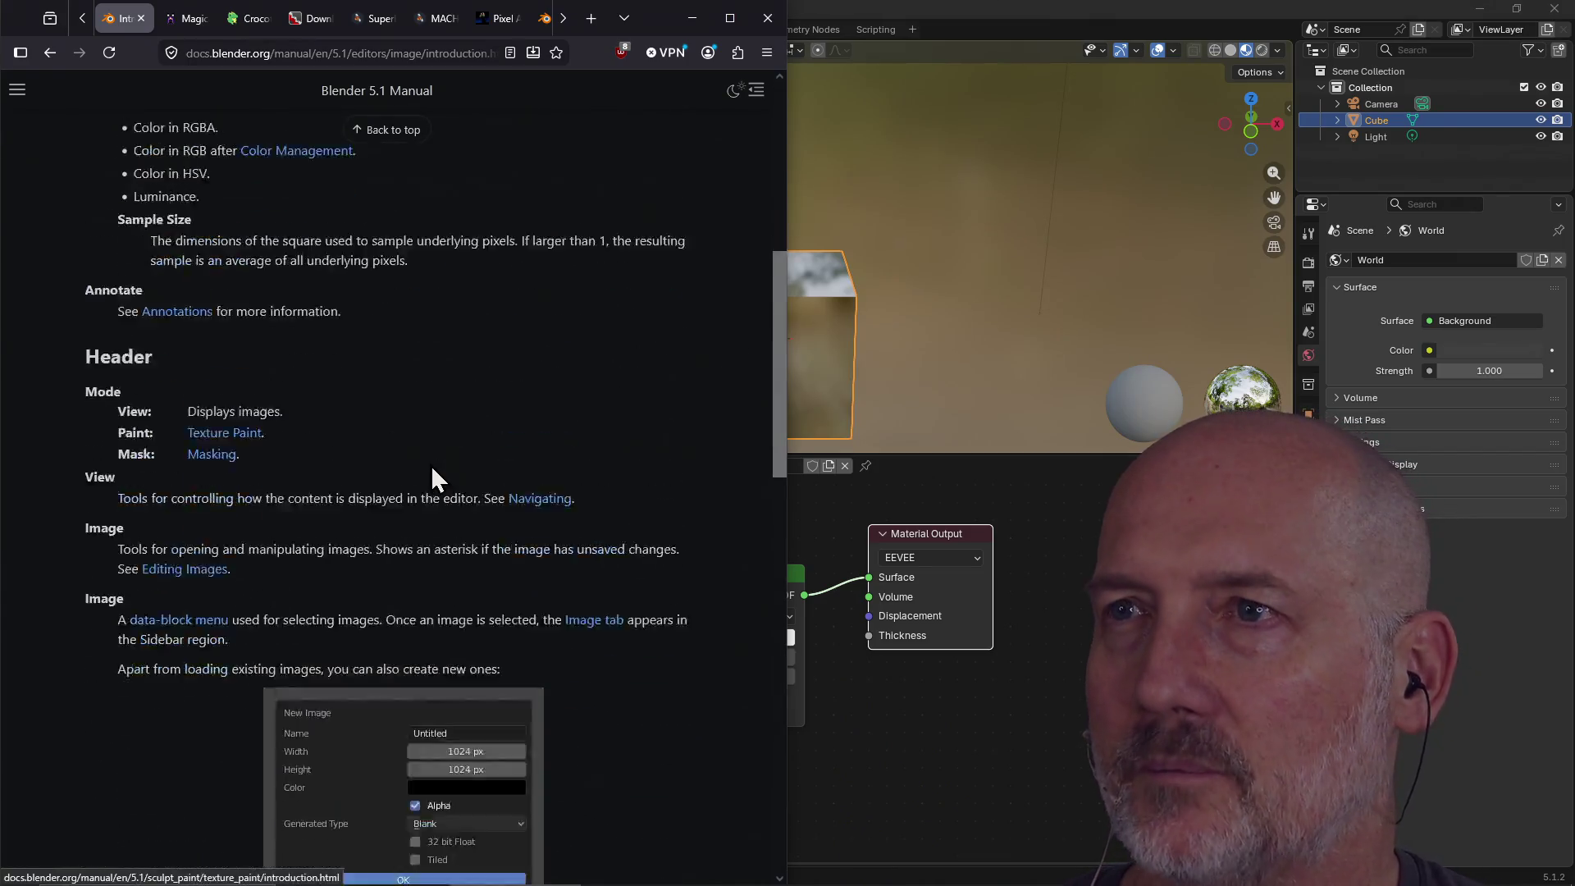
pyautogui.scroll(2, 426, 466)
pyautogui.click(871, 20)
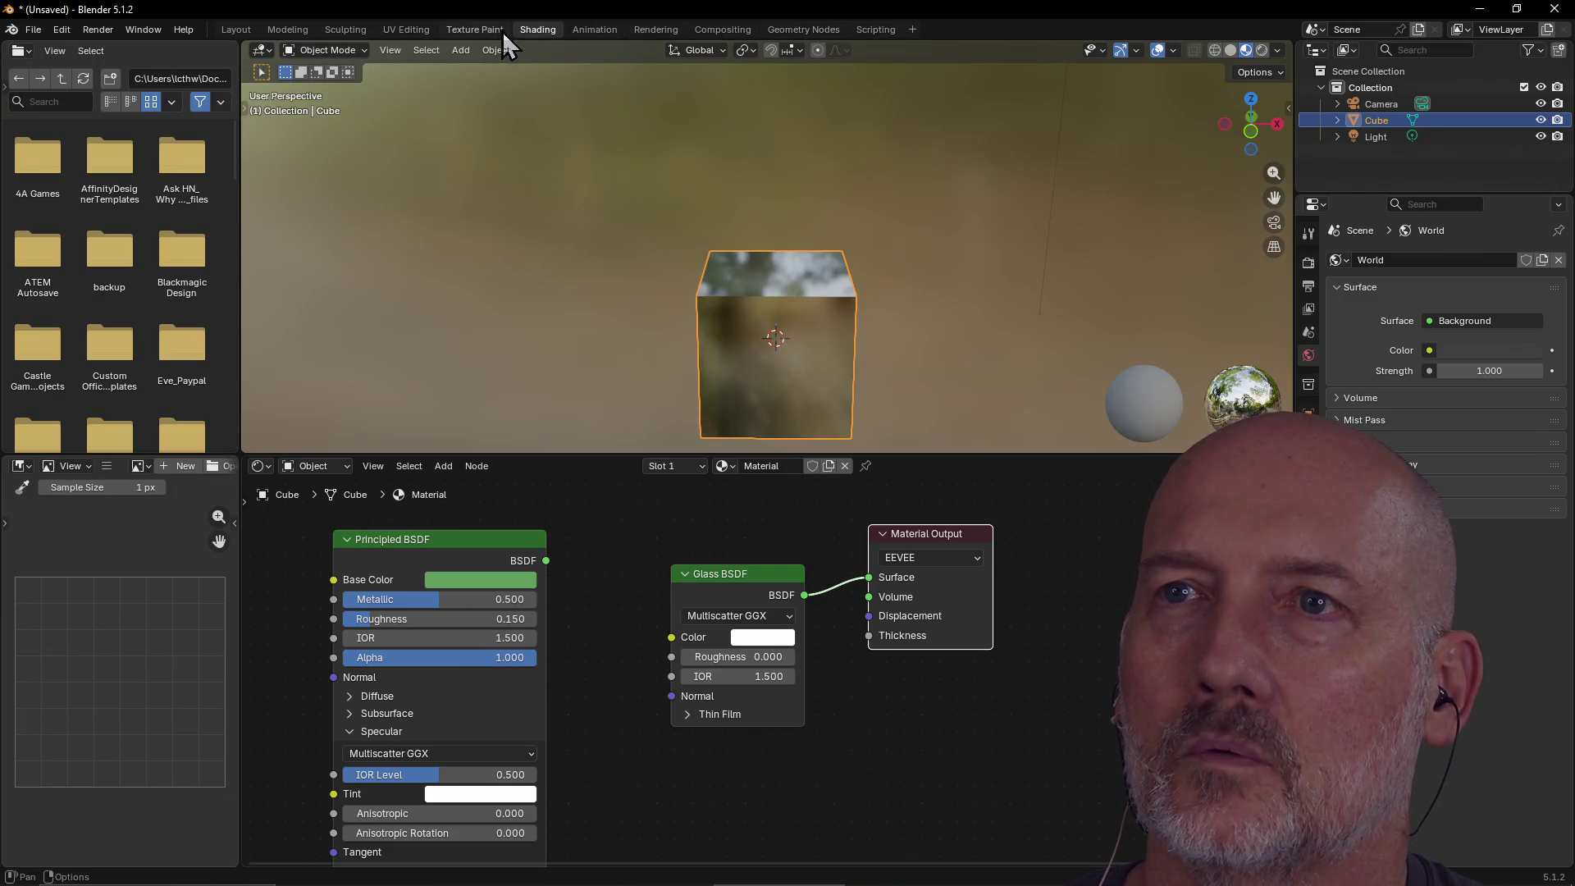
pyautogui.click(481, 30)
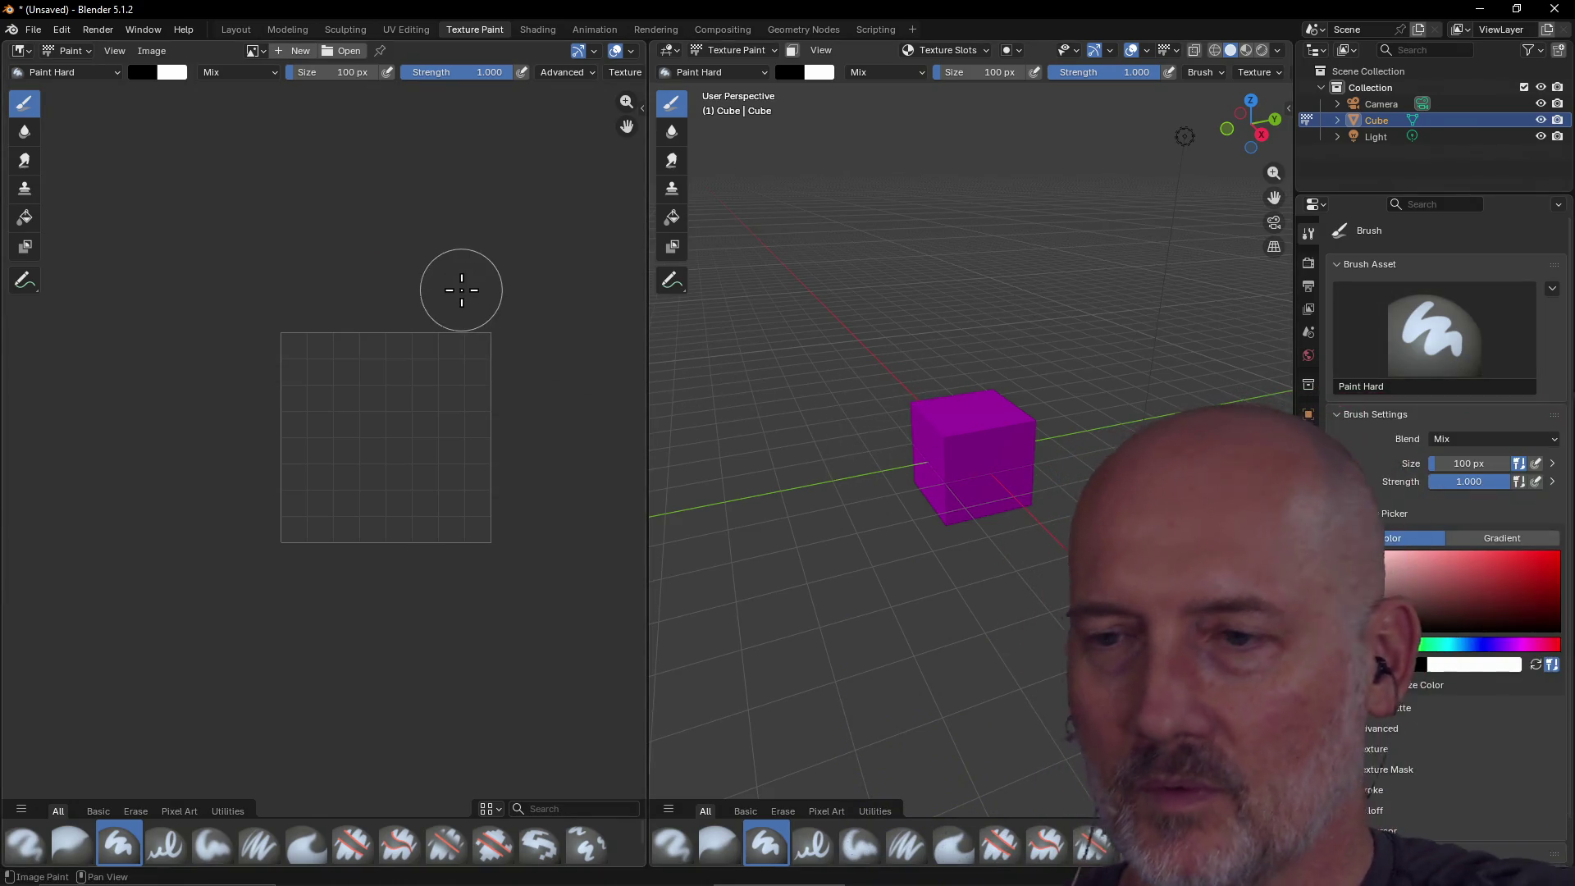
# Glance at the manual, then switch Blender to the Modeling workspace with the cube in Edit Mode.
pyautogui.hotkey('alt', 'Tab')
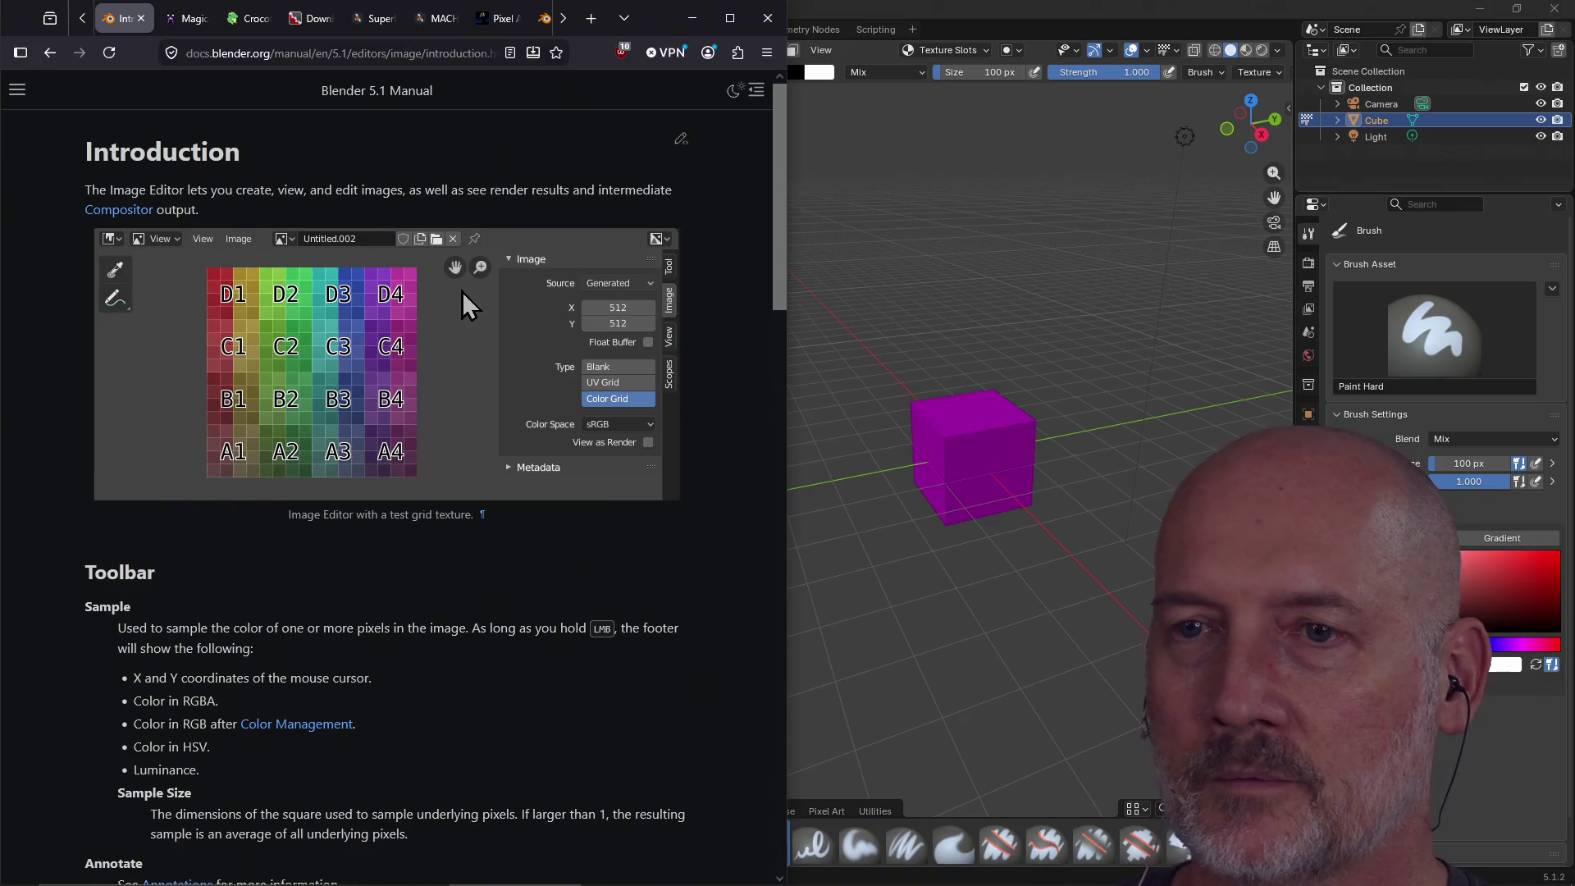
pyautogui.scroll(-10, 448, 599)
pyautogui.scroll(10, 450, 601)
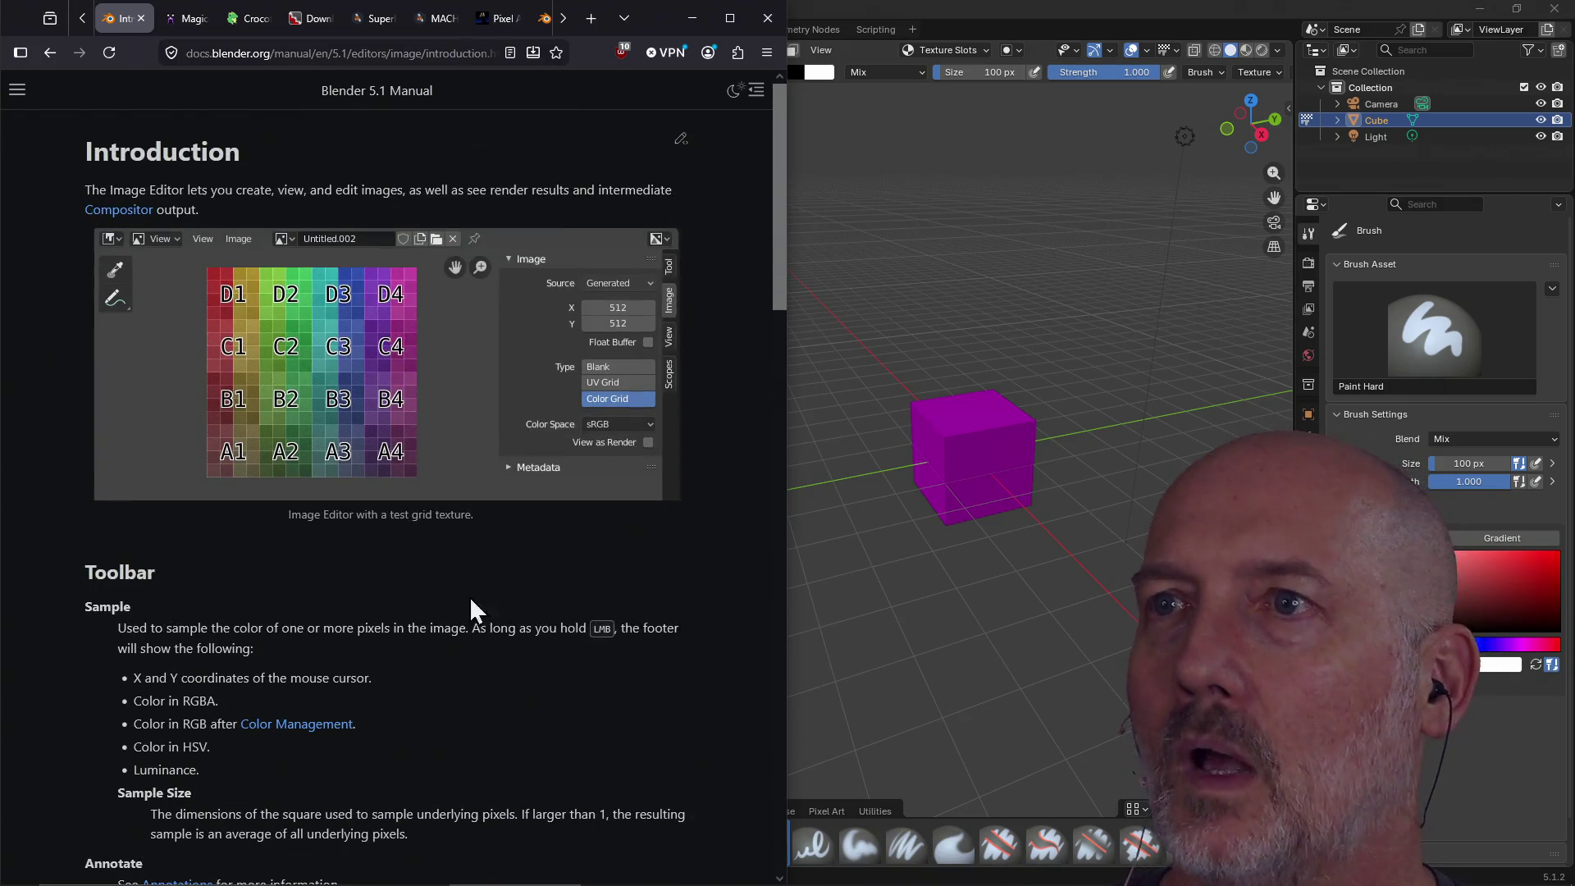
pyautogui.click(925, 17)
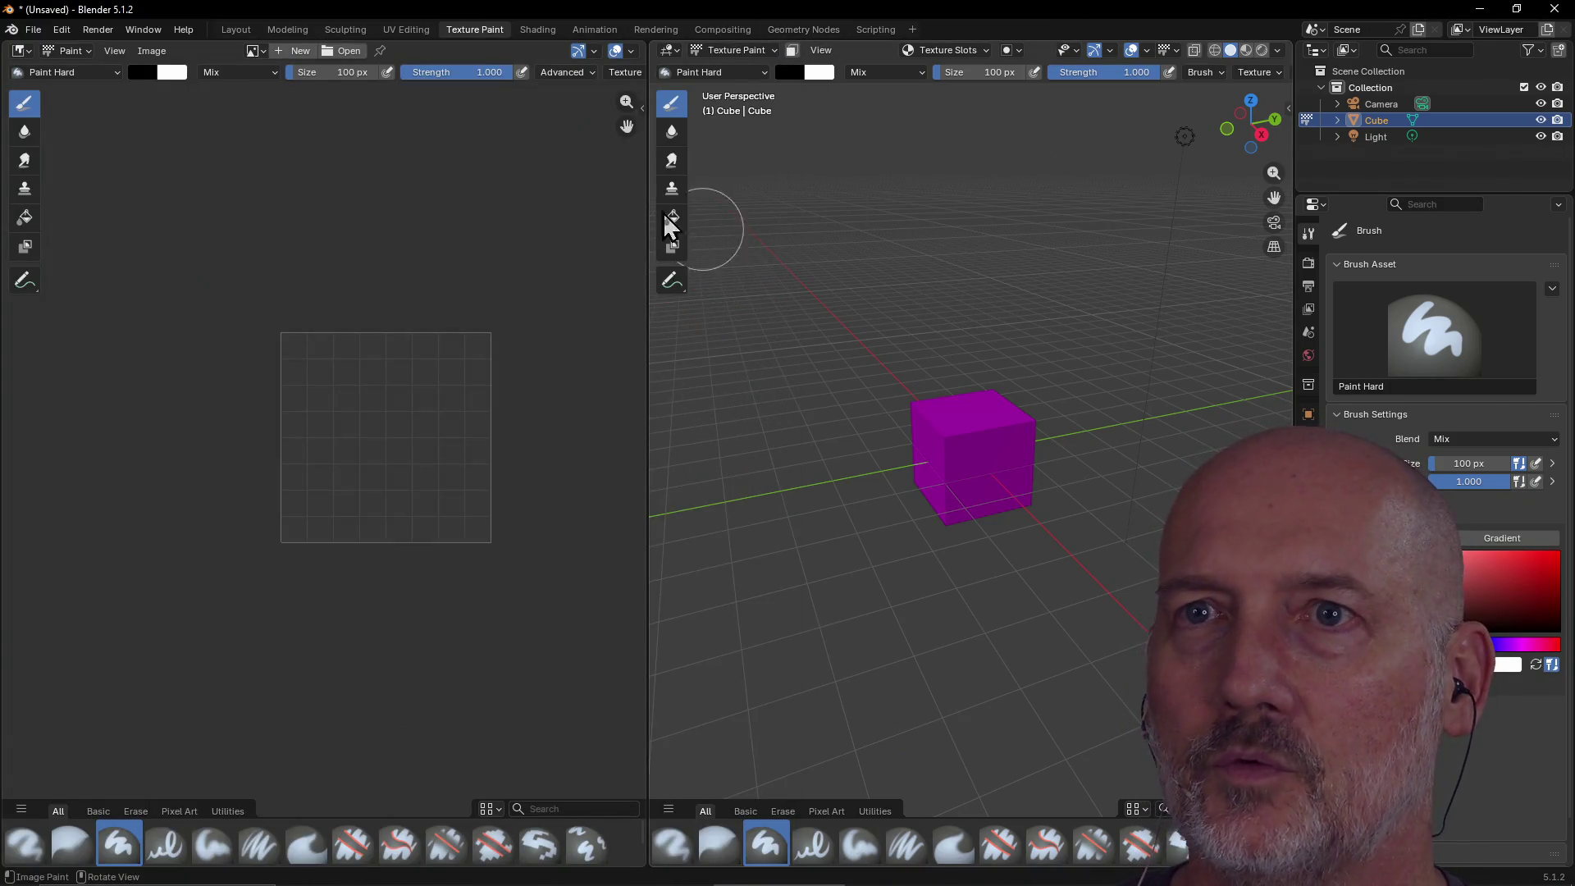
pyautogui.click(287, 29)
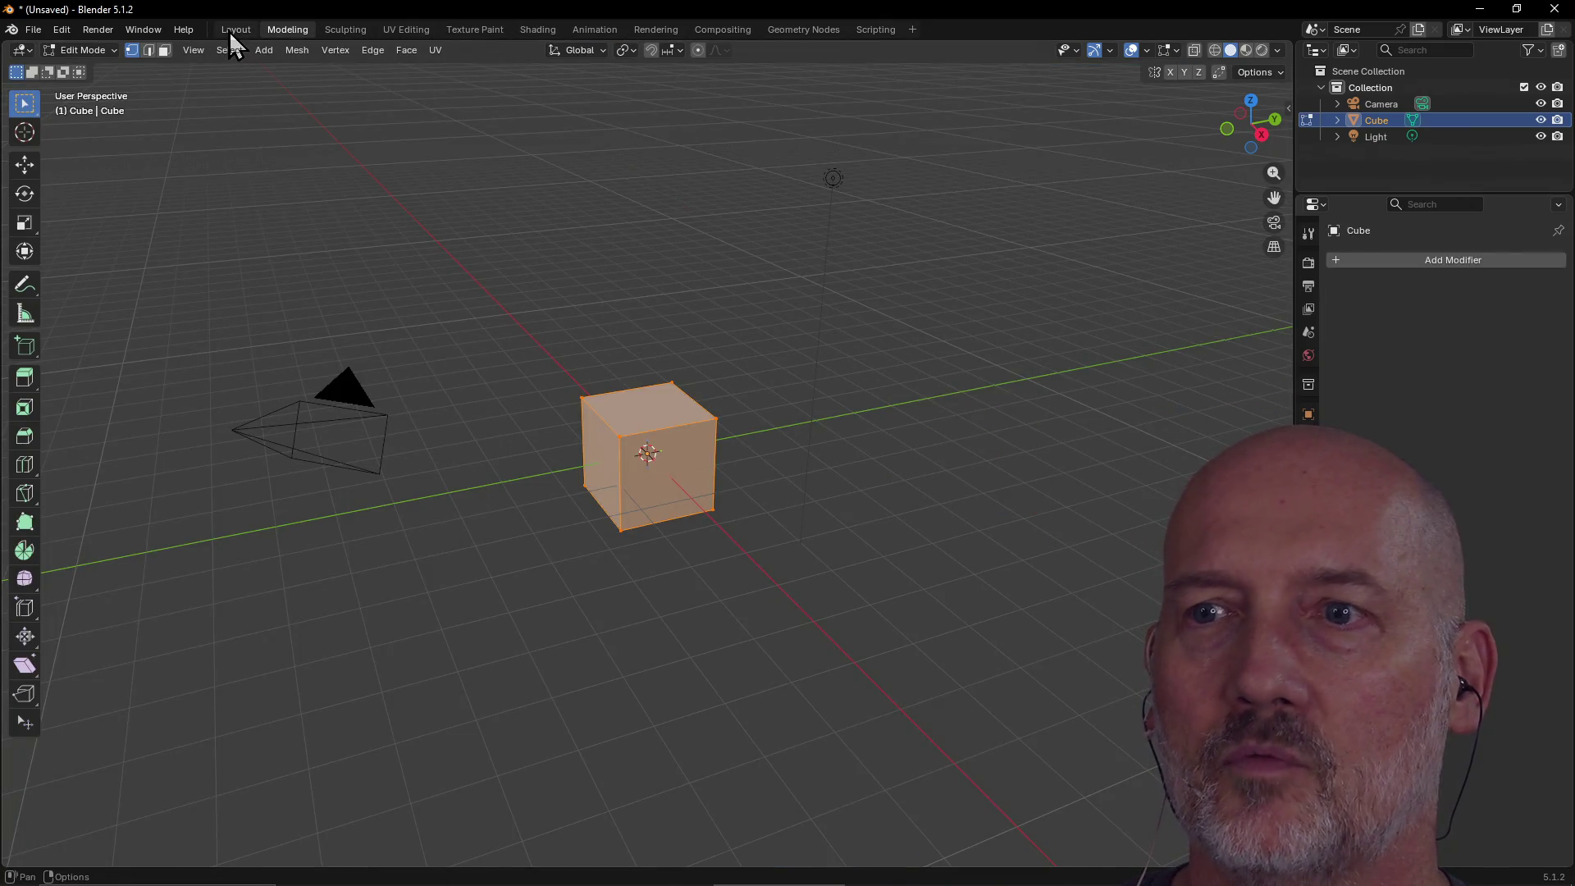
# Switch to the Layout workspace in Object Mode and zoom and orbit around the cube.
pyautogui.click(228, 30)
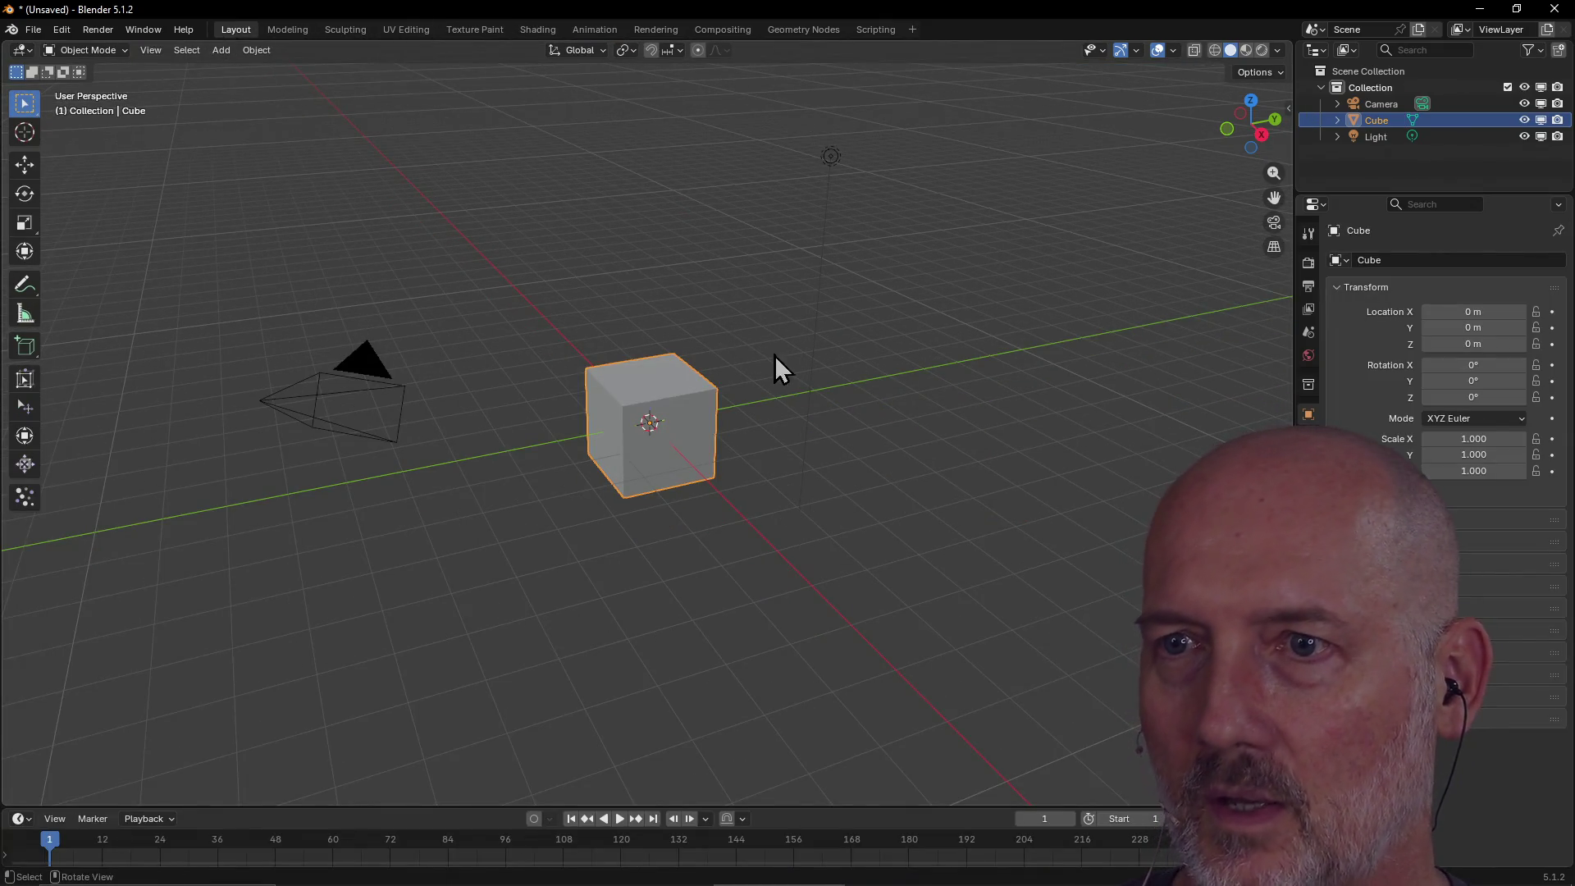
pyautogui.scroll(4, 772, 357)
pyautogui.scroll(-3, 695, 338)
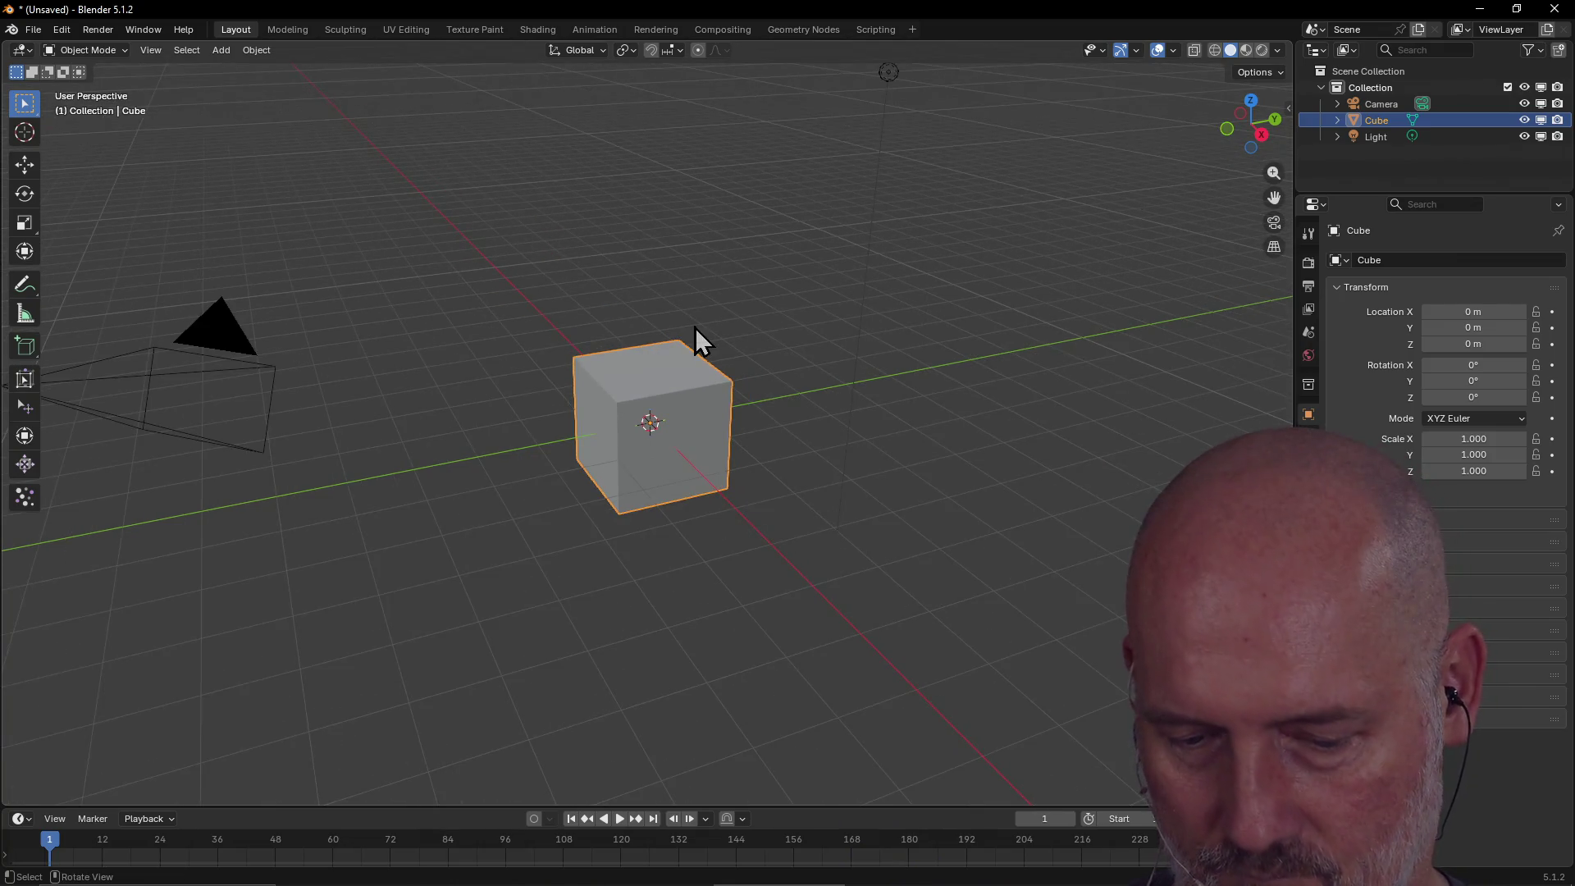
pyautogui.moveTo(696, 327)
pyautogui.mouseDown(button='middle')
pyautogui.moveTo(578, 329)
pyautogui.moveTo(598, 366)
pyautogui.moveTo(684, 268)
pyautogui.moveTo(475, 352)
pyautogui.moveTo(397, 345)
pyautogui.moveTo(460, 324)
pyautogui.moveTo(671, 349)
pyautogui.moveTo(603, 324)
pyautogui.mouseUp(button='middle')
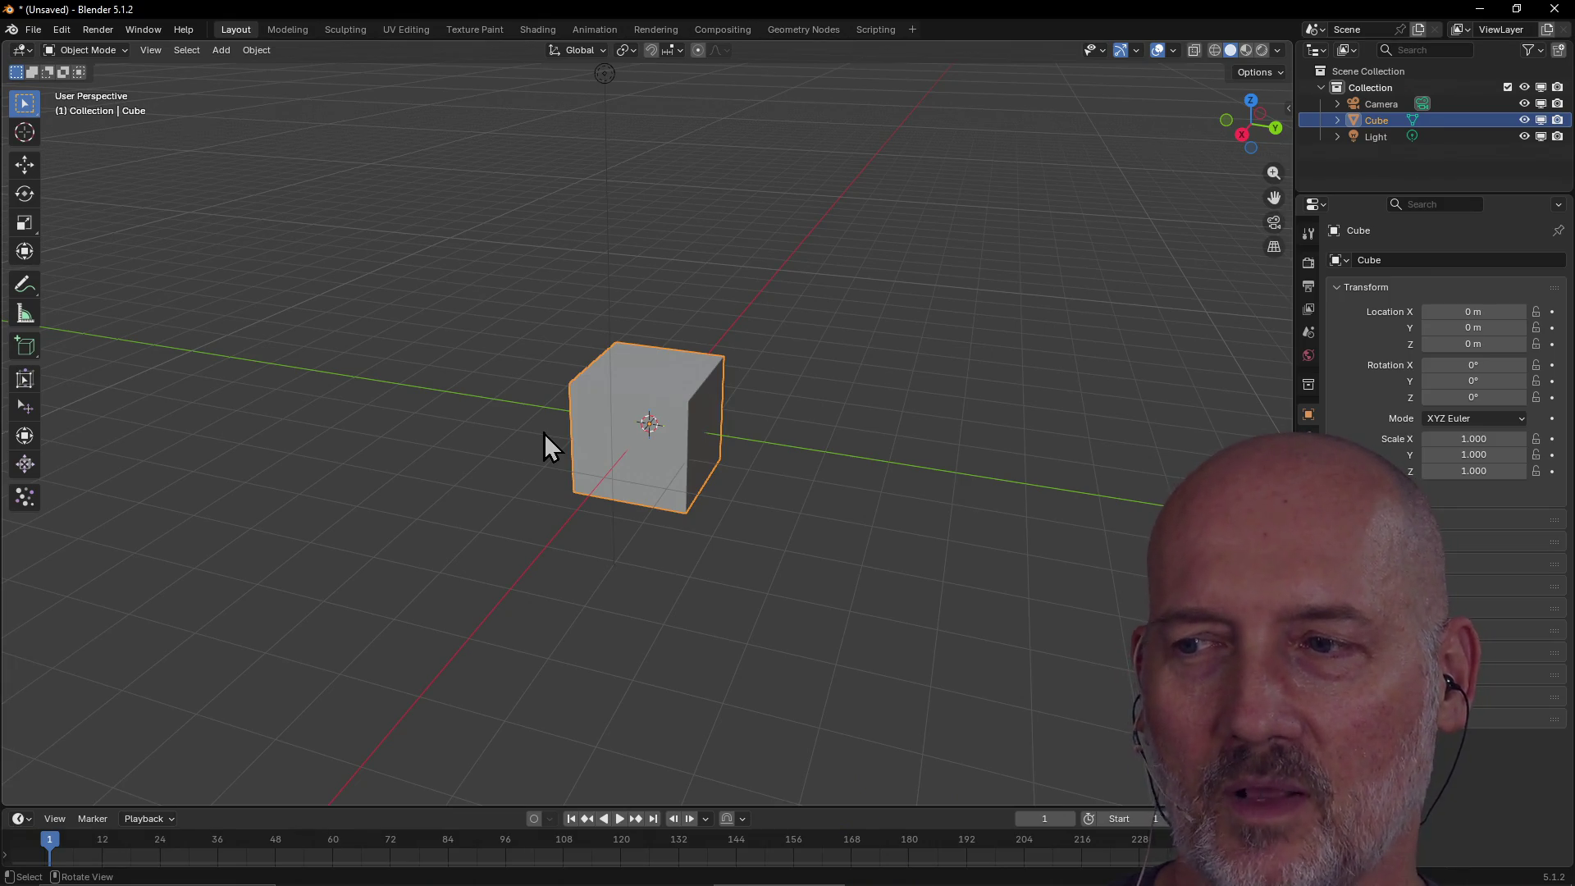
# Orbit to view the cube more from the front, then open the Windows Start menu.
pyautogui.moveTo(545, 433)
pyautogui.mouseDown(button='middle')
pyautogui.moveTo(631, 402)
pyautogui.moveTo(654, 482)
pyautogui.moveTo(626, 451)
pyautogui.moveTo(510, 418)
pyautogui.moveTo(271, 397)
pyautogui.moveTo(657, 395)
pyautogui.moveTo(676, 415)
pyautogui.moveTo(619, 387)
pyautogui.mouseUp(button='middle')
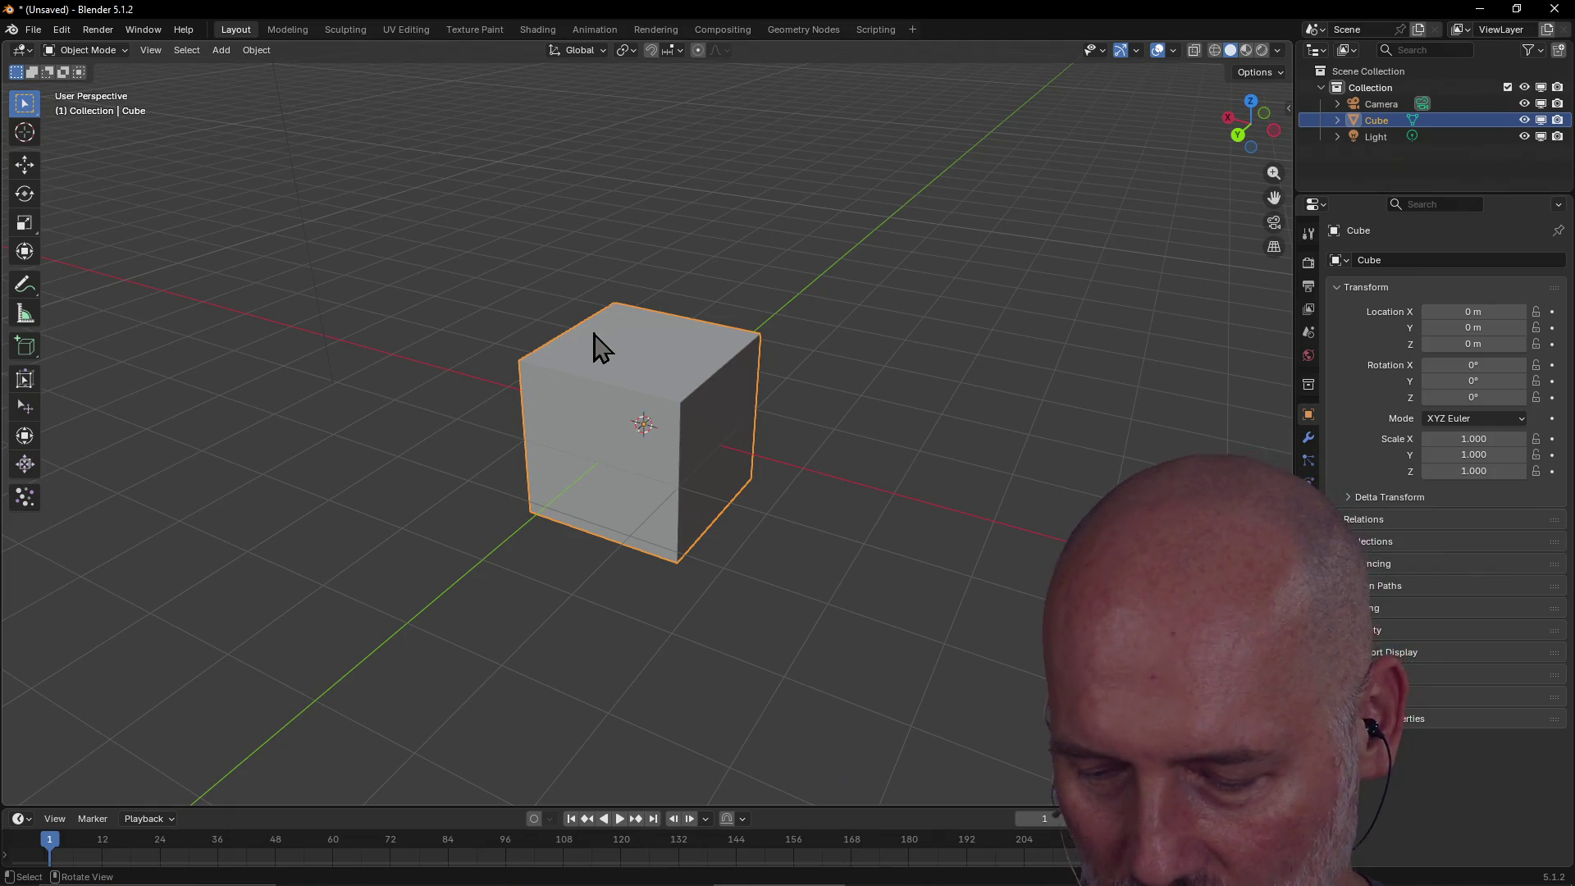
pyautogui.press('super')
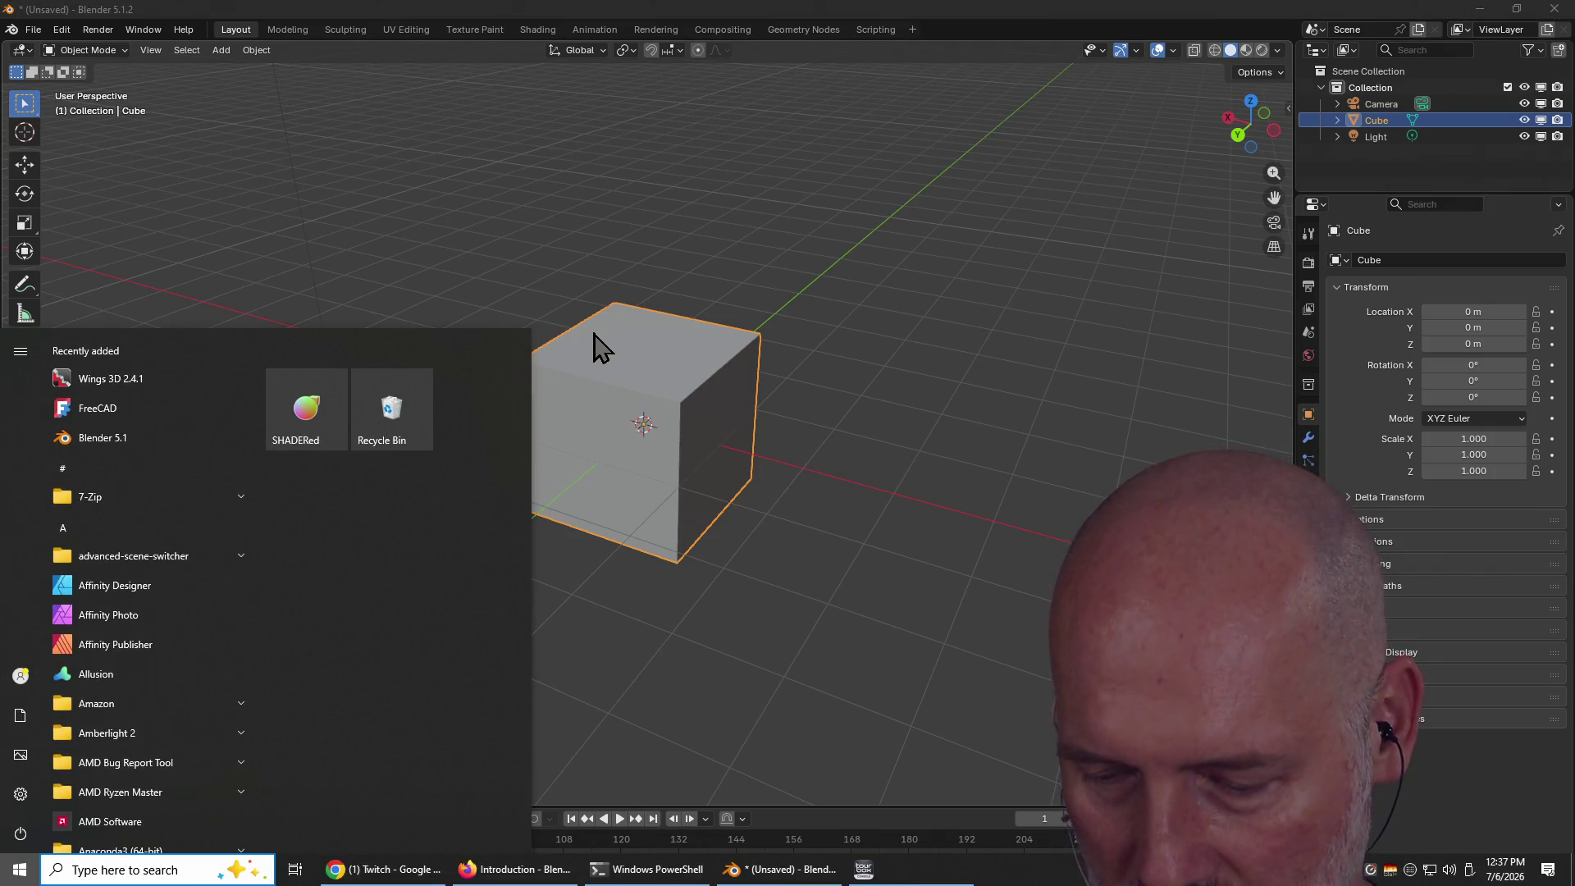
pyautogui.write('e:\\')
pyautogui.press('Escape')
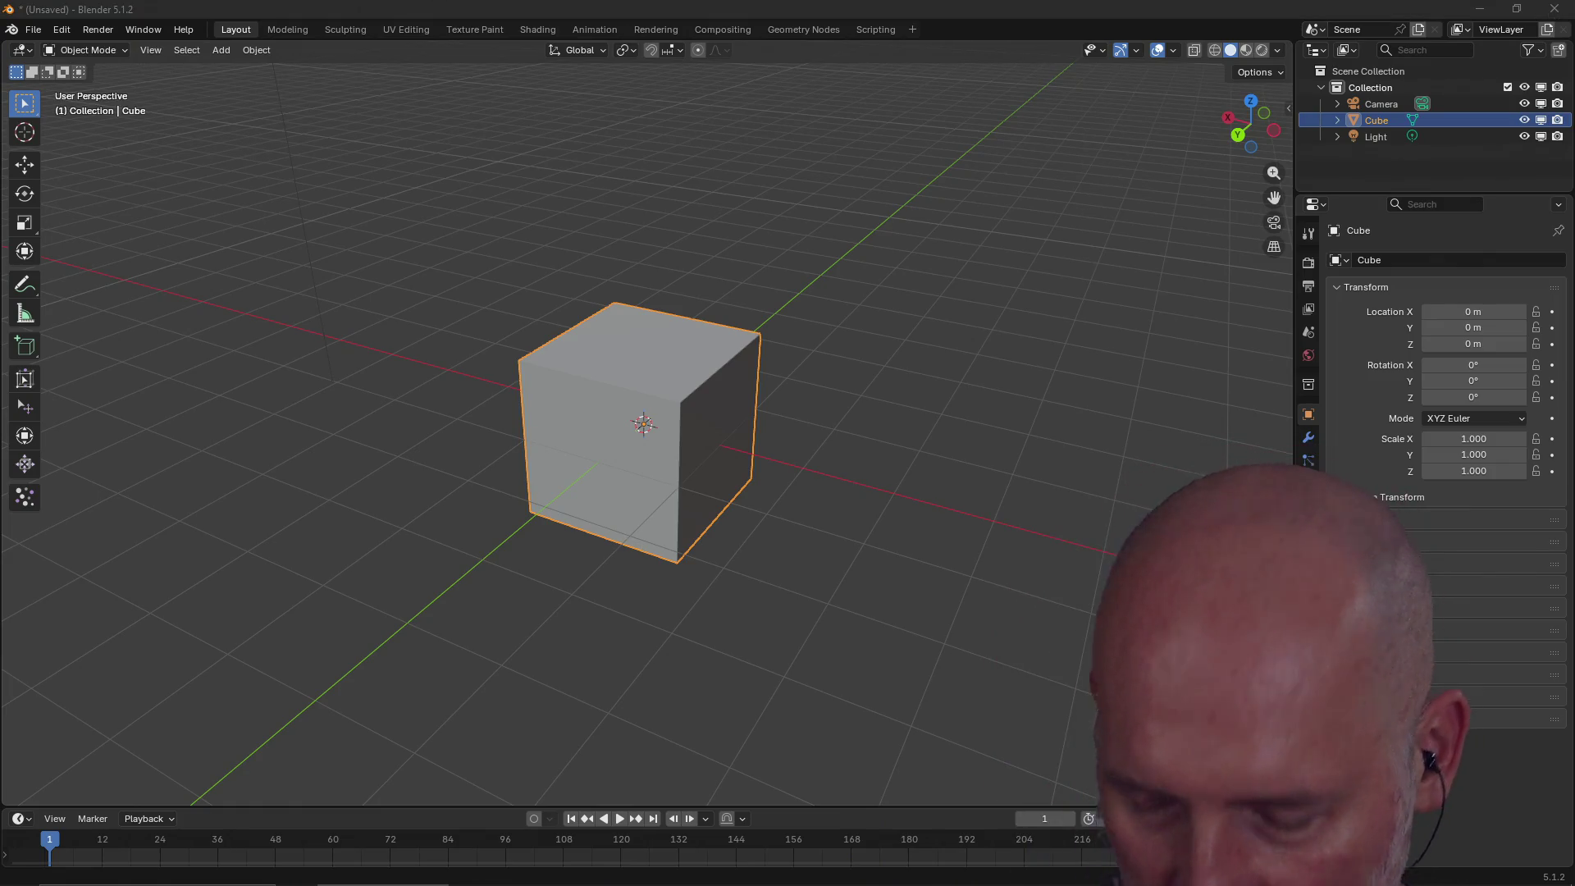
pyautogui.press('super')
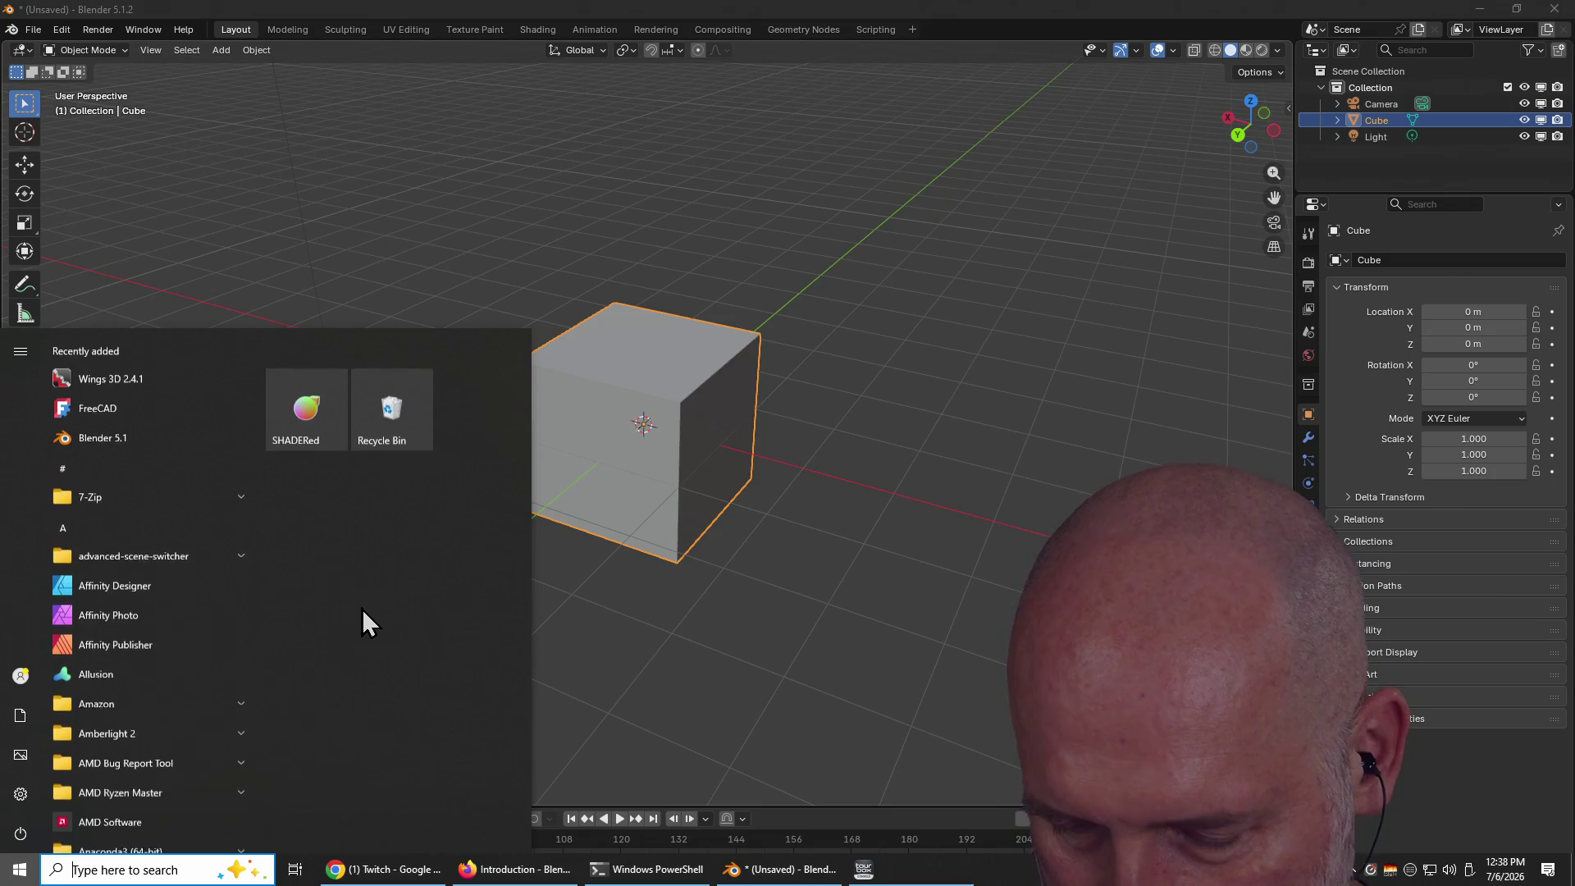
pyautogui.write('r')
pyautogui.press('Escape')
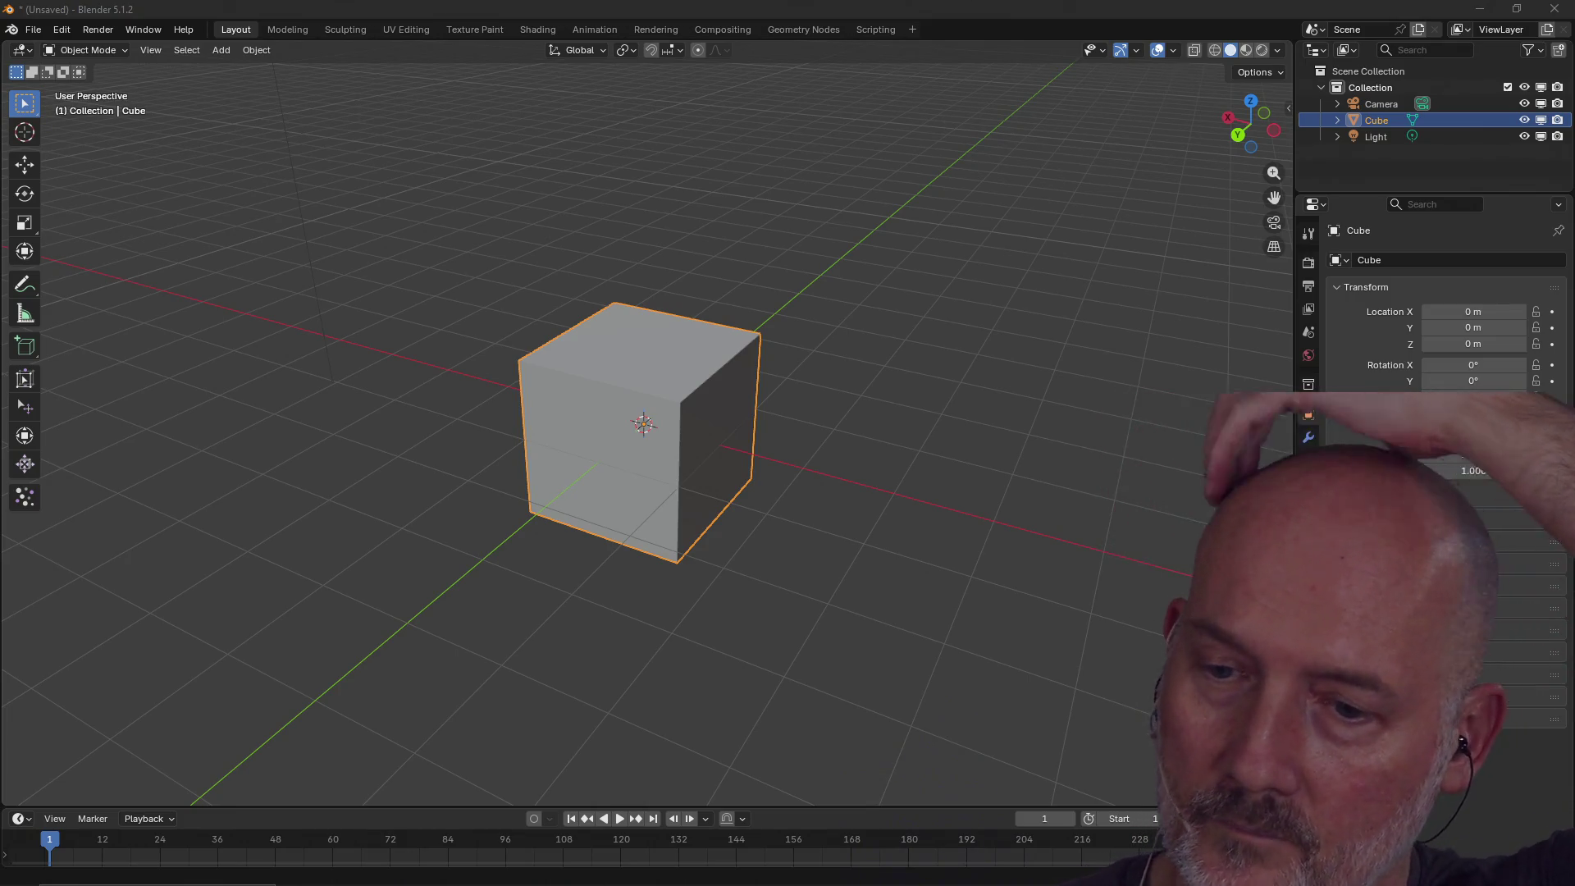
# View Capture 1.png and Capture 3.png in Paint.NET, then close the photo window to return to Blender.
pyautogui.moveTo(1574, 107)
pyautogui.mouseDown()
pyautogui.moveTo(778, 150)
pyautogui.moveTo(622, 82)
pyautogui.moveTo(530, 86)
pyautogui.mouseUp()
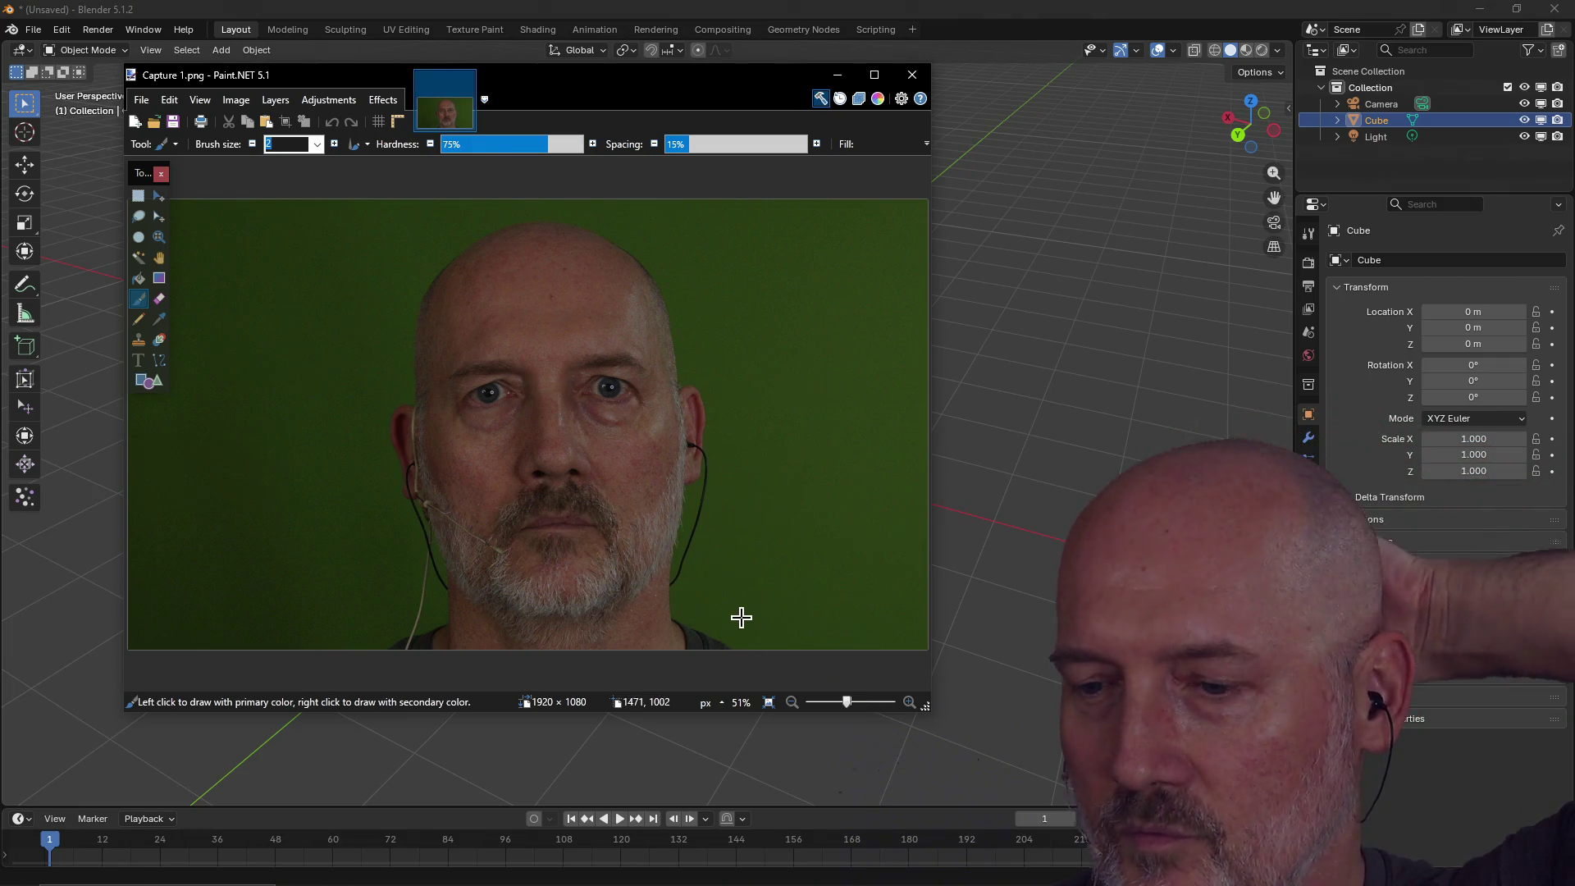
pyautogui.click(1555, 546)
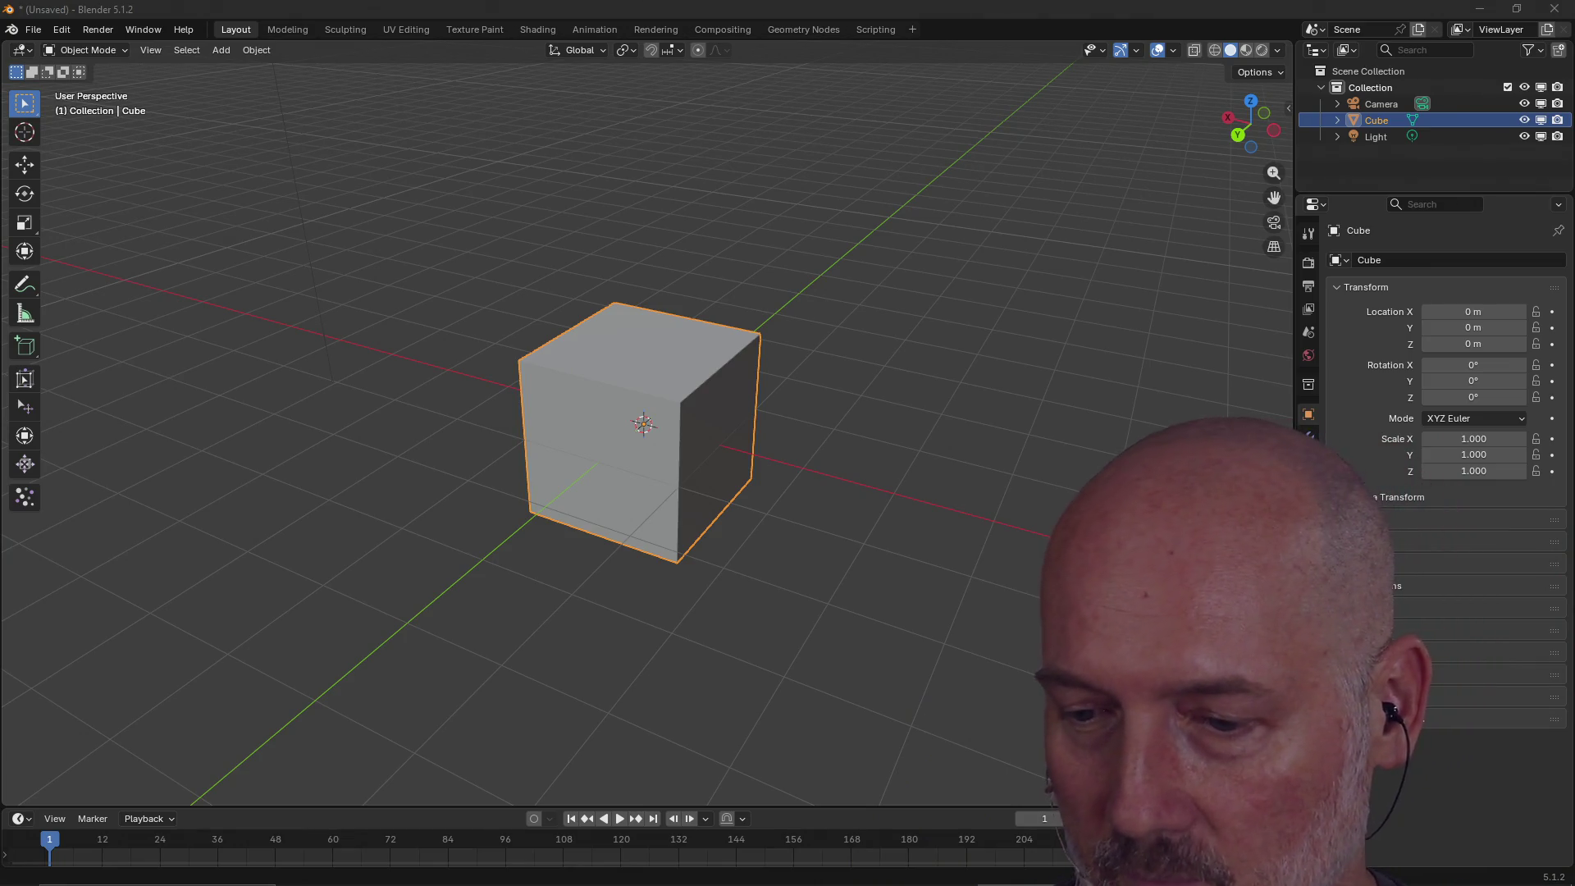
pyautogui.hotkey('alt', 'Tab')
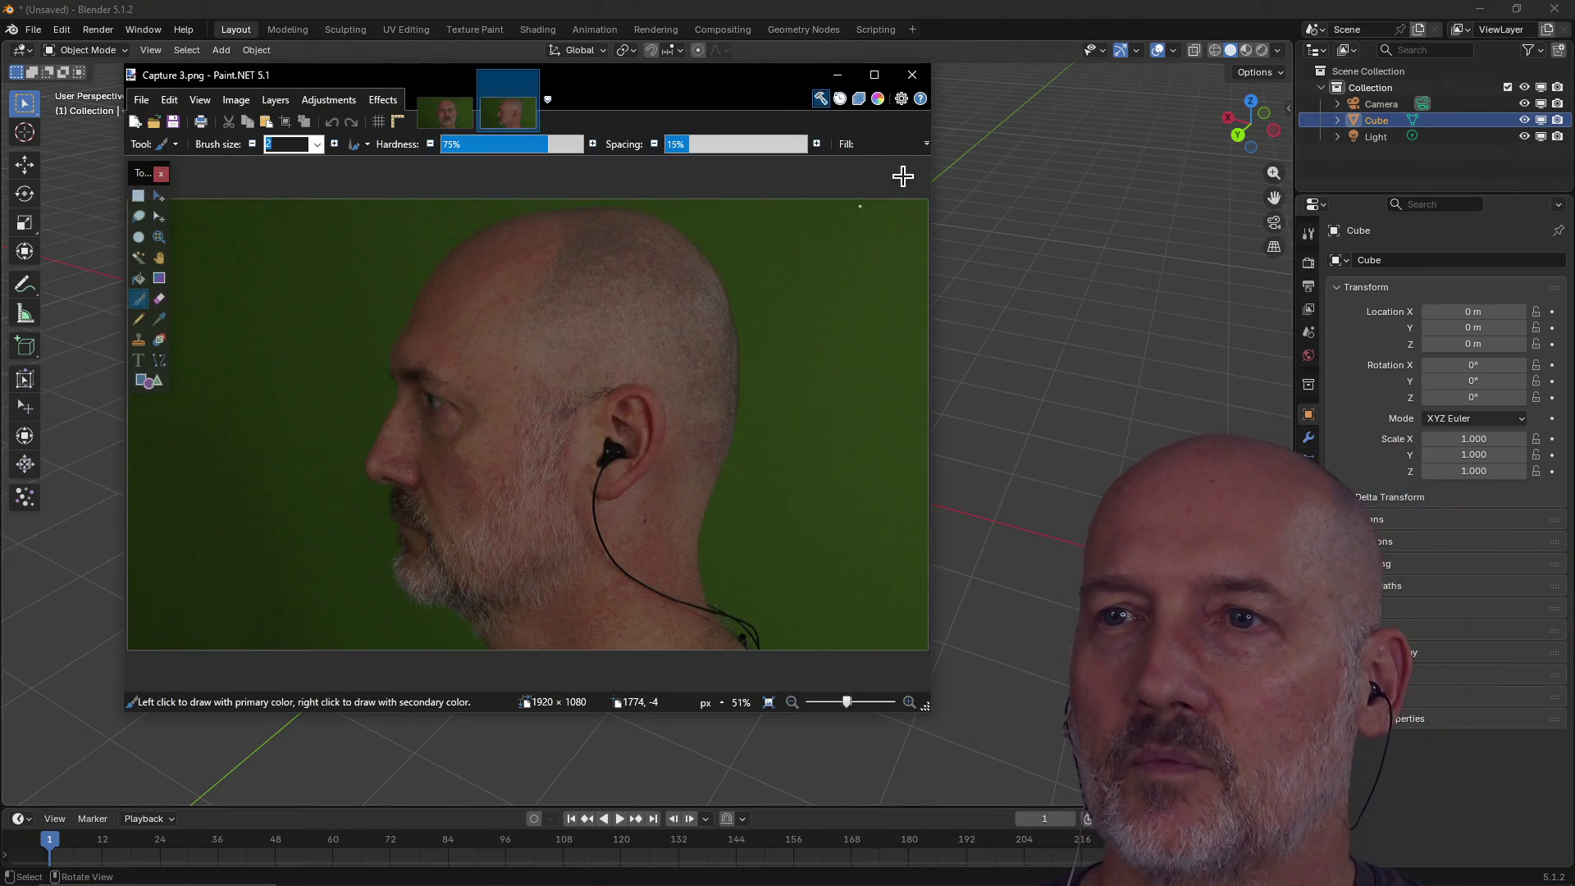
pyautogui.click(920, 77)
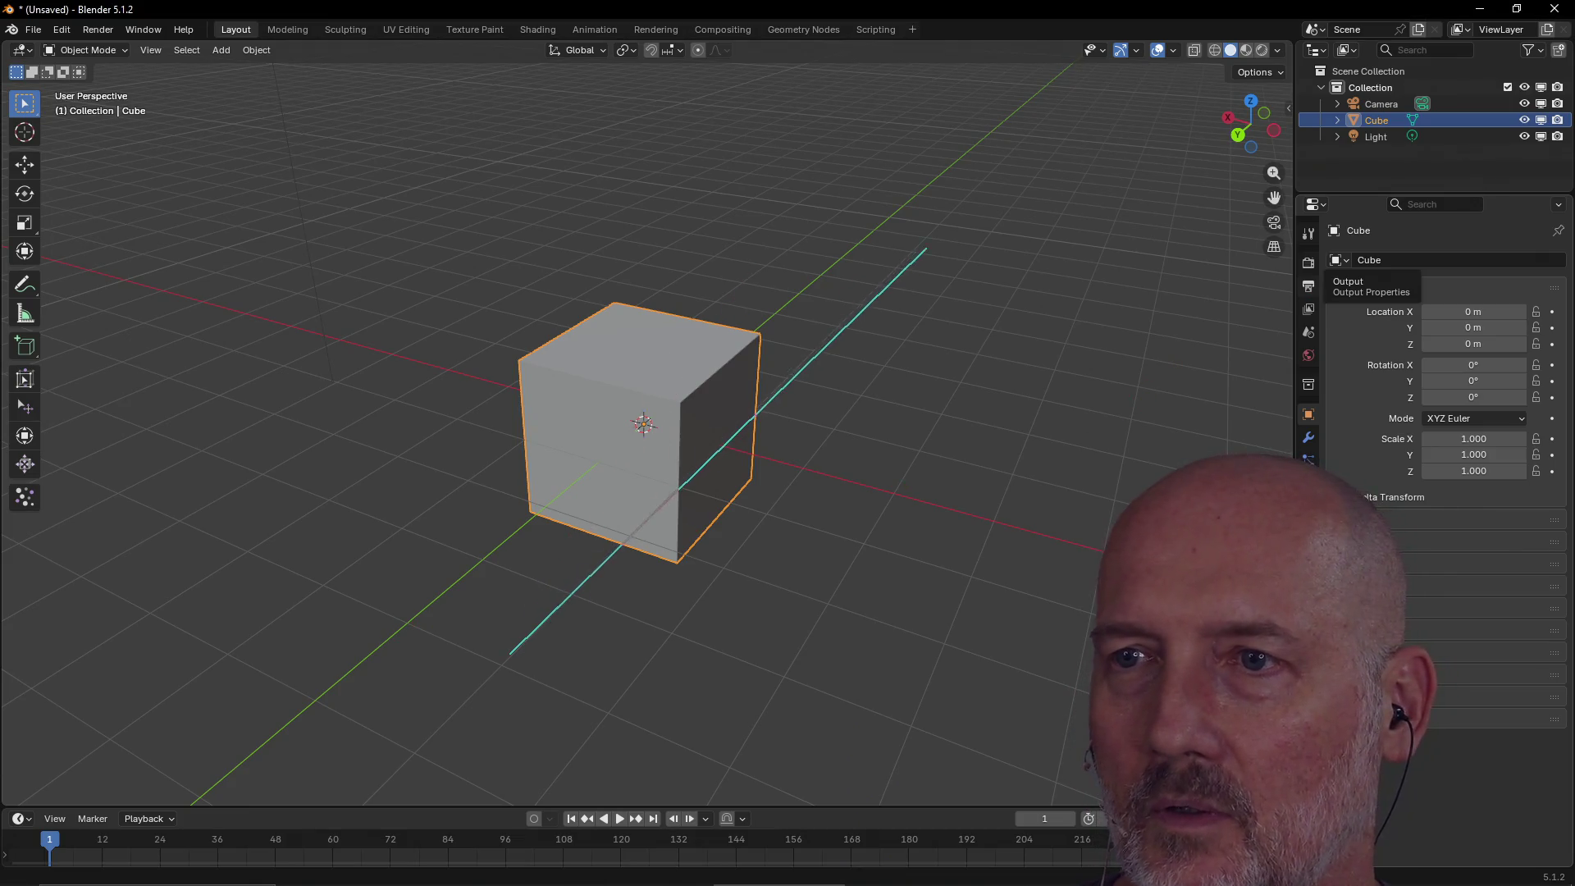
pyautogui.moveTo(509, 654); pyautogui.dragTo(930, 229)
pyautogui.moveTo(520, 394)
pyautogui.mouseDown()
pyautogui.moveTo(791, 443)
pyautogui.moveTo(1022, 530)
pyautogui.mouseUp()
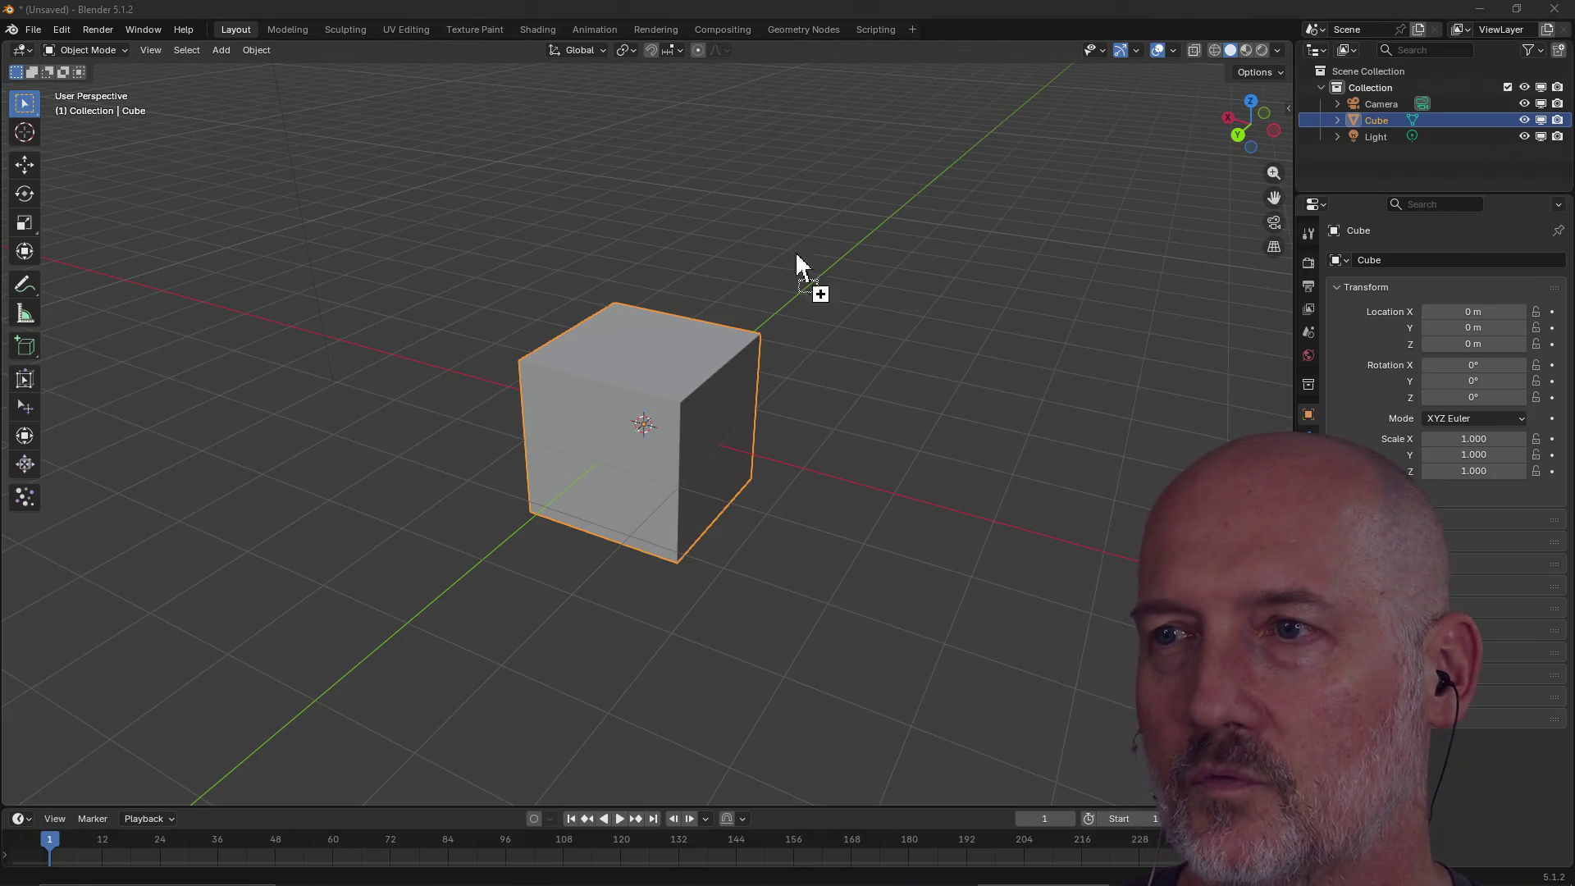
pyautogui.moveTo(633, 260); pyautogui.dragTo(636, 264)
pyautogui.moveTo(615, 271)
pyautogui.mouseDown(button='middle')
pyautogui.moveTo(679, 297)
pyautogui.moveTo(839, 252)
pyautogui.moveTo(717, 271)
pyautogui.moveTo(696, 310)
pyautogui.moveTo(692, 281)
pyautogui.moveTo(626, 274)
pyautogui.mouseUp(button='middle')
pyautogui.scroll(4, 626, 274)
pyautogui.press('g')
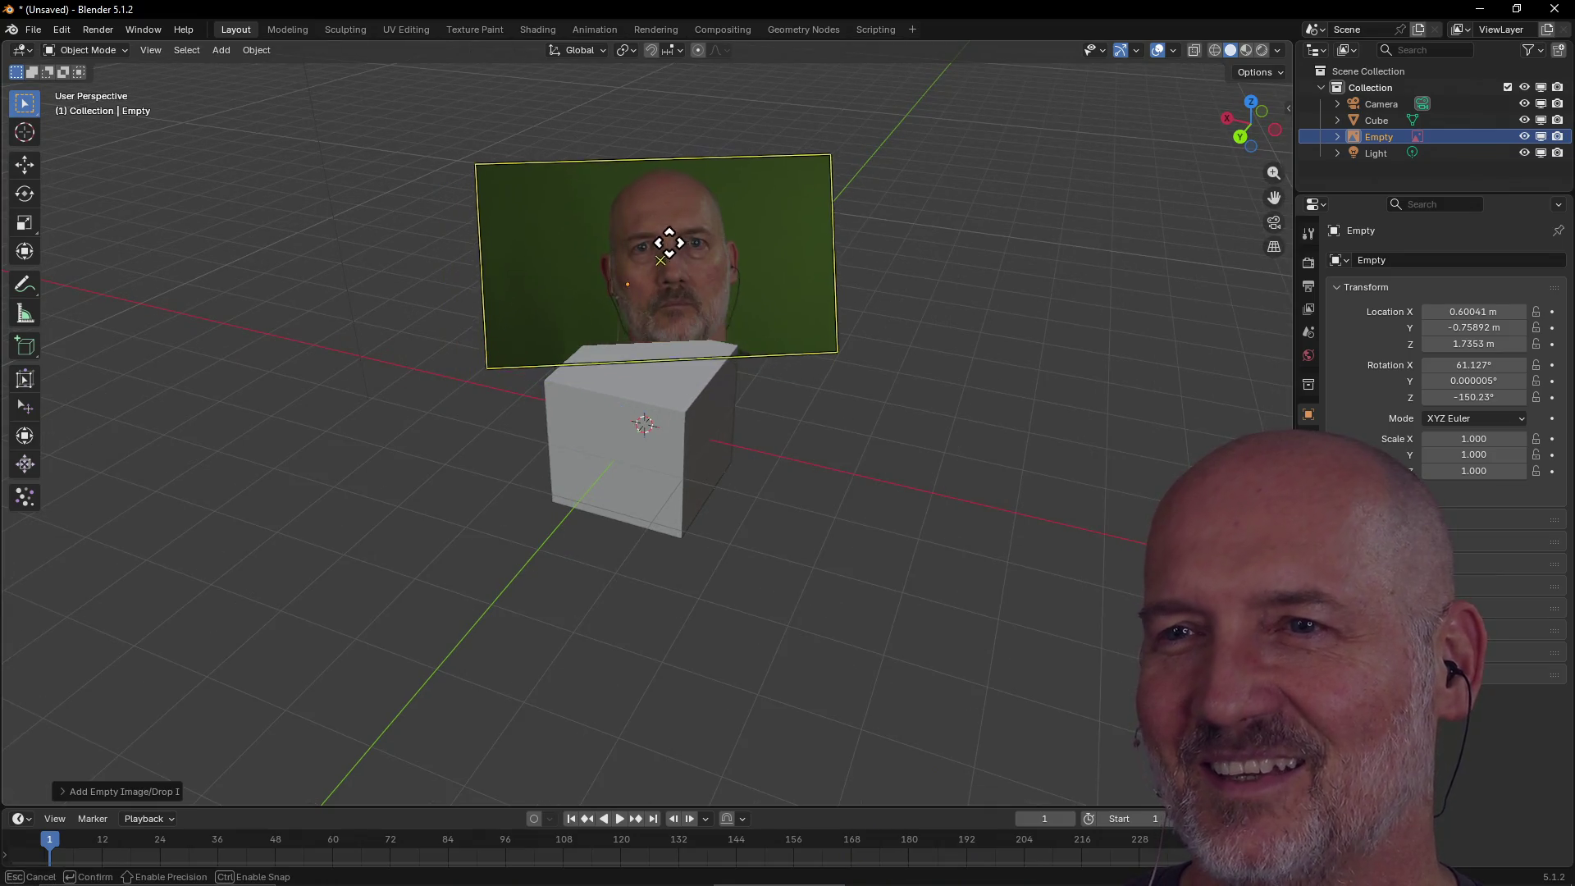
pyautogui.rightClick(819, 204)
pyautogui.moveTo(820, 204)
pyautogui.mouseDown(button='middle')
pyautogui.moveTo(738, 282)
pyautogui.moveTo(661, 197)
pyautogui.moveTo(667, 215)
pyautogui.moveTo(892, 249)
pyautogui.moveTo(844, 243)
pyautogui.mouseUp(button='middle')
pyautogui.moveTo(833, 242); pyautogui.dragTo(875, 236)
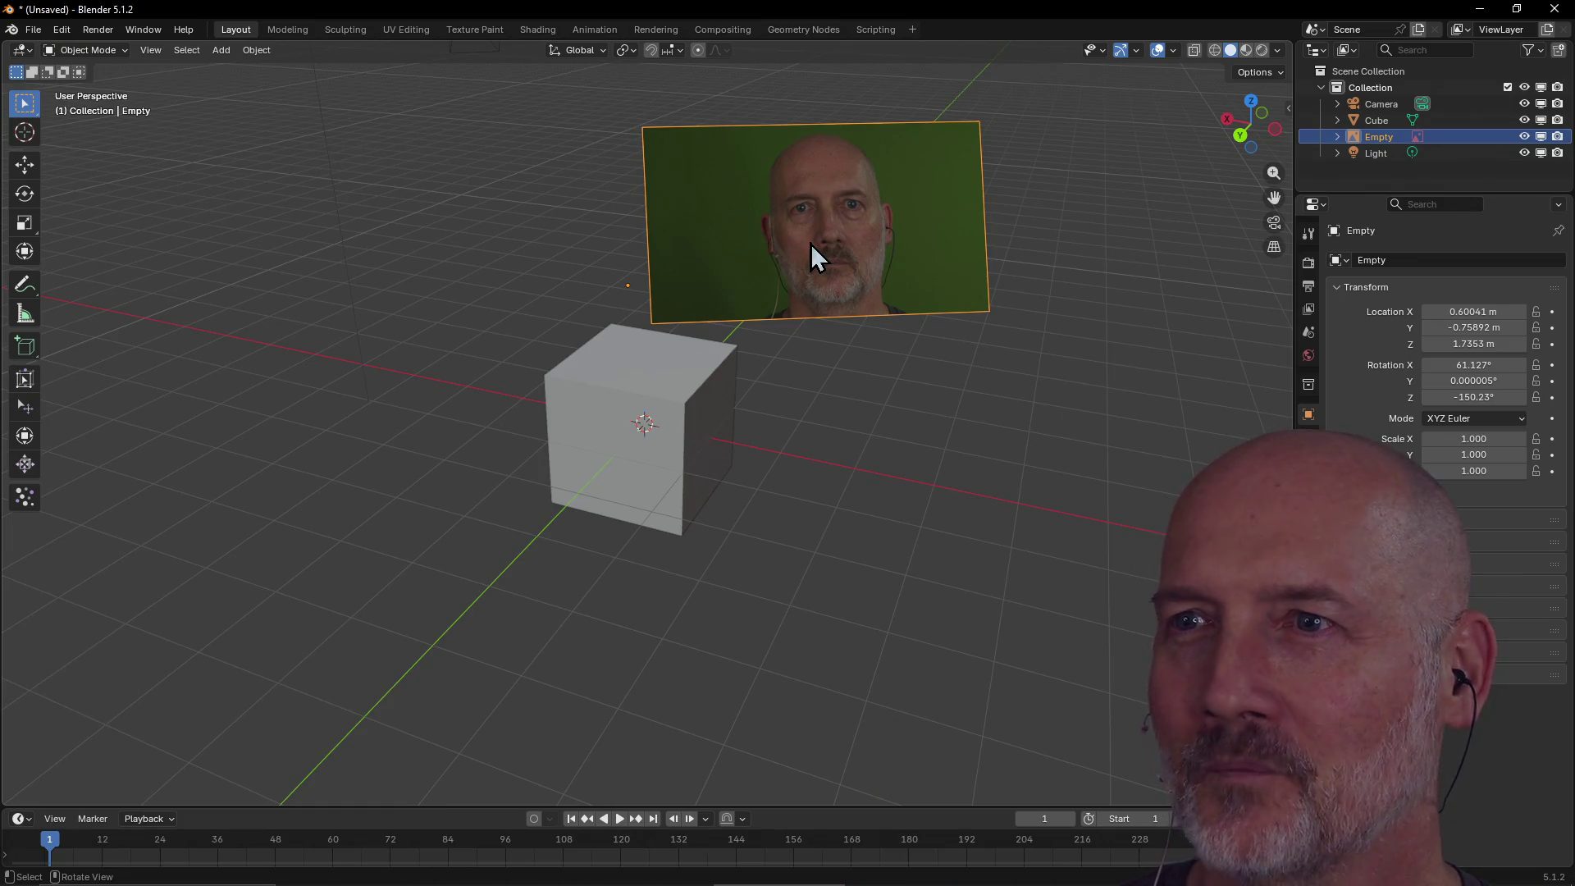
pyautogui.hotkey('ctrl', 'm')
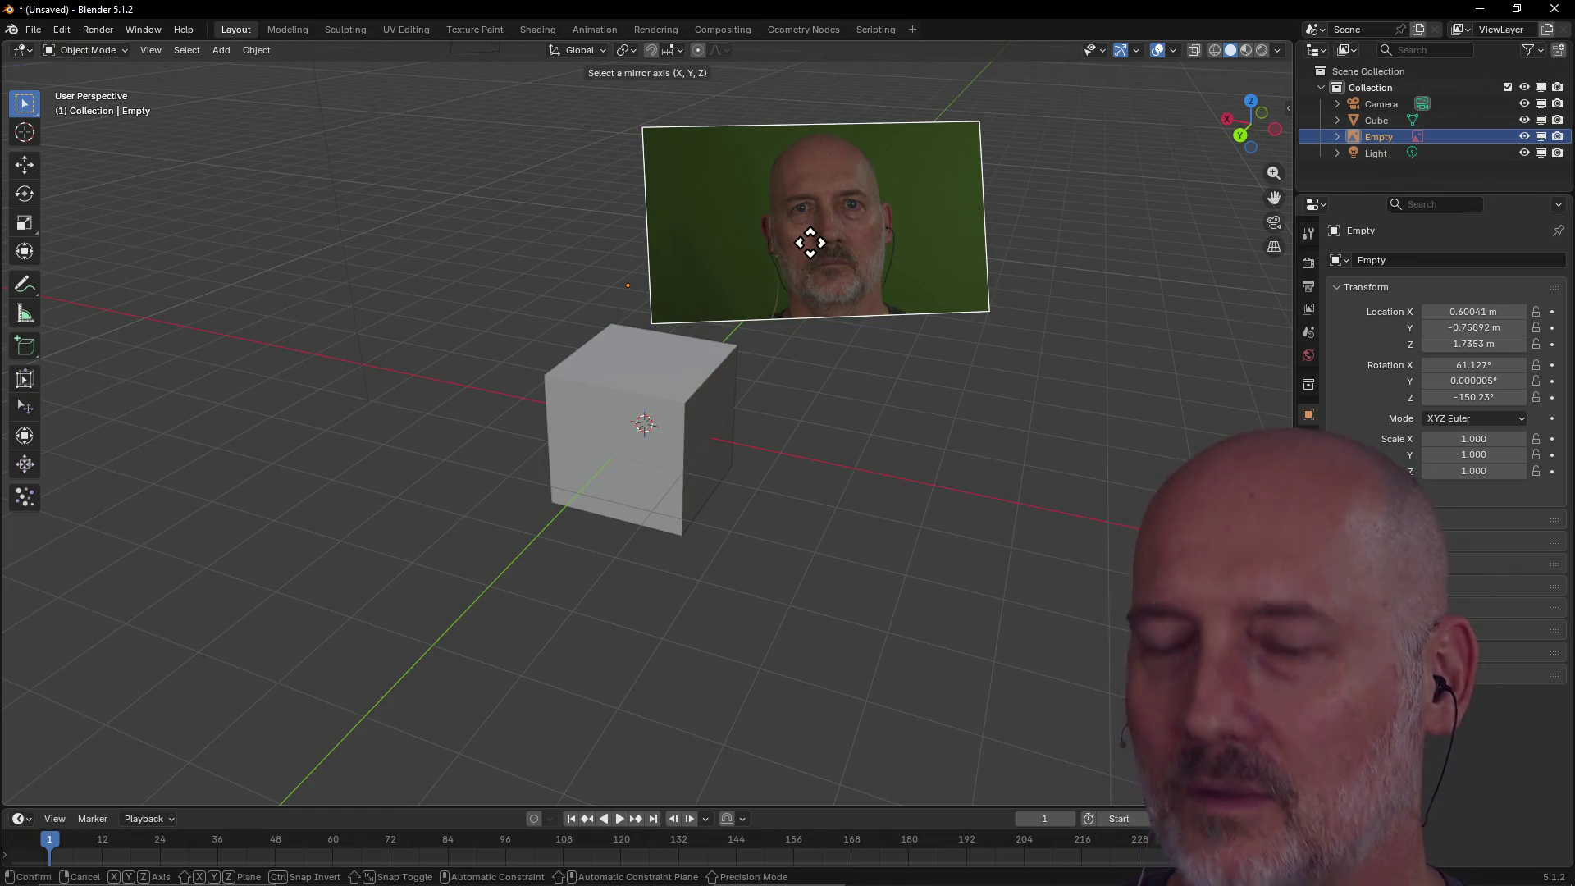
pyautogui.press('z')
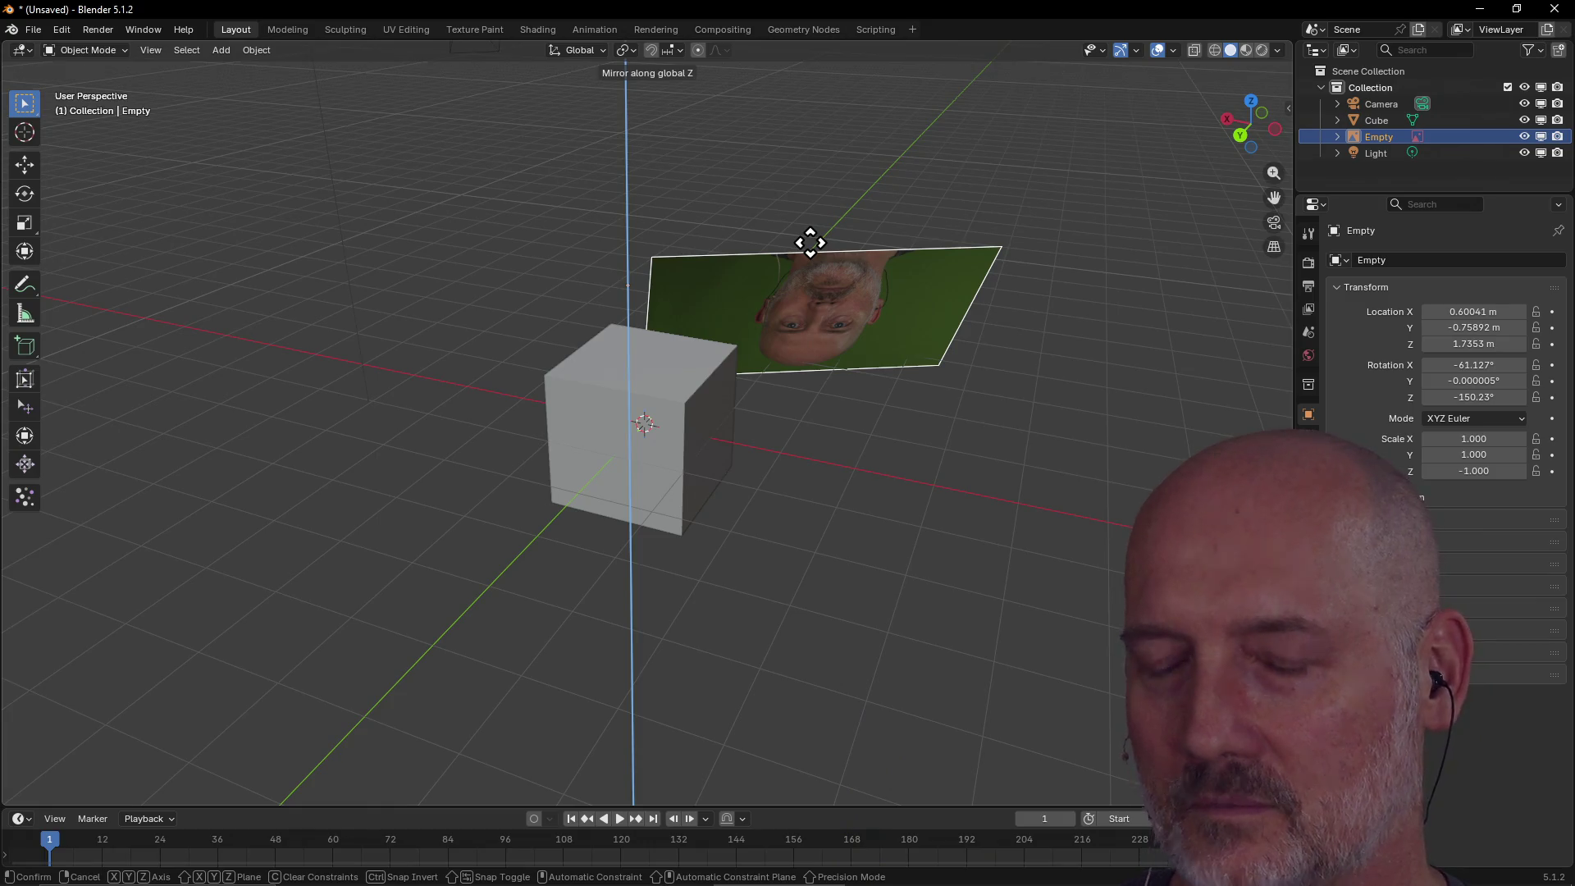
pyautogui.press('y')
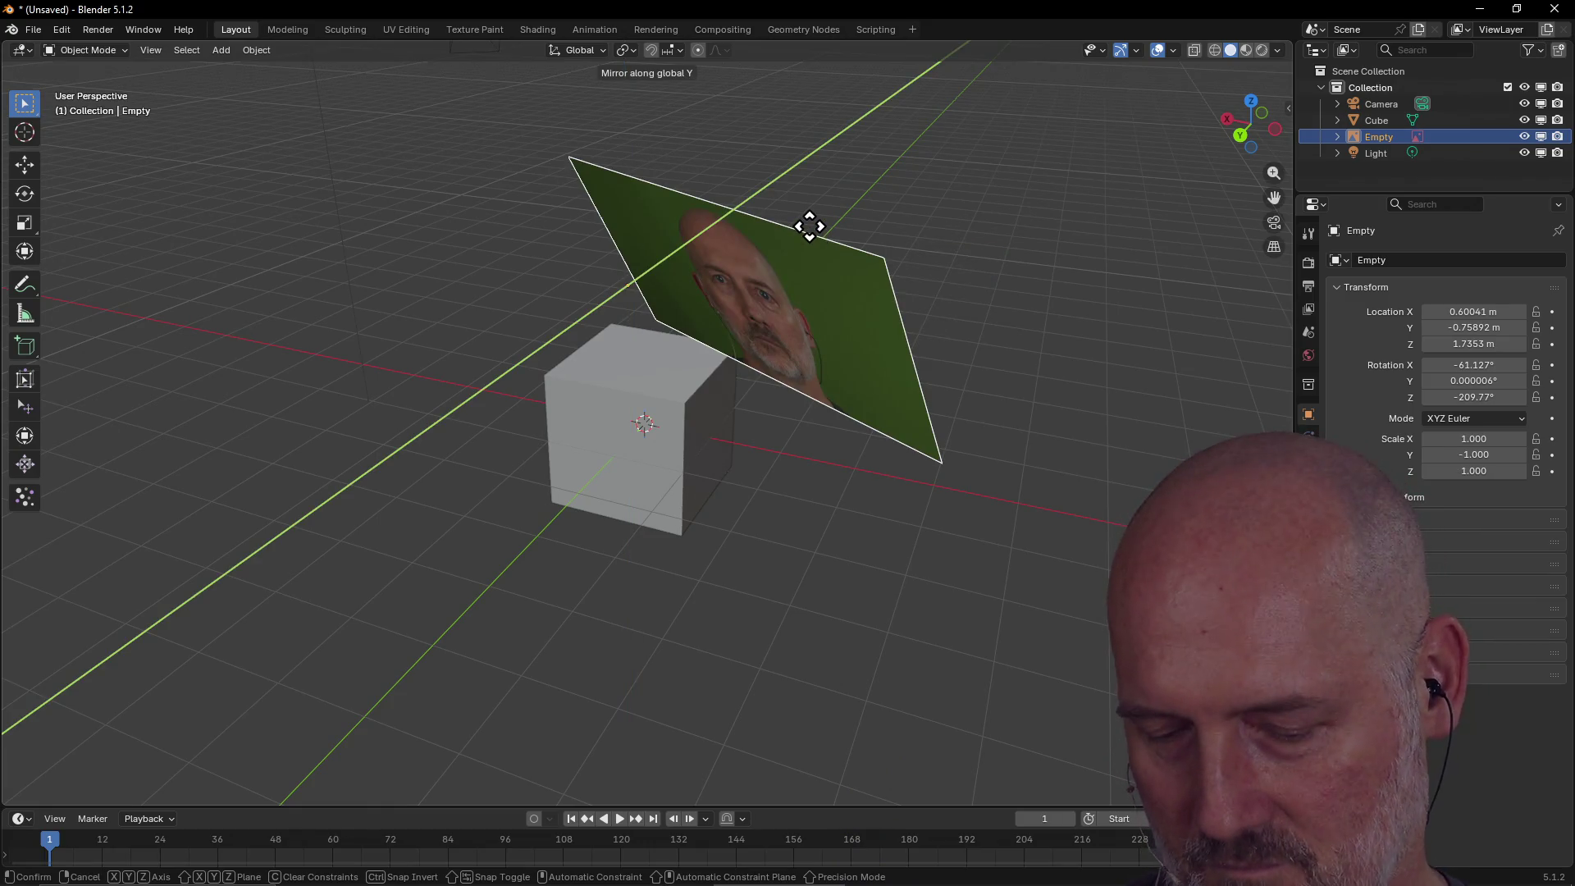
pyautogui.press('x')
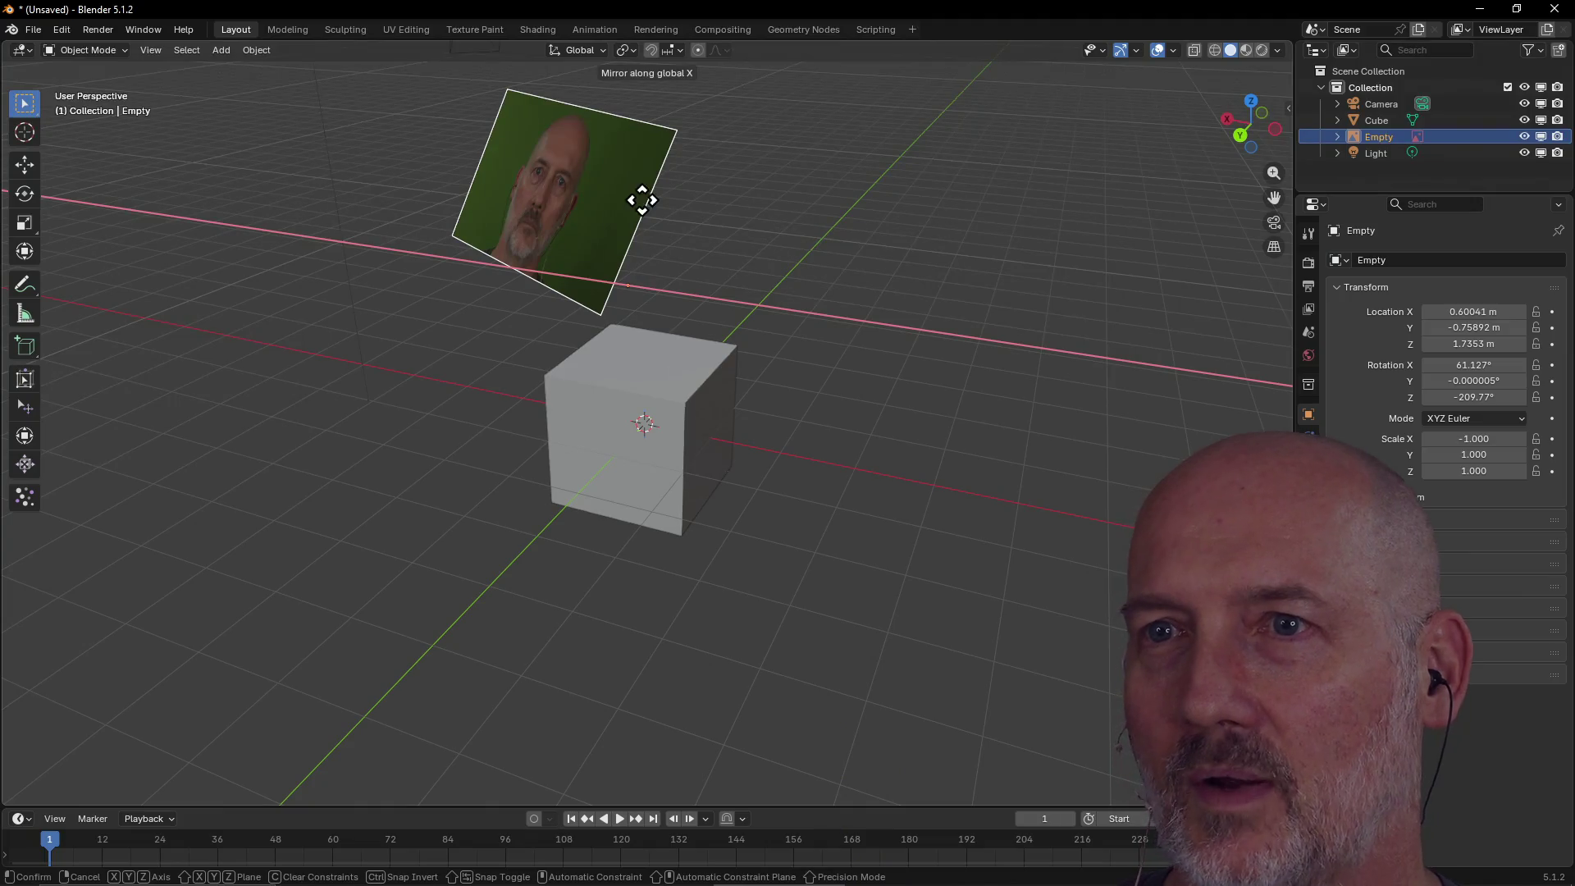
pyautogui.press('Return')
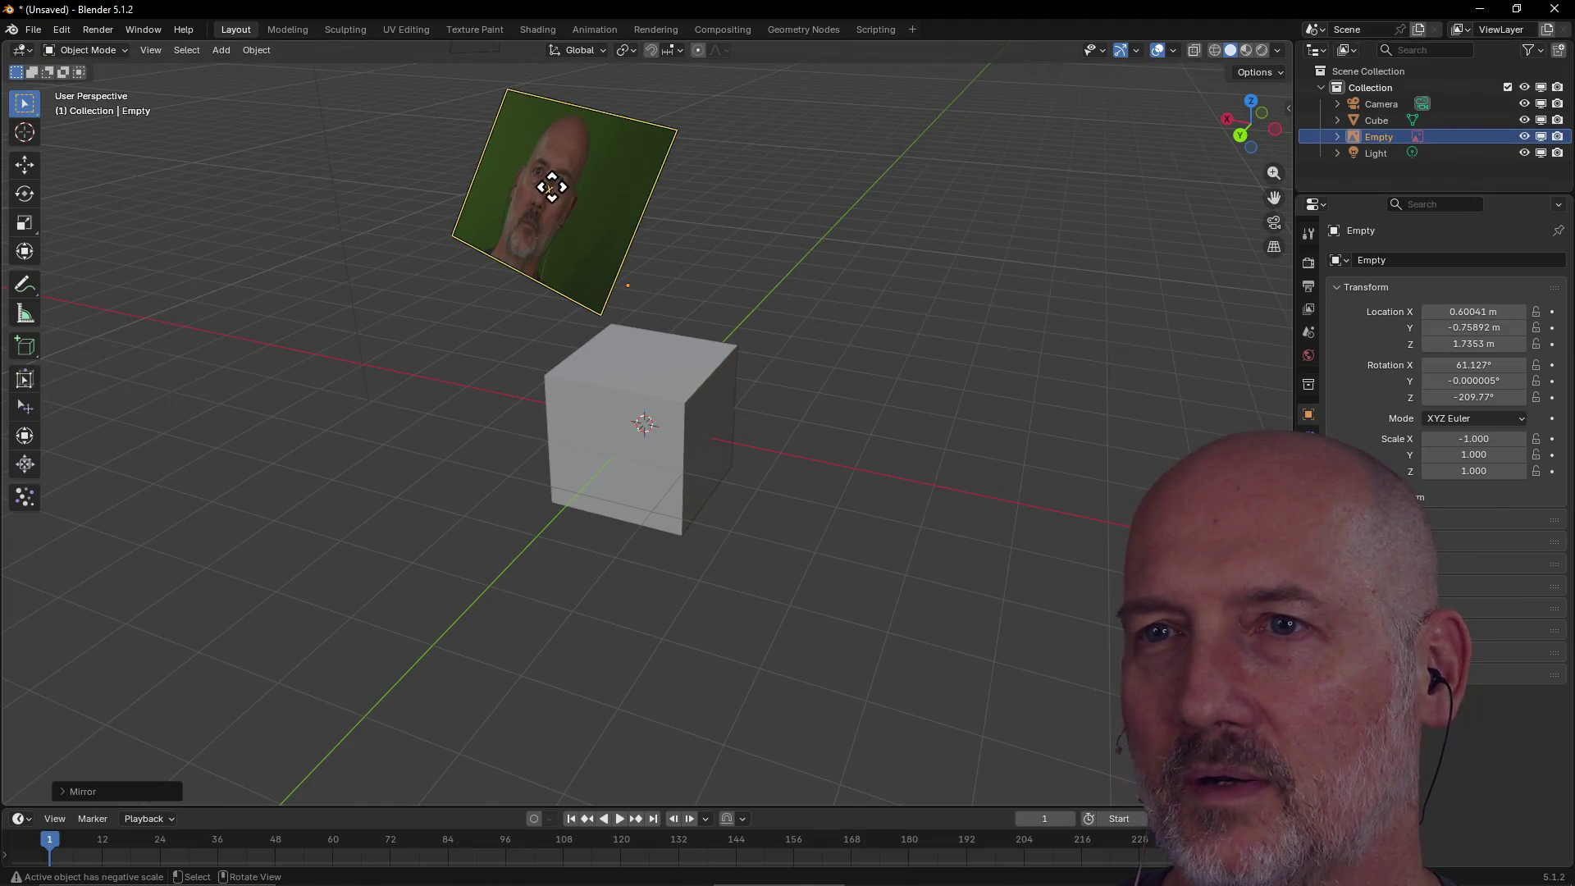
pyautogui.moveTo(599, 204)
pyautogui.mouseDown(button='middle')
pyautogui.moveTo(498, 205)
pyautogui.moveTo(691, 204)
pyautogui.mouseUp(button='middle')
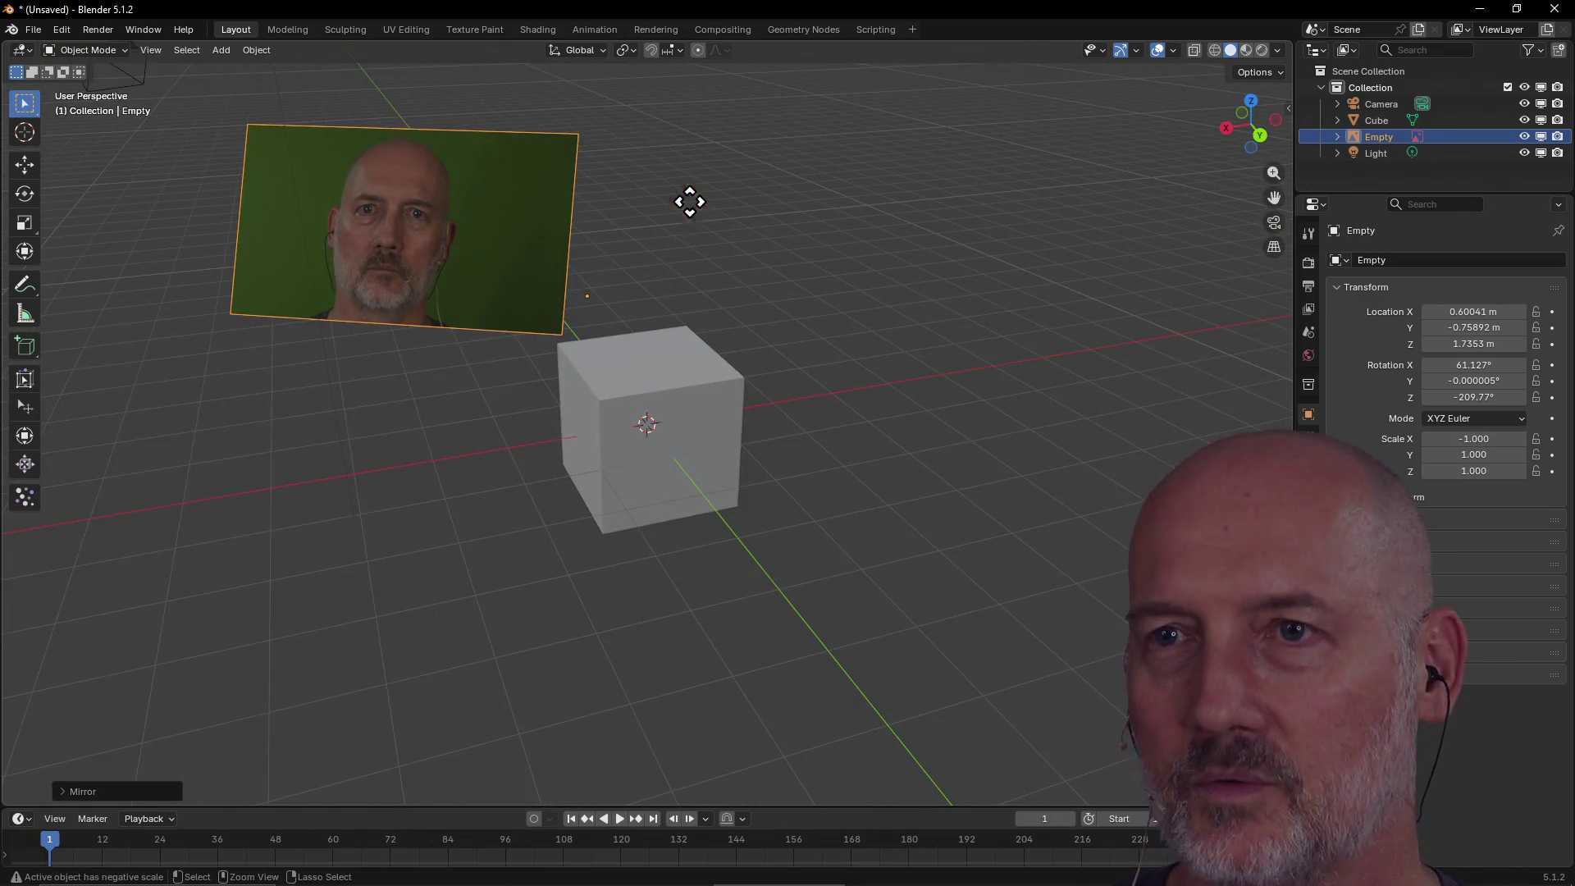
pyautogui.hotkey('ctrl', 'z')
pyautogui.hotkey('ctrl', 'z')
pyautogui.hotkey('ctrl', 'z')
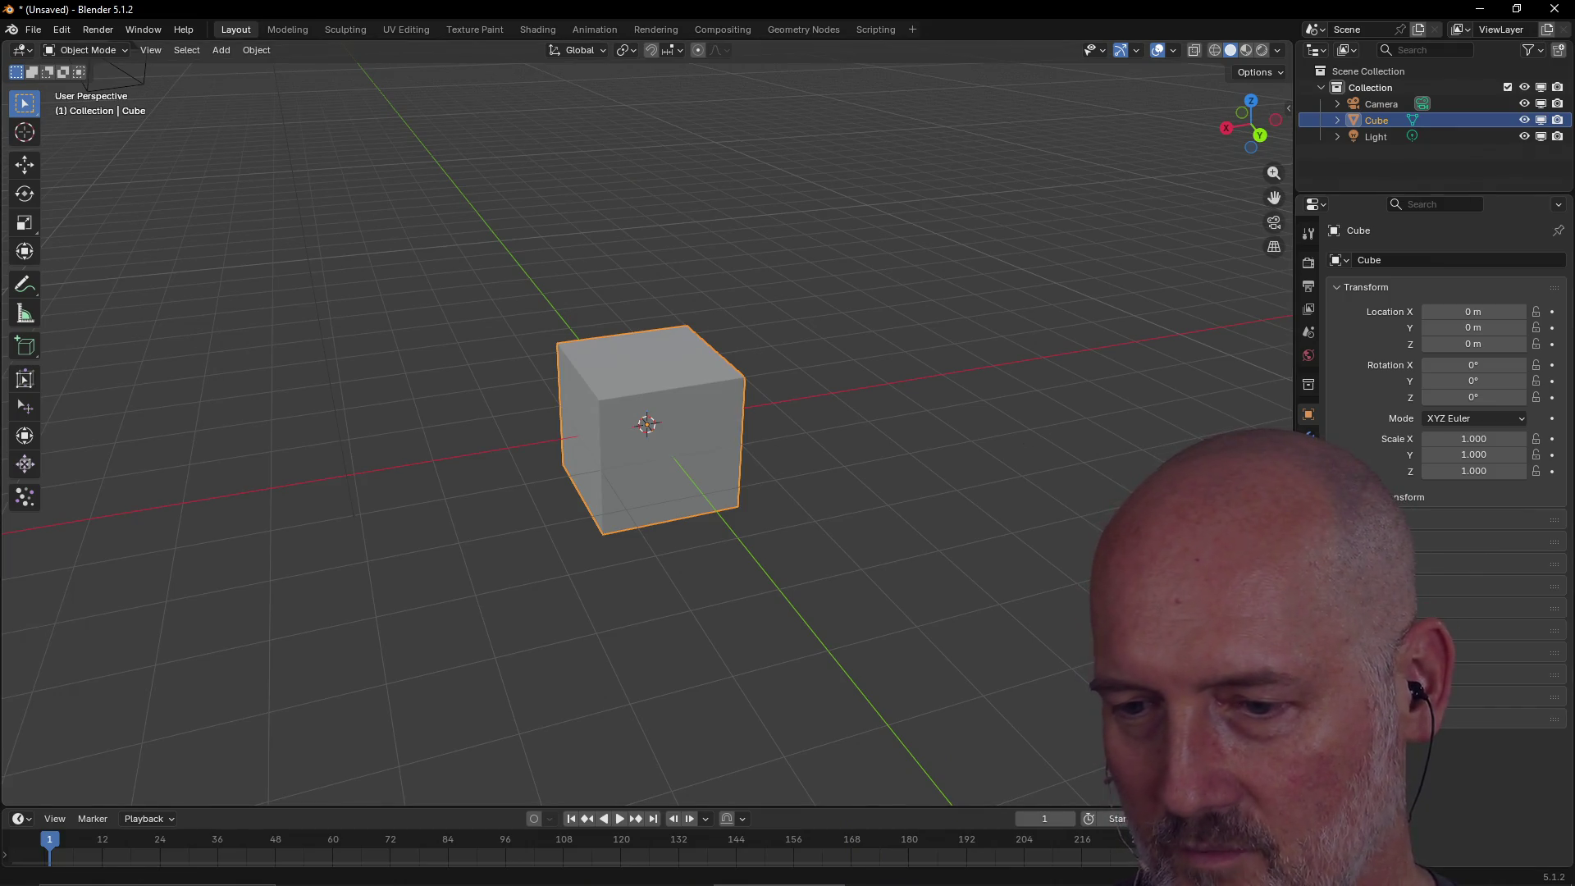
# Add the face photo as an image Empty and set its location to 0, 0, 0.
pyautogui.moveTo(693, 221); pyautogui.dragTo(693, 222)
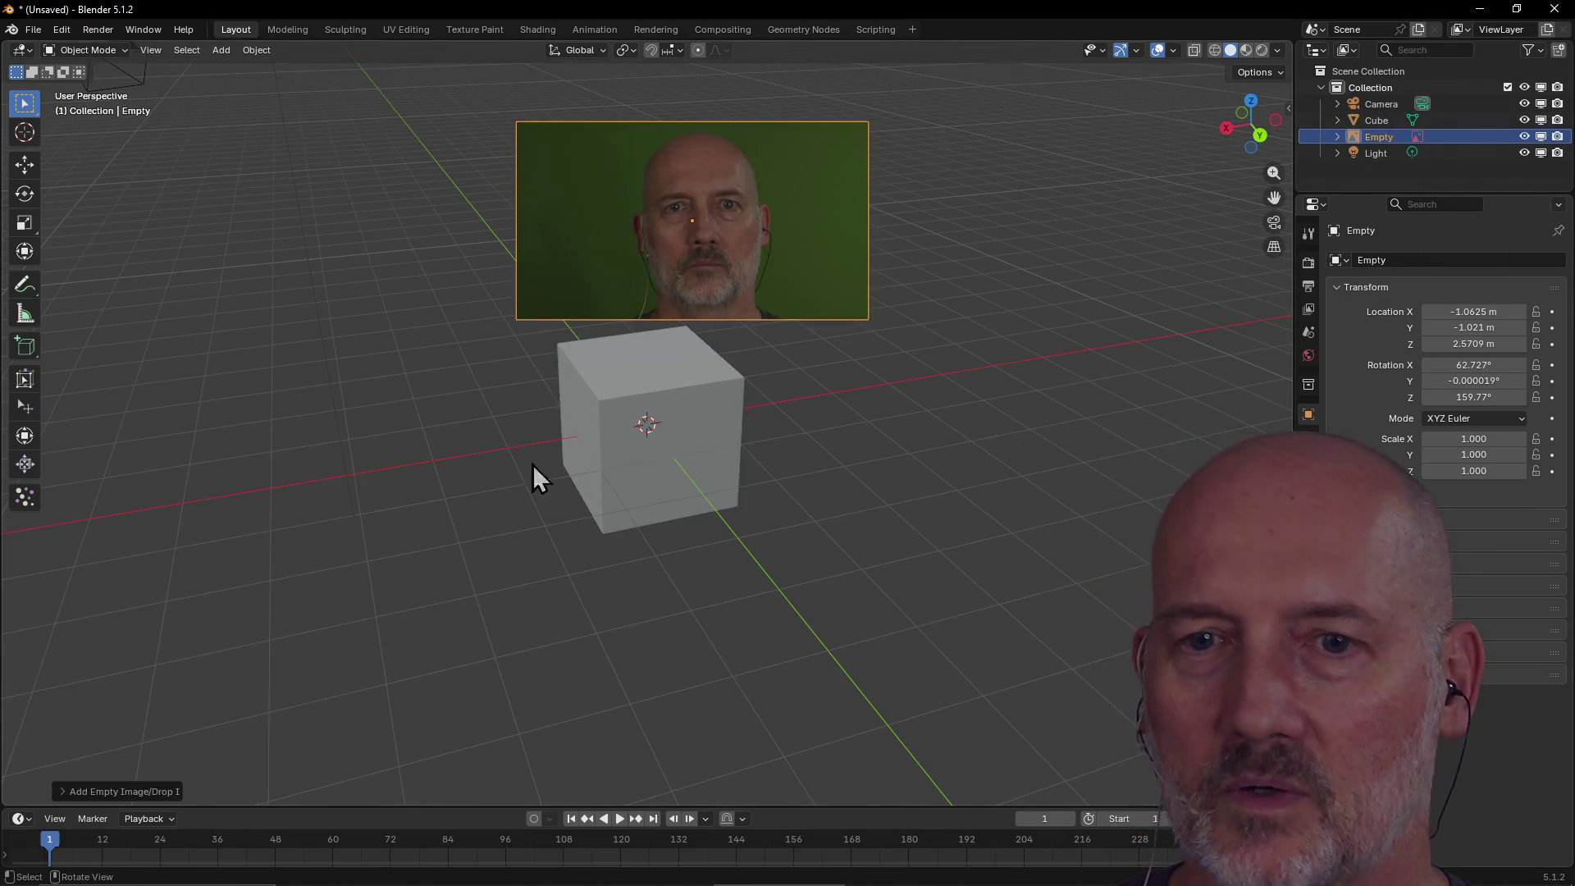
pyautogui.click(64, 792)
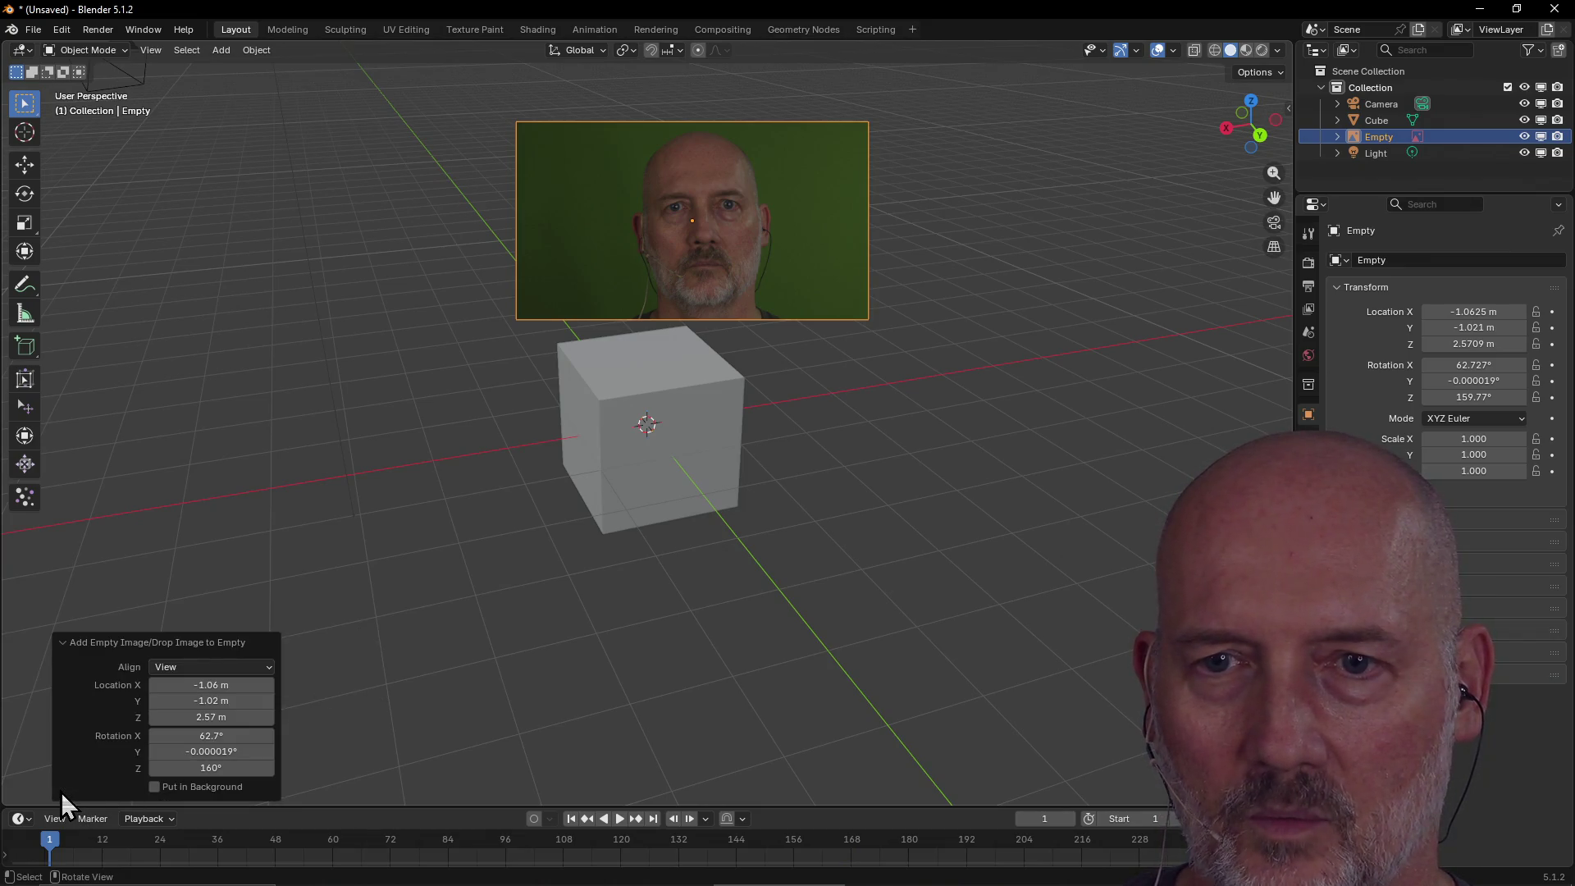
pyautogui.click(243, 686)
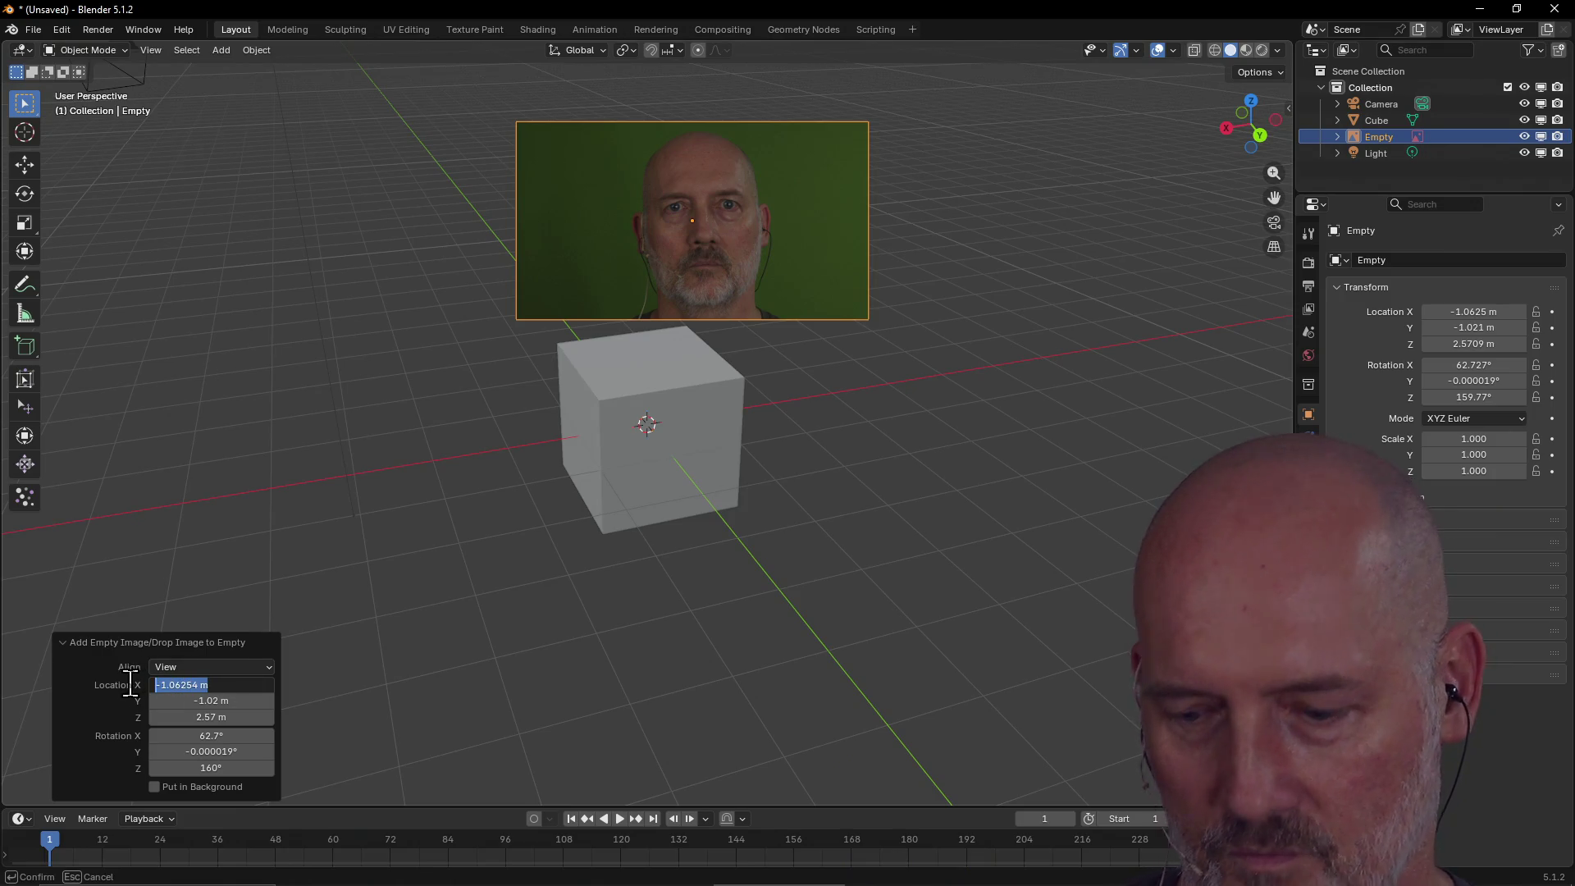
pyautogui.press('Return')
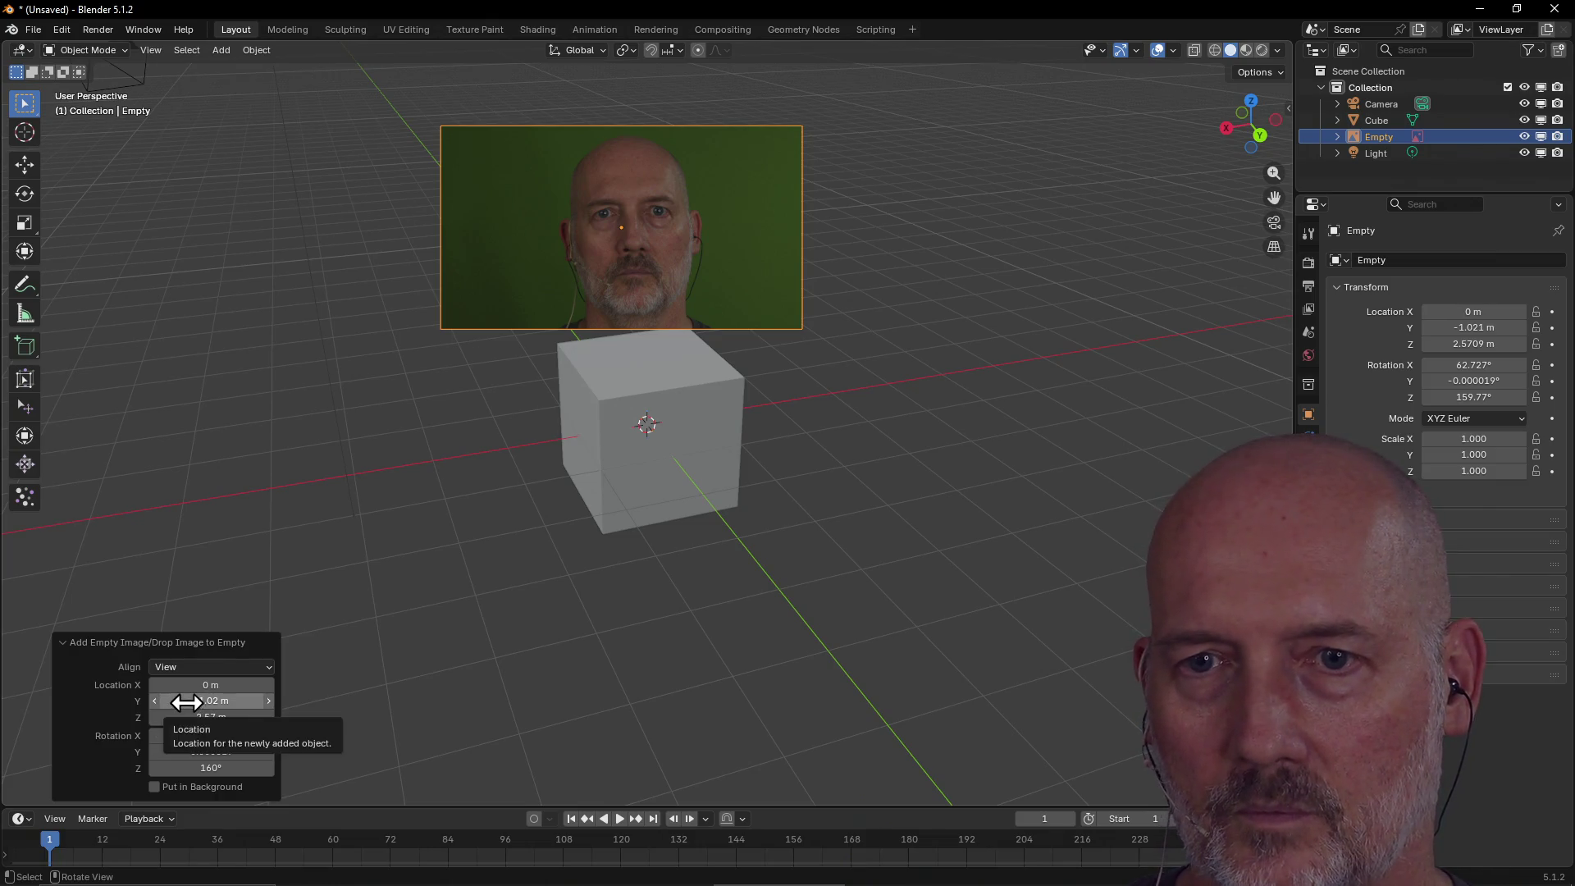
pyautogui.click(185, 702)
pyautogui.click(187, 702)
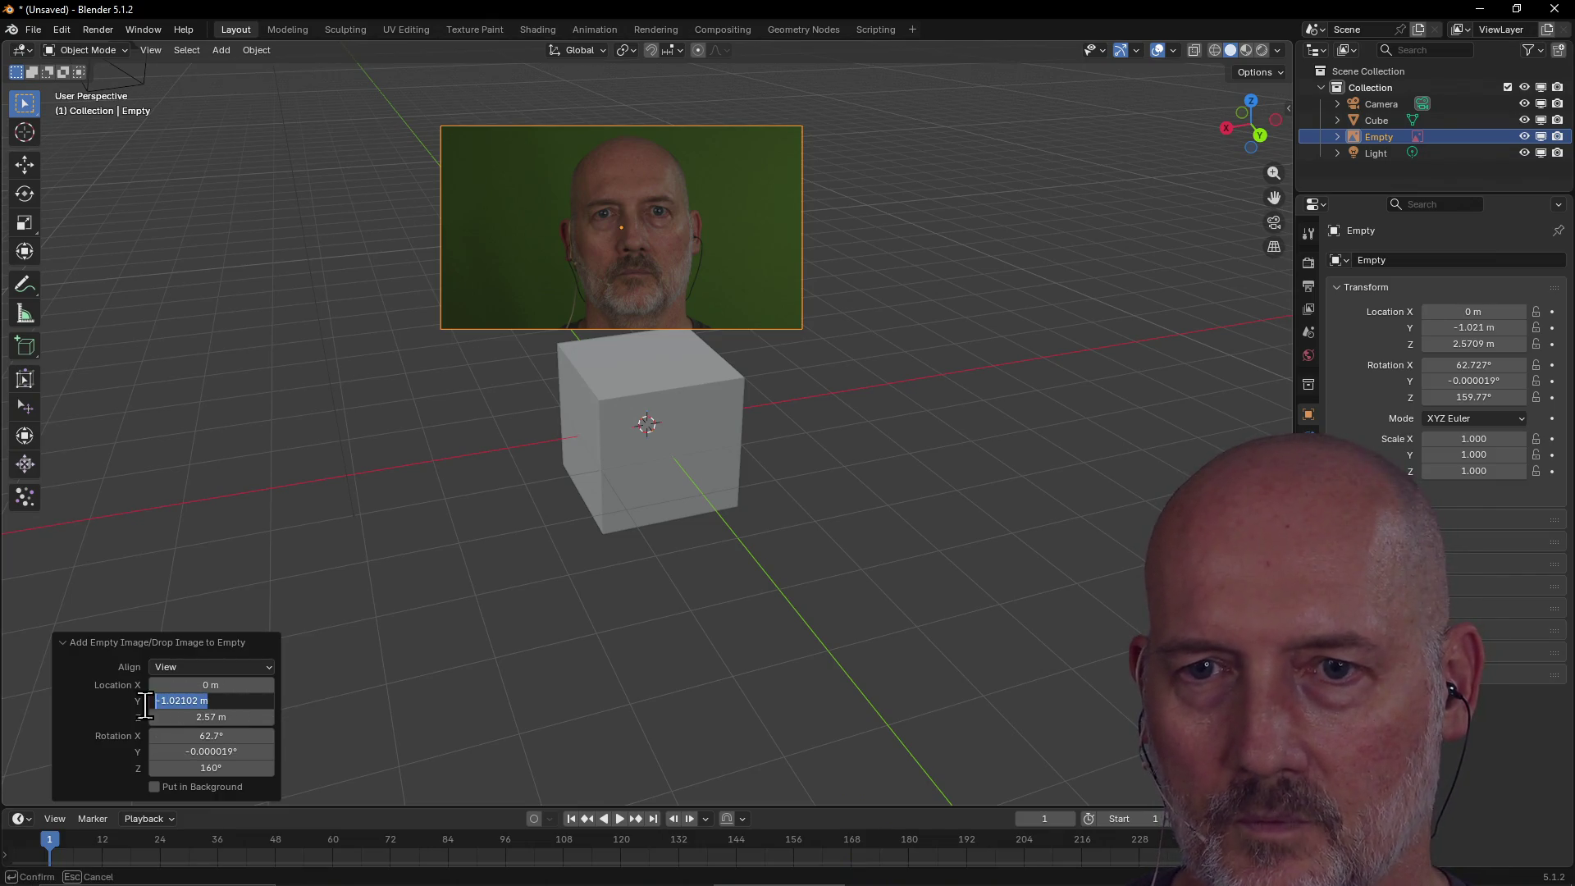
pyautogui.write('0')
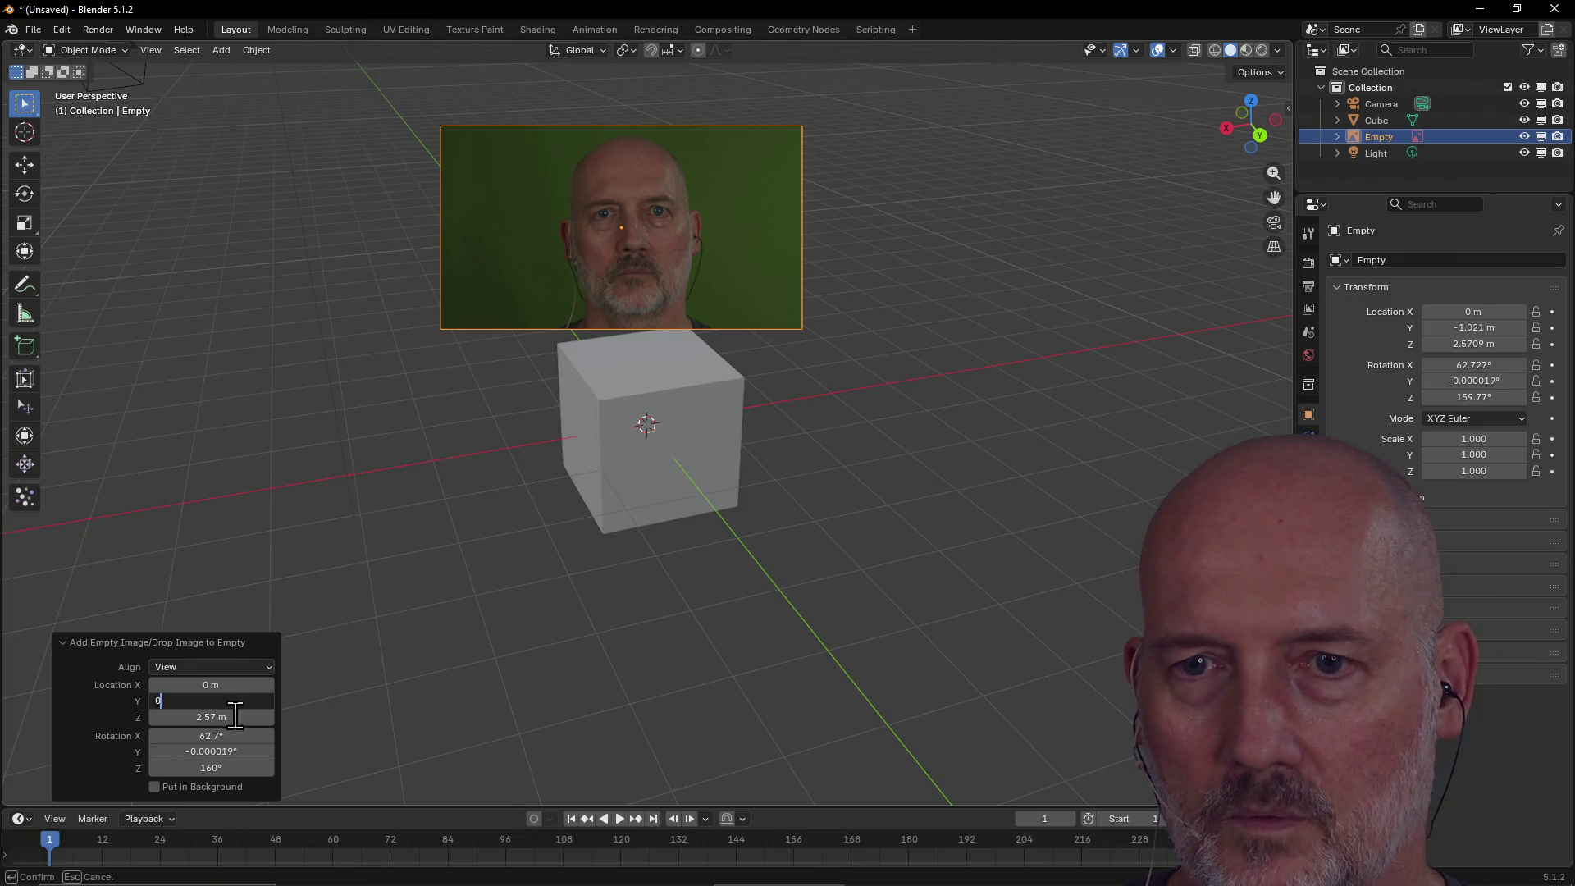
pyautogui.press('Return')
pyautogui.click(237, 714)
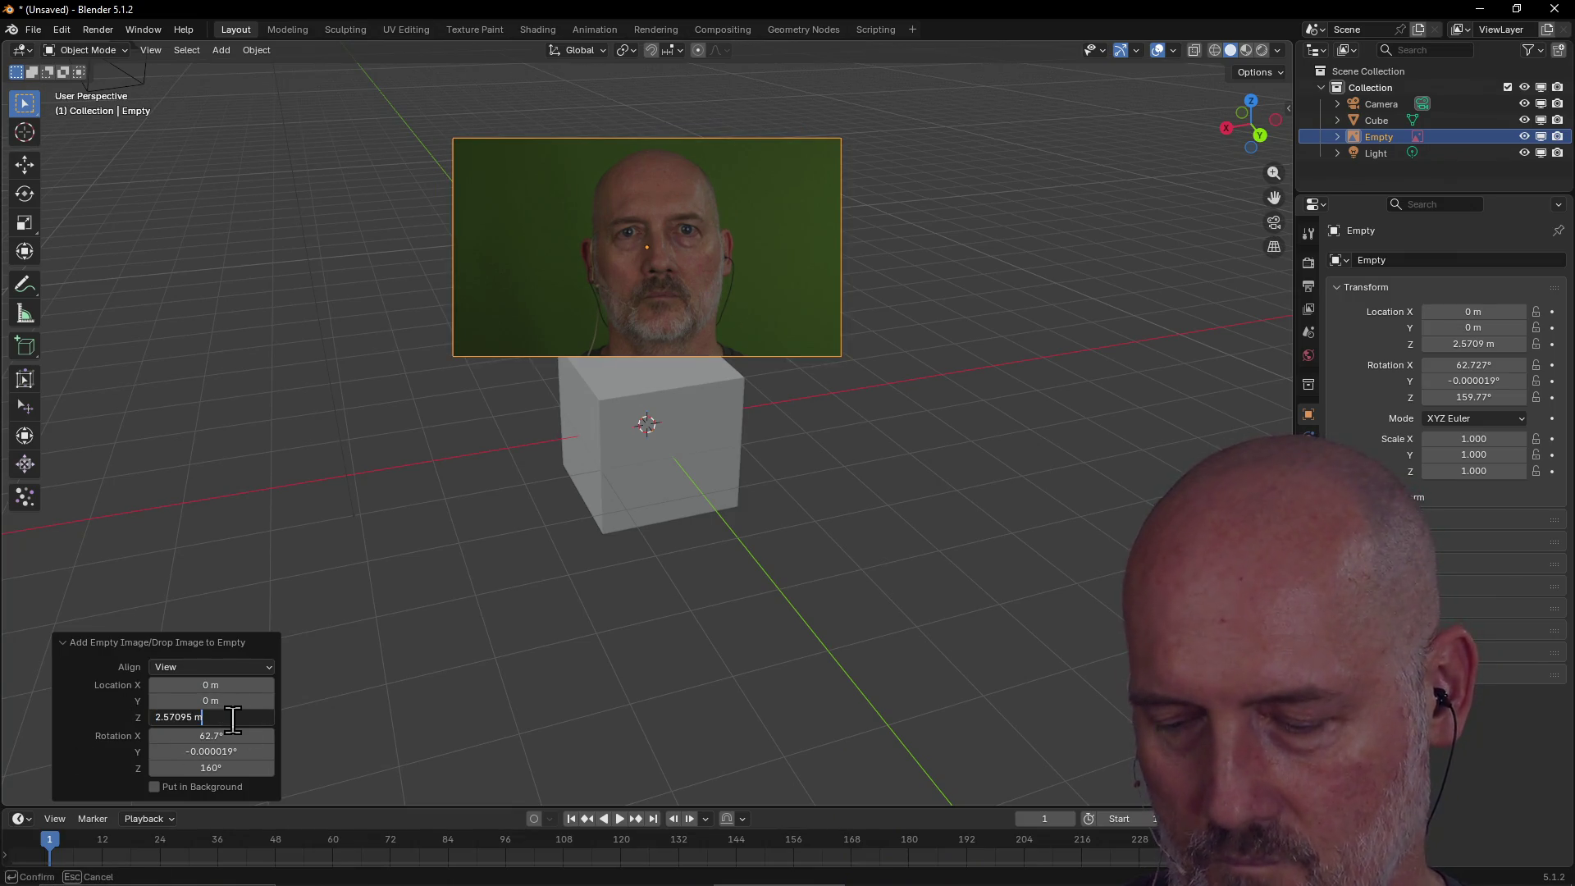
pyautogui.write('0')
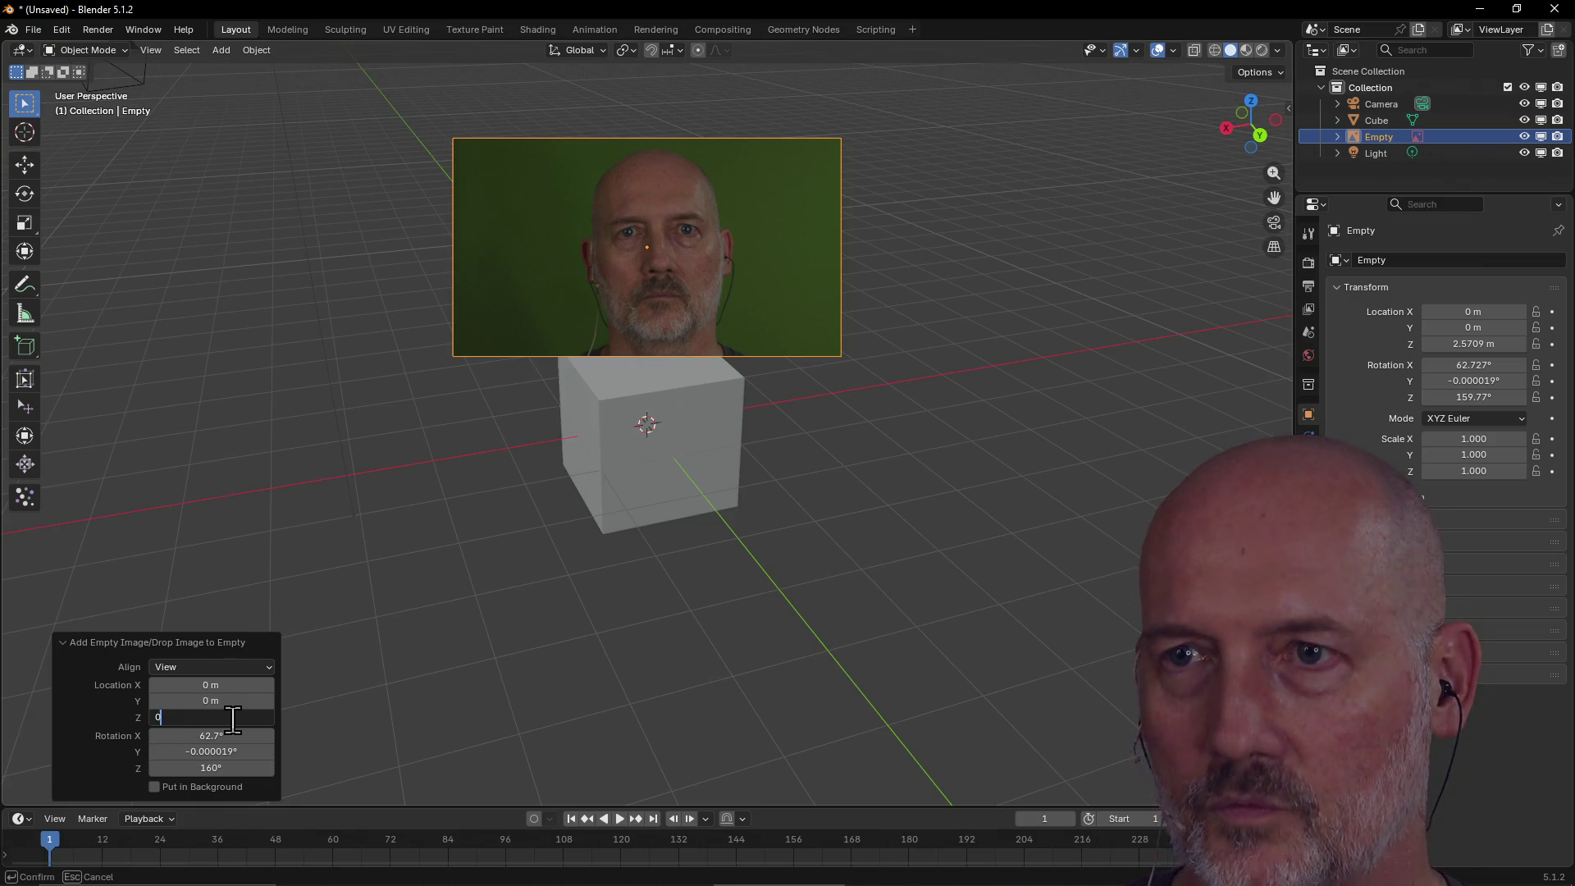
pyautogui.press('Return')
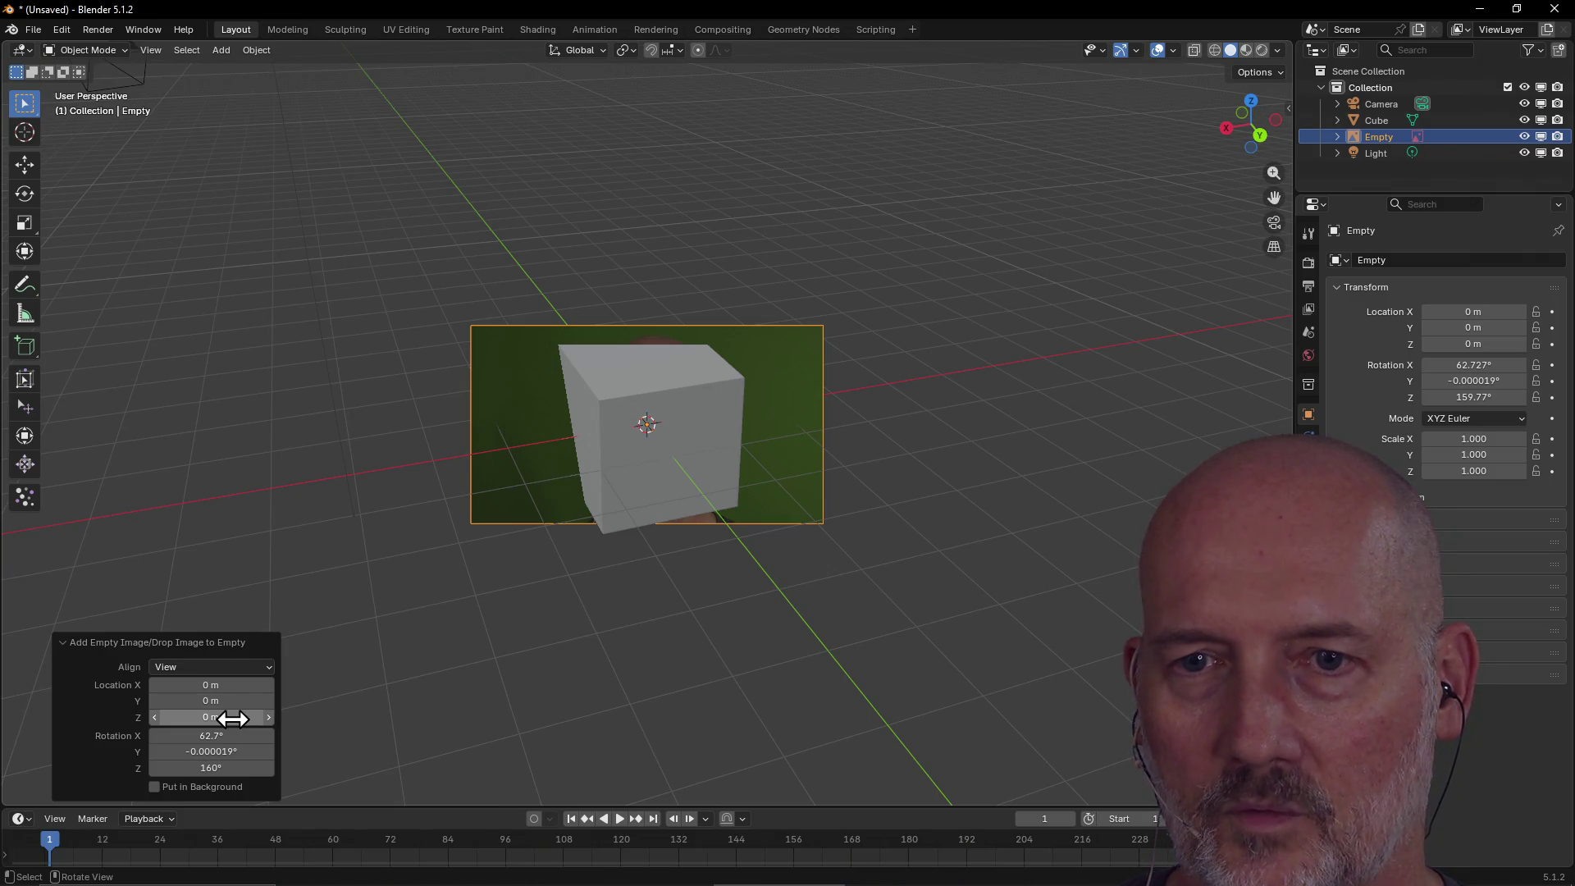
# Zero the face image's X and Y rotation.
pyautogui.click(233, 736)
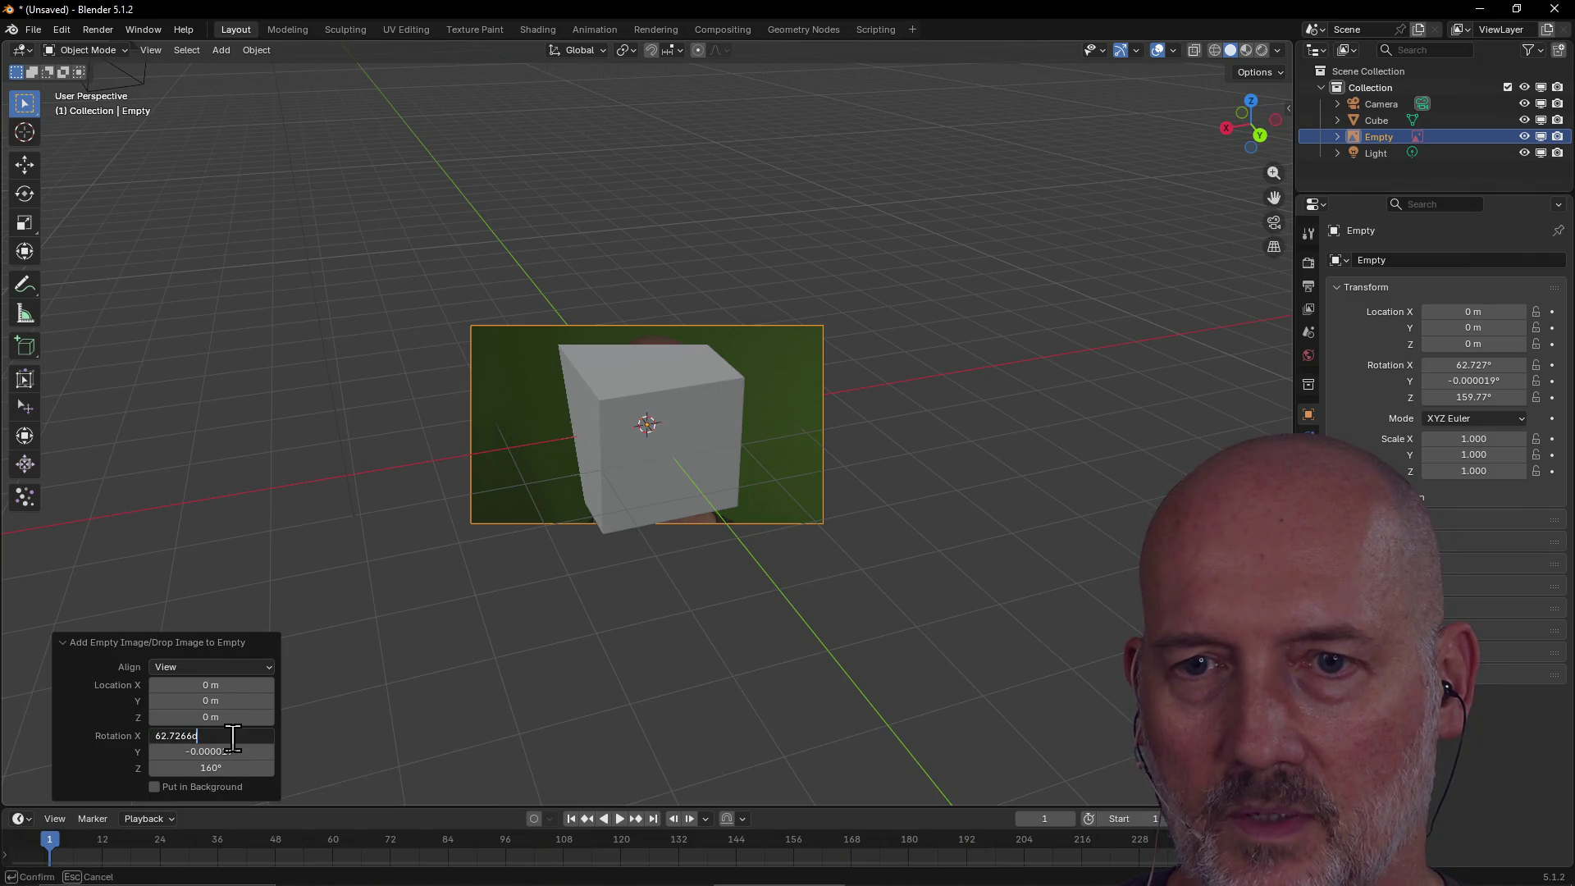
pyautogui.moveTo(233, 736); pyautogui.dragTo(144, 738)
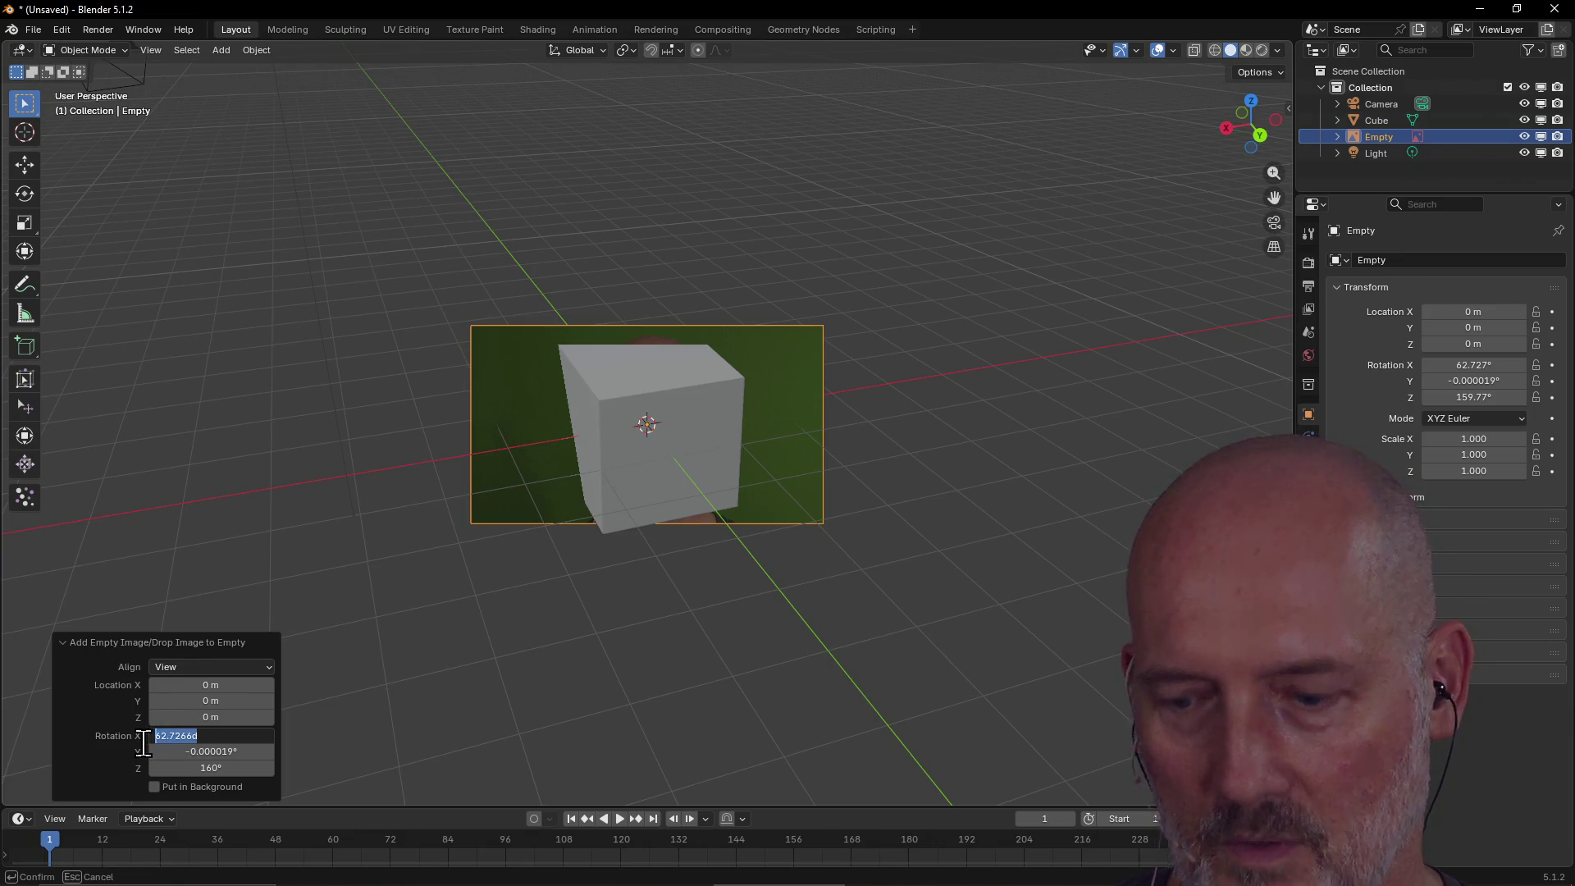
pyautogui.write('0')
pyautogui.press('Return')
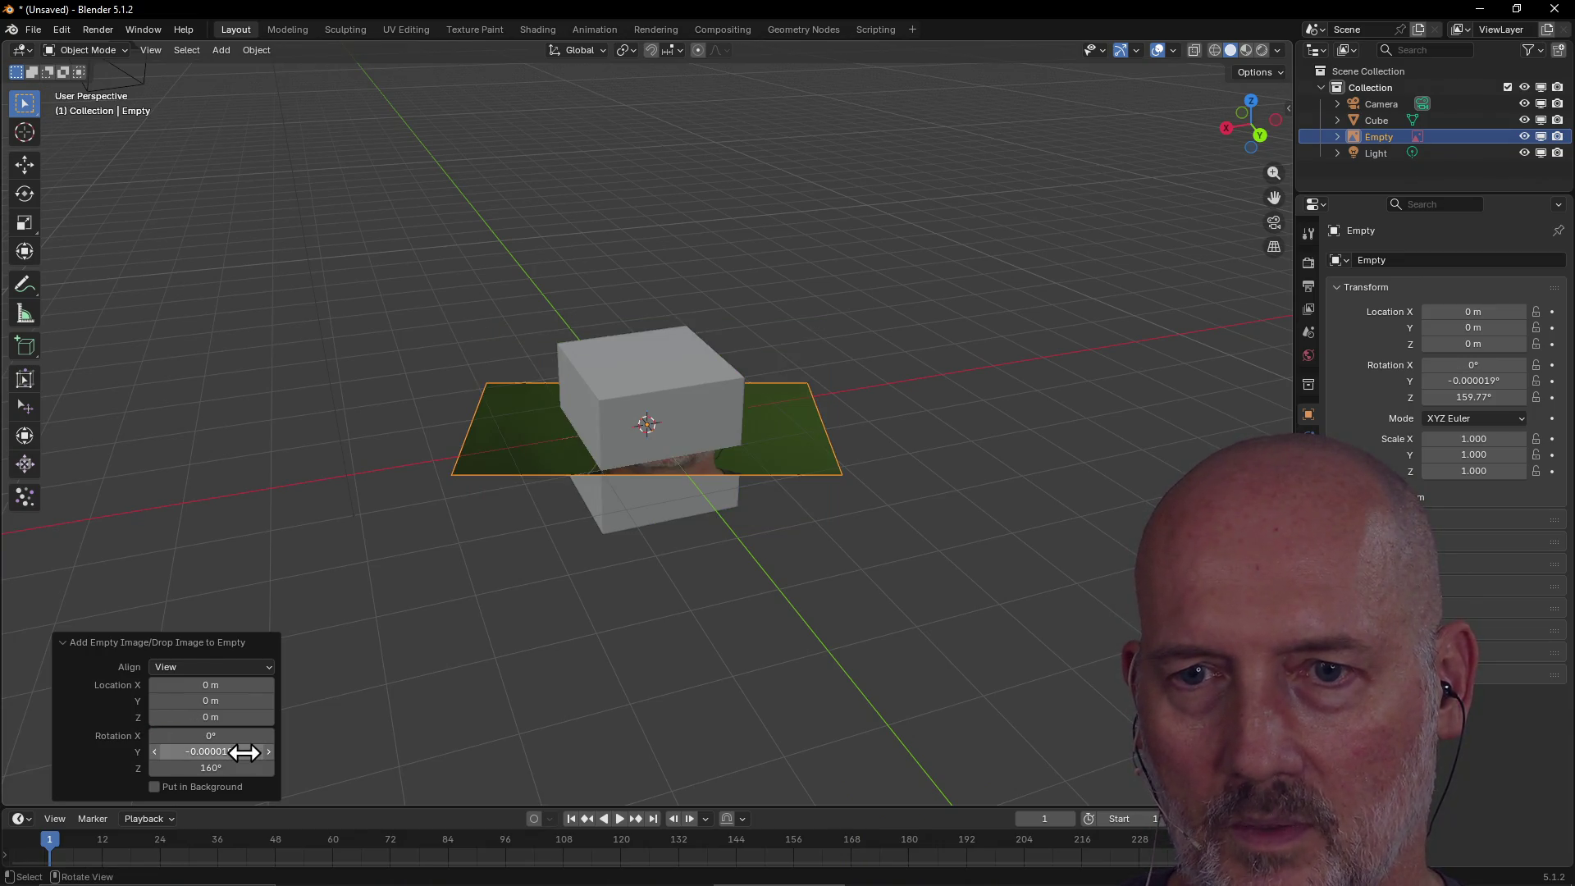
pyautogui.click(237, 751)
pyautogui.moveTo(179, 749); pyautogui.dragTo(144, 751)
pyautogui.write('0')
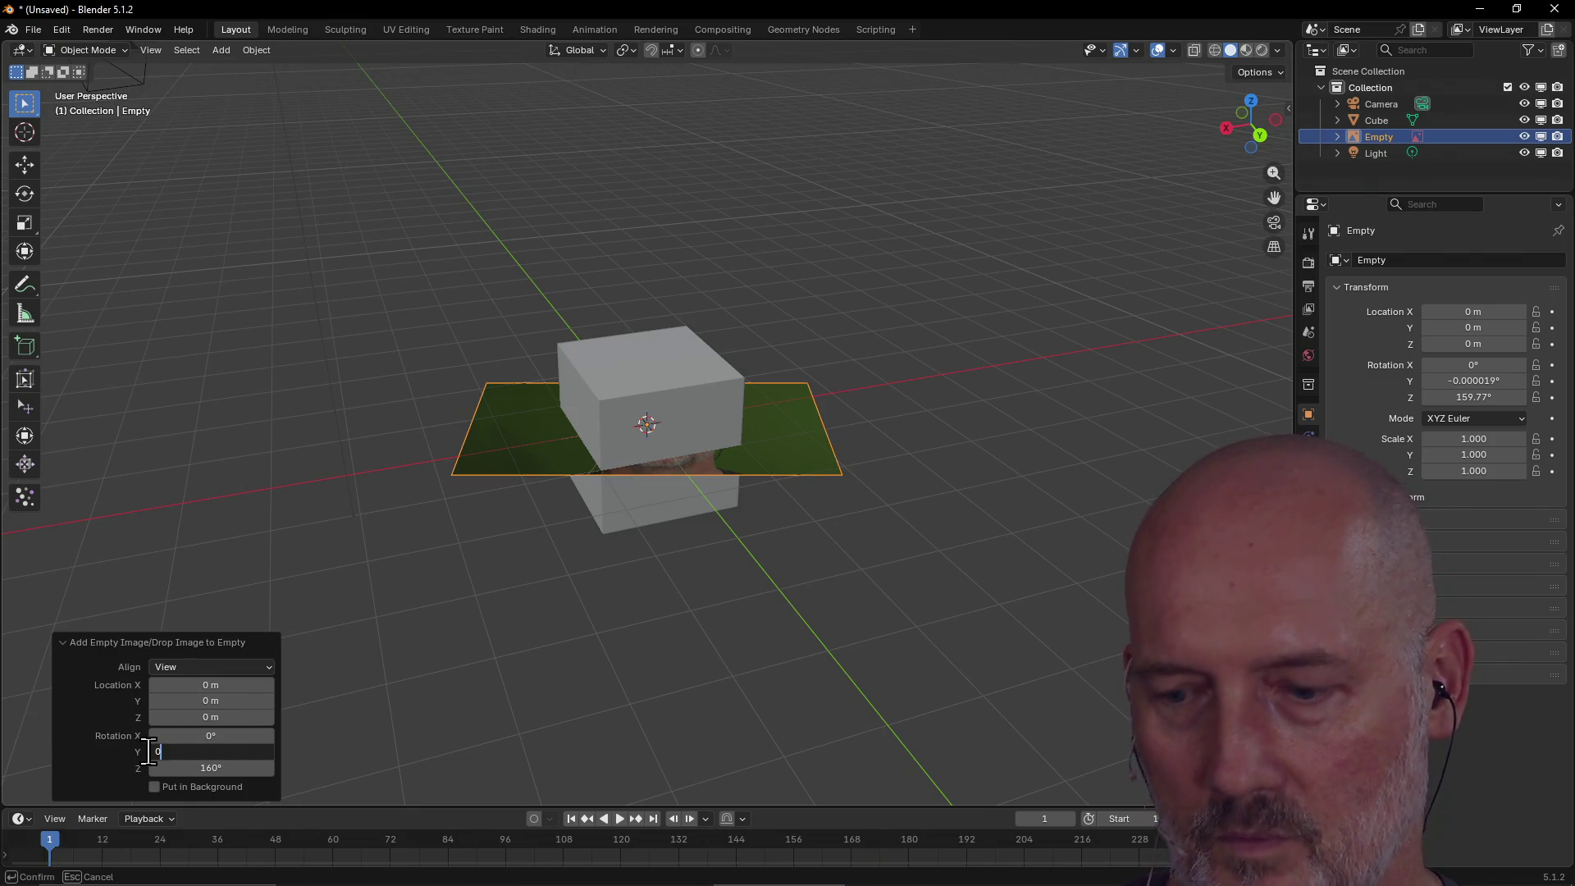
pyautogui.press('Return')
# Stand the image upright with 90° X rotation, trying 90° on Y.
pyautogui.click(228, 737)
pyautogui.write('0')
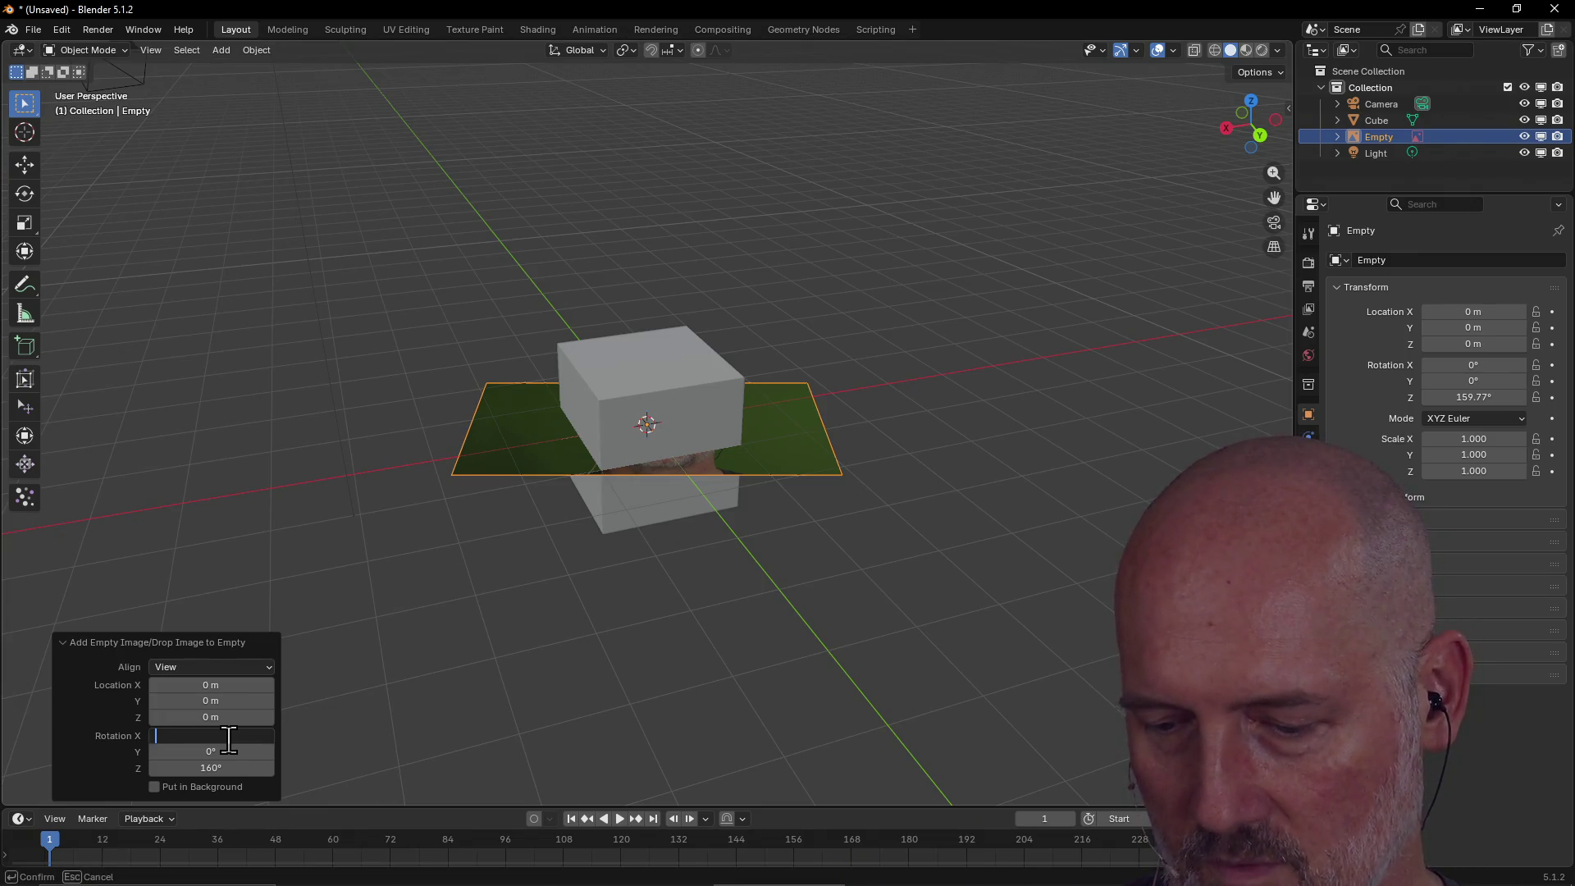
pyautogui.write('90')
pyautogui.press('Return')
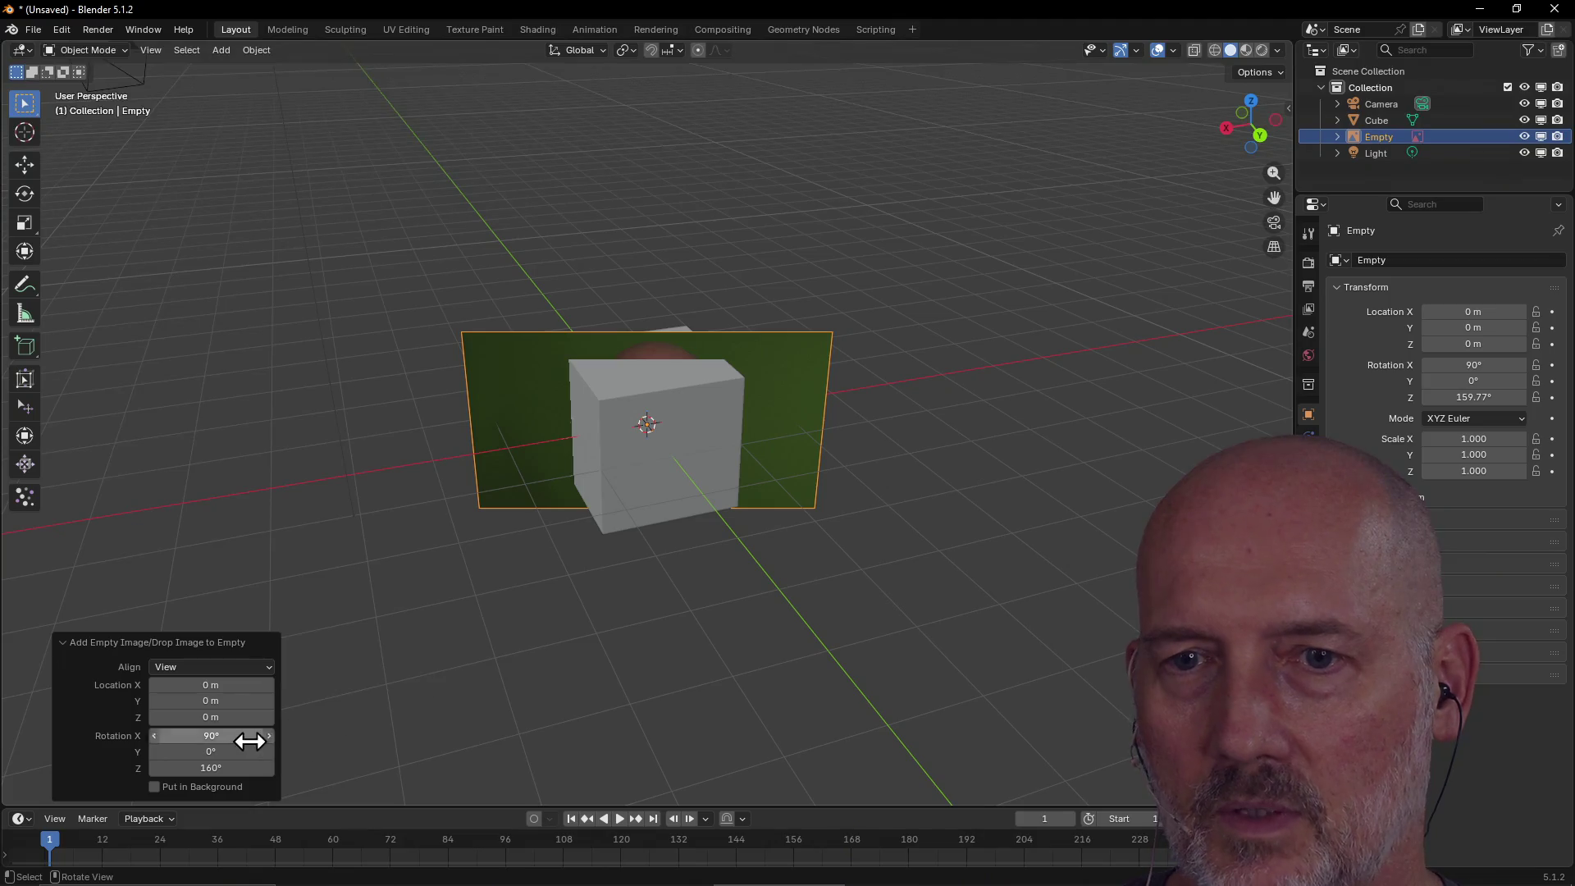
pyautogui.click(236, 754)
pyautogui.write('90')
pyautogui.press('Return')
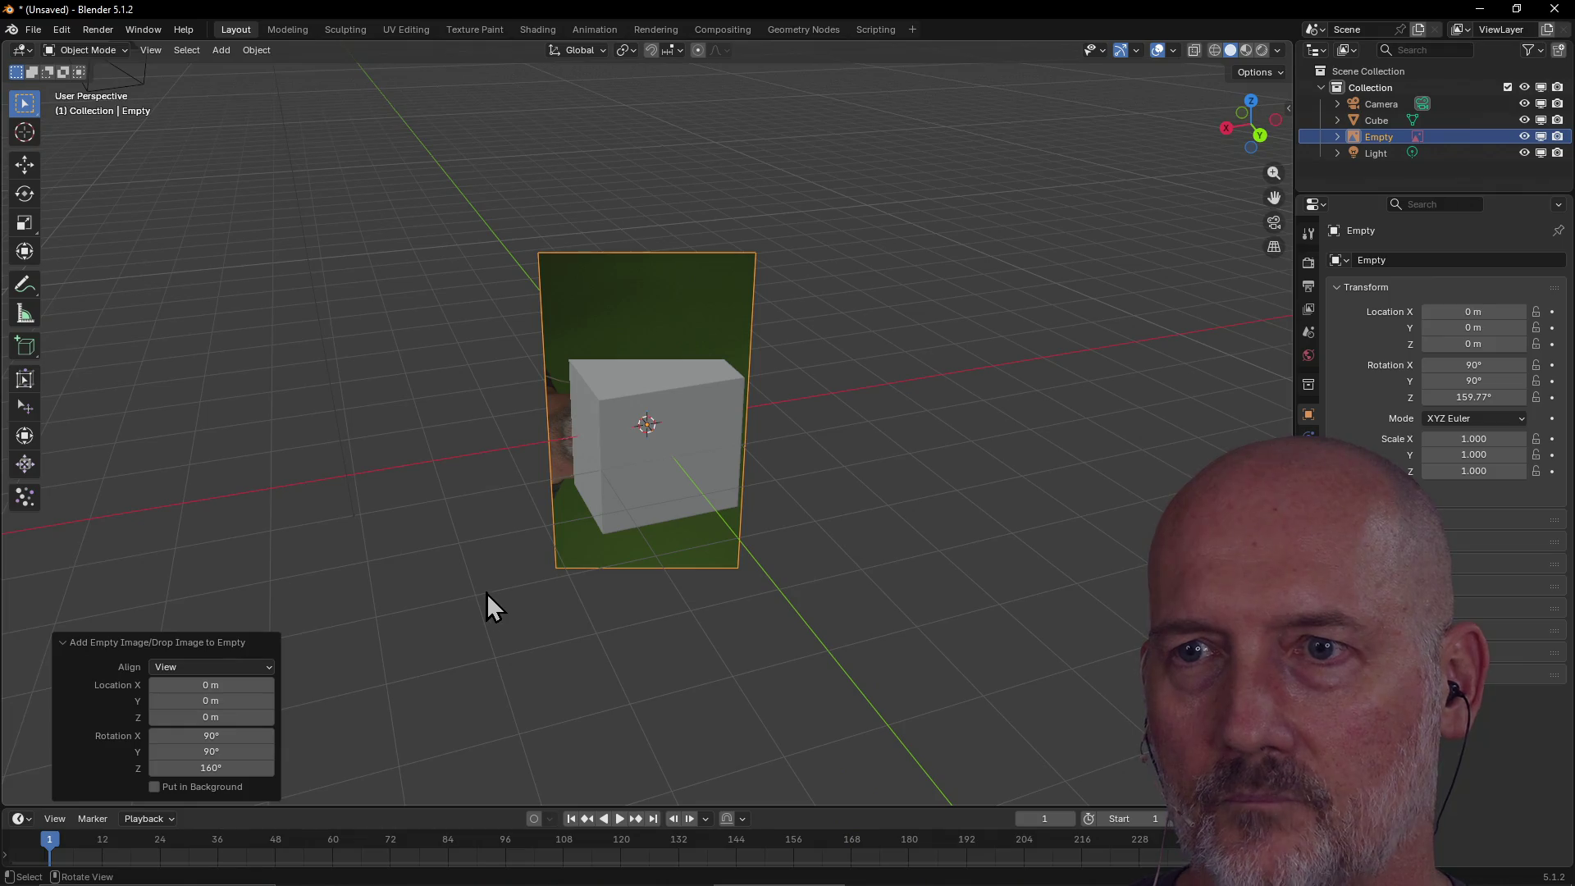
# Reset Y rotation to 0° and turn the image 180° on Z, orbiting to check.
pyautogui.moveTo(486, 593); pyautogui.dragTo(371, 589, button='middle')
pyautogui.click(246, 745)
pyautogui.write('0')
pyautogui.press('Return')
pyautogui.moveTo(376, 658)
pyautogui.mouseDown(button='middle')
pyautogui.moveTo(323, 578)
pyautogui.moveTo(341, 589)
pyautogui.mouseUp(button='middle')
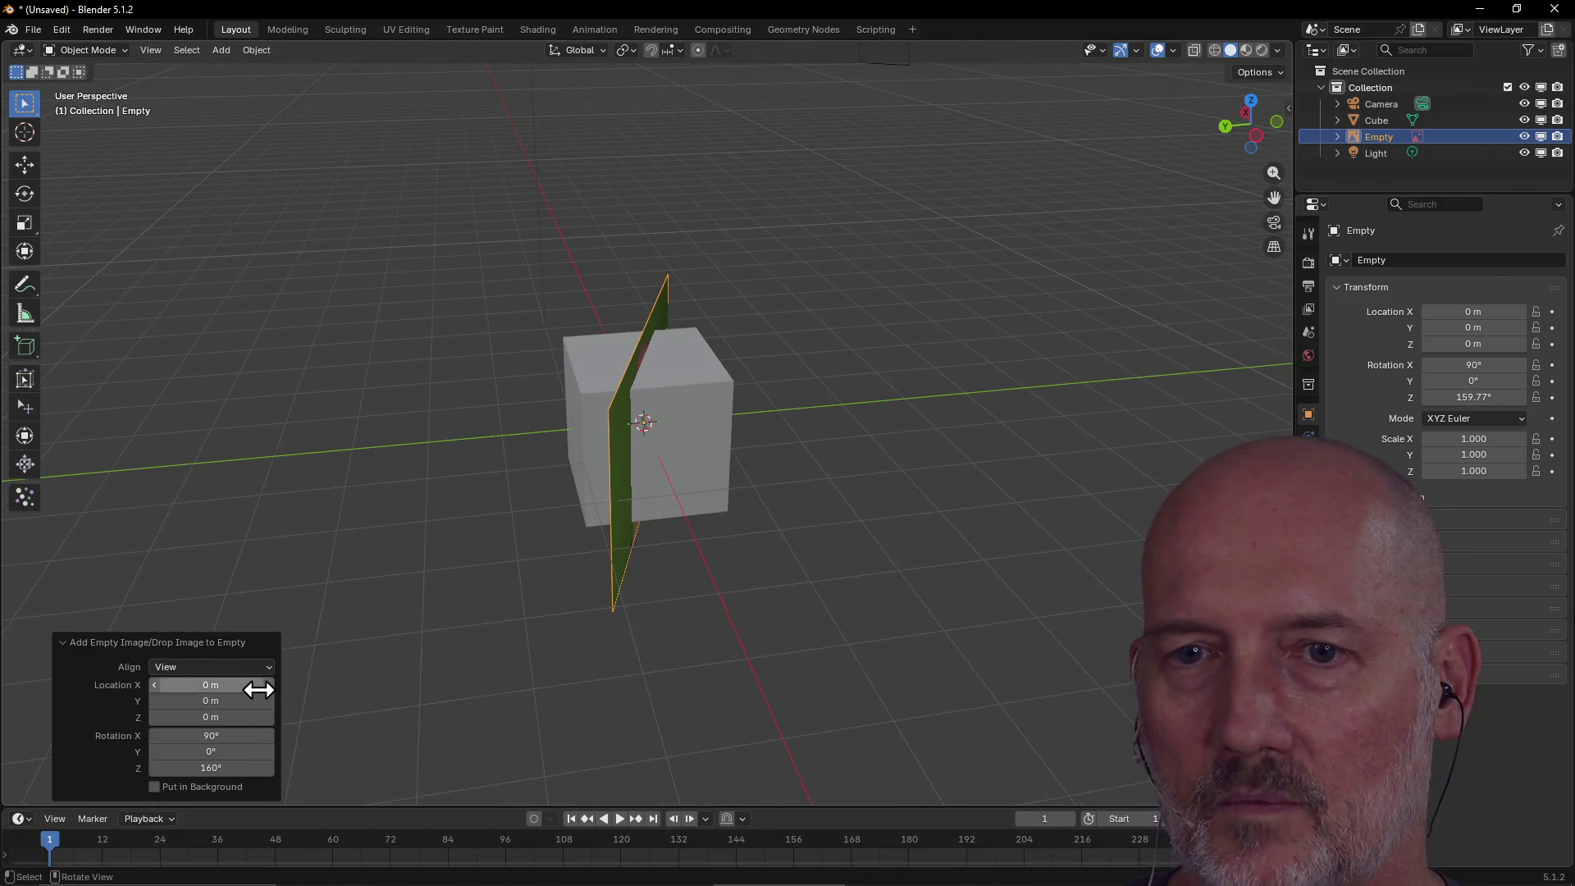
pyautogui.click(239, 767)
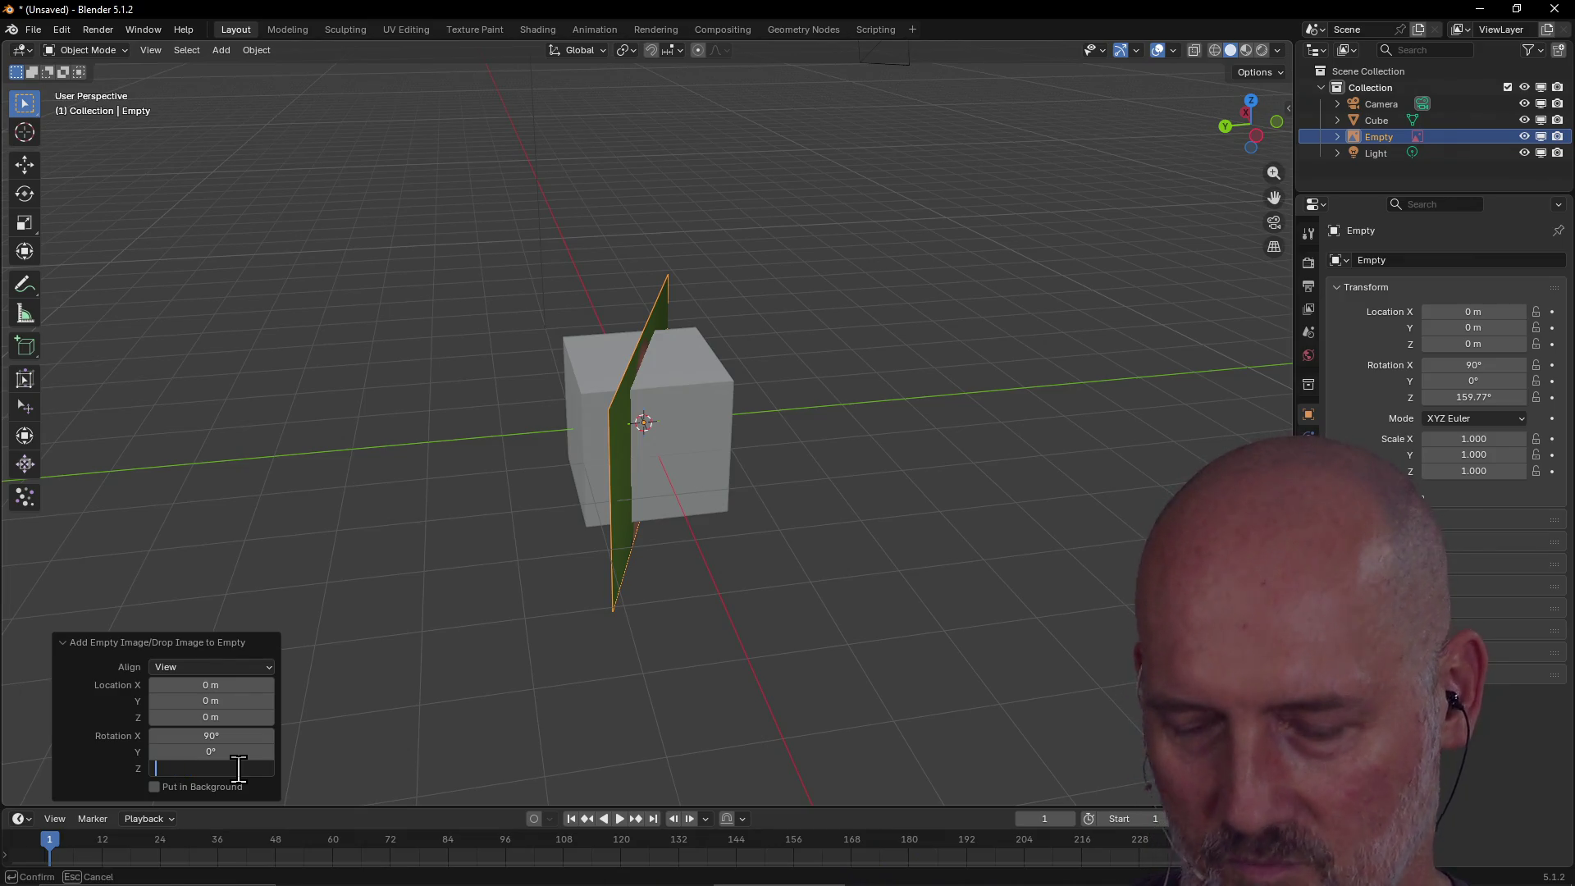
pyautogui.write('90')
pyautogui.press('Return')
pyautogui.moveTo(694, 515); pyautogui.dragTo(700, 510, button='middle')
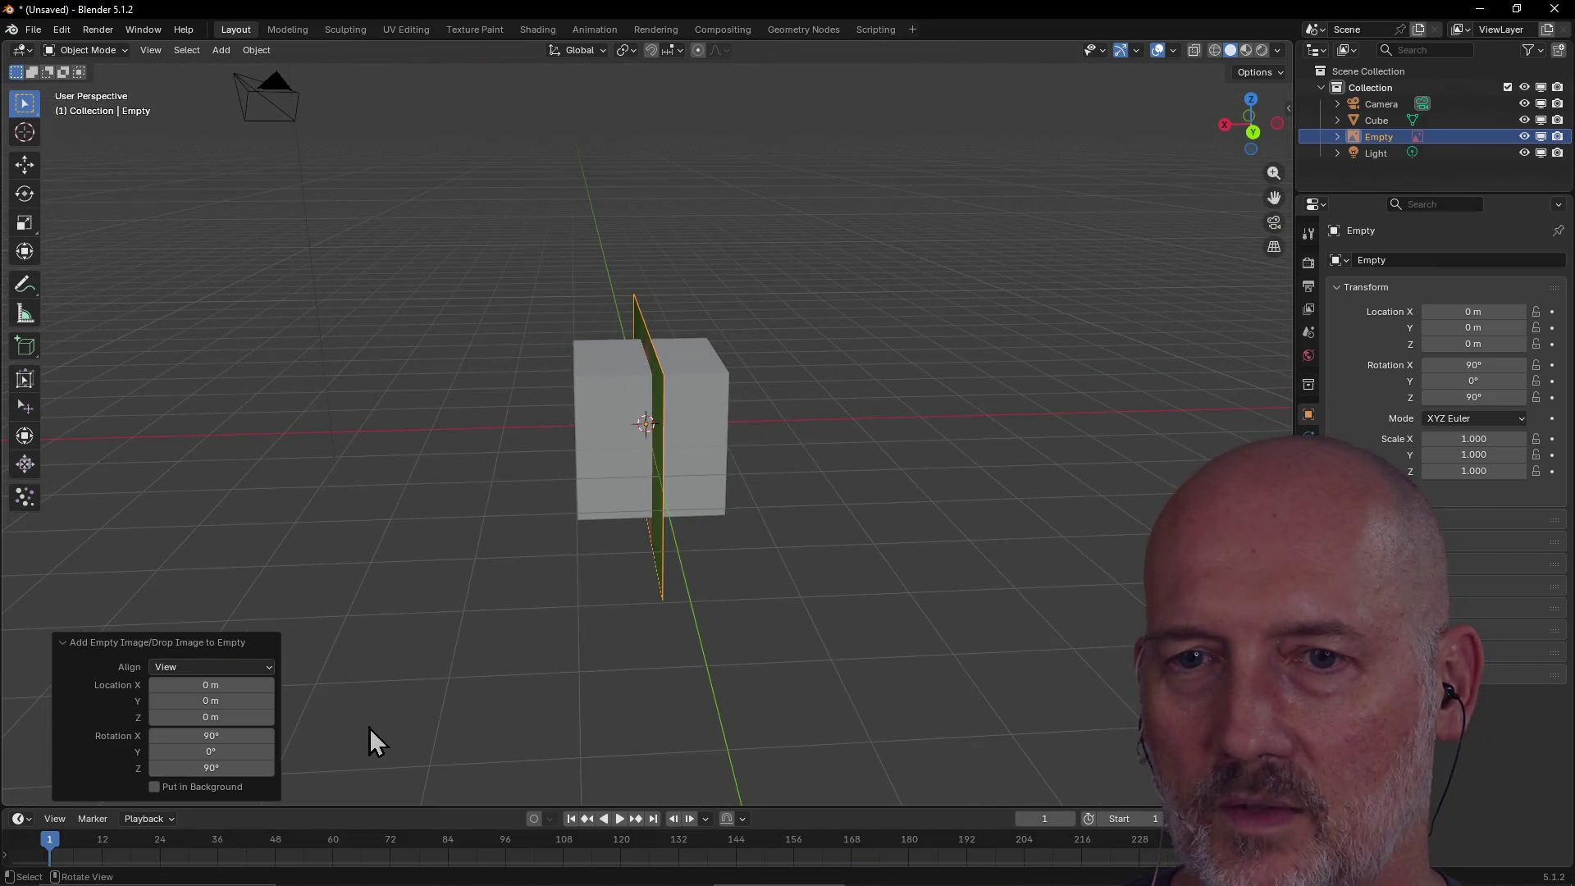
pyautogui.click(243, 765)
pyautogui.write('180')
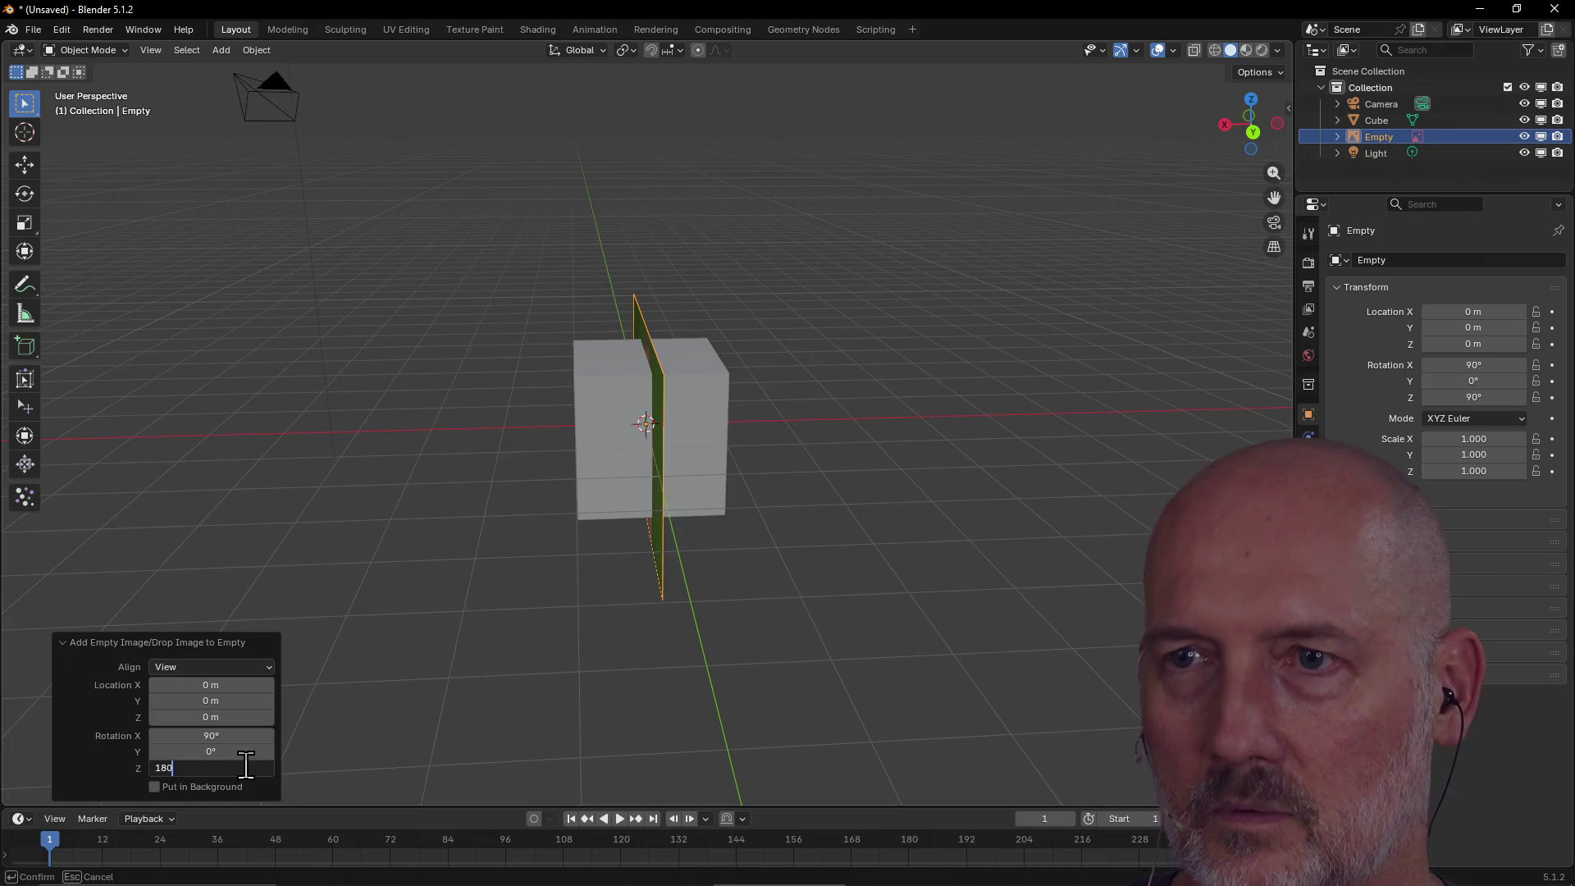
pyautogui.press('Return')
pyautogui.moveTo(581, 482)
pyautogui.mouseDown(button='middle')
pyautogui.moveTo(292, 514)
pyautogui.moveTo(468, 450)
pyautogui.moveTo(573, 447)
pyautogui.moveTo(534, 430)
pyautogui.moveTo(351, 426)
pyautogui.moveTo(376, 450)
pyautogui.moveTo(617, 474)
pyautogui.moveTo(378, 463)
pyautogui.moveTo(590, 465)
pyautogui.moveTo(342, 490)
pyautogui.moveTo(517, 459)
pyautogui.moveTo(636, 468)
pyautogui.moveTo(405, 457)
pyautogui.moveTo(653, 466)
pyautogui.moveTo(307, 454)
pyautogui.moveTo(905, 445)
pyautogui.moveTo(585, 439)
pyautogui.moveTo(524, 421)
pyautogui.moveTo(598, 457)
pyautogui.moveTo(761, 457)
pyautogui.moveTo(527, 457)
pyautogui.moveTo(578, 466)
pyautogui.mouseUp(button='middle')
# Move the cube along Y to 4.265 m, clear of the face reference image.
pyautogui.click(653, 434)
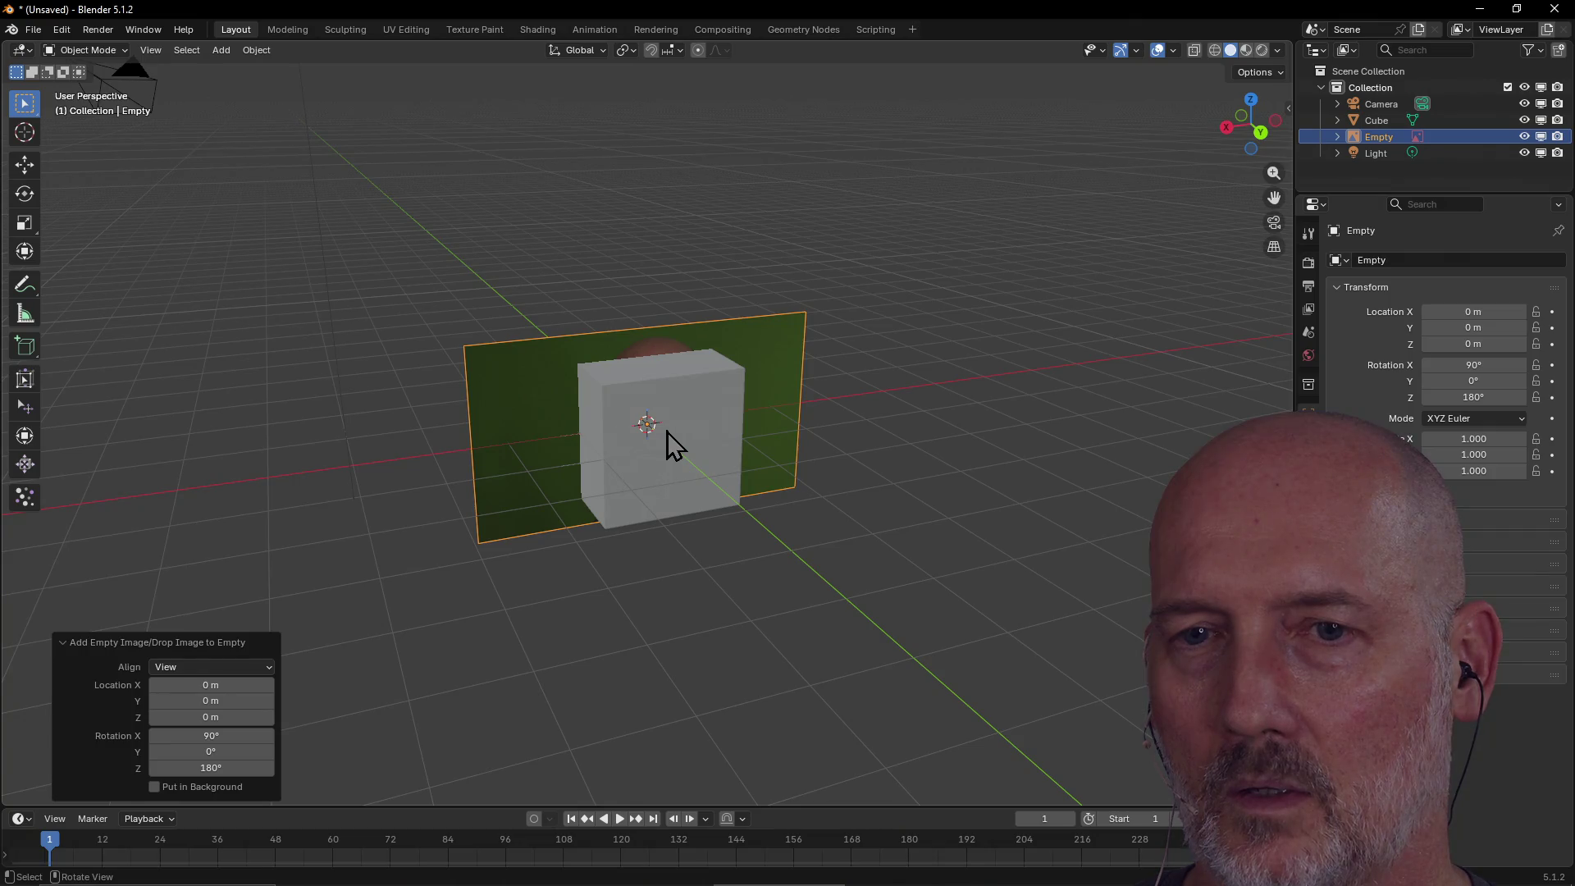
pyautogui.click(444, 489)
pyautogui.click(645, 449)
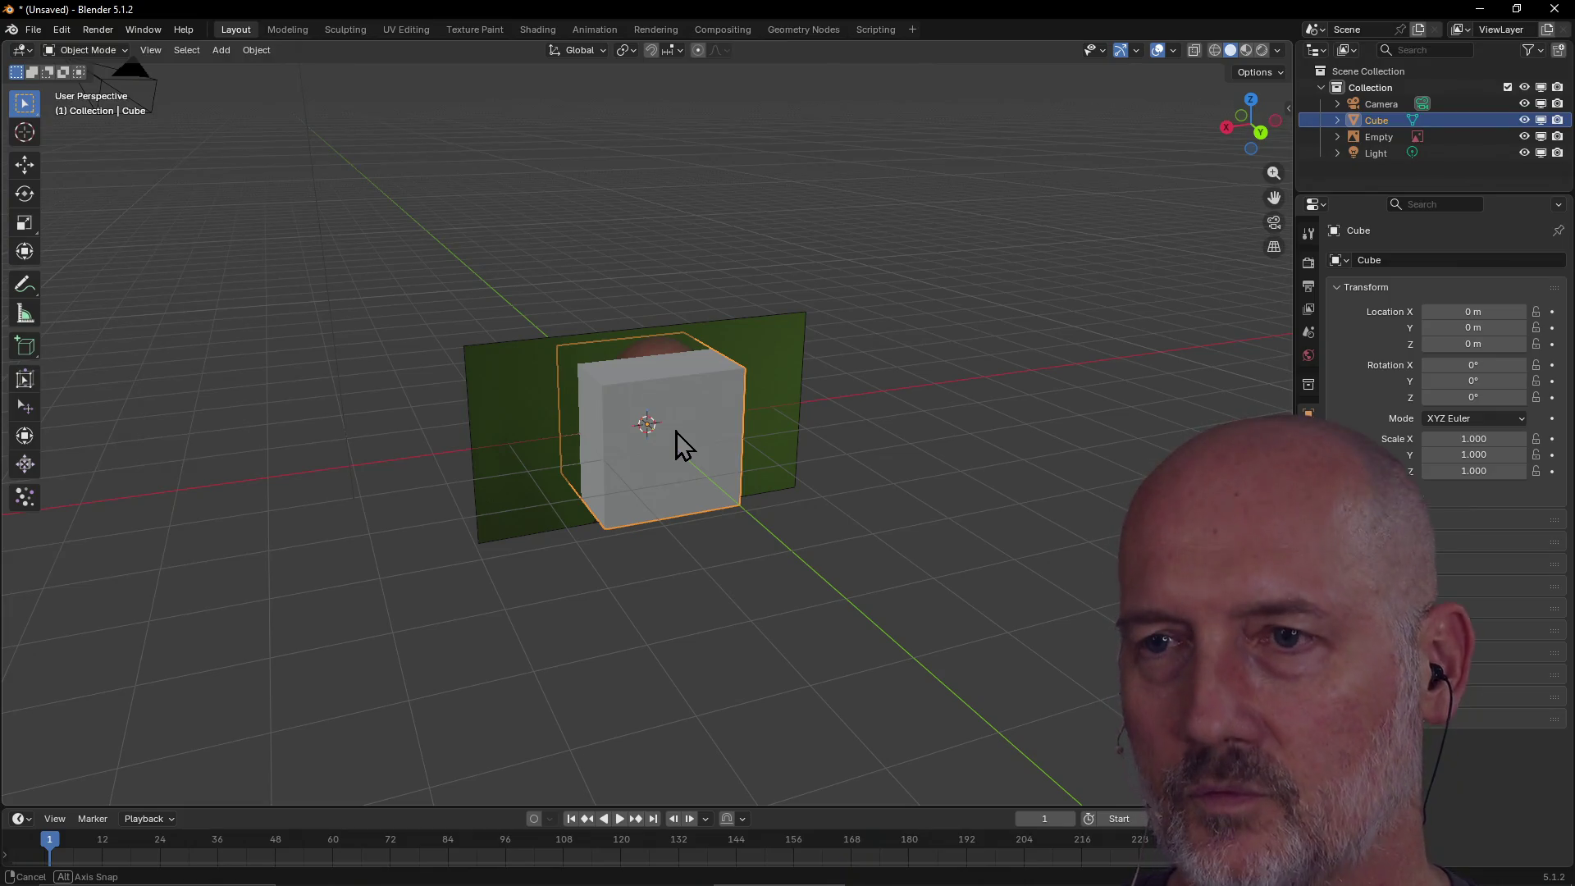
pyautogui.press('g')
pyautogui.press('z')
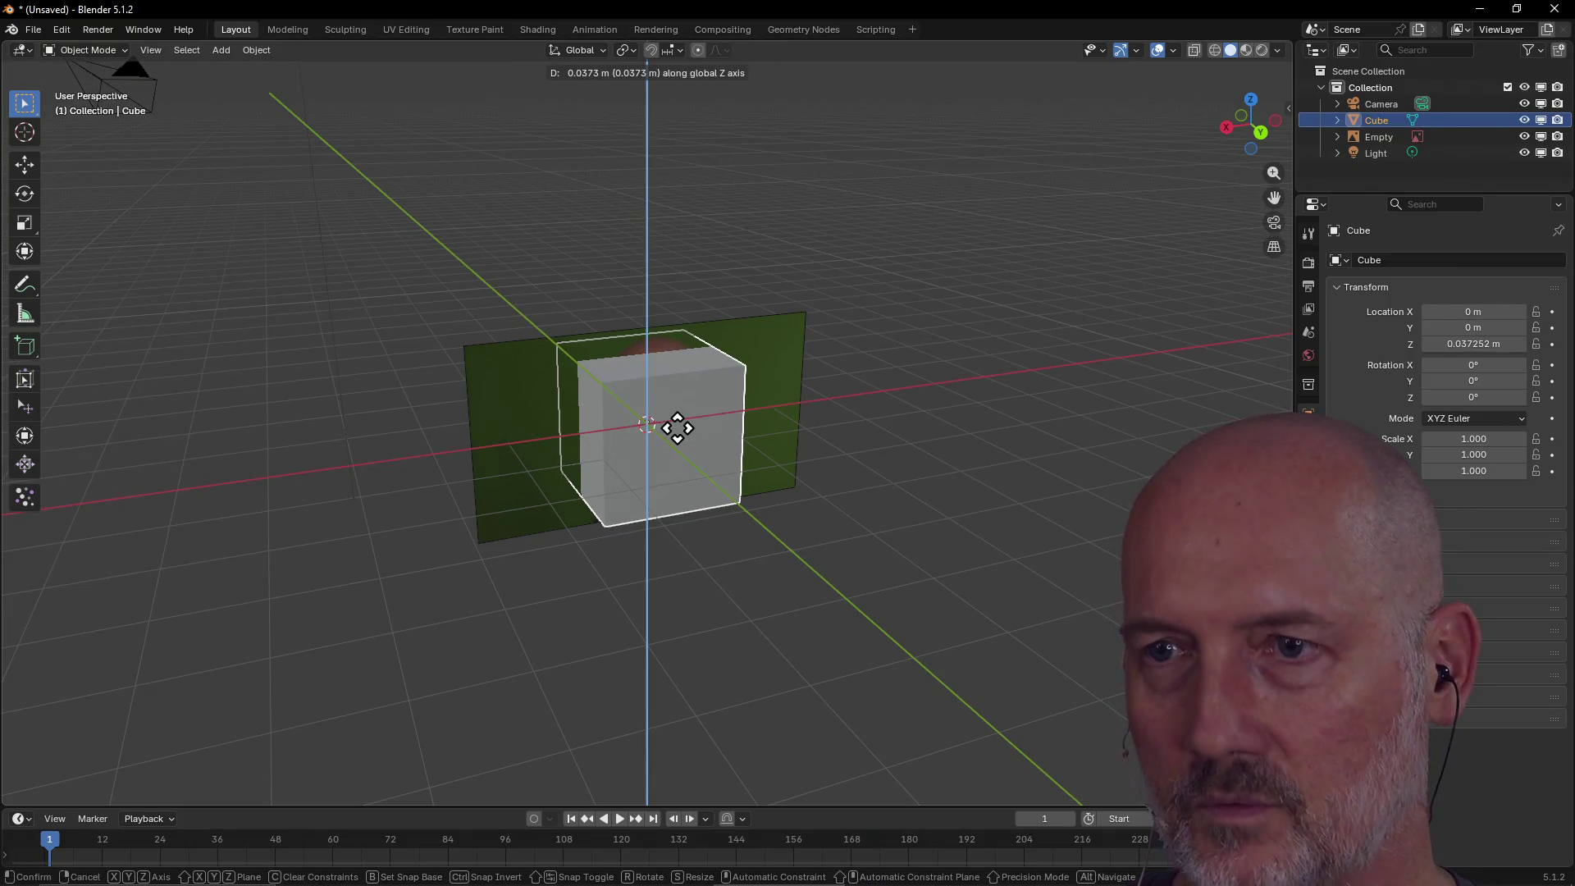
pyautogui.press('x')
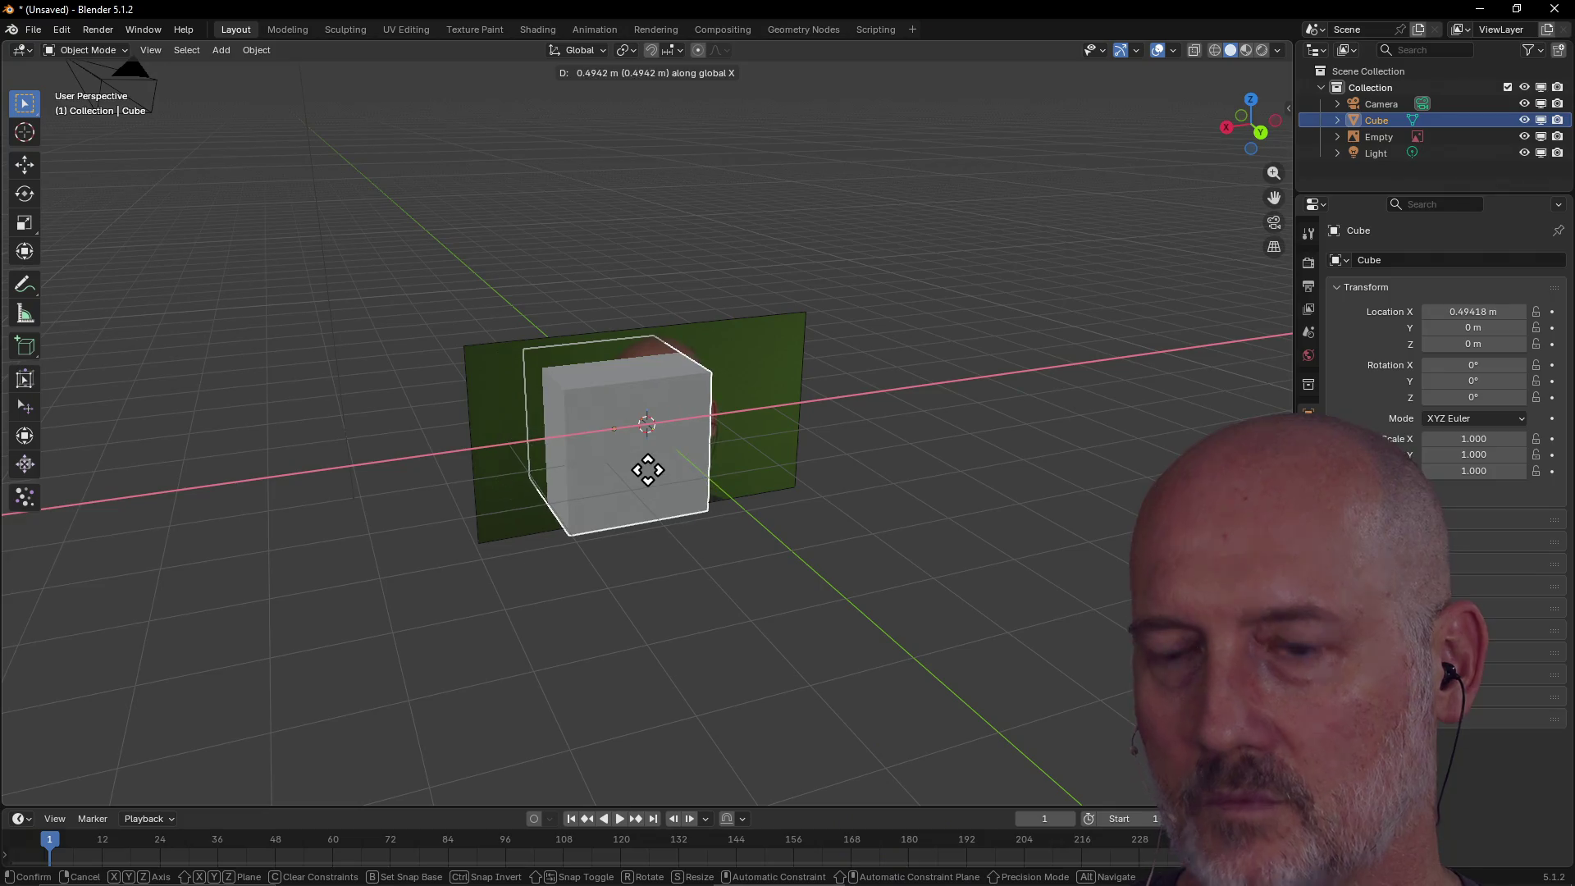
pyautogui.press('y')
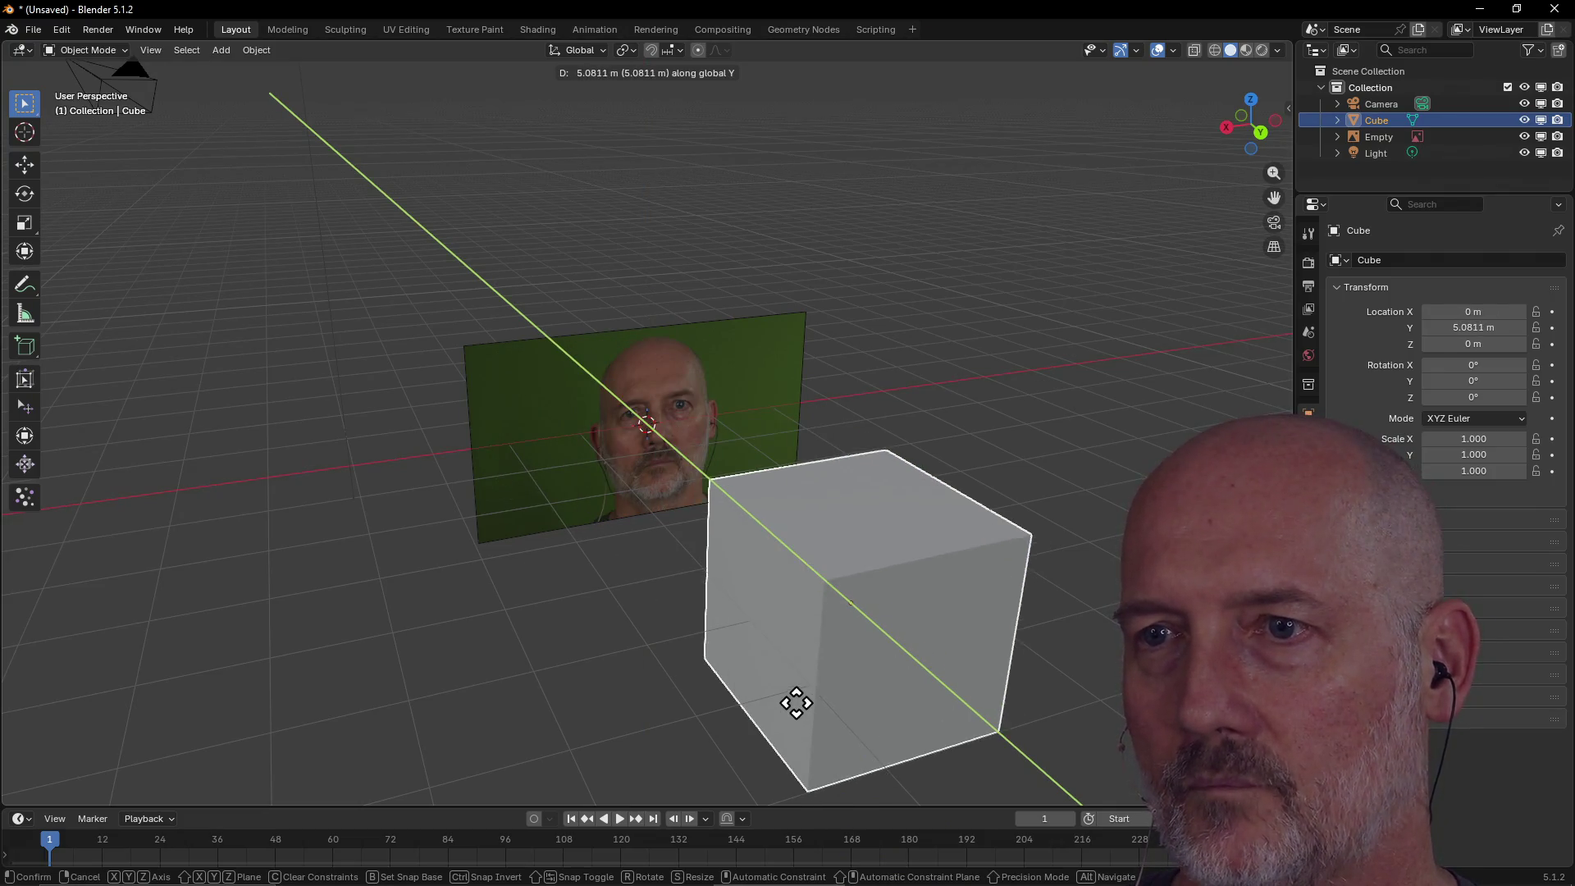
pyautogui.click(757, 657)
# Orbit round to face the reference image and select it.
pyautogui.moveTo(756, 657)
pyautogui.mouseDown(button='middle')
pyautogui.moveTo(786, 607)
pyautogui.moveTo(588, 583)
pyautogui.moveTo(661, 580)
pyautogui.moveTo(688, 544)
pyautogui.mouseUp(button='middle')
pyautogui.scroll(3, 668, 563)
pyautogui.moveTo(680, 548)
pyautogui.mouseDown(button='middle')
pyautogui.moveTo(563, 582)
pyautogui.moveTo(304, 558)
pyautogui.mouseUp(button='middle')
pyautogui.click(540, 390)
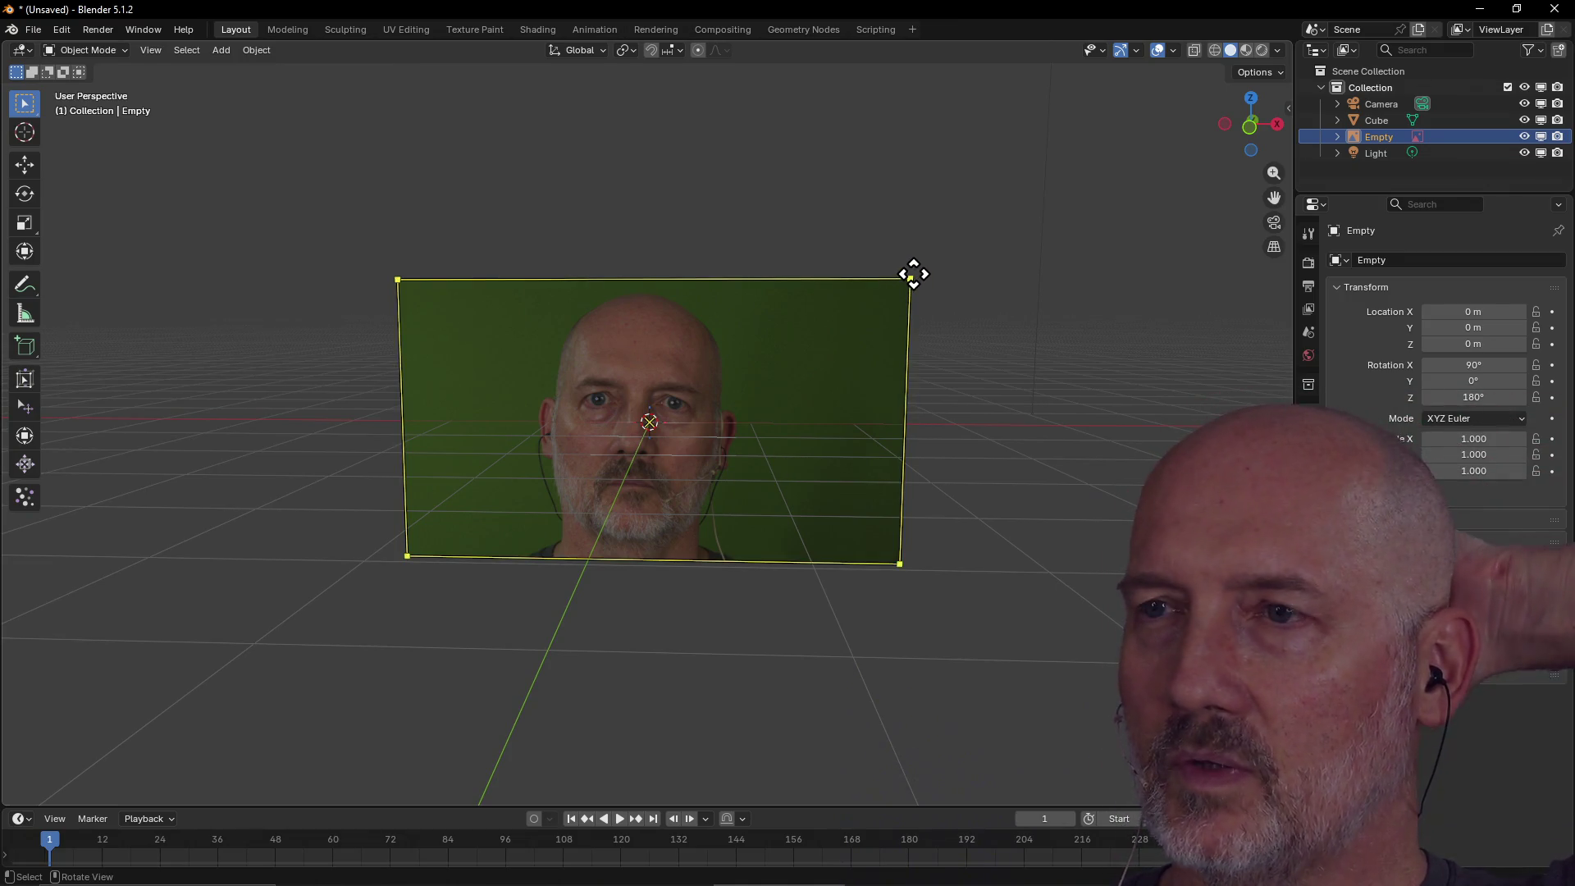
# Start deleting the reference image with X, cancel it, then Alt+Tab to switch windows.
pyautogui.moveTo(913, 274); pyautogui.dragTo(906, 265)
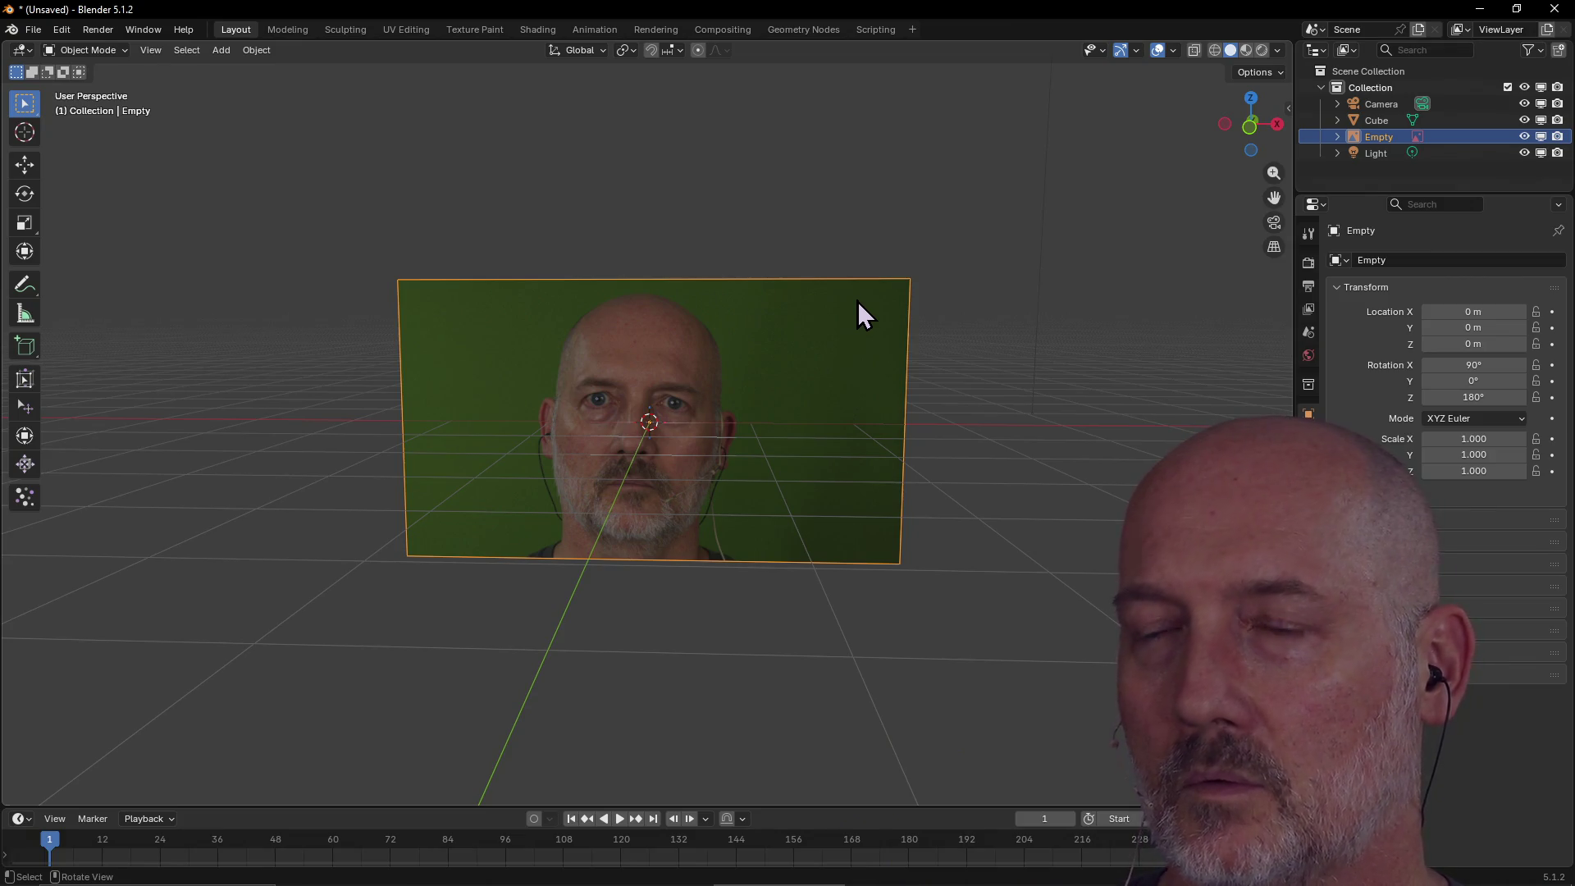
pyautogui.press('x')
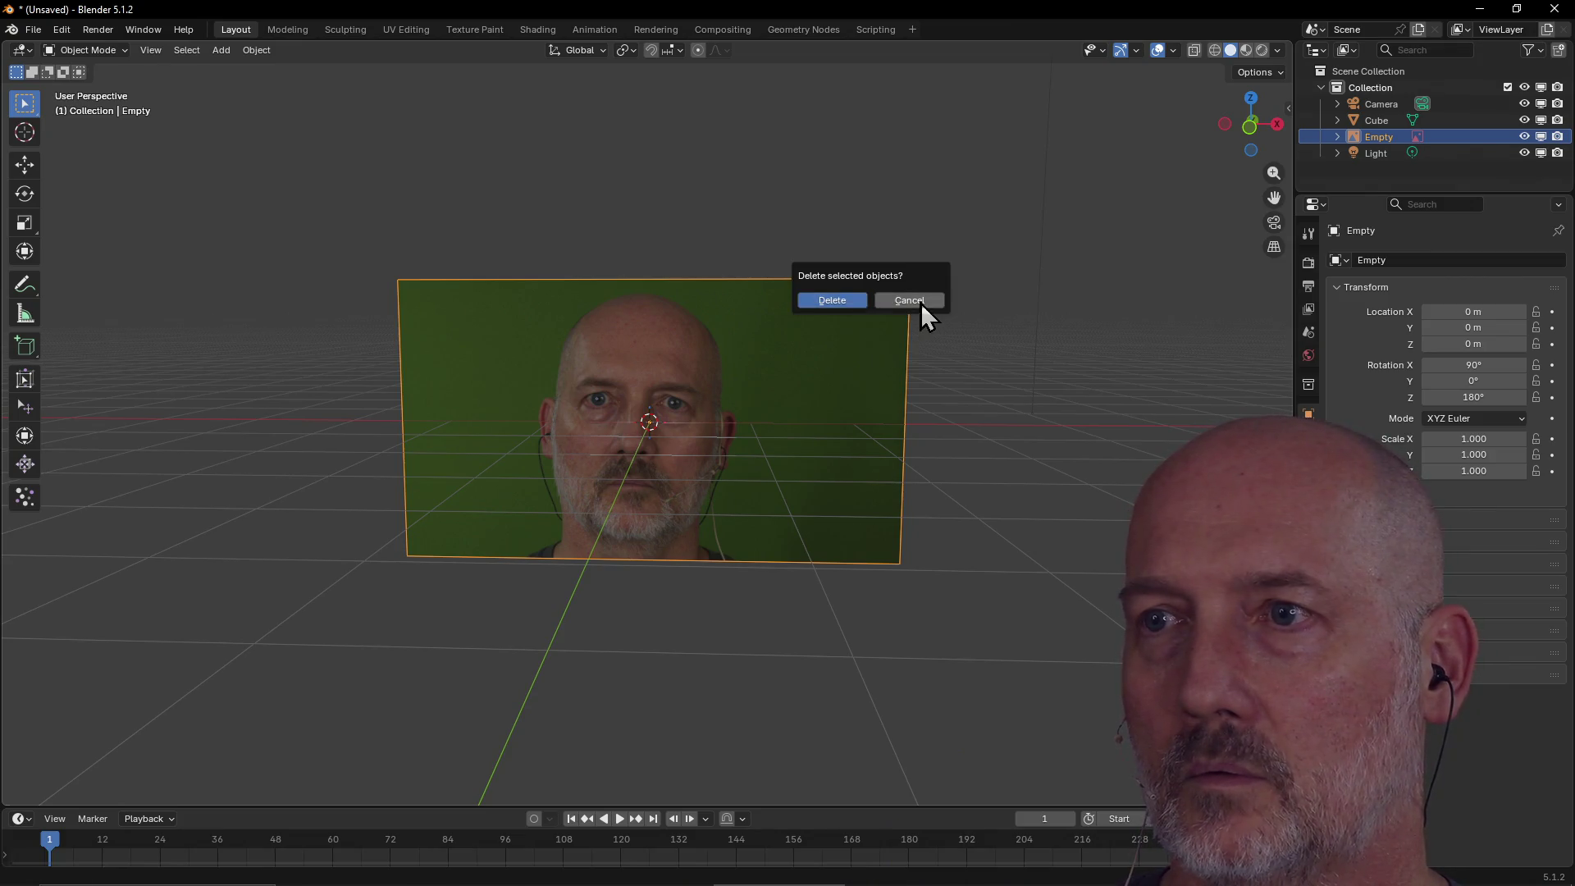
pyautogui.click(919, 302)
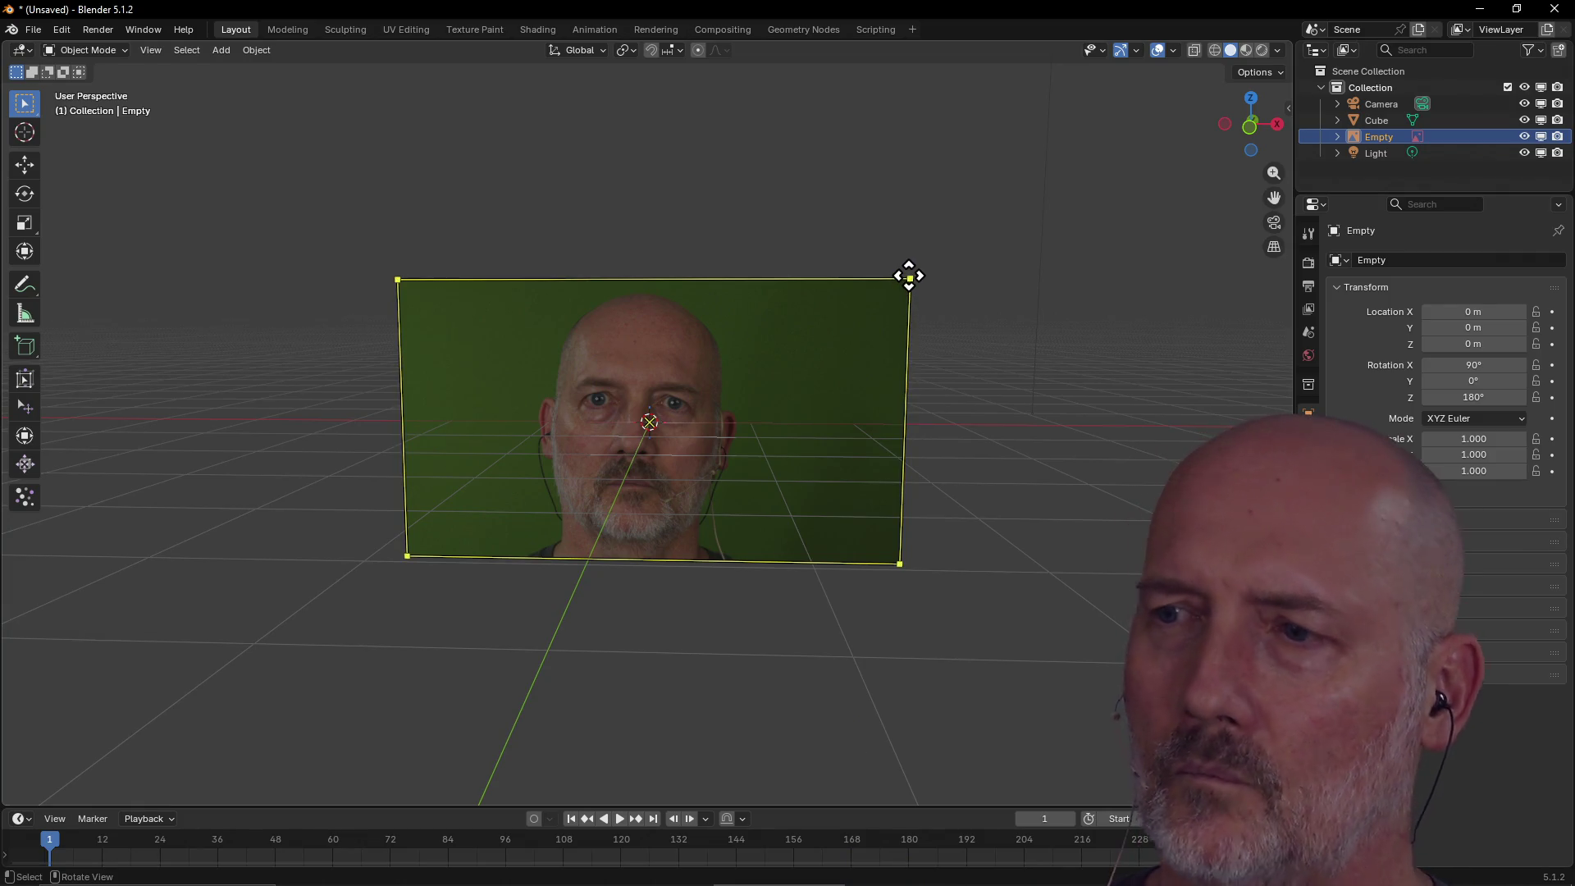
pyautogui.hotkey('alt', 'Tab')
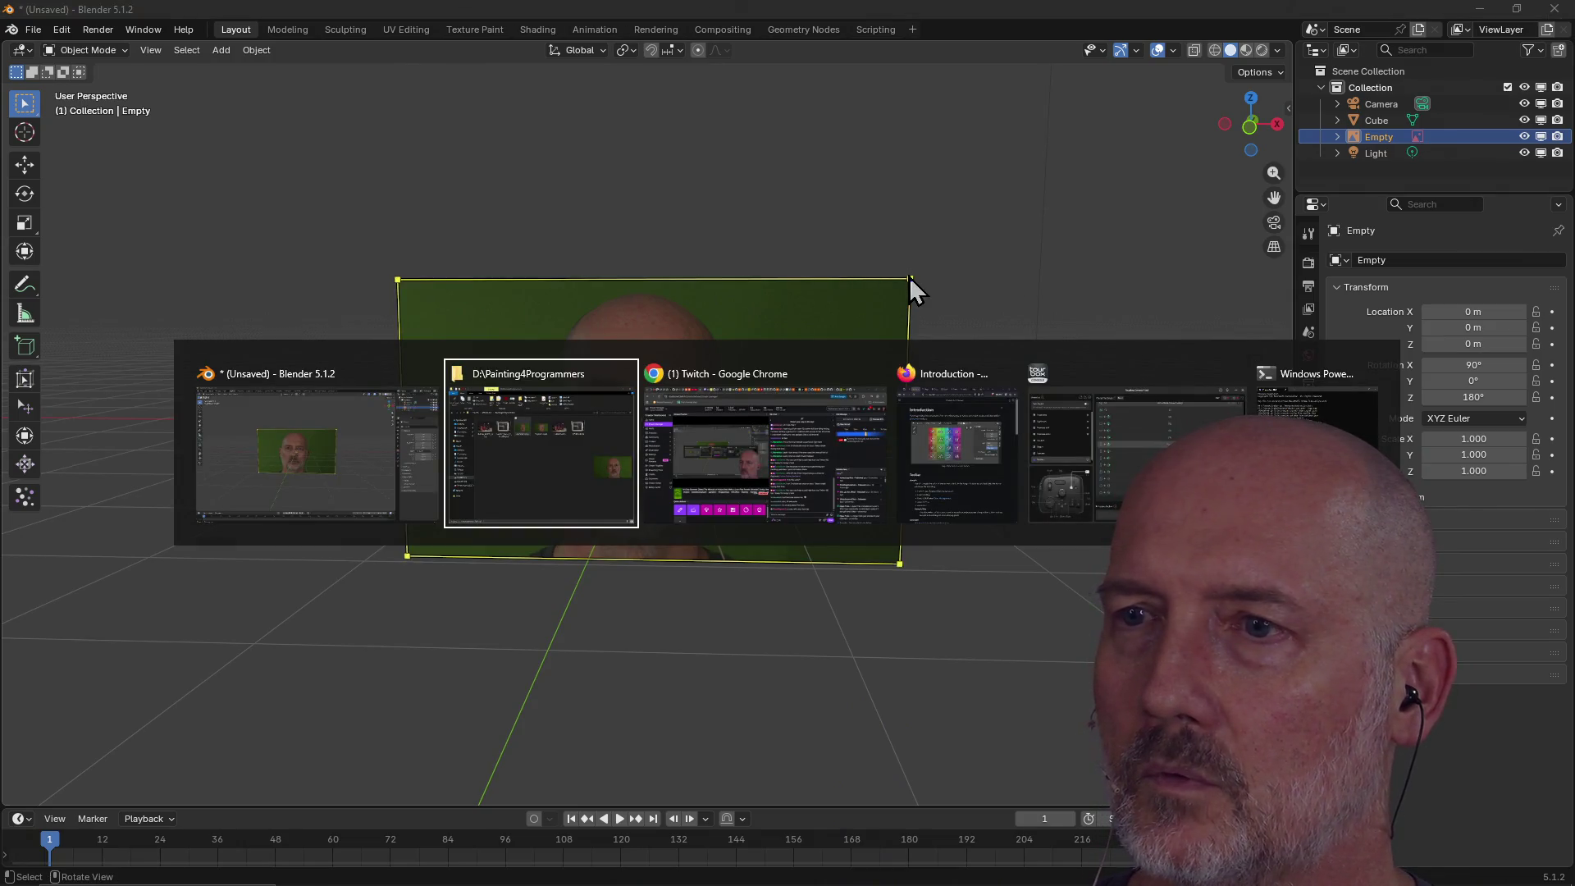
# Switch to TourBox Console and scroll the Blender preset's settings to the Side combination rows.
pyautogui.press('Tab')
pyautogui.press('Tab')
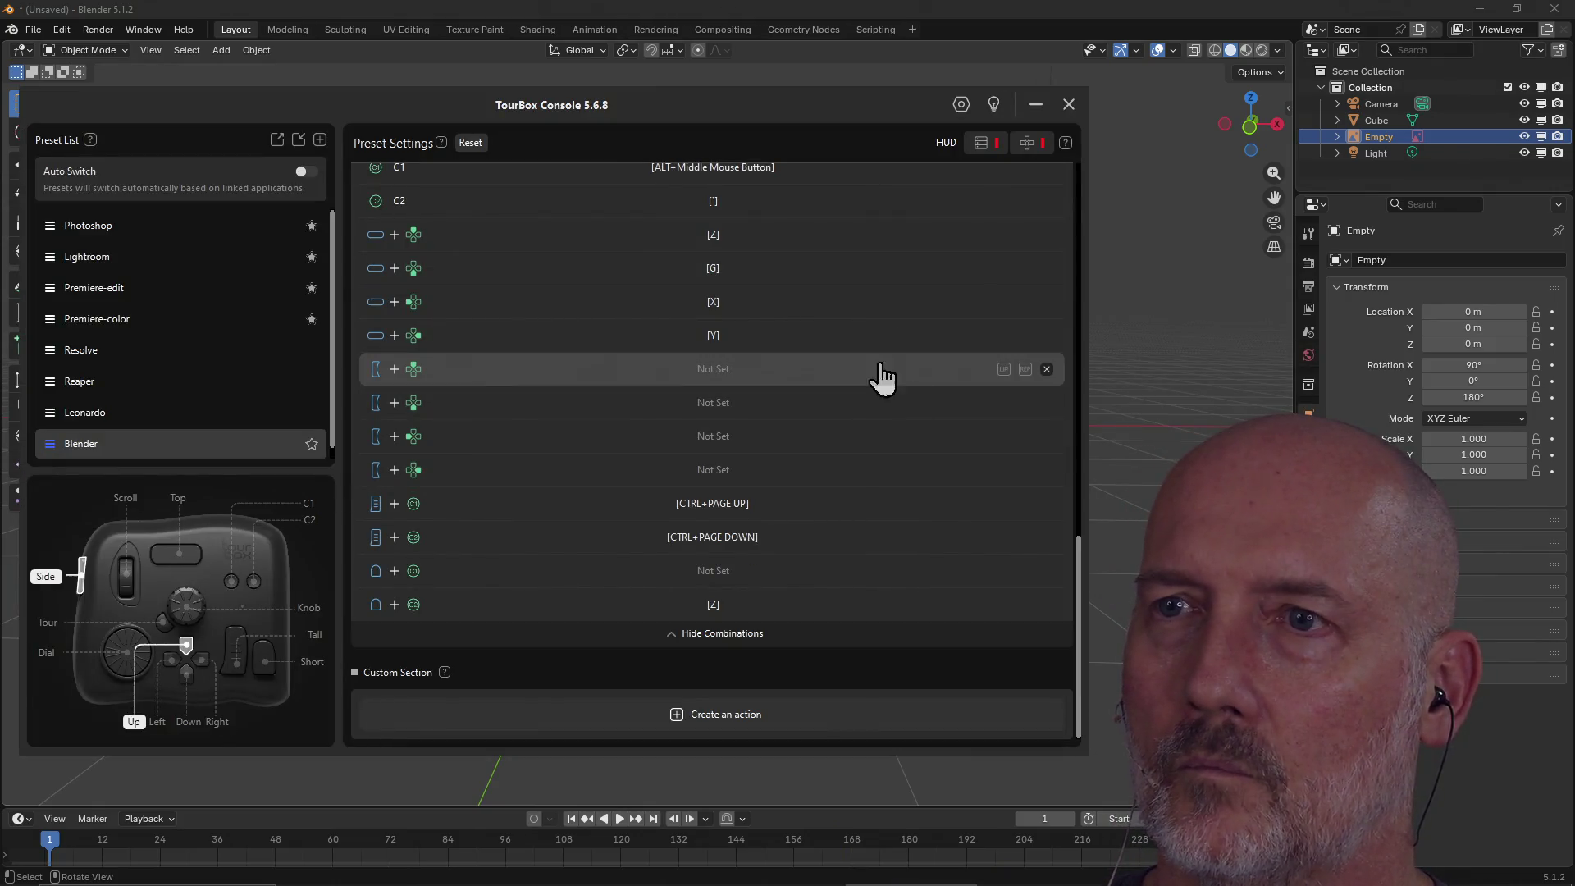
pyautogui.scroll(10, 837, 292)
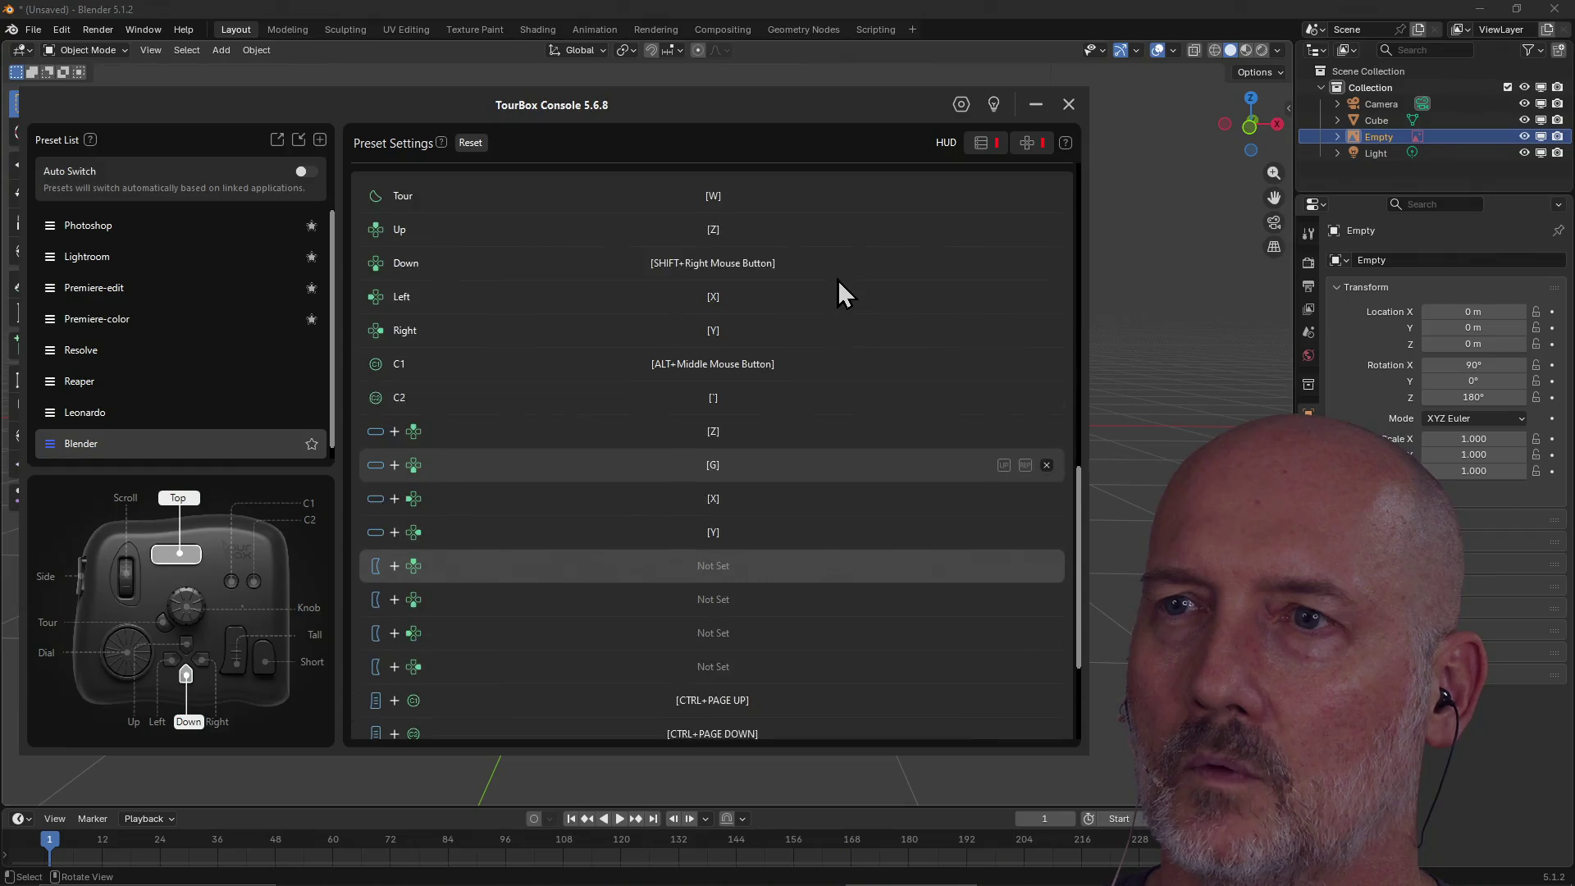
pyautogui.scroll(9, 839, 292)
pyautogui.scroll(-10, 839, 287)
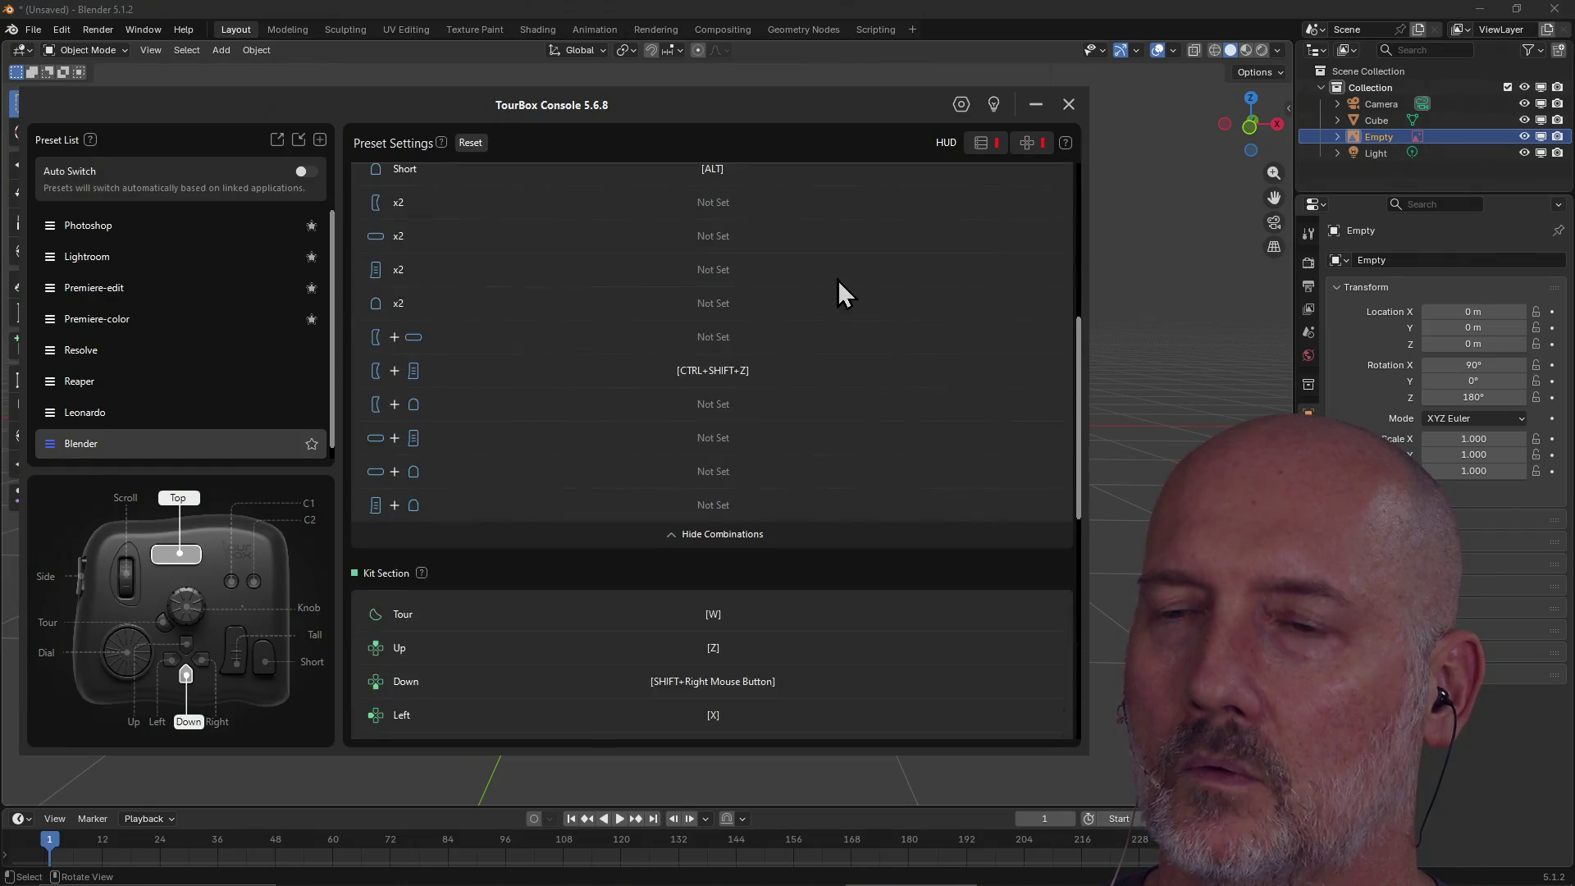
pyautogui.scroll(-9, 838, 292)
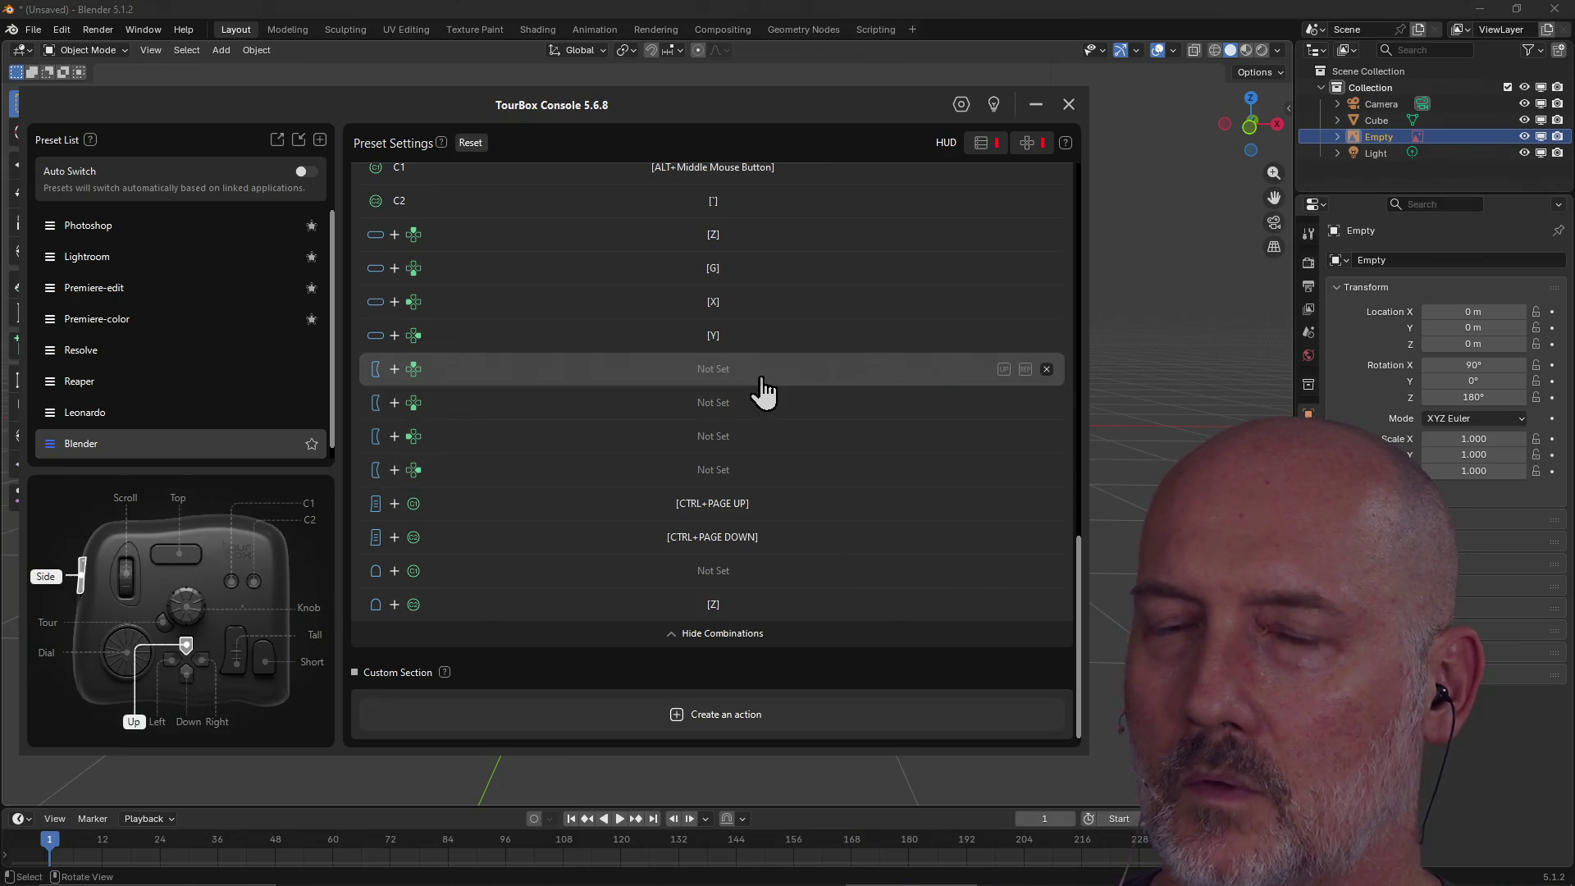
pyautogui.scroll(8, 761, 379)
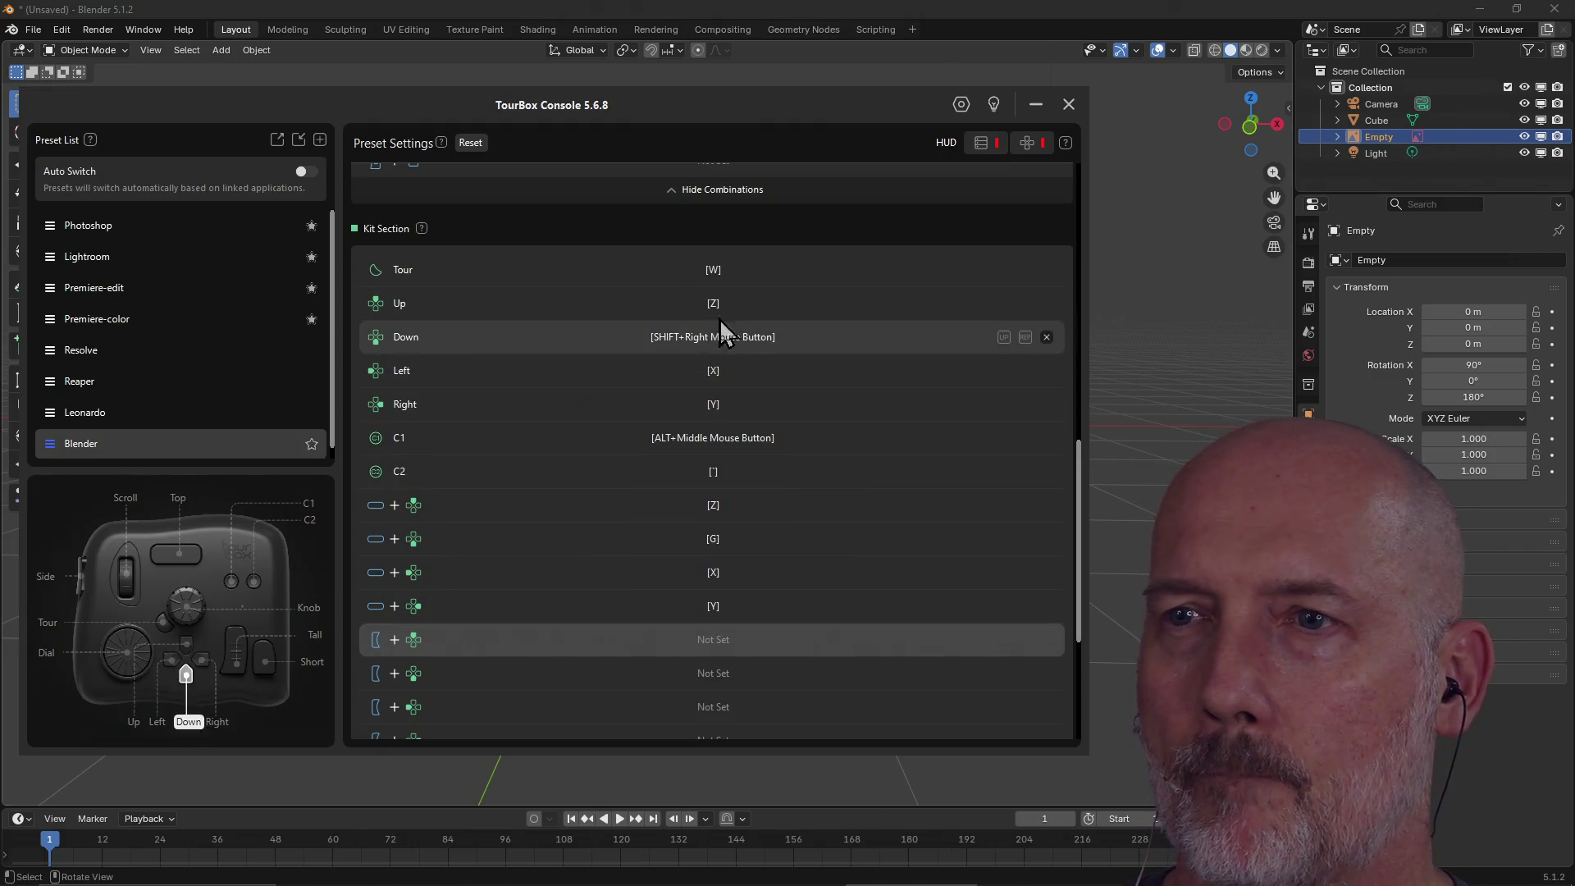
pyautogui.scroll(-7, 720, 517)
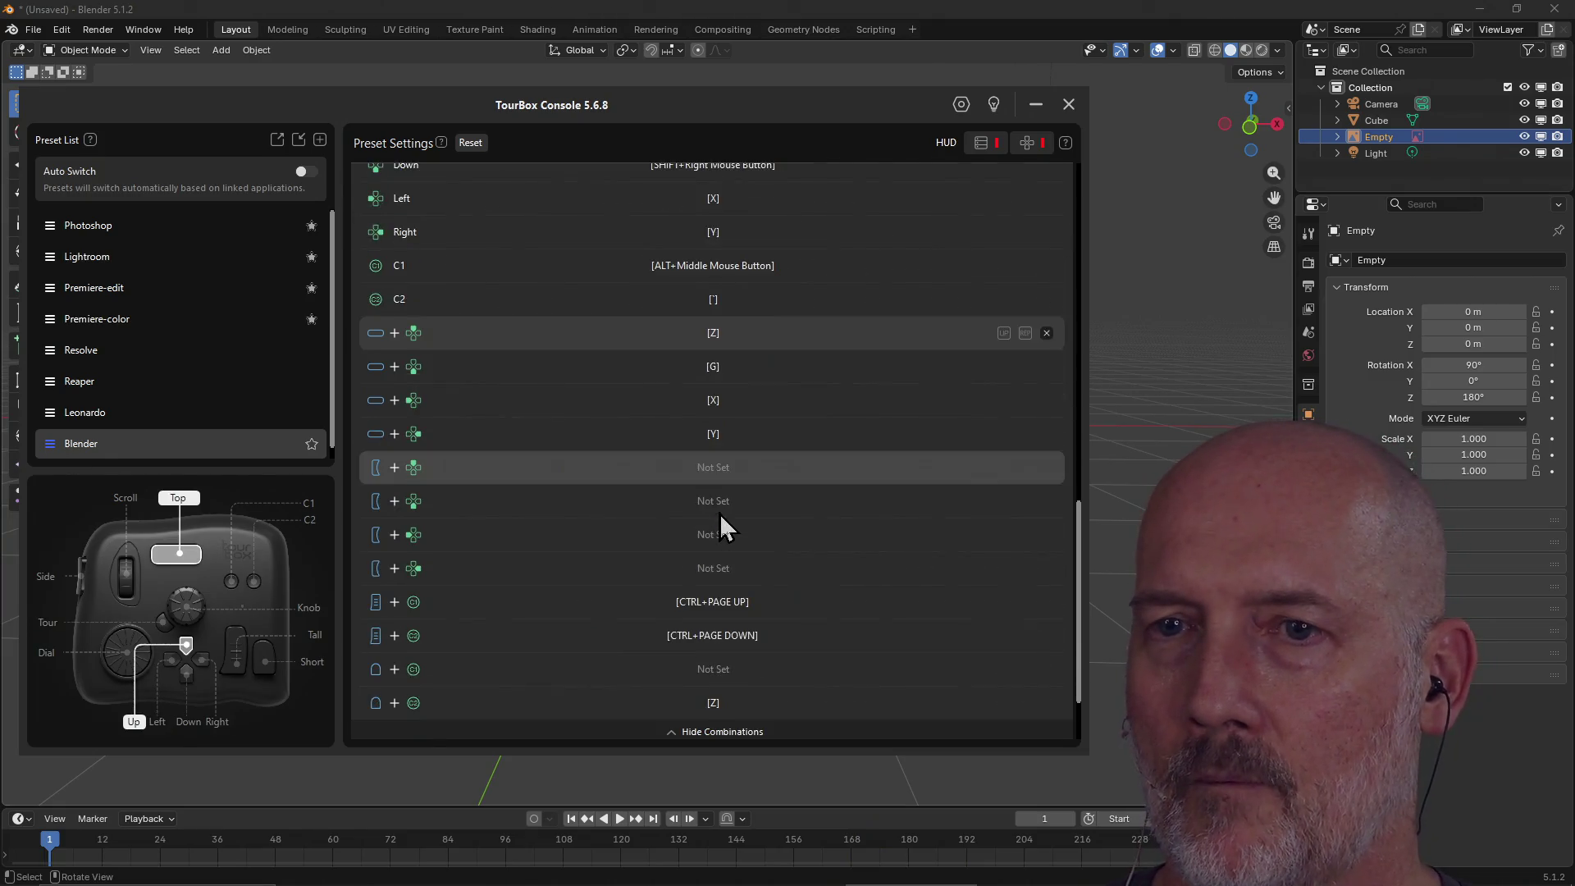
pyautogui.scroll(1, 722, 509)
pyautogui.scroll(-2, 742, 468)
pyautogui.scroll(4, 741, 460)
pyautogui.scroll(12, 741, 456)
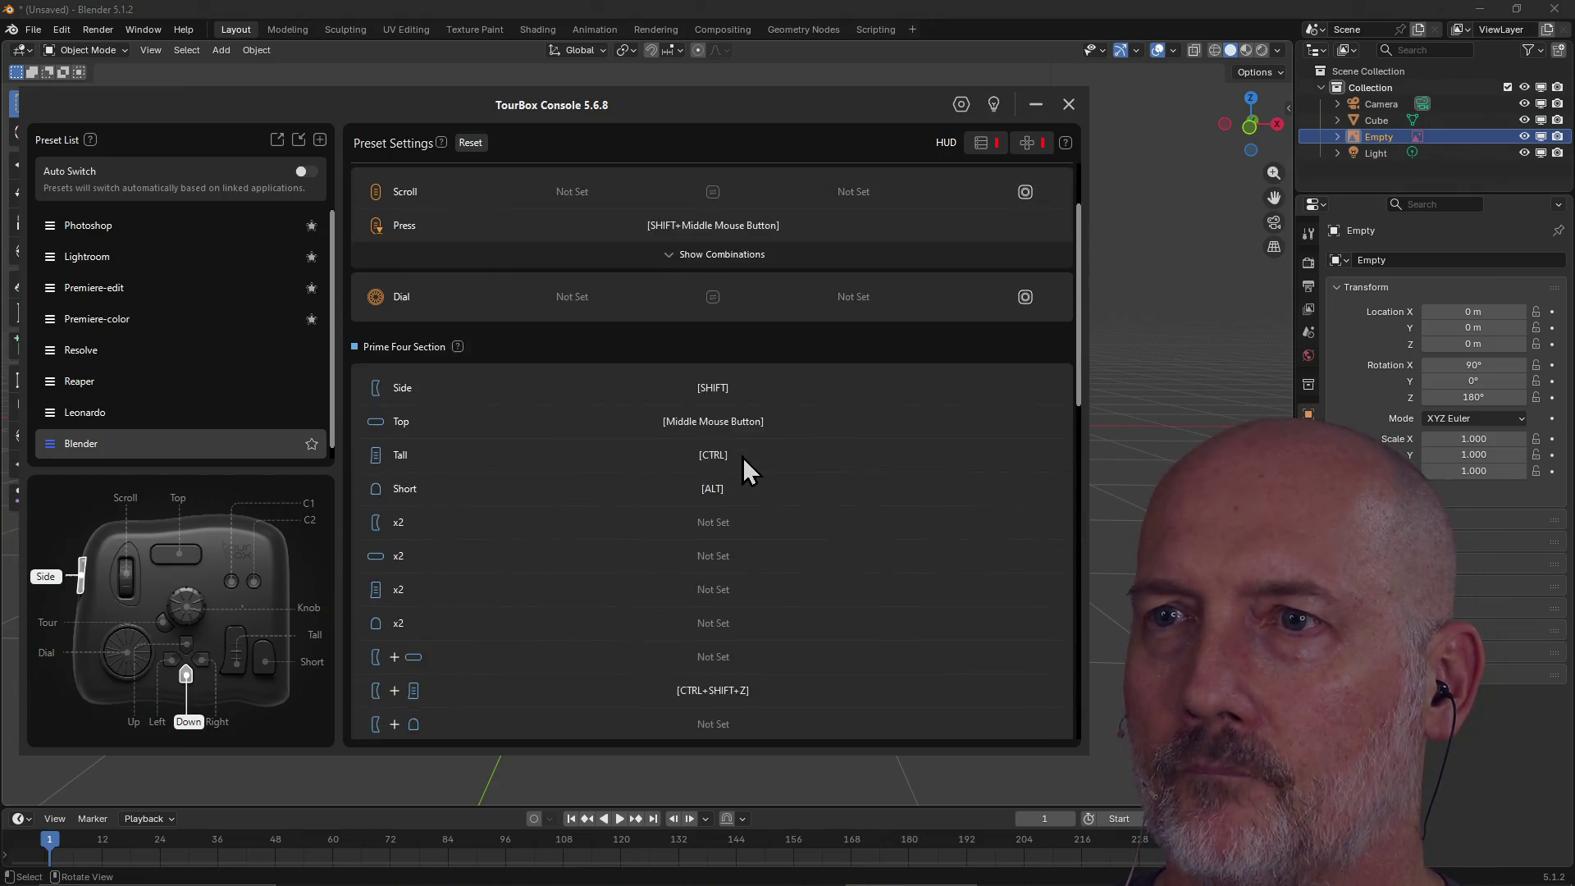
pyautogui.scroll(-12, 743, 459)
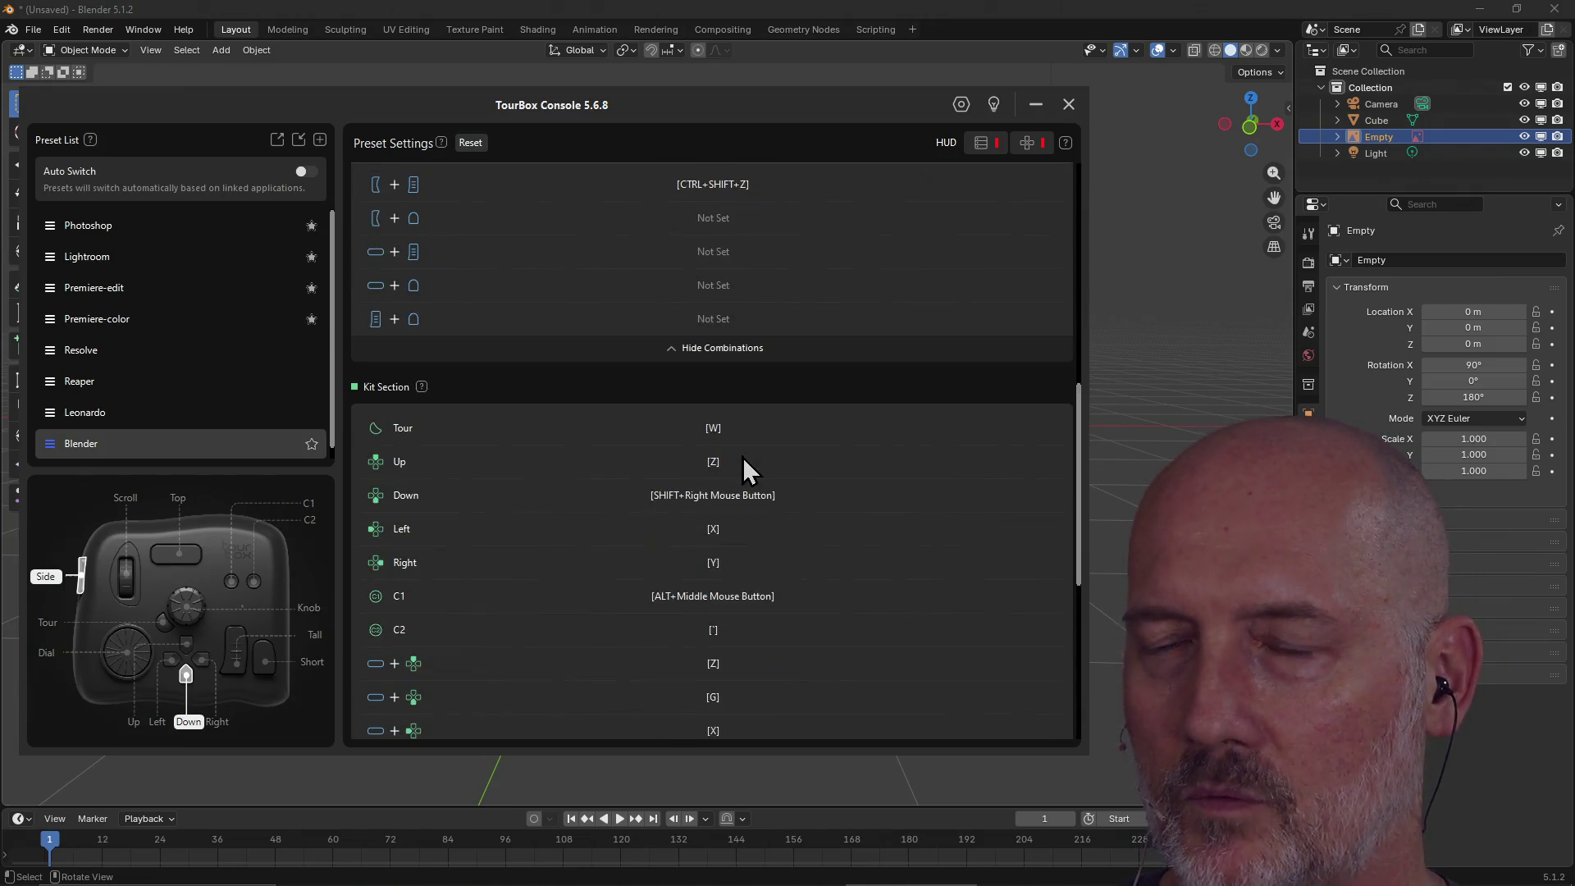
pyautogui.scroll(-4, 742, 459)
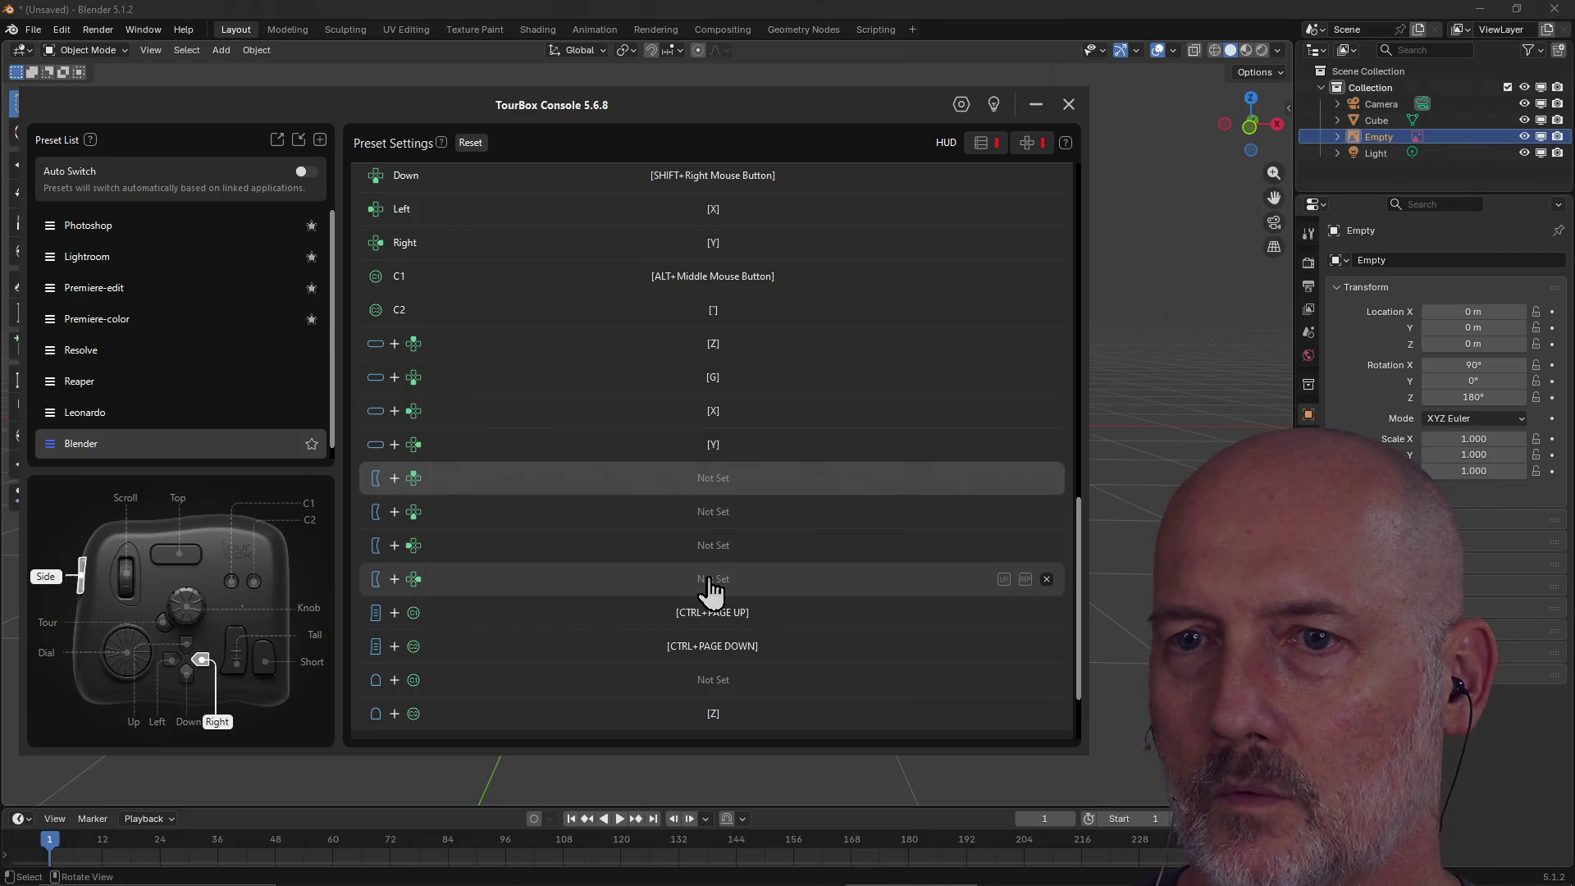
# Map Side+Down to G, Side+Left to R and Side+Right to S.
pyautogui.click(710, 520)
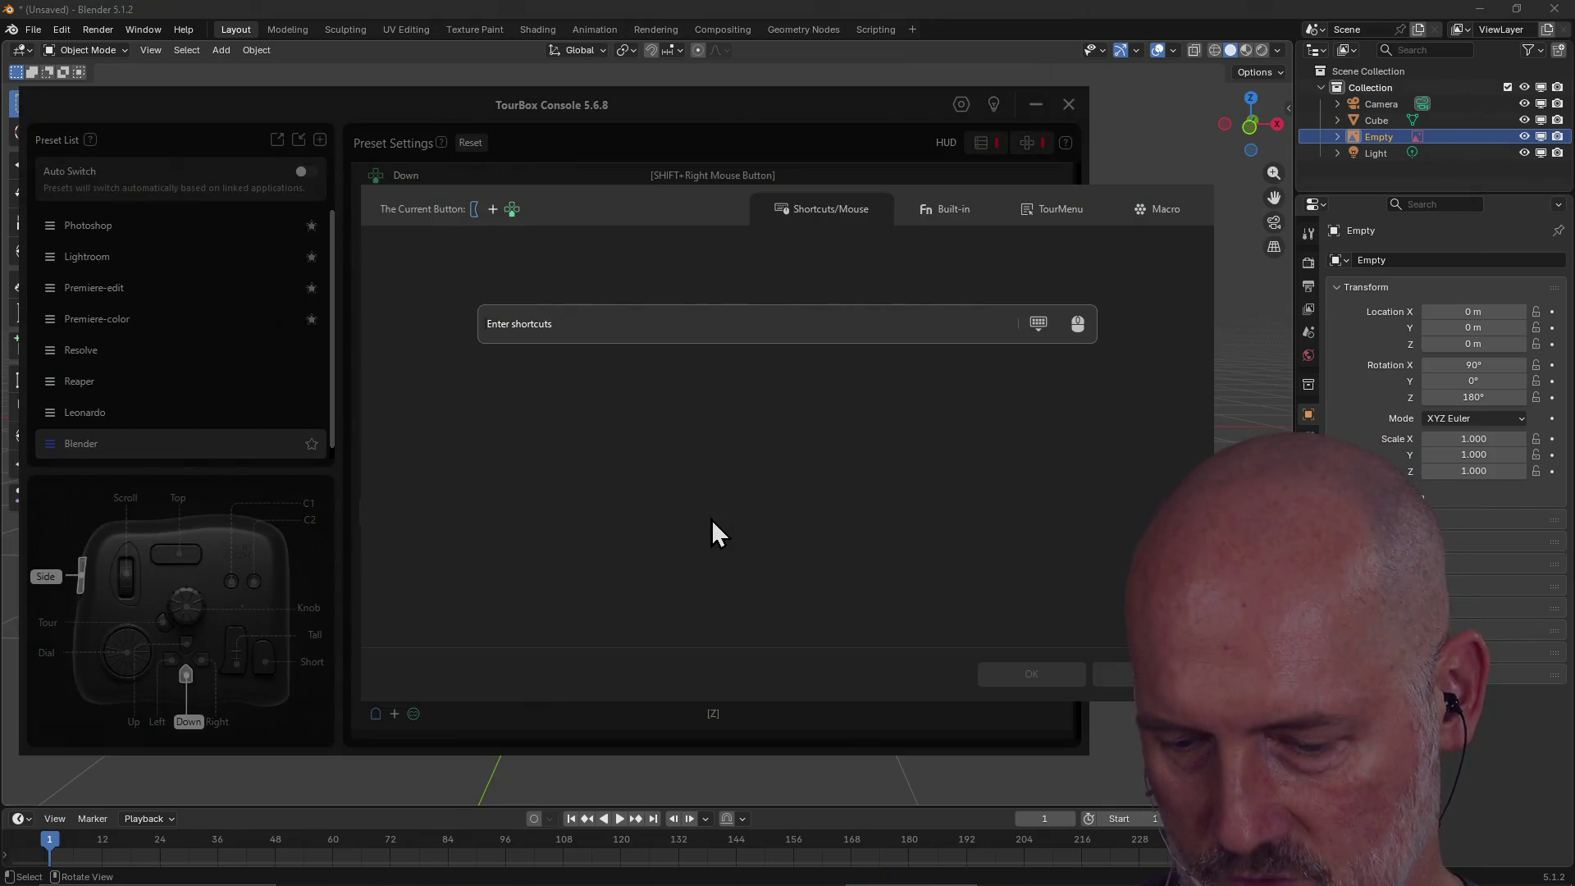
pyautogui.press('g')
pyautogui.click(1026, 677)
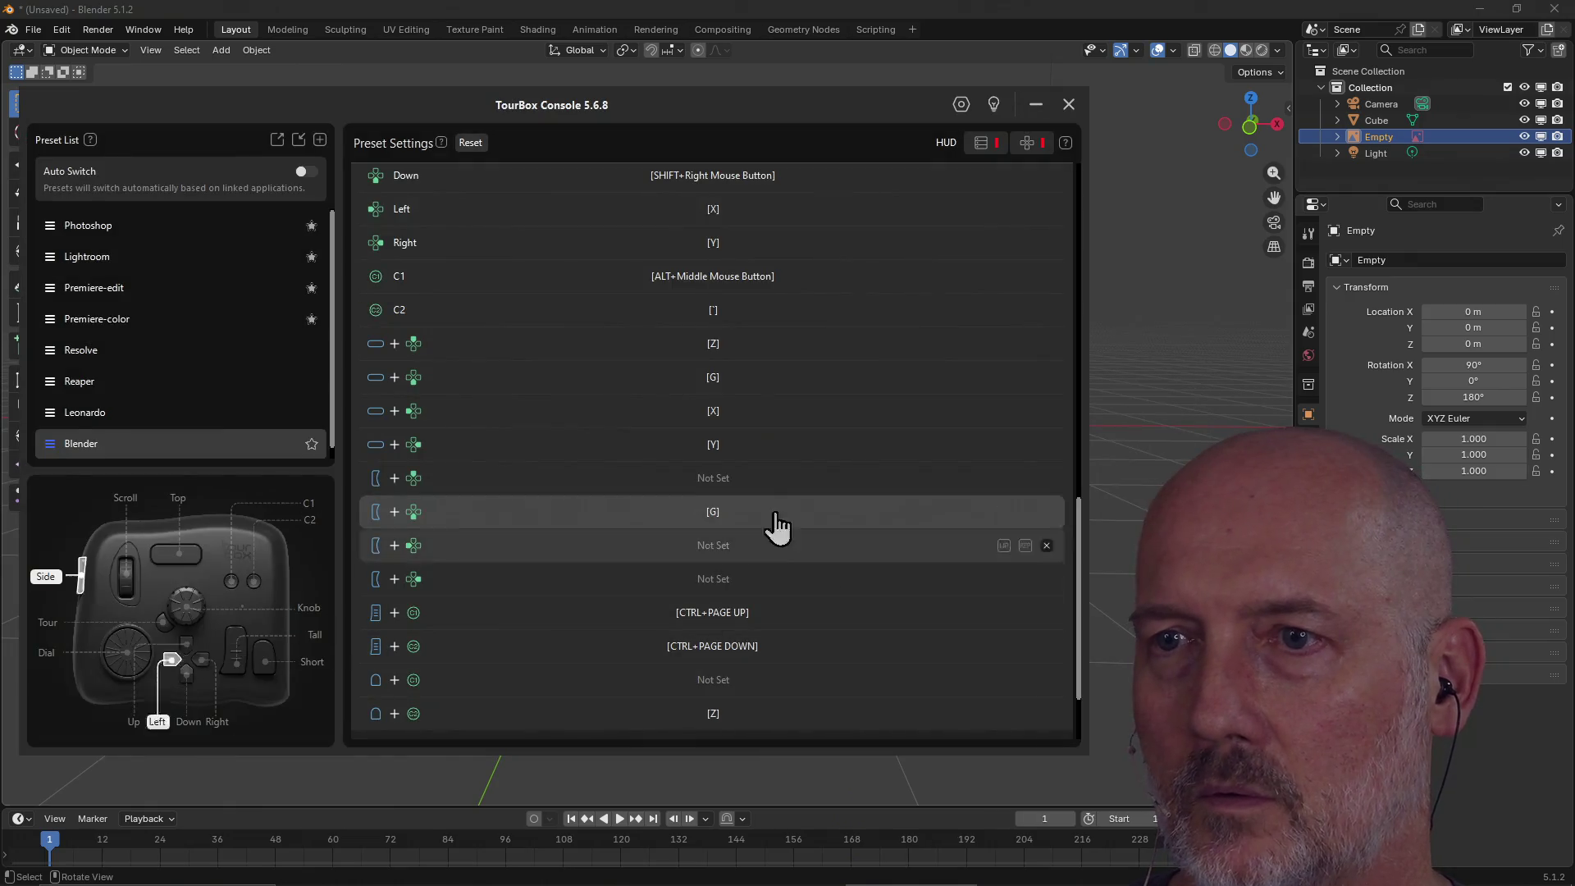
pyautogui.click(741, 551)
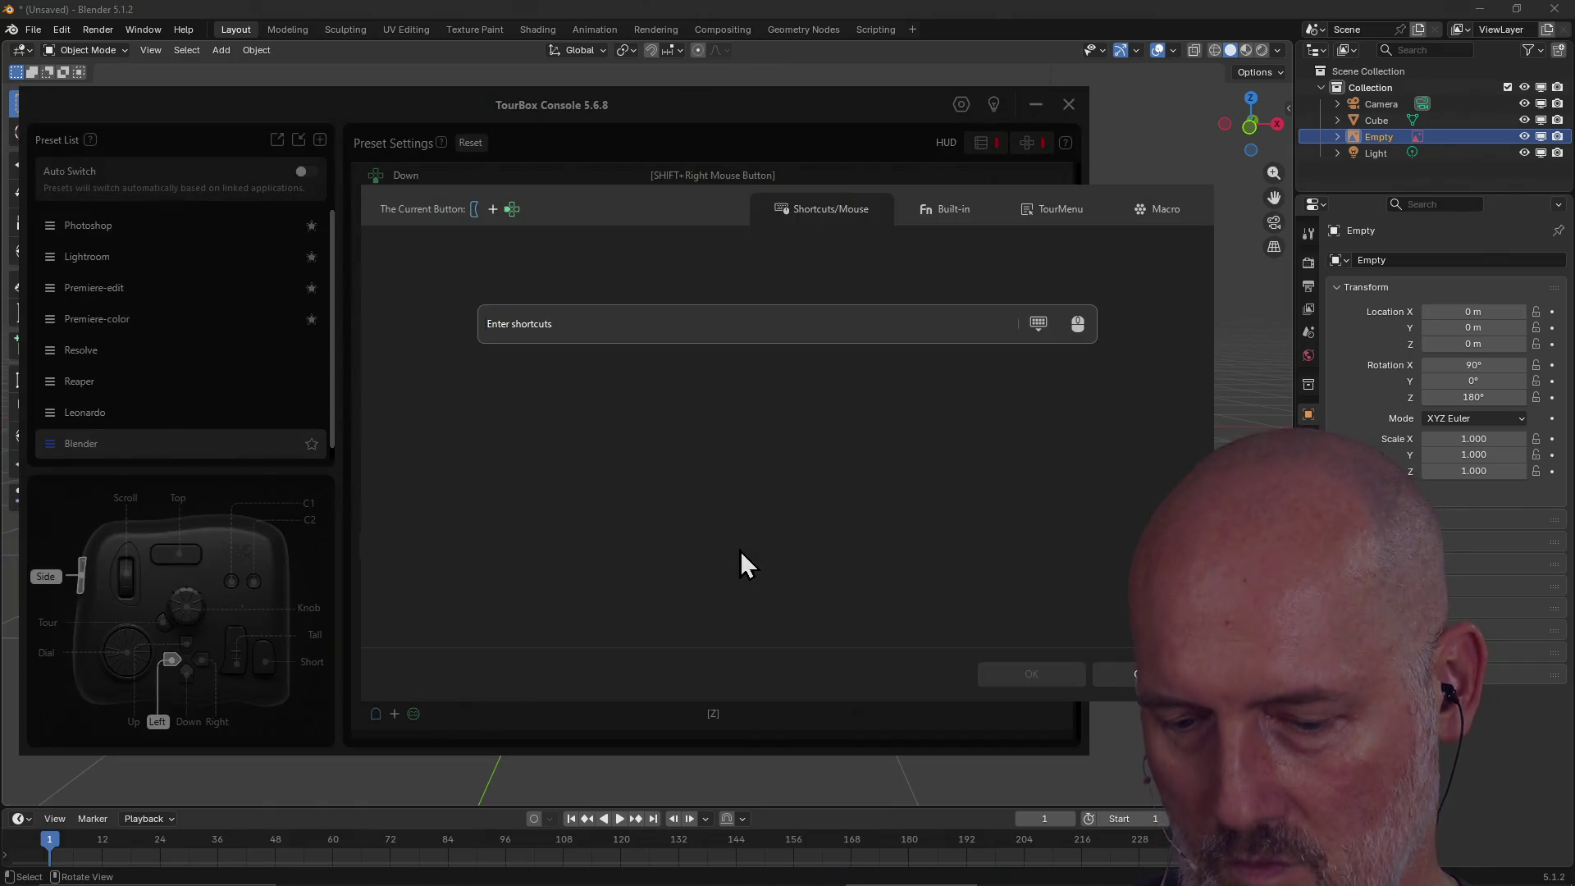
pyautogui.press('r')
pyautogui.click(997, 674)
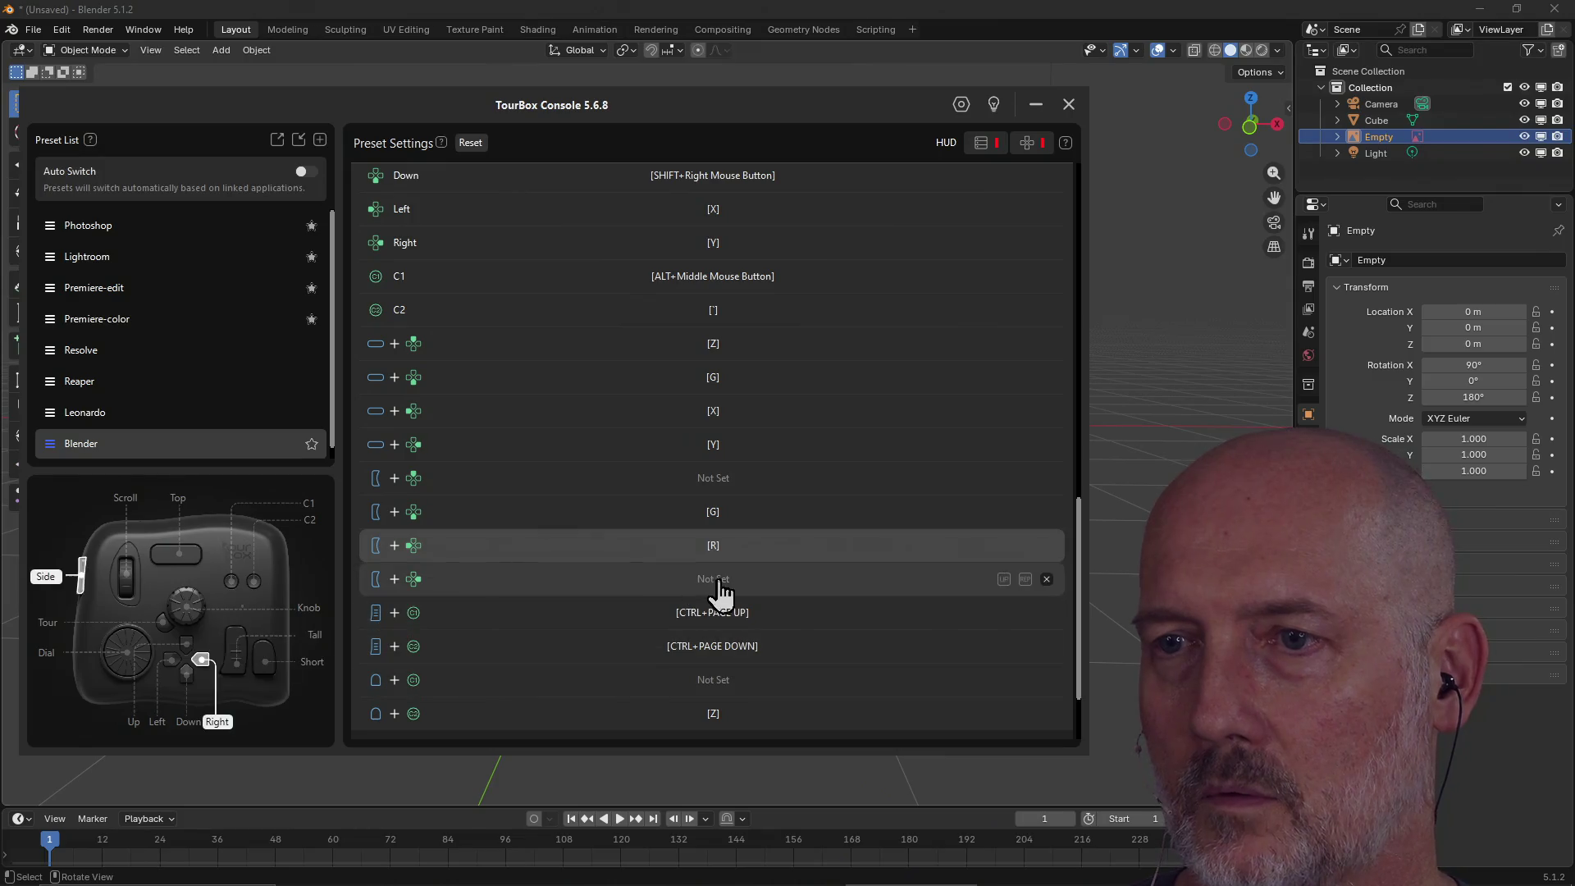
pyautogui.click(720, 583)
pyautogui.press('s')
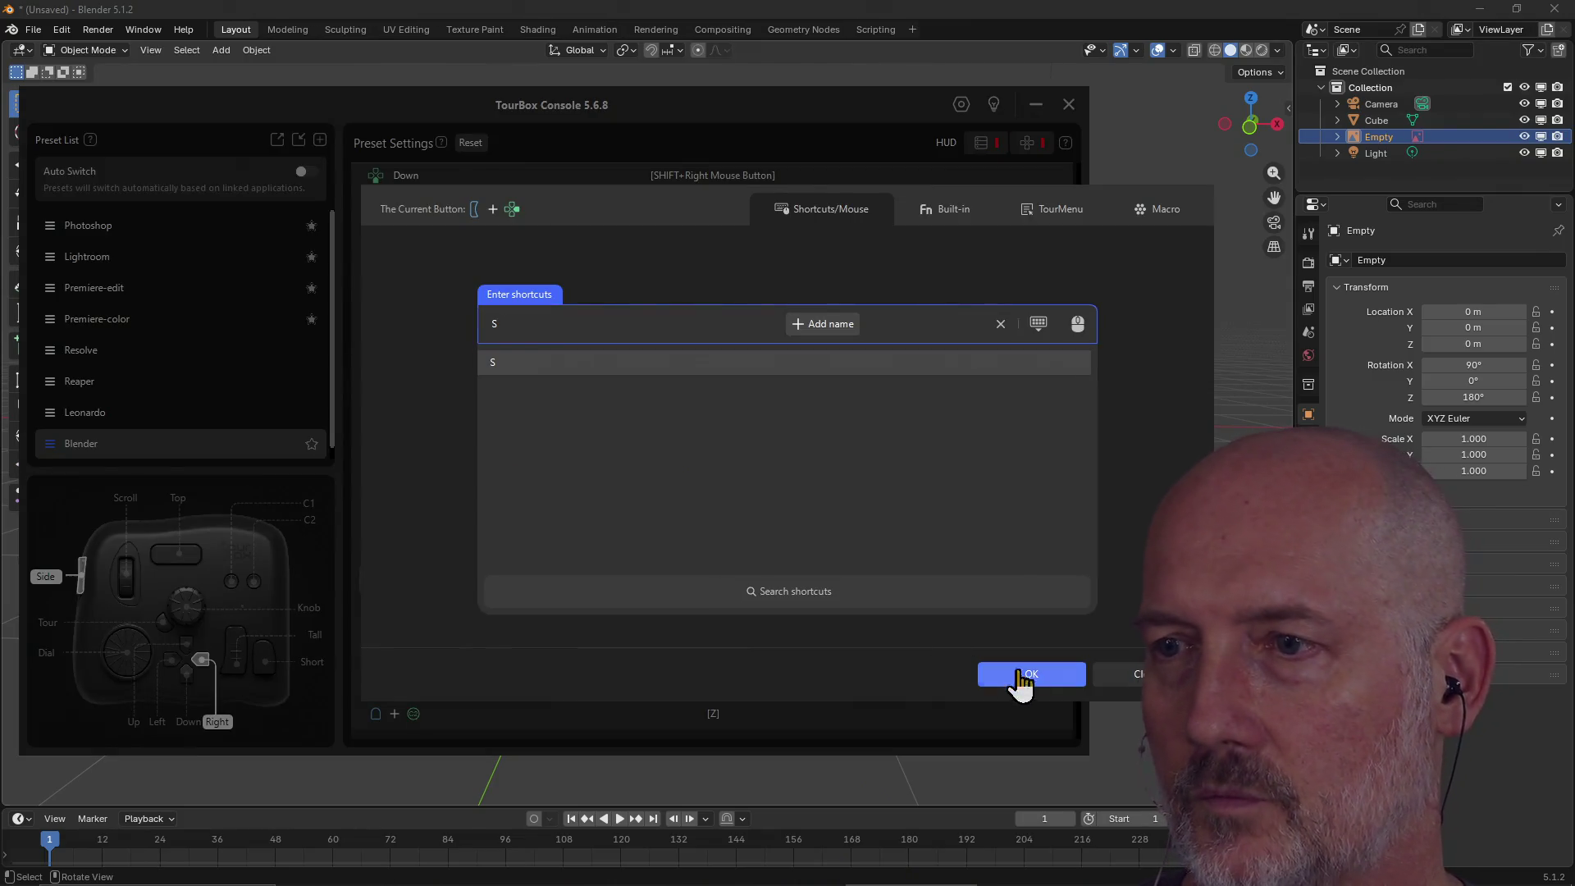
pyautogui.click(1010, 676)
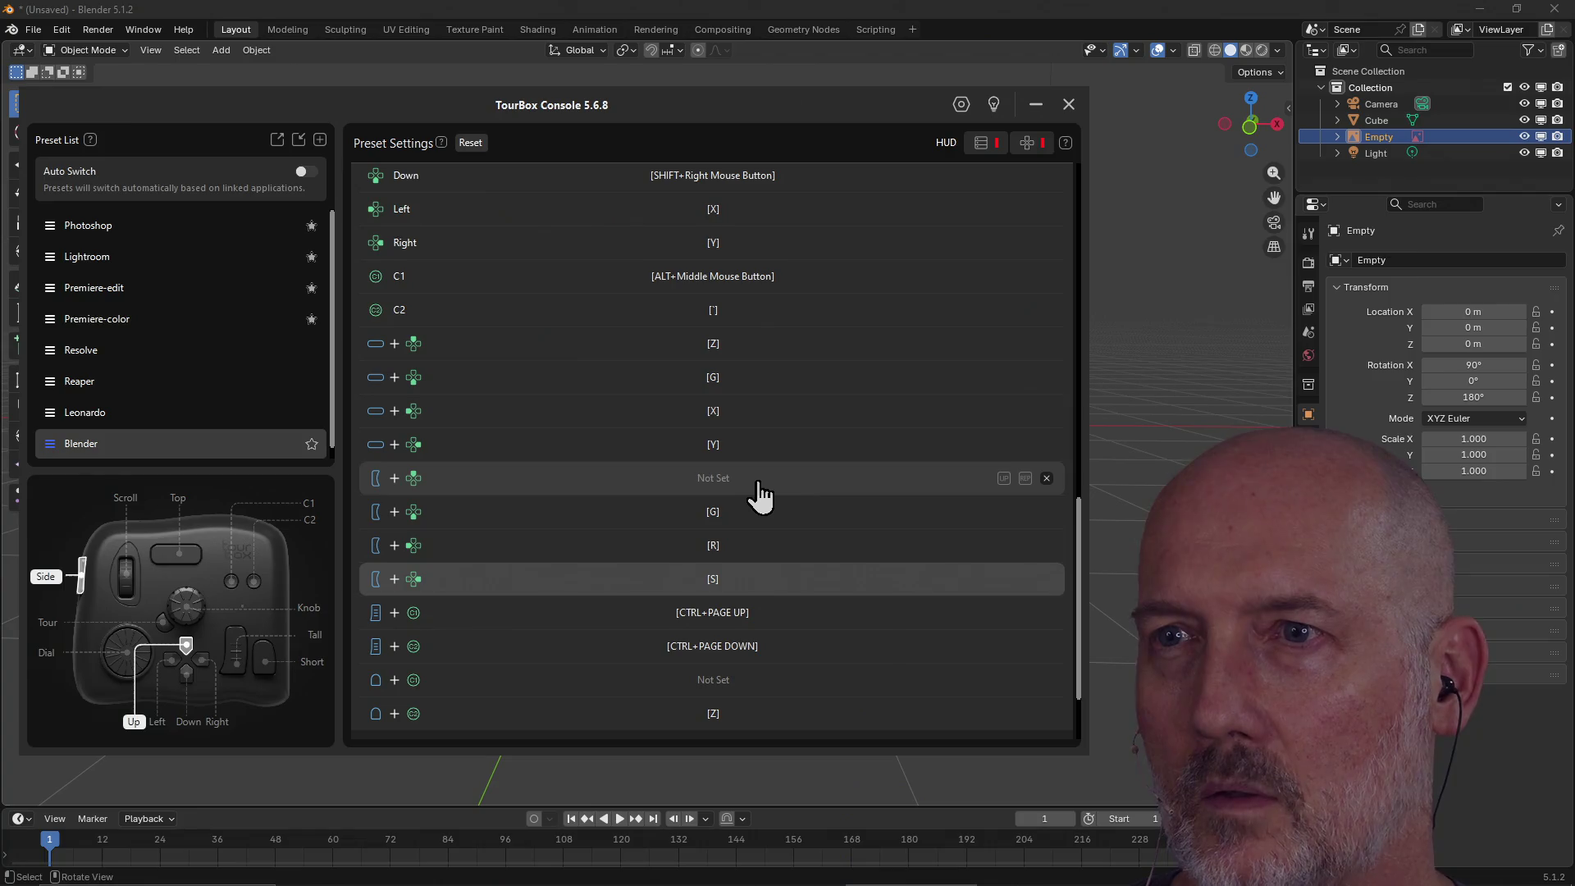
# Back in Blender, shift the front reference image slightly along X.
pyautogui.click(1005, 18)
pyautogui.moveTo(770, 358); pyautogui.dragTo(755, 390, button='middle')
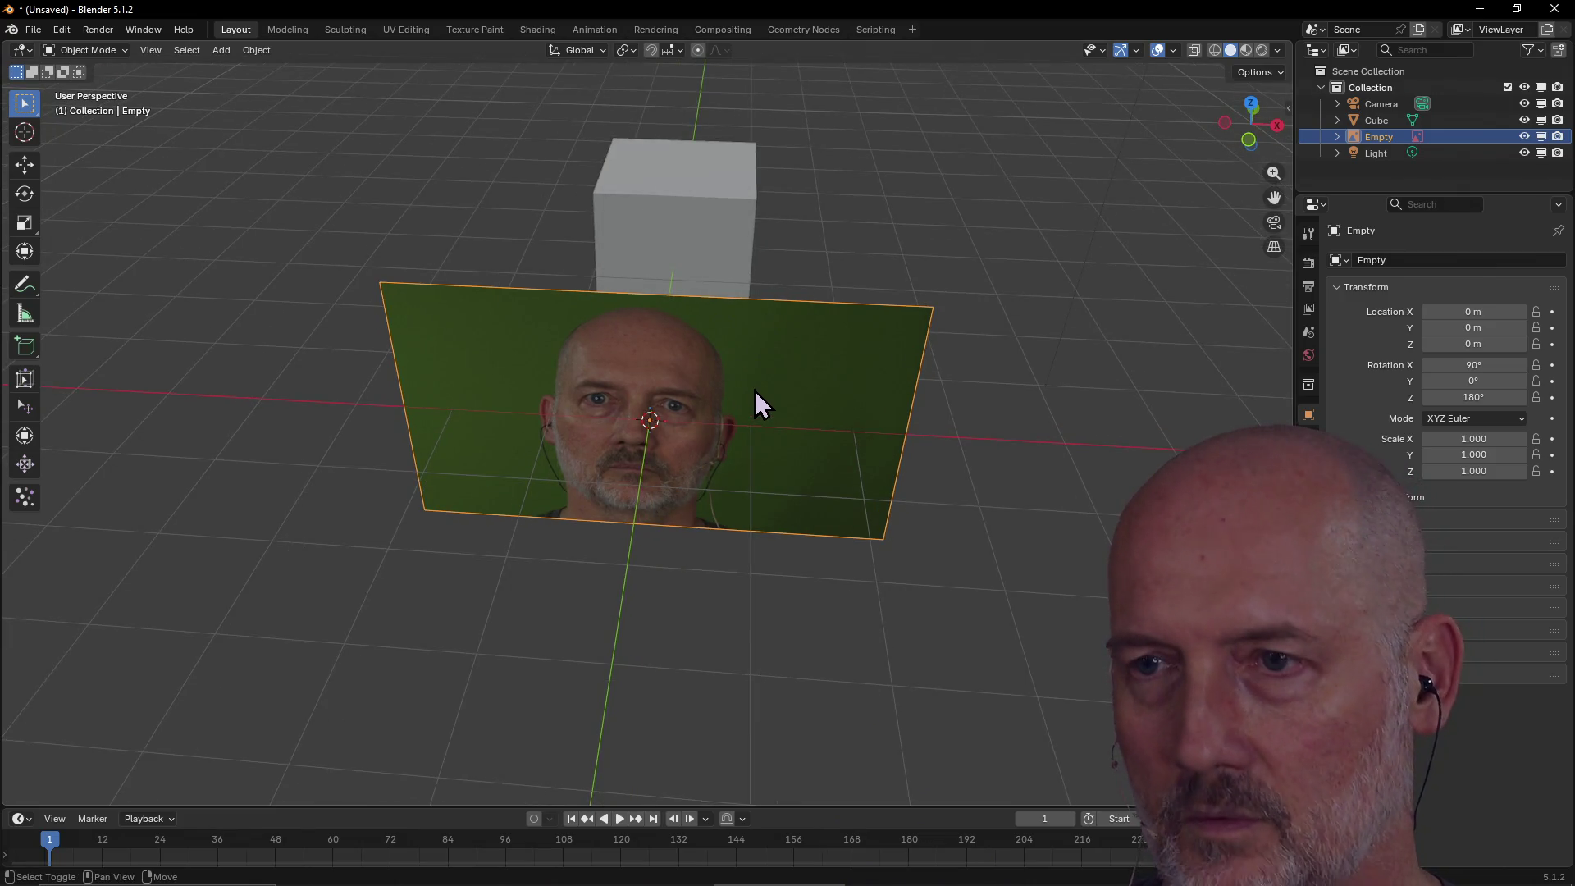
pyautogui.press('r')
pyautogui.press('x')
pyautogui.press('g')
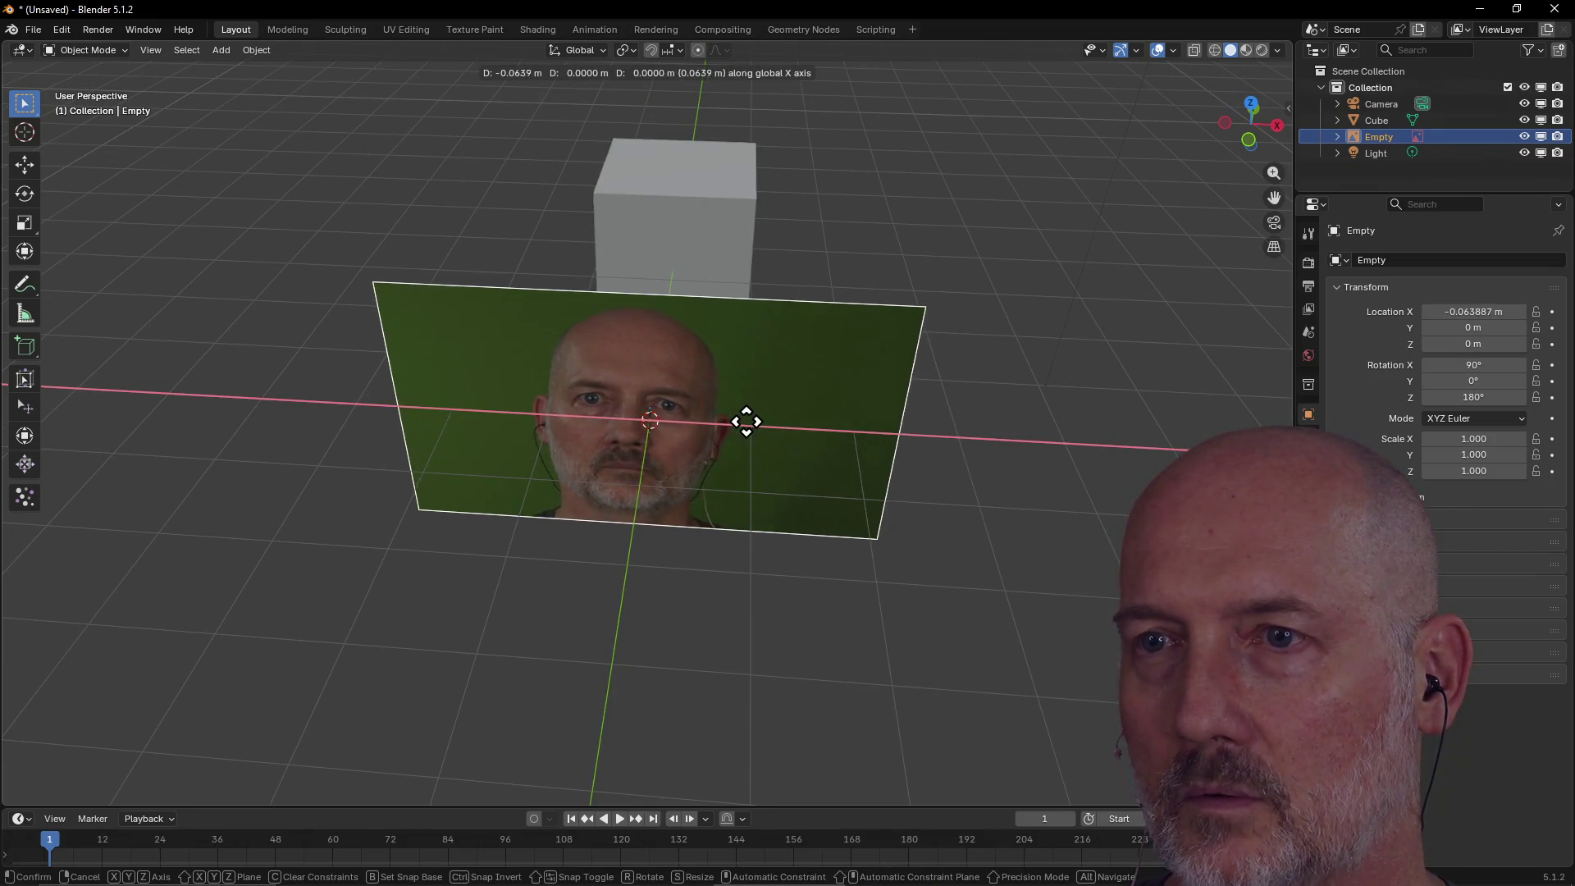
pyautogui.click(755, 421)
pyautogui.moveTo(755, 421); pyautogui.dragTo(772, 412, button='middle')
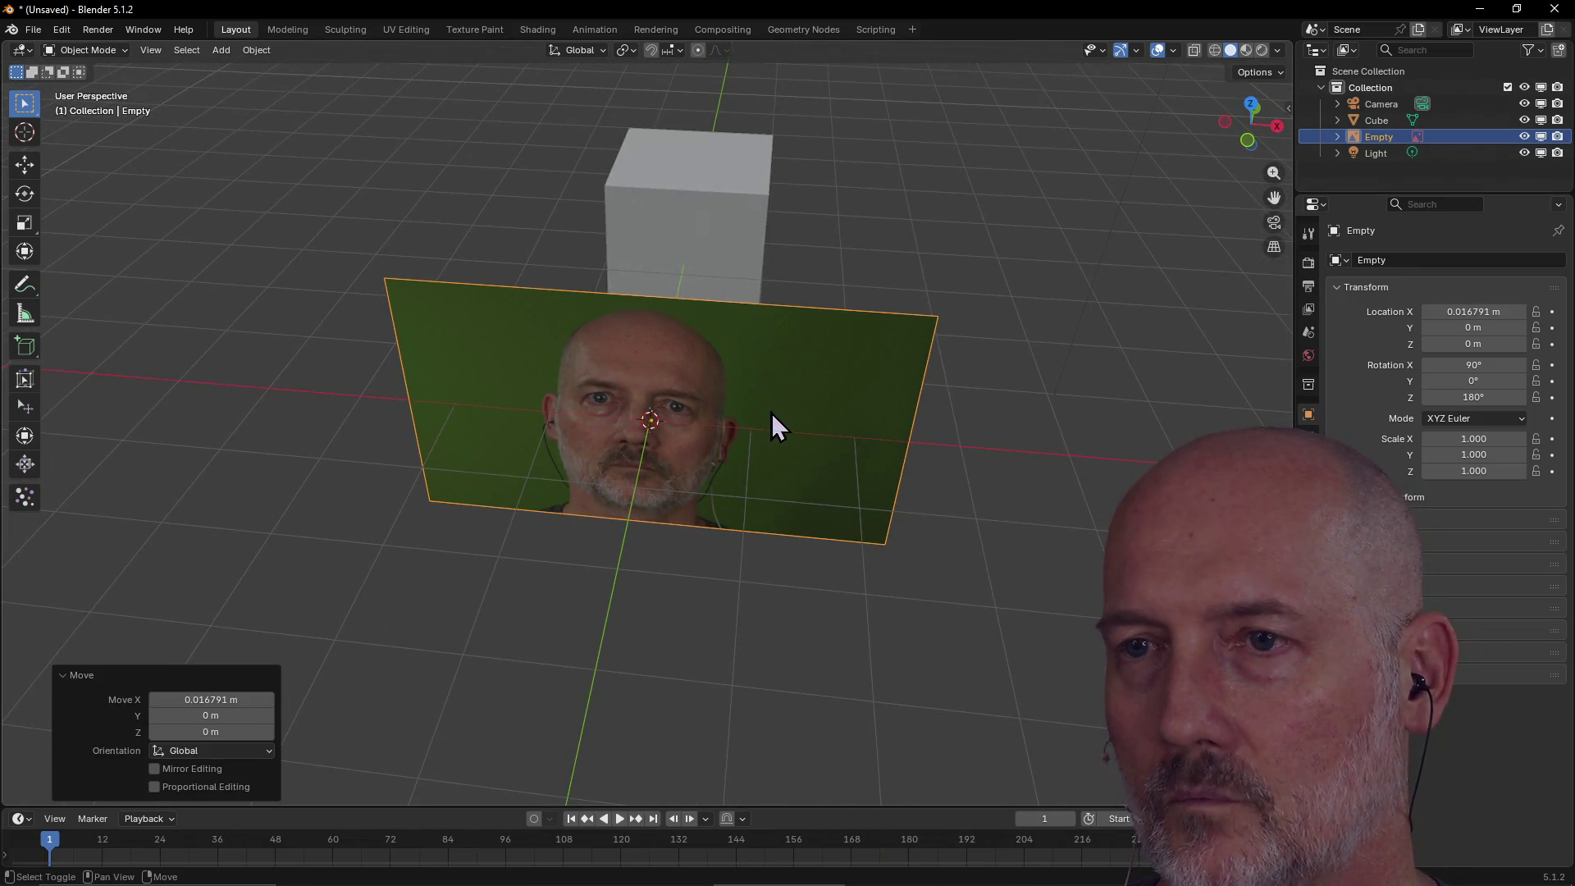
# Rotate the front image, switching between X and Y axis constraints, to a slight tilt.
pyautogui.press('r')
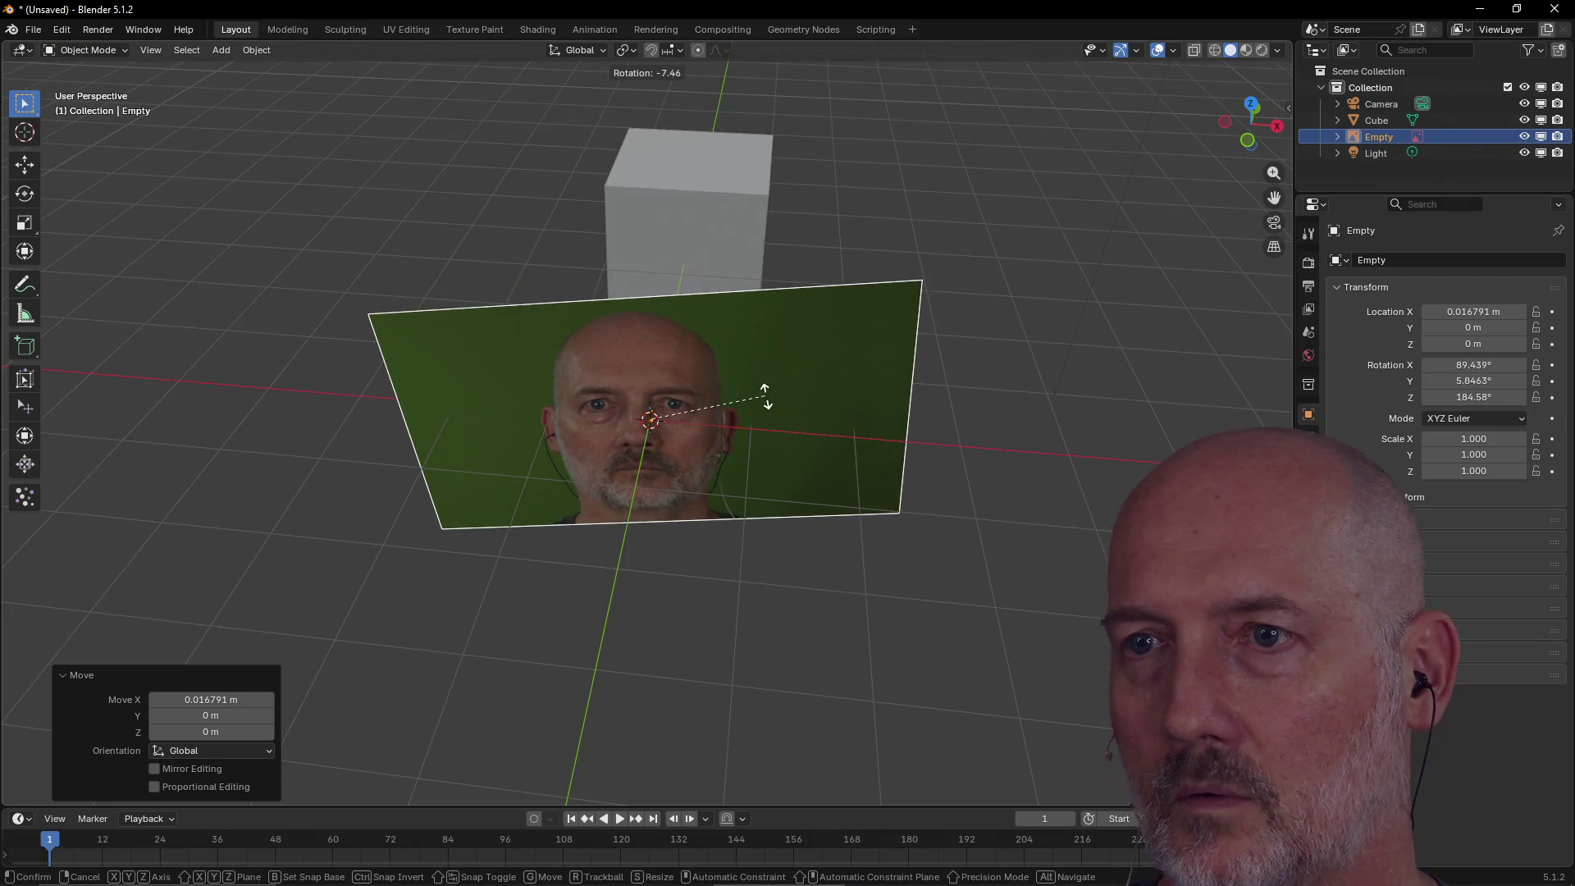
pyautogui.press('x')
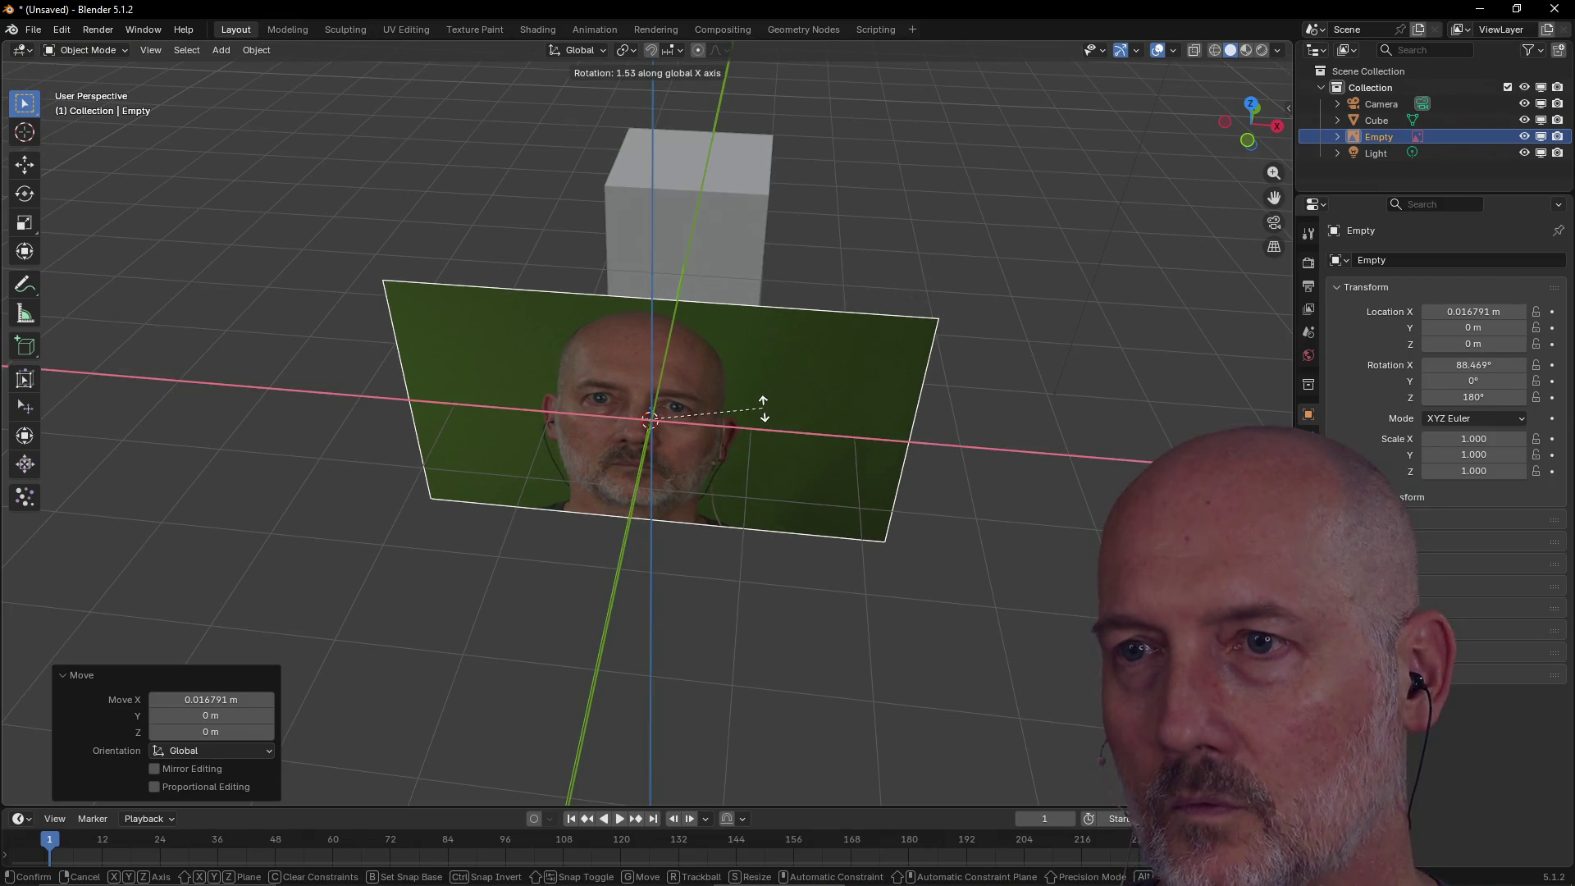
pyautogui.press('y')
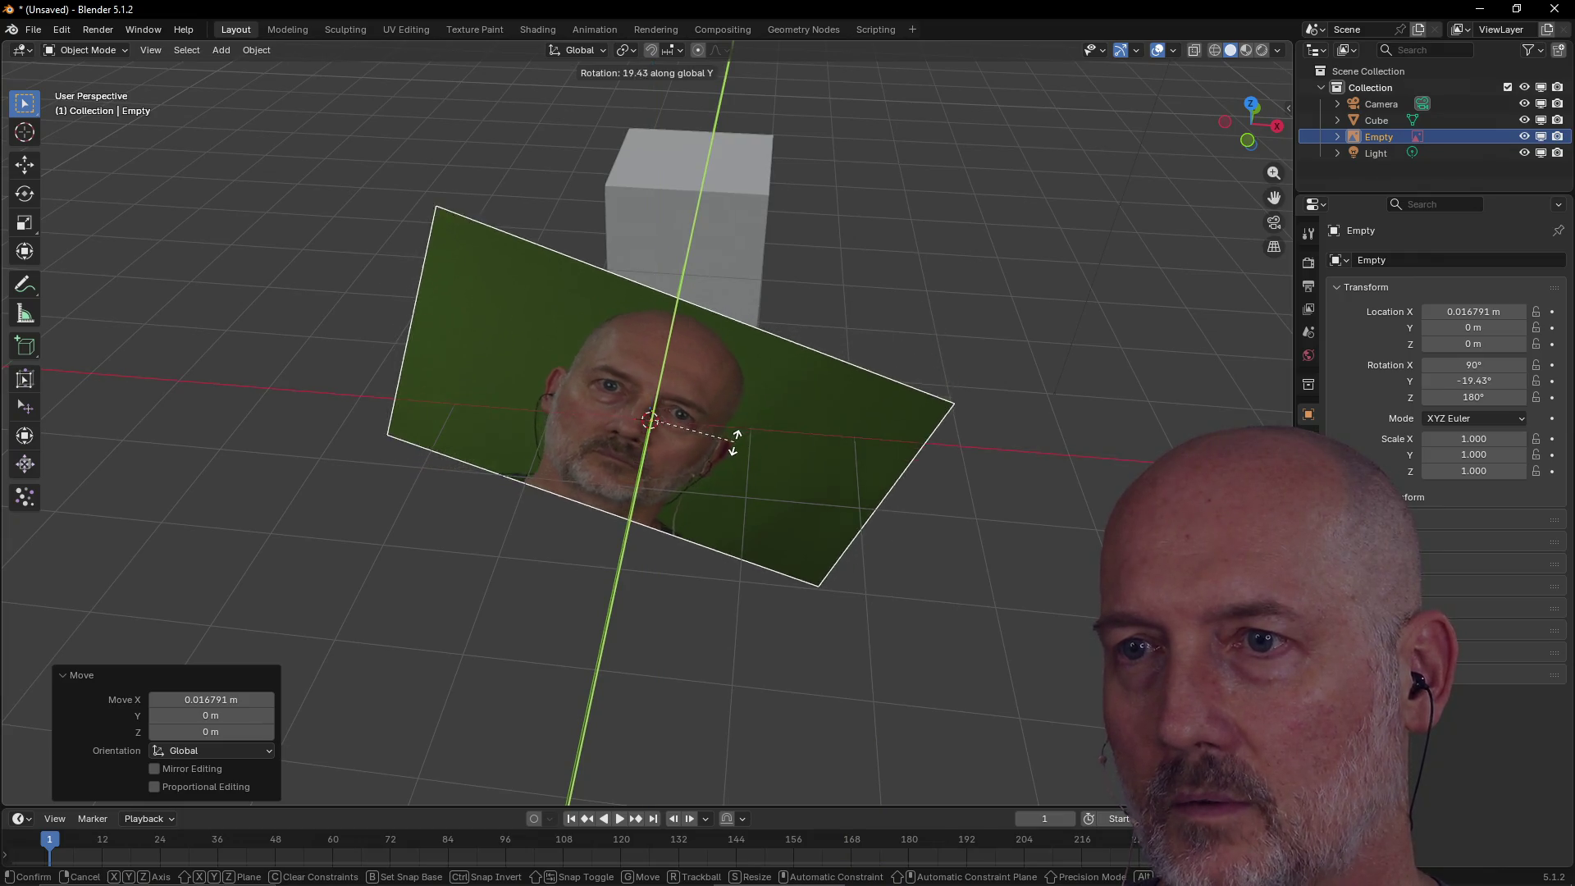
pyautogui.press('x')
pyautogui.press('x')
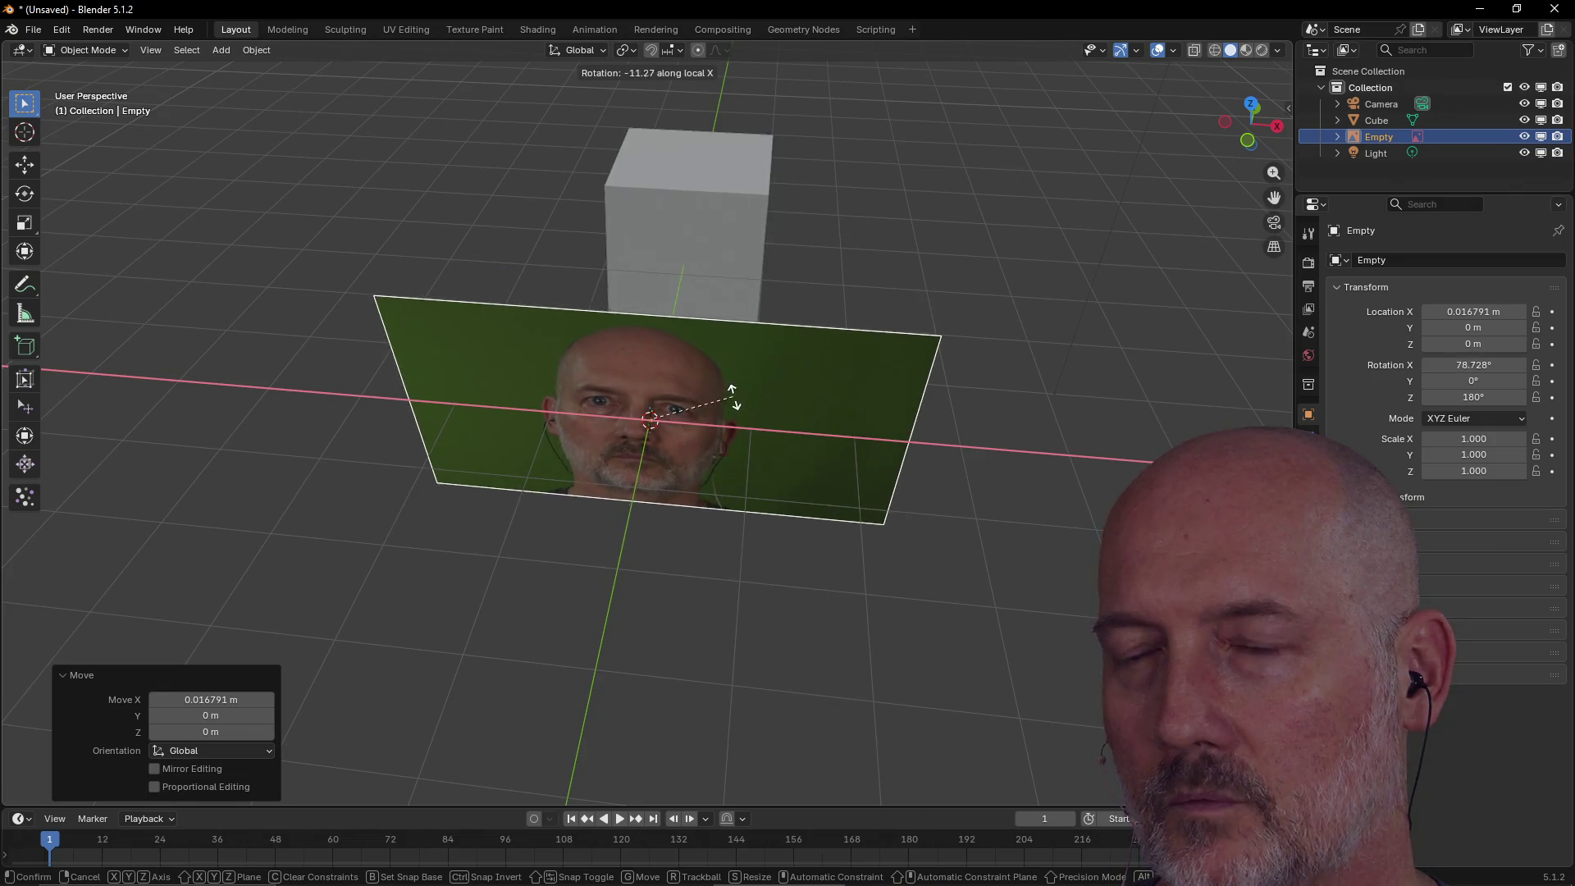
pyautogui.press('y')
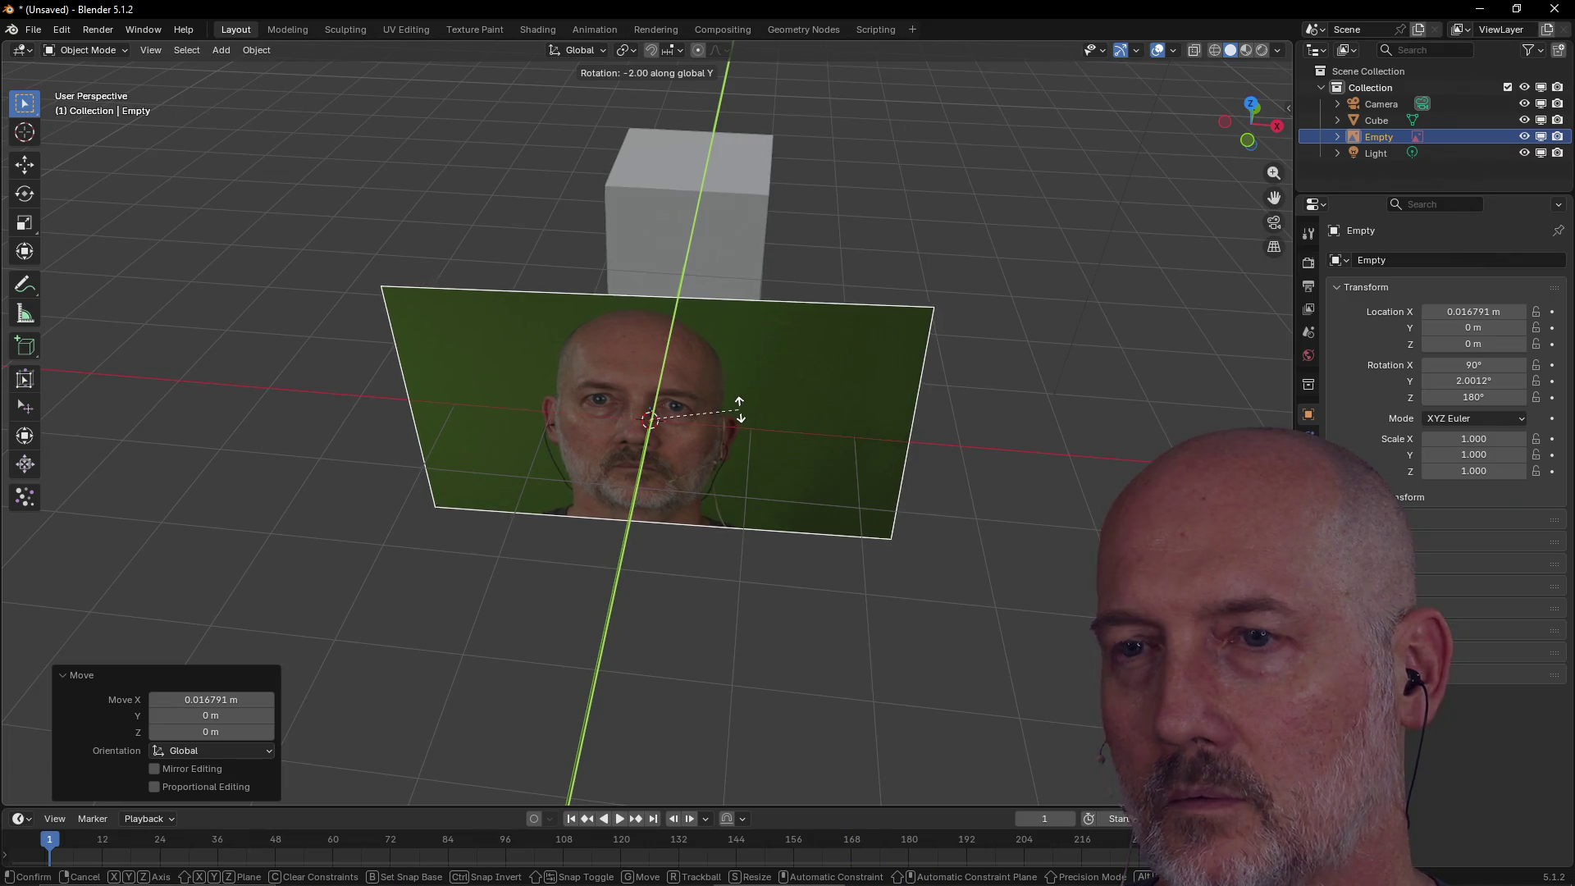
pyautogui.press('x')
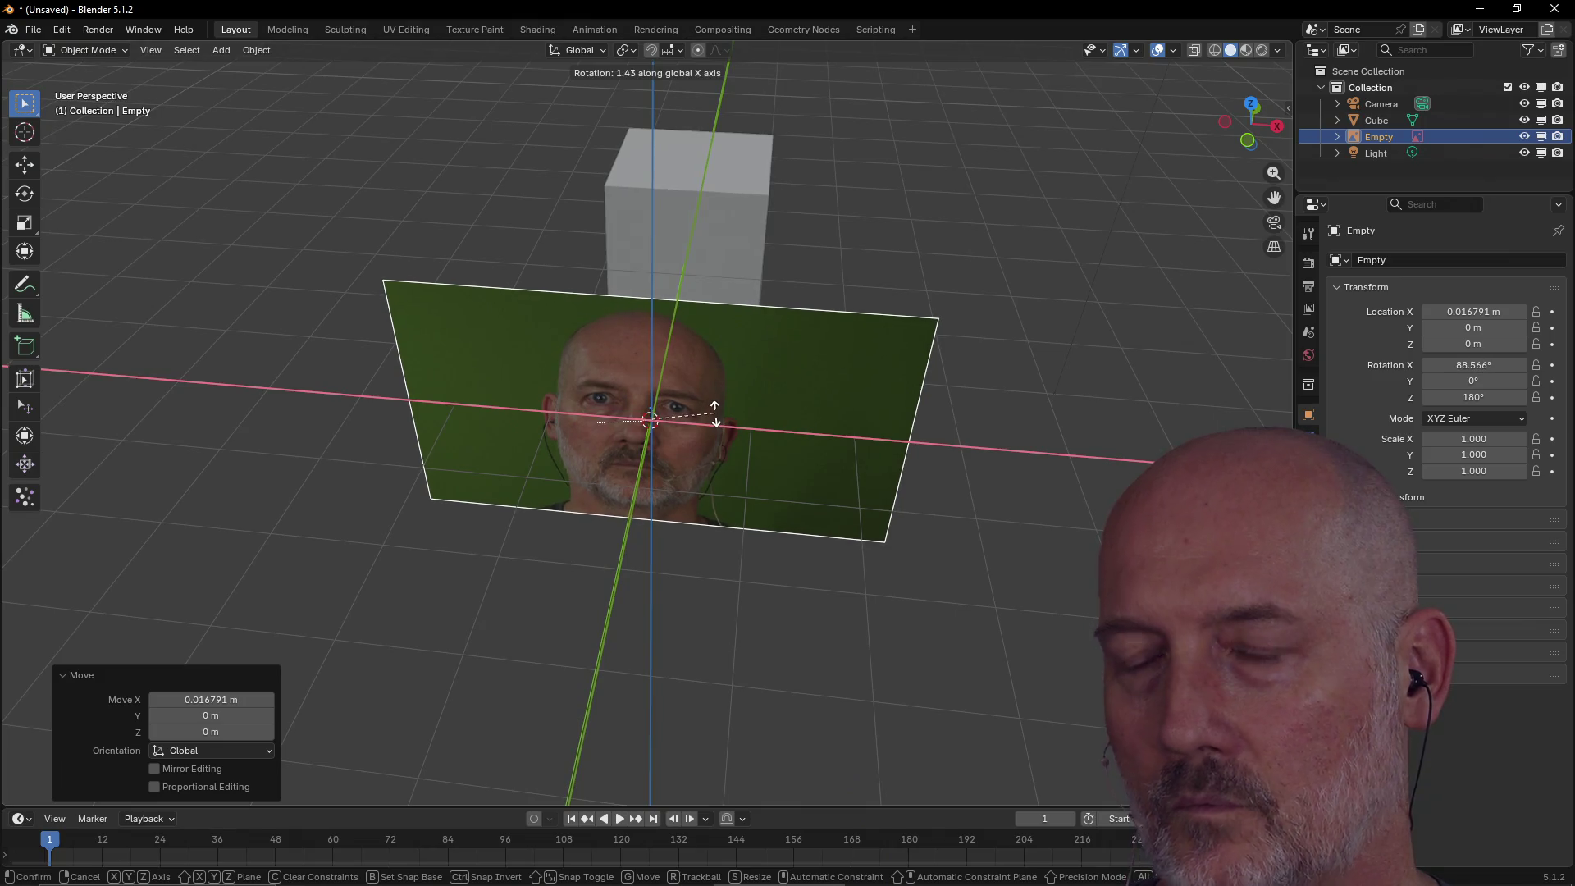
pyautogui.press('y')
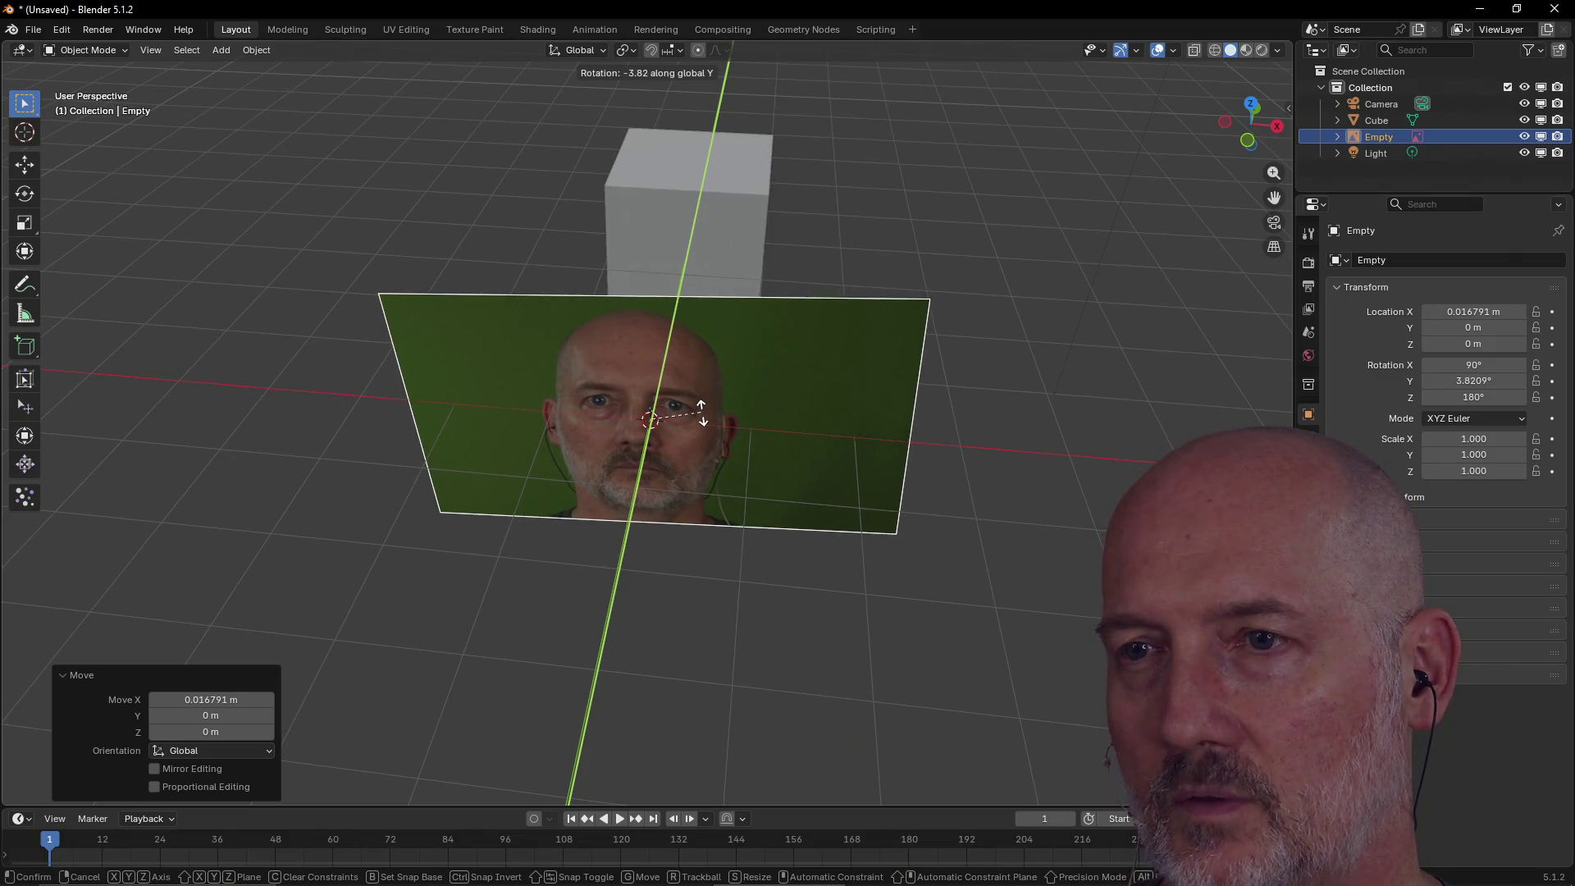
pyautogui.click(701, 412)
# Undo the front image's sideways tilt and drop in the side-profile photo as a reference.
pyautogui.moveTo(691, 504)
pyautogui.mouseDown(button='middle')
pyautogui.moveTo(712, 423)
pyautogui.moveTo(702, 459)
pyautogui.mouseUp(button='middle')
pyautogui.click(727, 625)
pyautogui.moveTo(727, 626)
pyautogui.mouseDown(button='middle')
pyautogui.moveTo(671, 640)
pyautogui.moveTo(737, 632)
pyautogui.mouseUp(button='middle')
pyautogui.click(772, 384)
pyautogui.hotkey('ctrl', 'z')
pyautogui.hotkey('ctrl', 'z')
pyautogui.hotkey('ctrl', 'z')
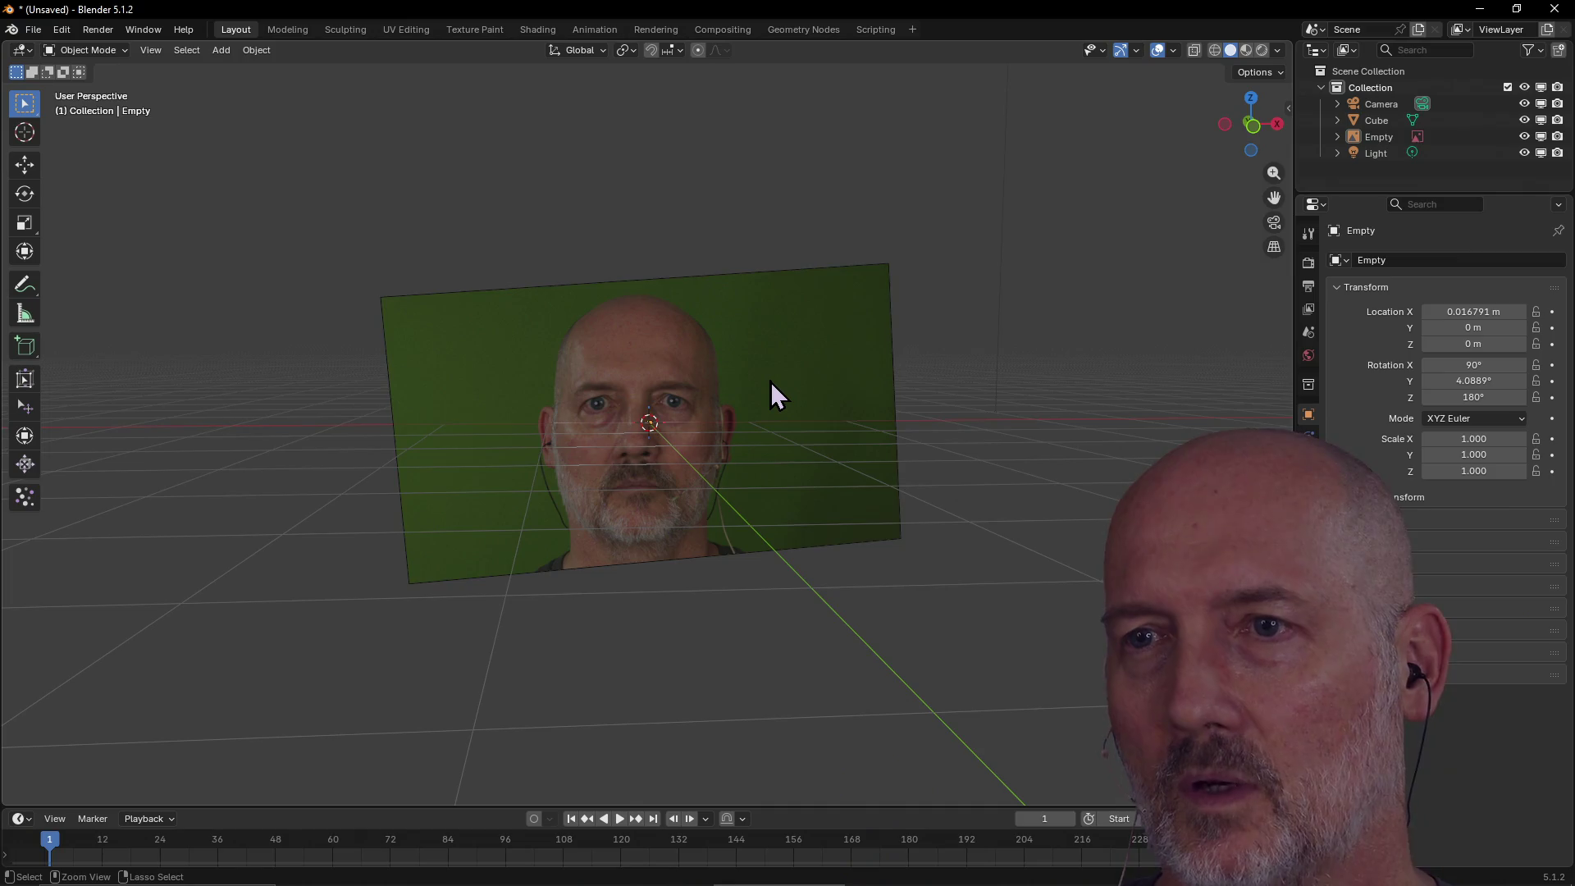
pyautogui.click(961, 343)
pyautogui.moveTo(962, 348)
pyautogui.mouseDown(button='middle')
pyautogui.moveTo(648, 421)
pyautogui.moveTo(562, 397)
pyautogui.moveTo(942, 350)
pyautogui.moveTo(986, 363)
pyautogui.moveTo(923, 357)
pyautogui.moveTo(961, 339)
pyautogui.moveTo(756, 410)
pyautogui.moveTo(569, 406)
pyautogui.moveTo(651, 397)
pyautogui.moveTo(668, 379)
pyautogui.moveTo(732, 405)
pyautogui.mouseUp(button='middle')
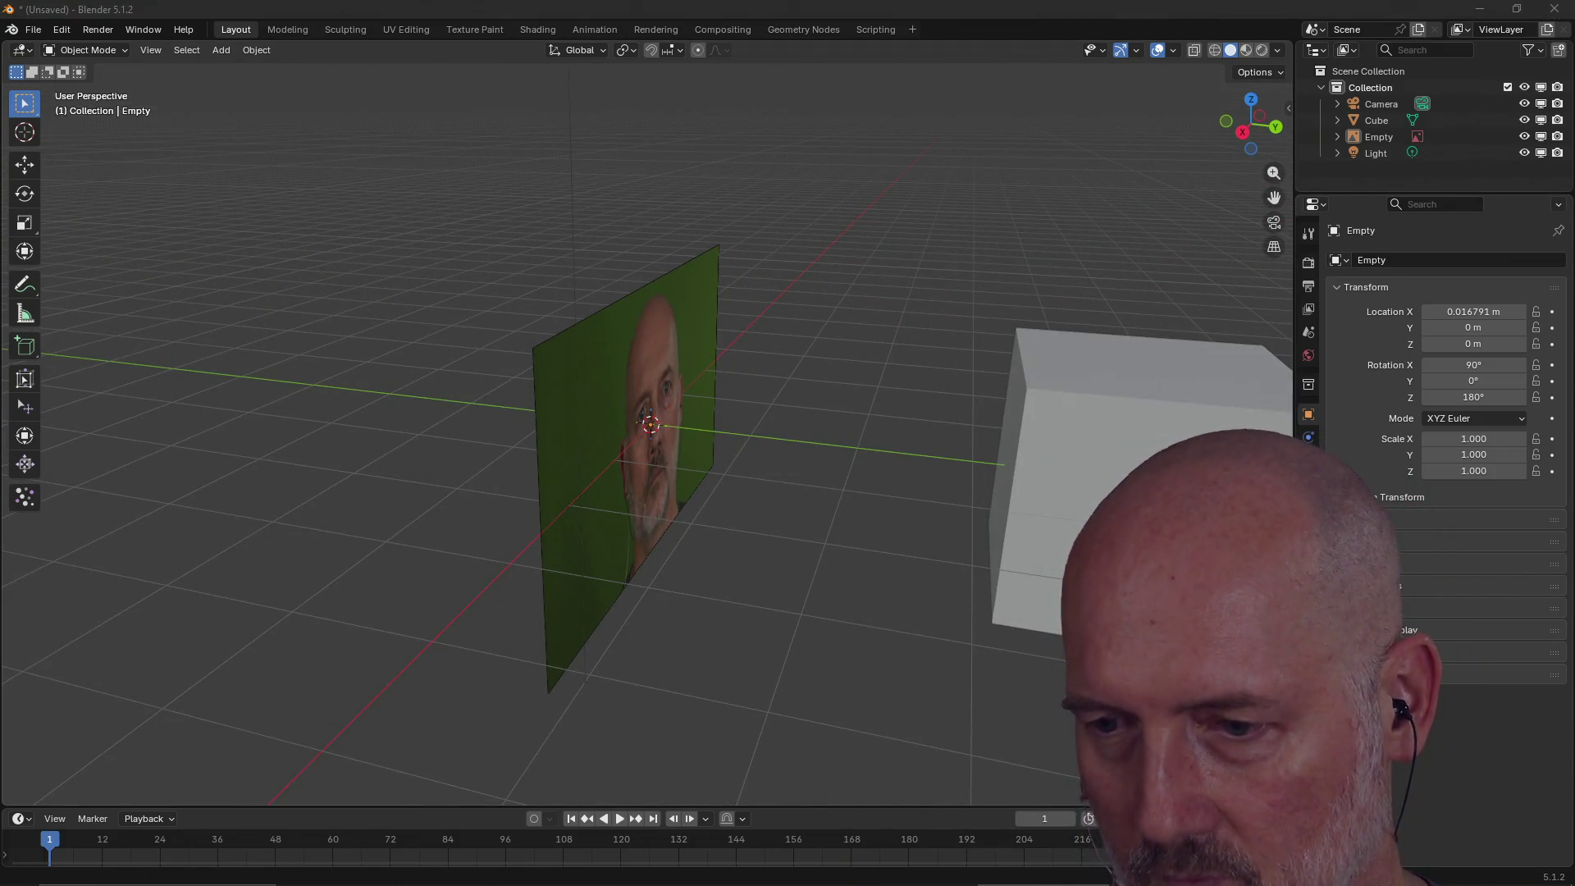
pyautogui.moveTo(1395, 386); pyautogui.dragTo(917, 379)
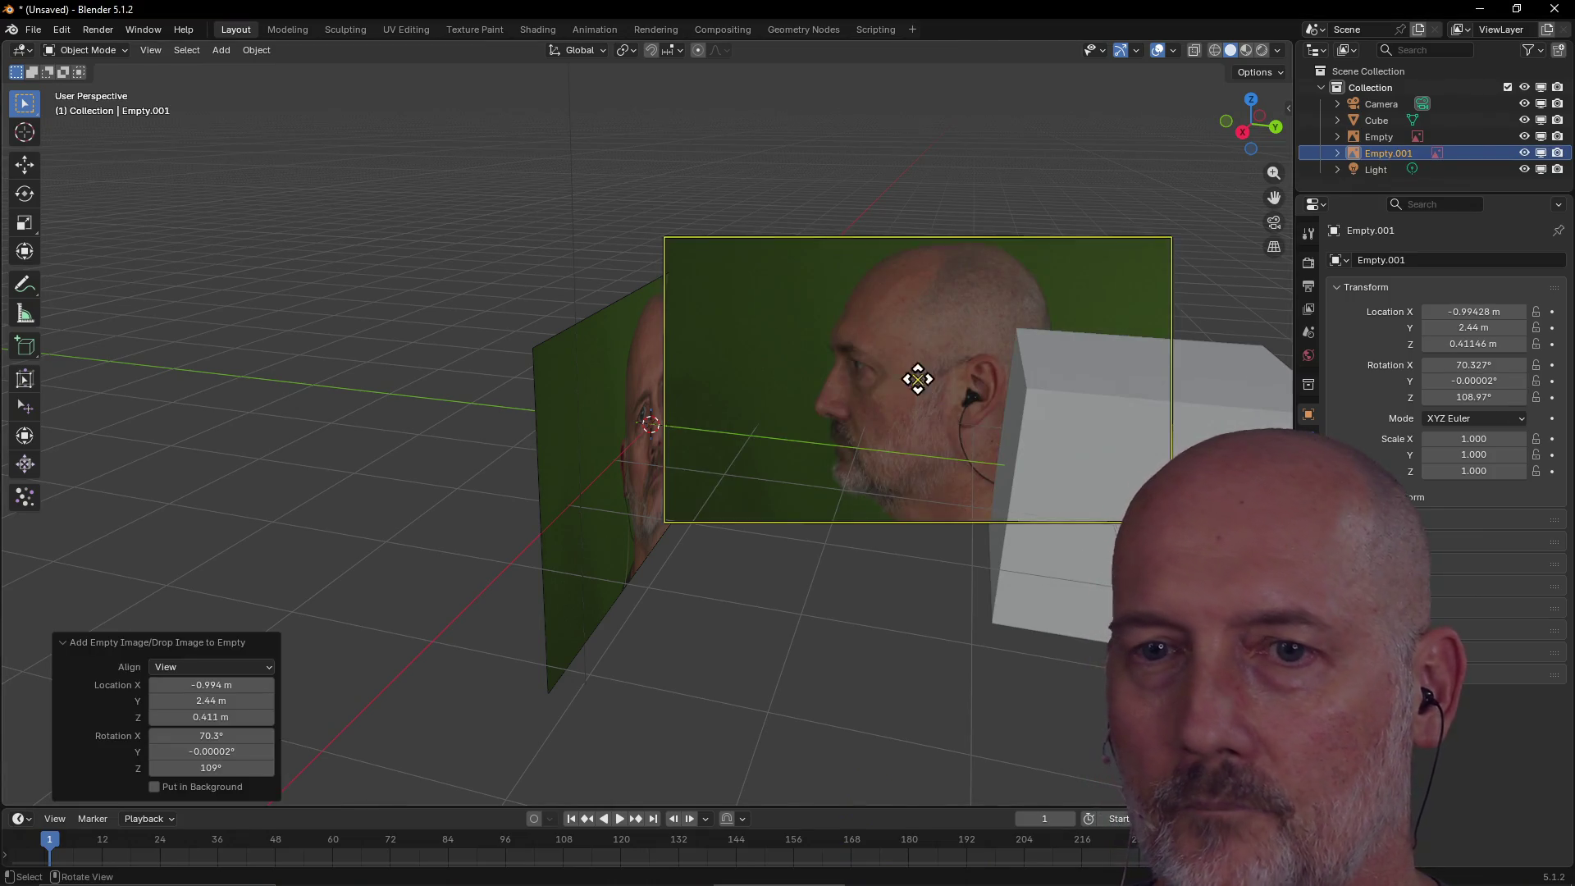
# Place the side-profile image at location 0, 0, 0.
pyautogui.click(246, 687)
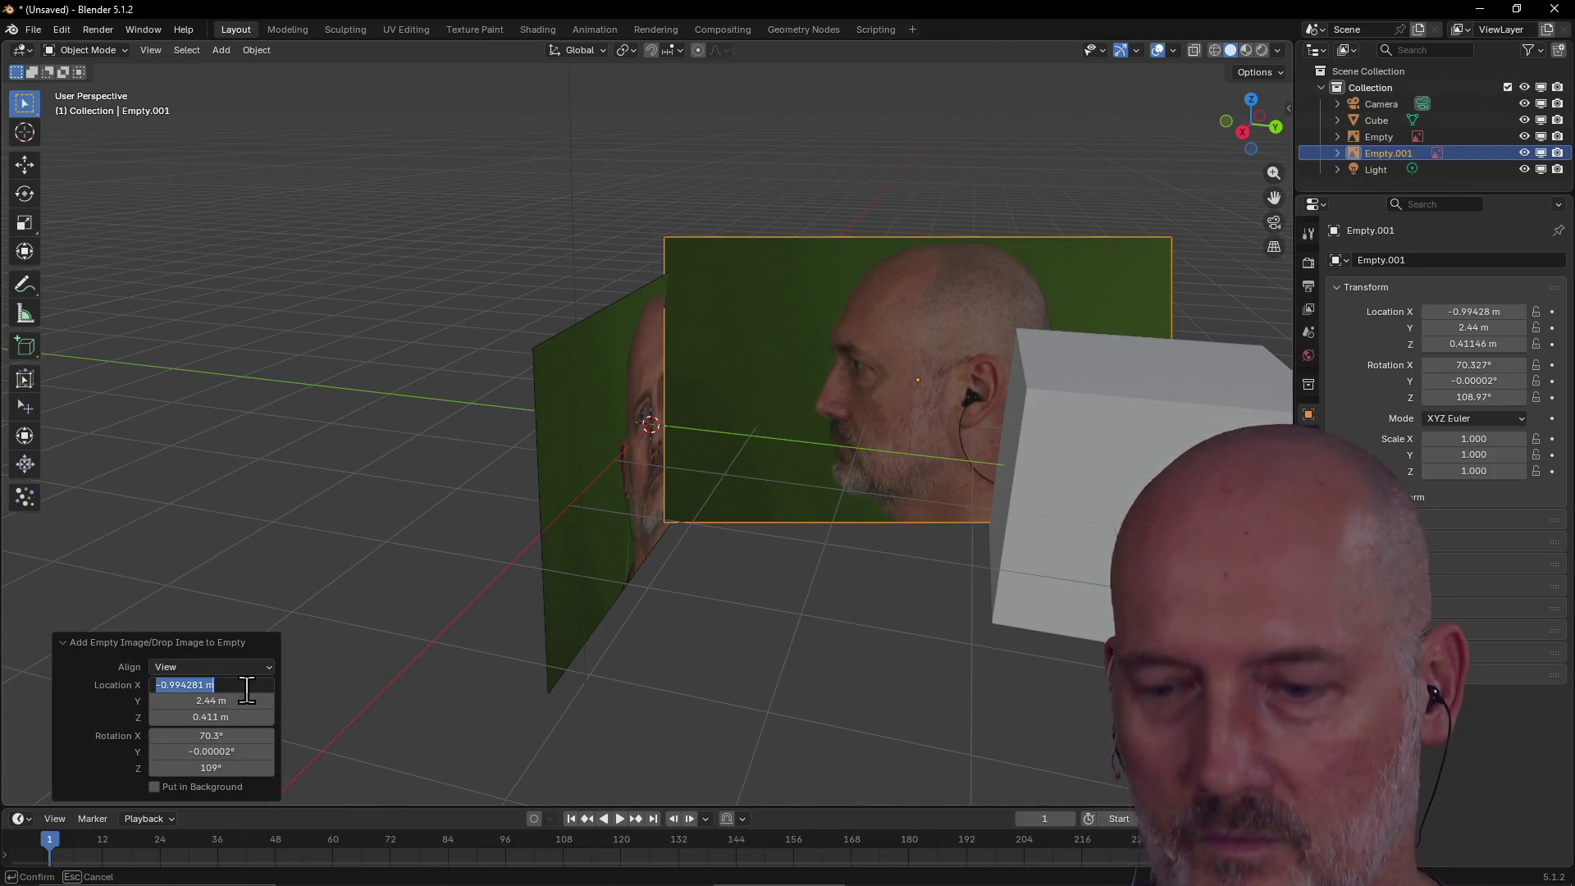
pyautogui.write('0')
pyautogui.press('Return')
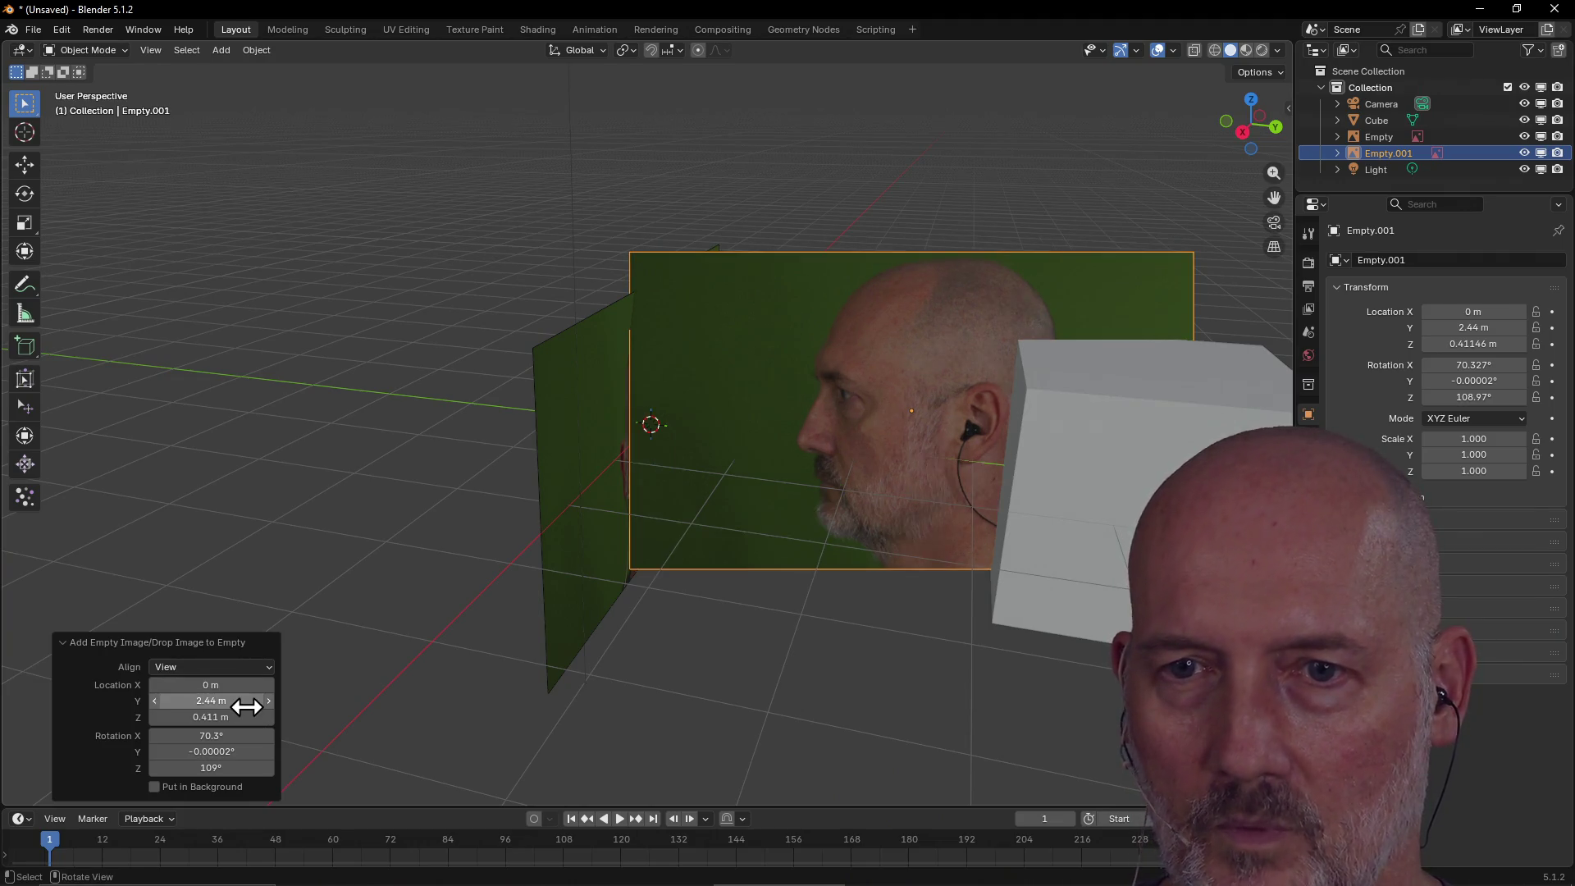
pyautogui.doubleClick(245, 705)
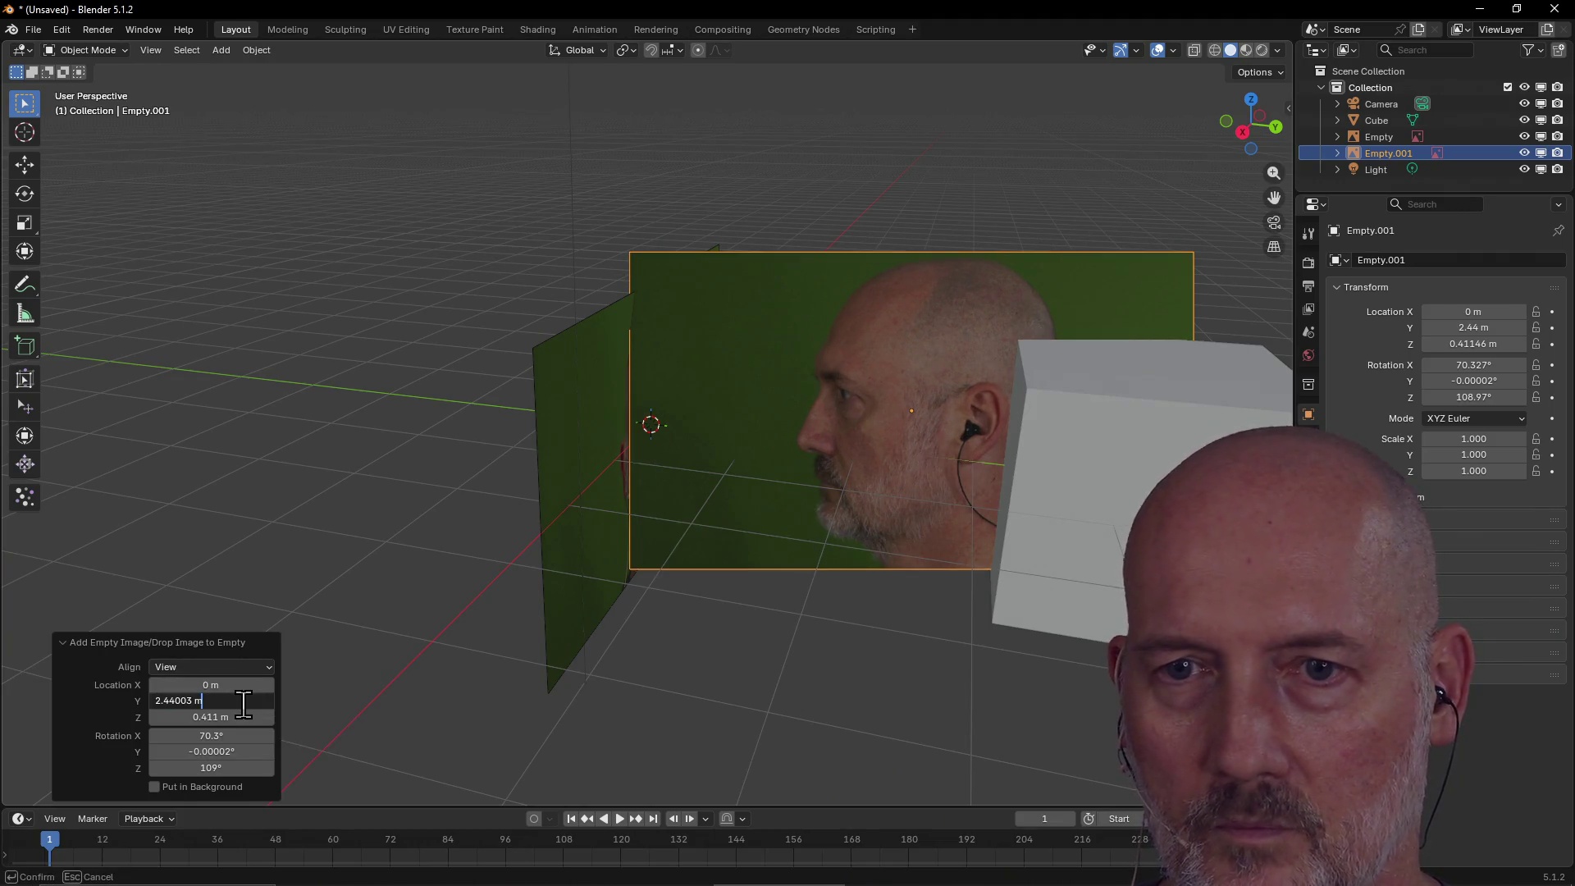
pyautogui.moveTo(244, 703); pyautogui.dragTo(149, 703)
pyautogui.write('0')
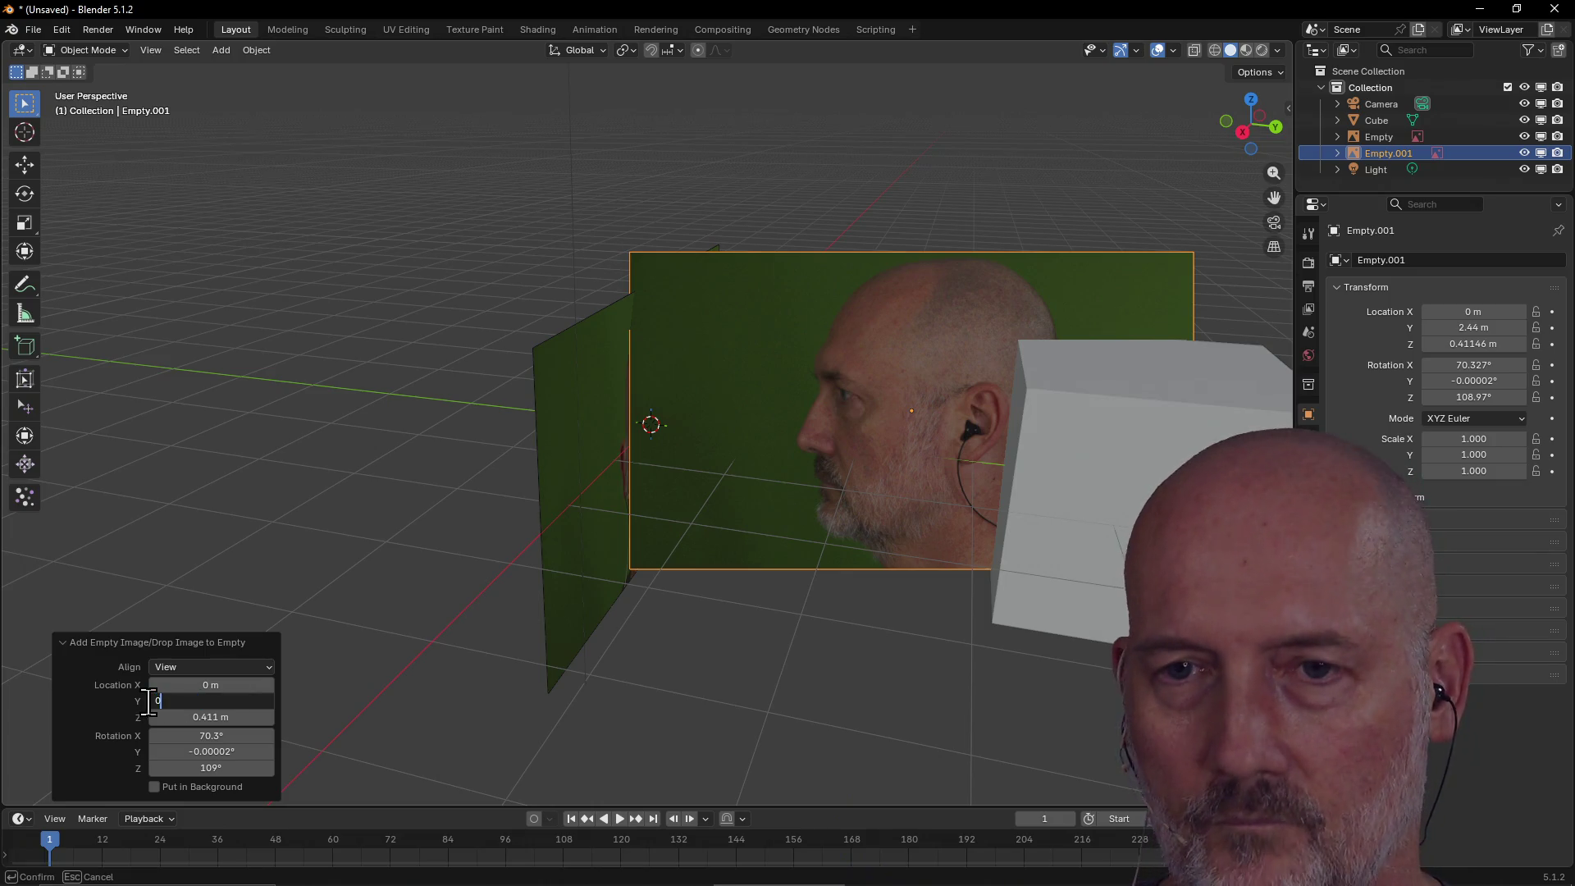
pyautogui.press('Return')
pyautogui.doubleClick(208, 718)
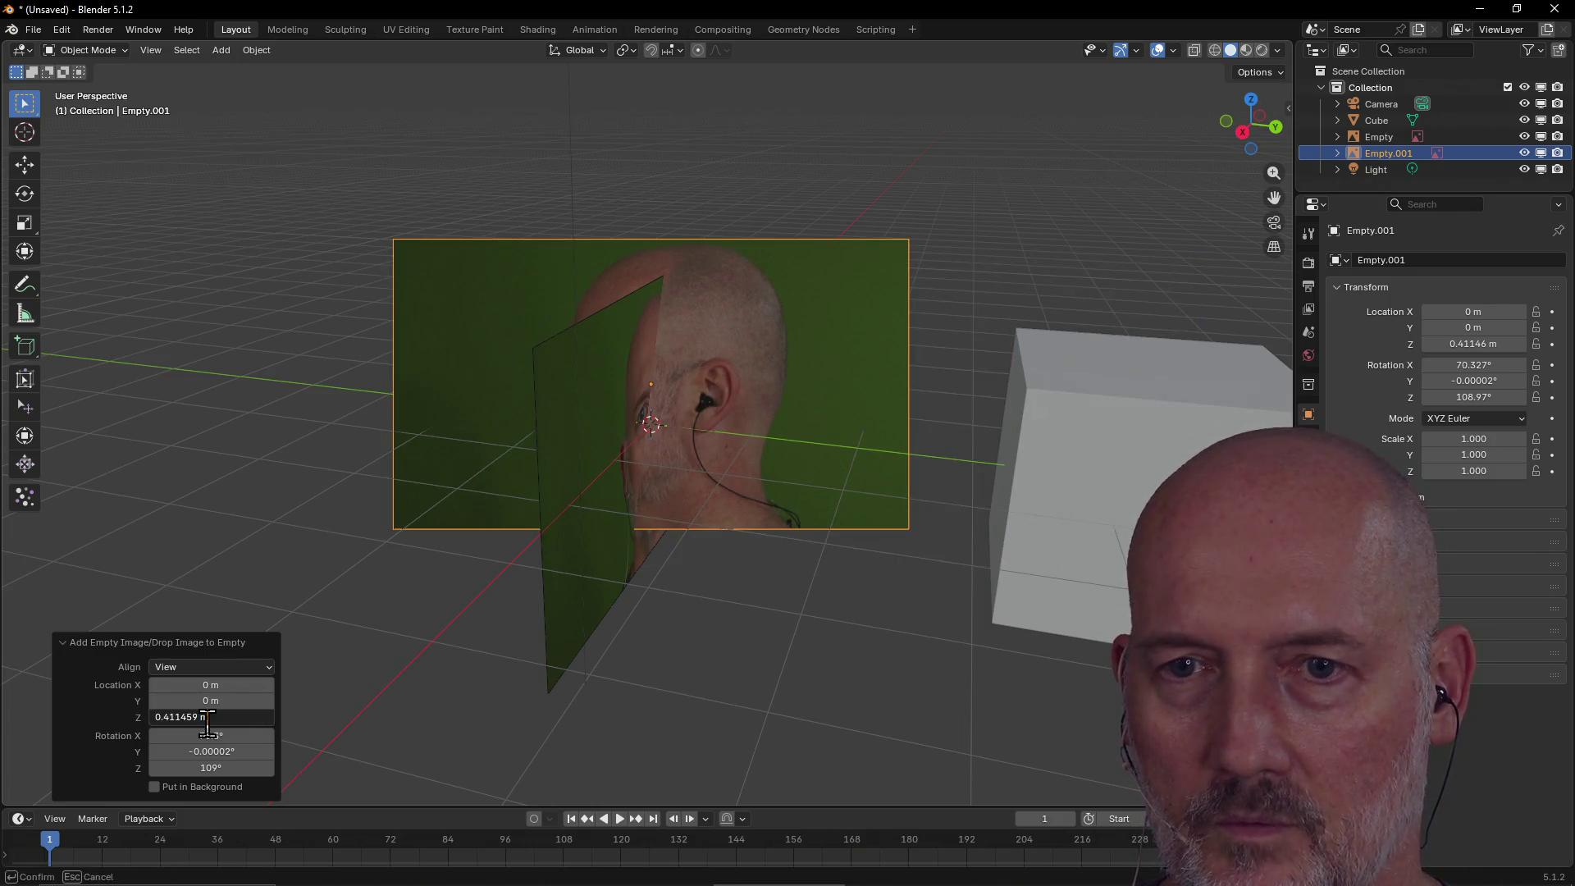
pyautogui.moveTo(208, 724); pyautogui.dragTo(134, 718)
pyautogui.write('0')
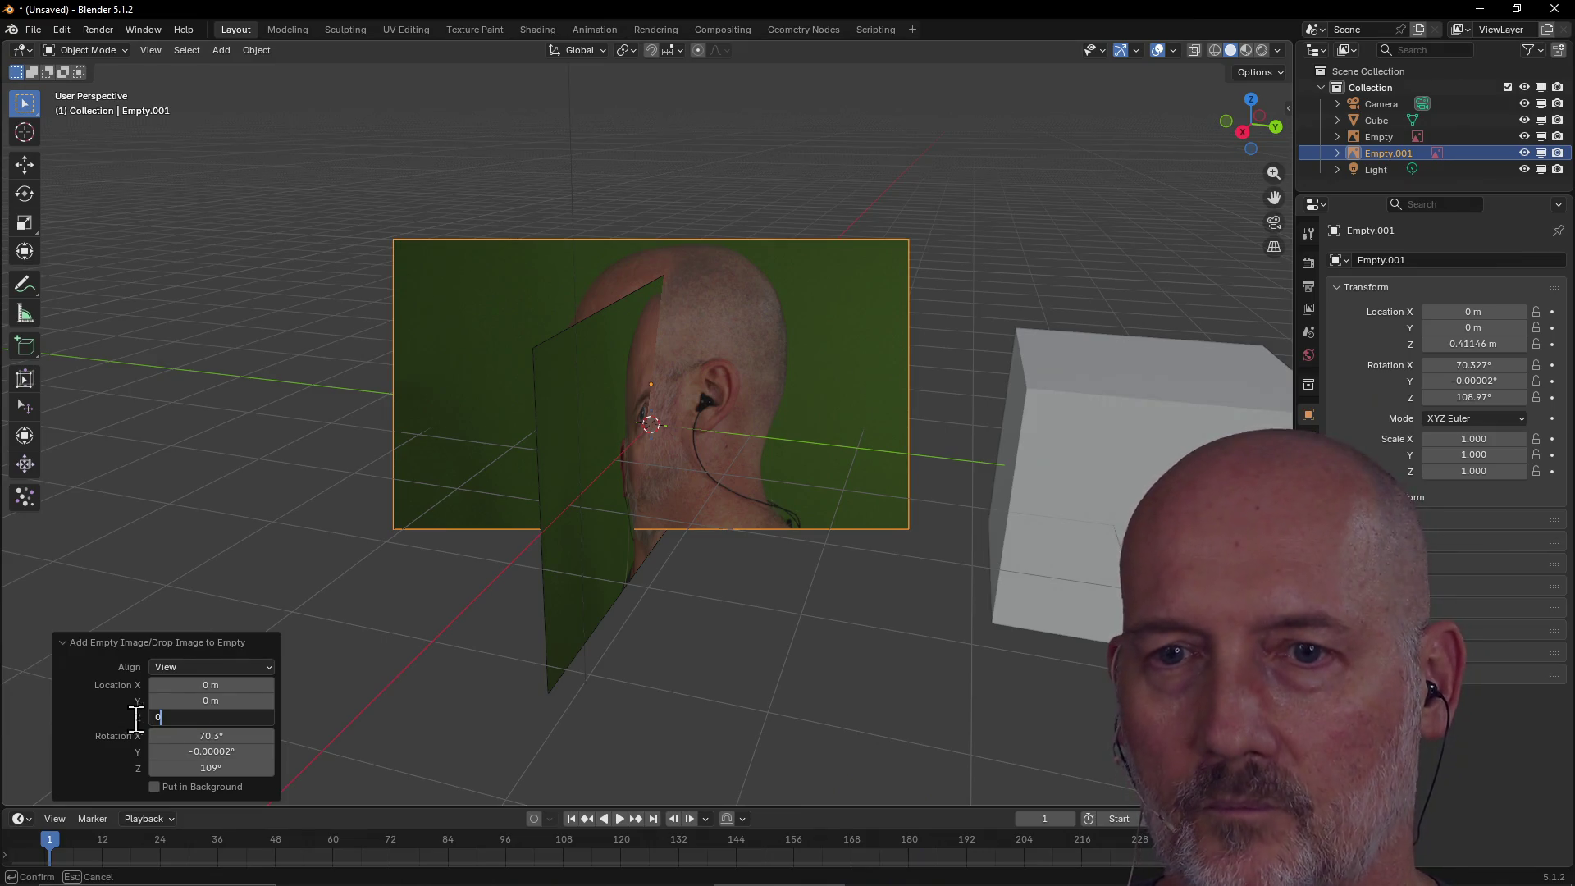
pyautogui.press('Return')
# Set the side image's rotation to 90° X, 0° Y and 90° Z.
pyautogui.click(234, 736)
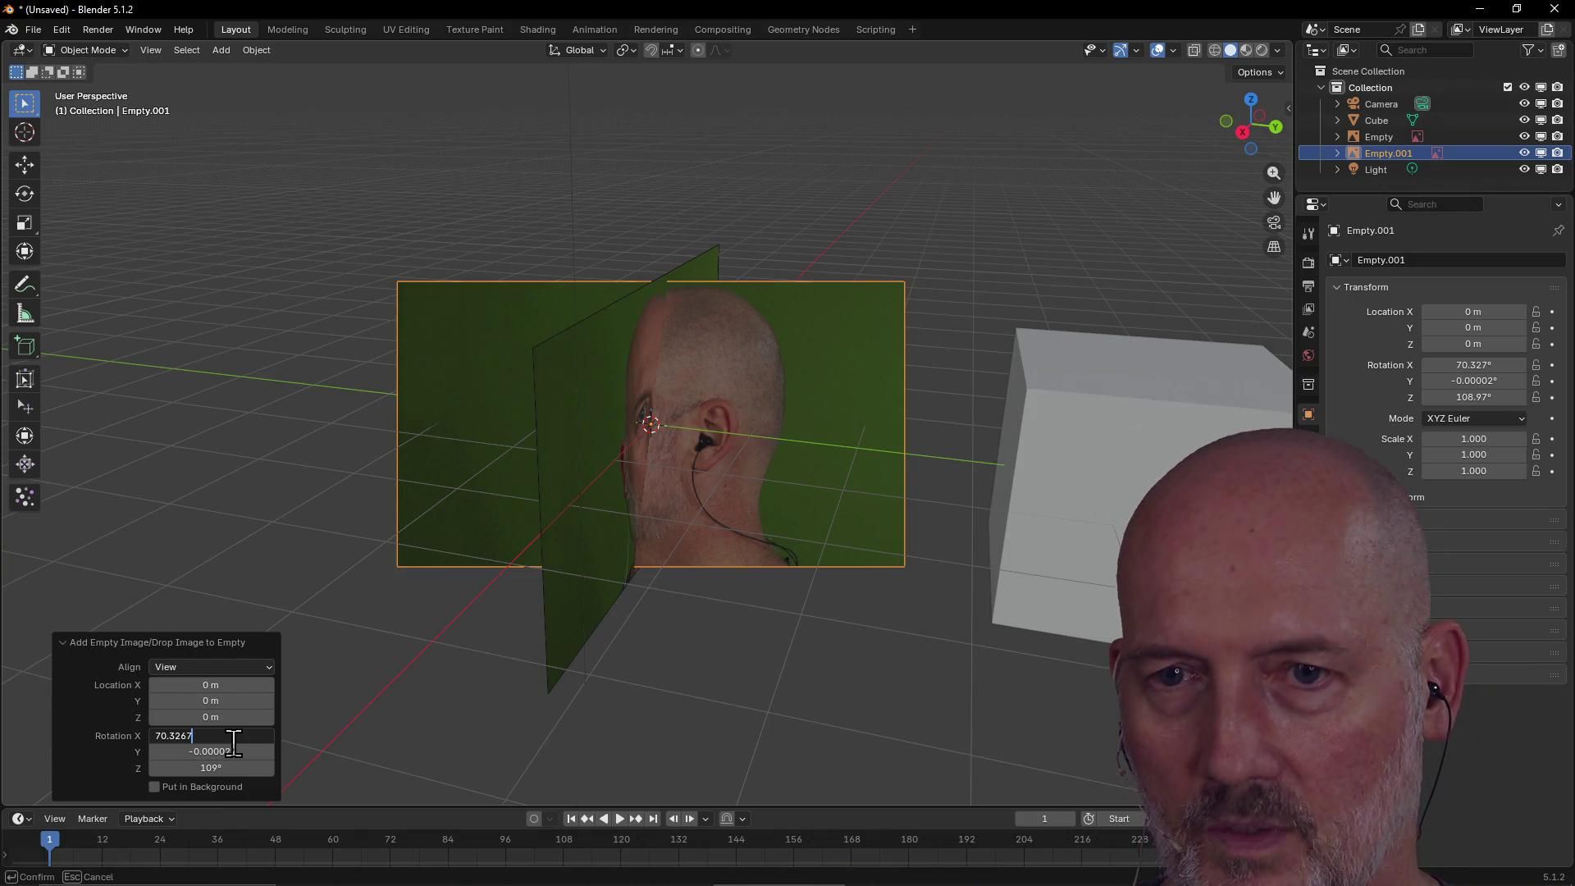
pyautogui.write('90')
pyautogui.press('Return')
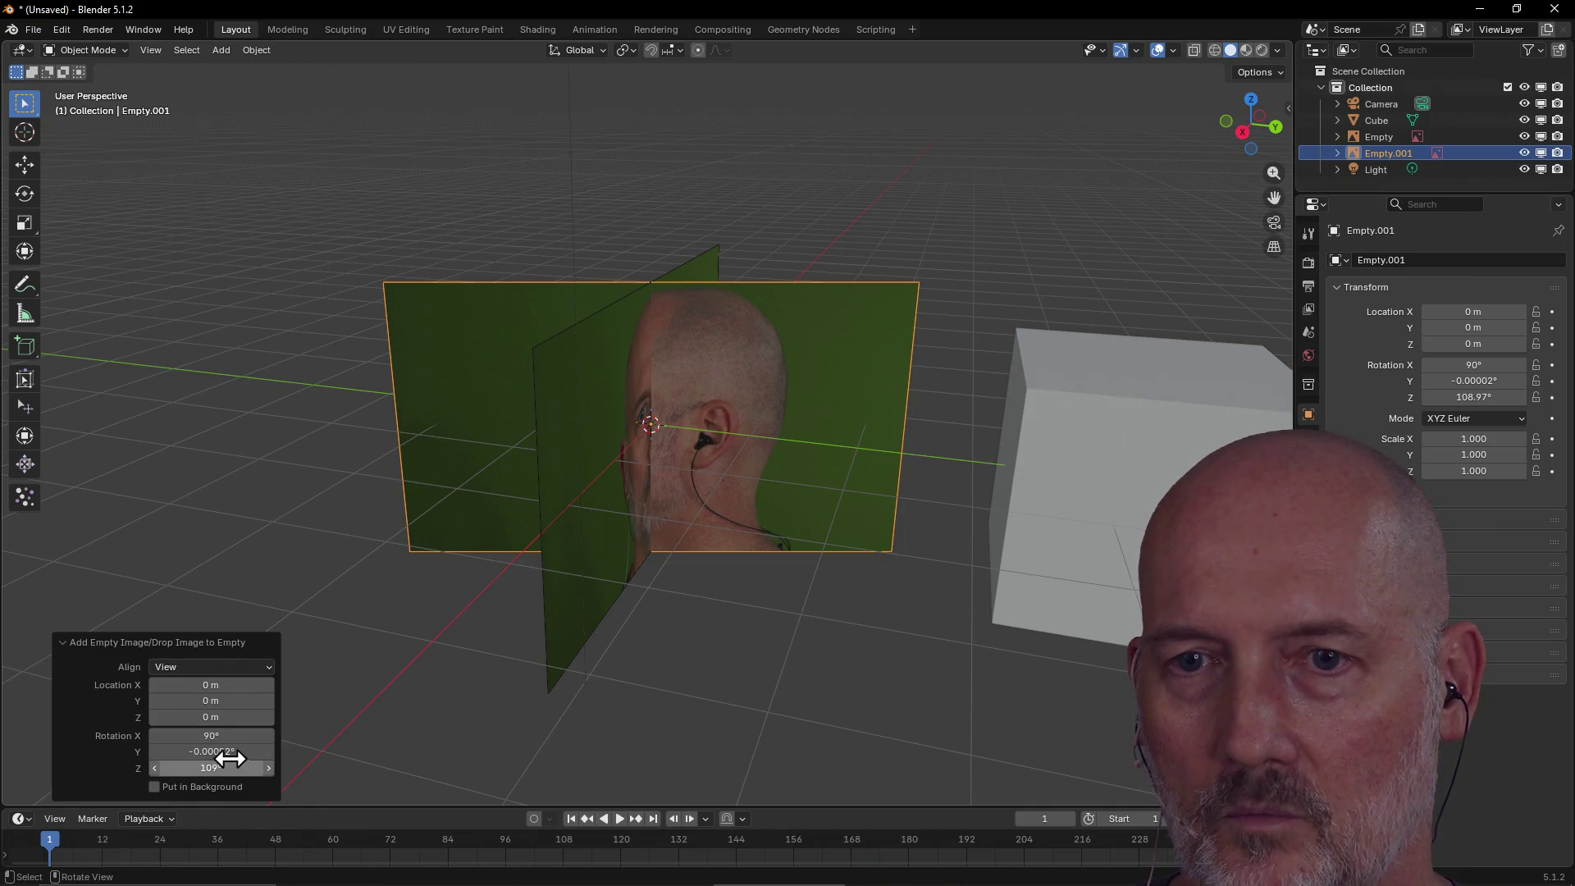
pyautogui.click(226, 751)
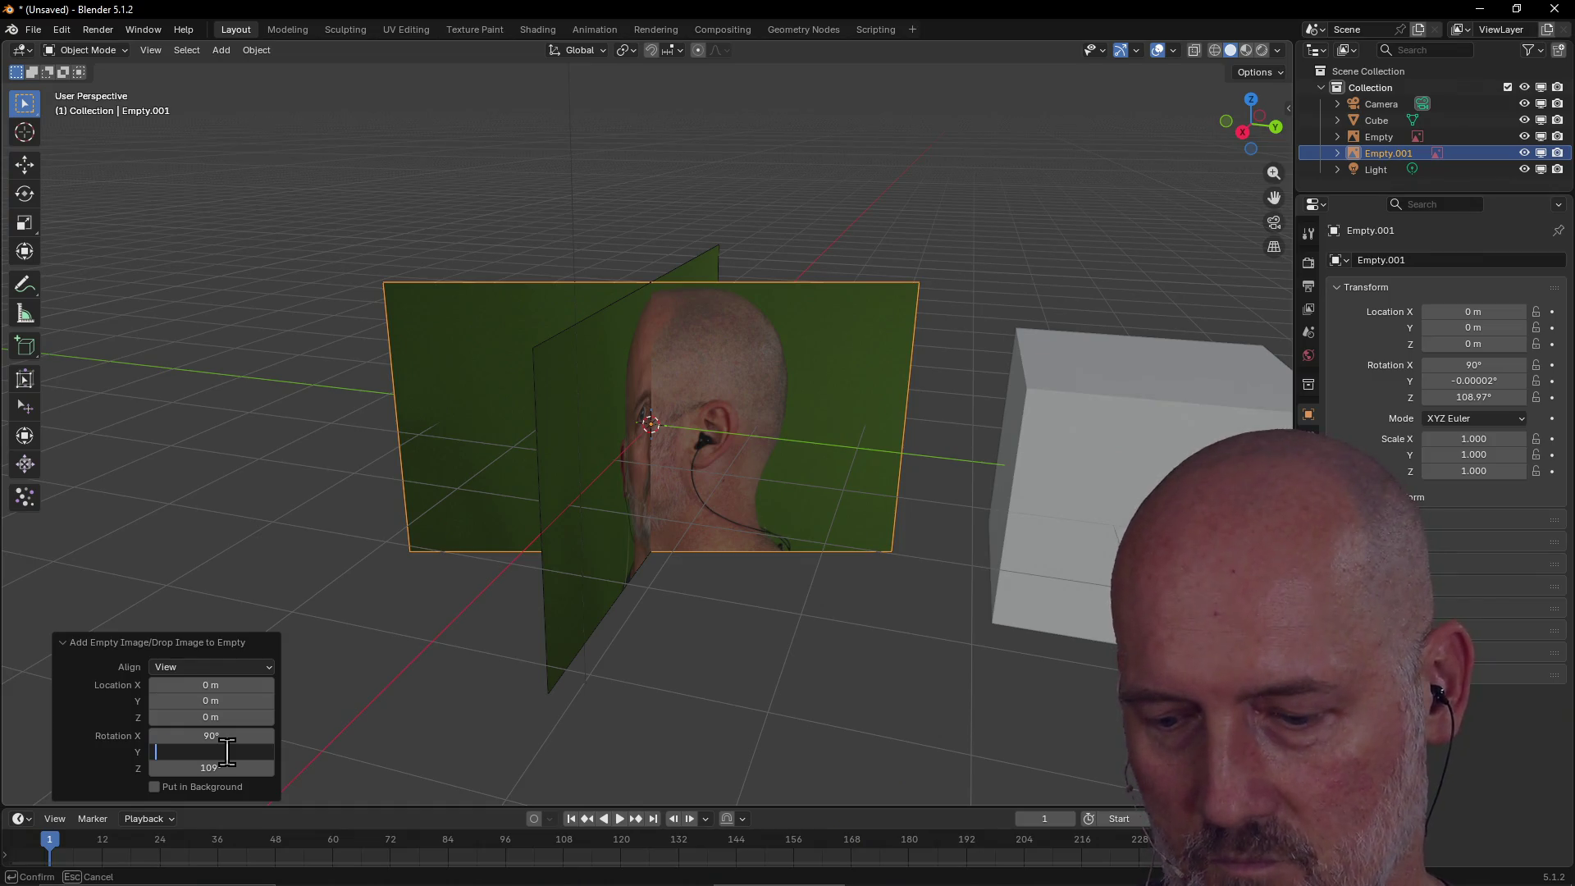
pyautogui.write('0')
pyautogui.press('Return')
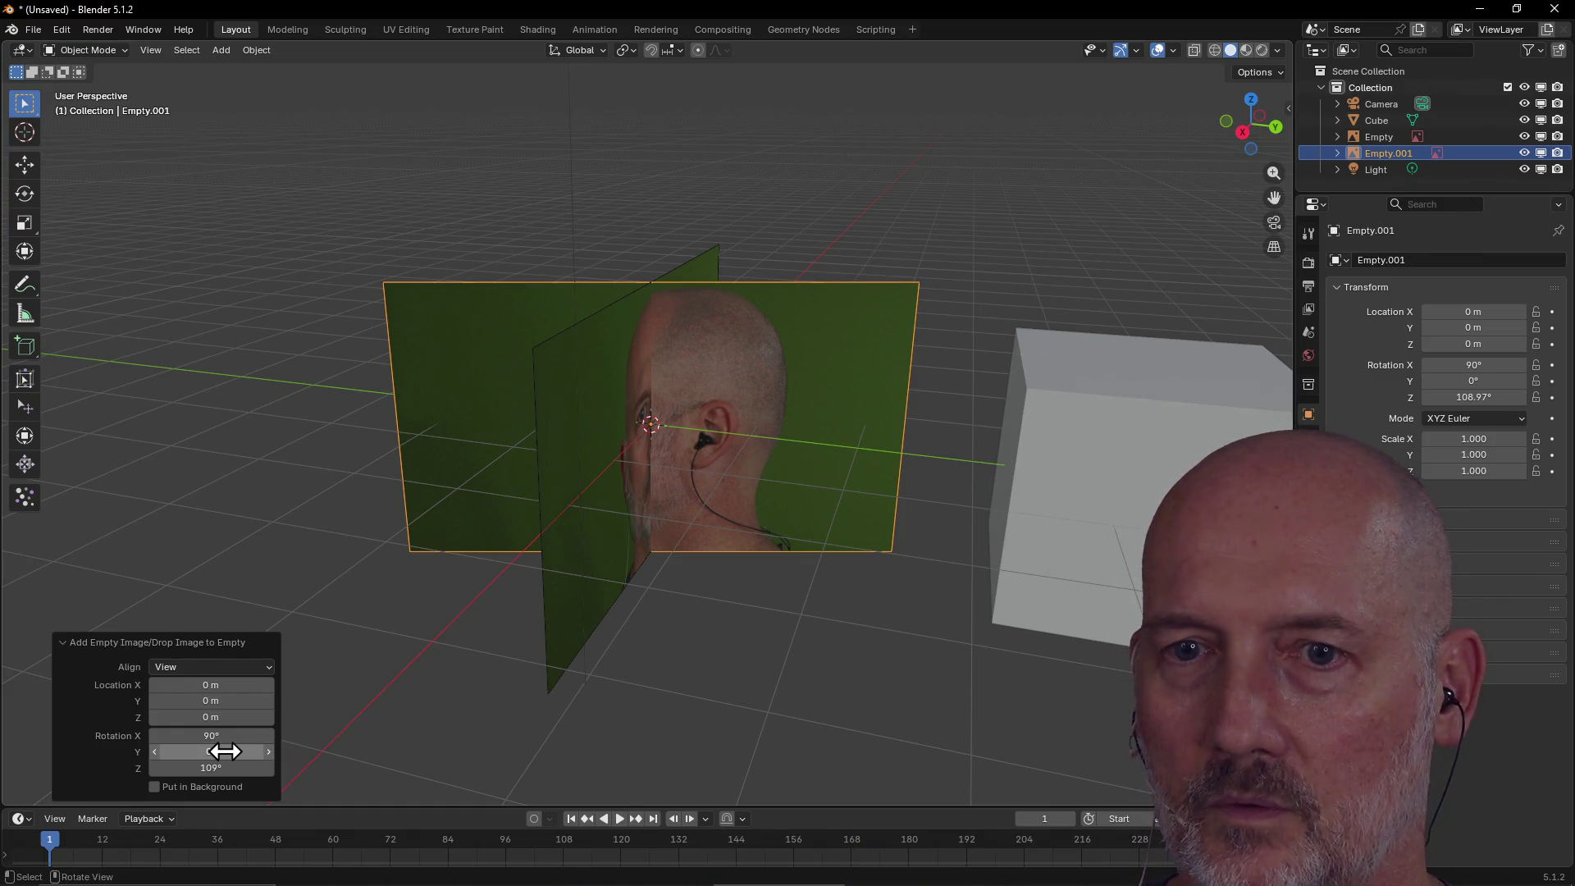
pyautogui.click(220, 768)
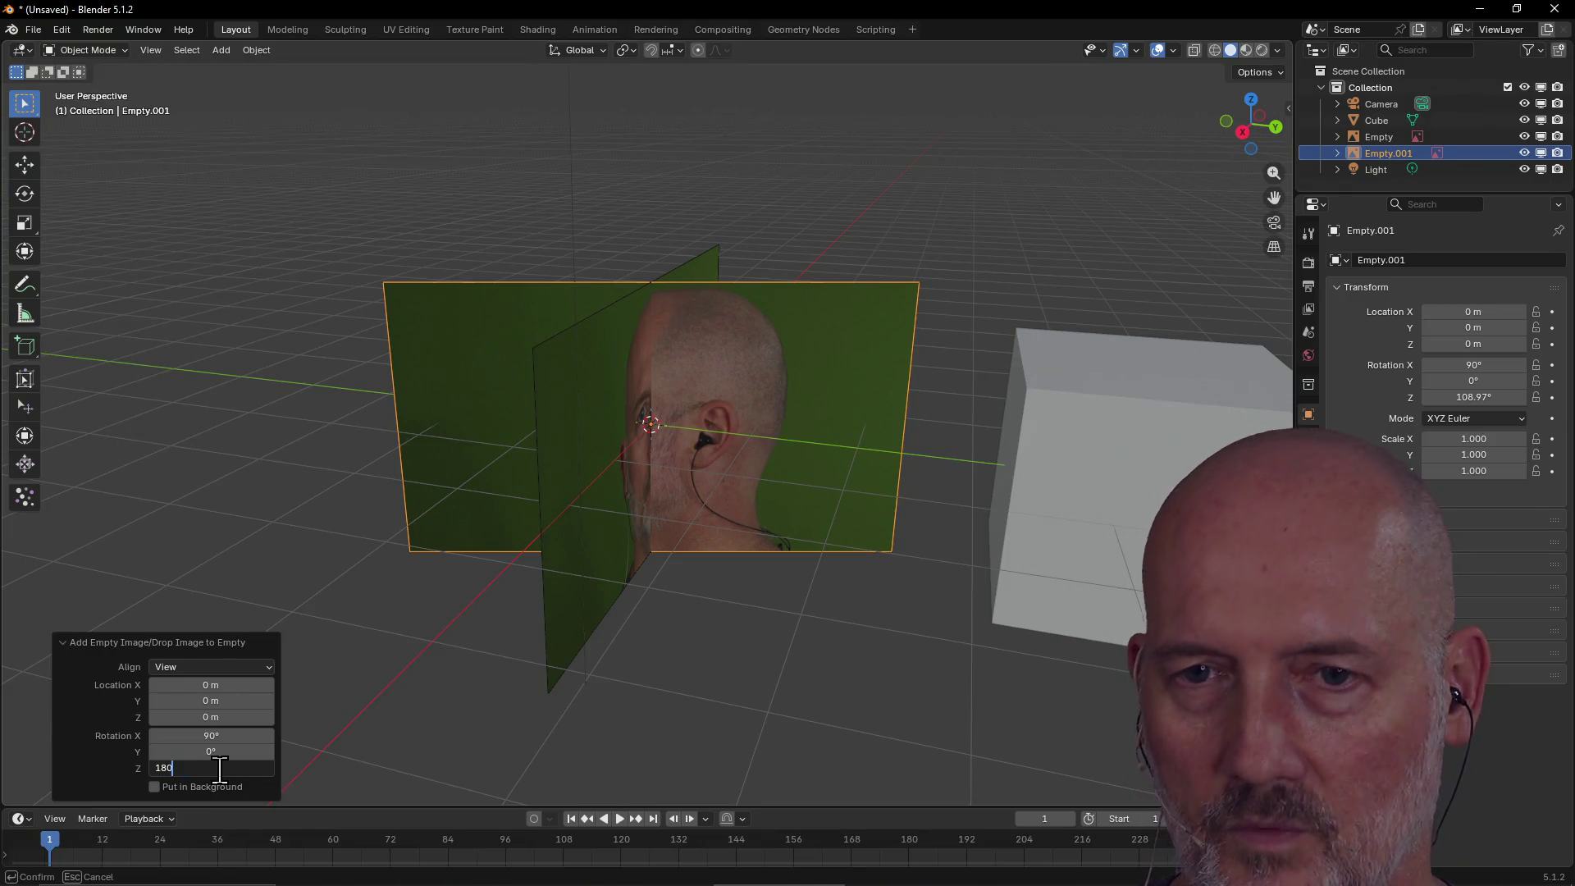
pyautogui.press('Return')
pyautogui.click(220, 768)
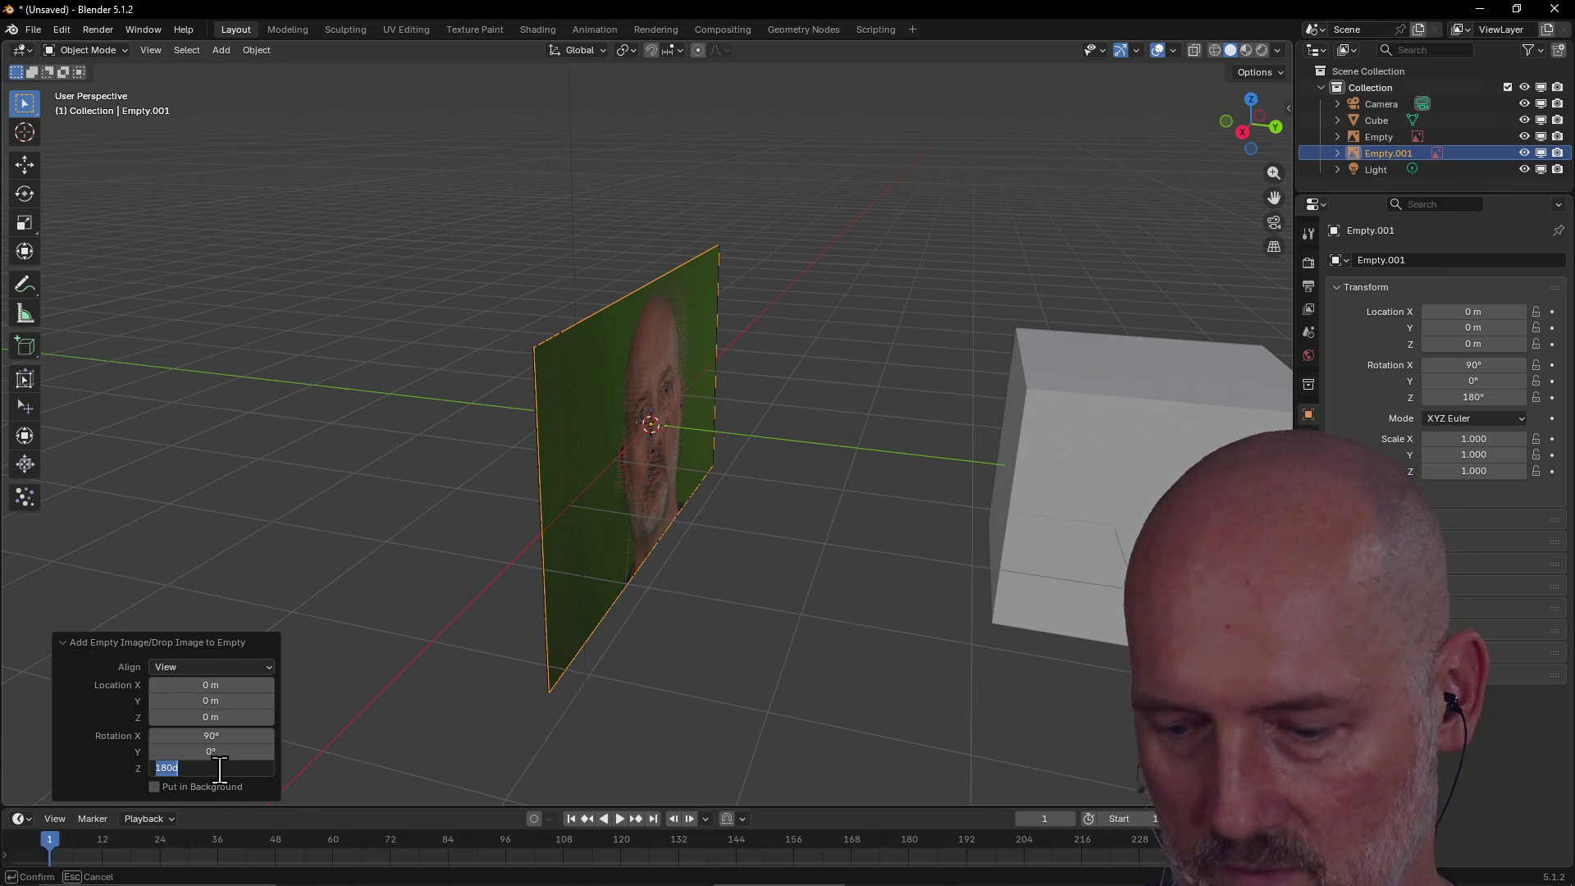
pyautogui.write('90')
pyautogui.press('Return')
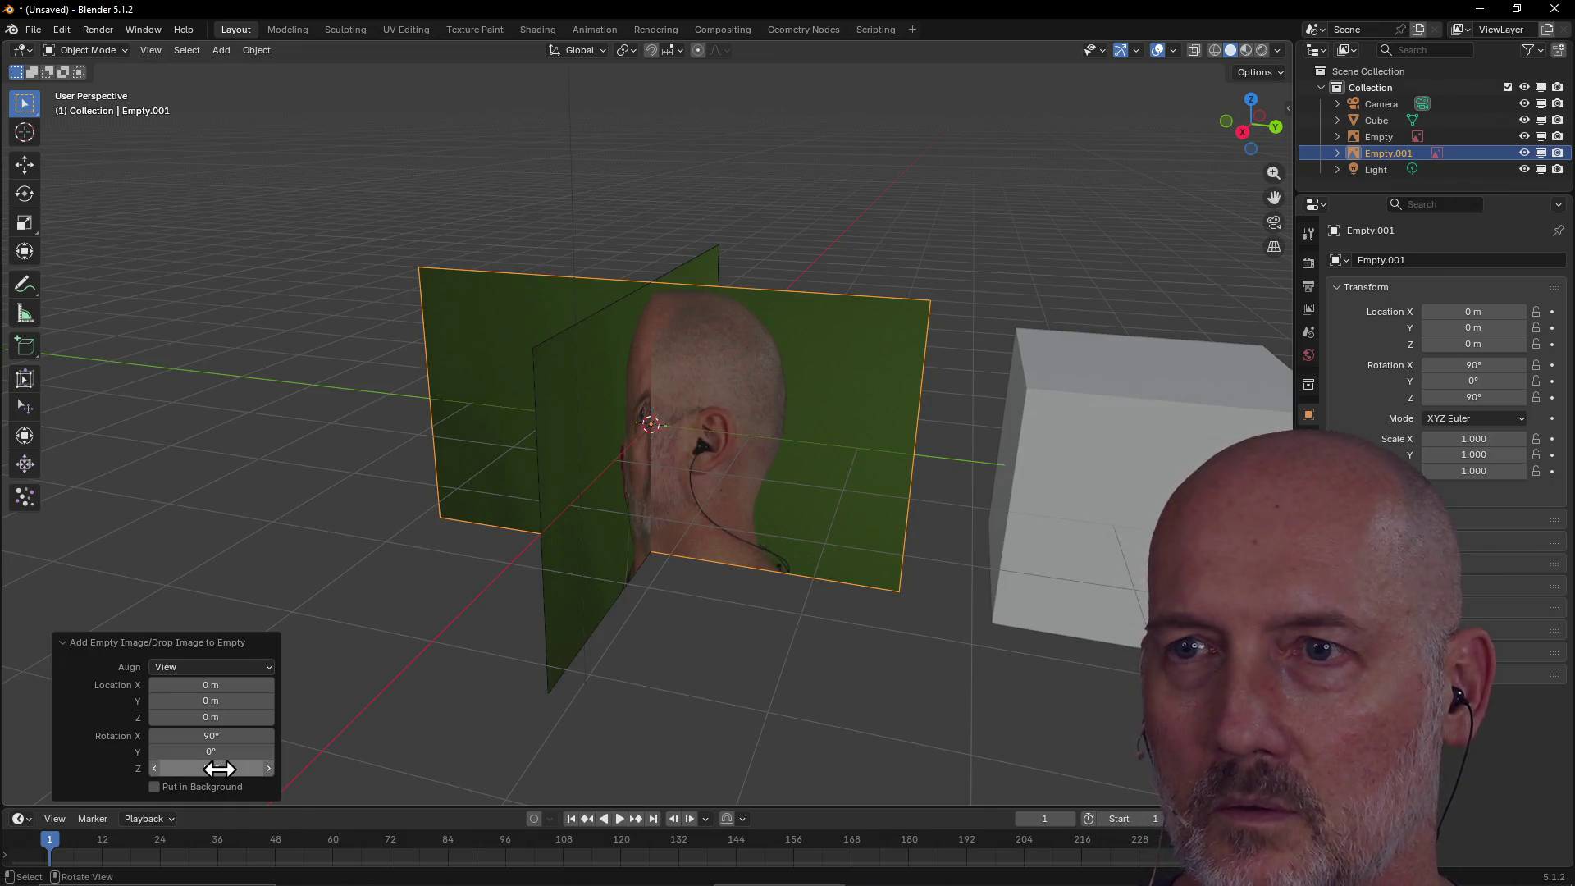
pyautogui.click(294, 535)
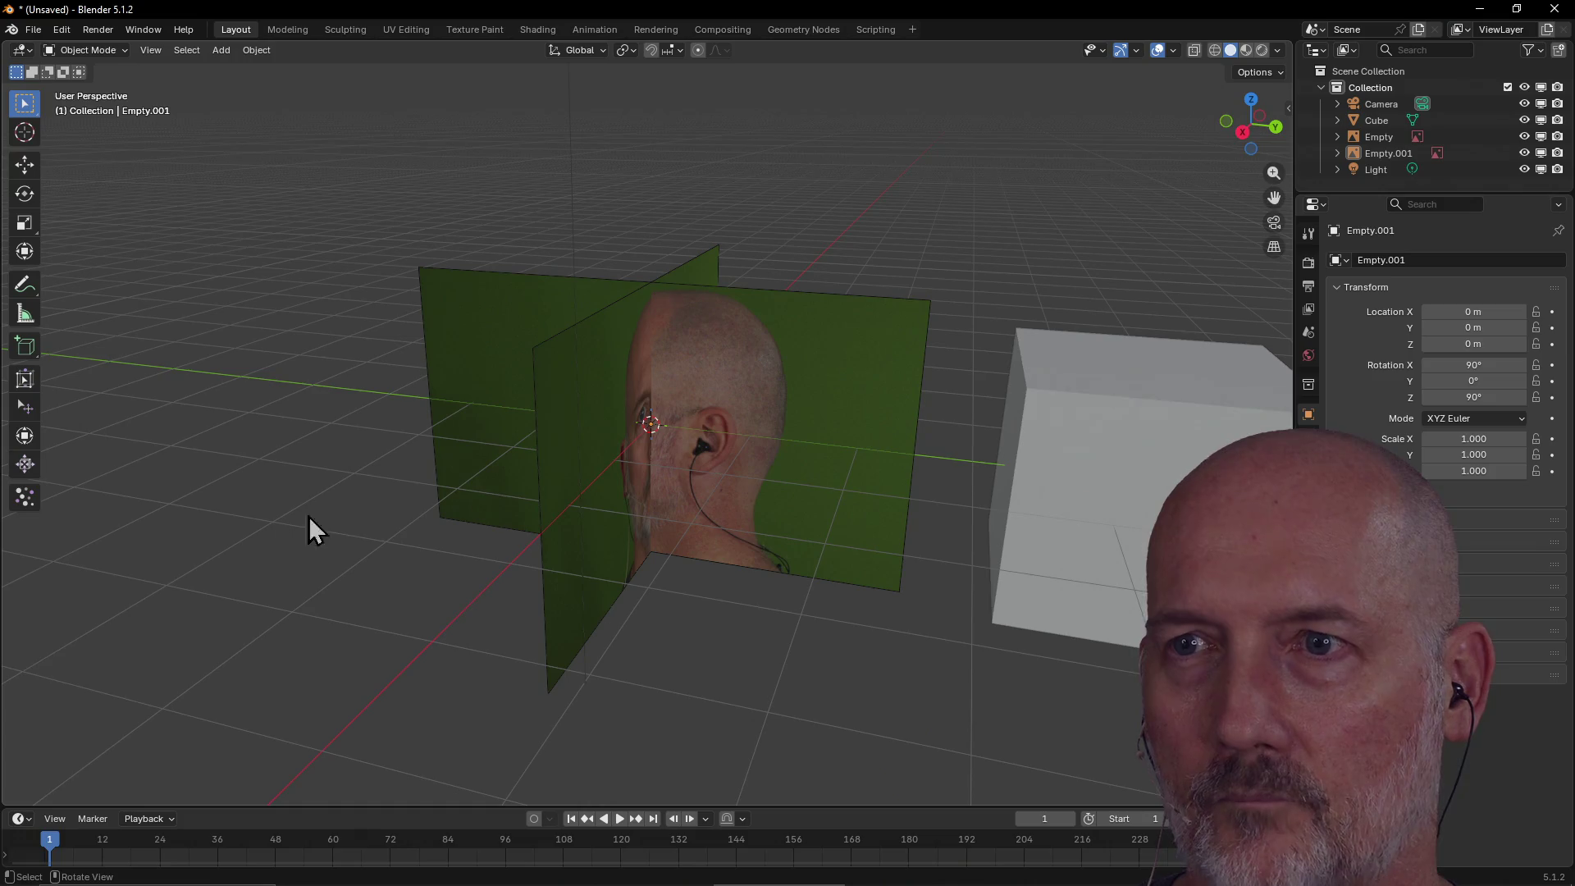
# Move the side-profile image Empty.001 about 2.5 m along Y.
pyautogui.click(738, 458)
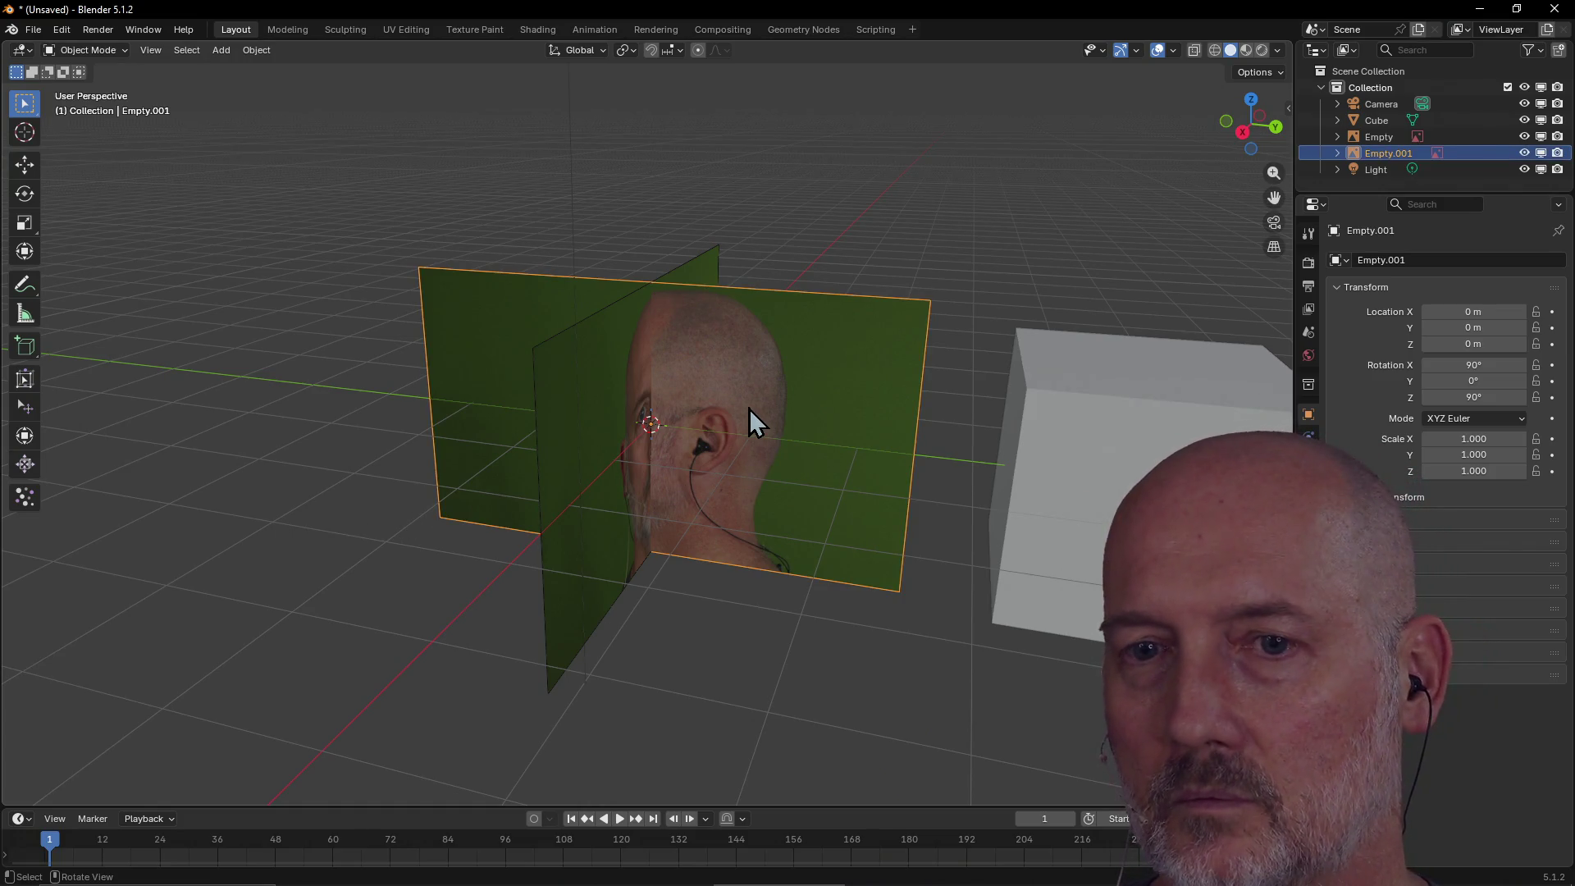
pyautogui.press('z')
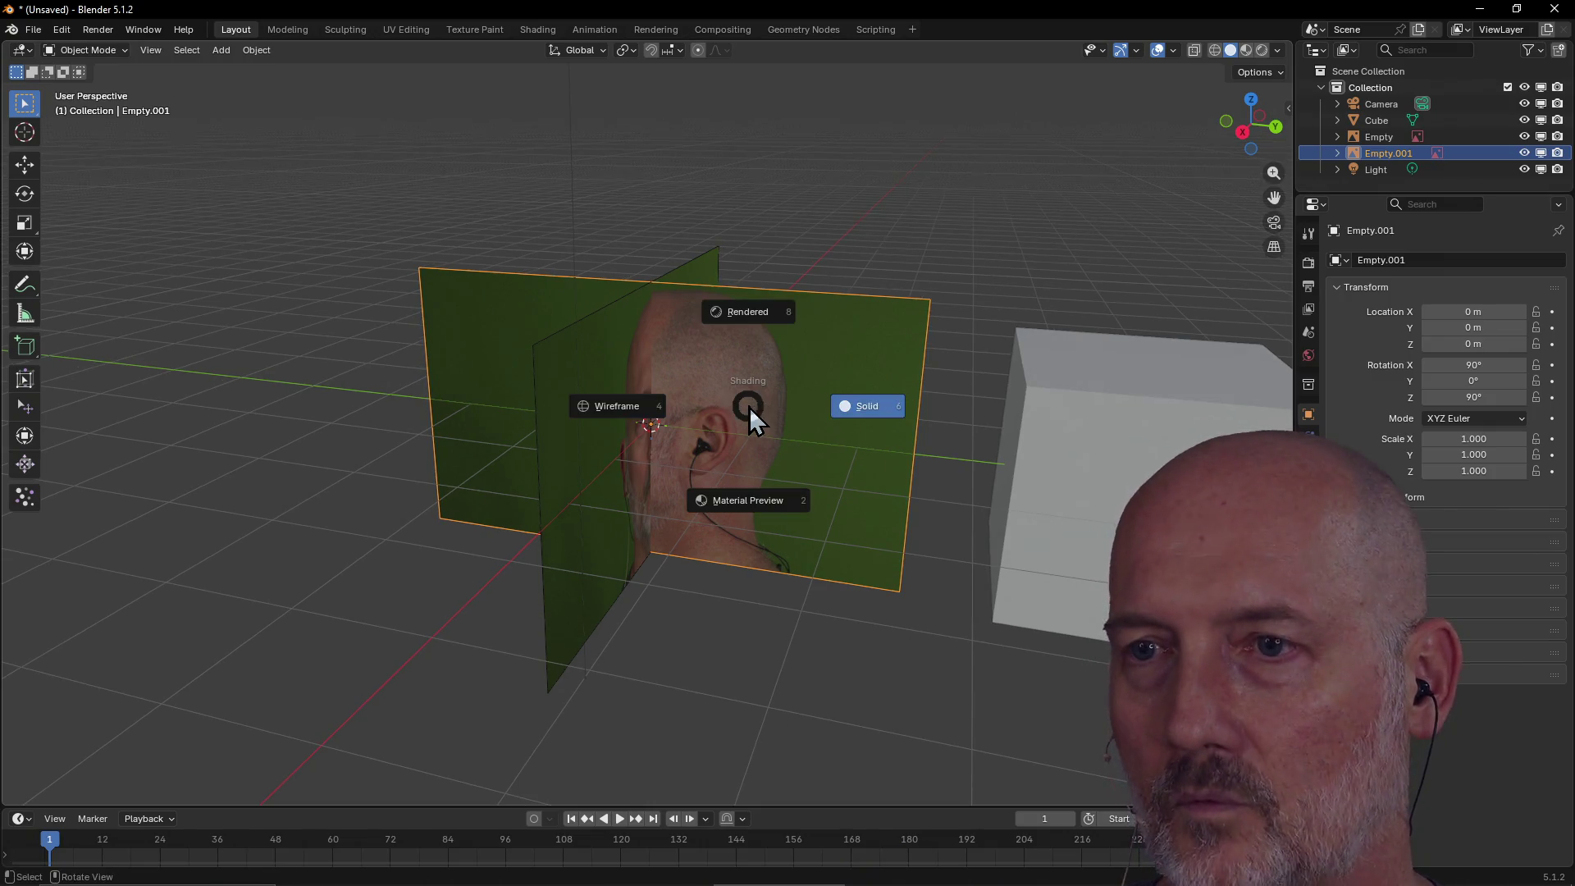
pyautogui.click(773, 414)
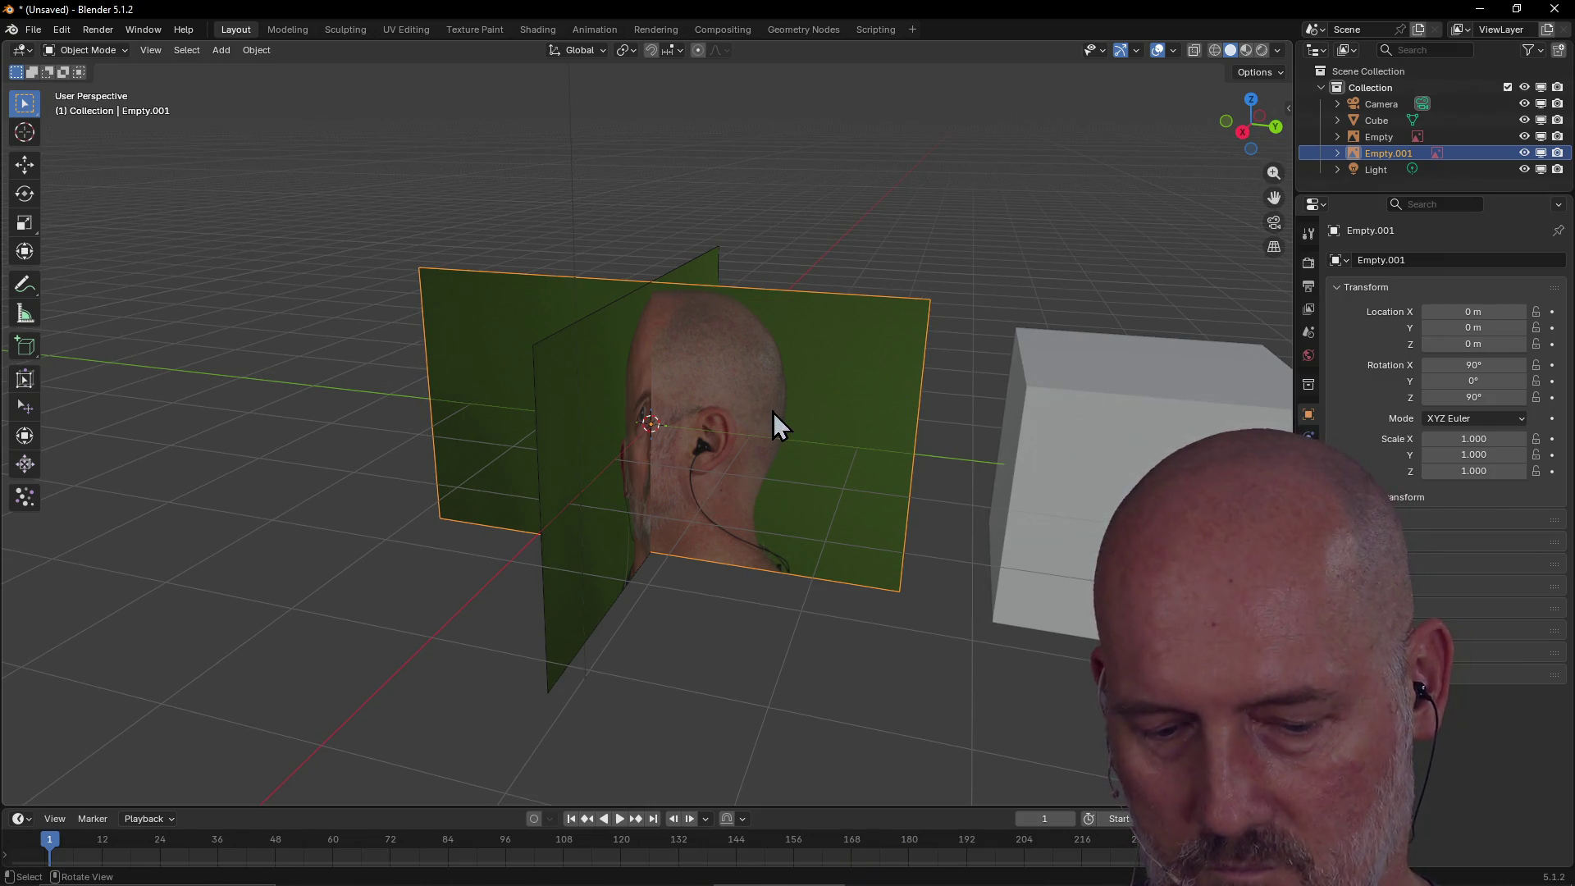
pyautogui.press('z')
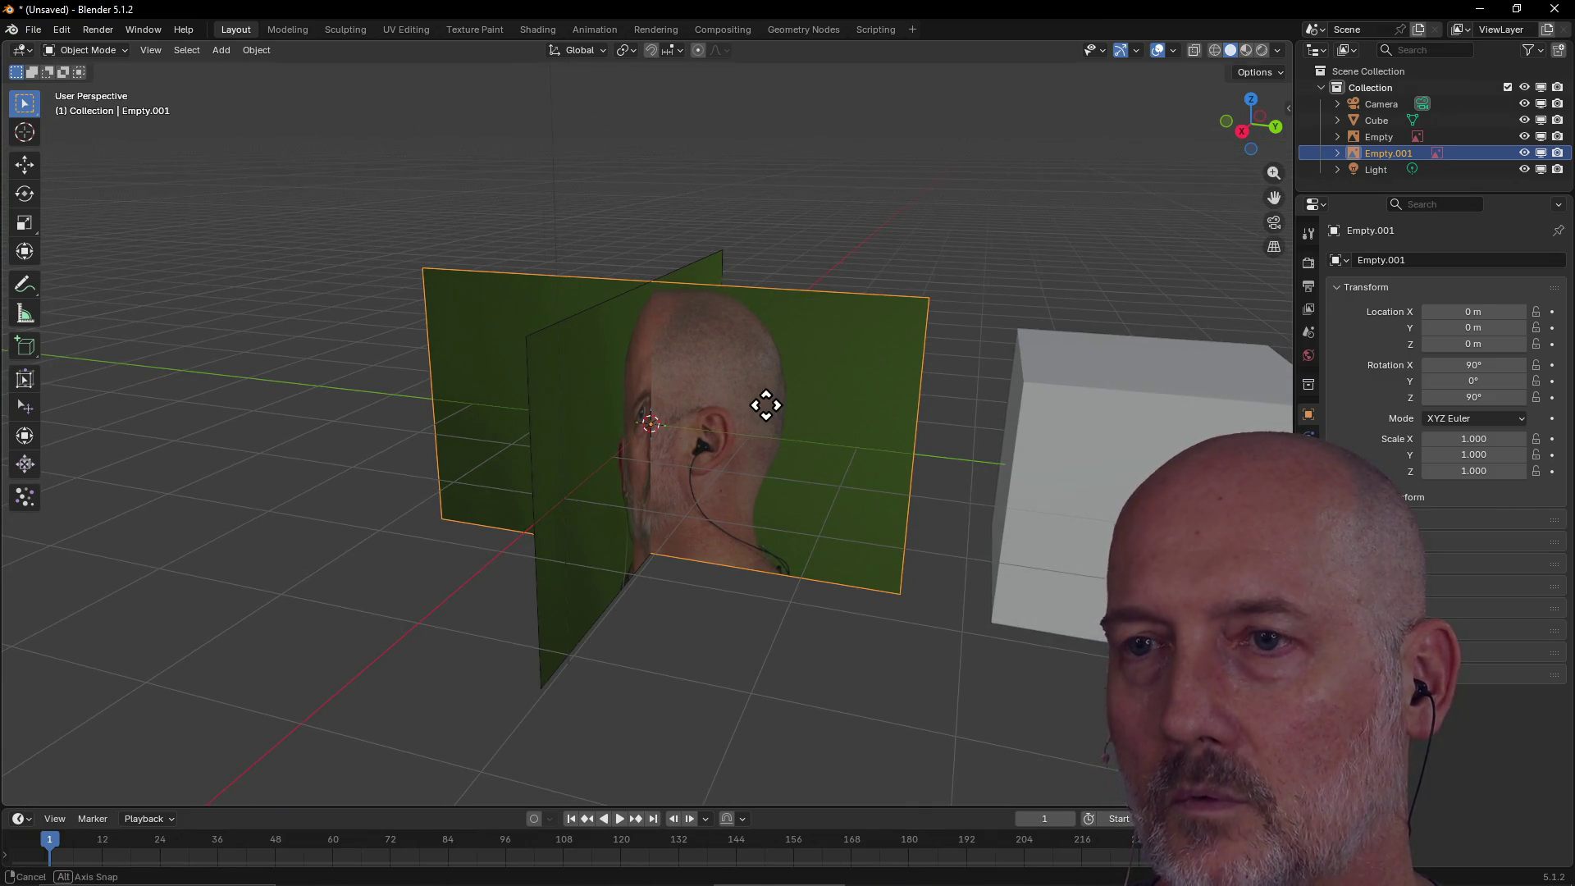
pyautogui.press('g')
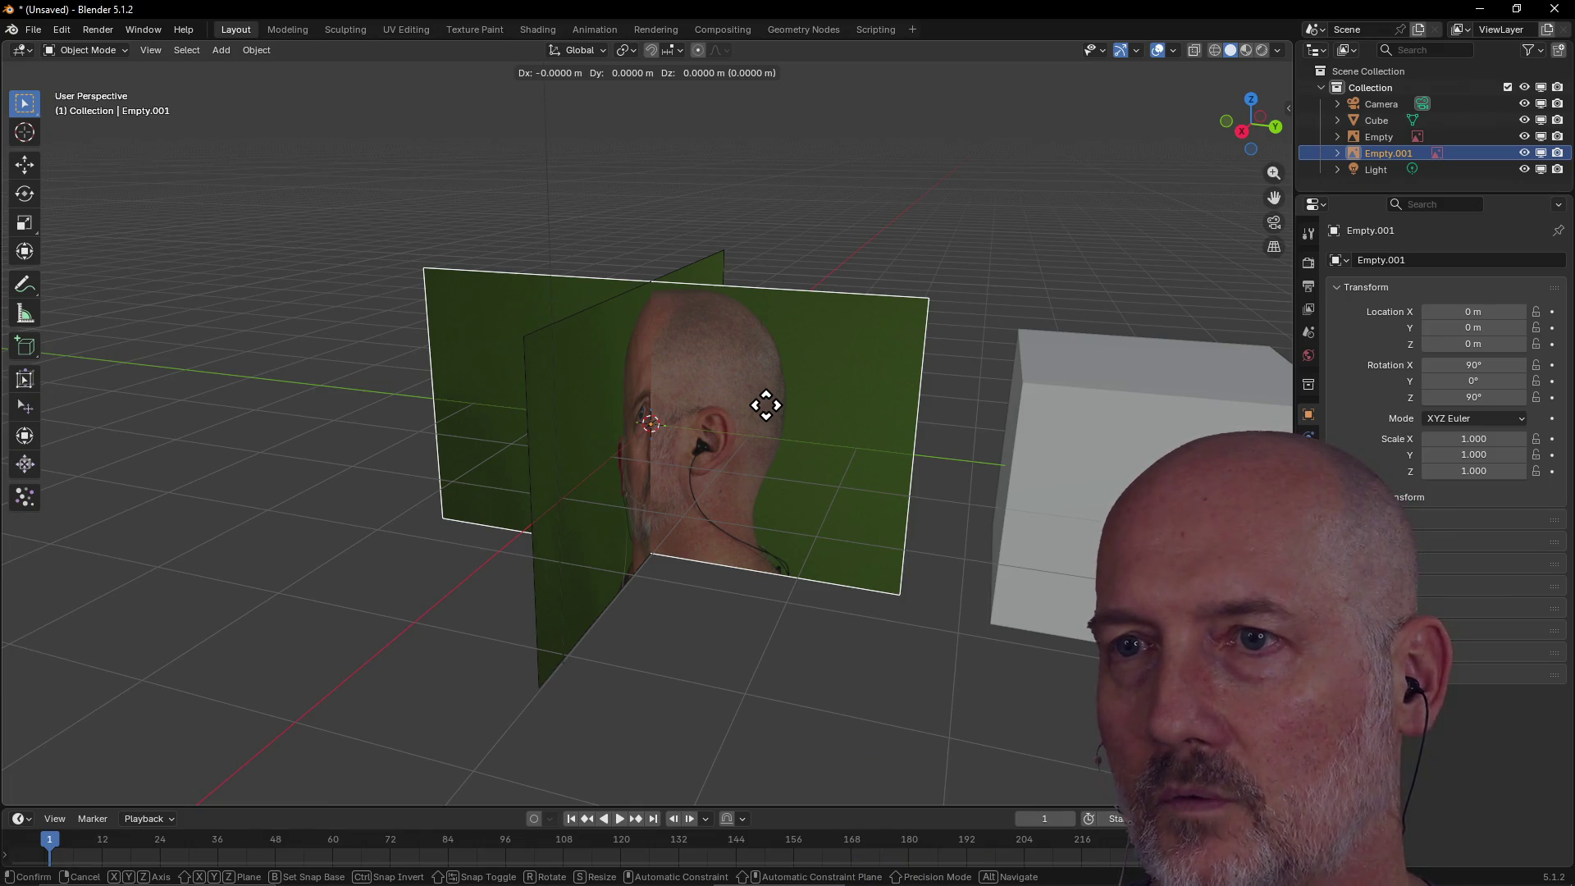
pyautogui.press('y')
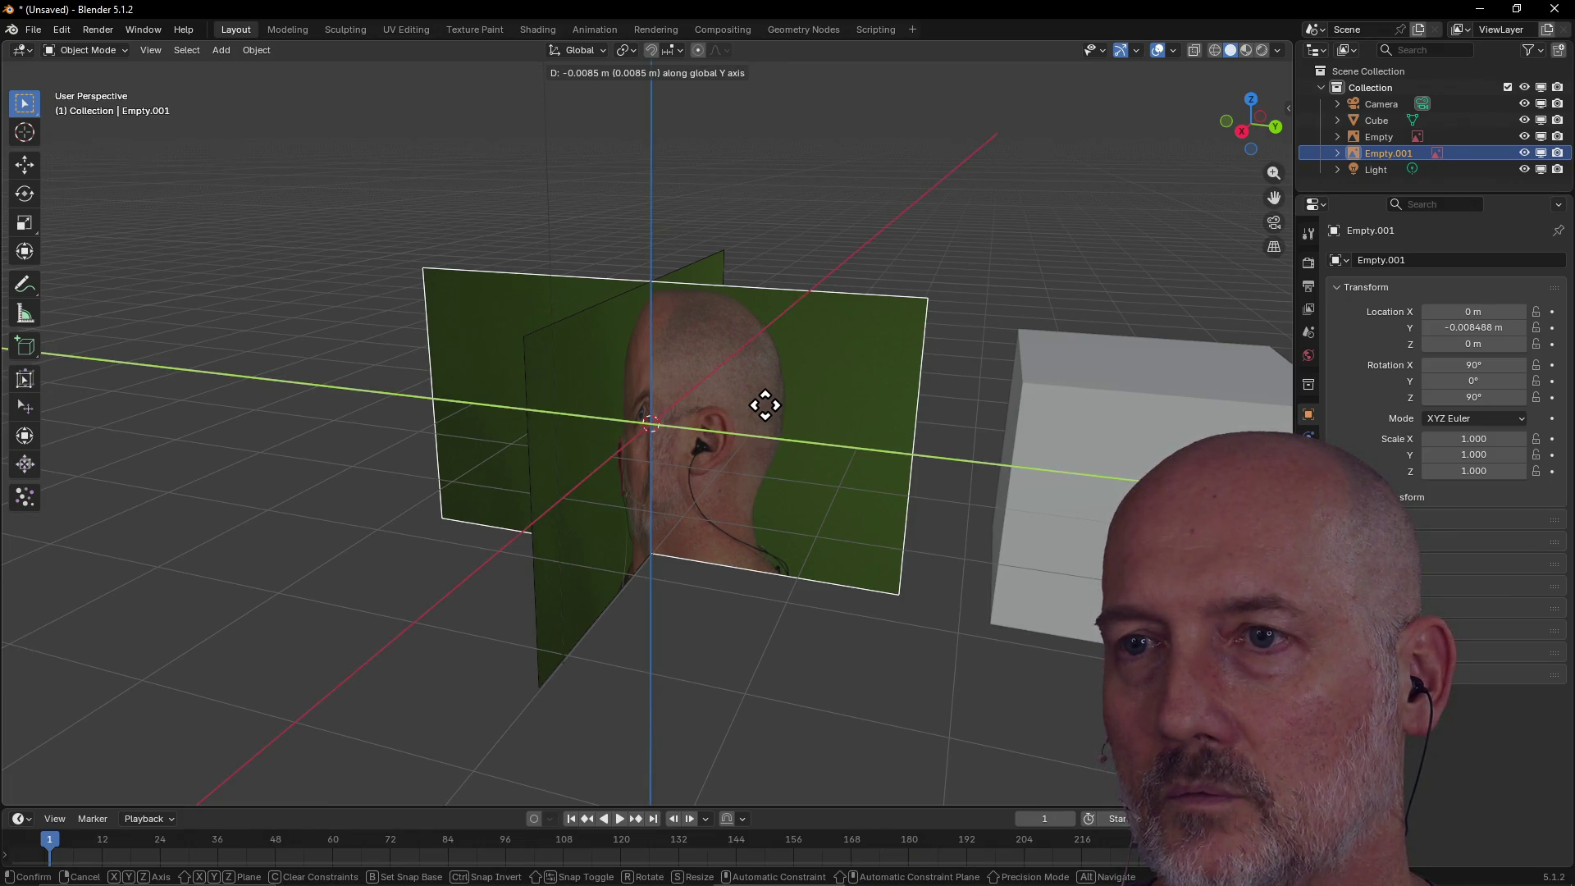
pyautogui.press('z')
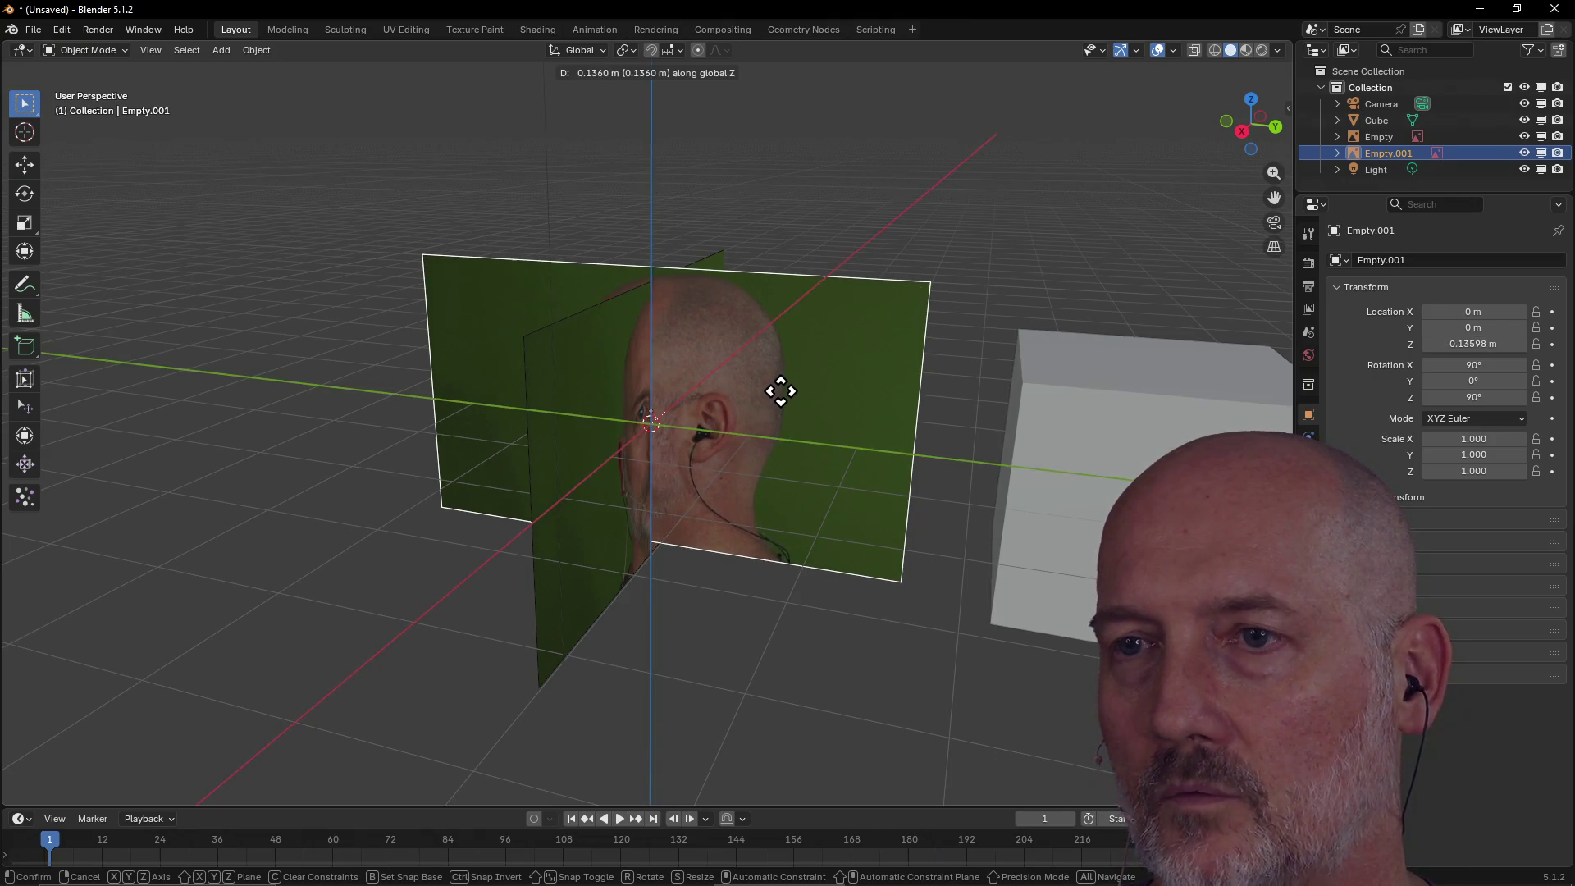
pyautogui.press('y')
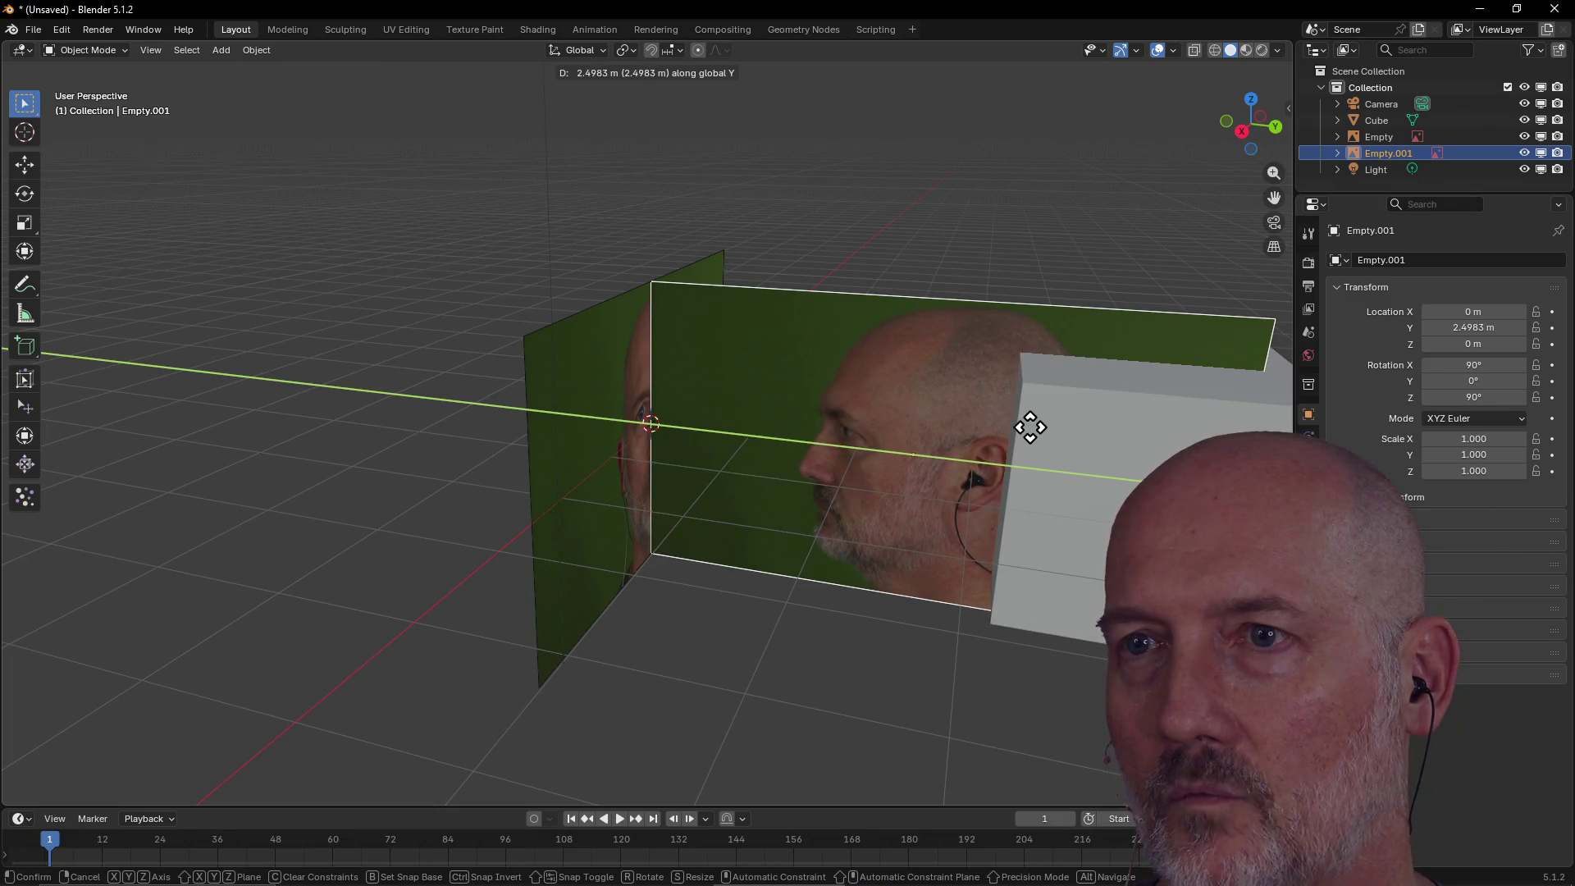
pyautogui.click(1030, 427)
pyautogui.moveTo(1045, 440)
pyautogui.mouseDown(button='middle')
pyautogui.moveTo(991, 391)
pyautogui.moveTo(780, 412)
pyautogui.moveTo(1083, 407)
pyautogui.moveTo(805, 394)
pyautogui.moveTo(826, 391)
pyautogui.moveTo(1111, 402)
pyautogui.moveTo(942, 390)
pyautogui.mouseUp(button='middle')
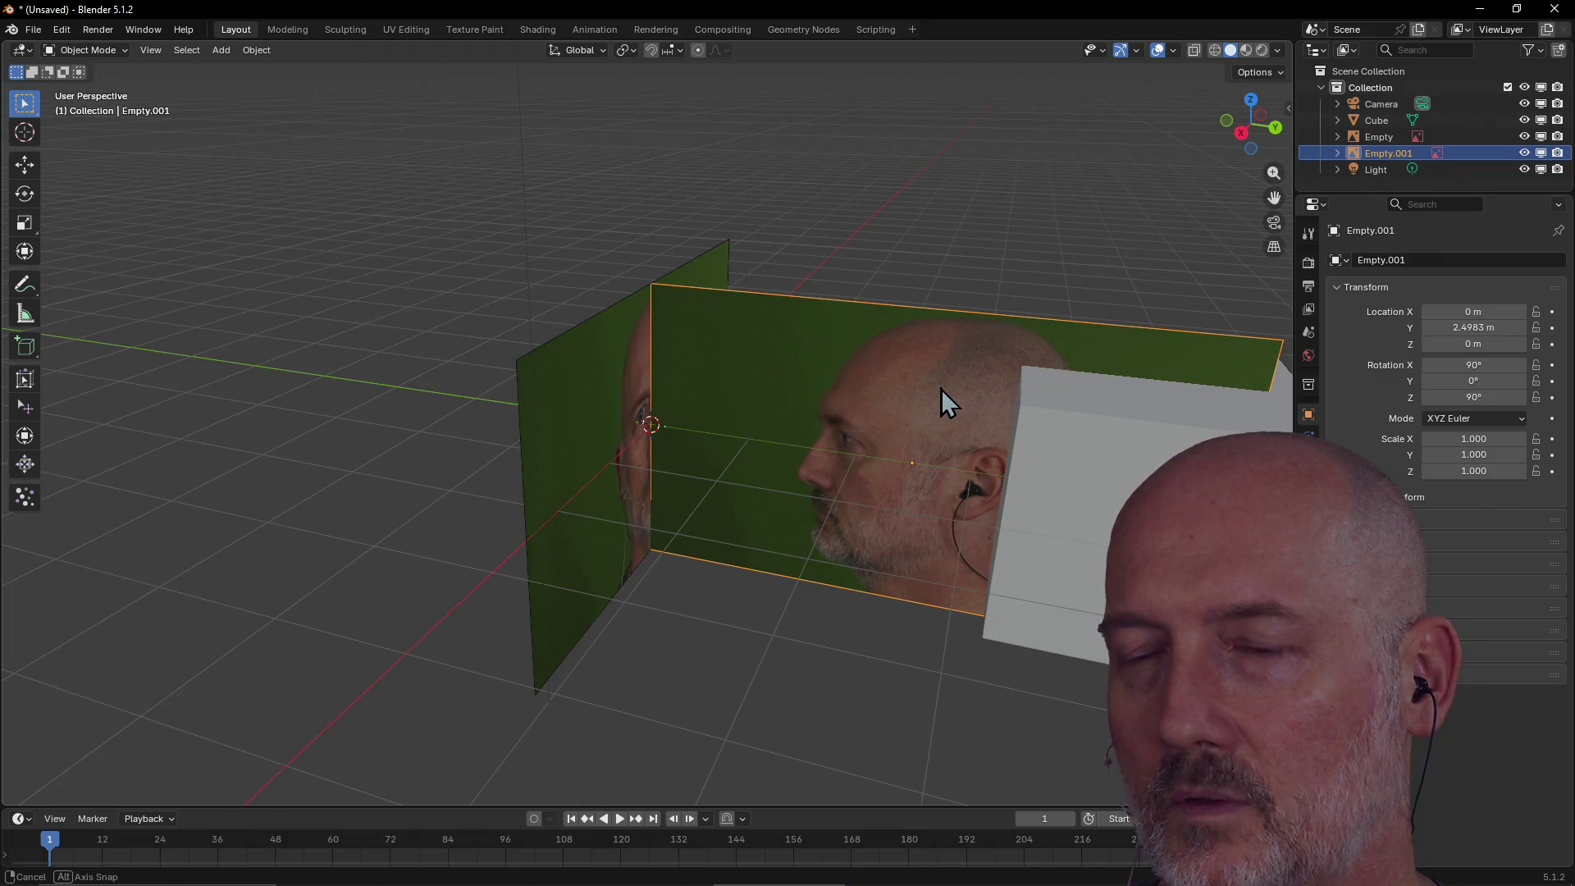
# Move Empty.001 to 2.5012 m along X so it meets the front image at a right angle.
pyautogui.press('z')
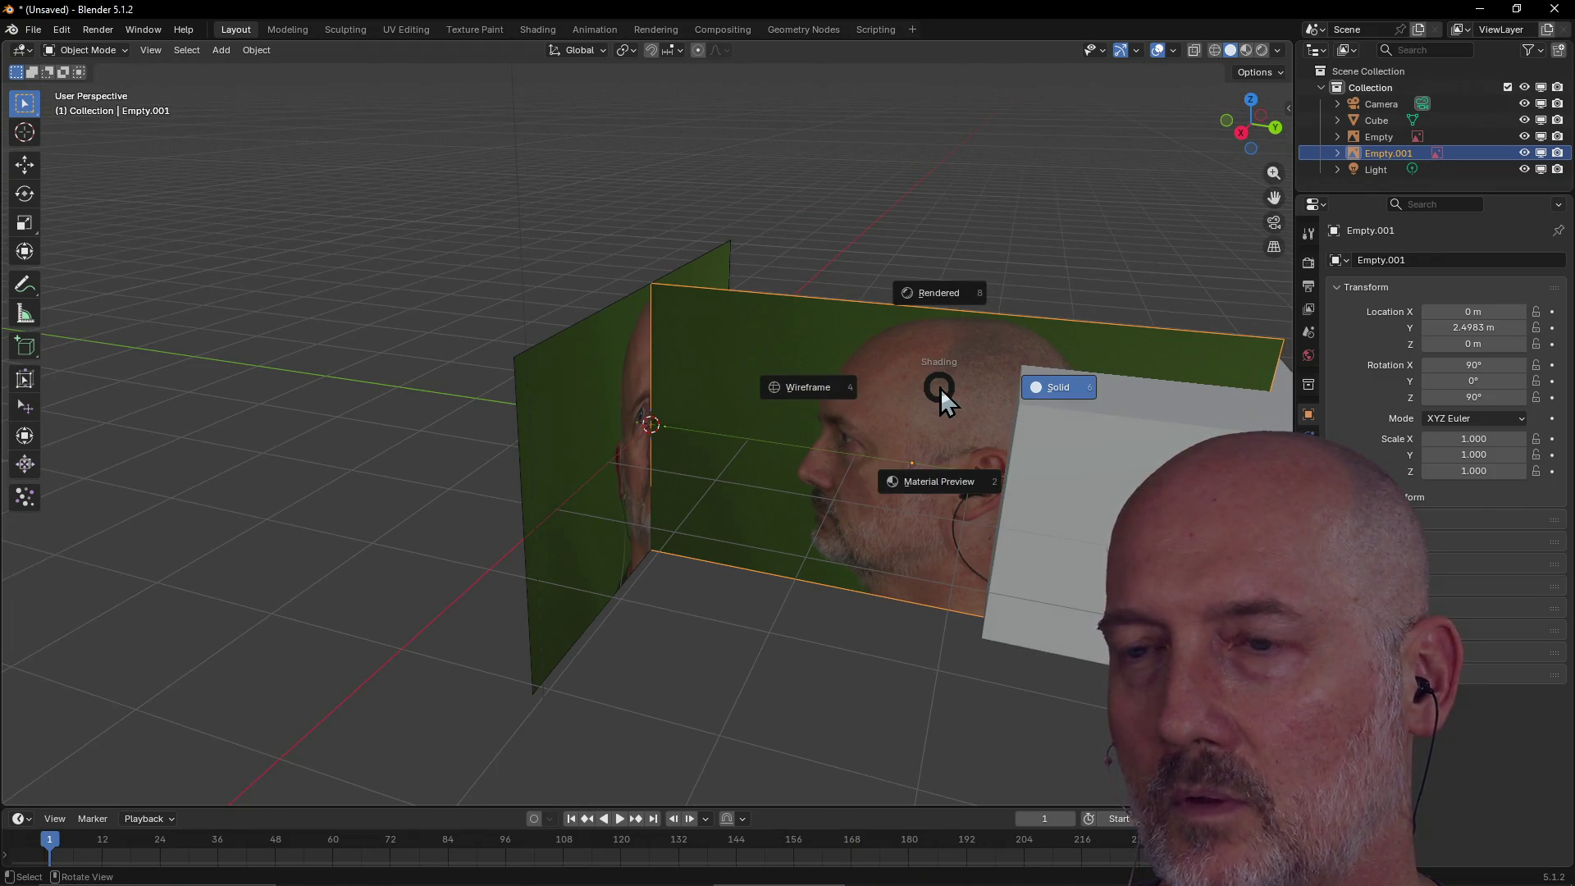
pyautogui.middleClick(899, 415)
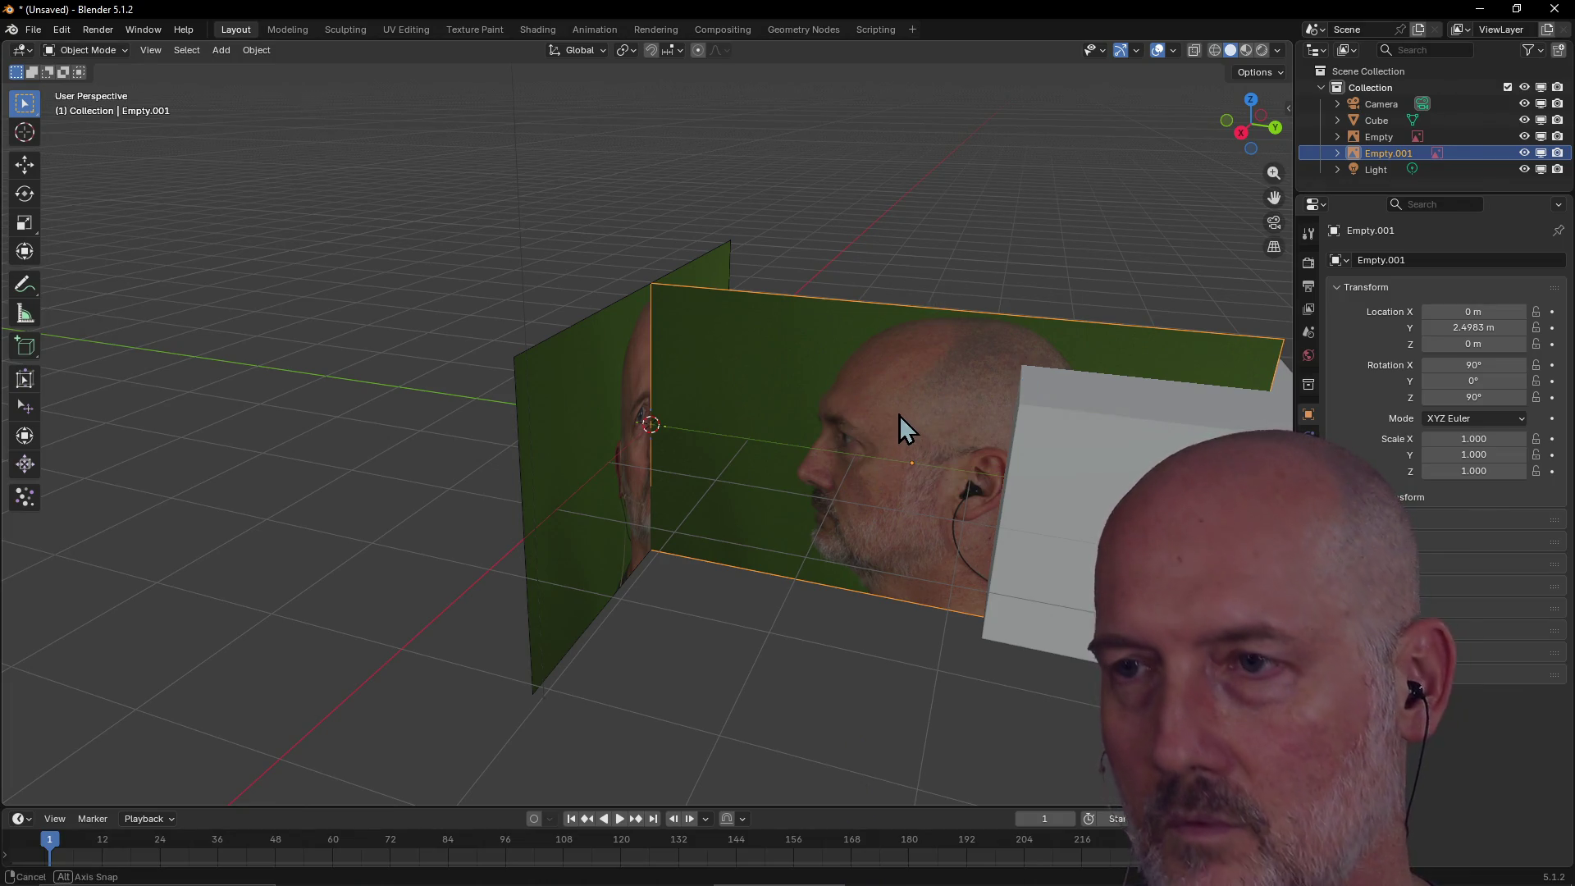
pyautogui.press('g')
pyautogui.press('x')
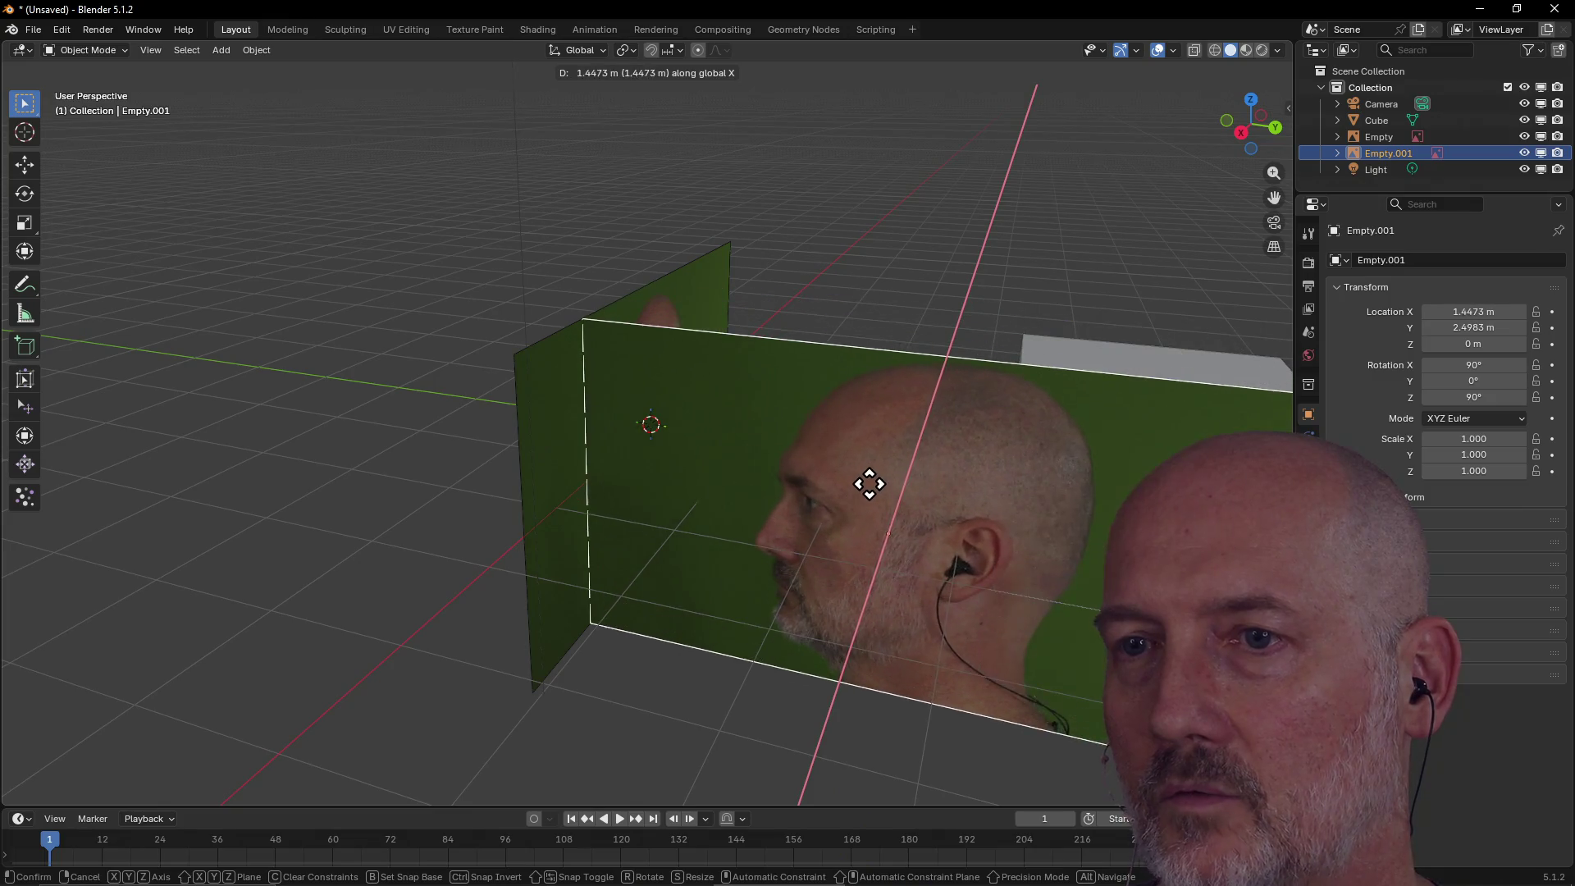
pyautogui.click(804, 541)
pyautogui.moveTo(1042, 391)
pyautogui.mouseDown(button='middle')
pyautogui.moveTo(750, 392)
pyautogui.moveTo(733, 357)
pyautogui.moveTo(896, 373)
pyautogui.moveTo(761, 386)
pyautogui.mouseUp(button='middle')
pyautogui.scroll(-3, 763, 384)
# Select the cube and slide it along Y toward the head reference images.
pyautogui.click(437, 466)
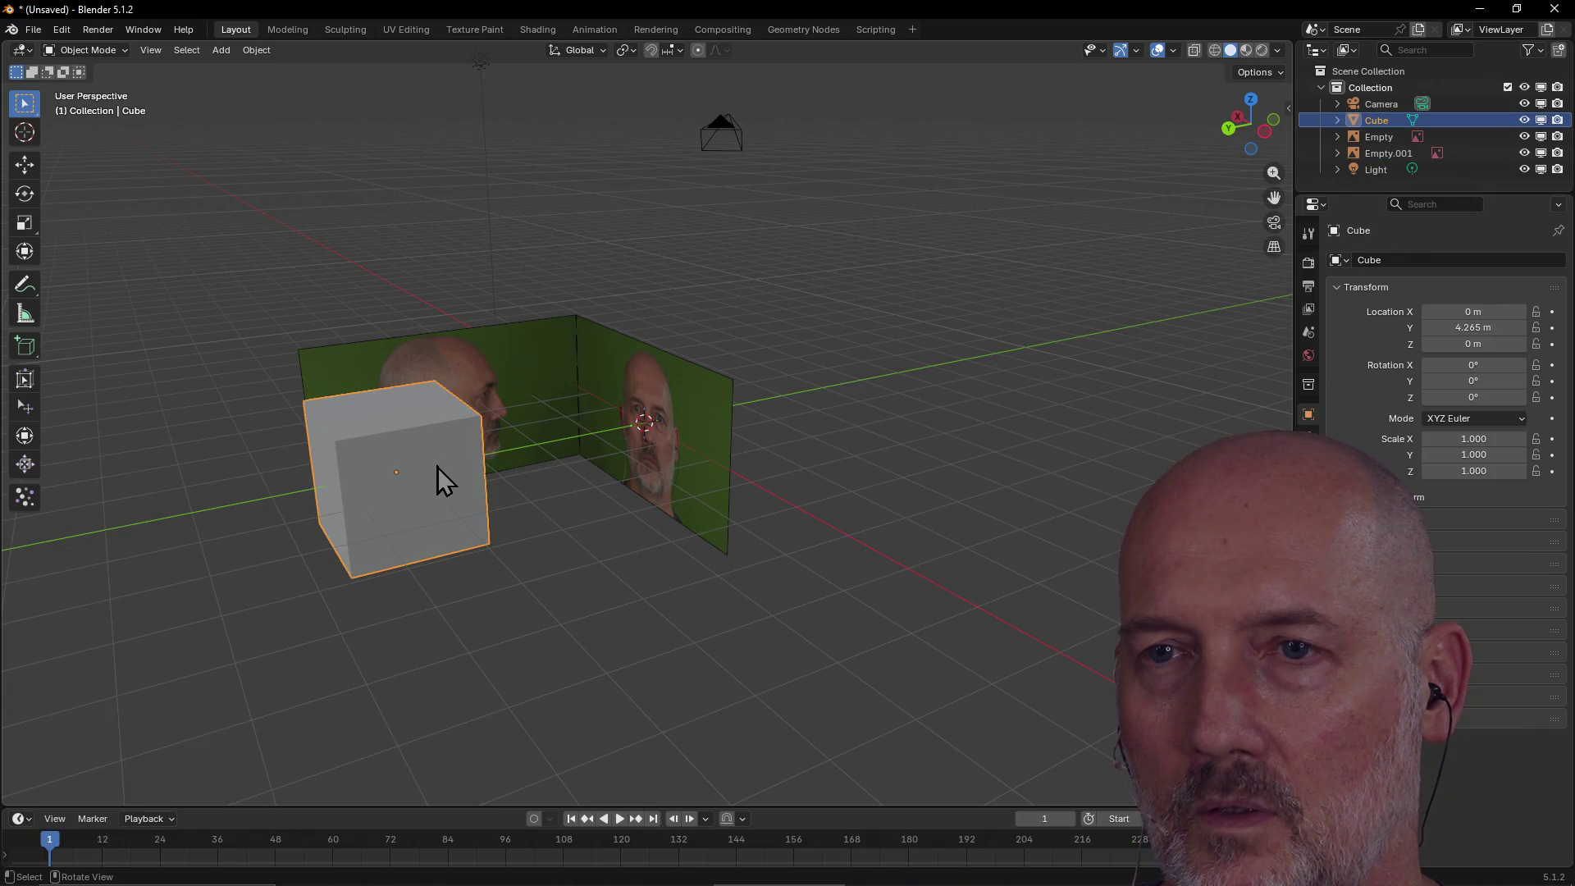
pyautogui.moveTo(436, 466)
pyautogui.mouseDown(button='middle')
pyautogui.moveTo(599, 485)
pyautogui.moveTo(563, 478)
pyautogui.mouseUp(button='middle')
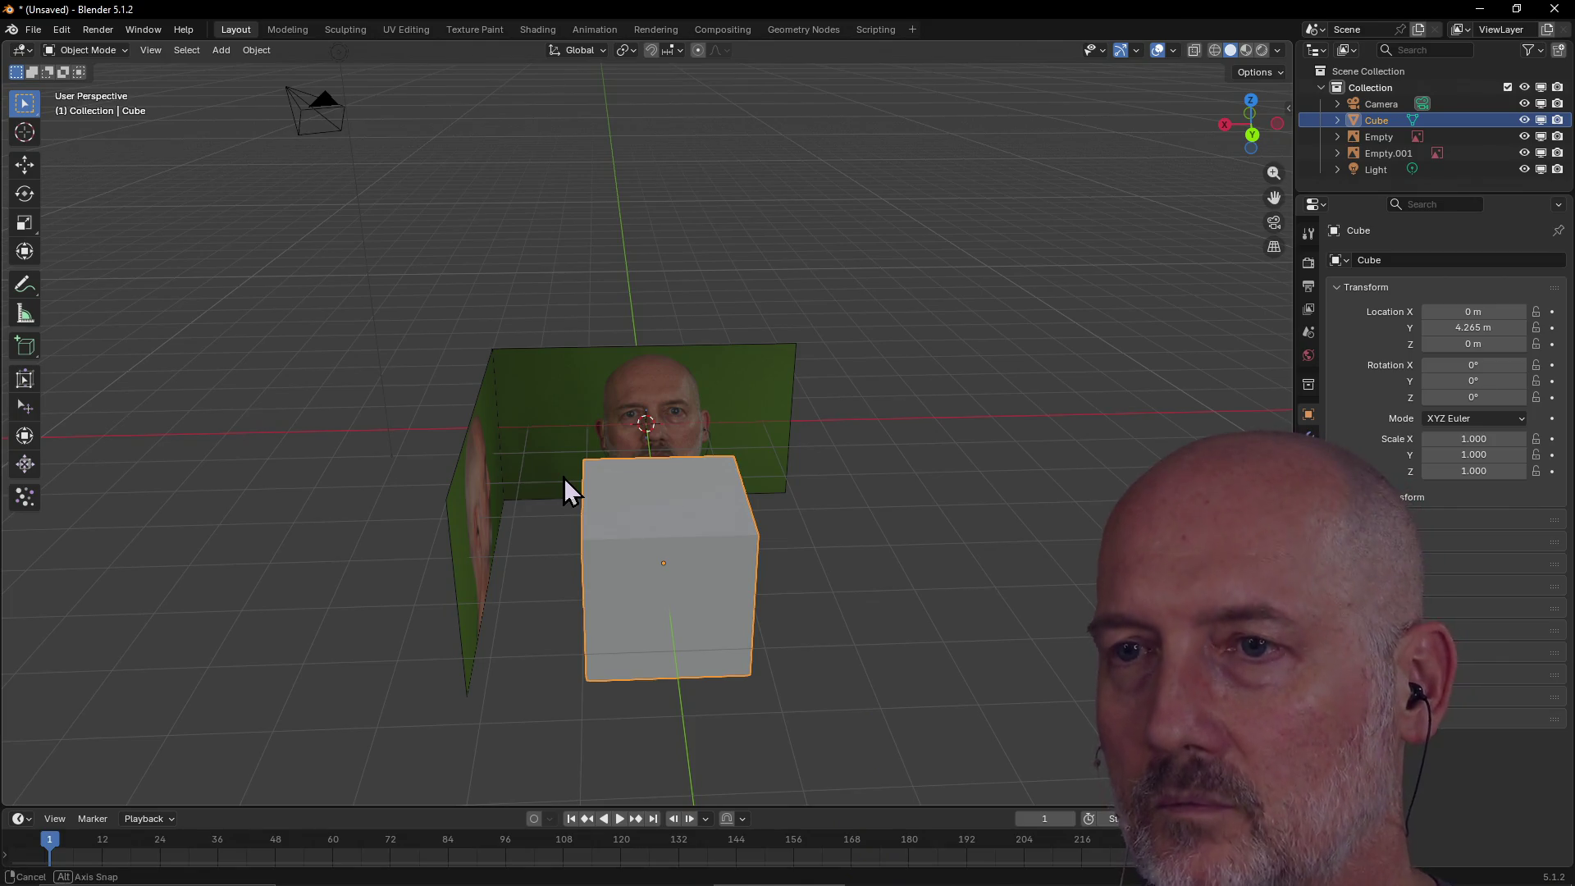
pyautogui.press('g')
pyautogui.press('y')
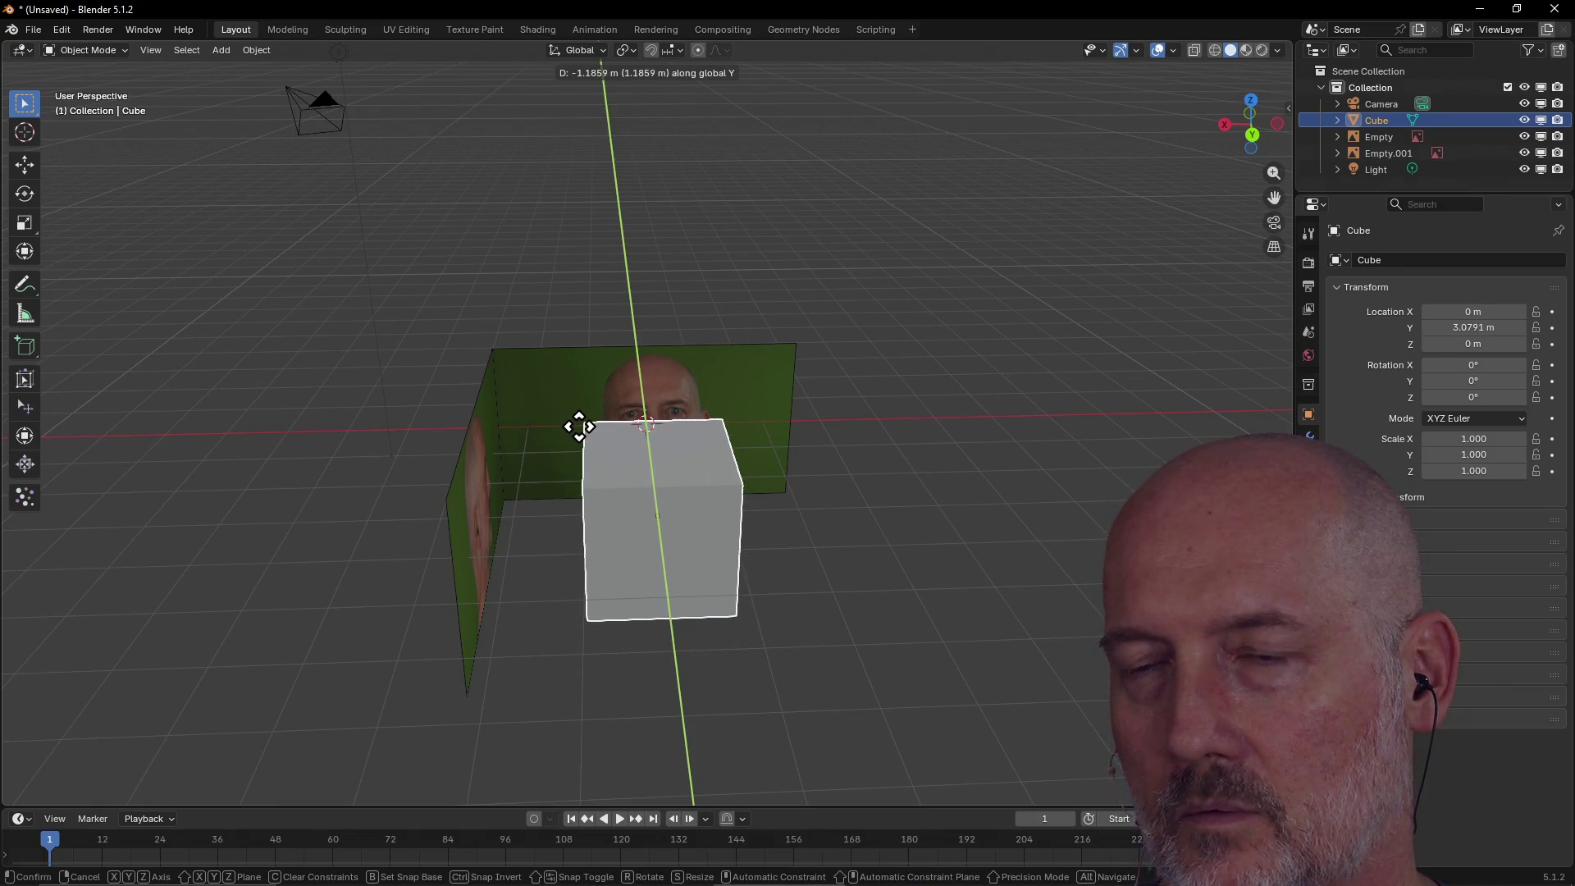
pyautogui.click(580, 432)
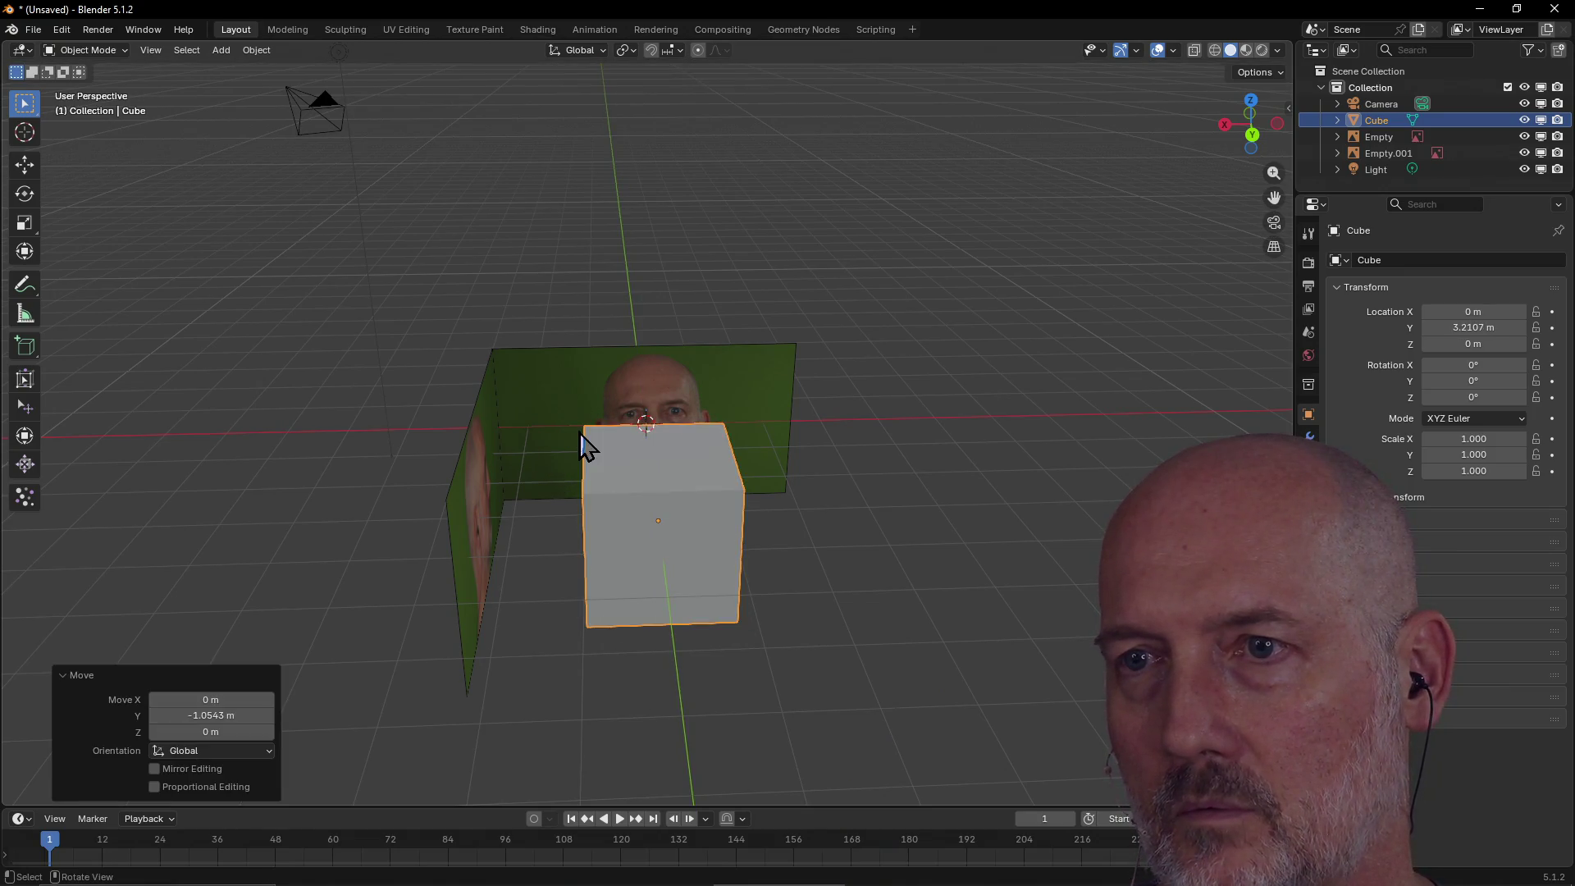
# From the Top view, slide the cube along Y to 2.5041 m.
pyautogui.press('`')
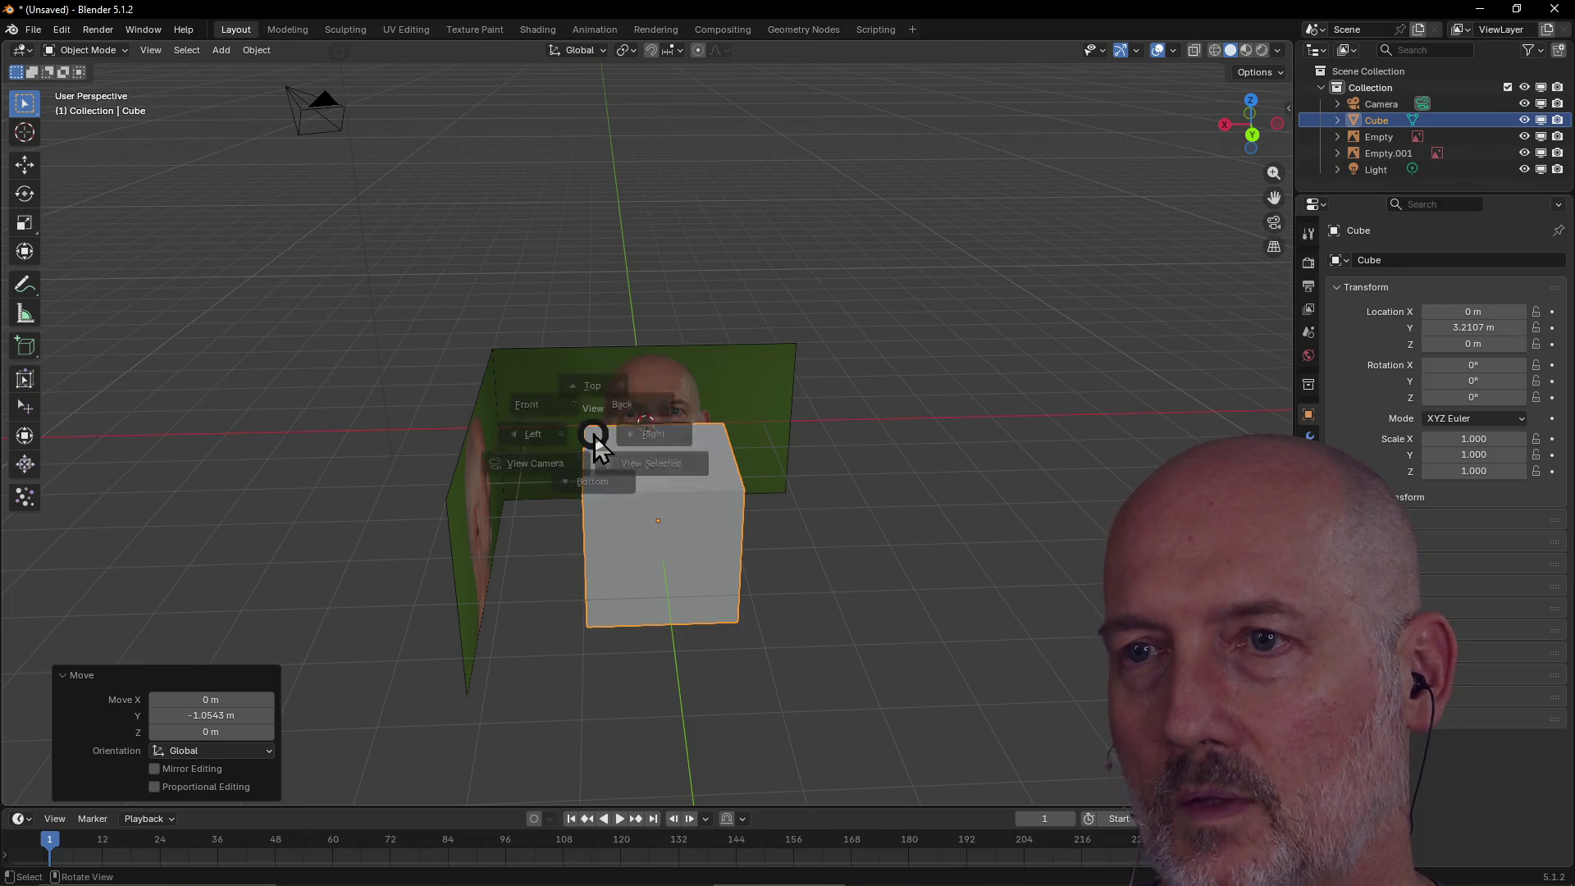
pyautogui.click(573, 342)
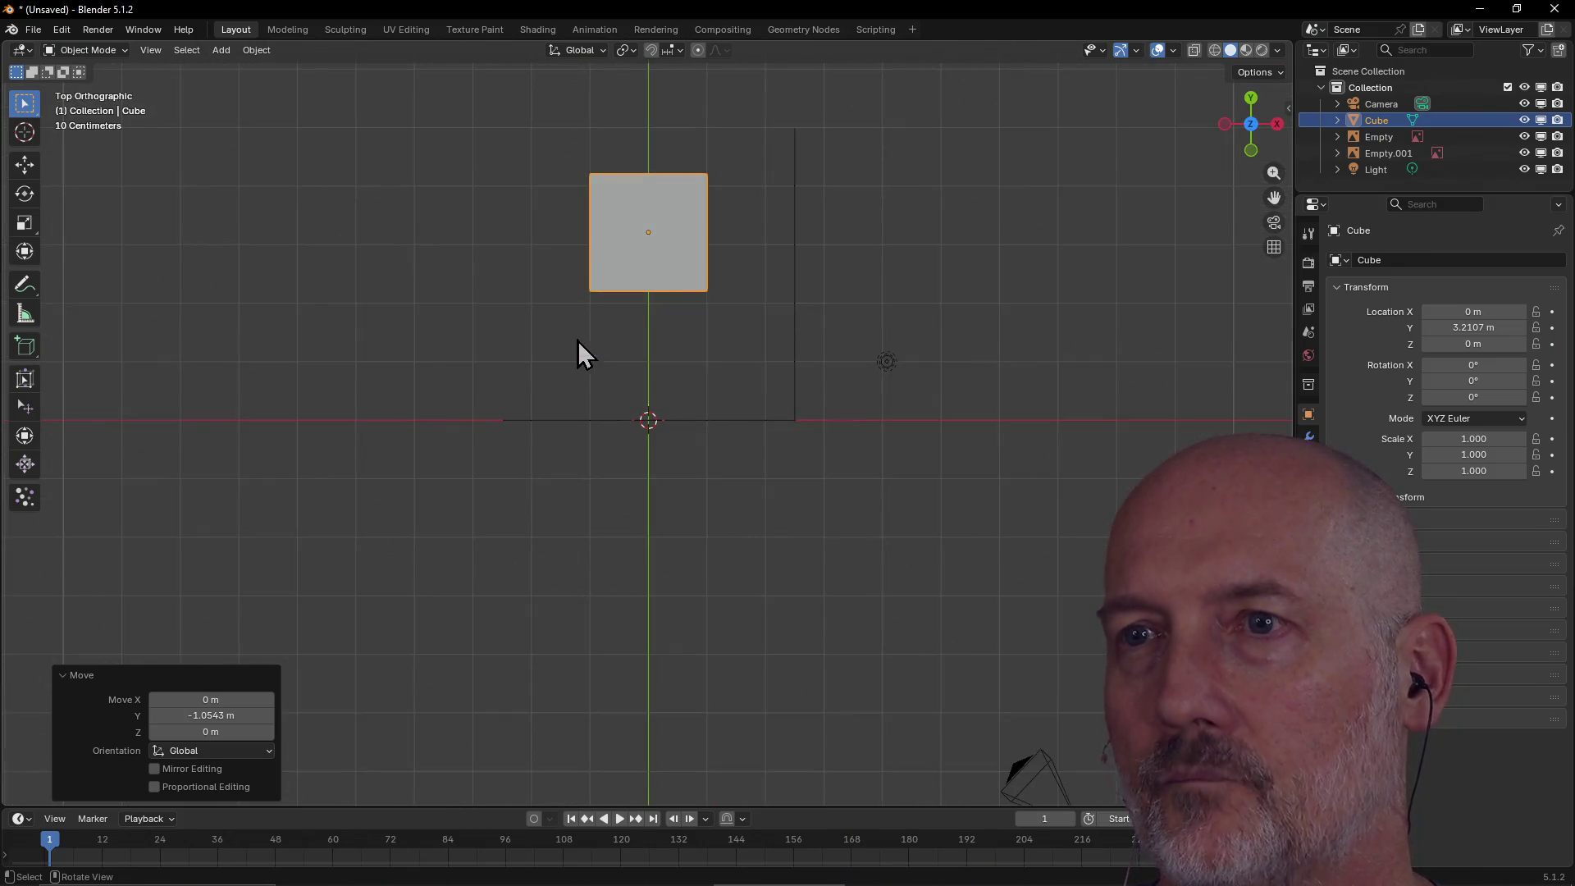
pyautogui.scroll(-1, 610, 332)
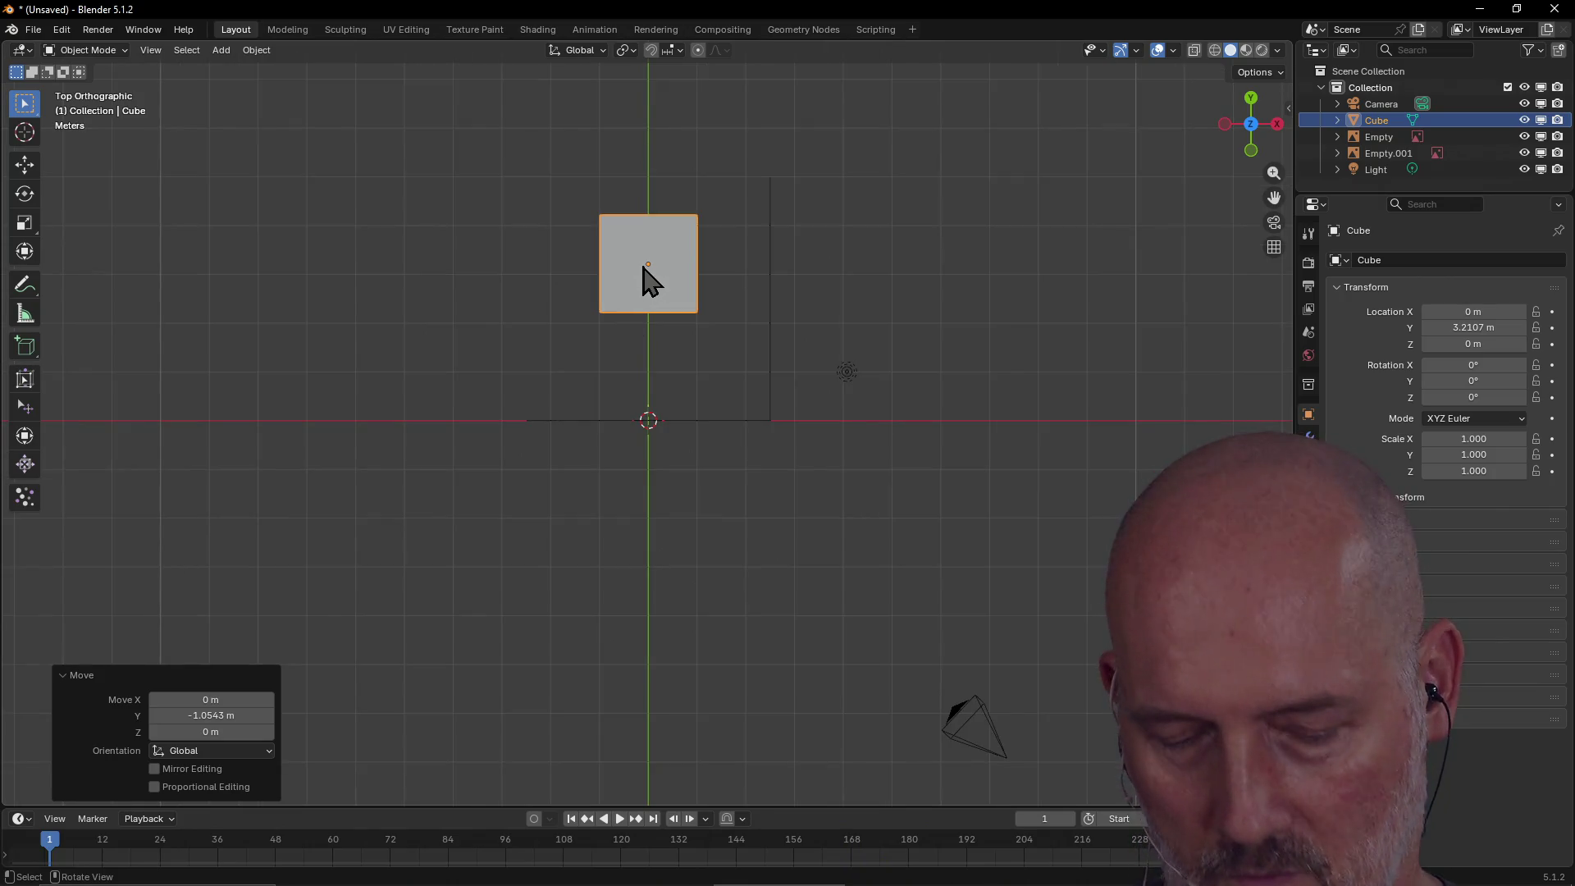
pyautogui.moveTo(641, 265); pyautogui.dragTo(643, 267, button='middle')
pyautogui.press('g')
pyautogui.press('y')
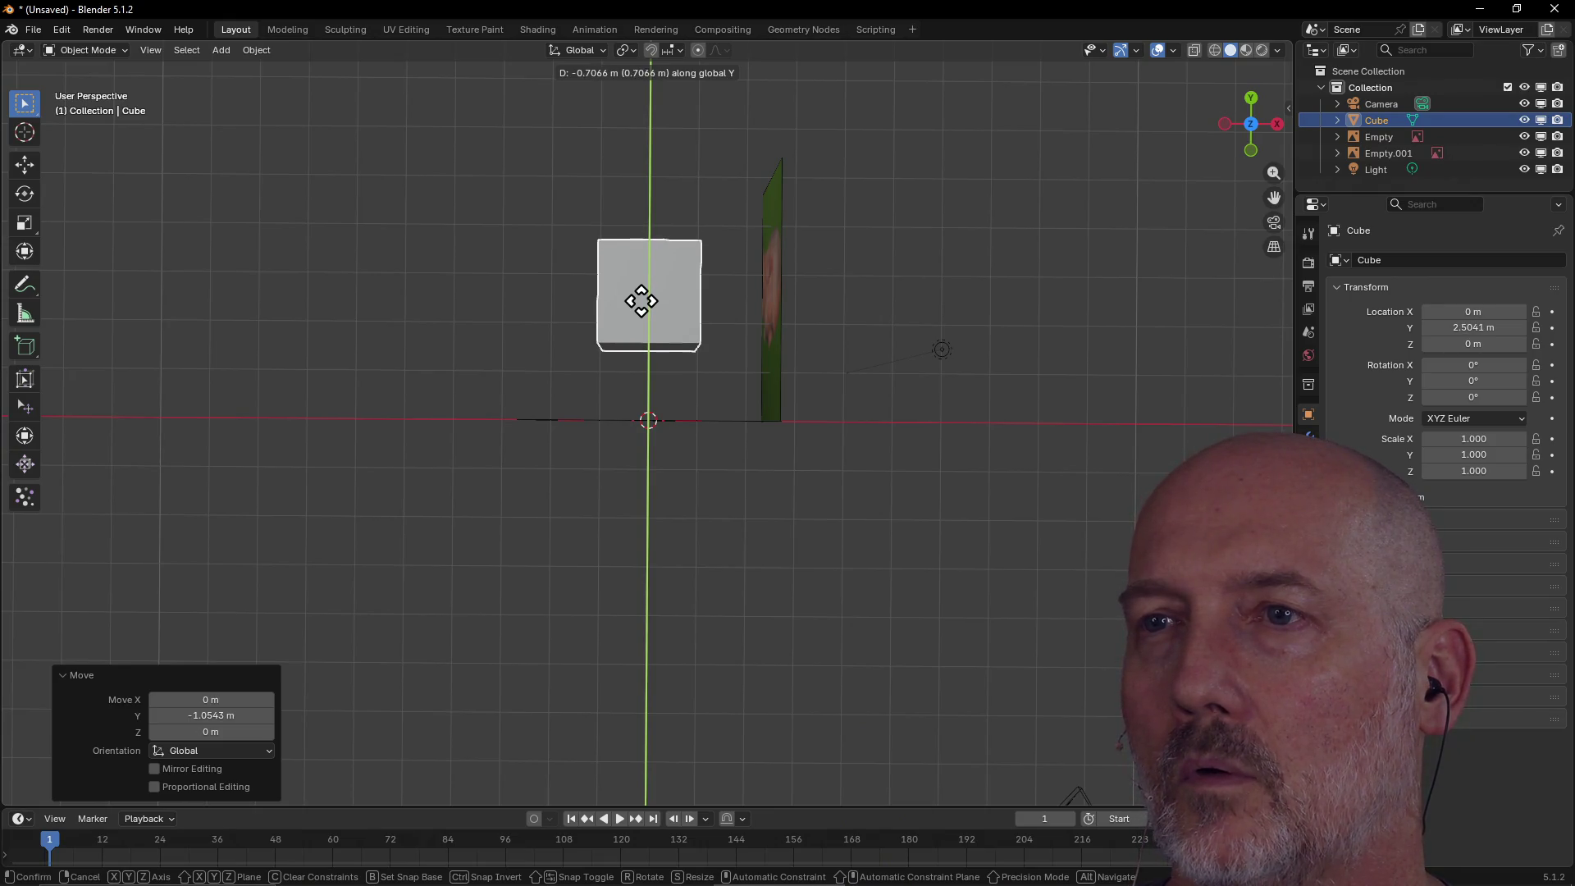
pyautogui.click(641, 301)
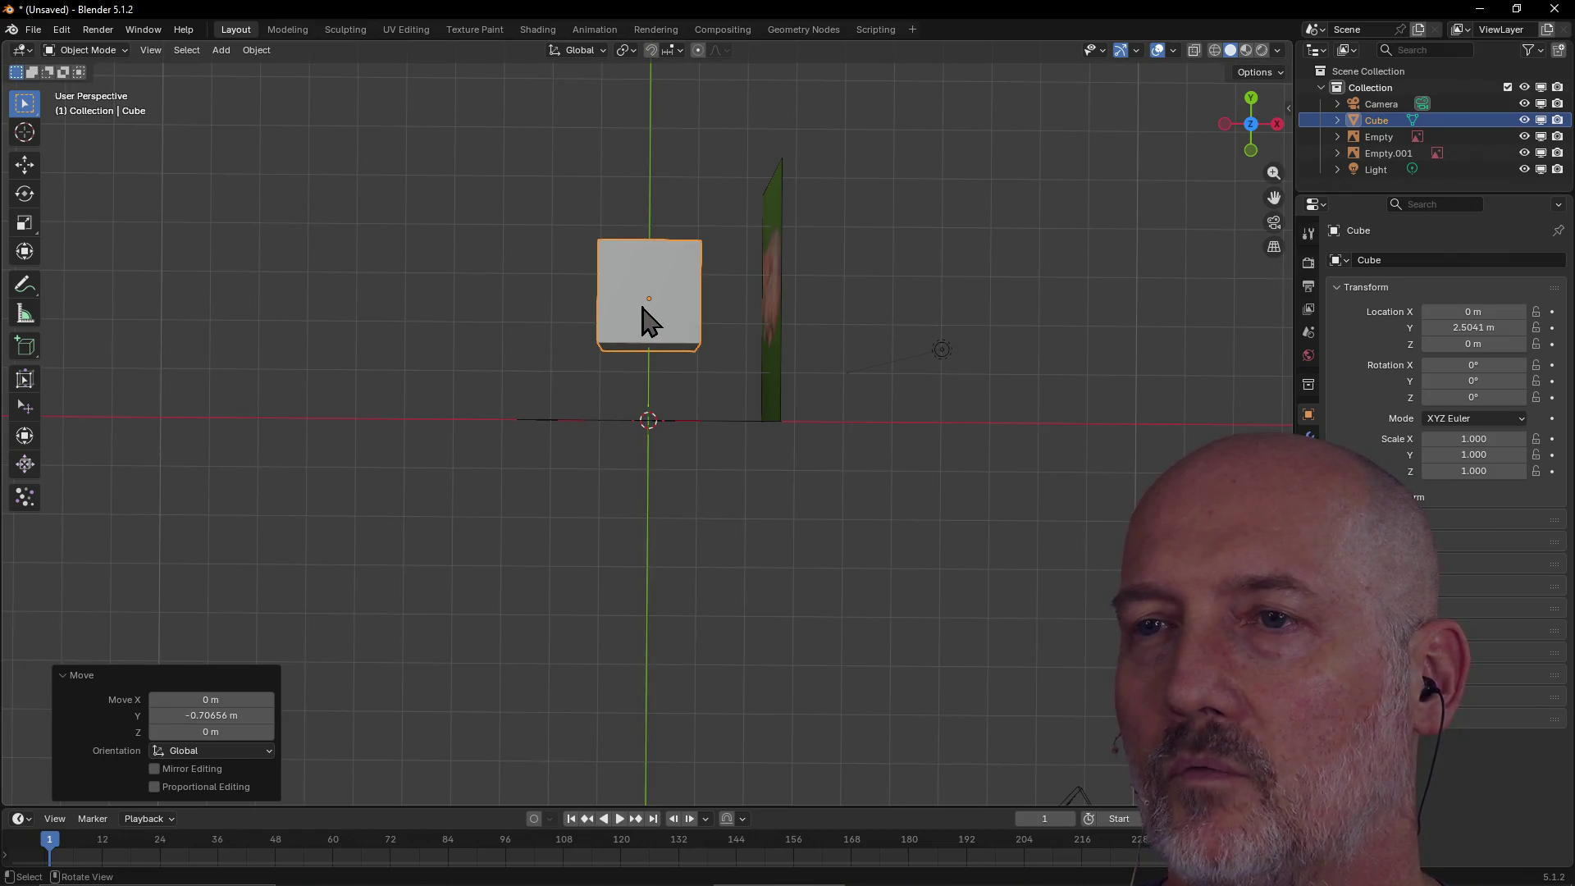
# Check the cube's alignment from the Front, Back, Right and Left views, then reselect it.
pyautogui.moveTo(648, 320)
pyautogui.mouseDown(button='middle')
pyautogui.moveTo(829, 243)
pyautogui.moveTo(860, 172)
pyautogui.moveTo(1056, 183)
pyautogui.moveTo(990, 303)
pyautogui.moveTo(1006, 293)
pyautogui.moveTo(1014, 128)
pyautogui.mouseUp(button='middle')
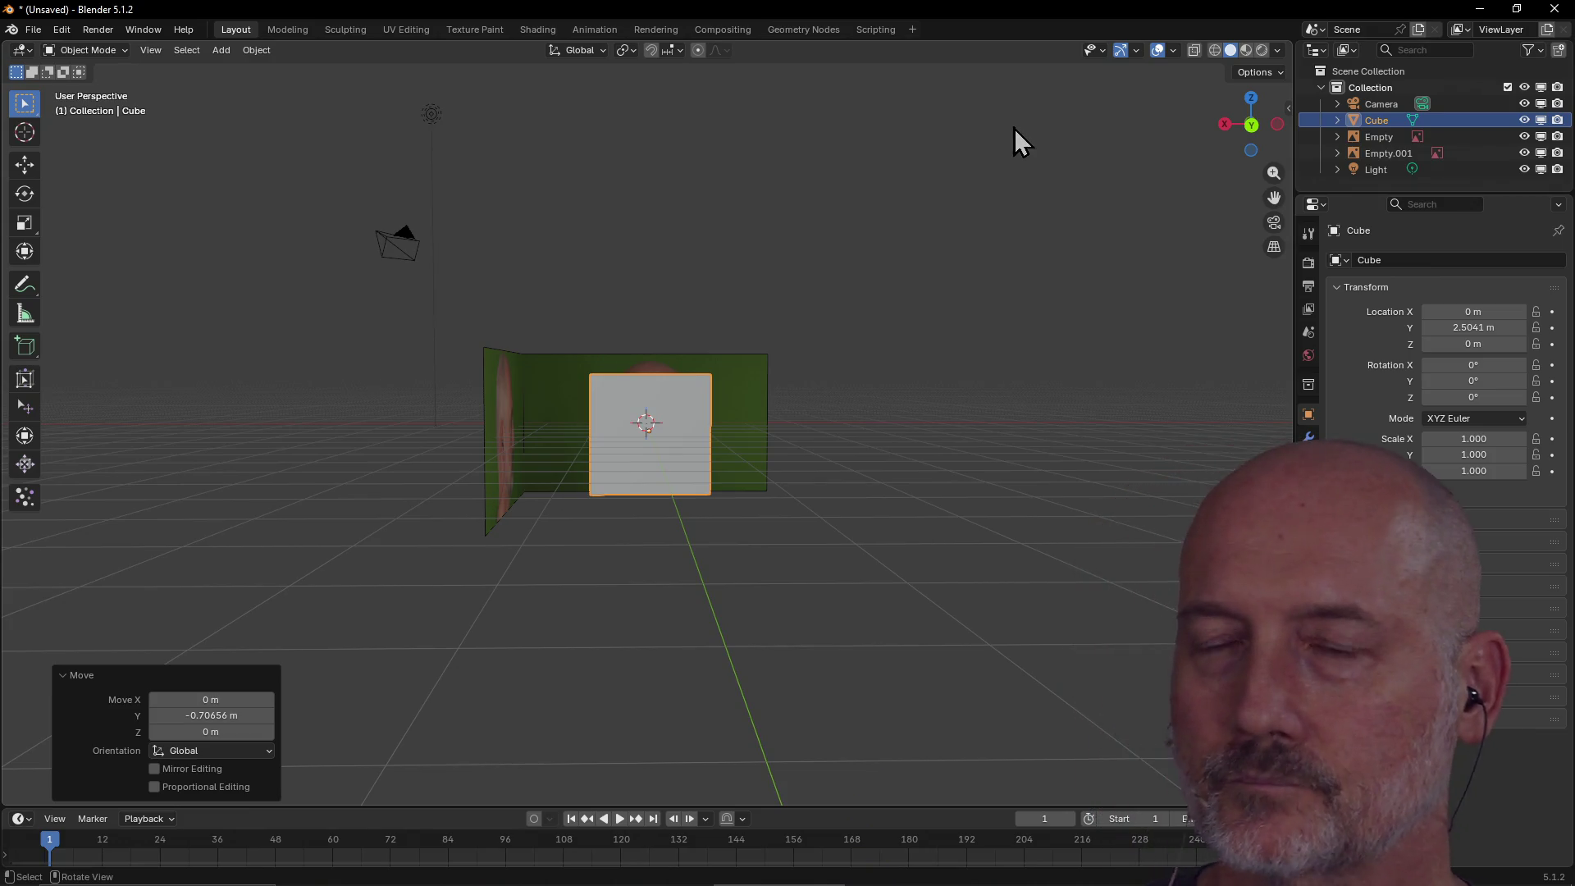
pyautogui.moveTo(1014, 128)
pyautogui.mouseDown(button='middle')
pyautogui.moveTo(652, 210)
pyautogui.moveTo(819, 153)
pyautogui.mouseUp(button='middle')
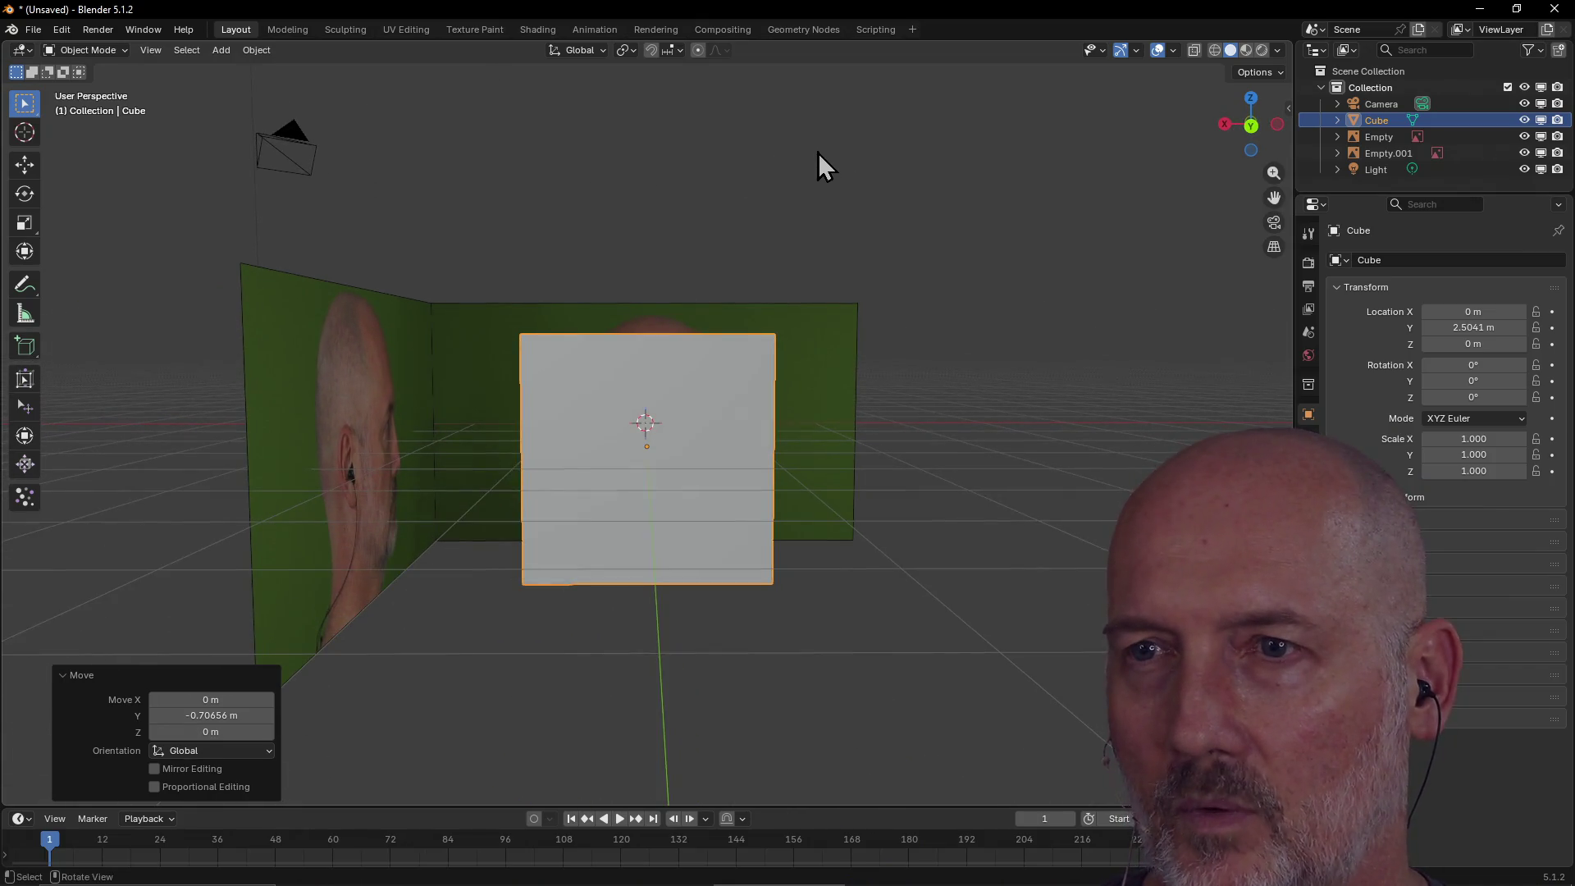
pyautogui.press('`')
pyautogui.click(743, 94)
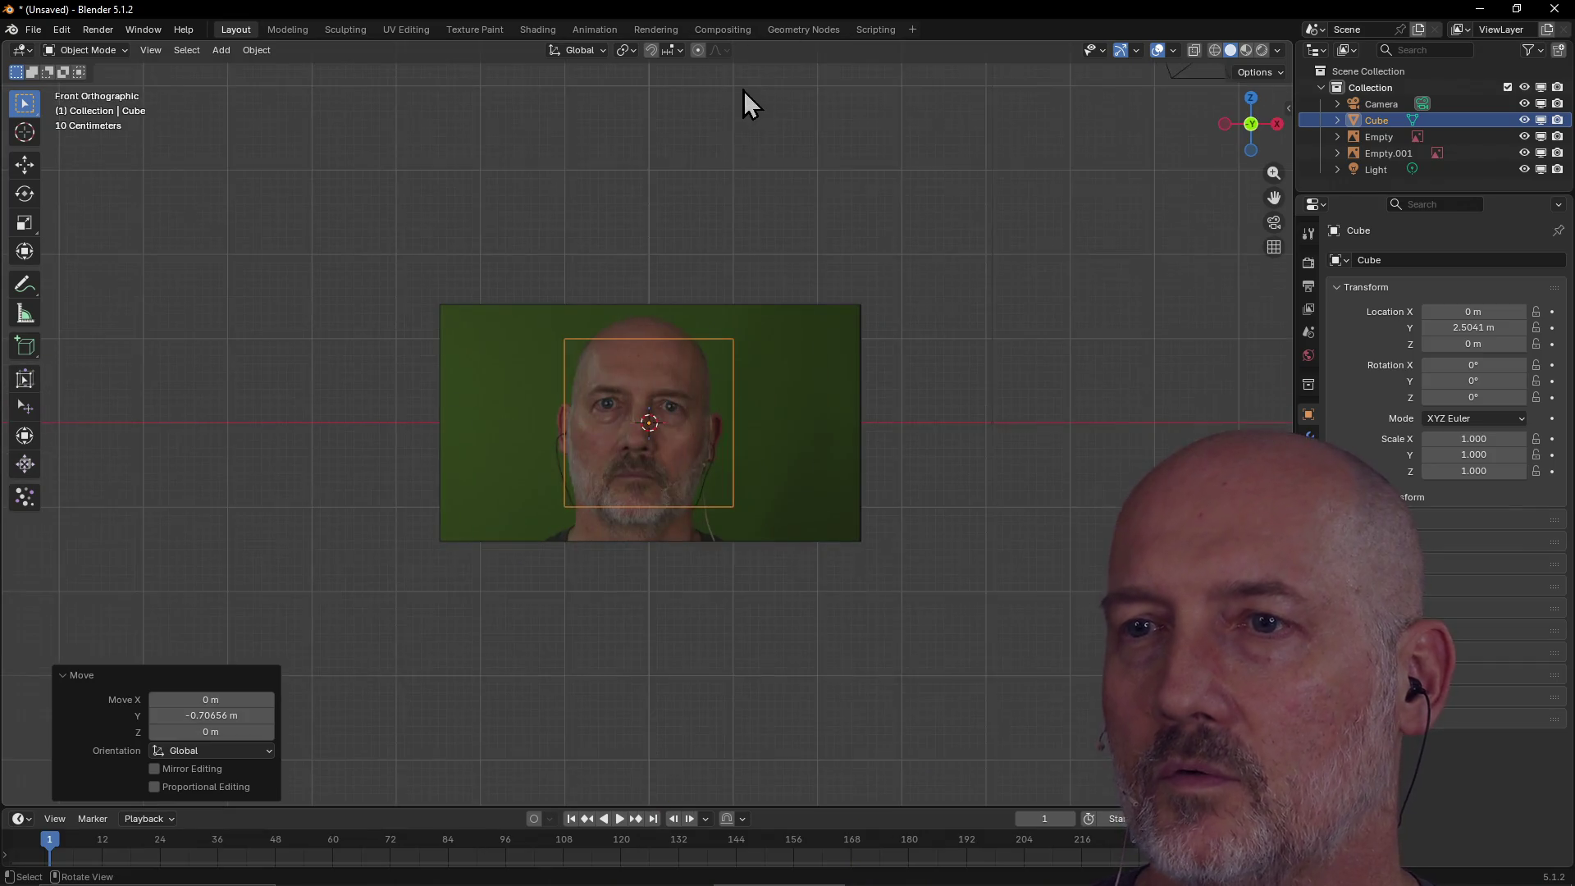
pyautogui.press('`')
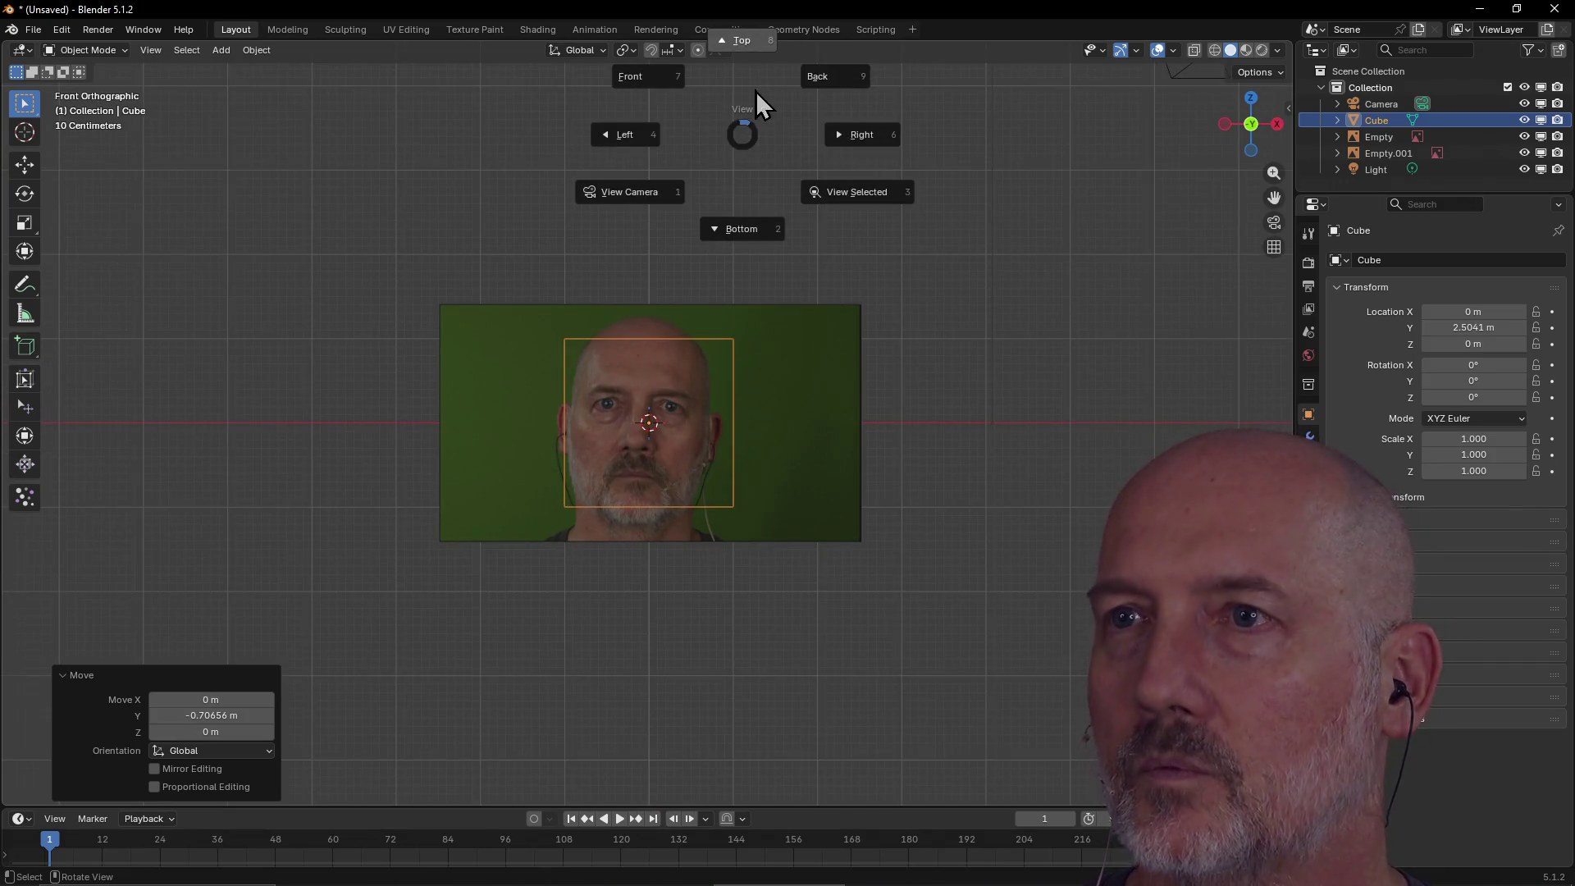
pyautogui.click(837, 82)
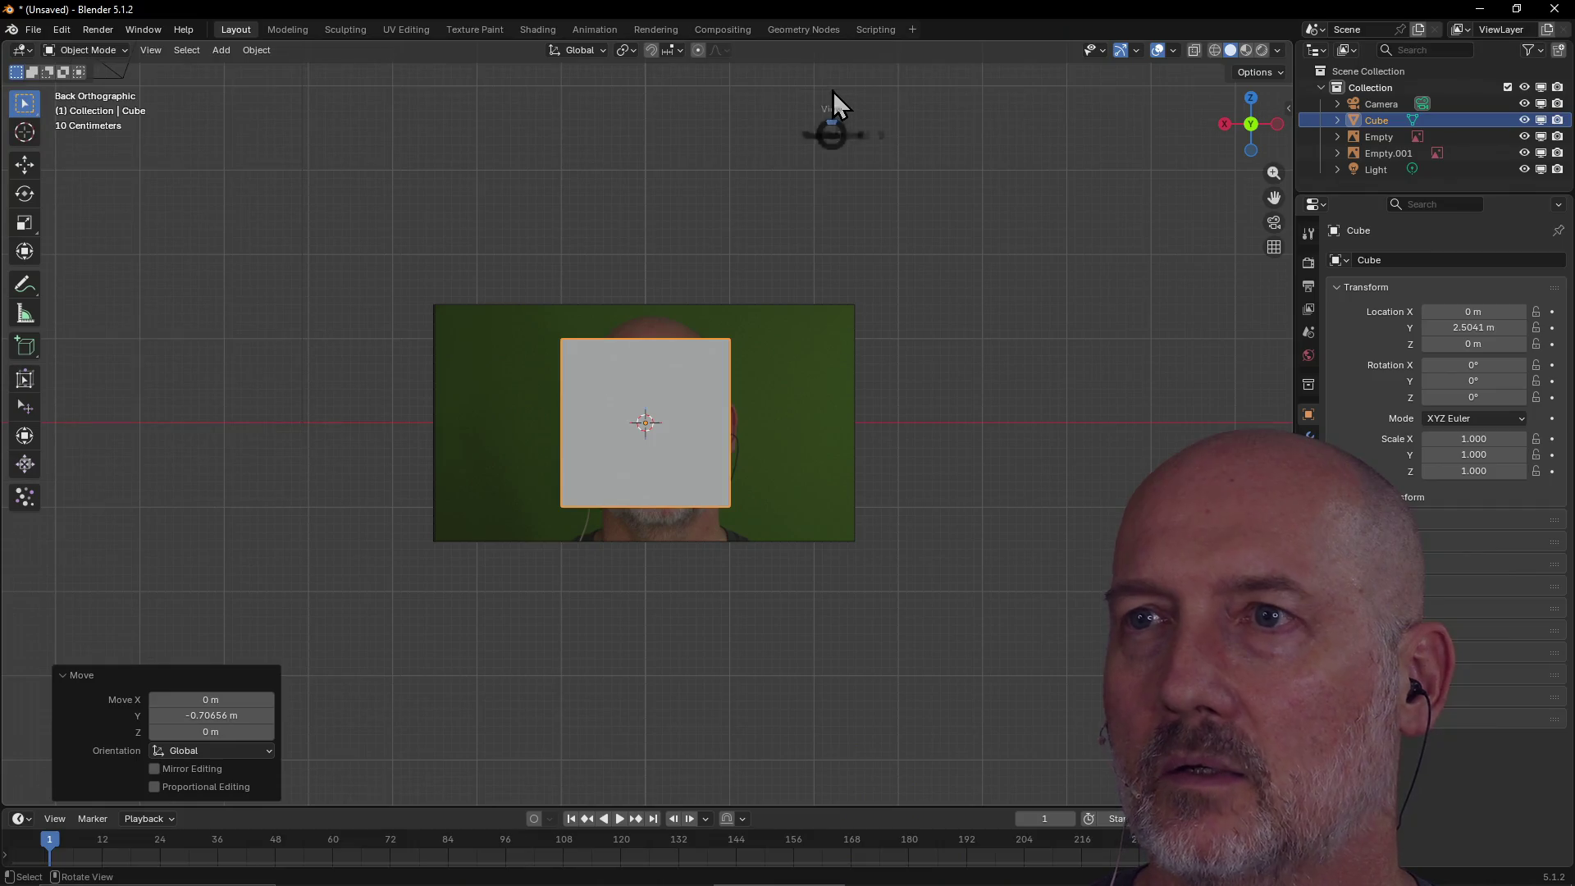
pyautogui.press('`')
pyautogui.click(925, 139)
pyautogui.press('`')
pyautogui.click(834, 131)
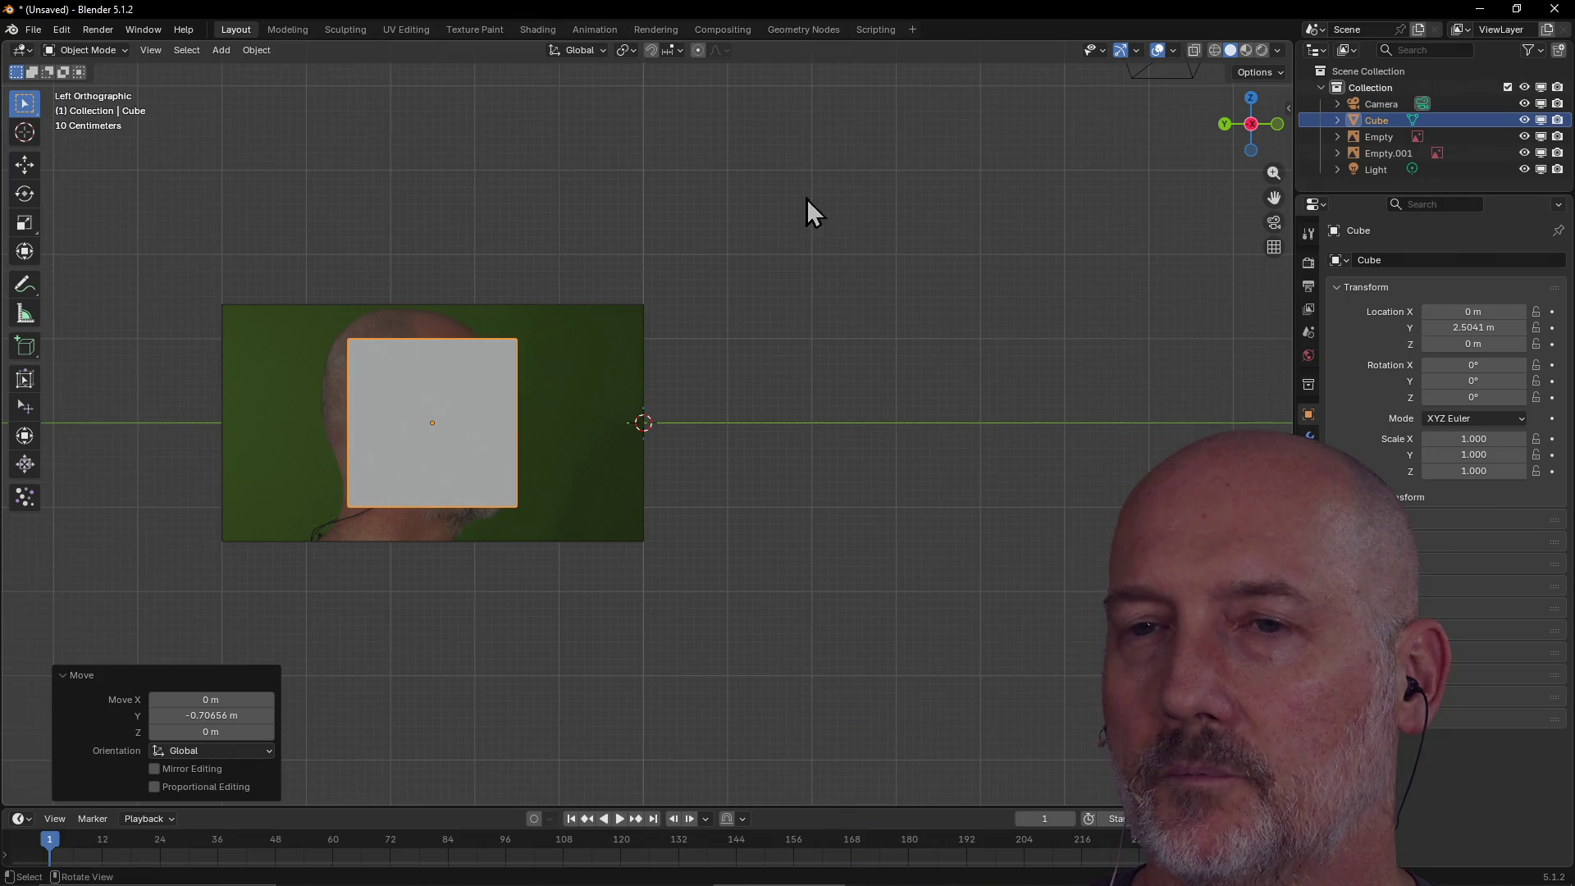
pyautogui.click(456, 445)
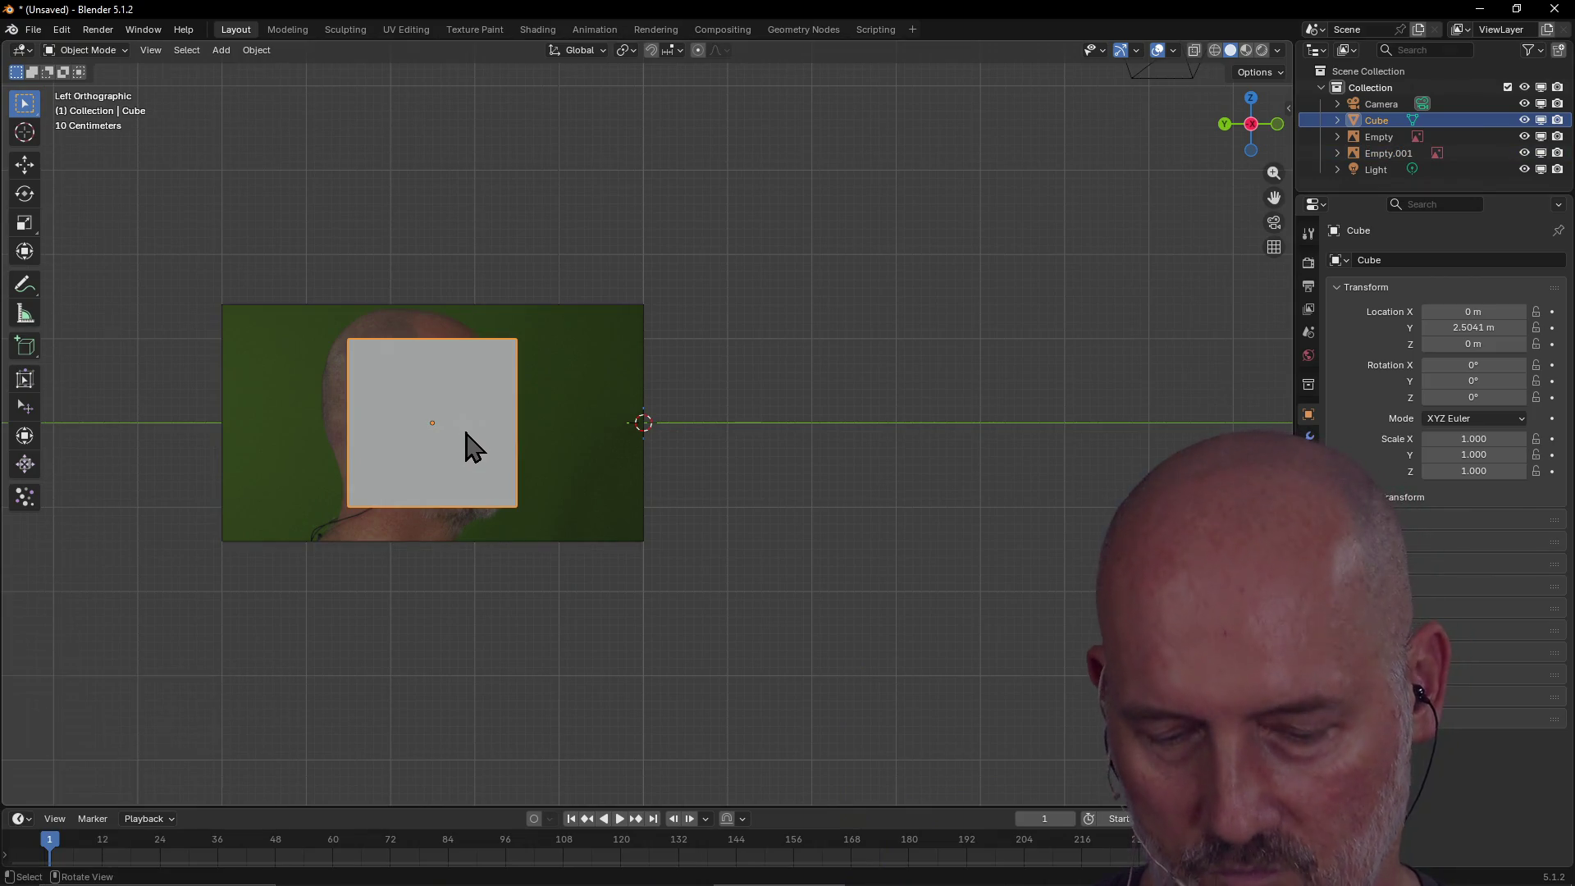
# Nudge the cube along Y to 2.231 m and return to the Left view.
pyautogui.press('KP_6')
pyautogui.press('g')
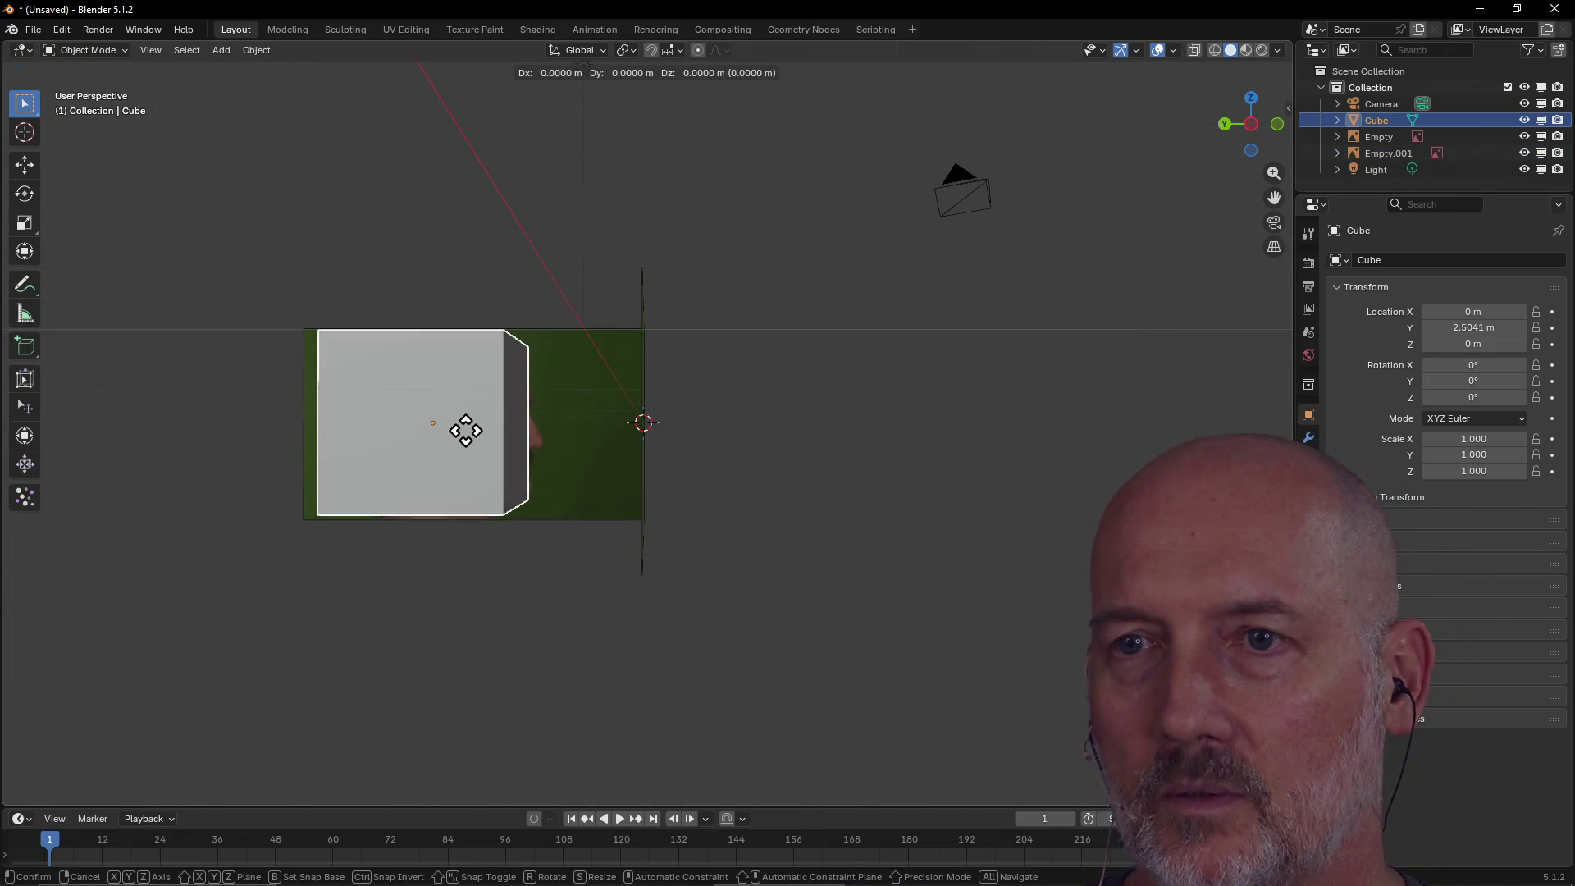
pyautogui.press('y')
pyautogui.click(490, 444)
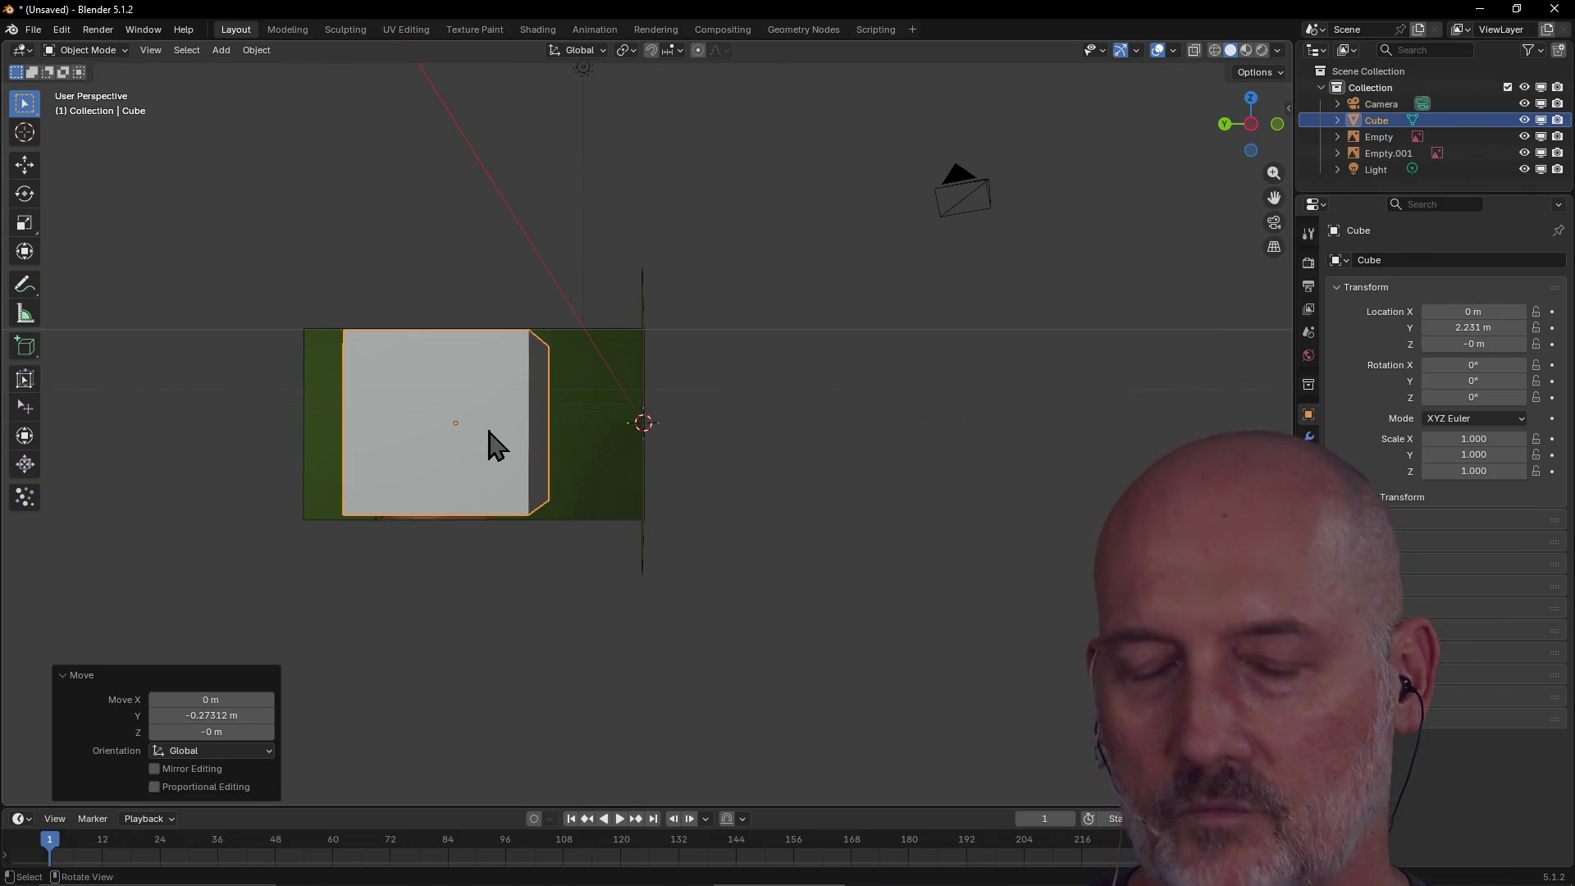
pyautogui.press('`')
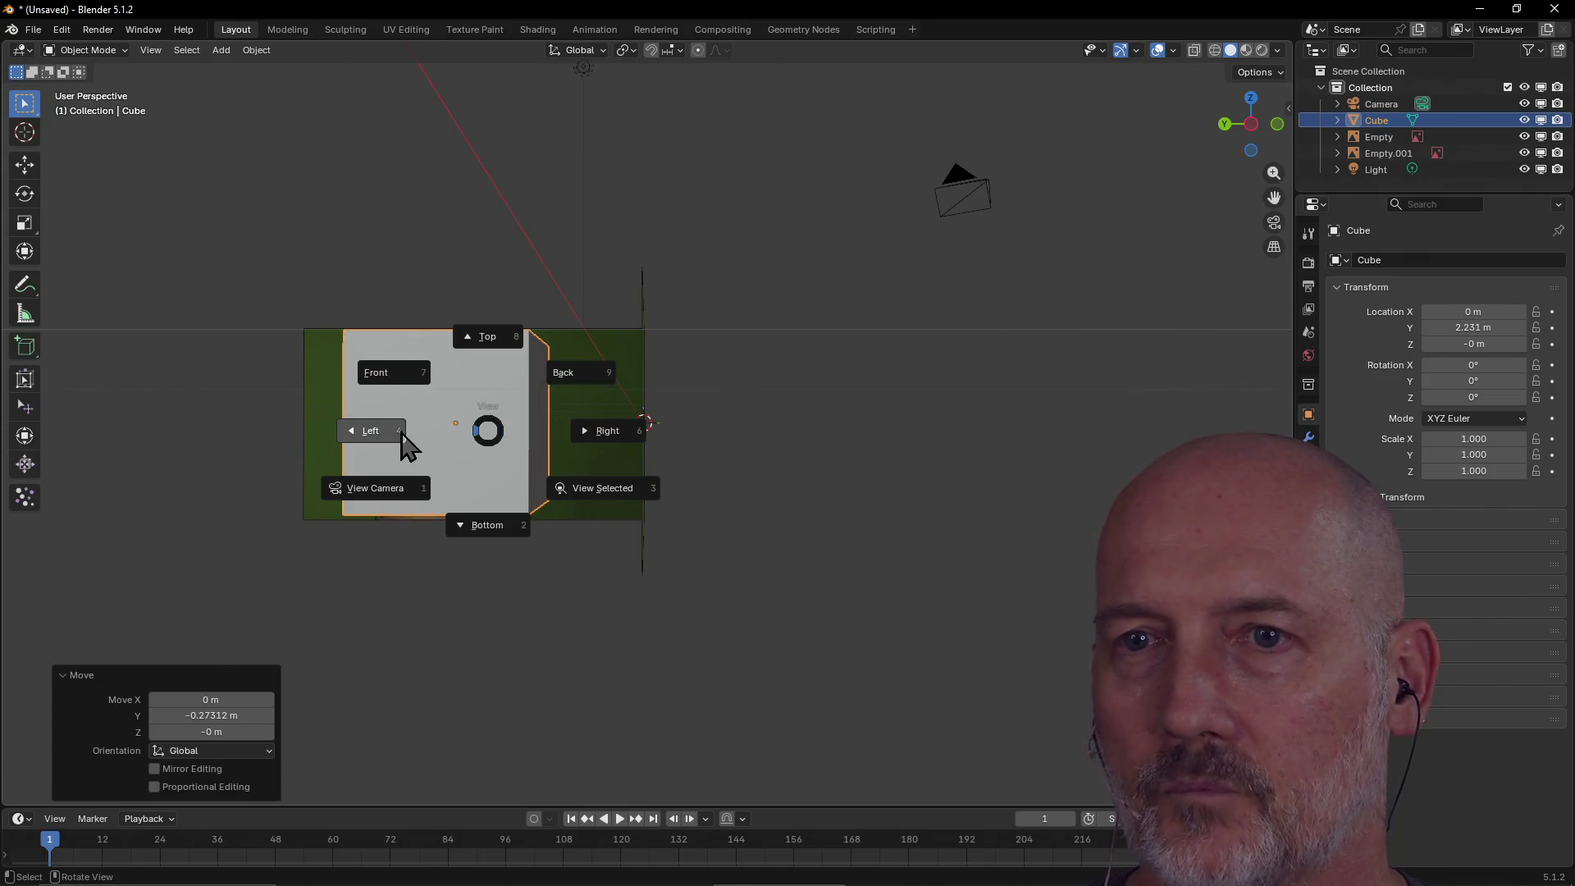
pyautogui.click(406, 446)
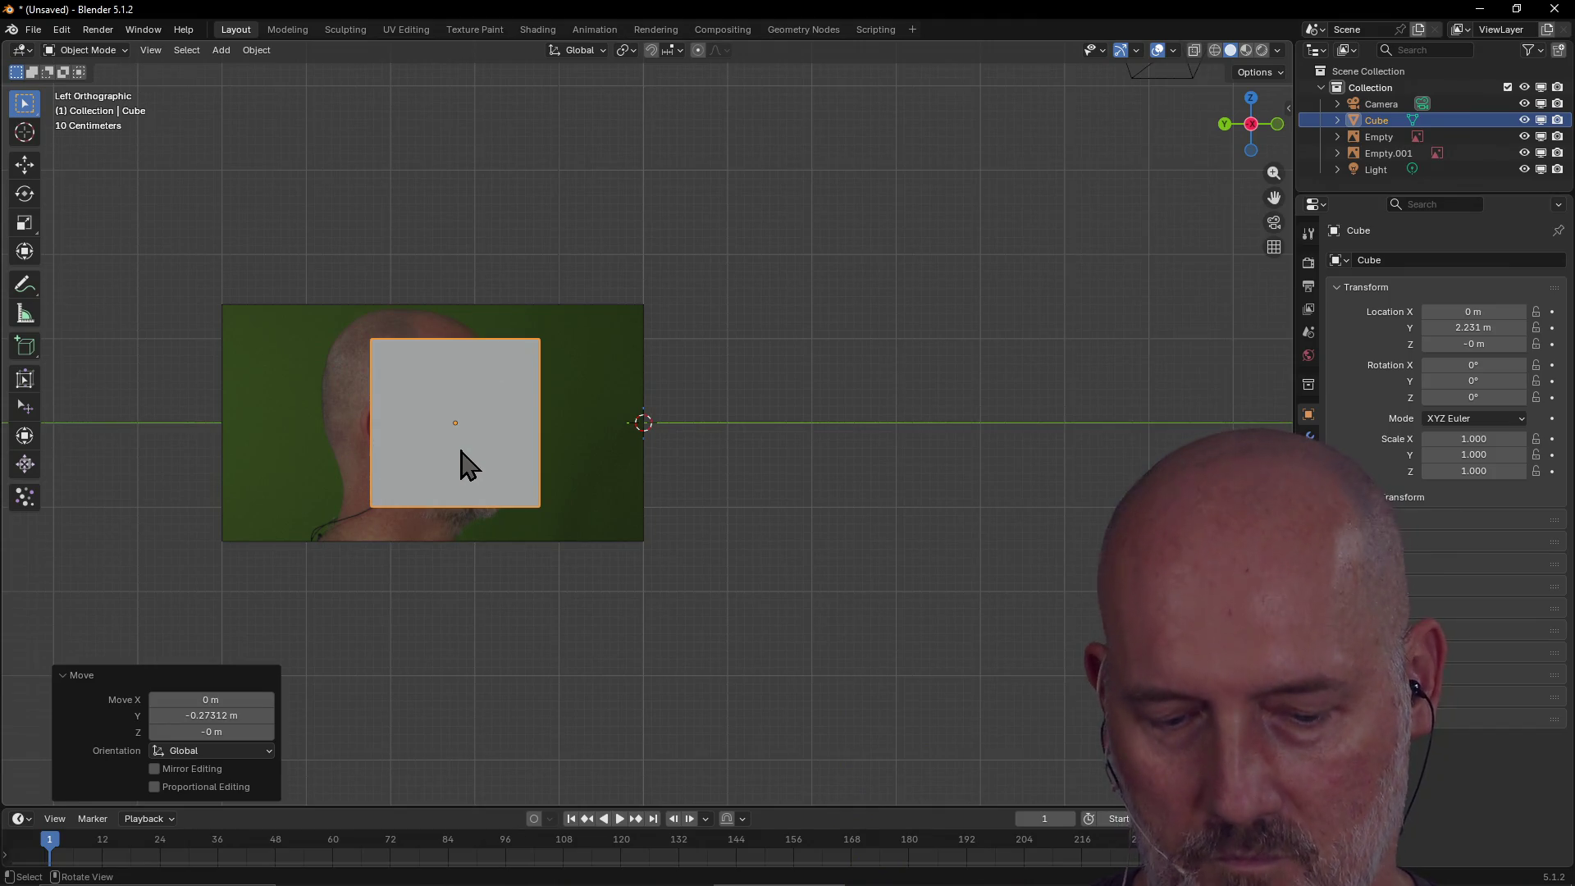
# Frame the cube and move it over the head to Y 2.4759 m, Z -0.074558 m.
pyautogui.press('KP_5')
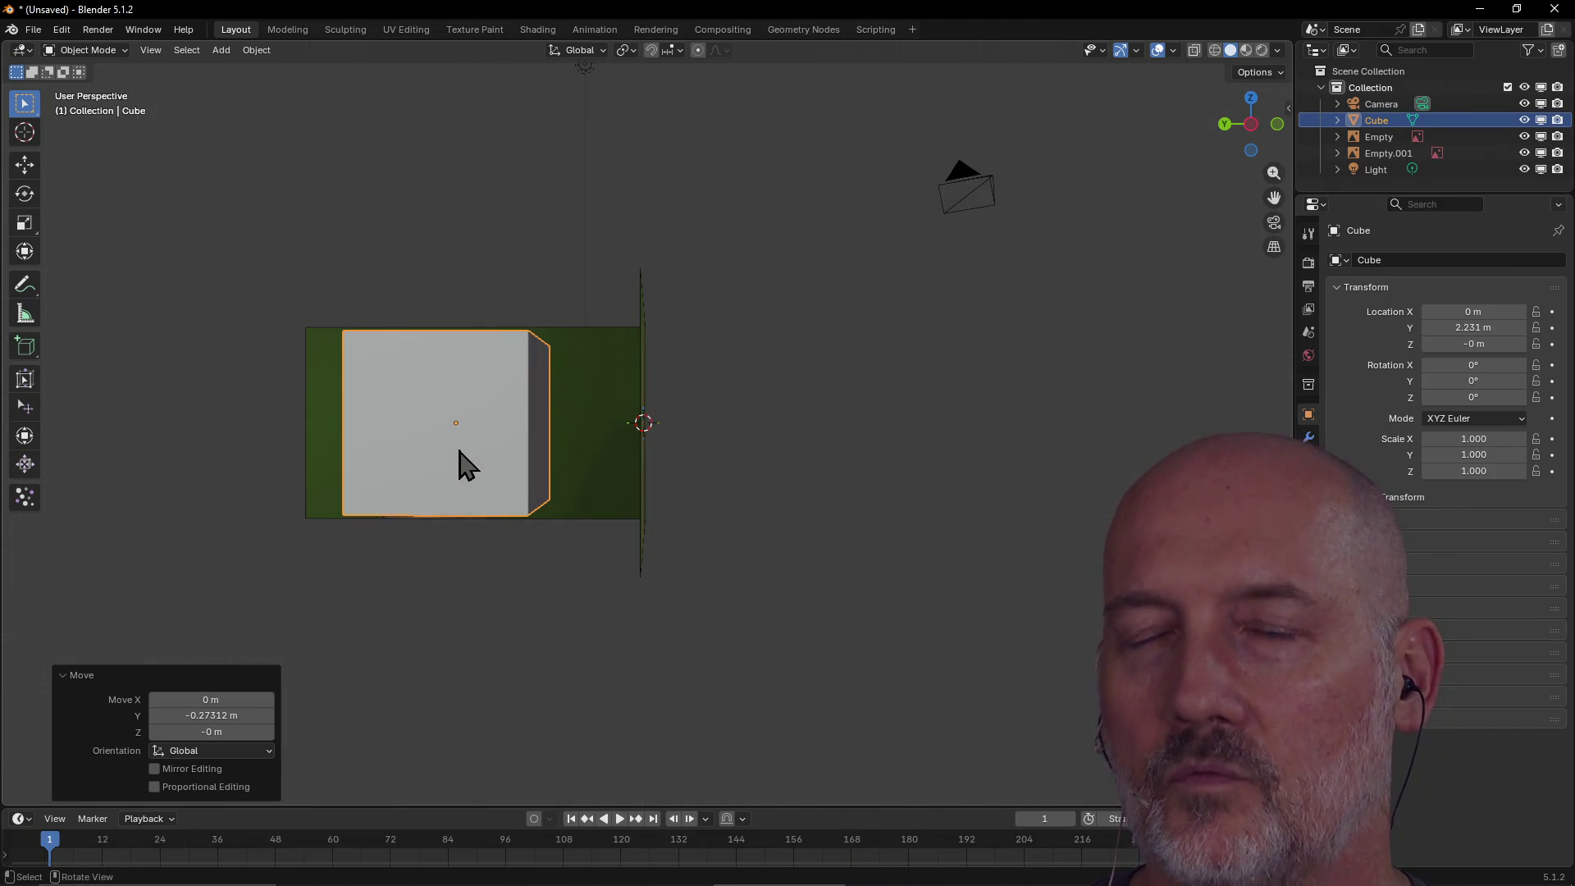
pyautogui.press('KP_Decimal')
pyautogui.press('`')
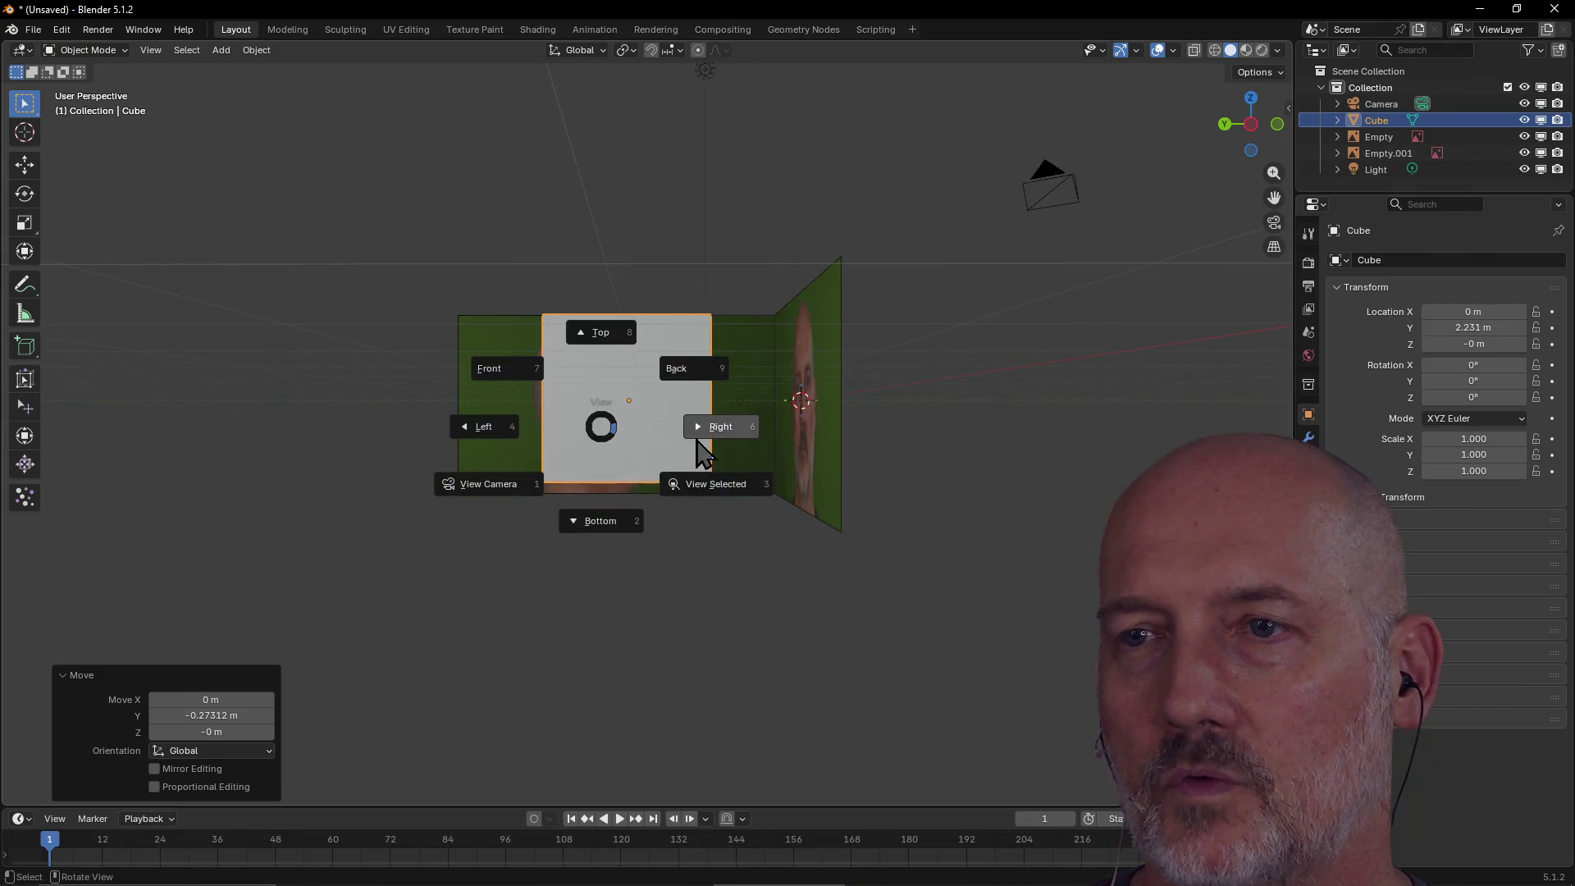
pyautogui.click(493, 429)
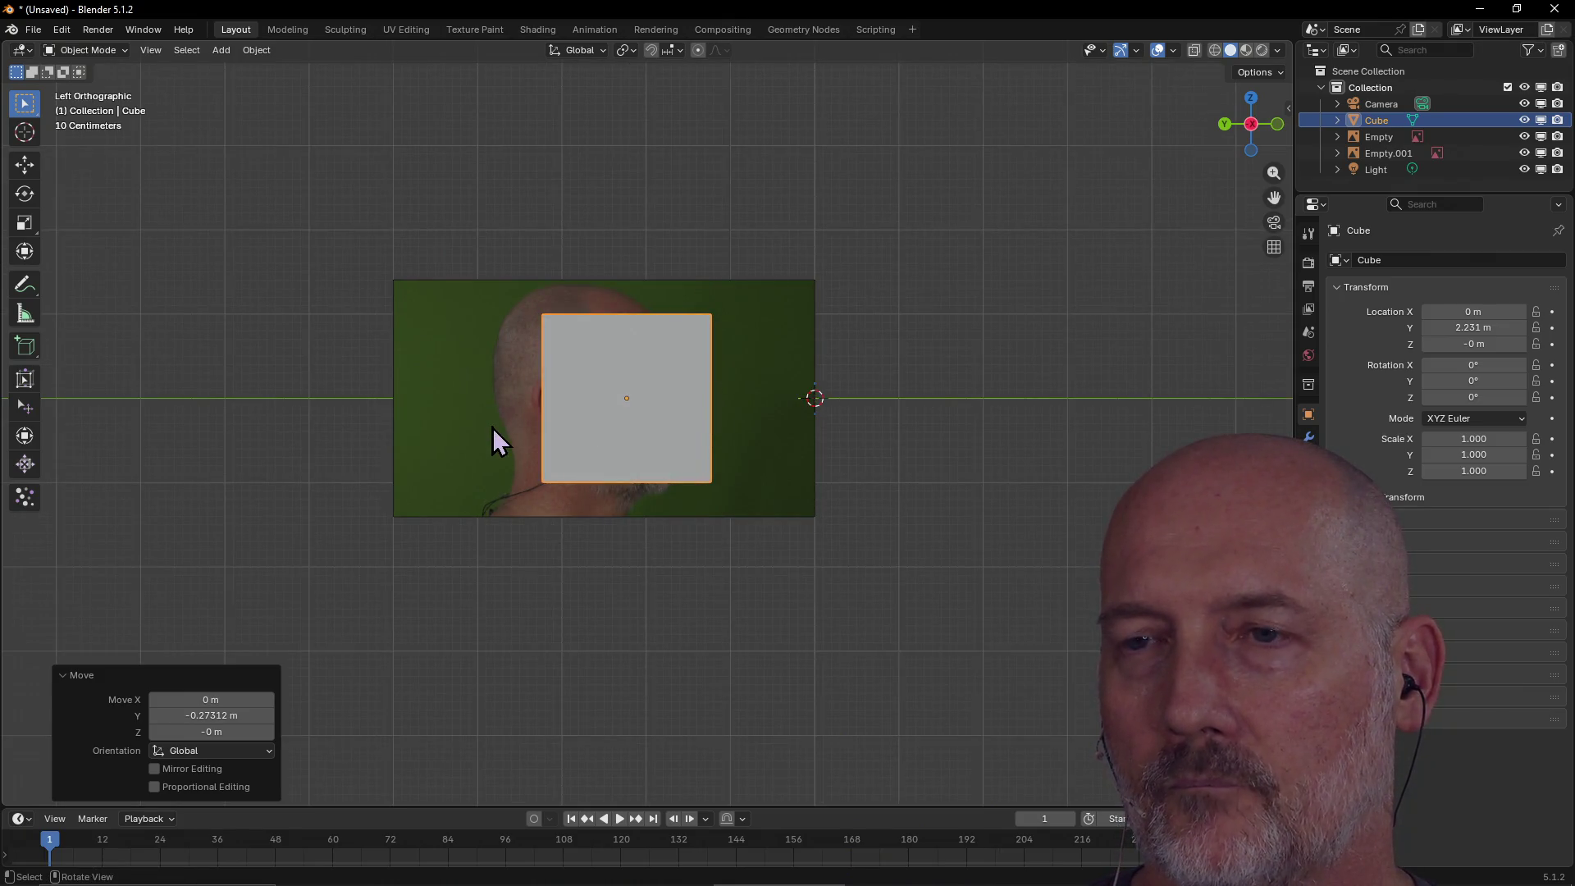
pyautogui.press('KP_5')
pyautogui.press('g')
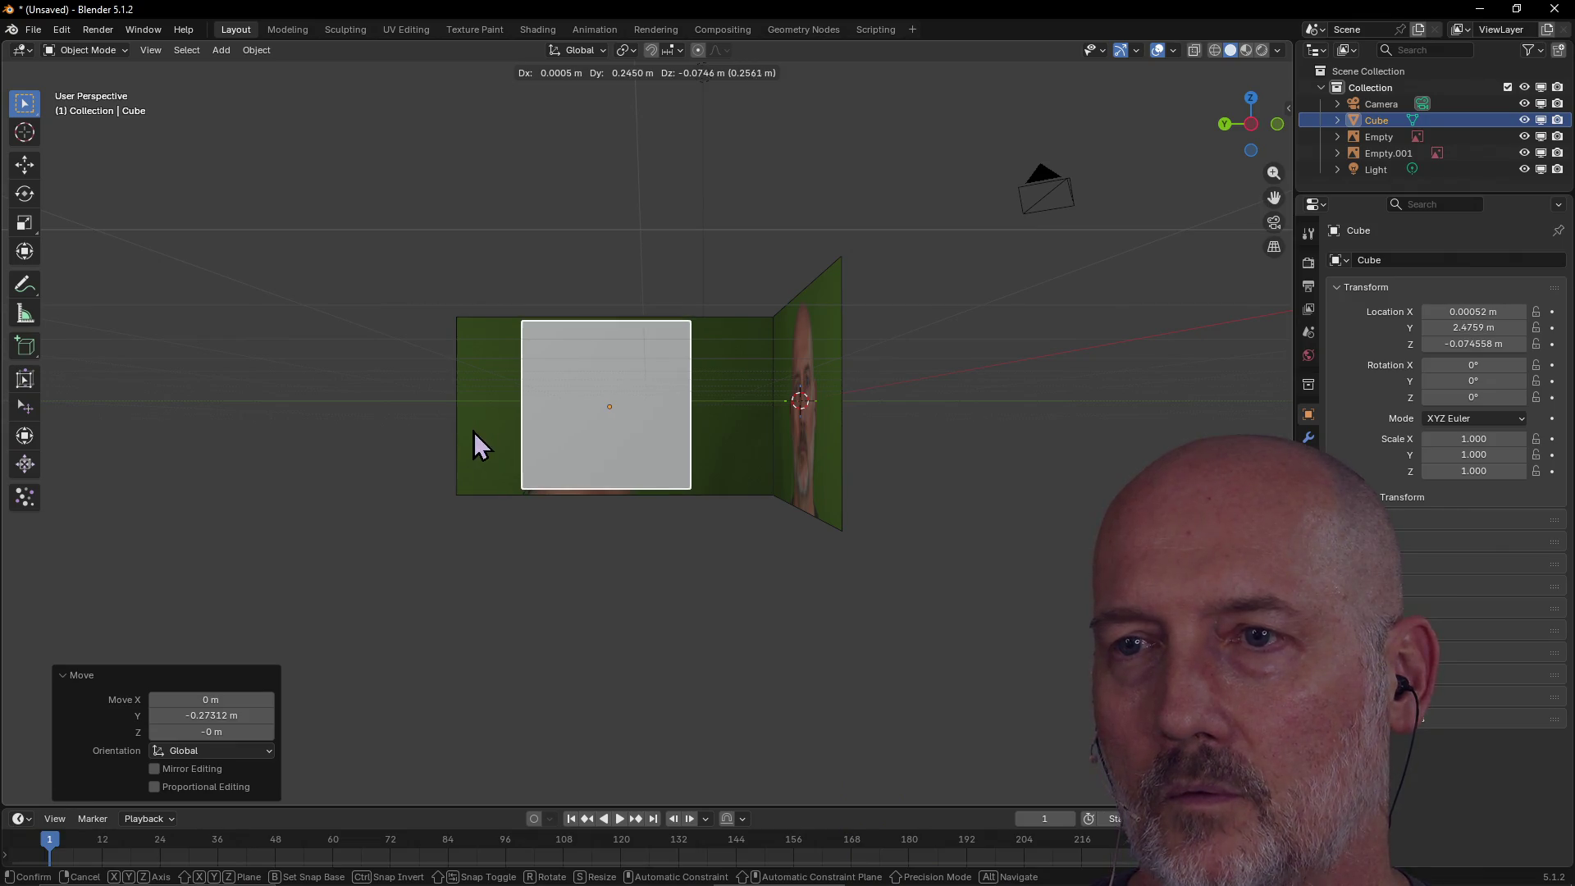
pyautogui.click(475, 432)
# Check the cube from the Back view, cancelling an accidental delete to keep it.
pyautogui.moveTo(657, 457)
pyautogui.mouseDown(button='middle')
pyautogui.moveTo(668, 475)
pyautogui.moveTo(479, 475)
pyautogui.moveTo(739, 549)
pyautogui.moveTo(740, 494)
pyautogui.mouseUp(button='middle')
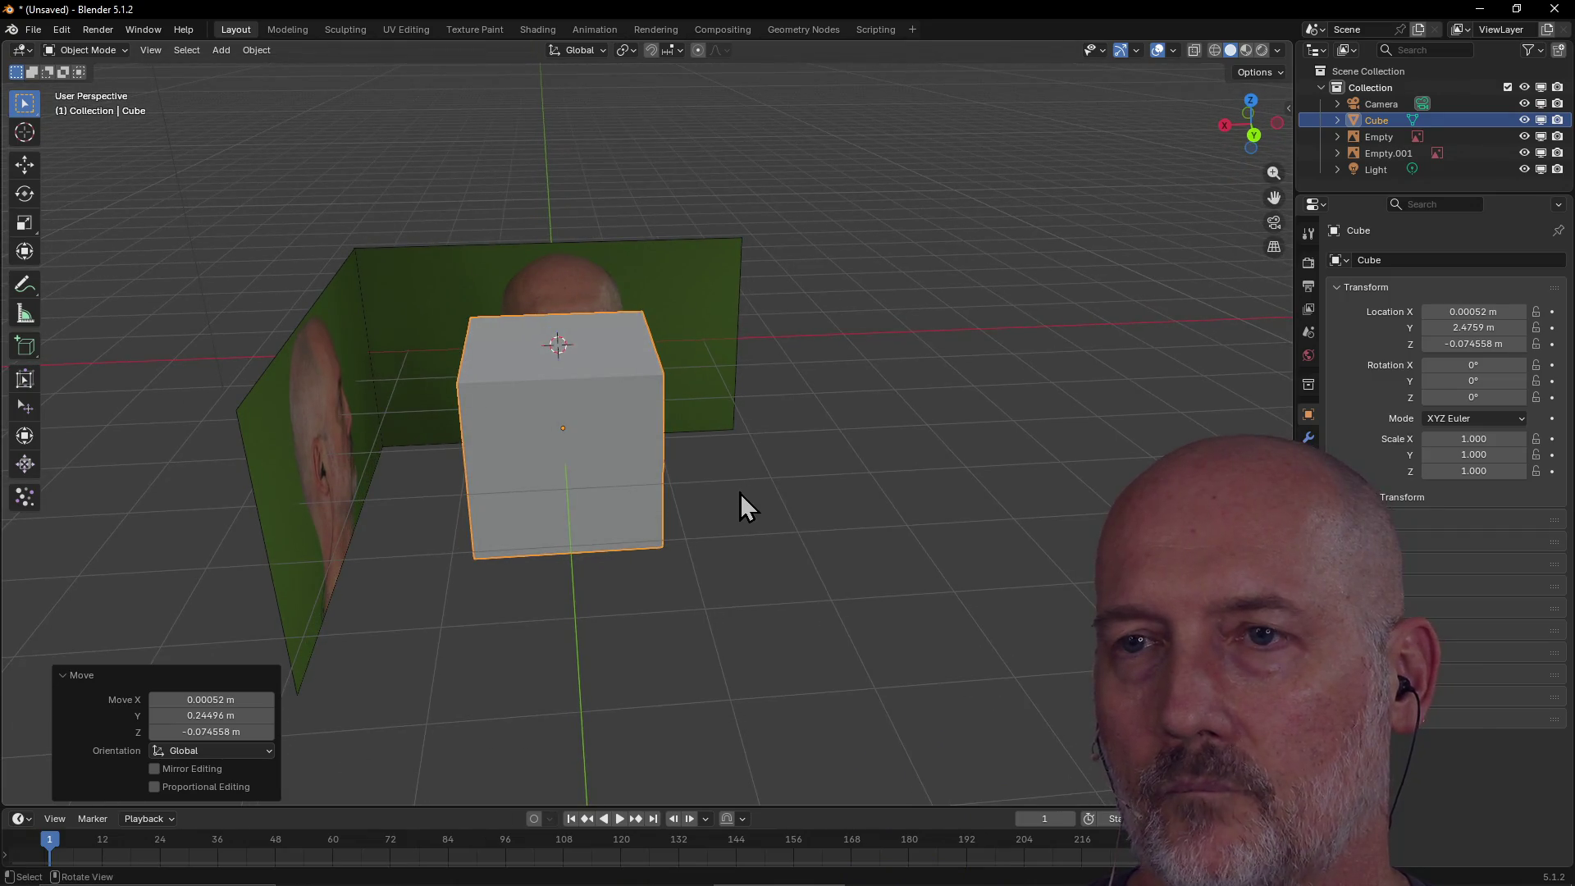
pyautogui.press('`')
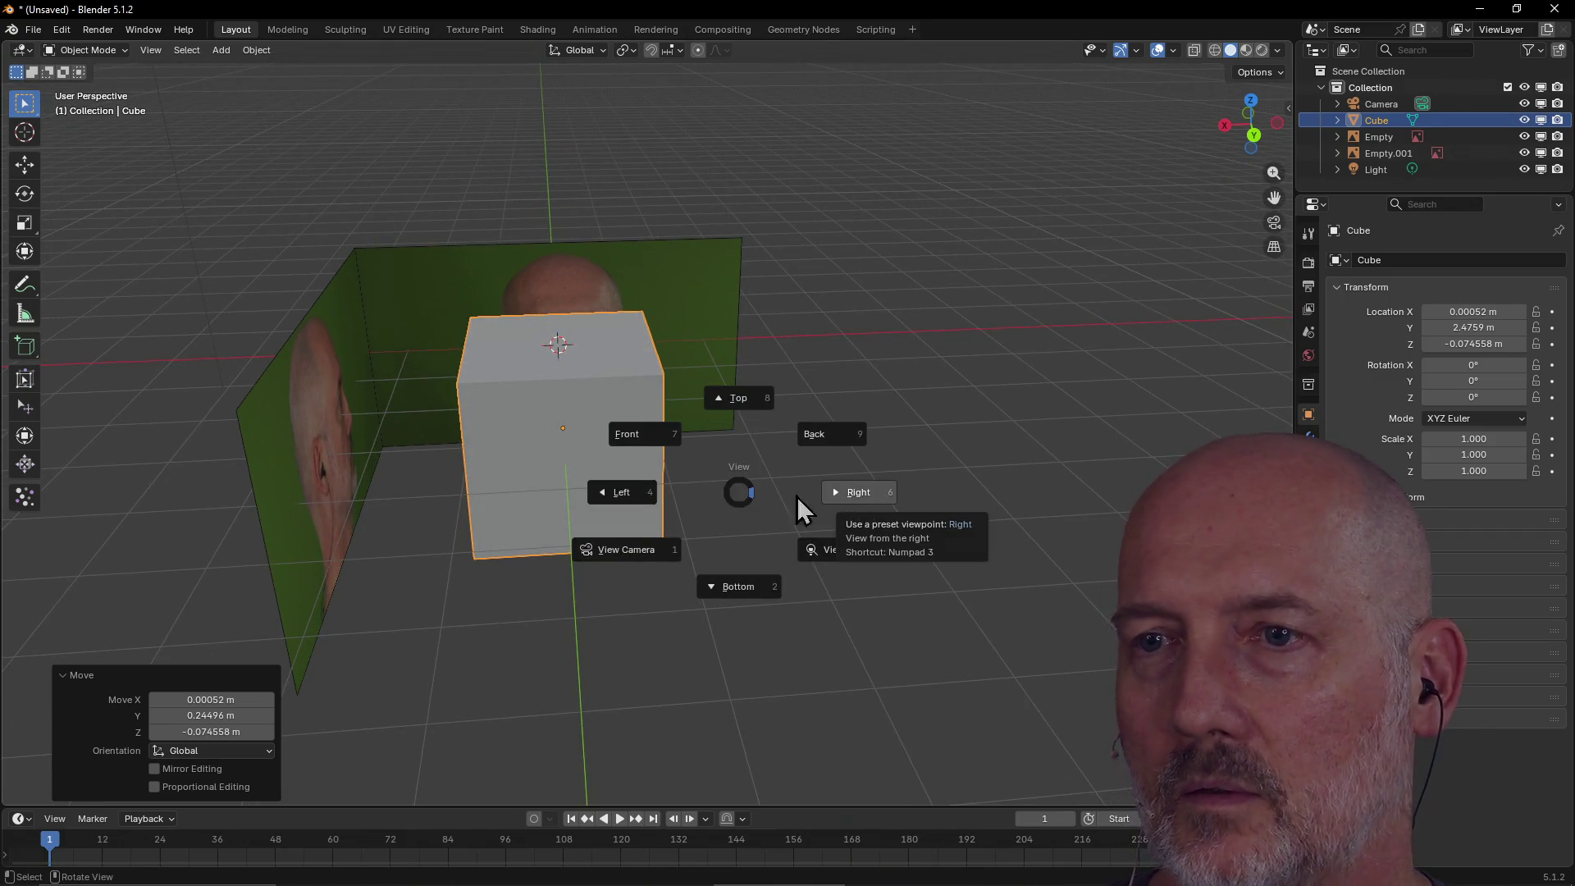
pyautogui.click(825, 437)
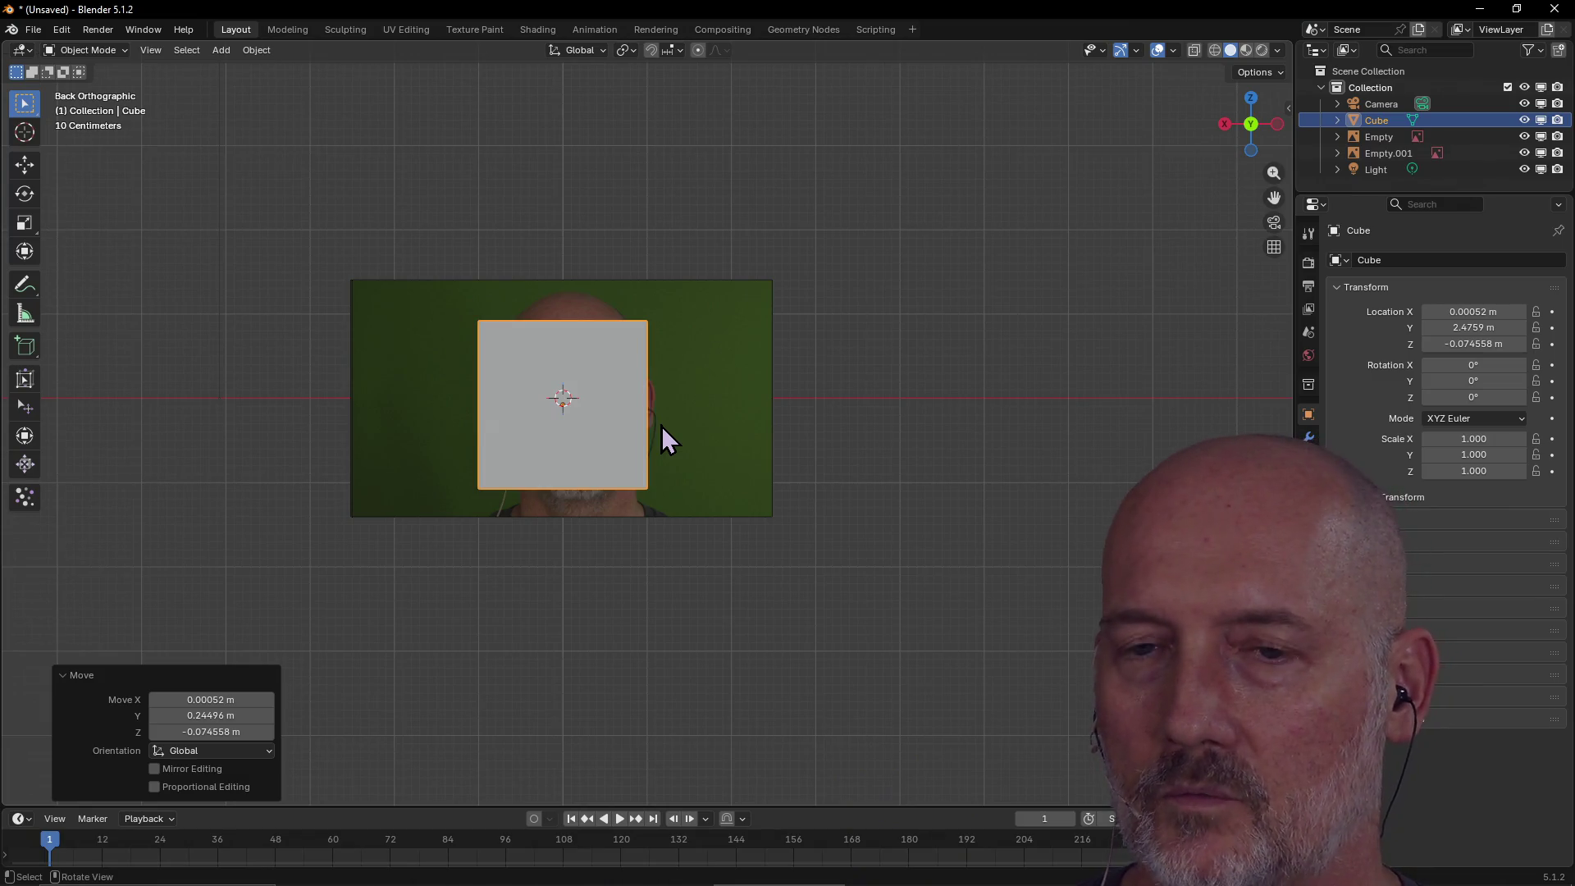
pyautogui.press('KP_4')
pyautogui.press('KP_4')
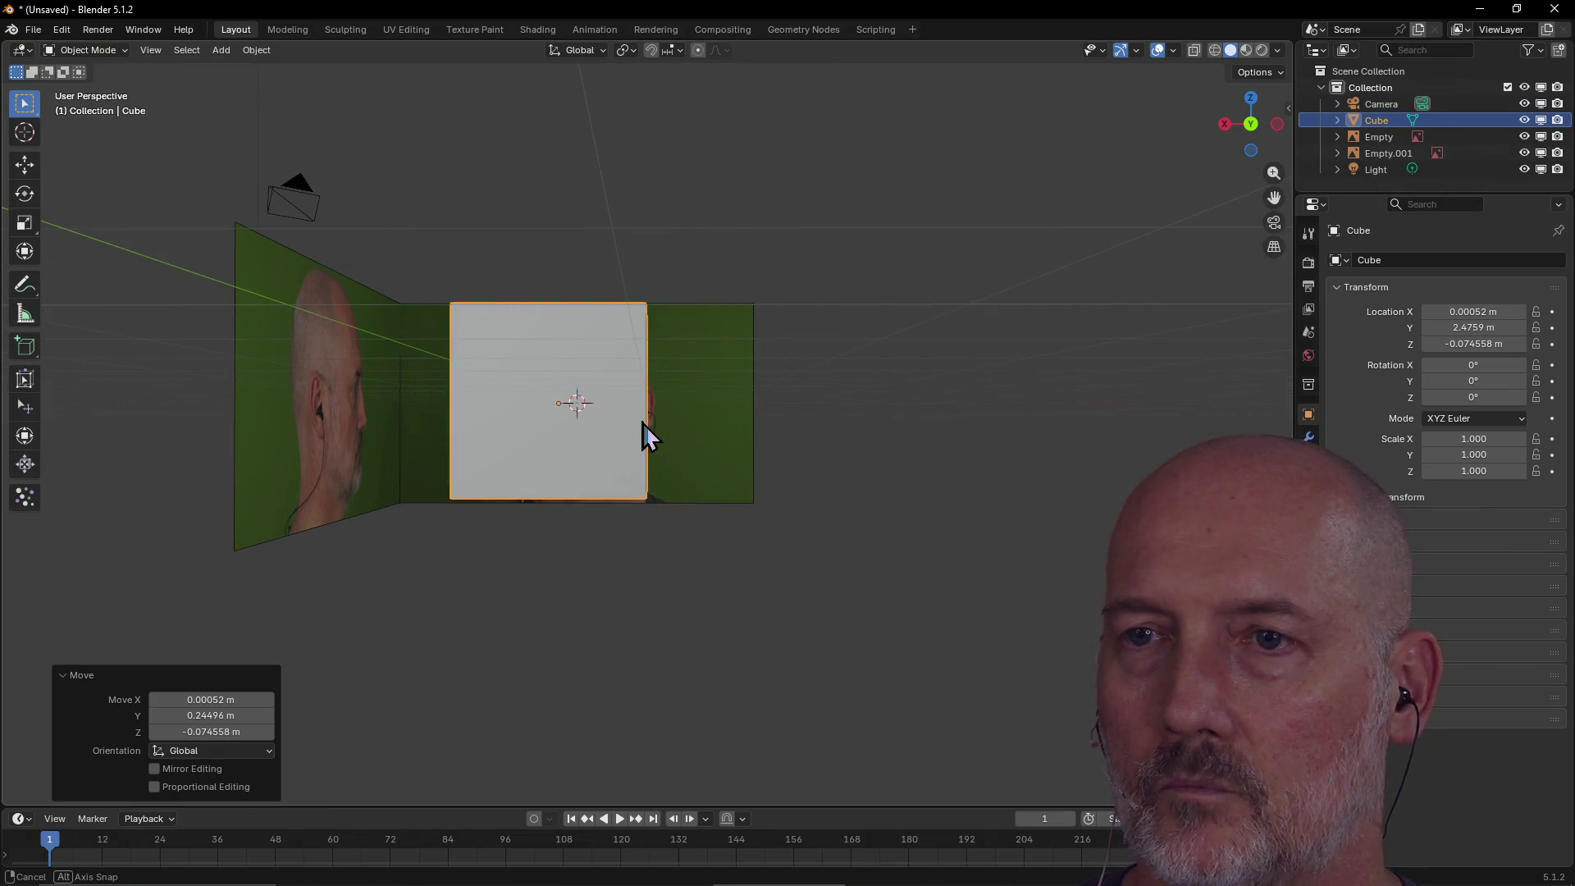
pyautogui.press('x')
pyautogui.click(710, 425)
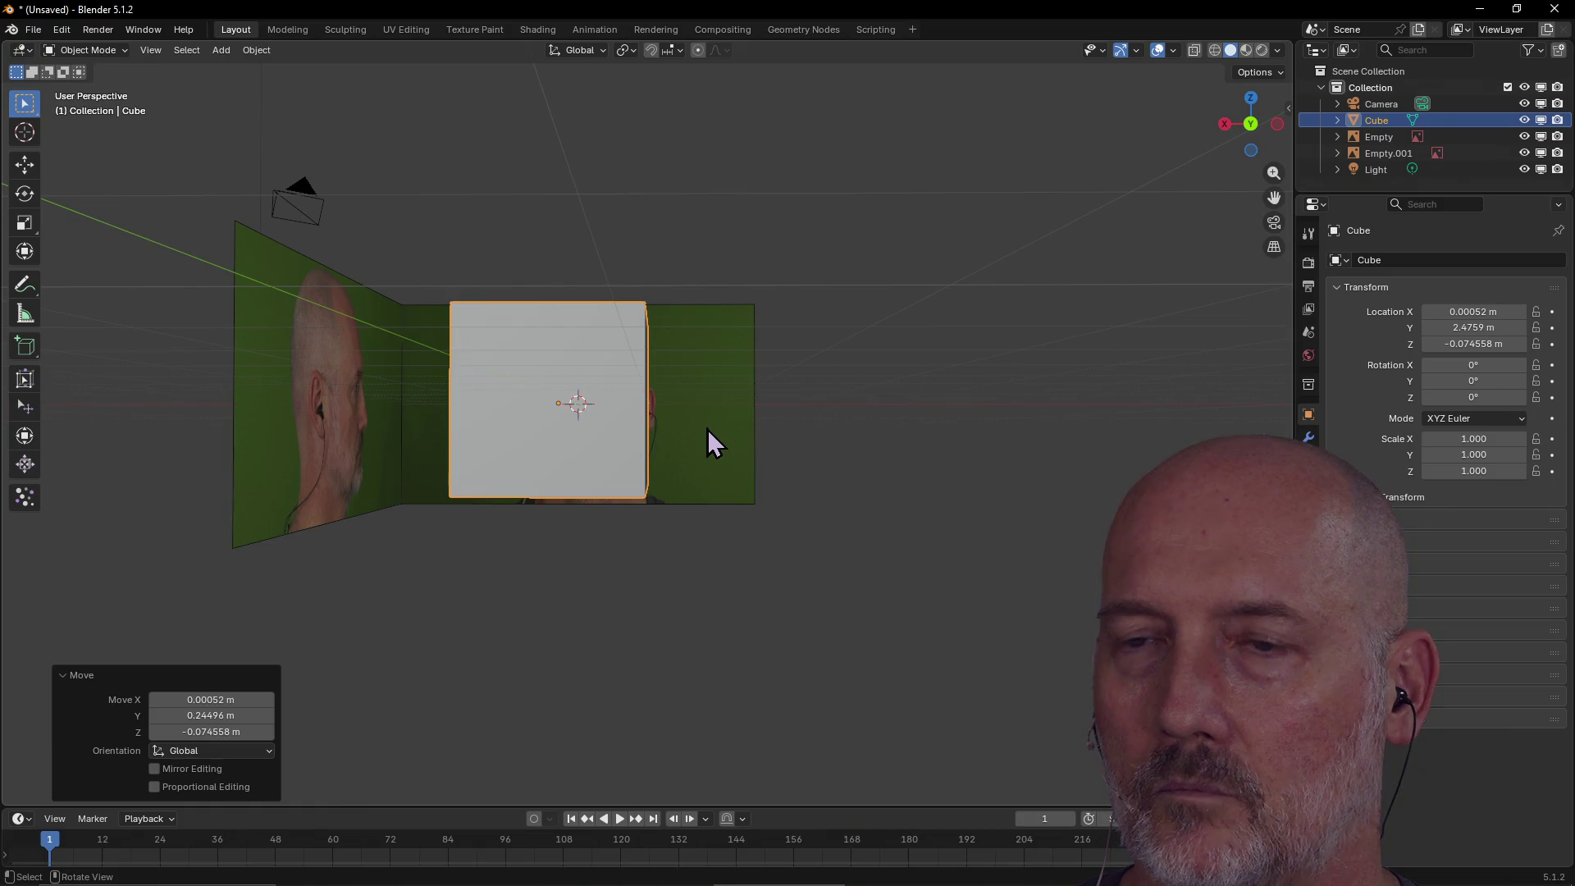
pyautogui.moveTo(661, 439); pyautogui.dragTo(677, 445, button='middle')
pyautogui.press('s')
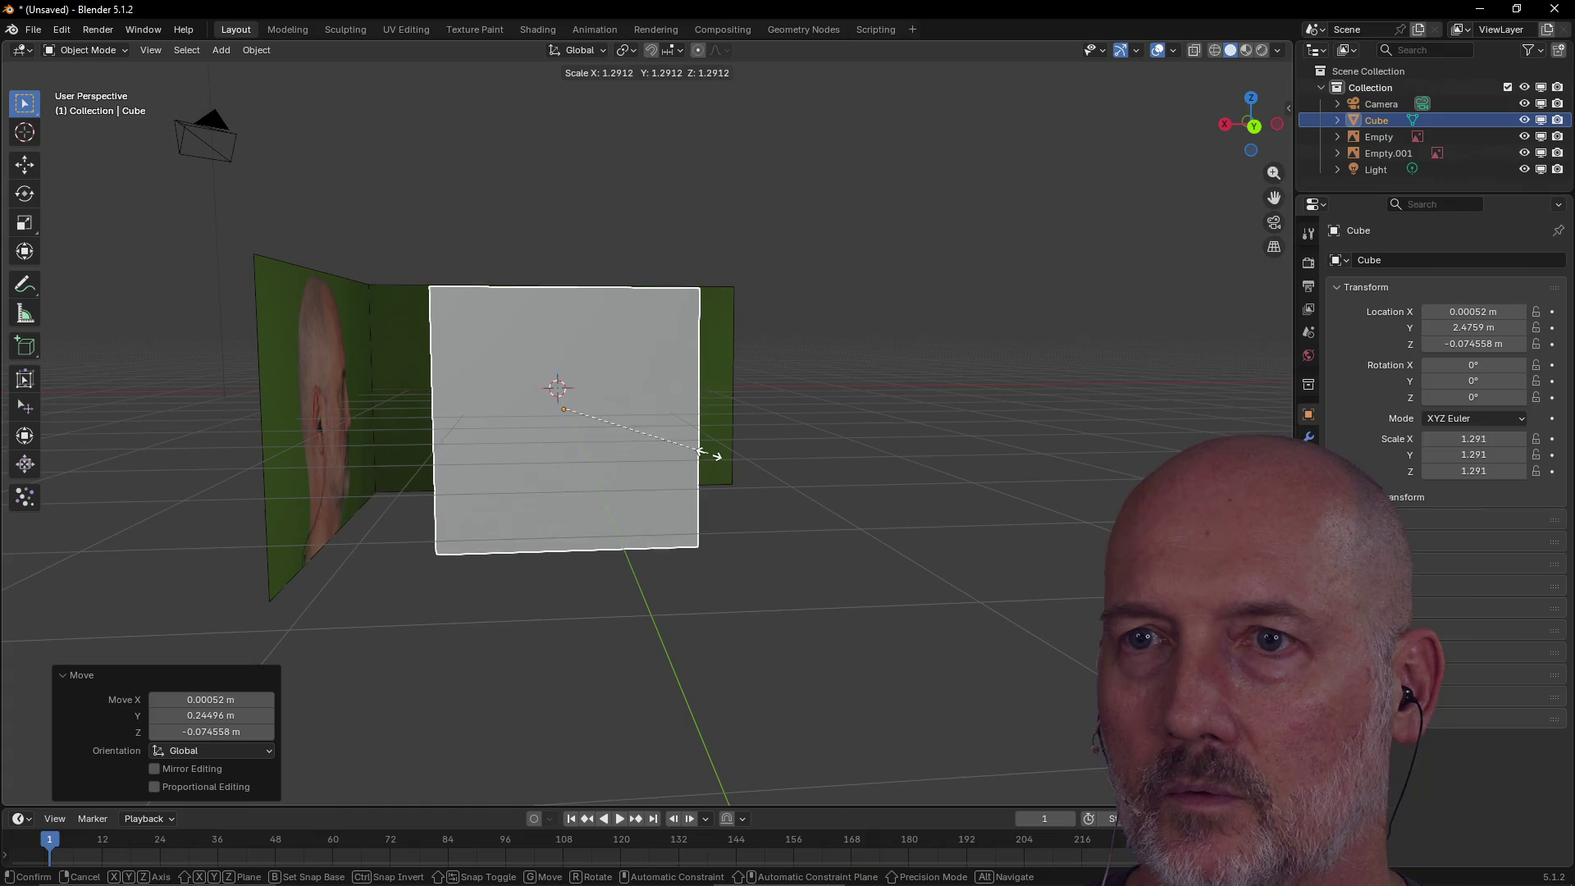
# Confirm the cube's uniform enlargement to a scale of 1.309.
pyautogui.click(714, 454)
pyautogui.moveTo(715, 456)
pyautogui.mouseDown(button='middle')
pyautogui.moveTo(591, 467)
pyautogui.moveTo(563, 441)
pyautogui.moveTo(741, 447)
pyautogui.moveTo(583, 440)
pyautogui.moveTo(668, 453)
pyautogui.moveTo(781, 421)
pyautogui.moveTo(676, 412)
pyautogui.moveTo(655, 388)
pyautogui.moveTo(527, 452)
pyautogui.moveTo(429, 451)
pyautogui.moveTo(716, 420)
pyautogui.moveTo(878, 386)
pyautogui.moveTo(879, 362)
pyautogui.moveTo(879, 397)
pyautogui.moveTo(617, 424)
pyautogui.mouseUp(button='middle')
pyautogui.click(617, 424)
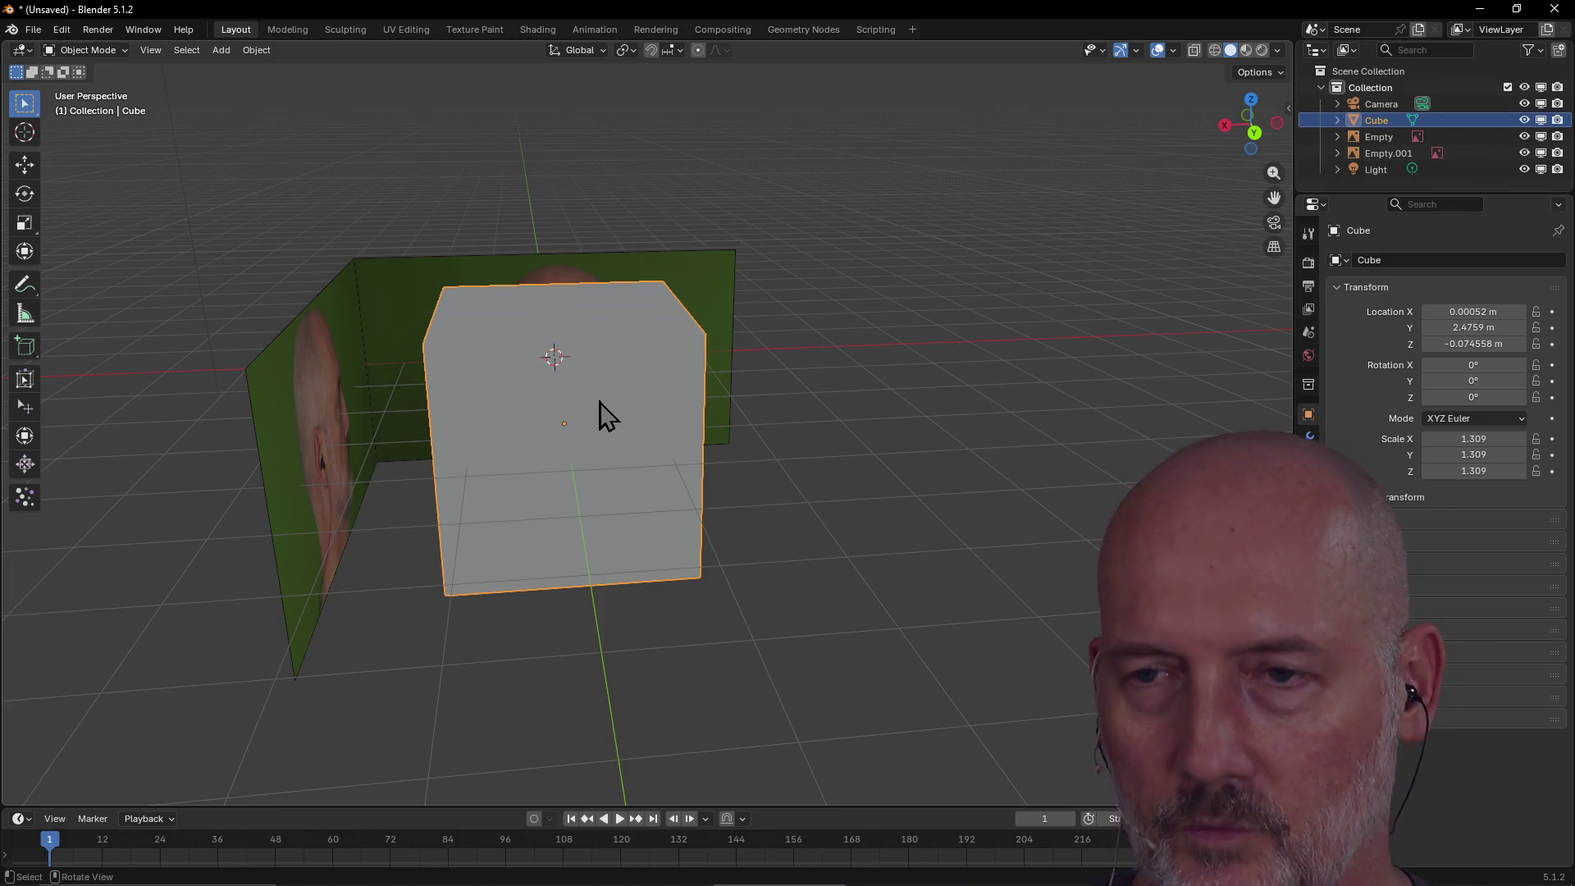
# Convert the scaled cube to a mesh.
pyautogui.rightClick(600, 402)
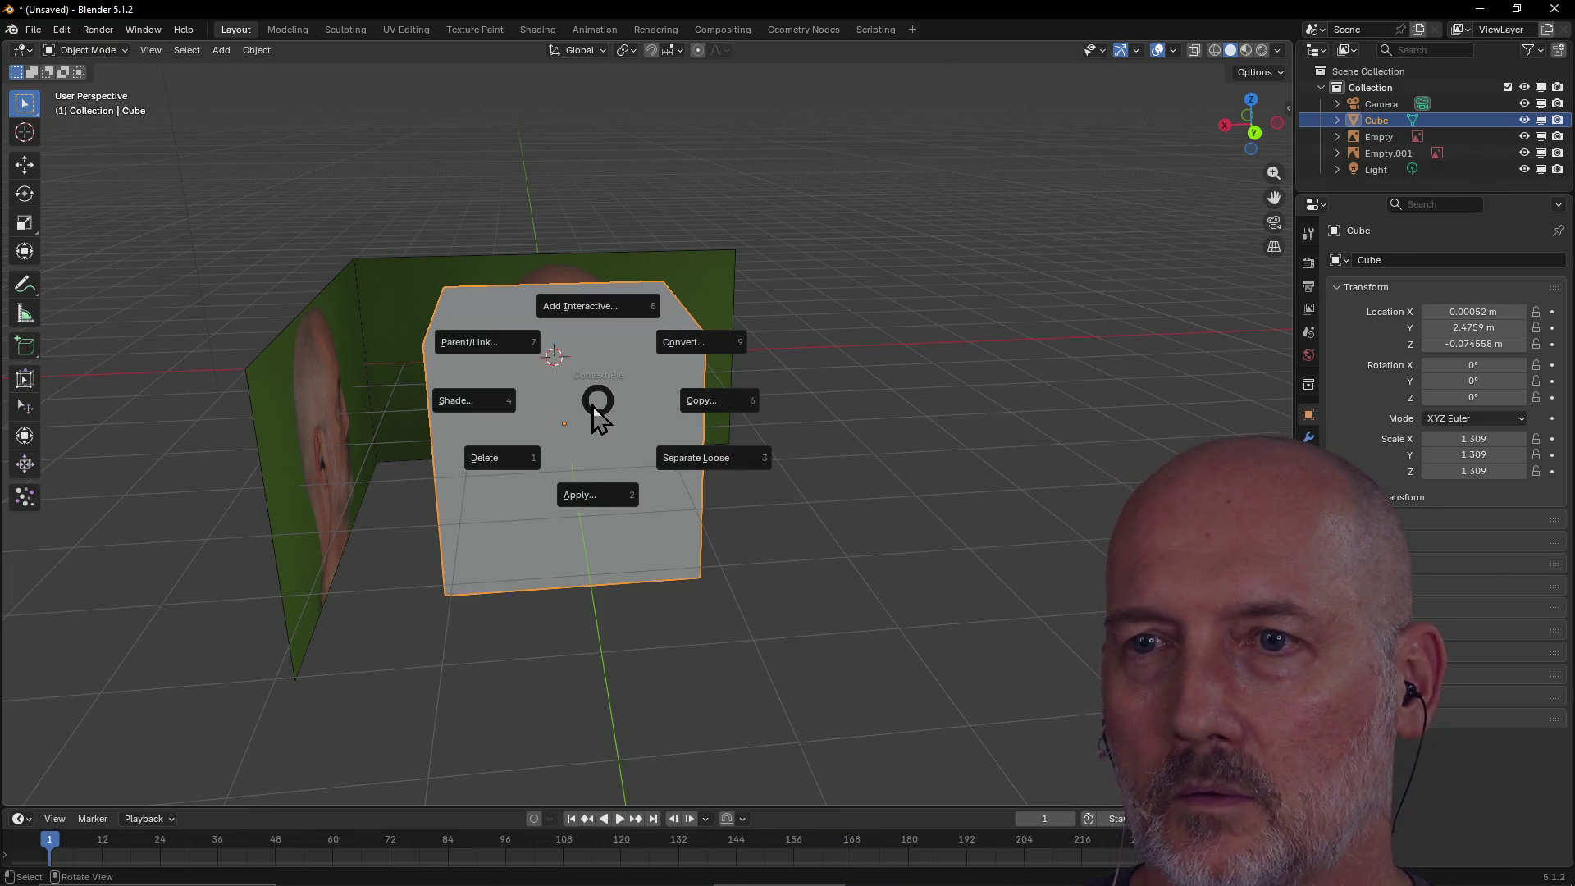
pyautogui.click(810, 229)
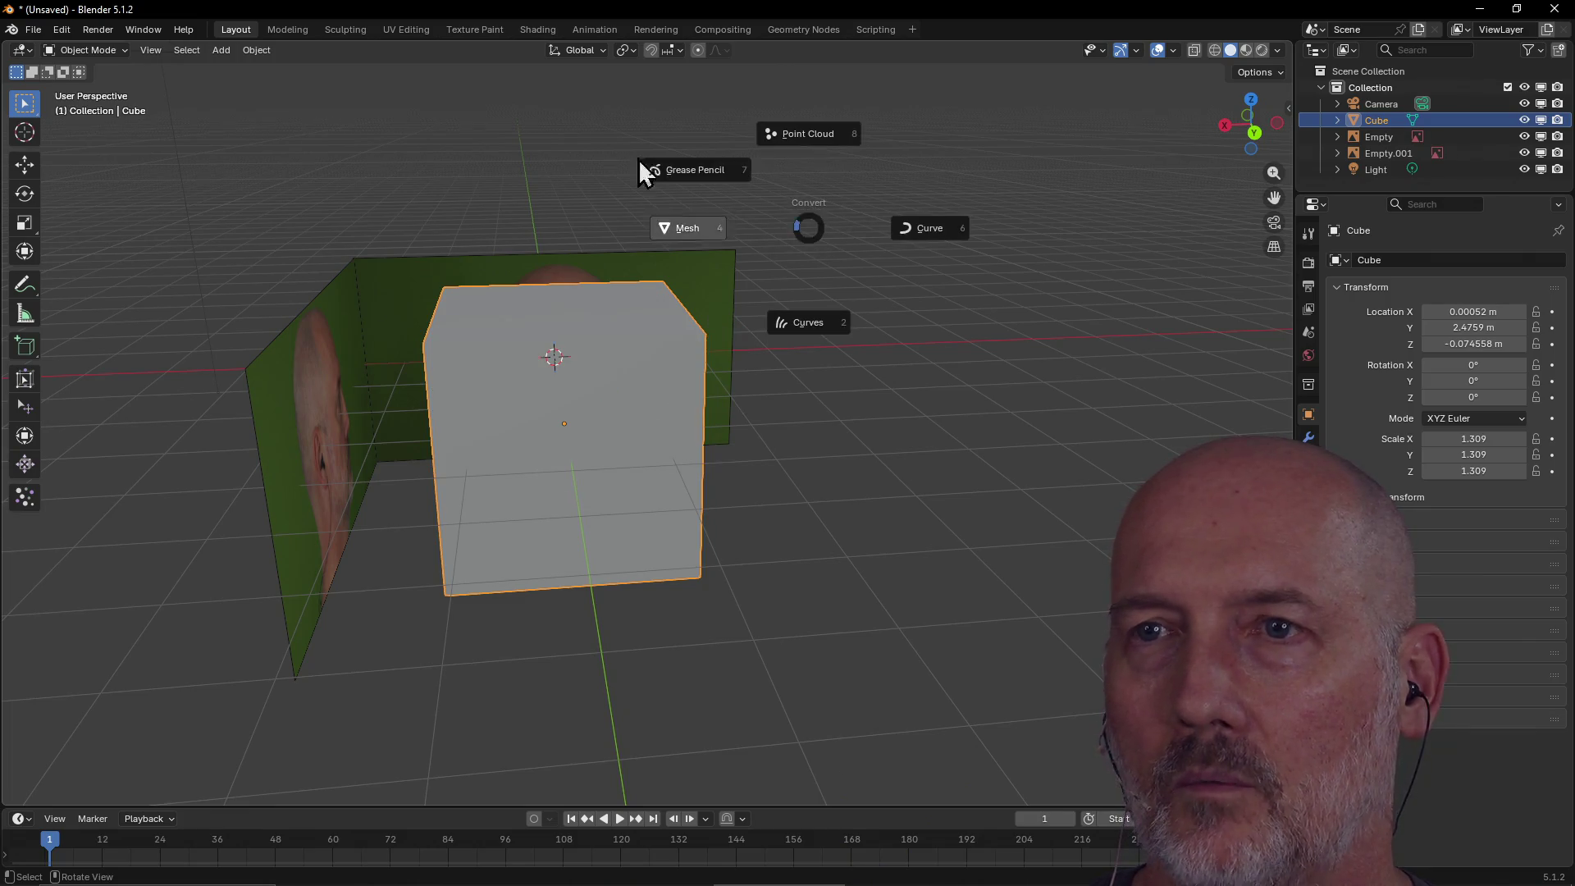
pyautogui.click(460, 182)
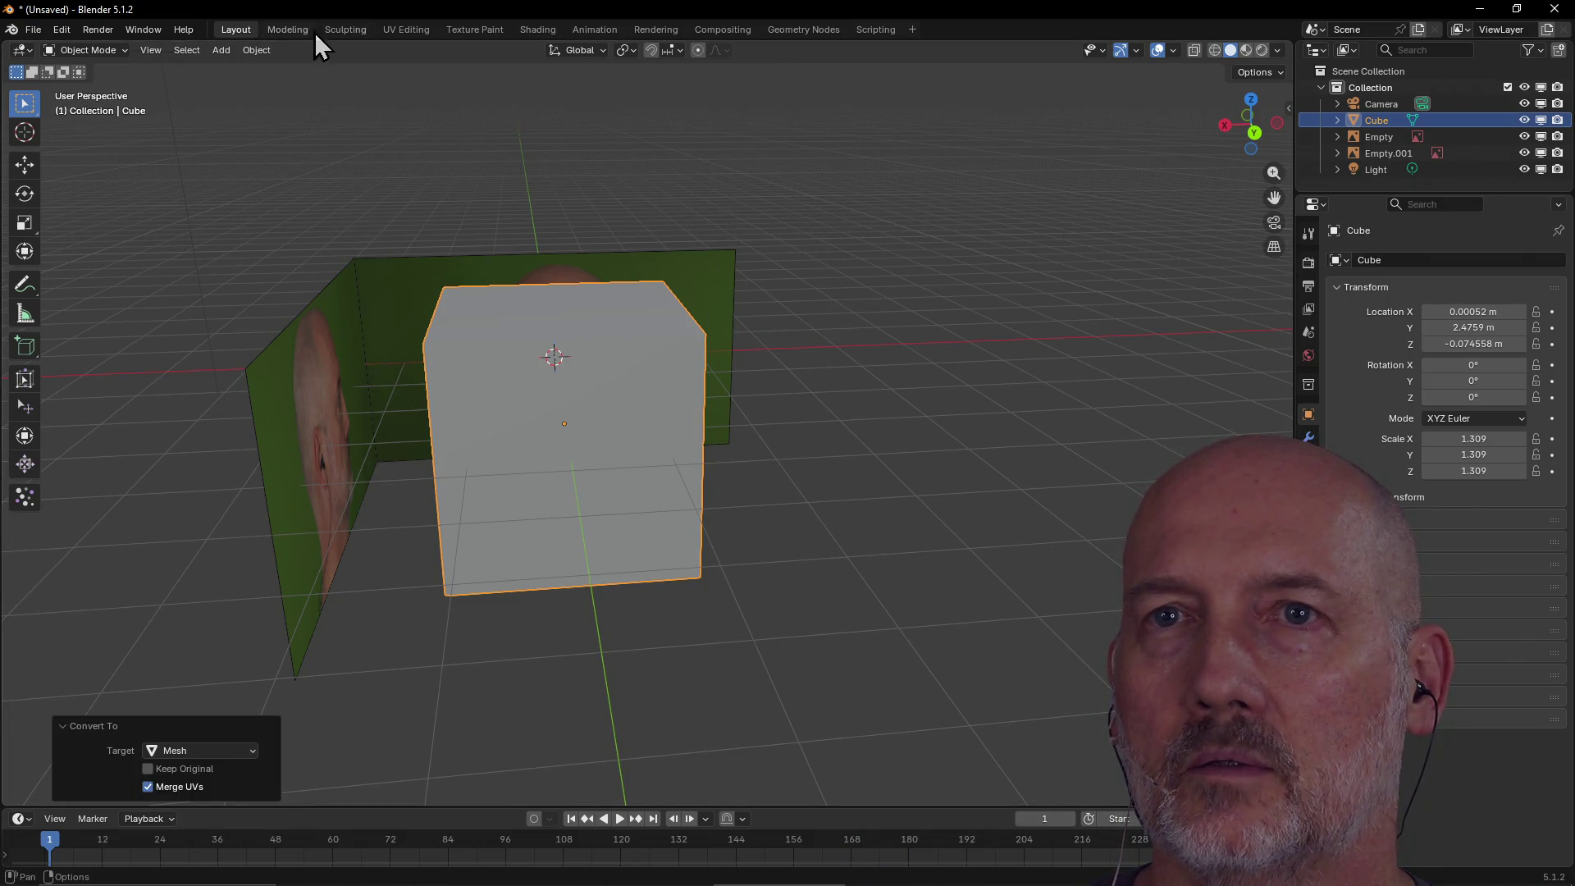
pyautogui.click(302, 33)
# Add a loop cut through the middle of the cube.
pyautogui.moveTo(686, 309)
pyautogui.mouseDown(button='middle')
pyautogui.moveTo(975, 264)
pyautogui.moveTo(626, 310)
pyautogui.moveTo(700, 235)
pyautogui.moveTo(865, 313)
pyautogui.moveTo(730, 423)
pyautogui.moveTo(612, 425)
pyautogui.moveTo(573, 405)
pyautogui.moveTo(812, 424)
pyautogui.moveTo(552, 451)
pyautogui.moveTo(711, 446)
pyautogui.moveTo(739, 404)
pyautogui.mouseUp(button='middle')
pyautogui.scroll(3, 723, 424)
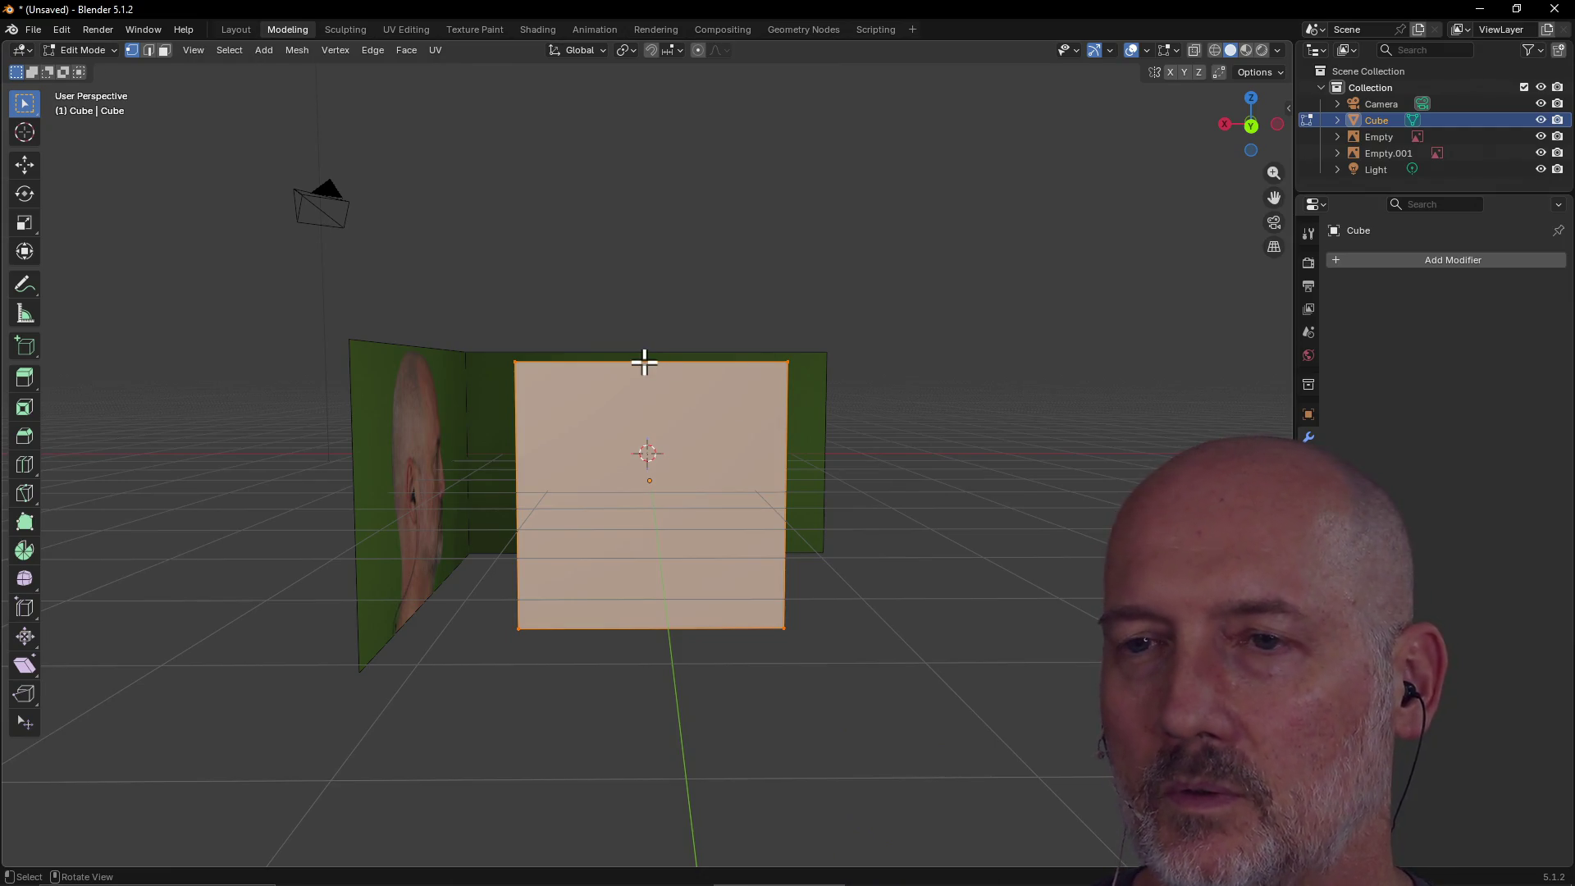
pyautogui.hotkey('ctrl', 'r')
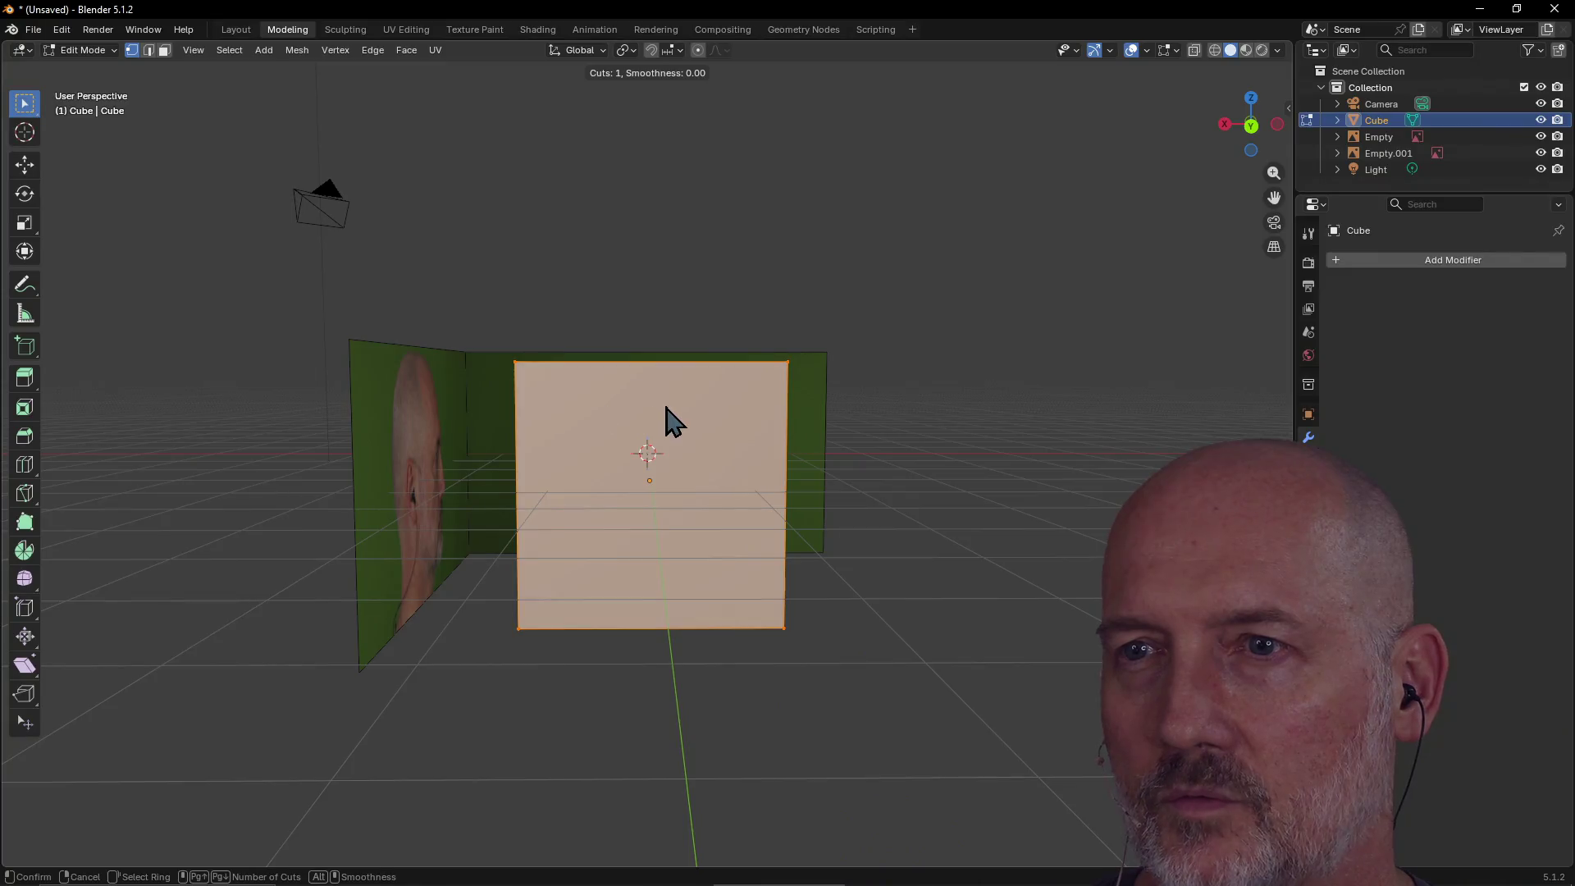
pyautogui.click(645, 359)
# In face select mode, select the top, front and underside faces of one half.
pyautogui.moveTo(708, 313)
pyautogui.mouseDown(button='middle')
pyautogui.moveTo(678, 355)
pyautogui.moveTo(711, 323)
pyautogui.moveTo(710, 367)
pyautogui.mouseUp(button='middle')
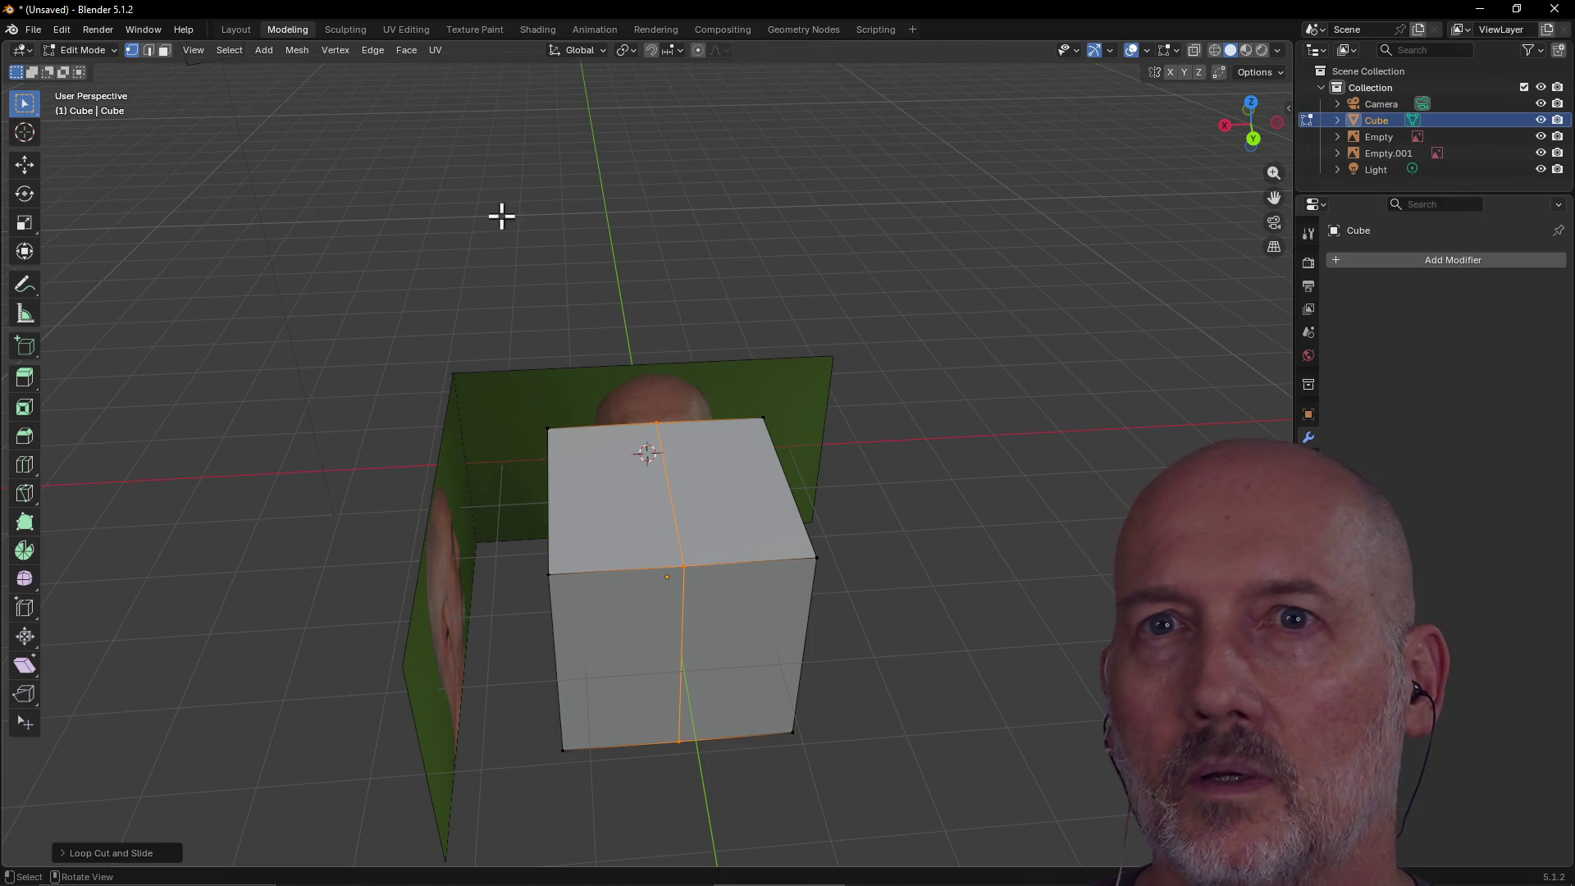
pyautogui.click(163, 52)
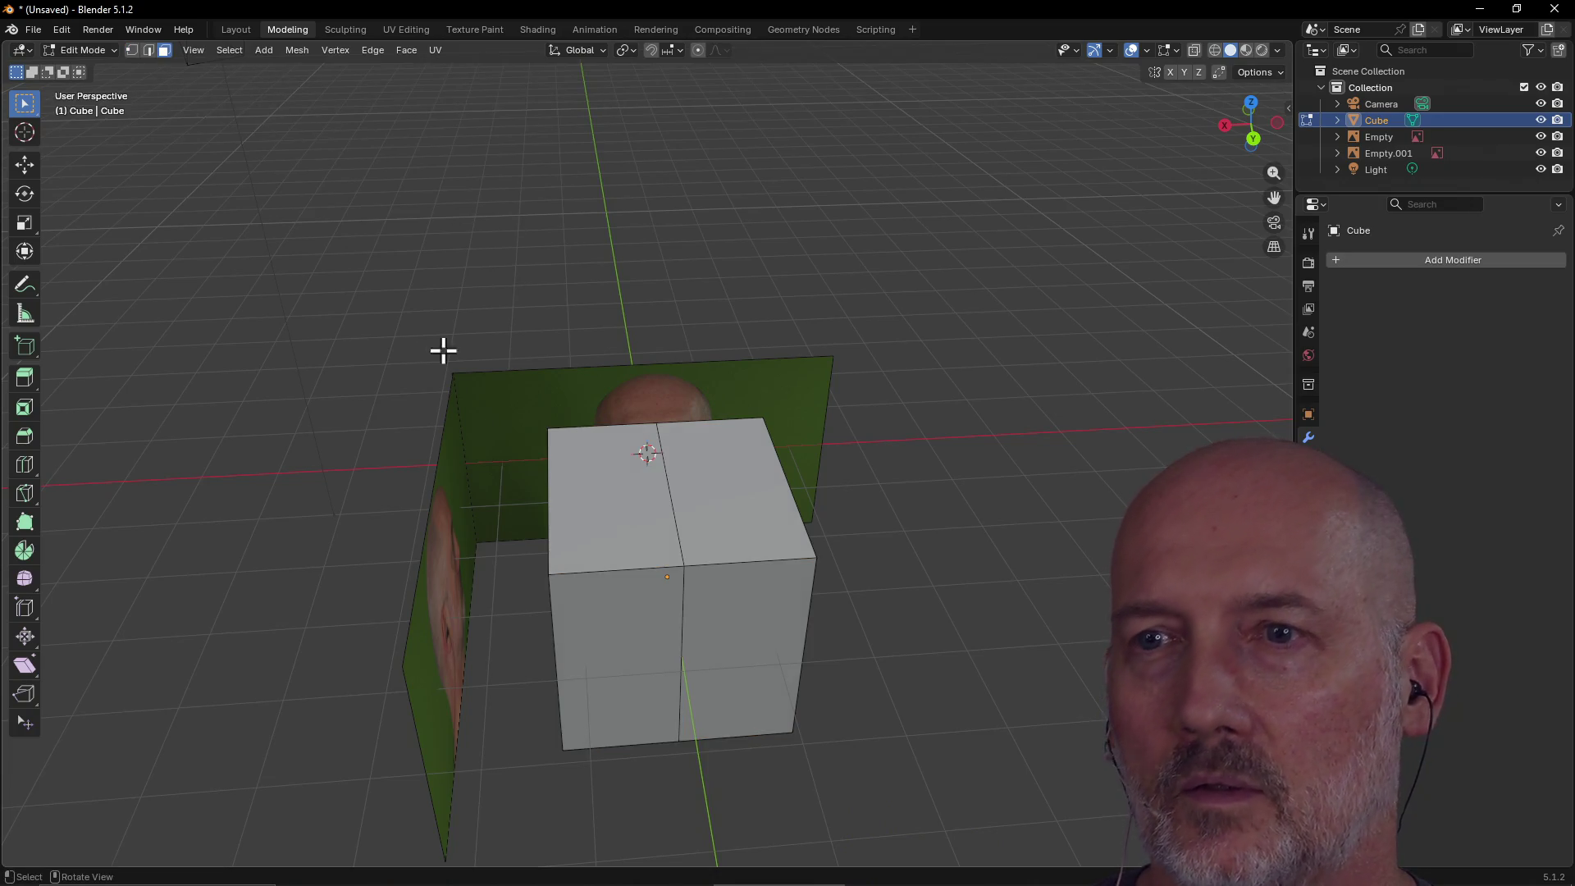
pyautogui.click(601, 502)
pyautogui.moveTo(605, 643)
pyautogui.mouseDown(button='middle')
pyautogui.moveTo(618, 552)
pyautogui.moveTo(619, 588)
pyautogui.moveTo(604, 573)
pyautogui.moveTo(718, 557)
pyautogui.mouseUp(button='middle')
pyautogui.keyDown('shift'); pyautogui.click(619, 587); pyautogui.keyUp('shift')
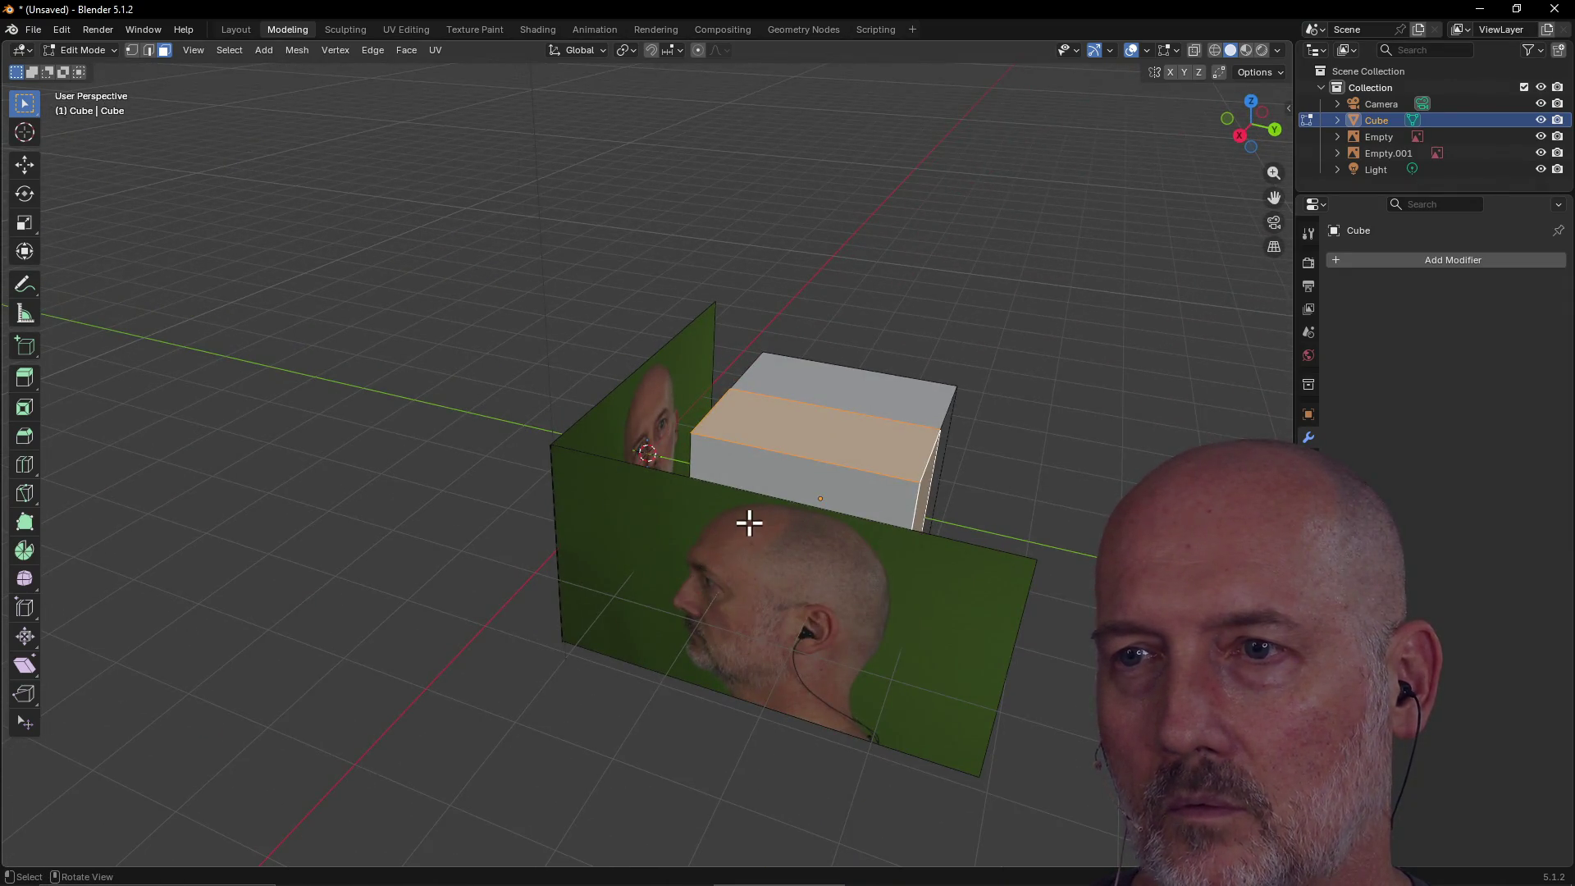
pyautogui.scroll(3, 749, 523)
pyautogui.keyDown('shift'); pyautogui.click(808, 495); pyautogui.keyUp('shift')
pyautogui.moveTo(807, 495)
pyautogui.mouseDown(button='middle')
pyautogui.moveTo(668, 468)
pyautogui.moveTo(673, 375)
pyautogui.mouseUp(button='middle')
pyautogui.click(596, 280)
pyautogui.moveTo(594, 278)
pyautogui.mouseDown(button='middle')
pyautogui.moveTo(657, 236)
pyautogui.moveTo(836, 246)
pyautogui.moveTo(859, 291)
pyautogui.mouseUp(button='middle')
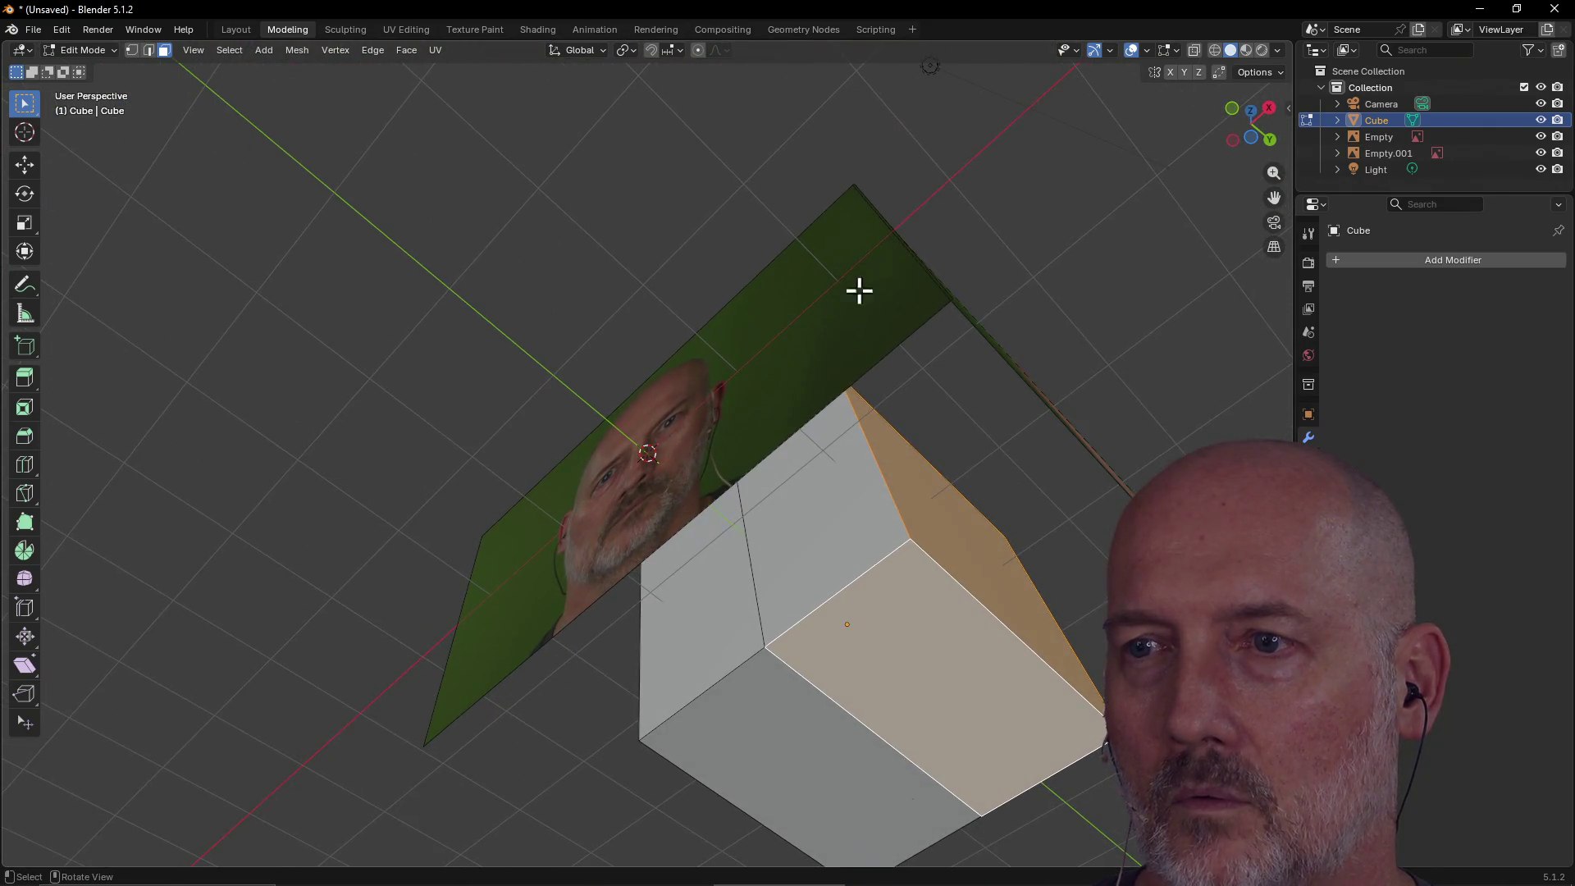
pyautogui.moveTo(985, 427)
pyautogui.mouseDown(button='middle')
pyautogui.moveTo(1016, 432)
pyautogui.moveTo(763, 517)
pyautogui.moveTo(791, 592)
pyautogui.moveTo(805, 566)
pyautogui.moveTo(738, 555)
pyautogui.mouseUp(button='middle')
pyautogui.scroll(-5, 806, 565)
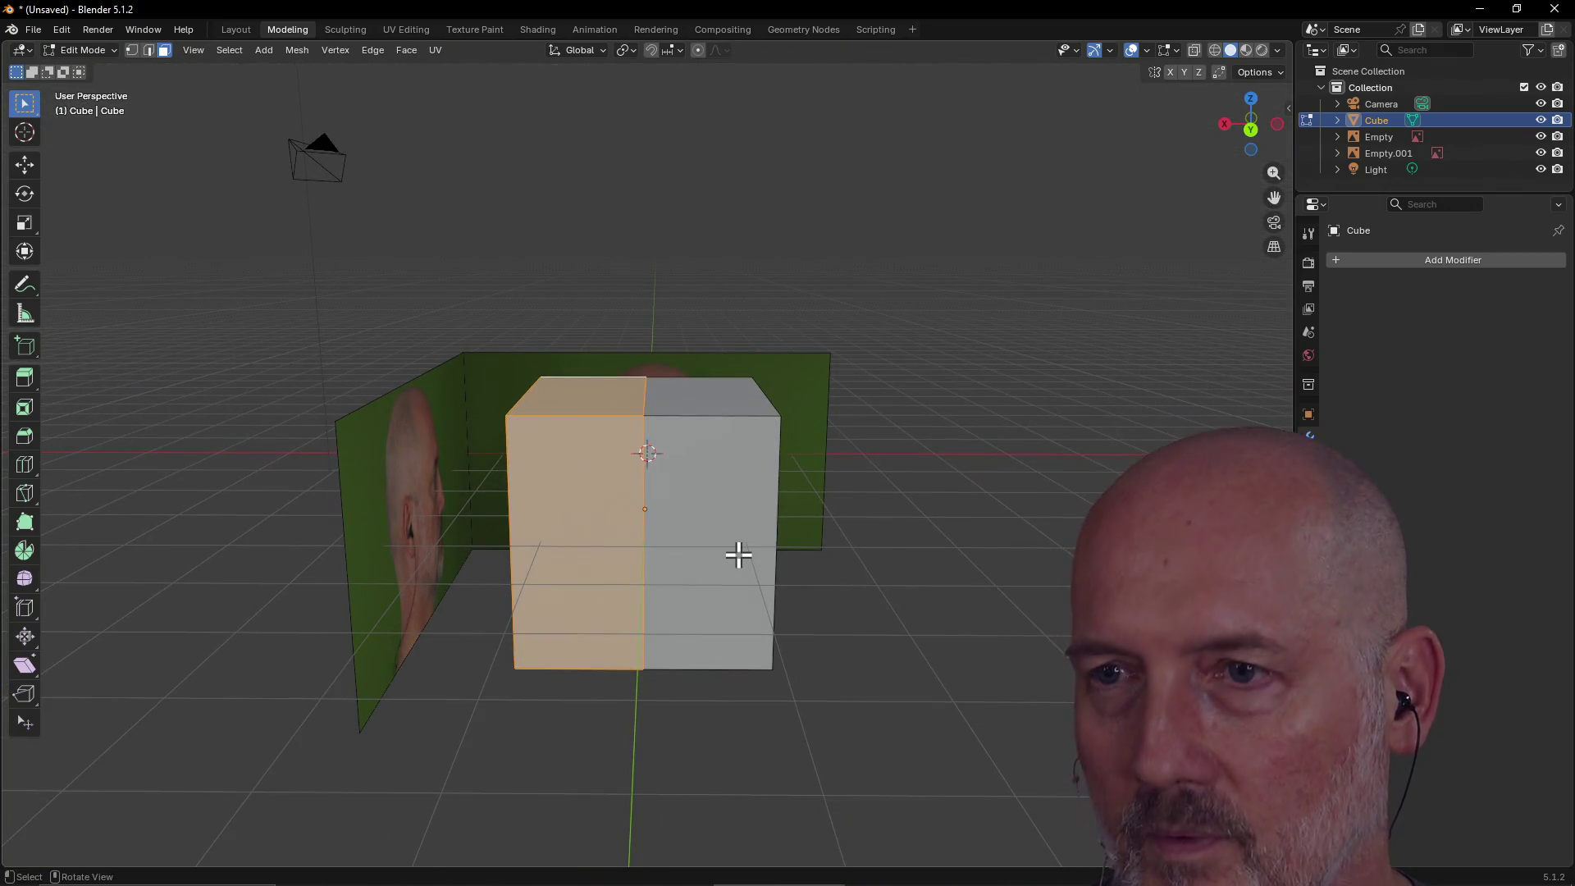
# Delete the selected half's faces and select all faces of the remaining half.
pyautogui.press('x')
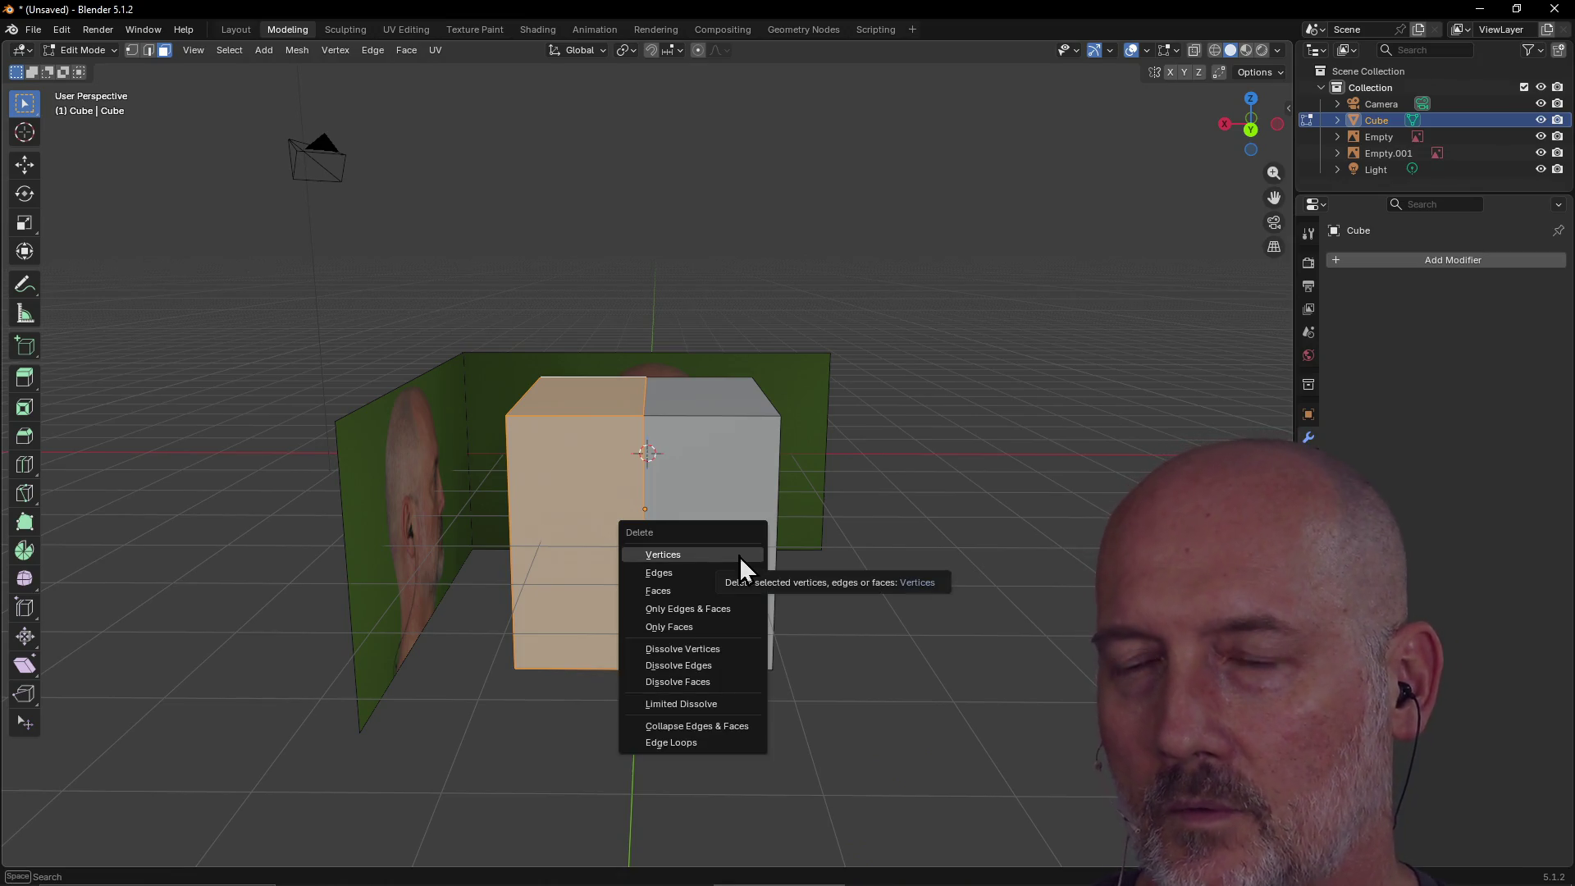
pyautogui.click(720, 592)
pyautogui.moveTo(656, 509)
pyautogui.mouseDown(button='middle')
pyautogui.moveTo(749, 538)
pyautogui.moveTo(707, 556)
pyautogui.moveTo(604, 506)
pyautogui.mouseUp(button='middle')
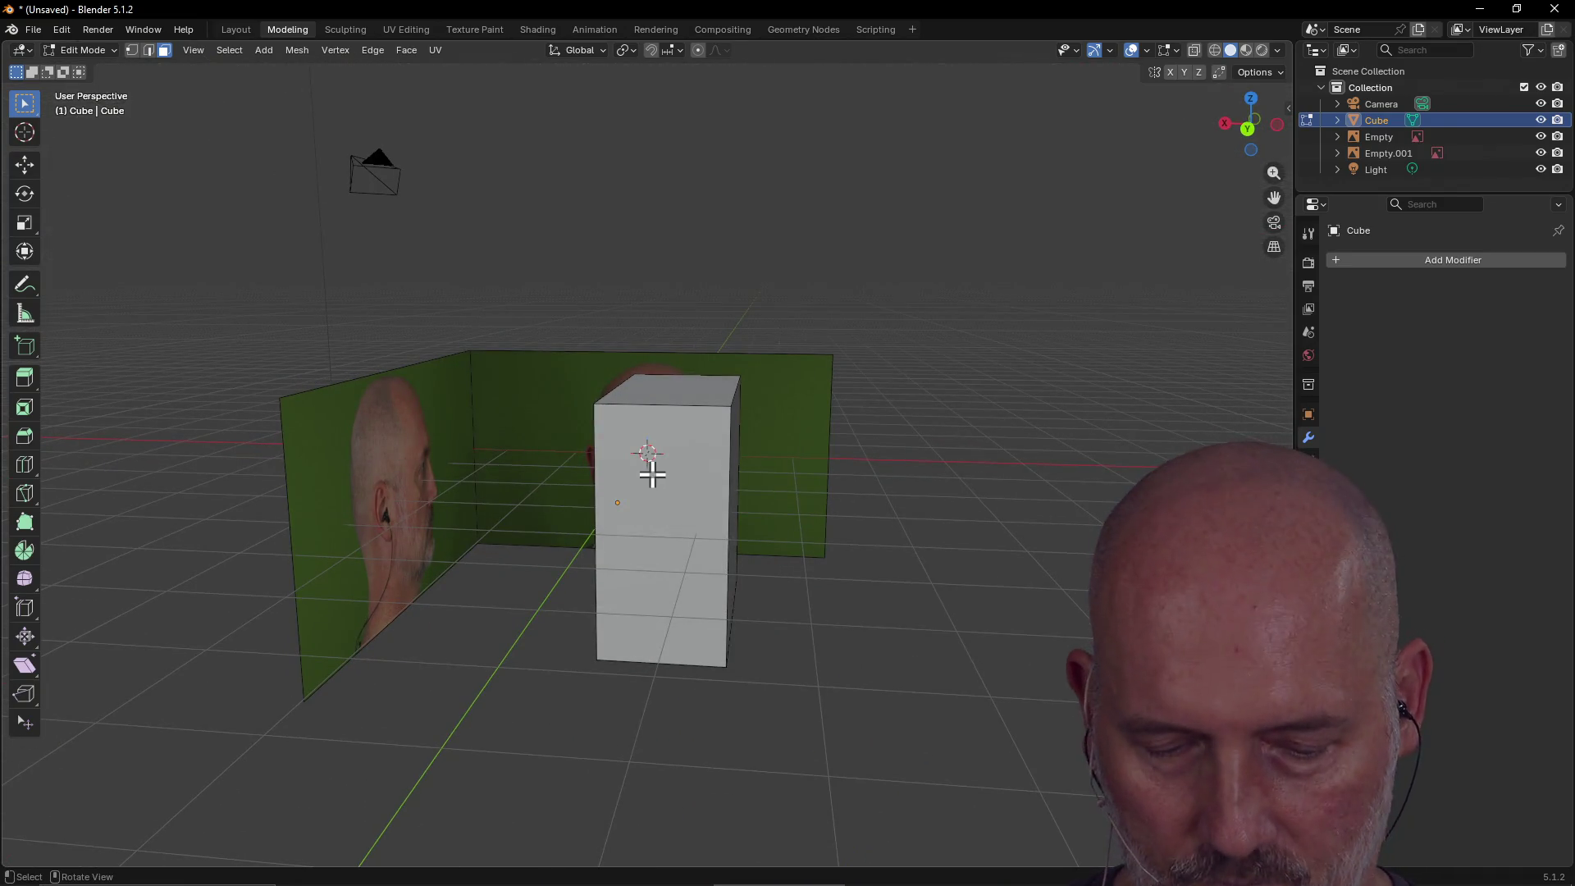
pyautogui.click(680, 477)
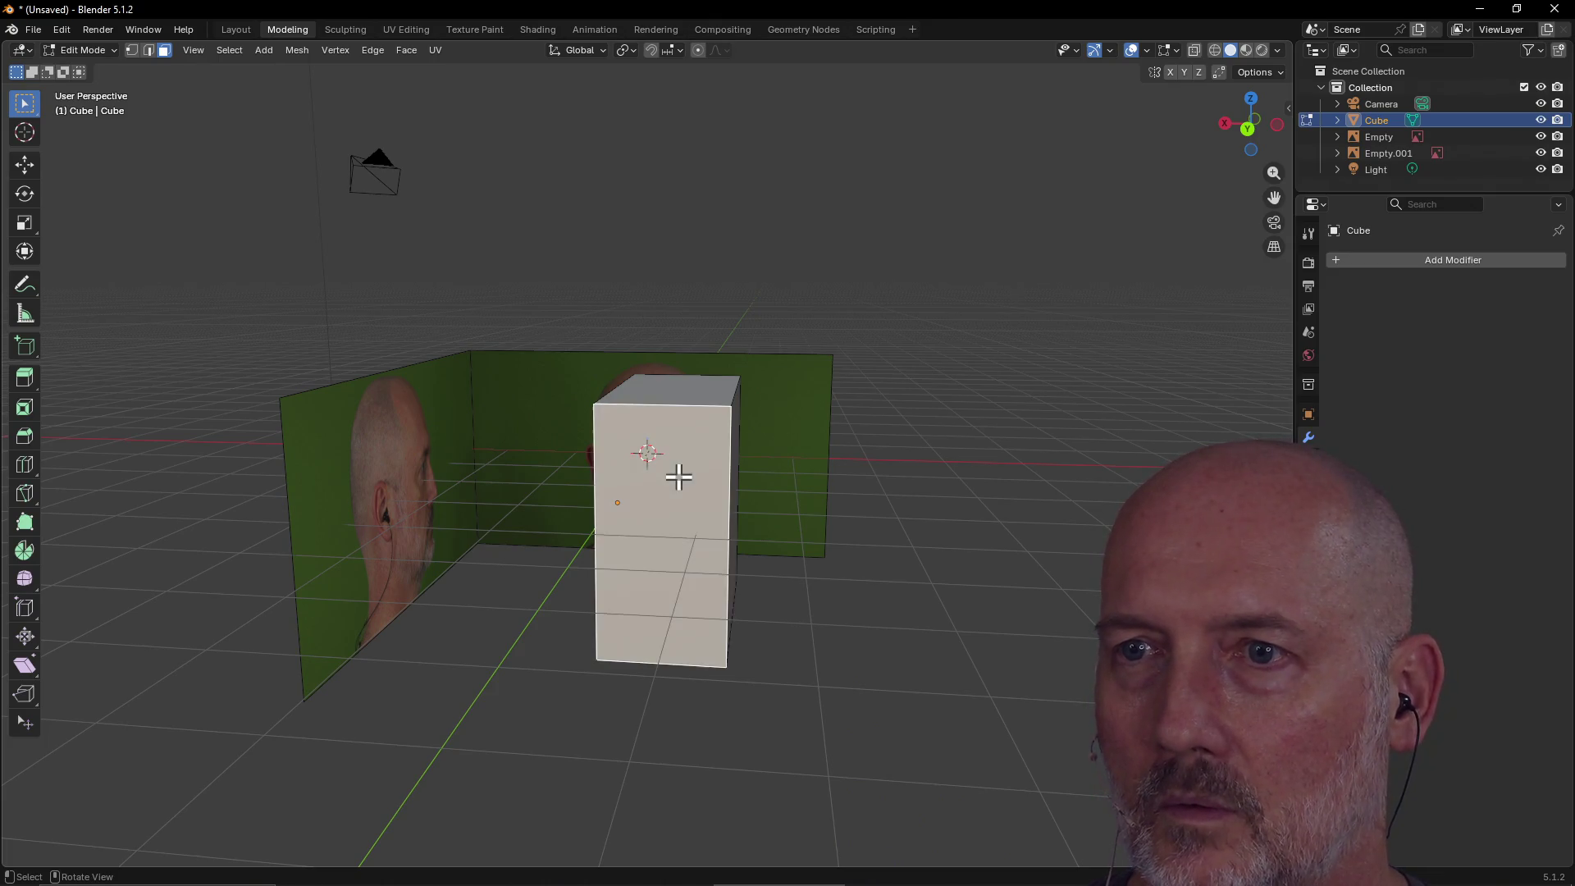
pyautogui.moveTo(733, 438)
pyautogui.mouseDown(button='middle')
pyautogui.moveTo(651, 443)
pyautogui.moveTo(742, 440)
pyautogui.moveTo(668, 446)
pyautogui.moveTo(731, 436)
pyautogui.moveTo(713, 424)
pyautogui.mouseUp(button='middle')
pyautogui.press('a')
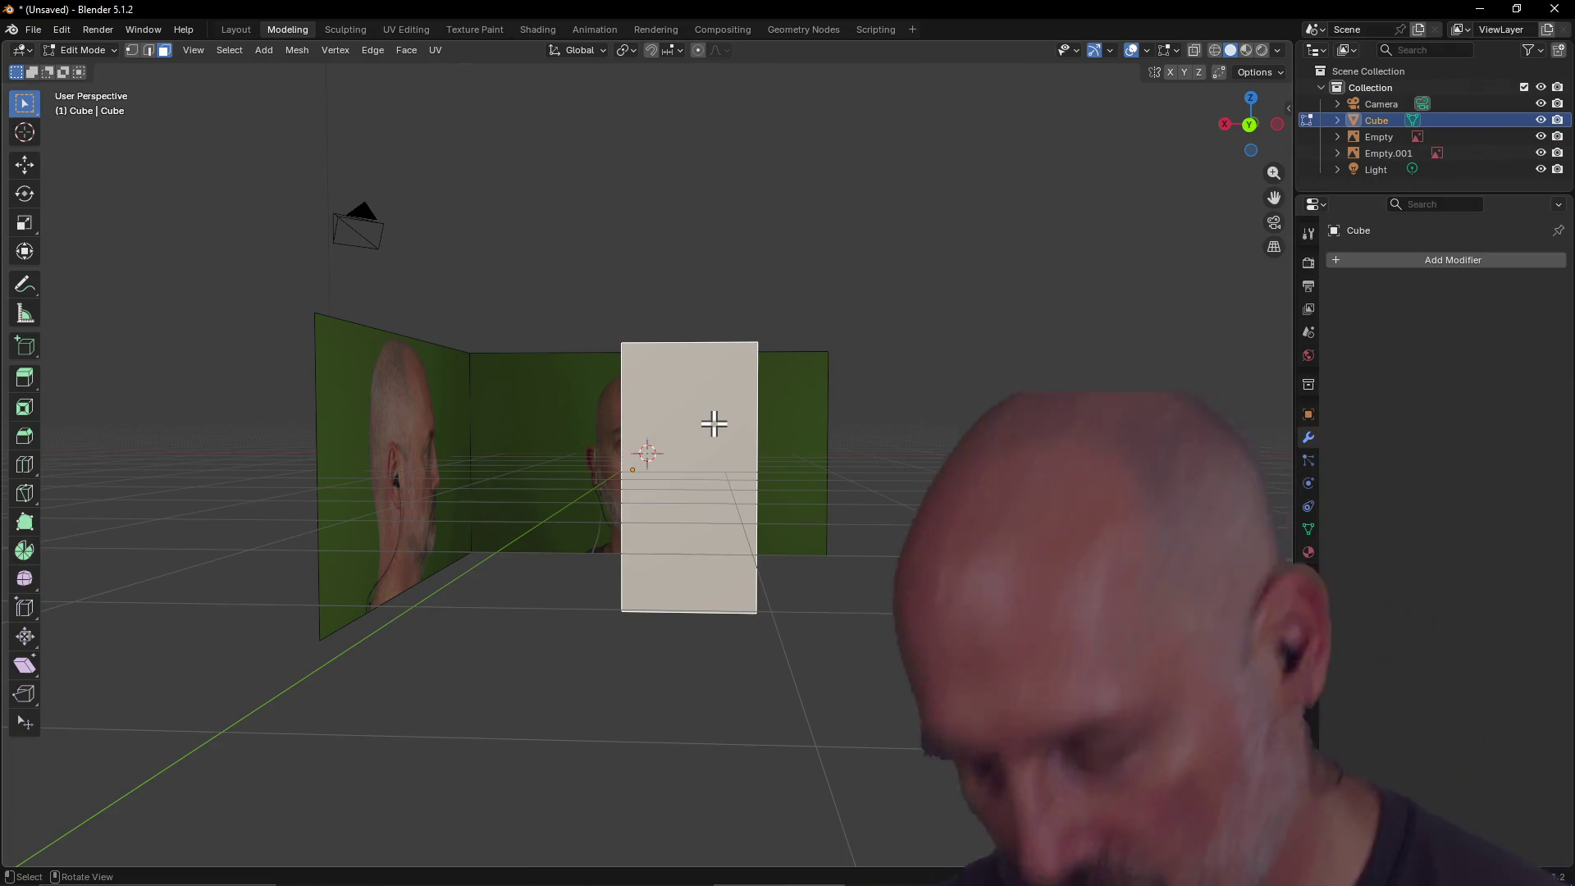
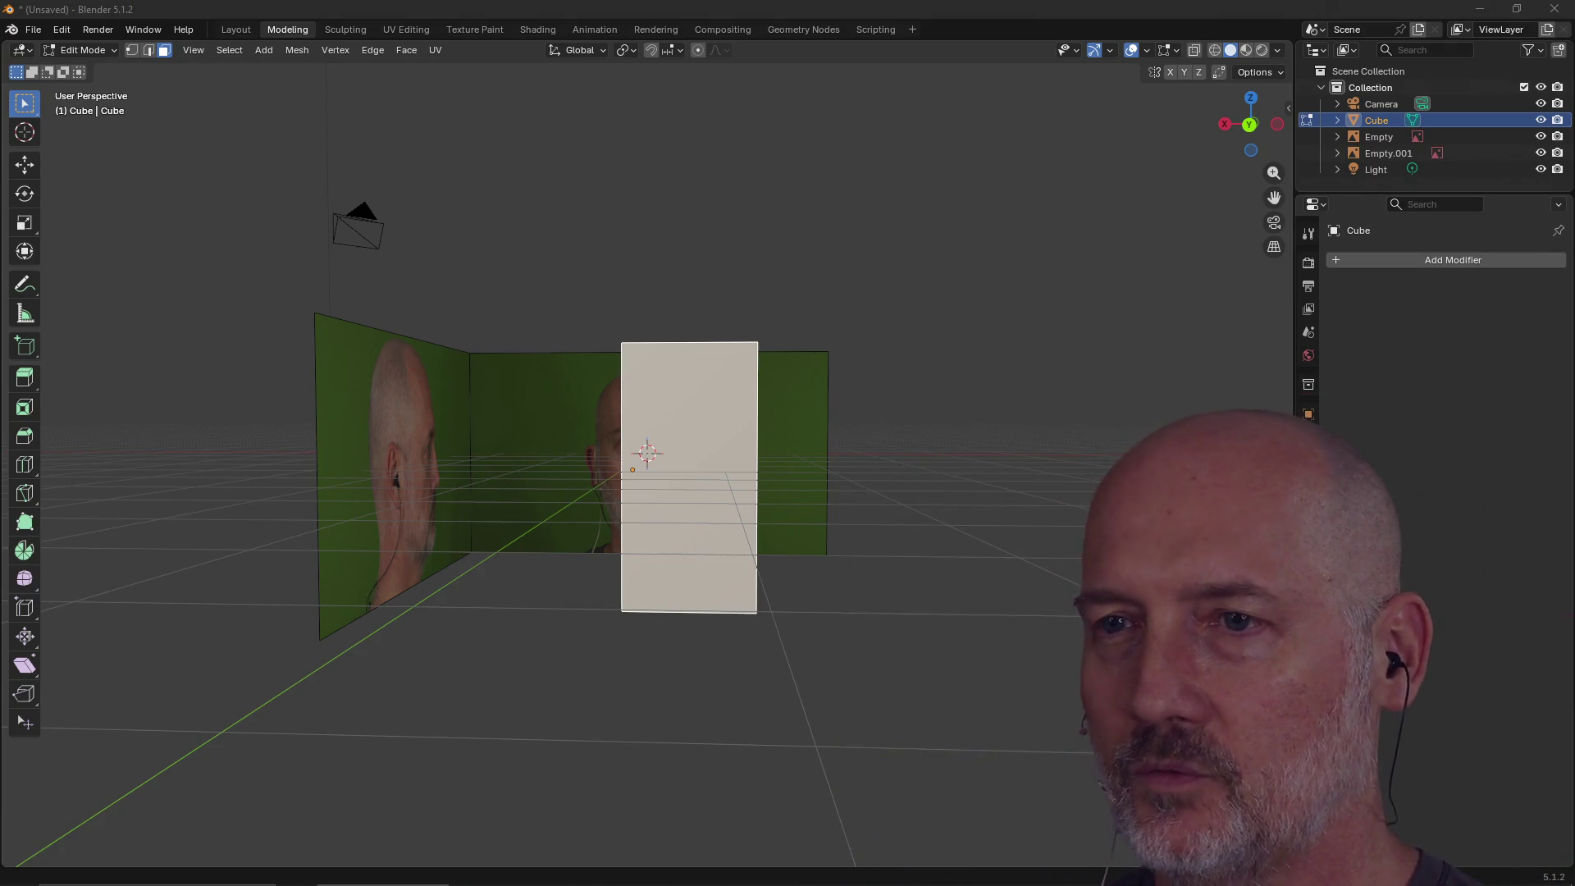
# Switch the mesh symmetry from the X axis to Y, with the box's face deselected.
pyautogui.moveTo(731, 439)
pyautogui.mouseDown(button='middle')
pyautogui.moveTo(861, 450)
pyautogui.moveTo(855, 534)
pyautogui.moveTo(705, 417)
pyautogui.moveTo(742, 426)
pyautogui.moveTo(732, 445)
pyautogui.mouseUp(button='middle')
pyautogui.rightClick(732, 446)
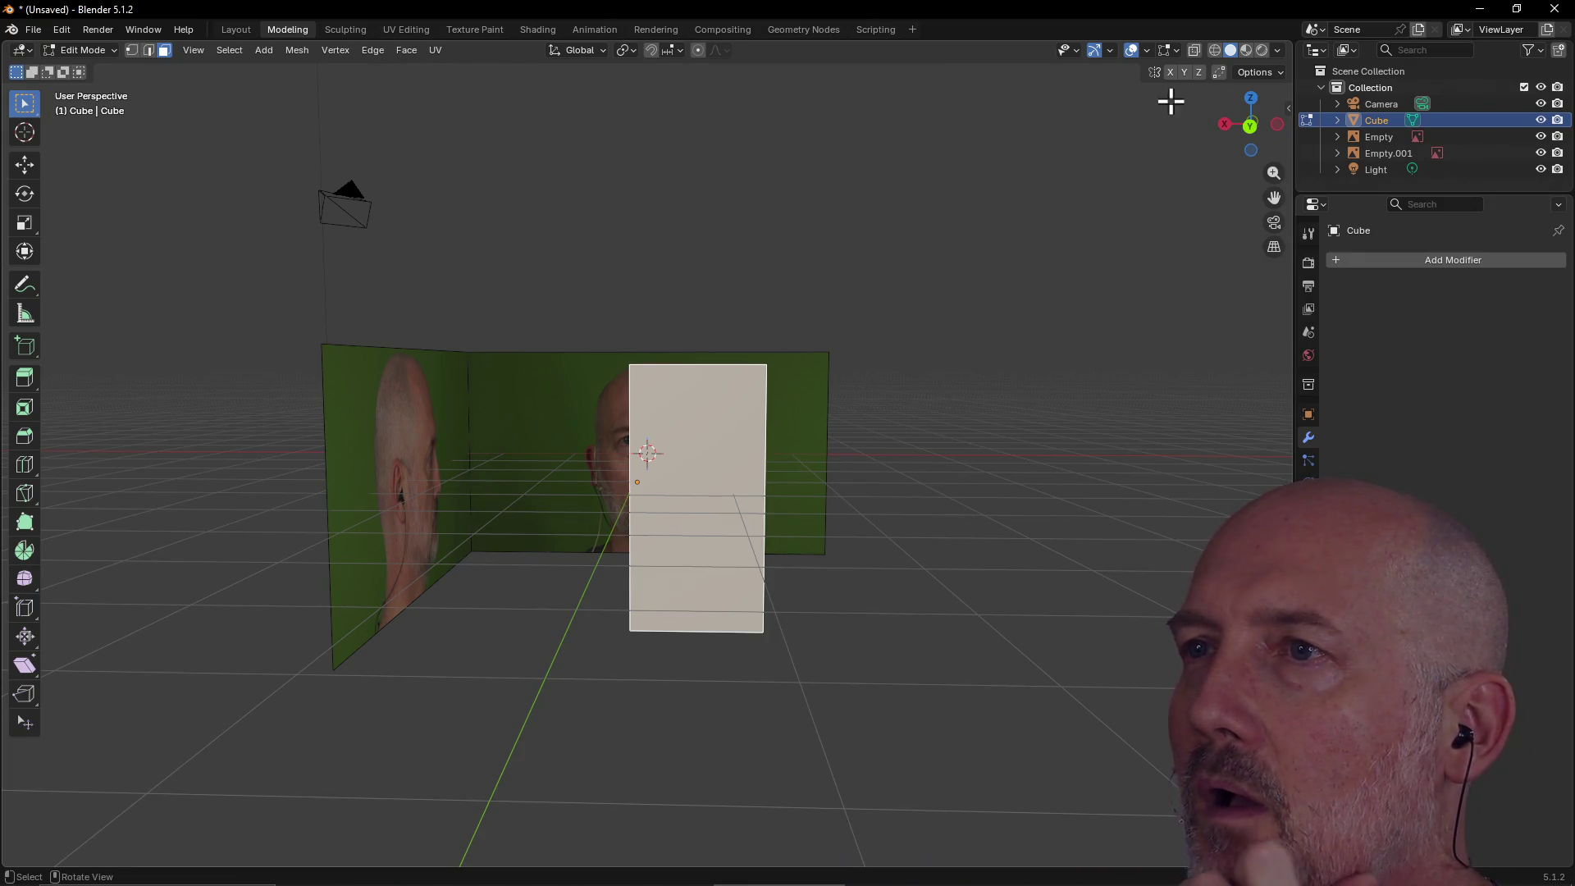
pyautogui.hotkey('alt', 'a')
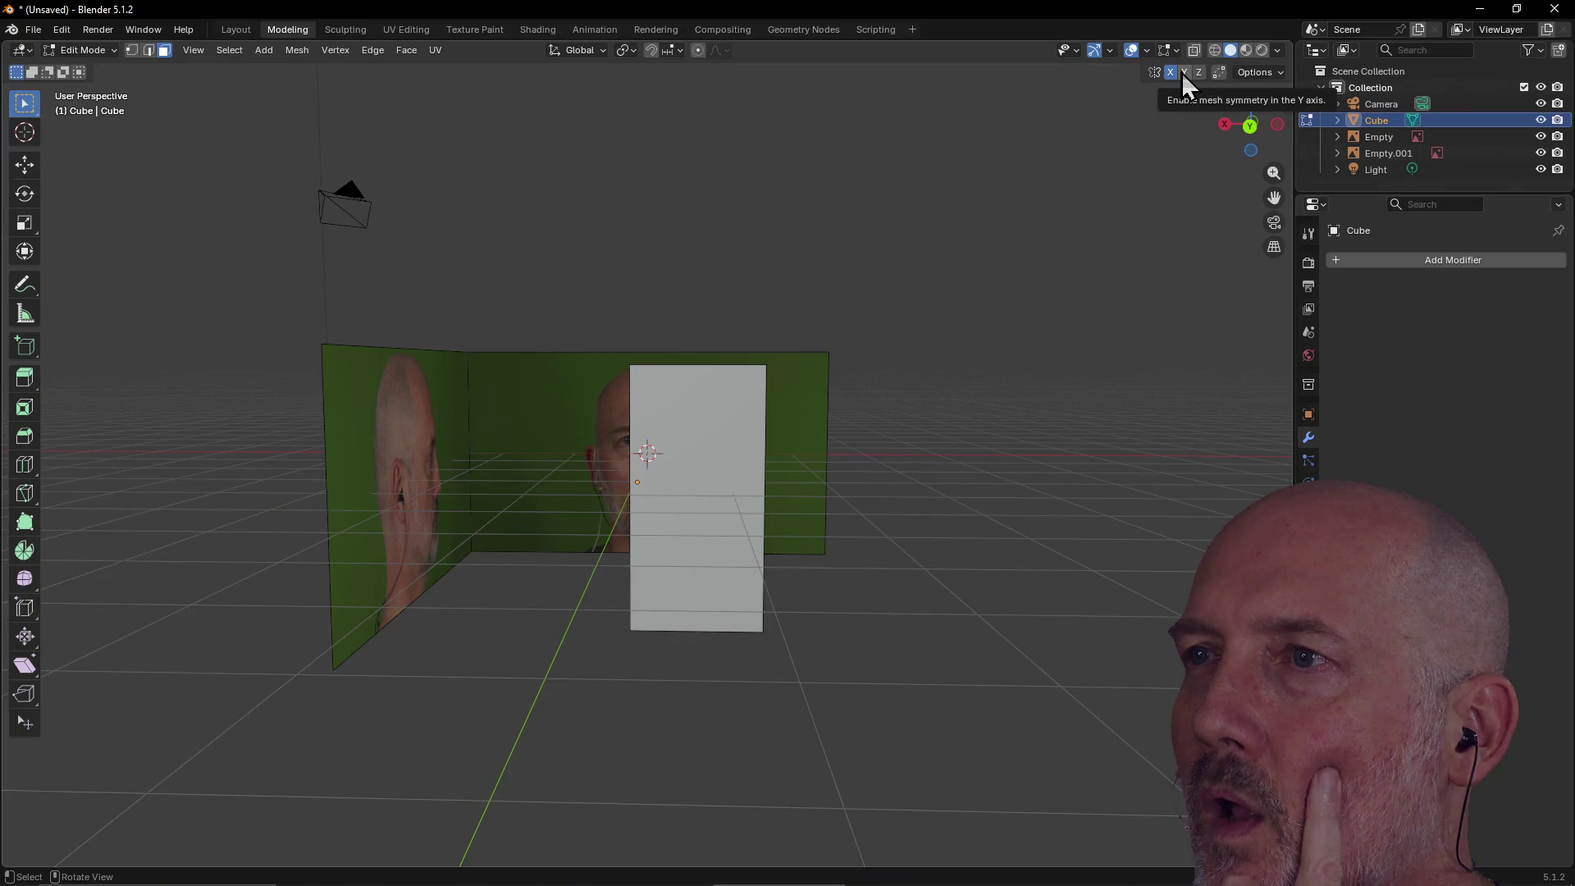
pyautogui.click(1183, 72)
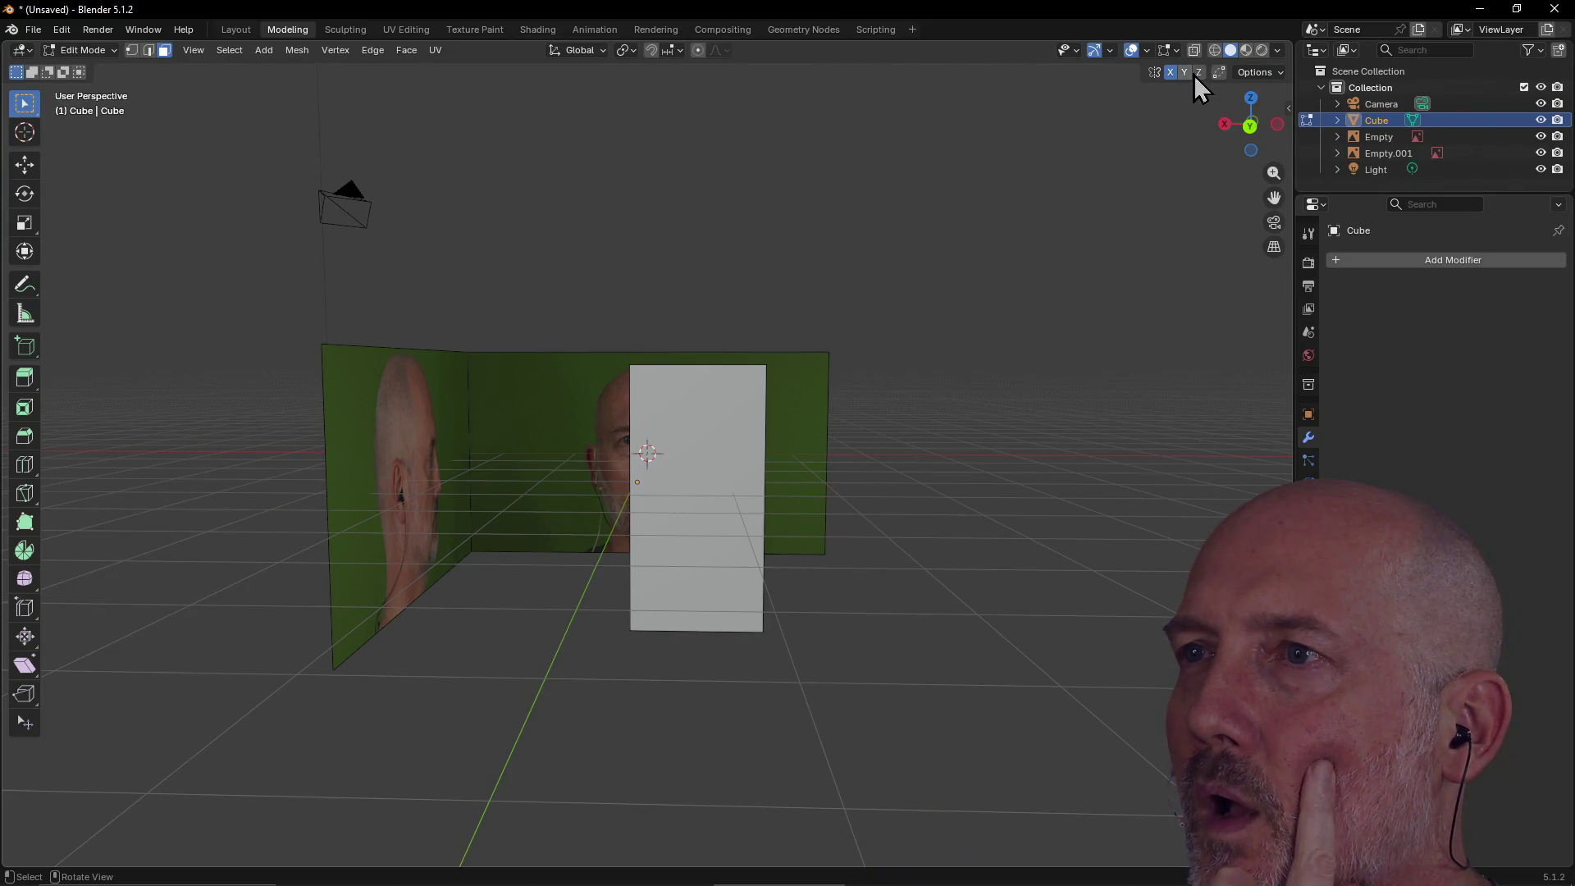
pyautogui.click(1177, 77)
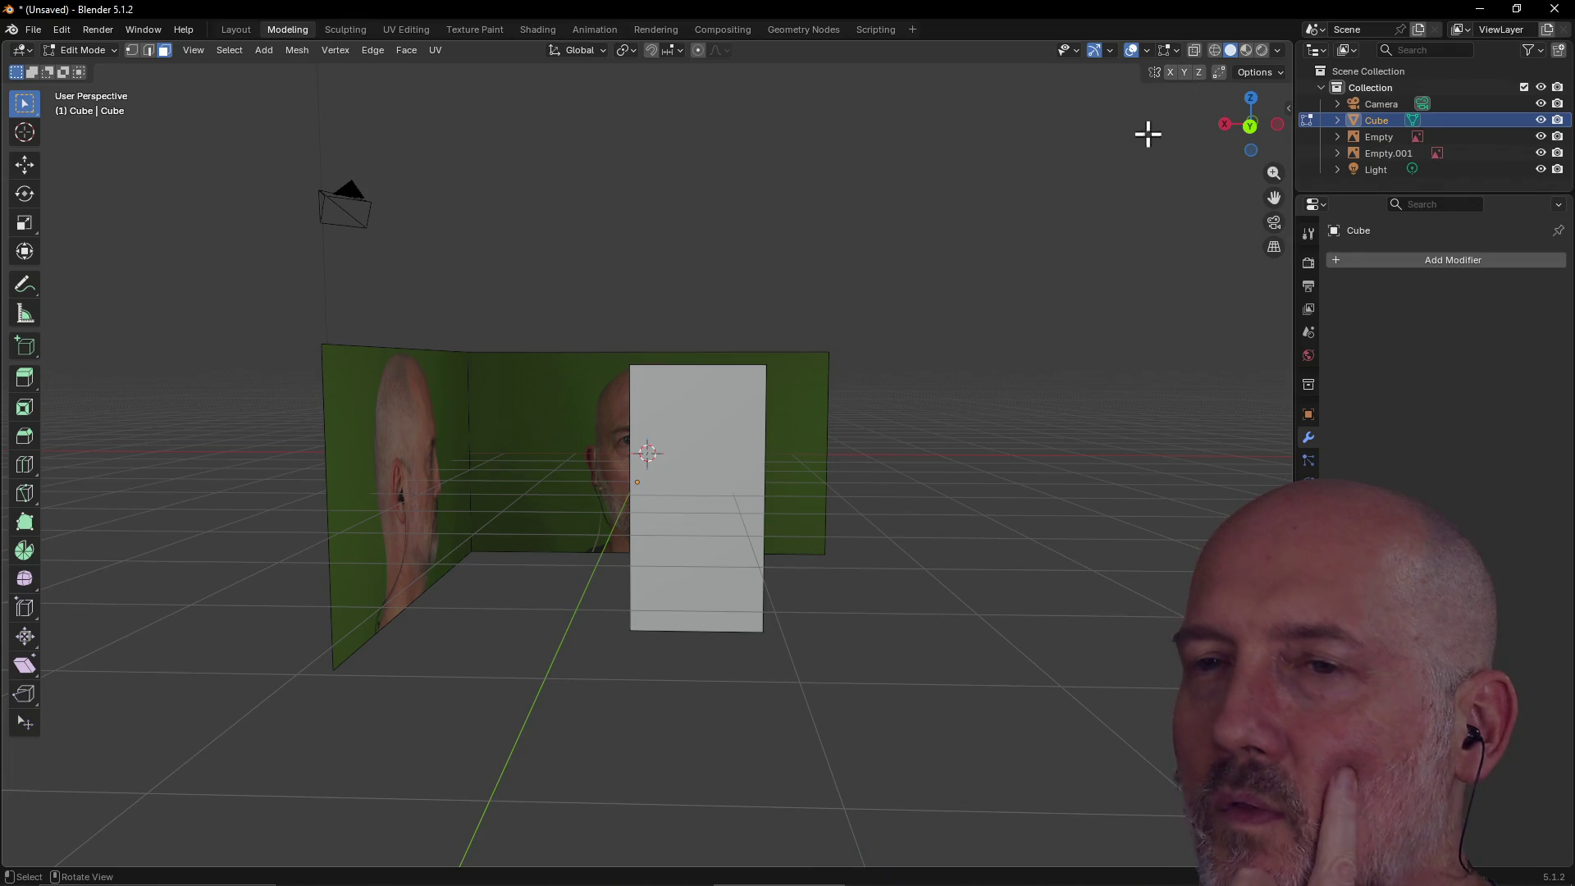
# Select the box's front face, staying in Edit Mode with Global transform orientation.
pyautogui.click(712, 424)
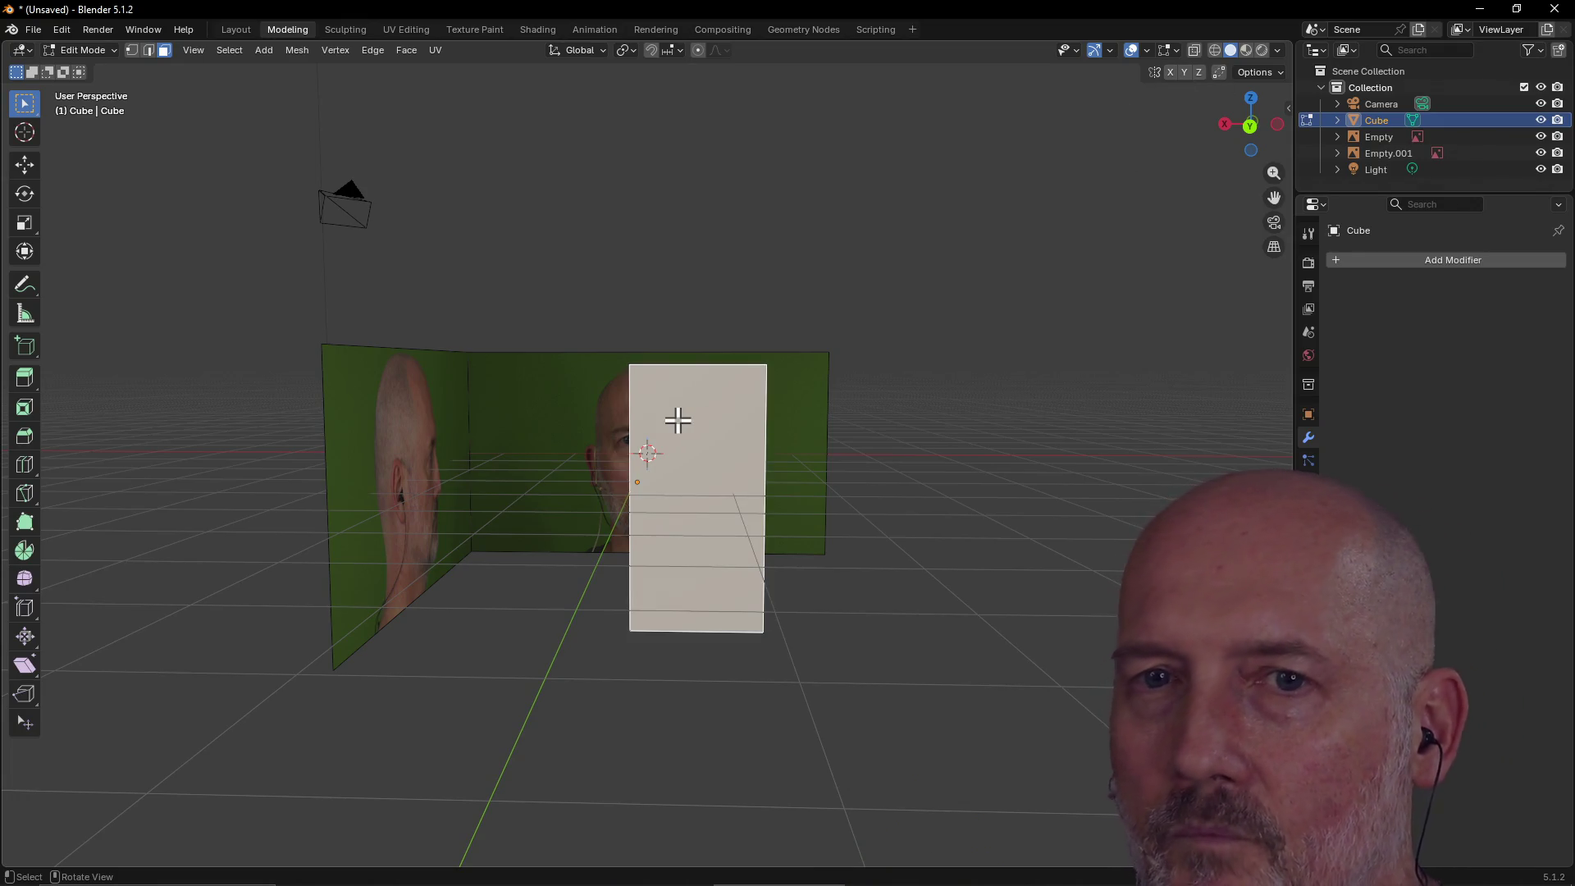
pyautogui.moveTo(712, 424)
pyautogui.mouseDown(button='middle')
pyautogui.moveTo(777, 426)
pyautogui.moveTo(675, 432)
pyautogui.mouseUp(button='middle')
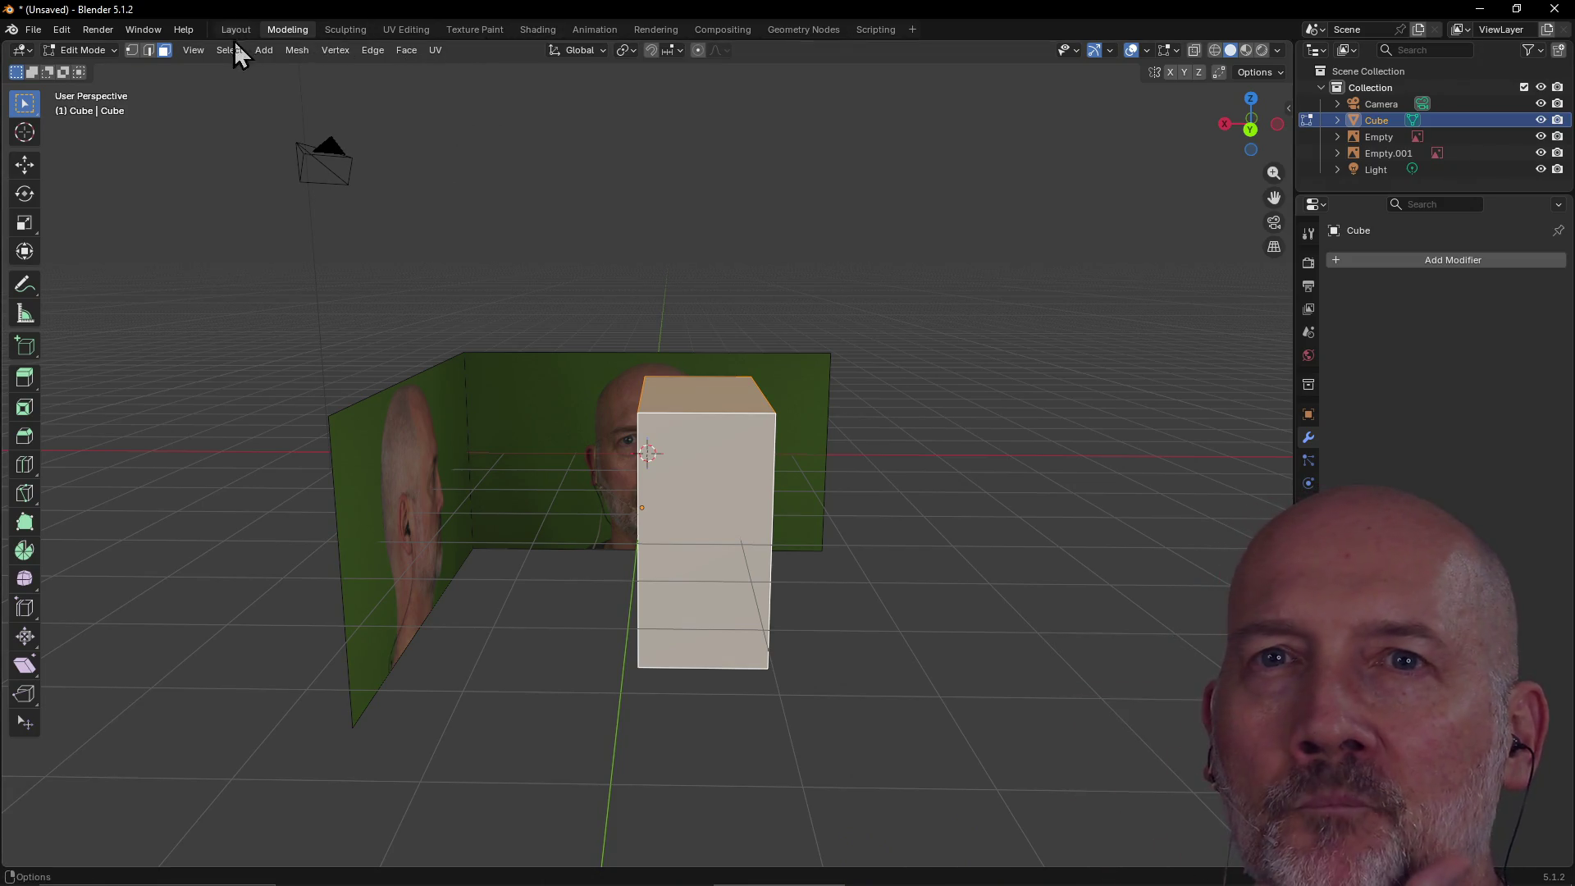
pyautogui.click(115, 51)
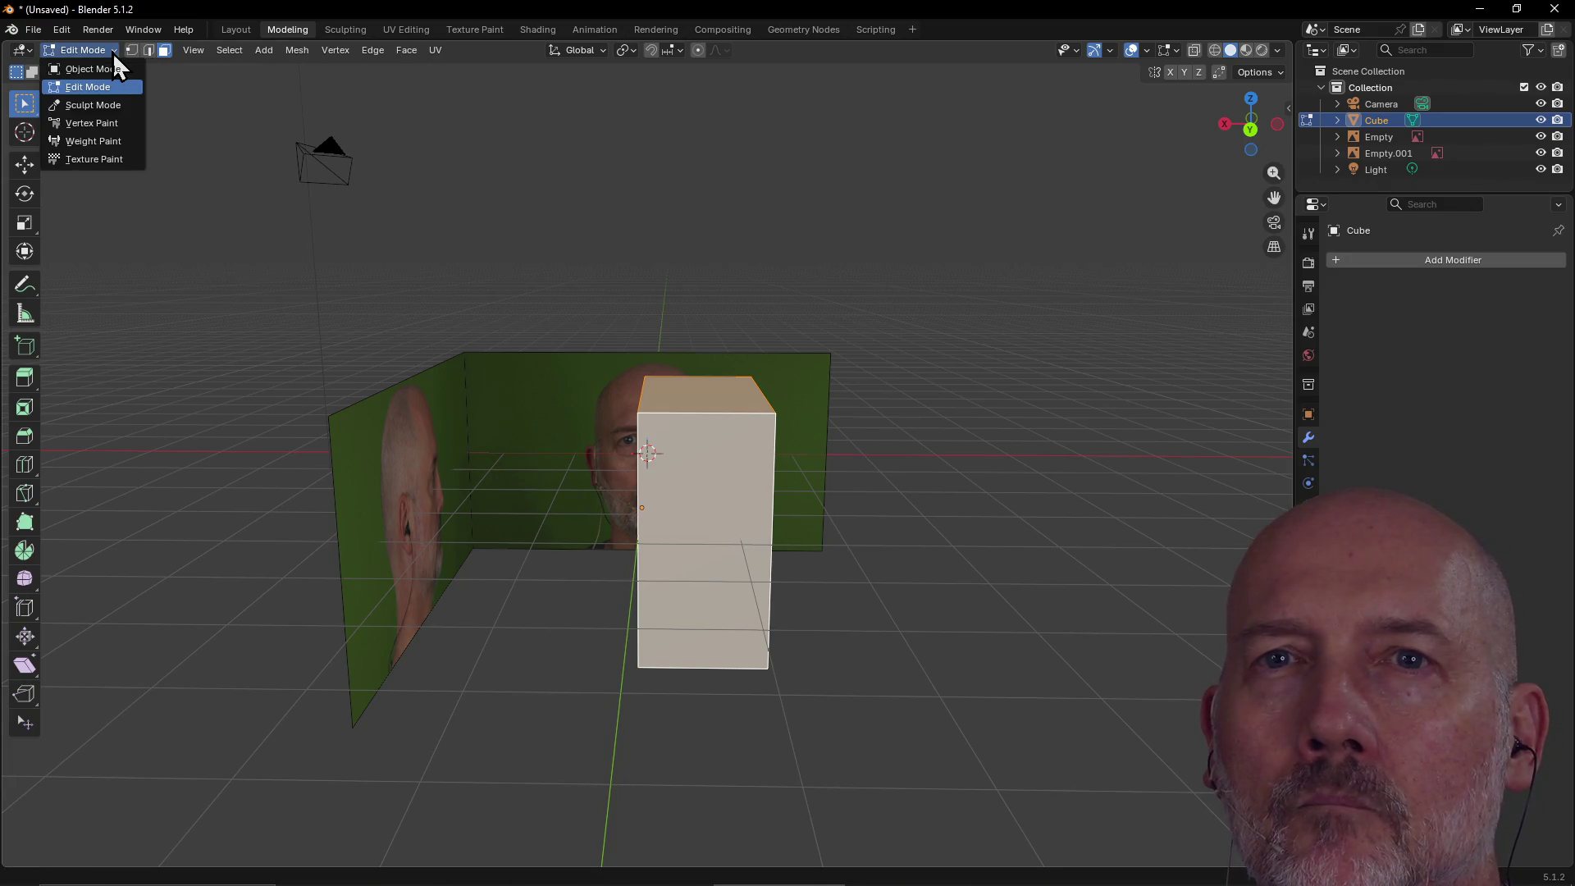
pyautogui.click(114, 54)
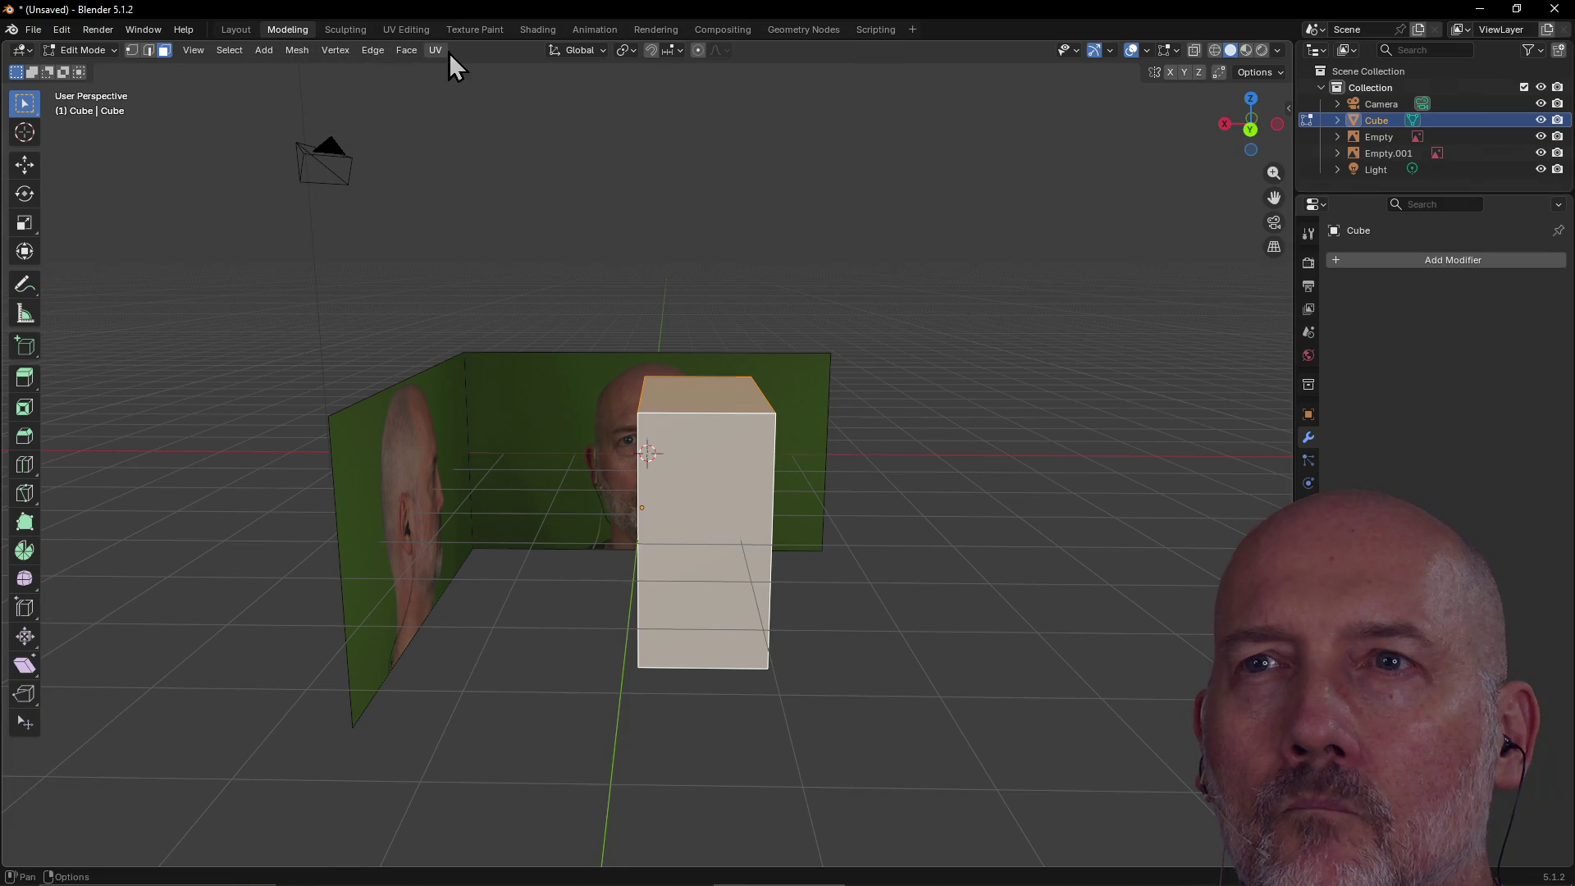
pyautogui.click(605, 54)
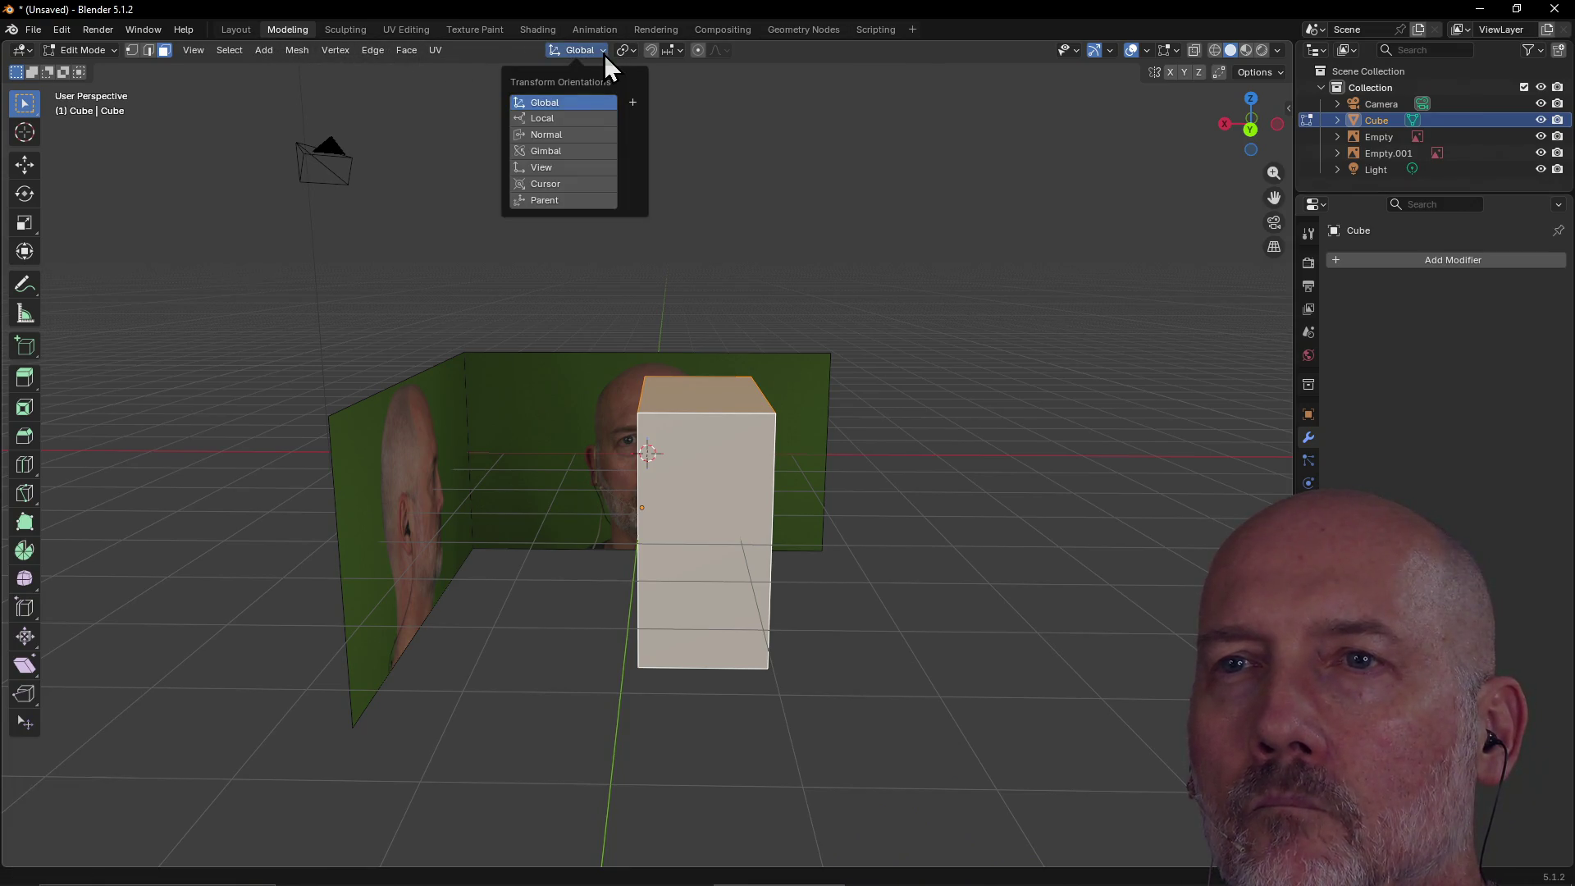
pyautogui.click(604, 55)
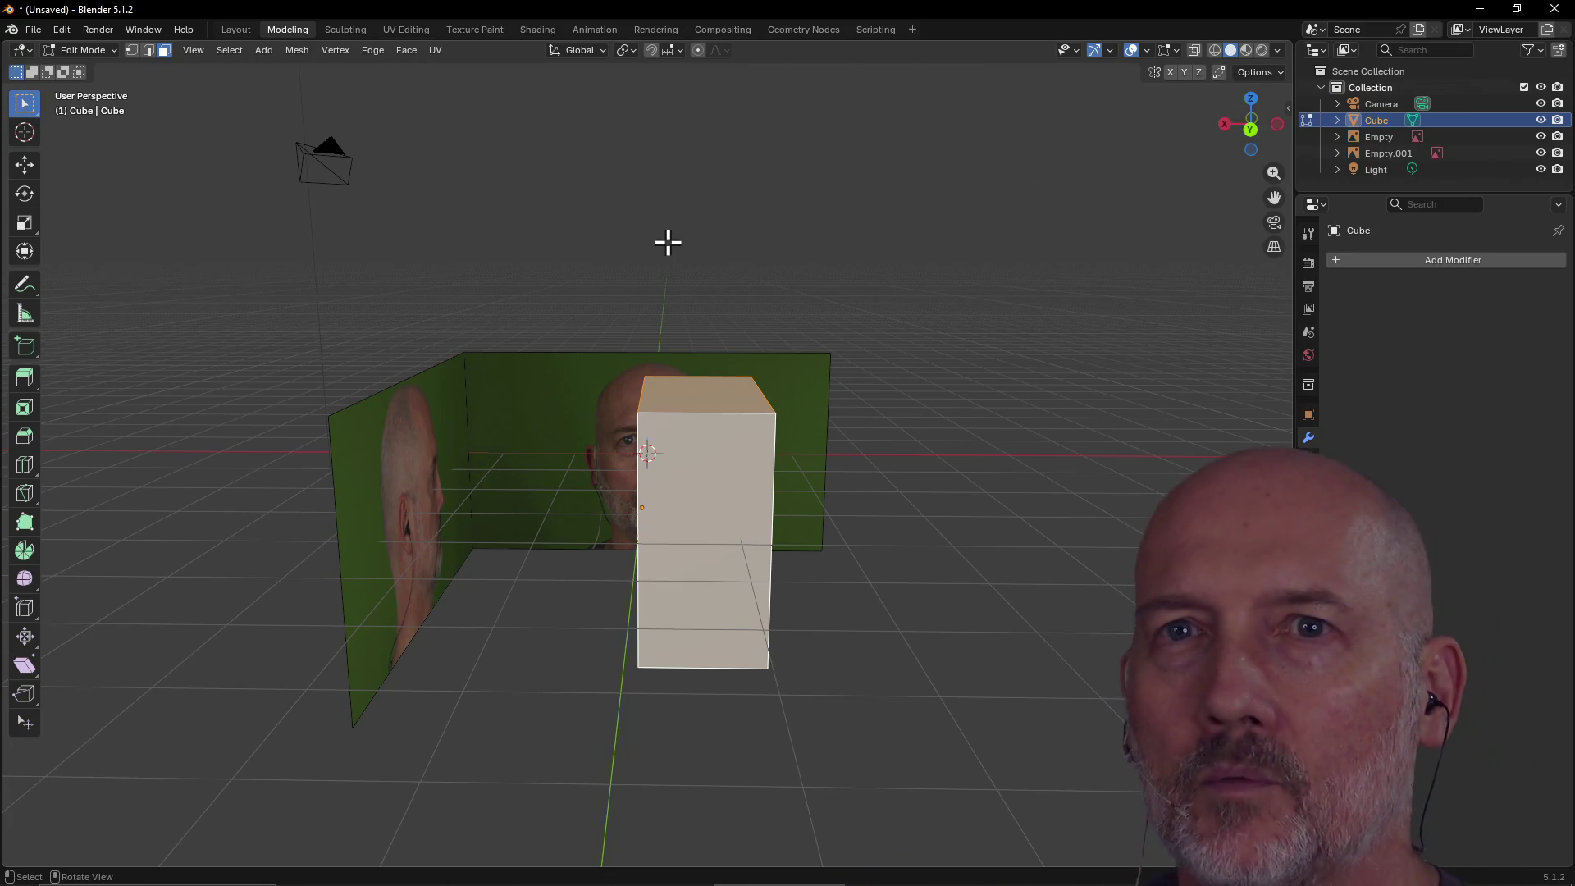
# Search Google for 'blender mirror editing' in a new Firefox tab.
pyautogui.hotkey('alt', 'Tab')
pyautogui.hotkey('alt', 'Tab')
pyautogui.hotkey('alt', 'Tab')
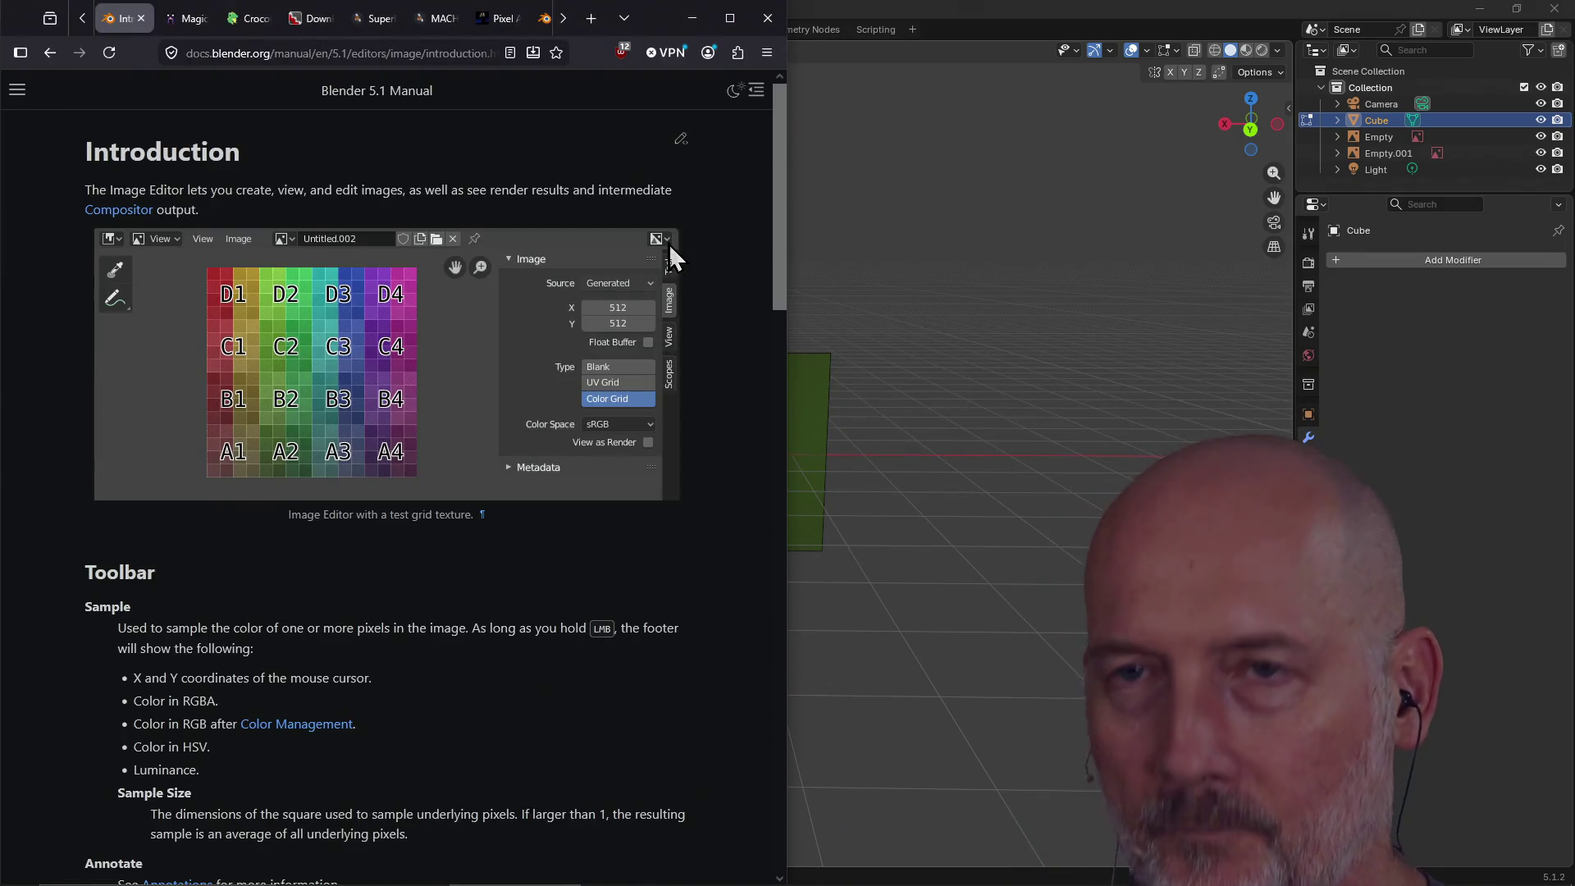
pyautogui.hotkey('ctrl', 't')
pyautogui.write('blender mirror ')
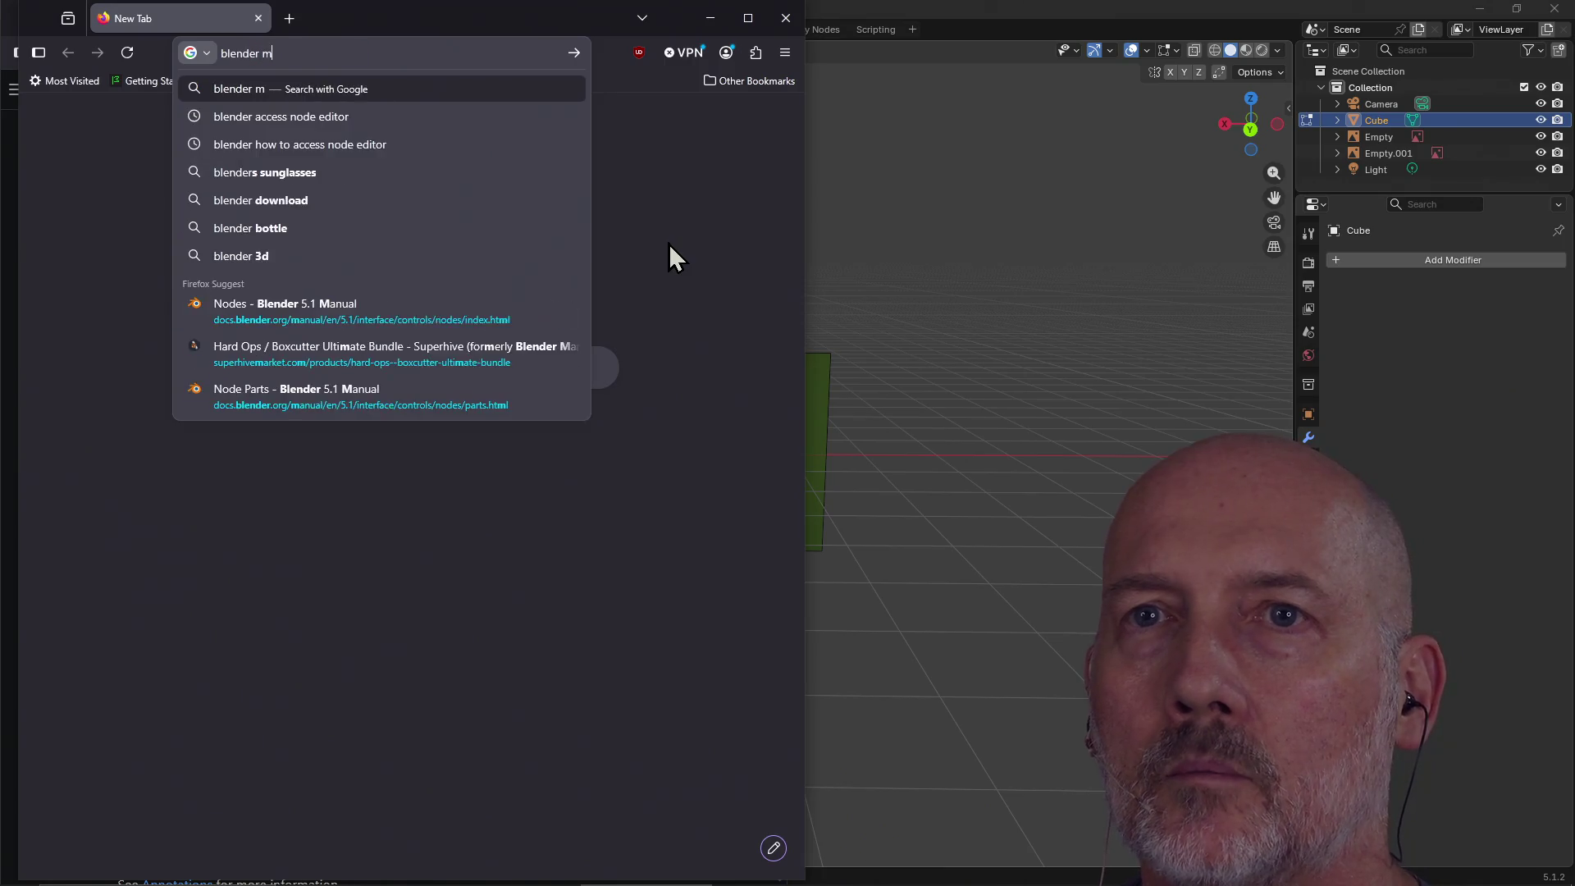
pyautogui.write('editing')
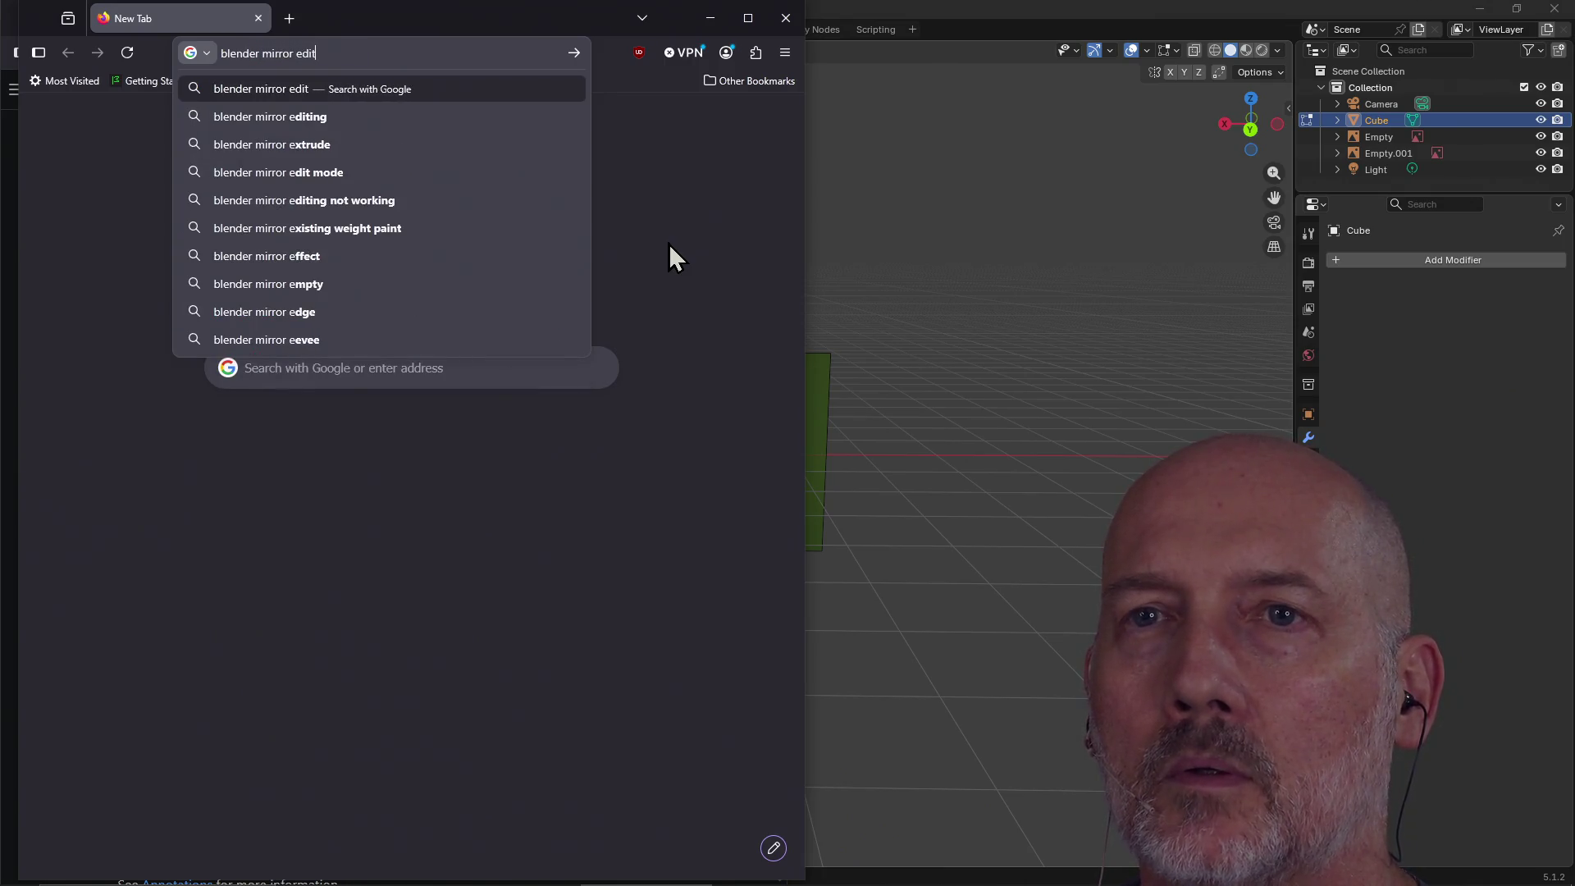
pyautogui.press('Return')
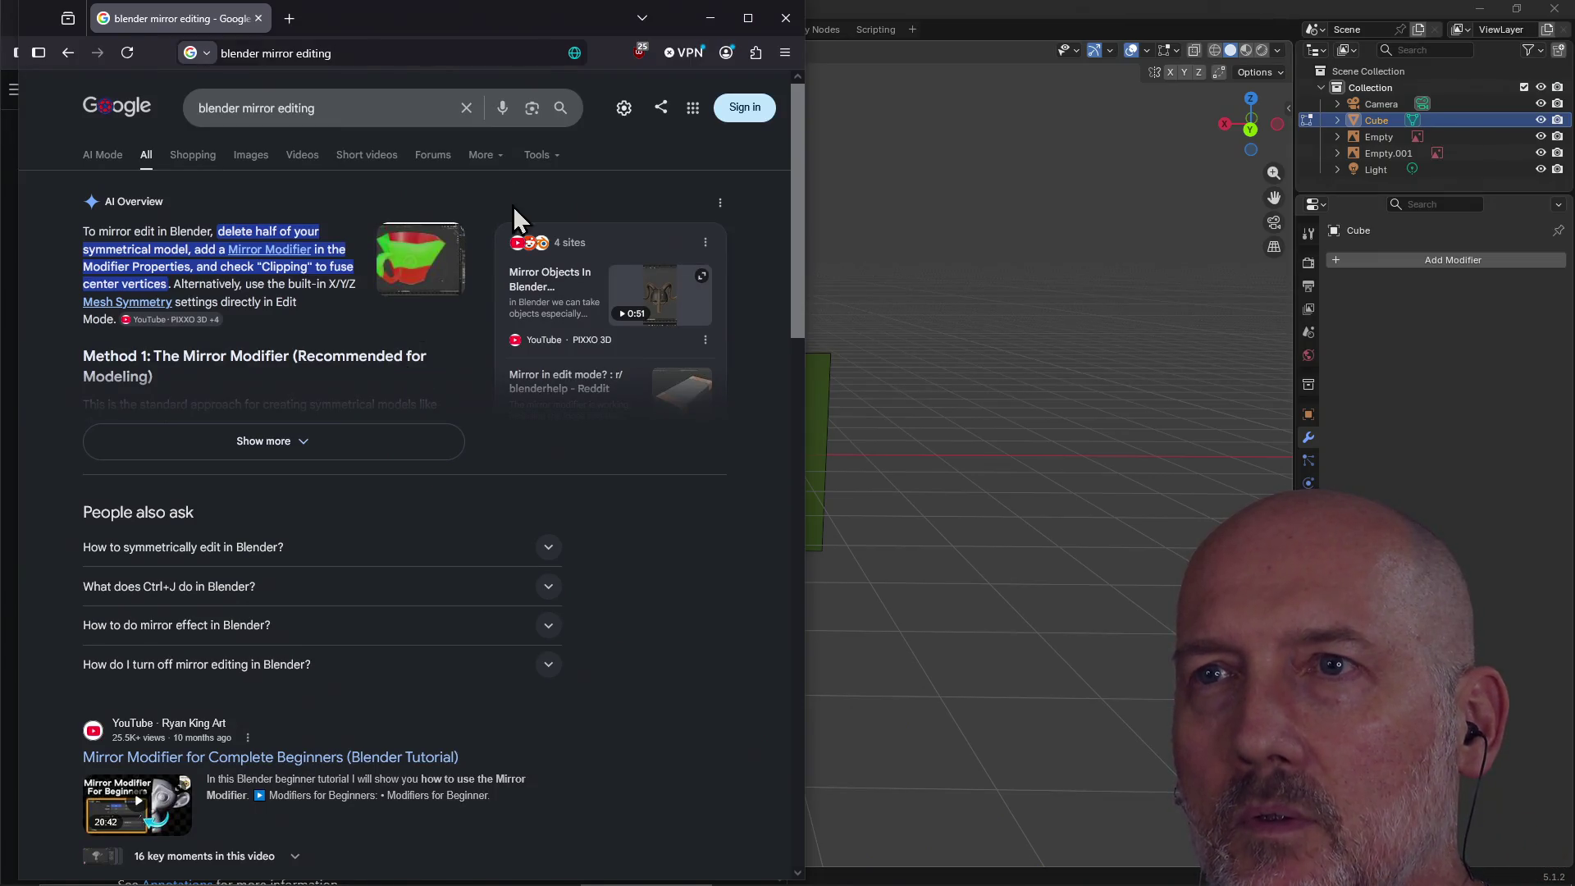
# Compare Blender's face menu with the search results, ending back in Blender.
pyautogui.click(864, 14)
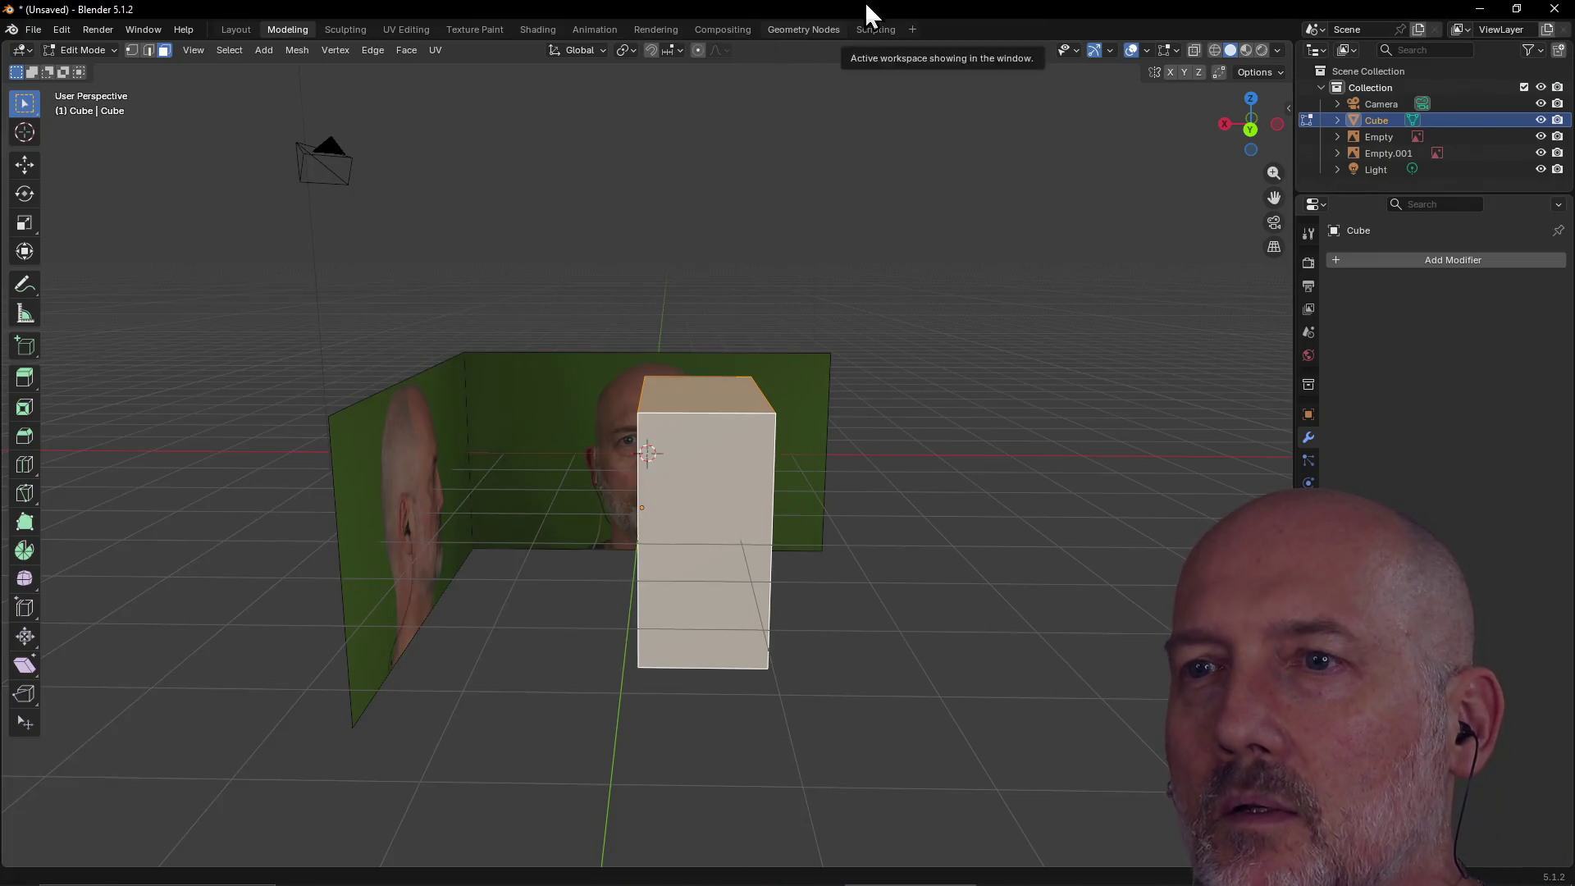
pyautogui.rightClick(695, 465)
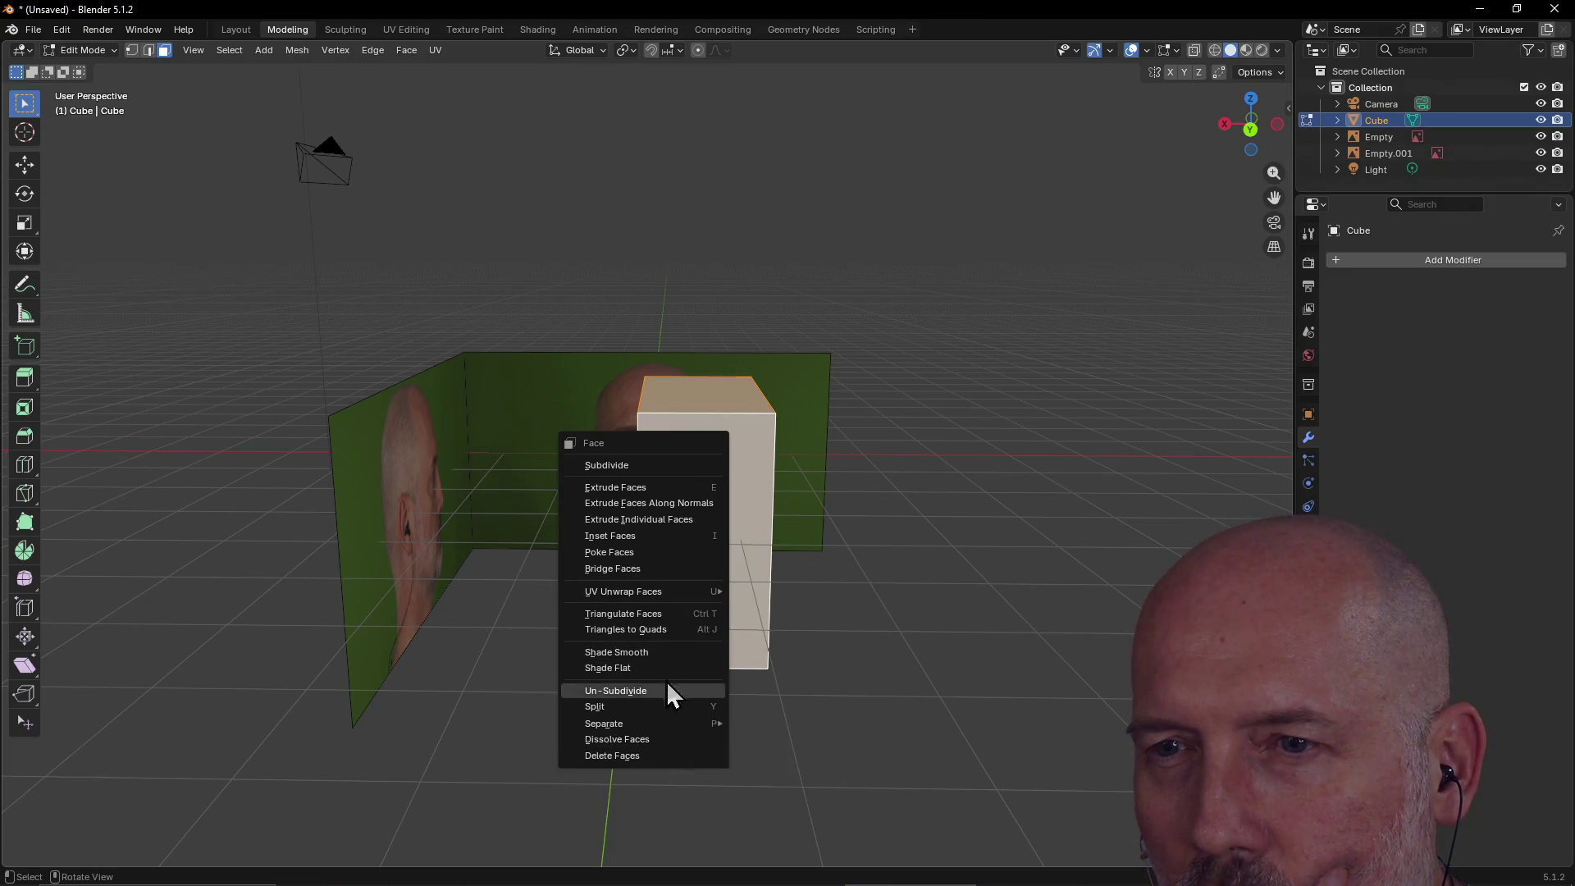
pyautogui.press('Escape')
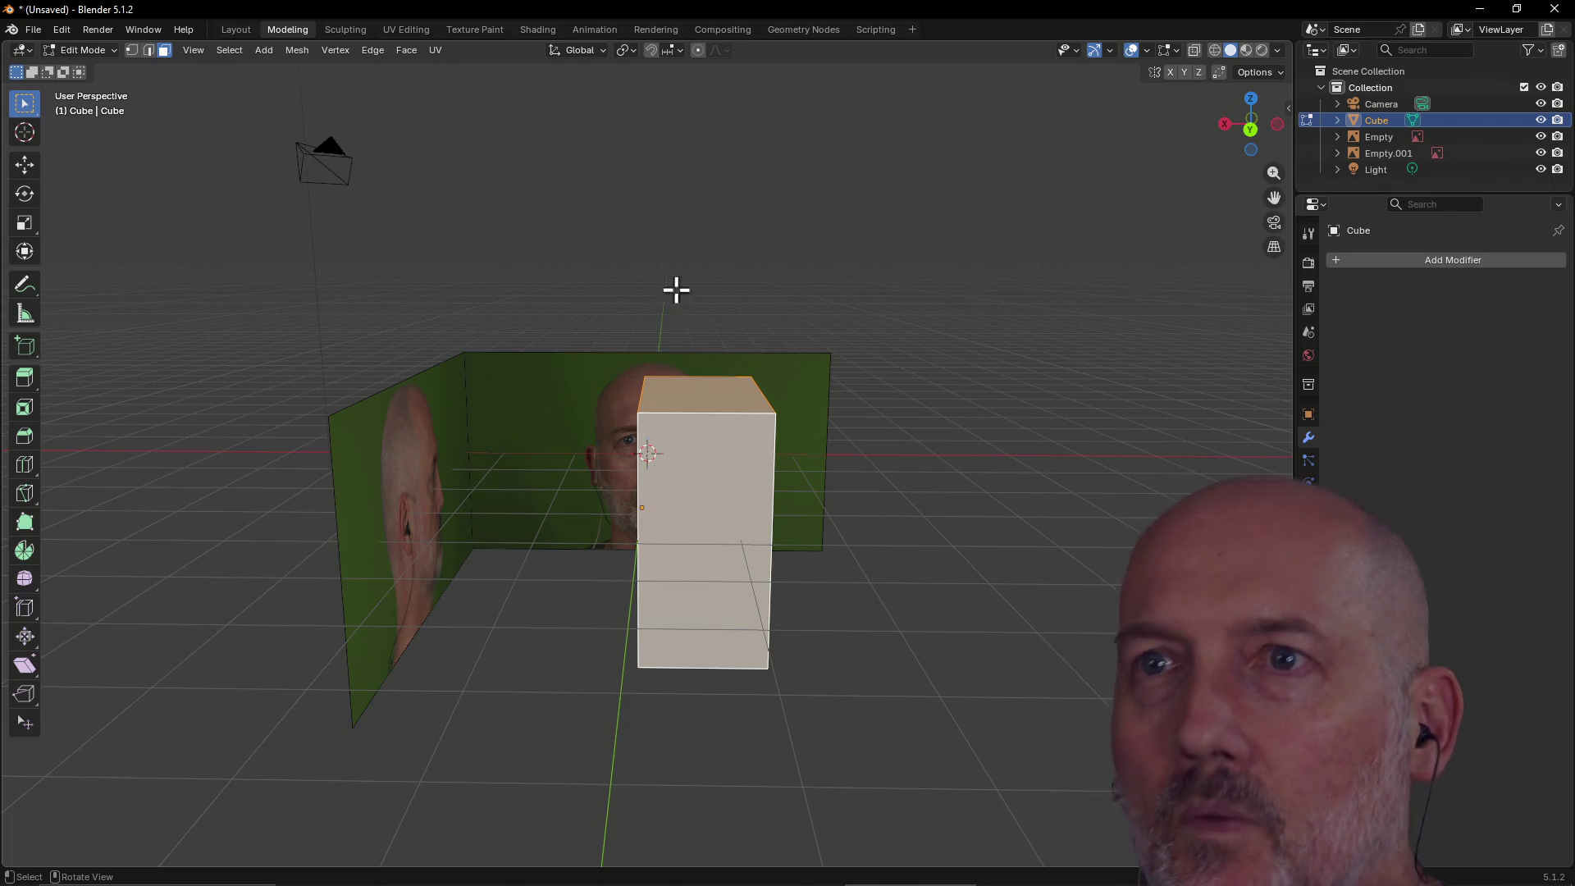
pyautogui.hotkey('alt', 'Tab')
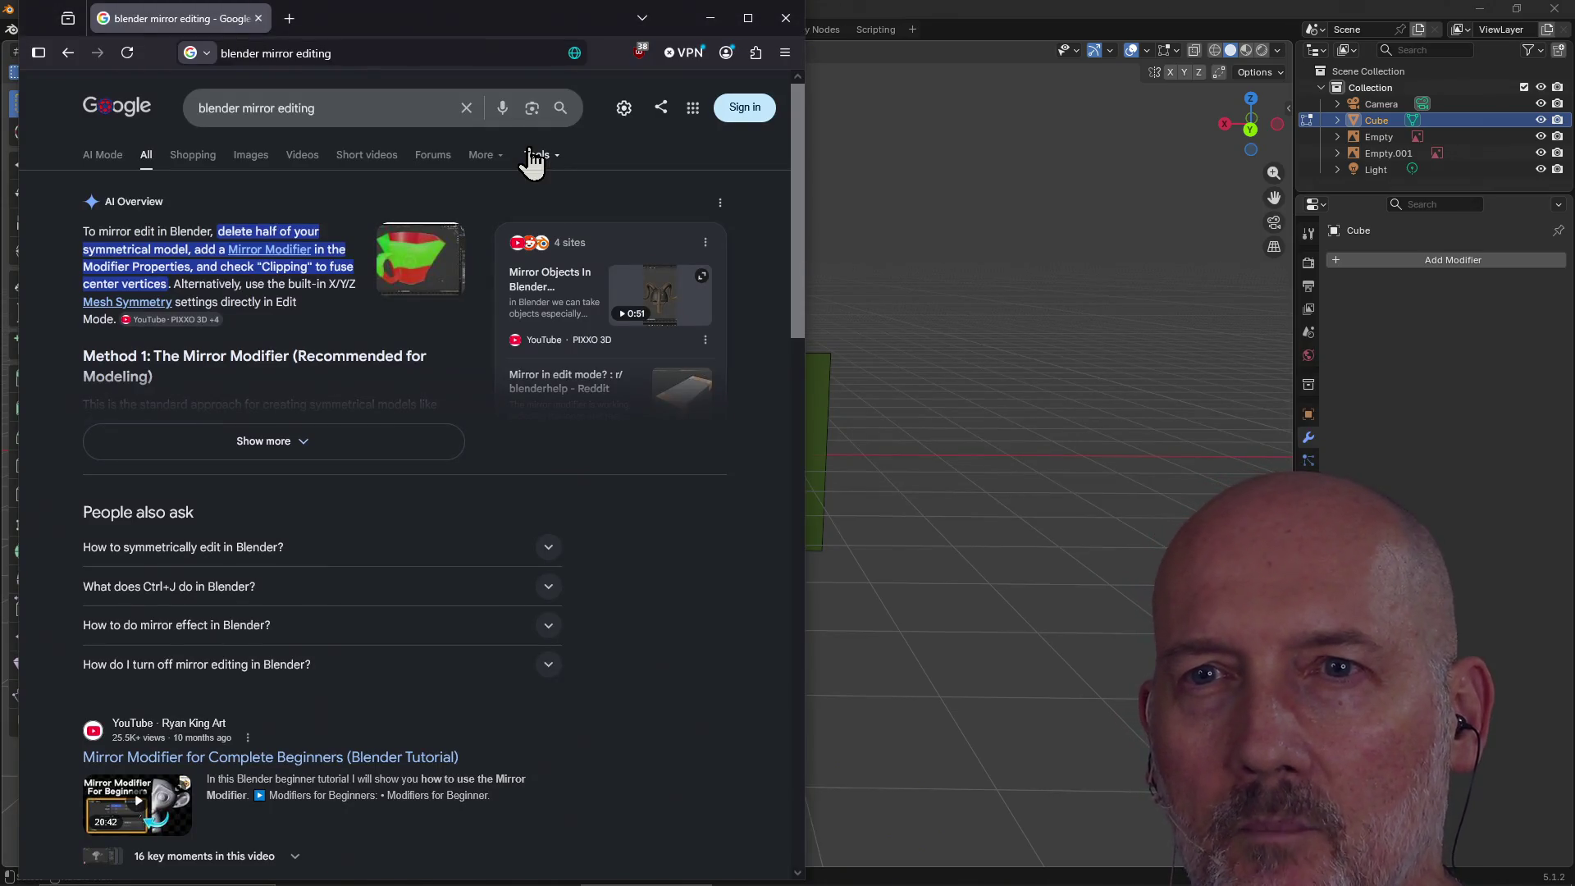
pyautogui.click(873, 7)
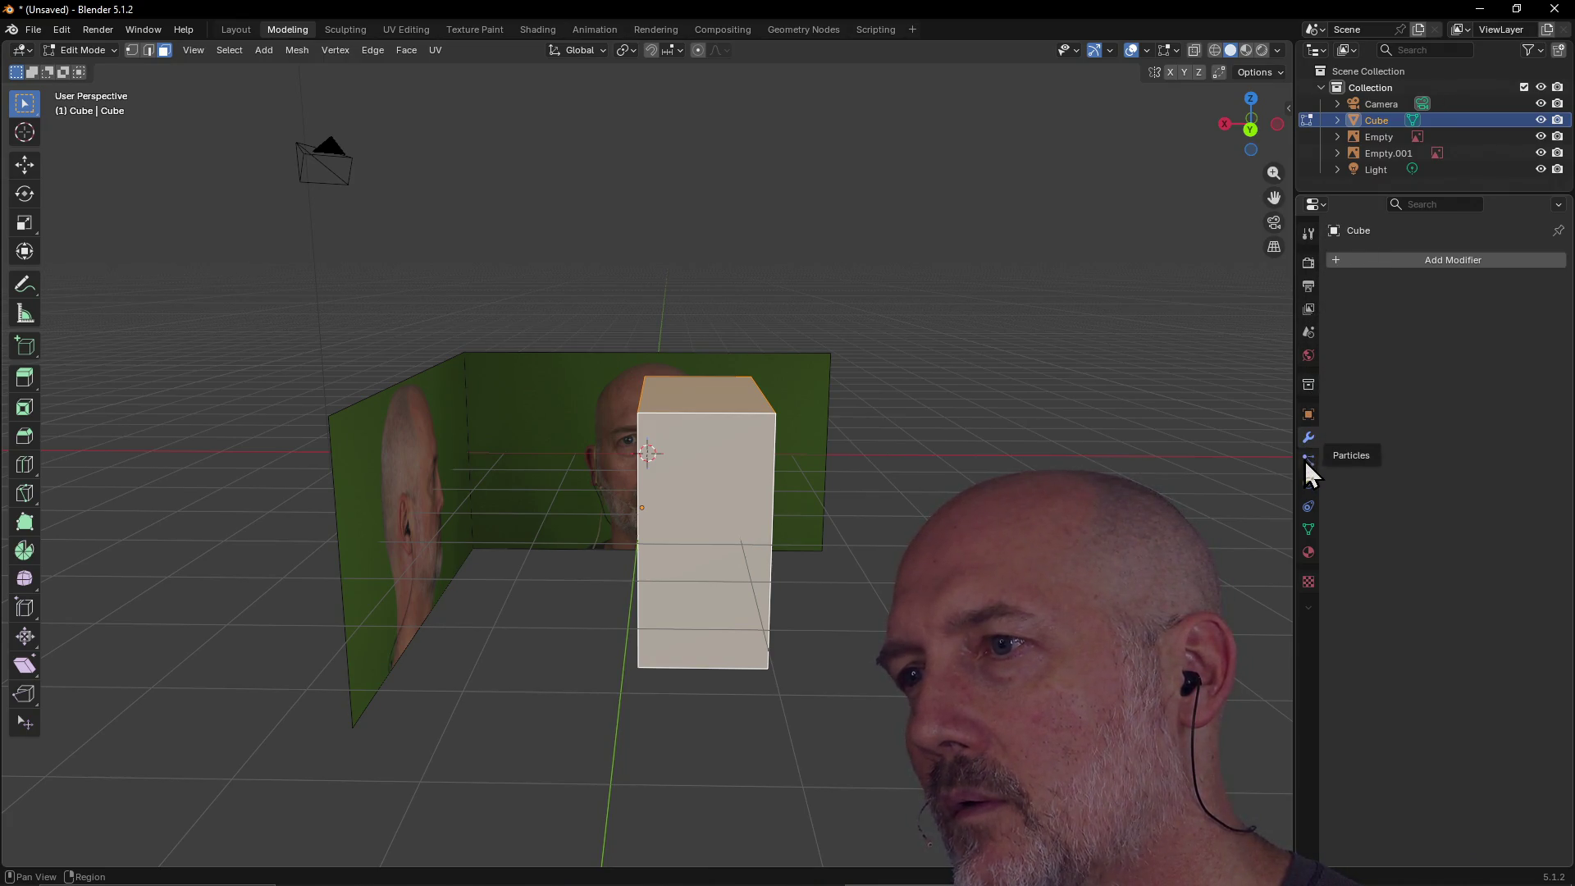
# Add a Generate > Mirror modifier to the box, checking the search results before returning.
pyautogui.click(1411, 255)
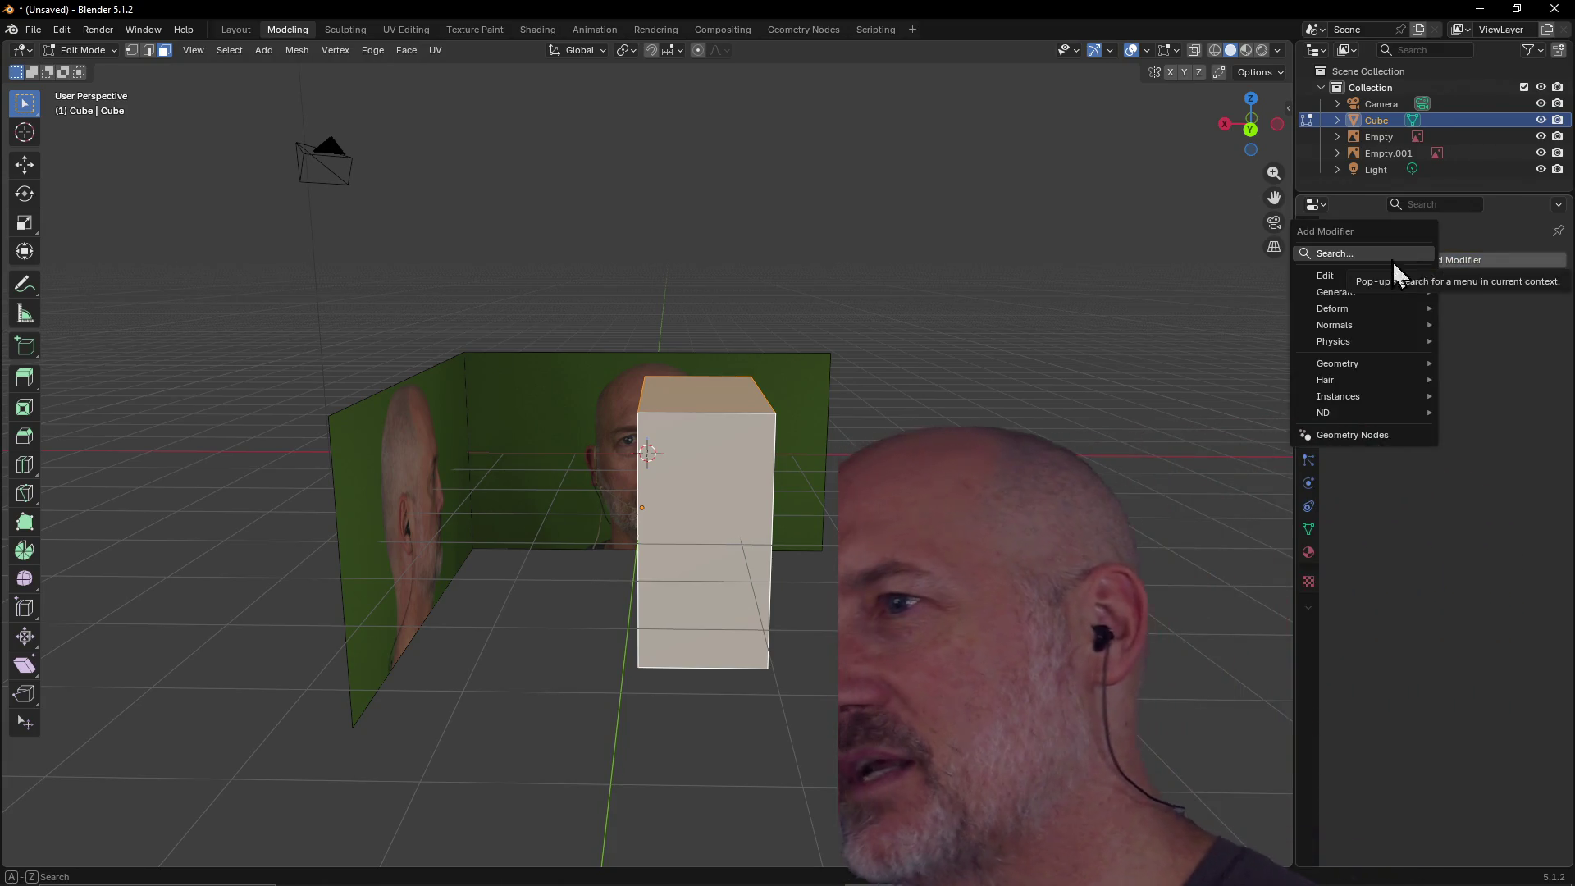
pyautogui.moveTo(1382, 292)
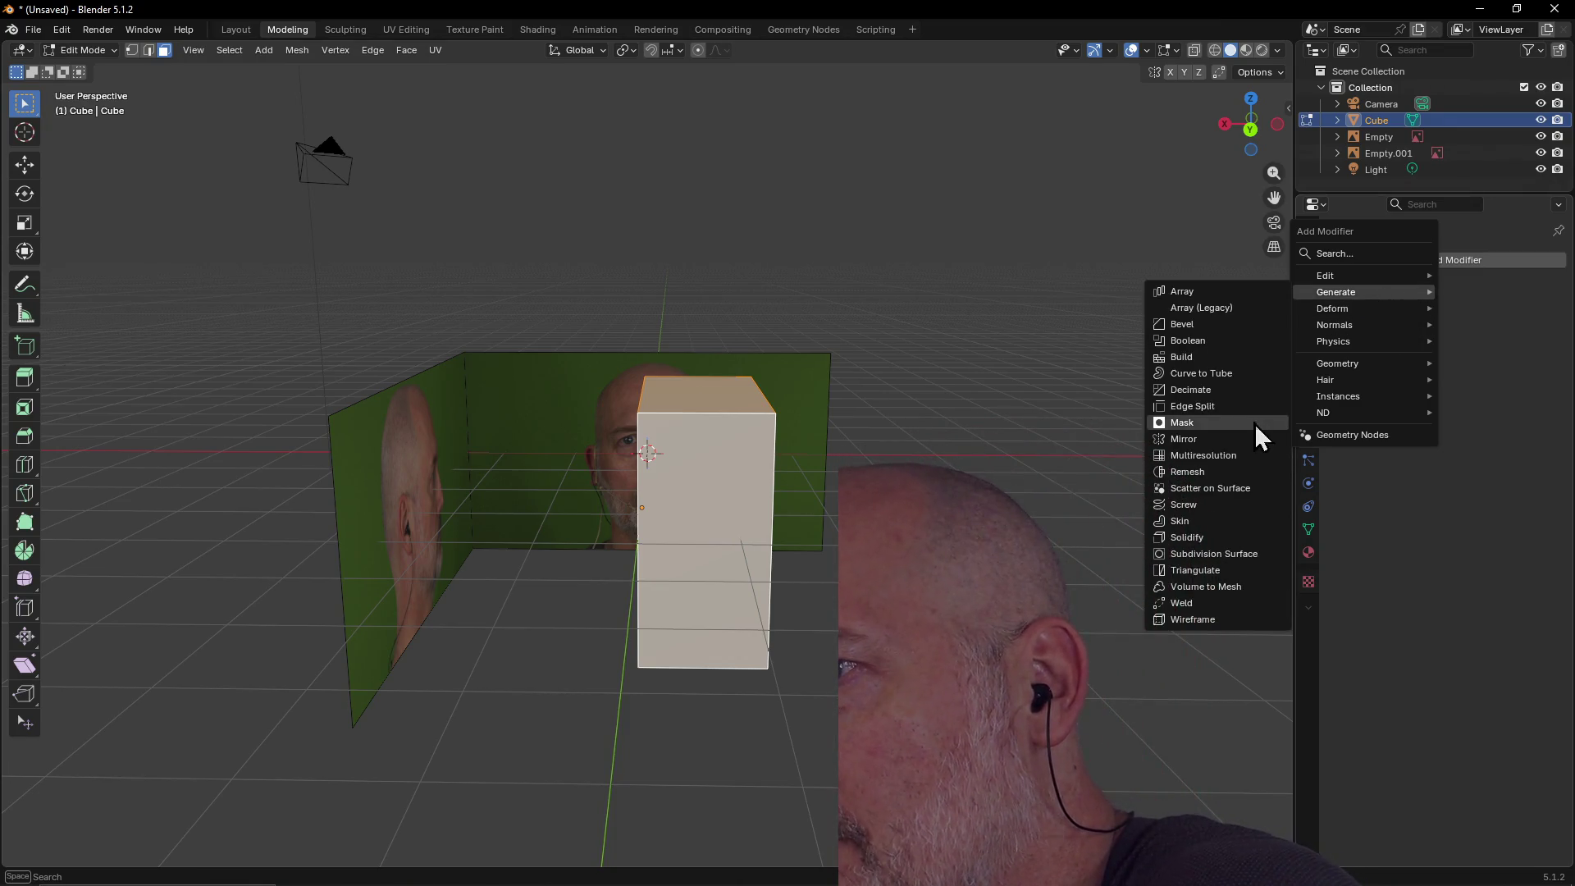
pyautogui.click(1195, 441)
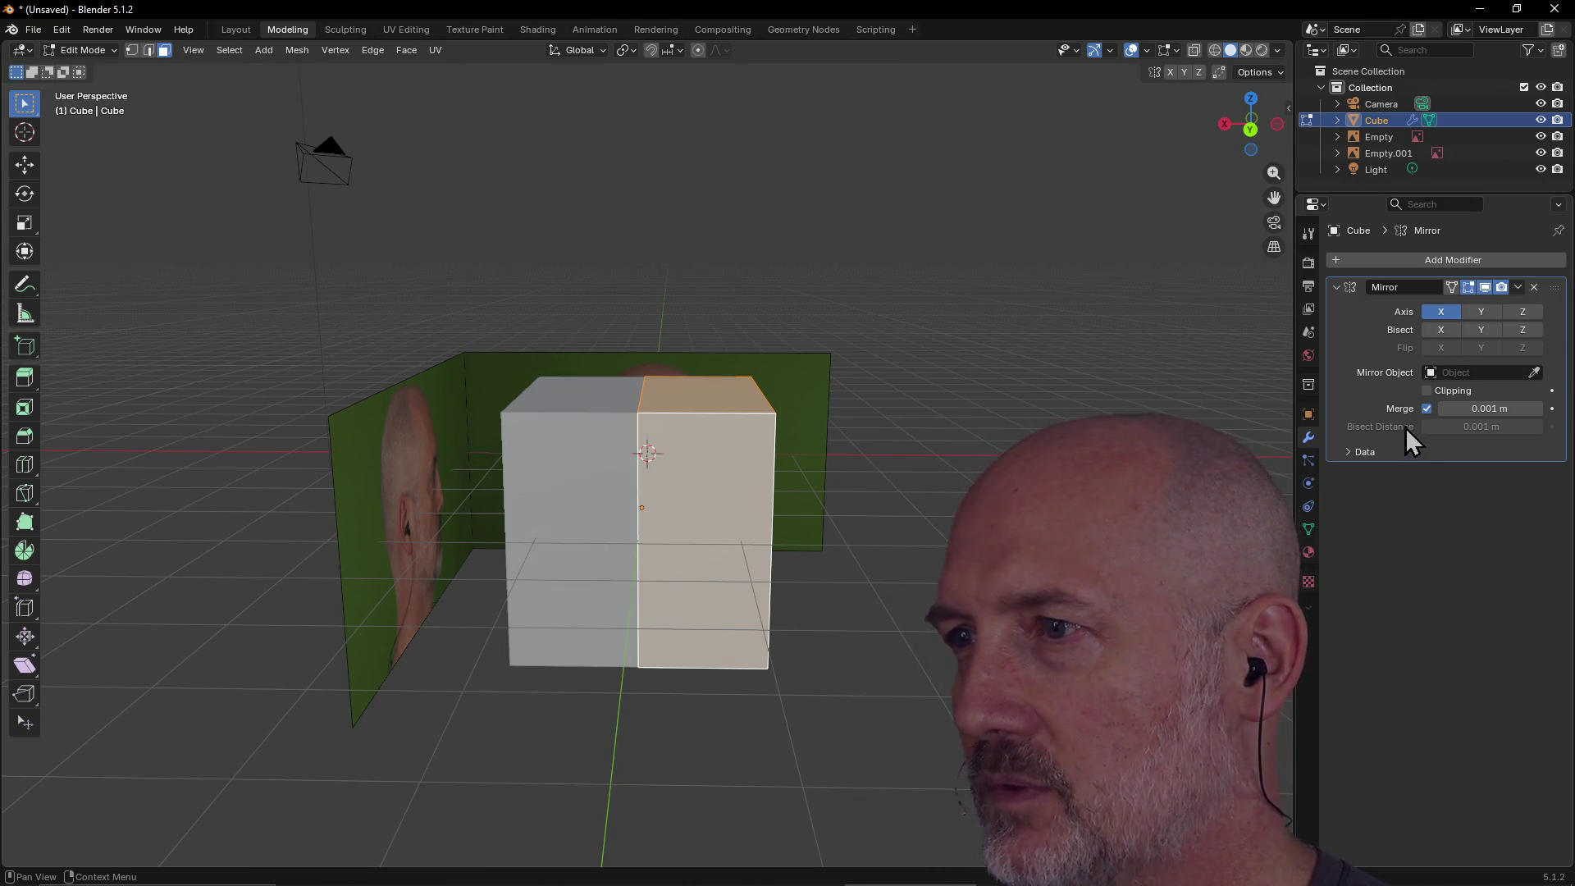
pyautogui.hotkey('alt', 'Tab')
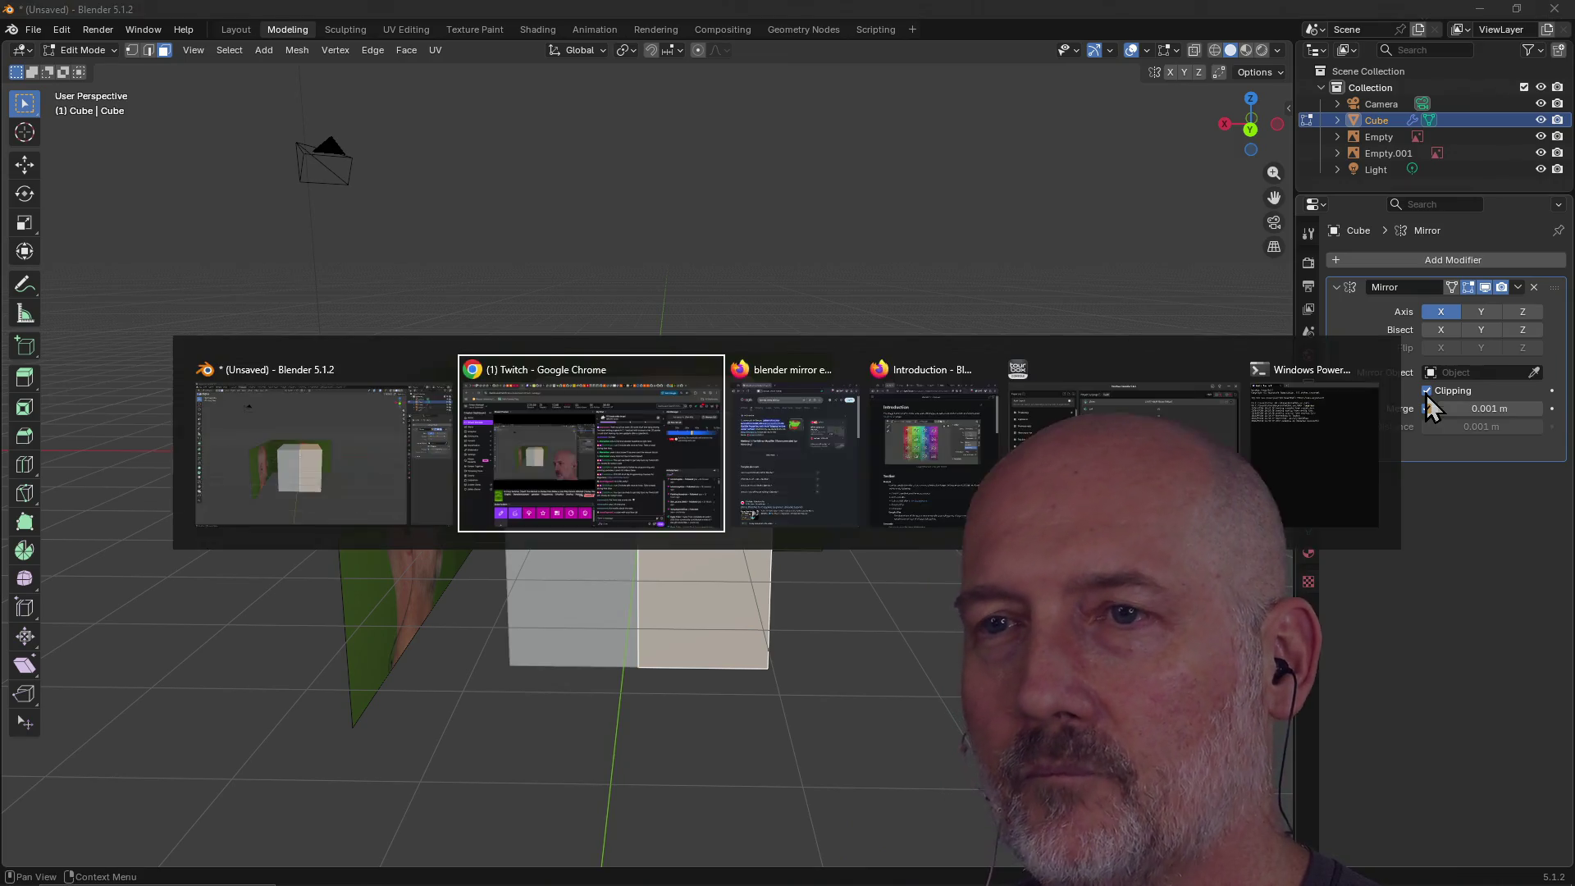
pyautogui.hotkey('alt', 'Tab')
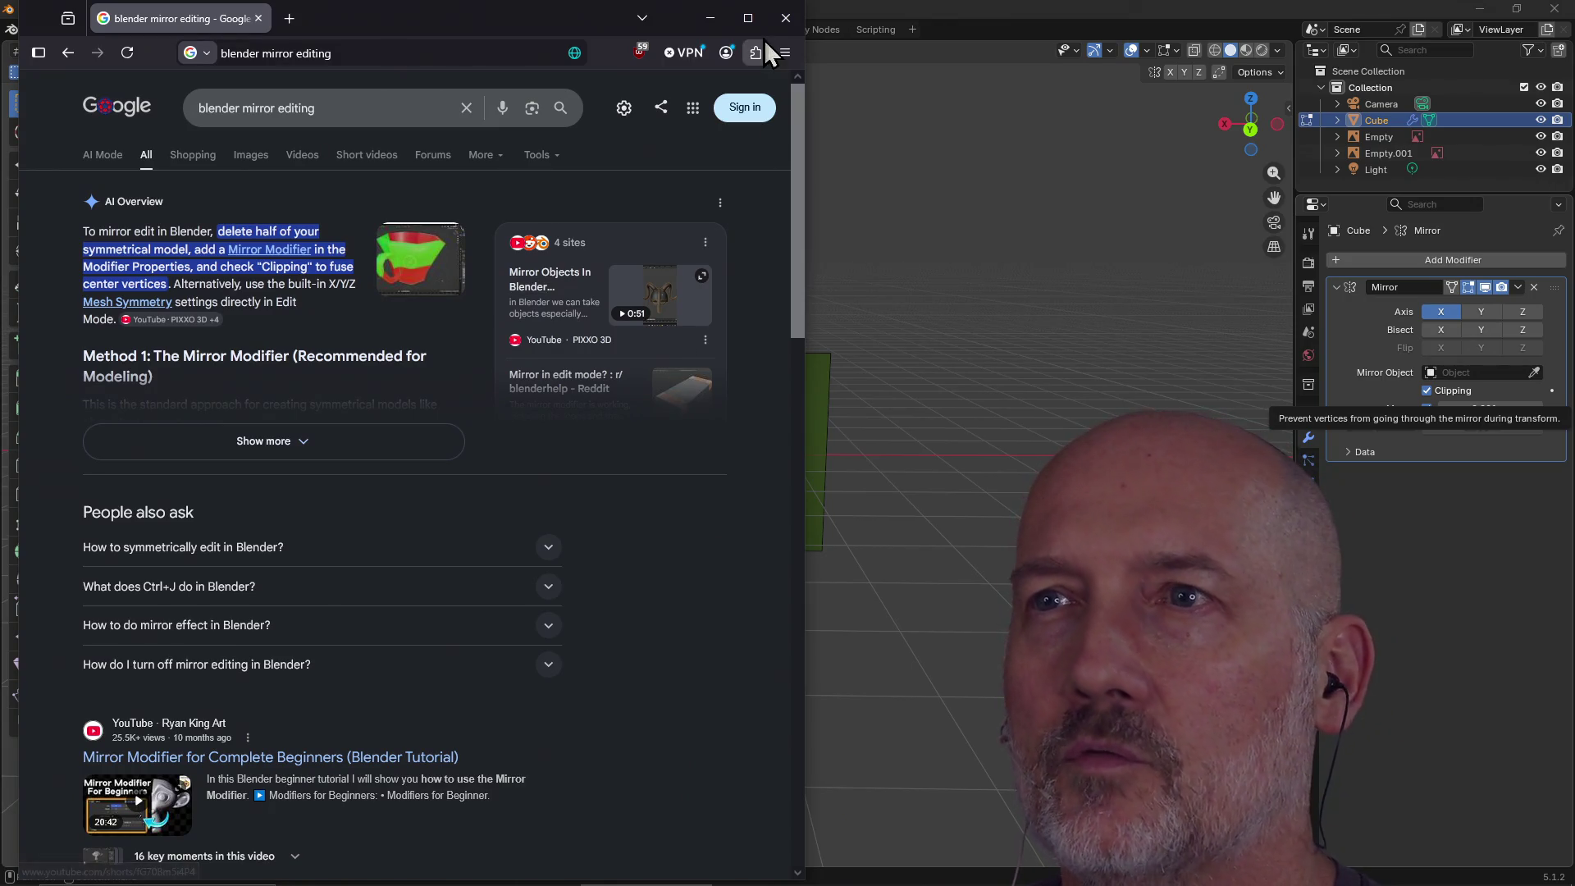
pyautogui.click(786, 18)
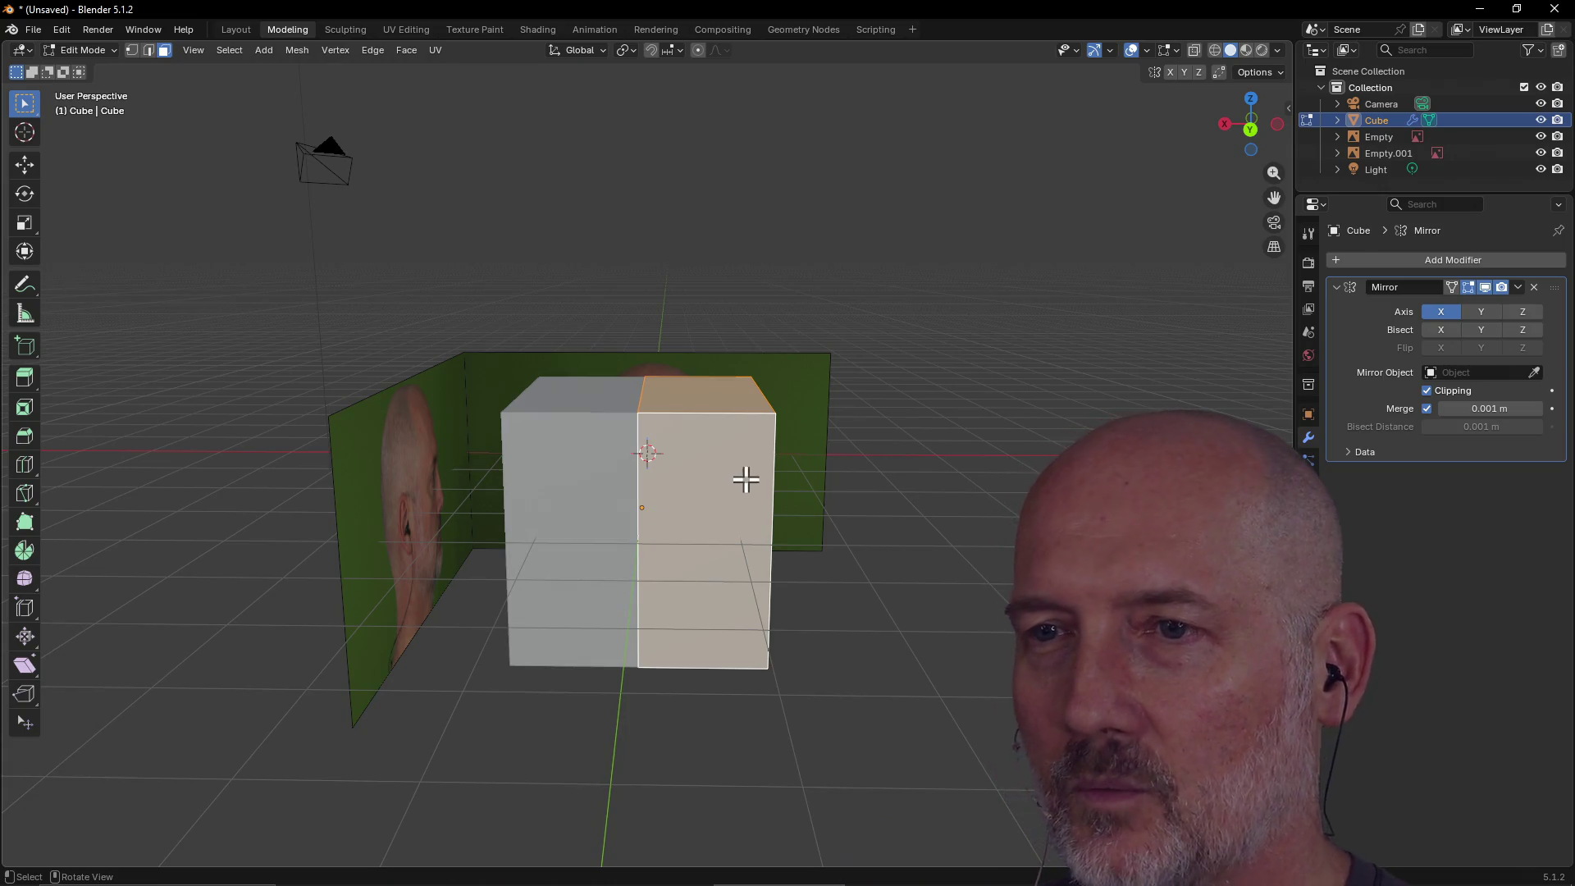
# Turn on X-ray so the reference photo shows through, orbiting to inspect the mirrored box.
pyautogui.moveTo(952, 504)
pyautogui.mouseDown(button='middle')
pyautogui.moveTo(791, 521)
pyautogui.moveTo(975, 496)
pyautogui.mouseUp(button='middle')
pyautogui.moveTo(944, 484); pyautogui.dragTo(1013, 482, button='middle')
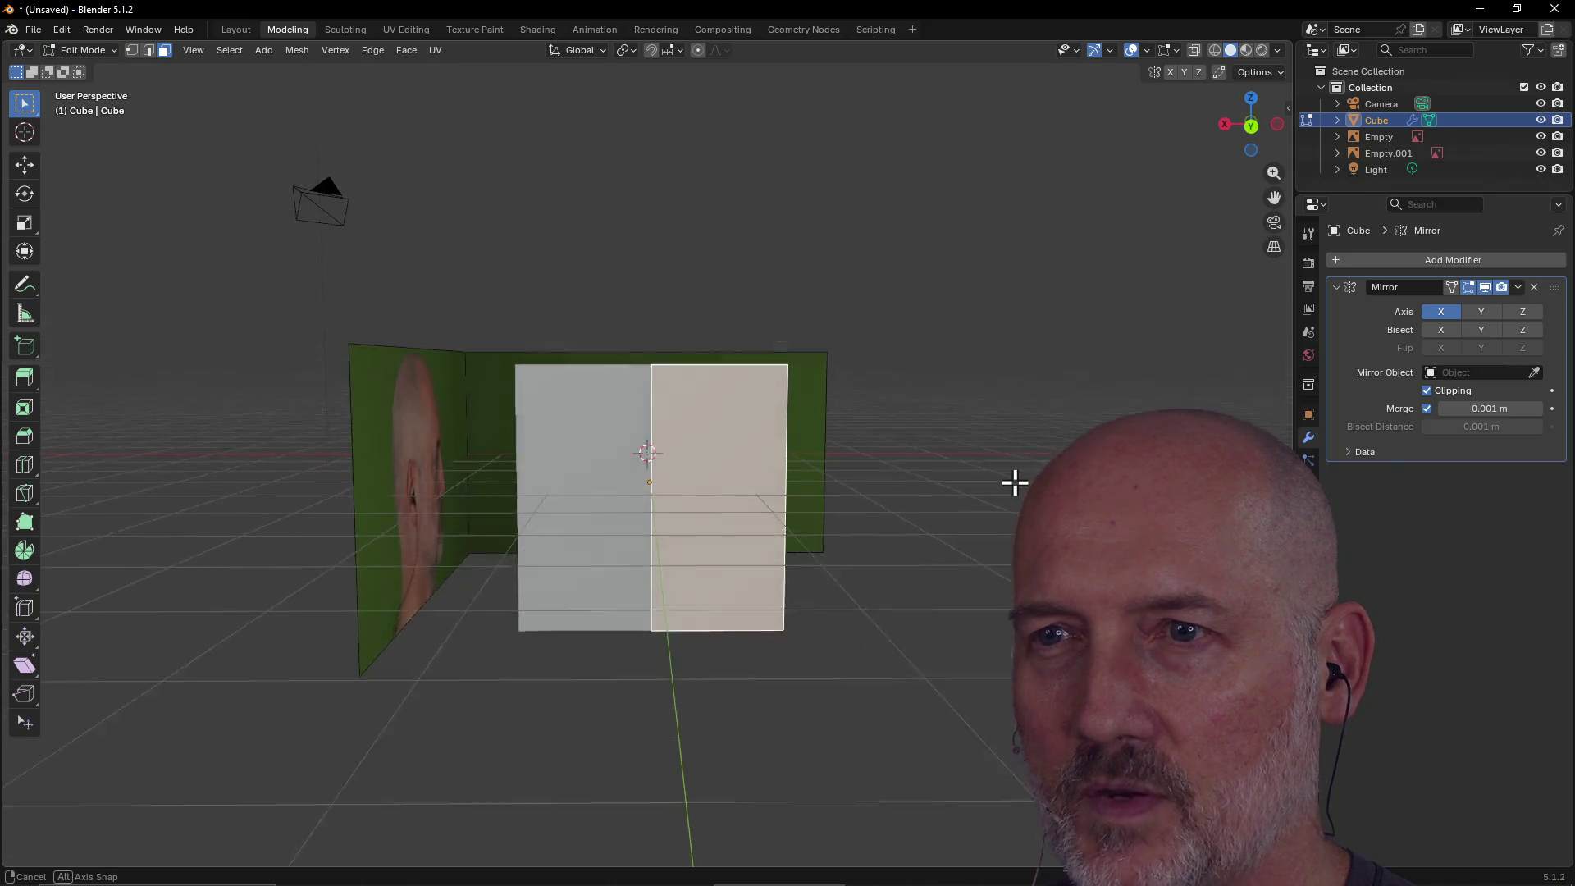
pyautogui.moveTo(781, 487); pyautogui.dragTo(717, 471, button='middle')
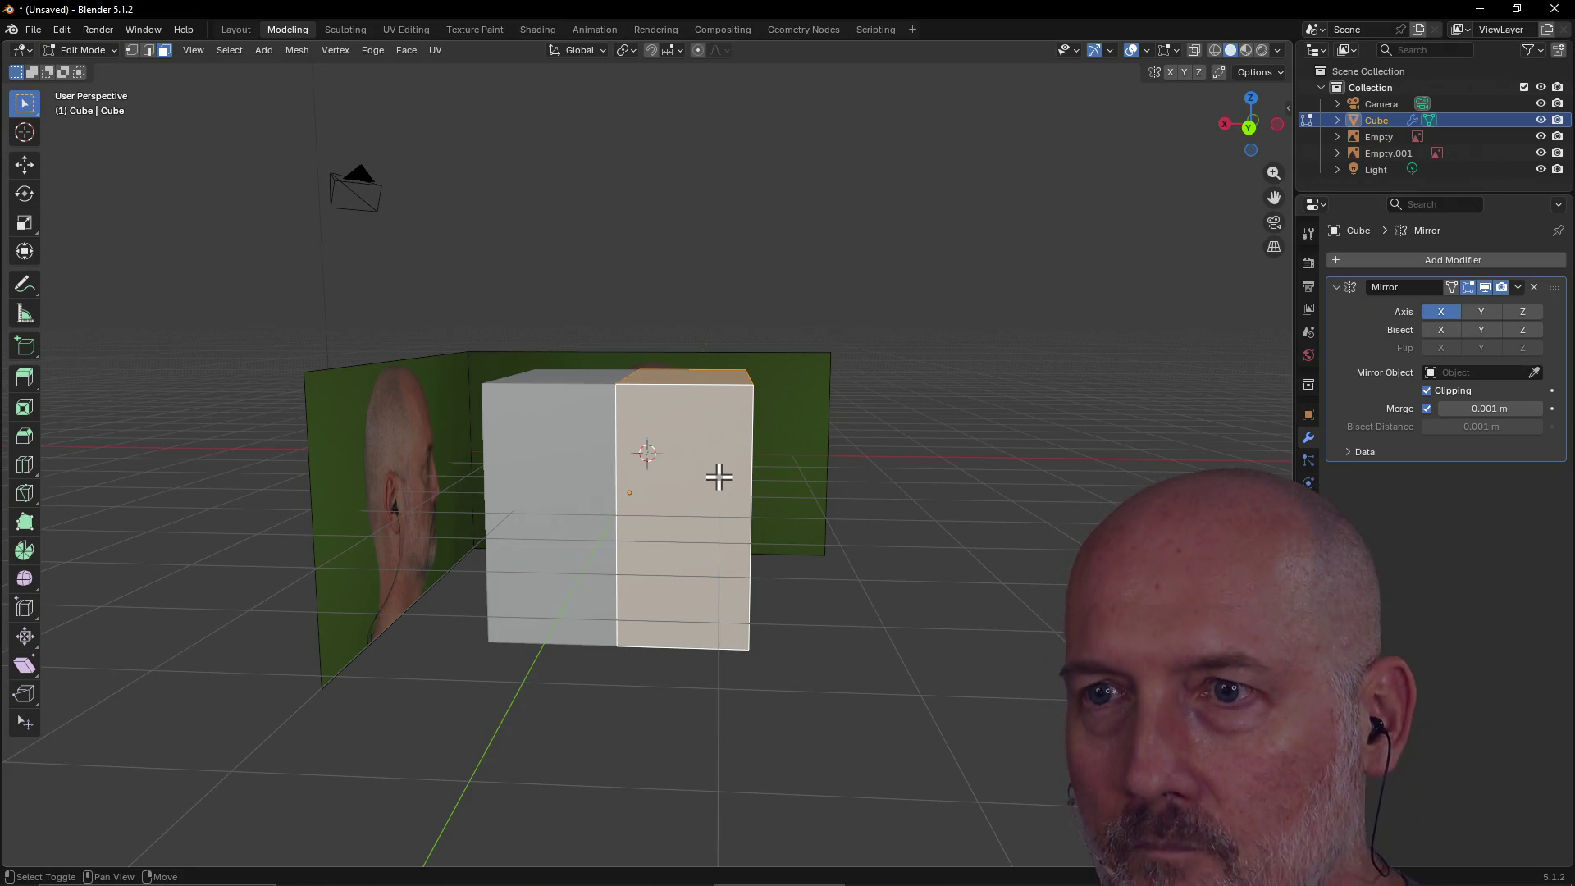
pyautogui.hotkey('alt', 'z')
pyautogui.moveTo(723, 466)
pyautogui.mouseDown(button='middle')
pyautogui.moveTo(723, 439)
pyautogui.moveTo(695, 448)
pyautogui.mouseUp(button='middle')
pyautogui.scroll(3, 723, 439)
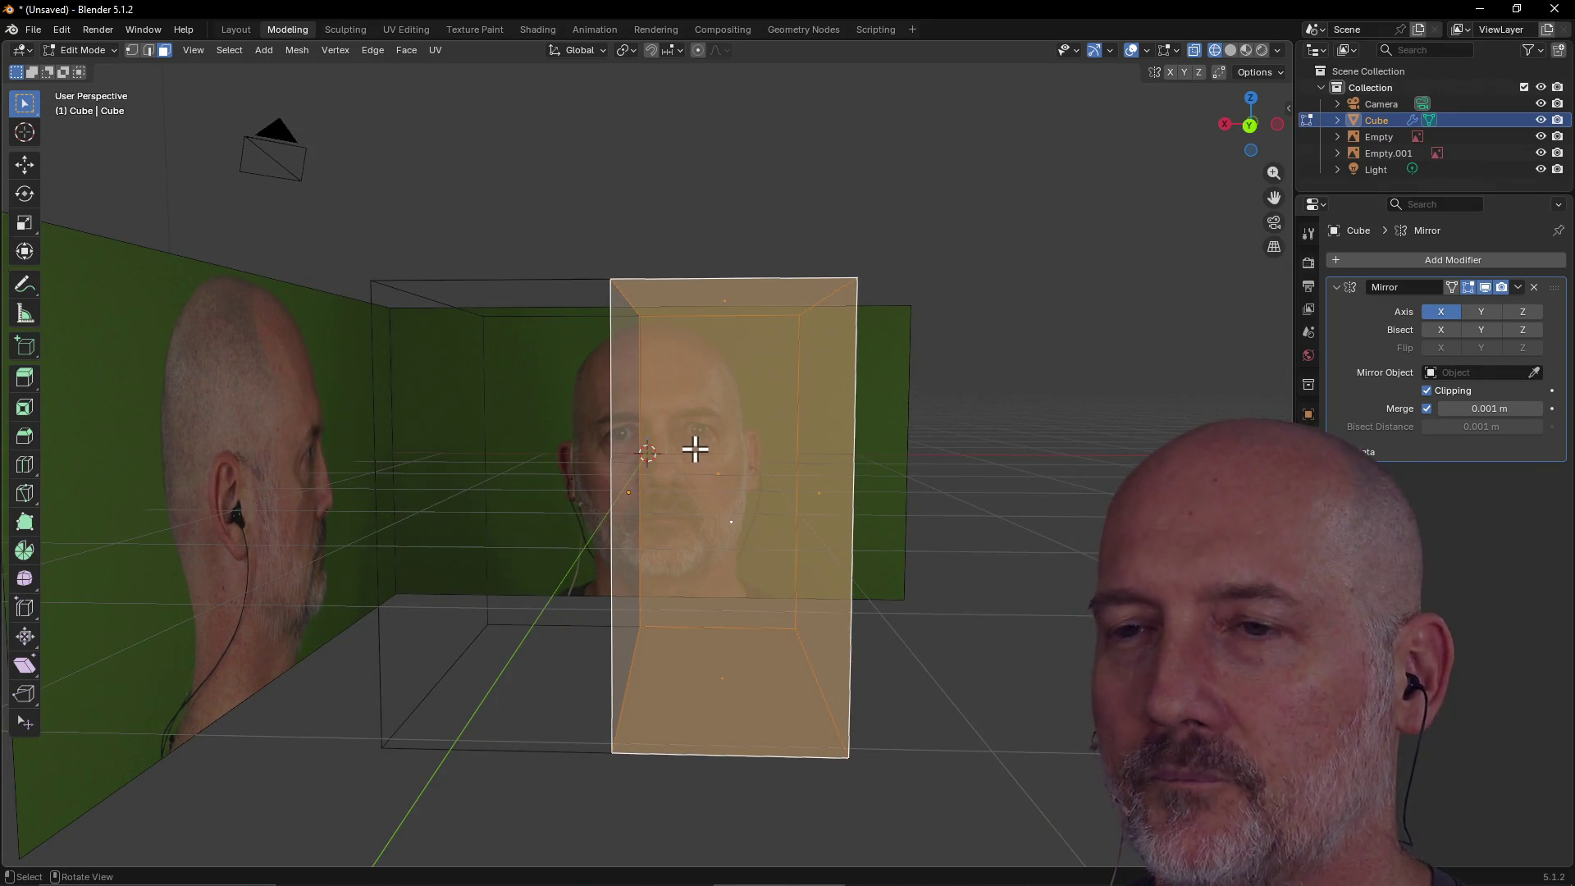
# Save the project under the new file name low_poly_selfie.blend.
pyautogui.hotkey('ctrl', 's')
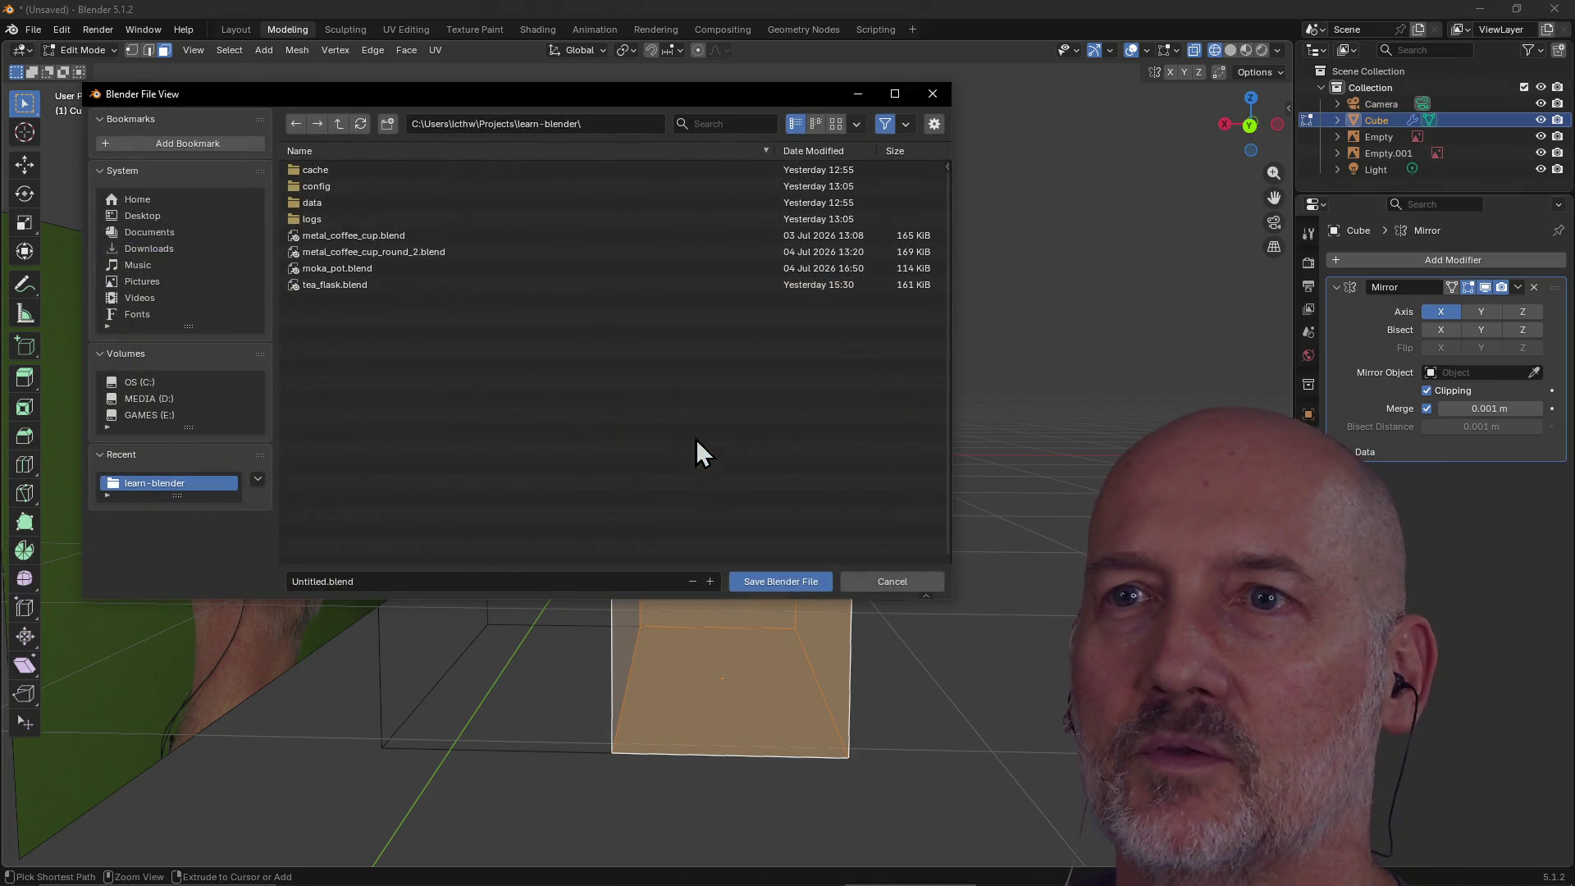
pyautogui.click(391, 581)
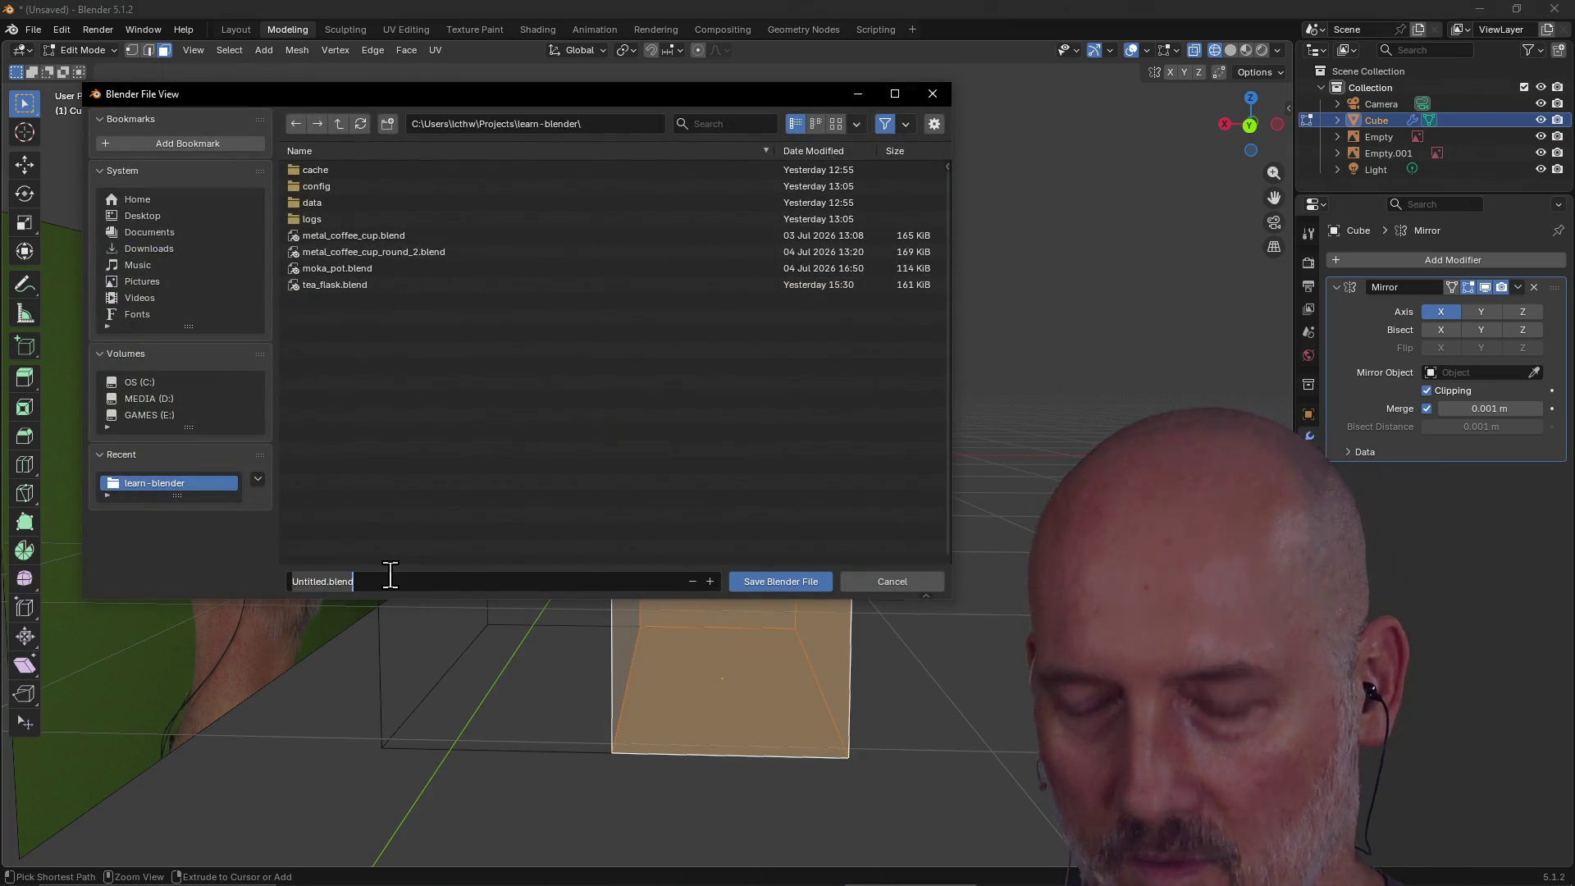
pyautogui.write('low_poly')
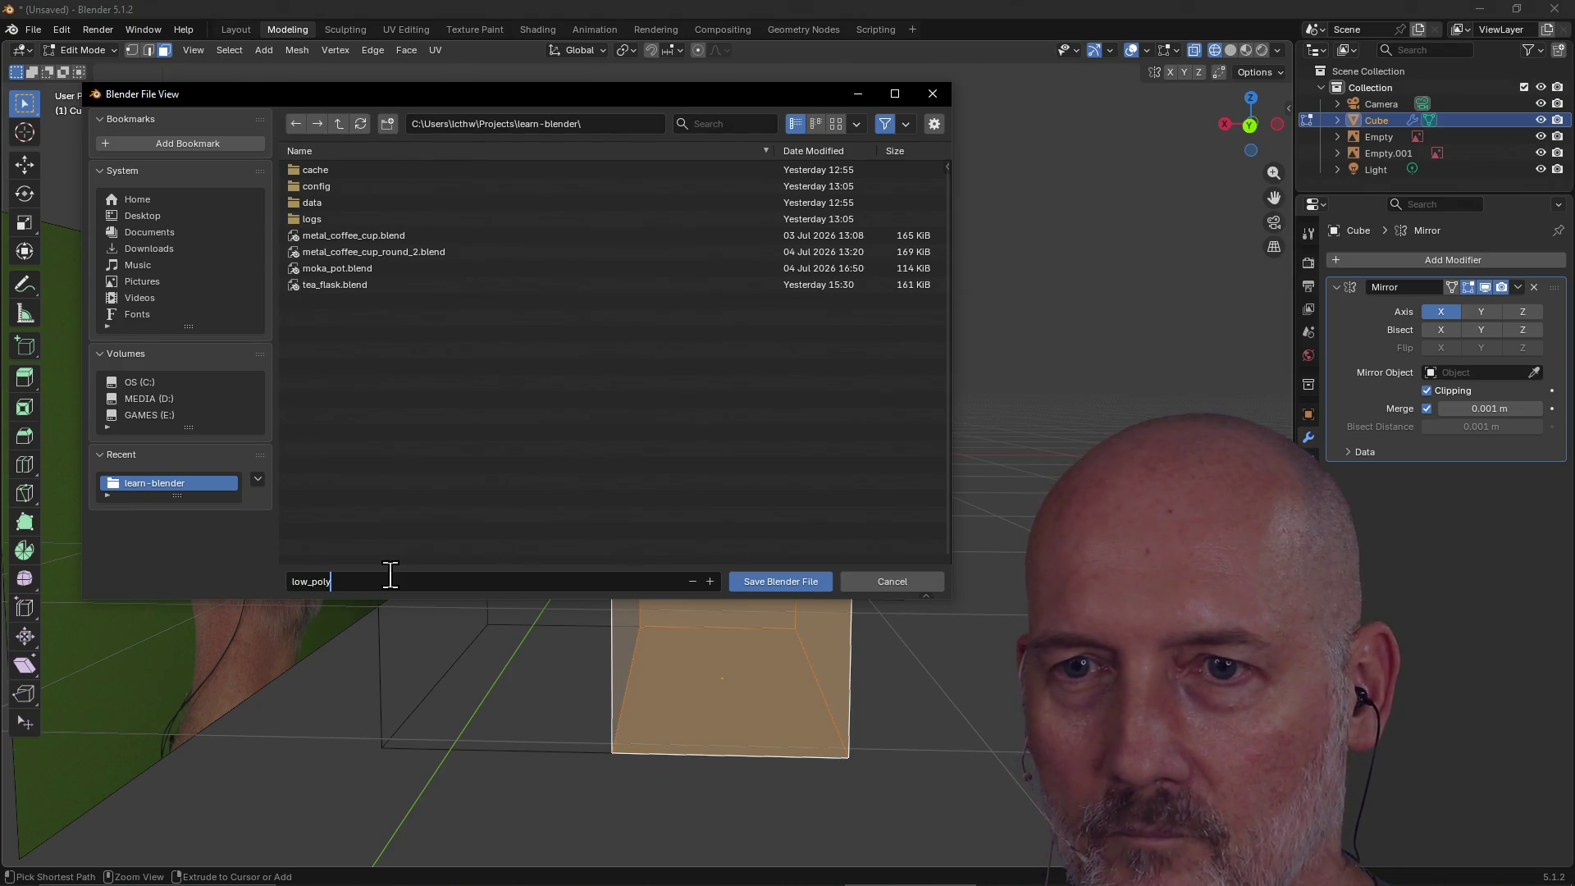
pyautogui.write('_selfie.blend')
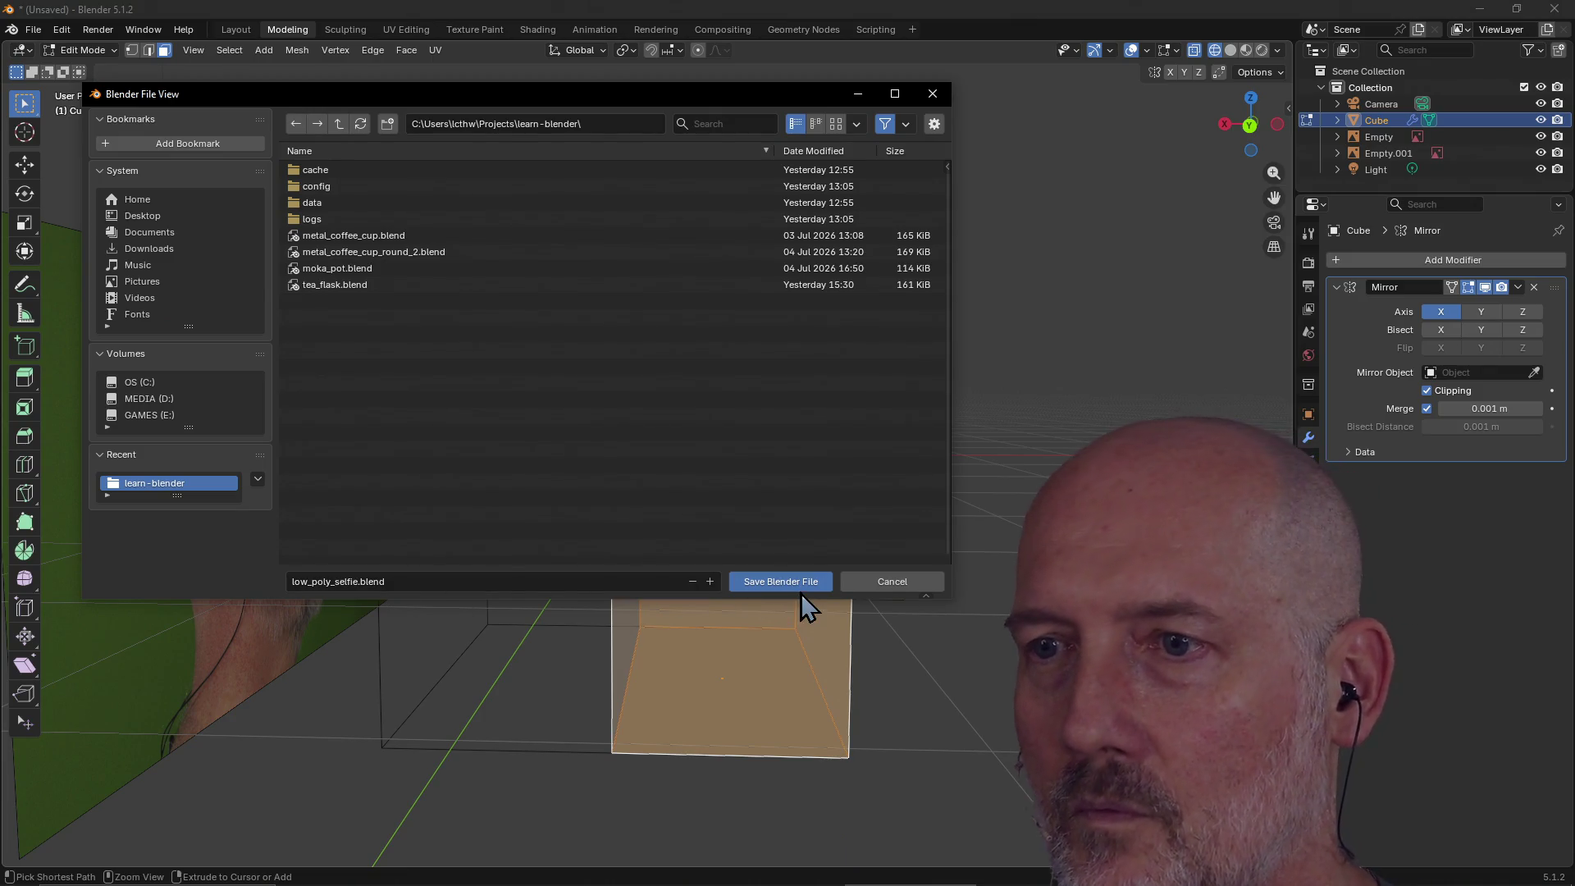
pyautogui.click(800, 585)
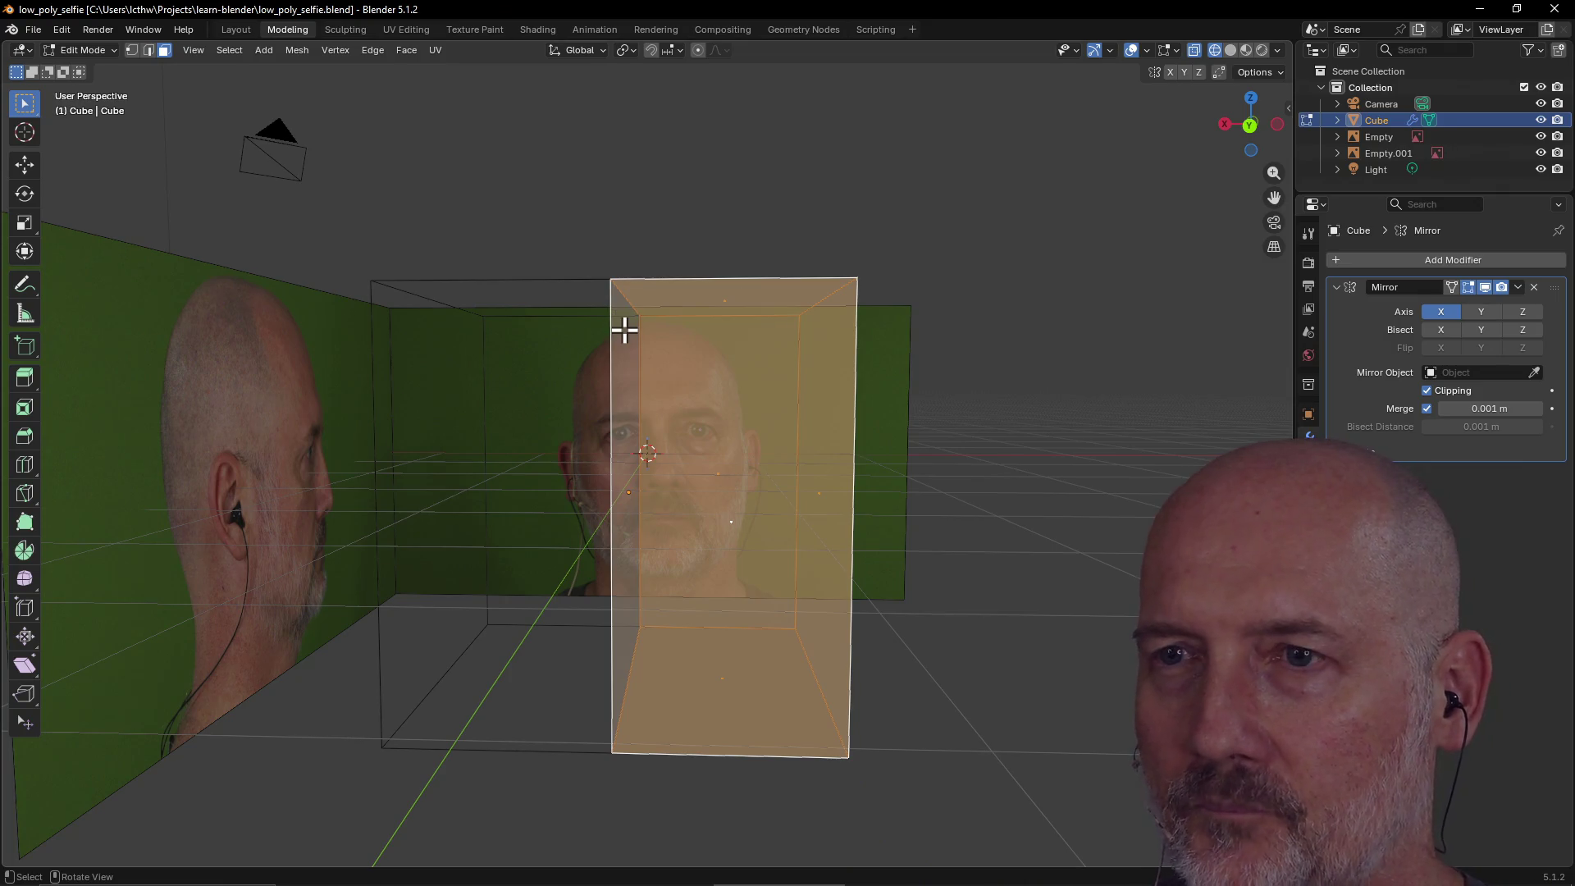
pyautogui.press('`')
# From the back view, extrude the top face upward a short distance.
pyautogui.click(715, 279)
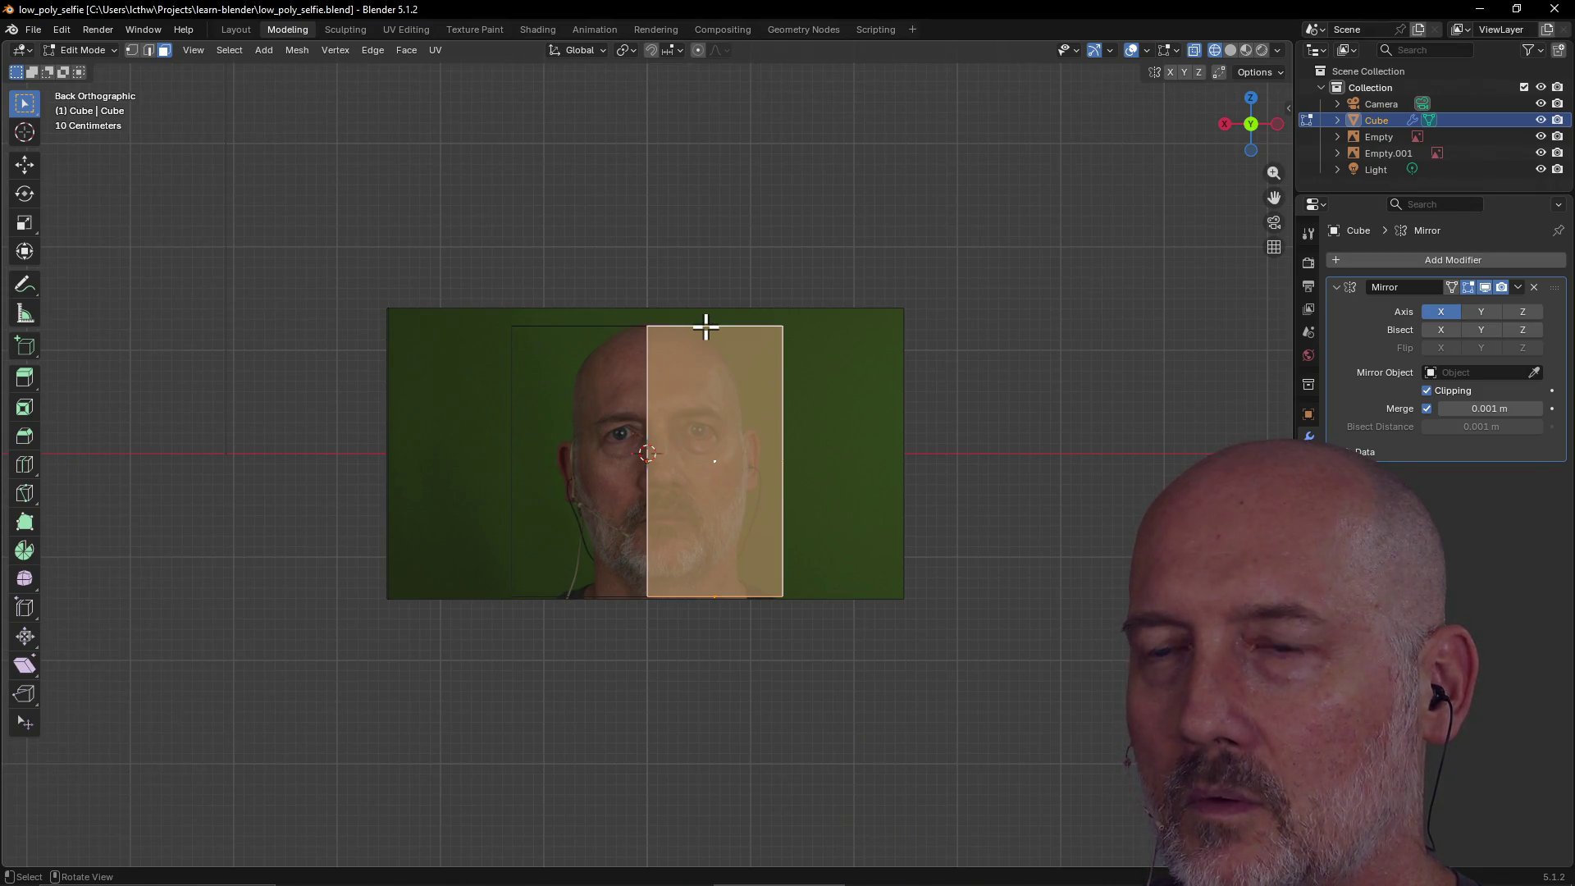
pyautogui.click(706, 327)
pyautogui.moveTo(707, 321)
pyautogui.mouseDown(button='middle')
pyautogui.moveTo(703, 401)
pyautogui.moveTo(697, 327)
pyautogui.moveTo(696, 381)
pyautogui.moveTo(700, 362)
pyautogui.mouseUp(button='middle')
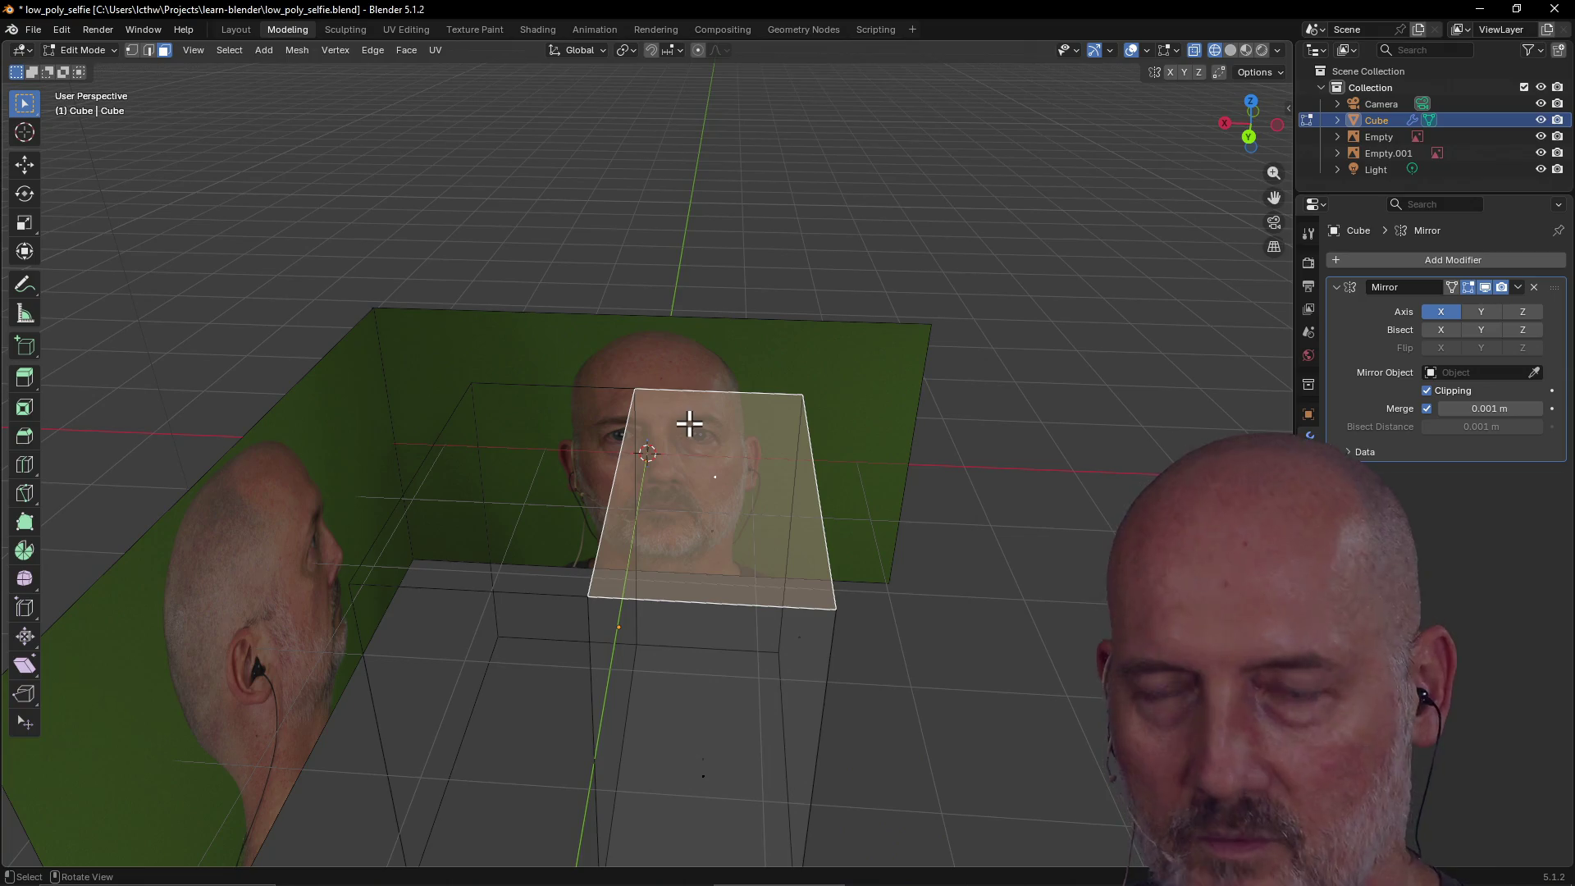
pyautogui.rightClick(692, 495)
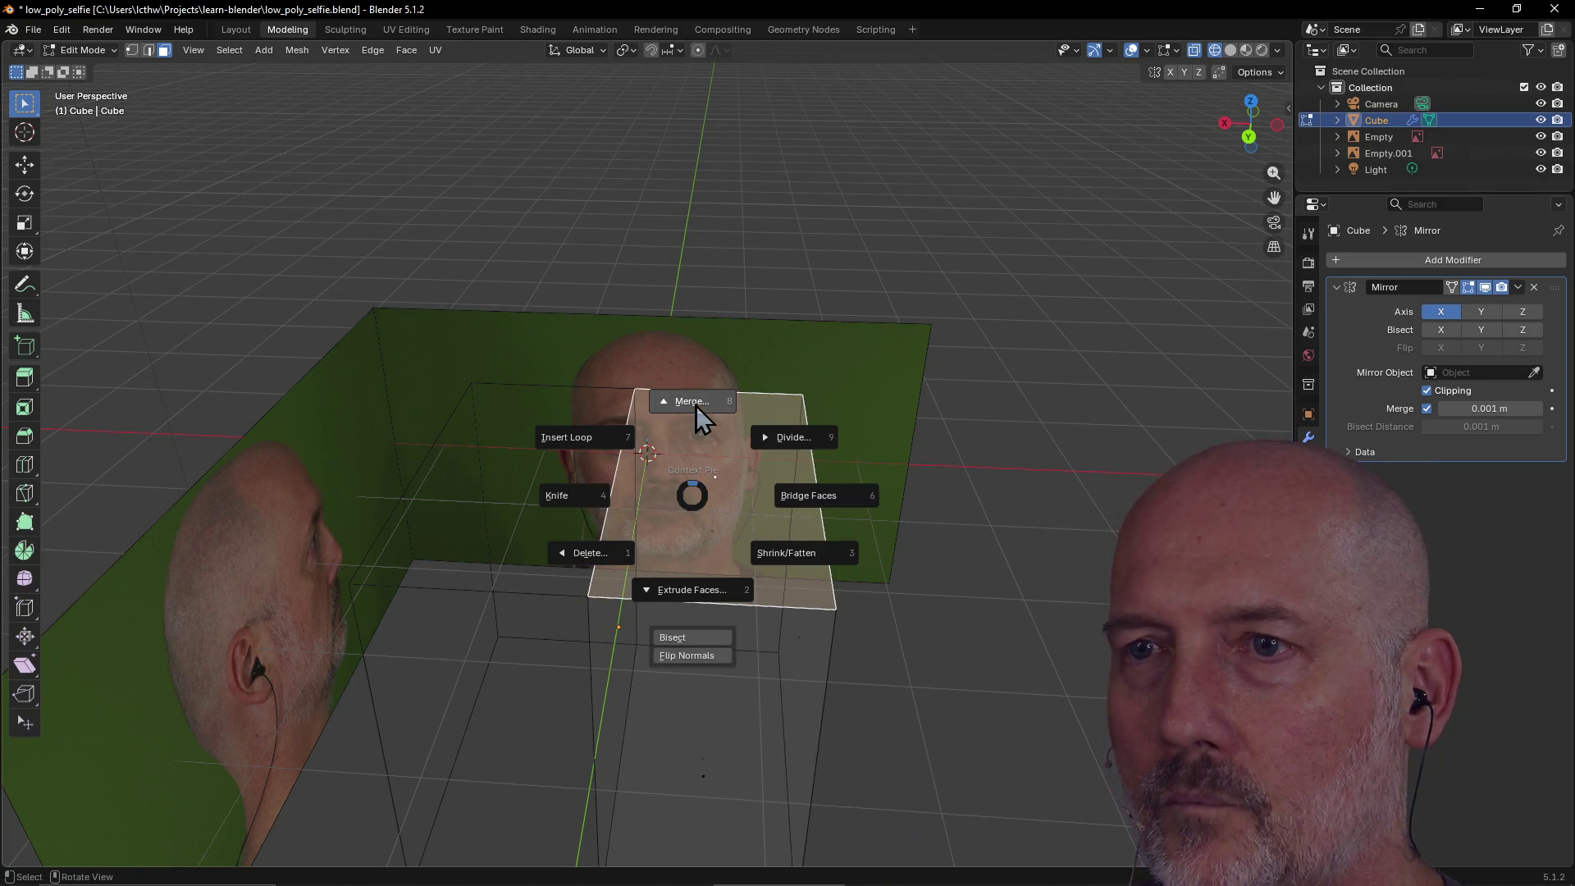
pyautogui.click(694, 593)
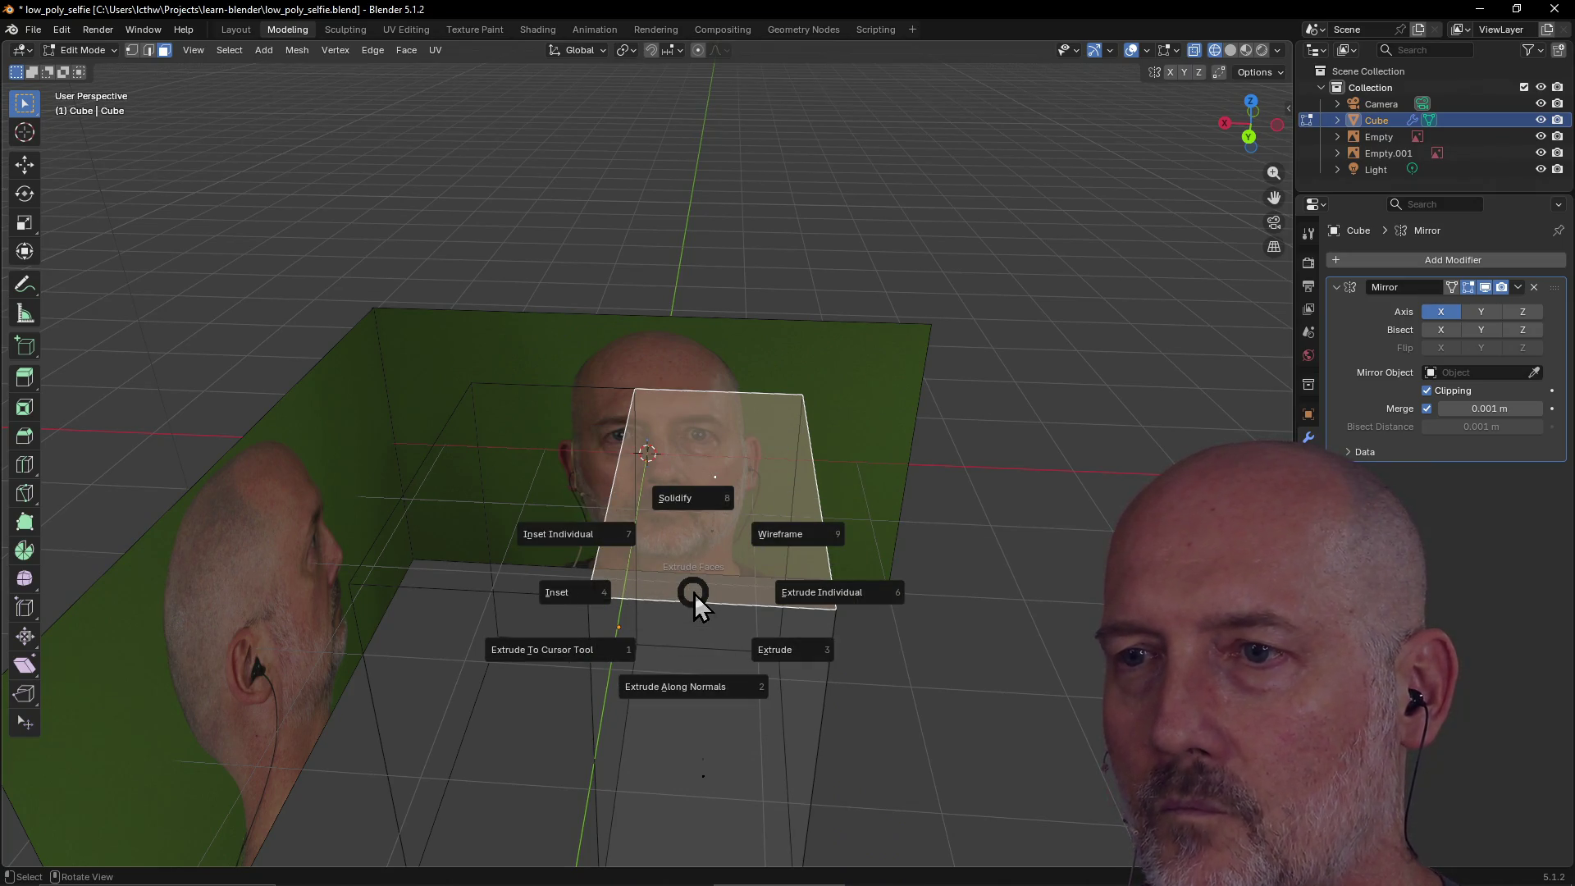
pyautogui.click(786, 655)
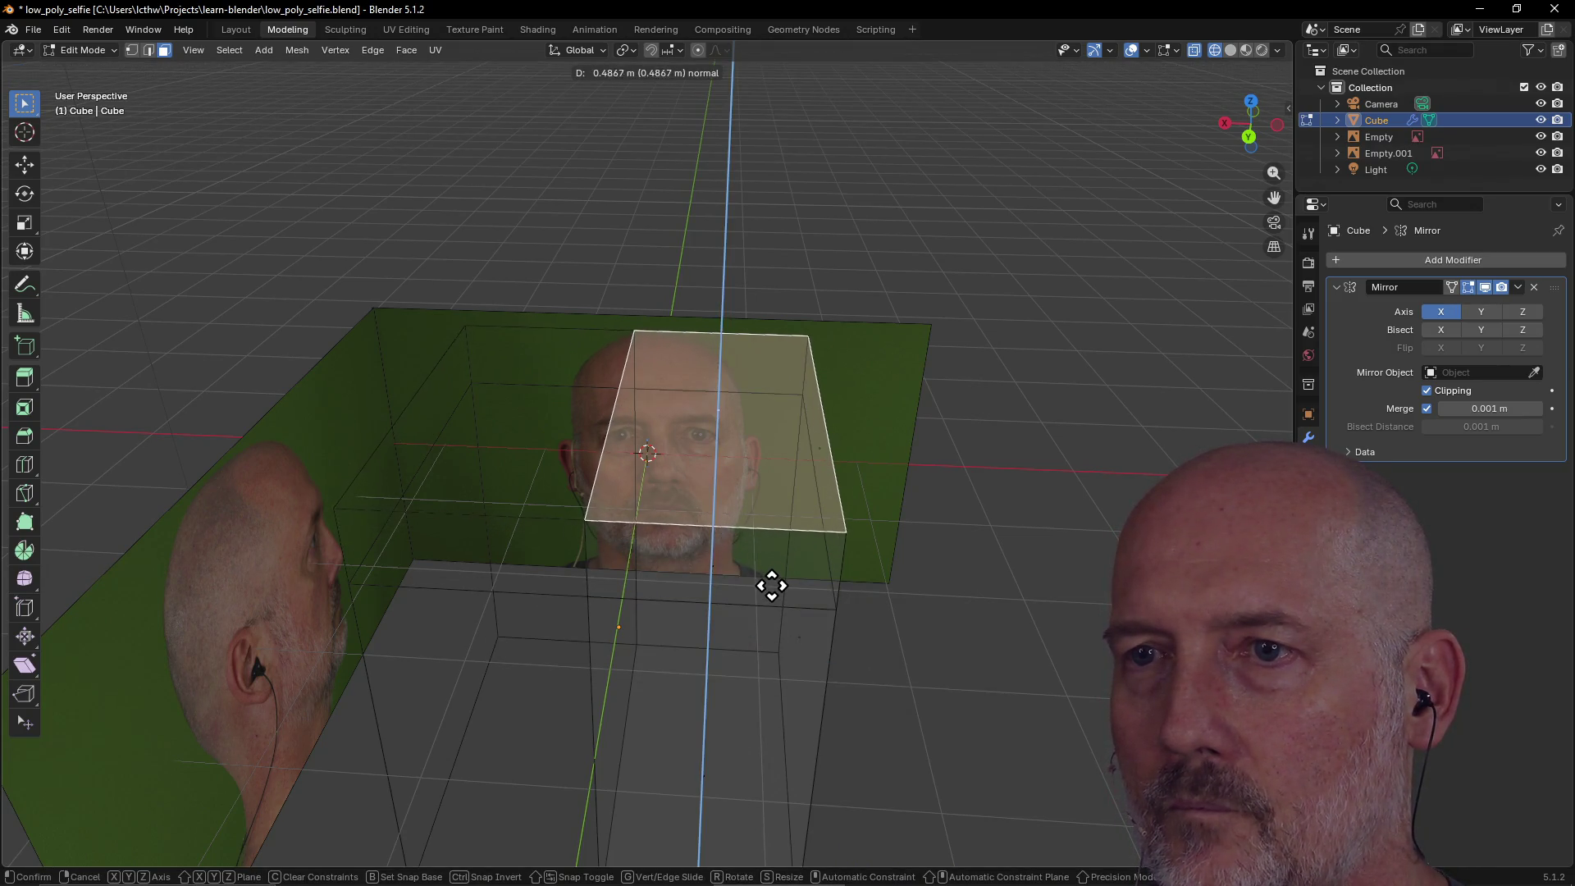
pyautogui.click(768, 600)
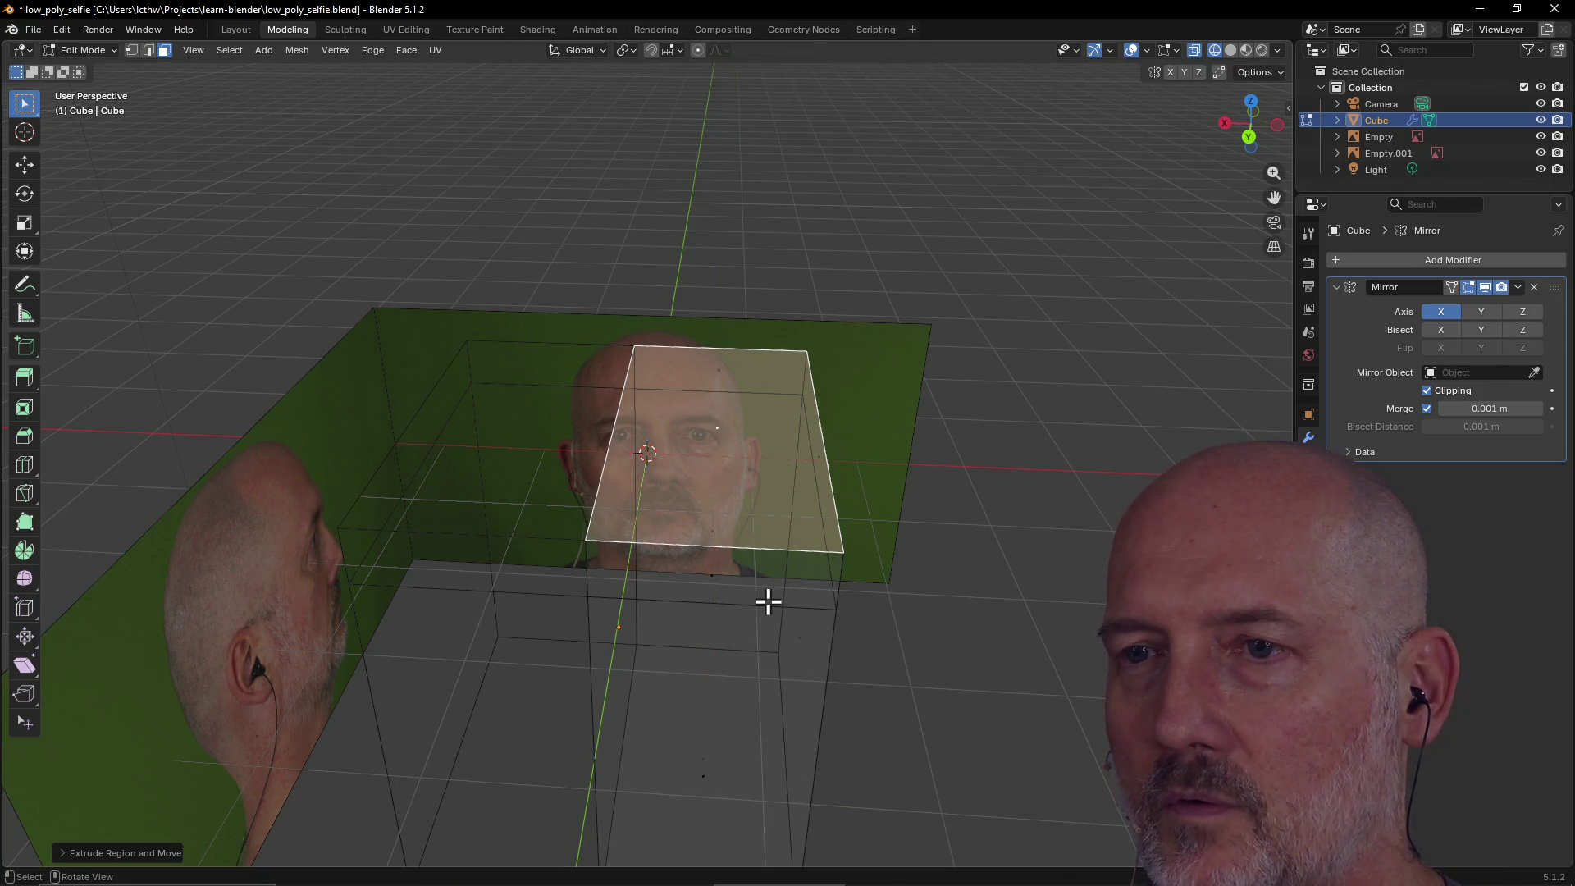
pyautogui.moveTo(768, 601)
pyautogui.mouseDown(button='middle')
pyautogui.moveTo(773, 496)
pyautogui.moveTo(768, 531)
pyautogui.mouseUp(button='middle')
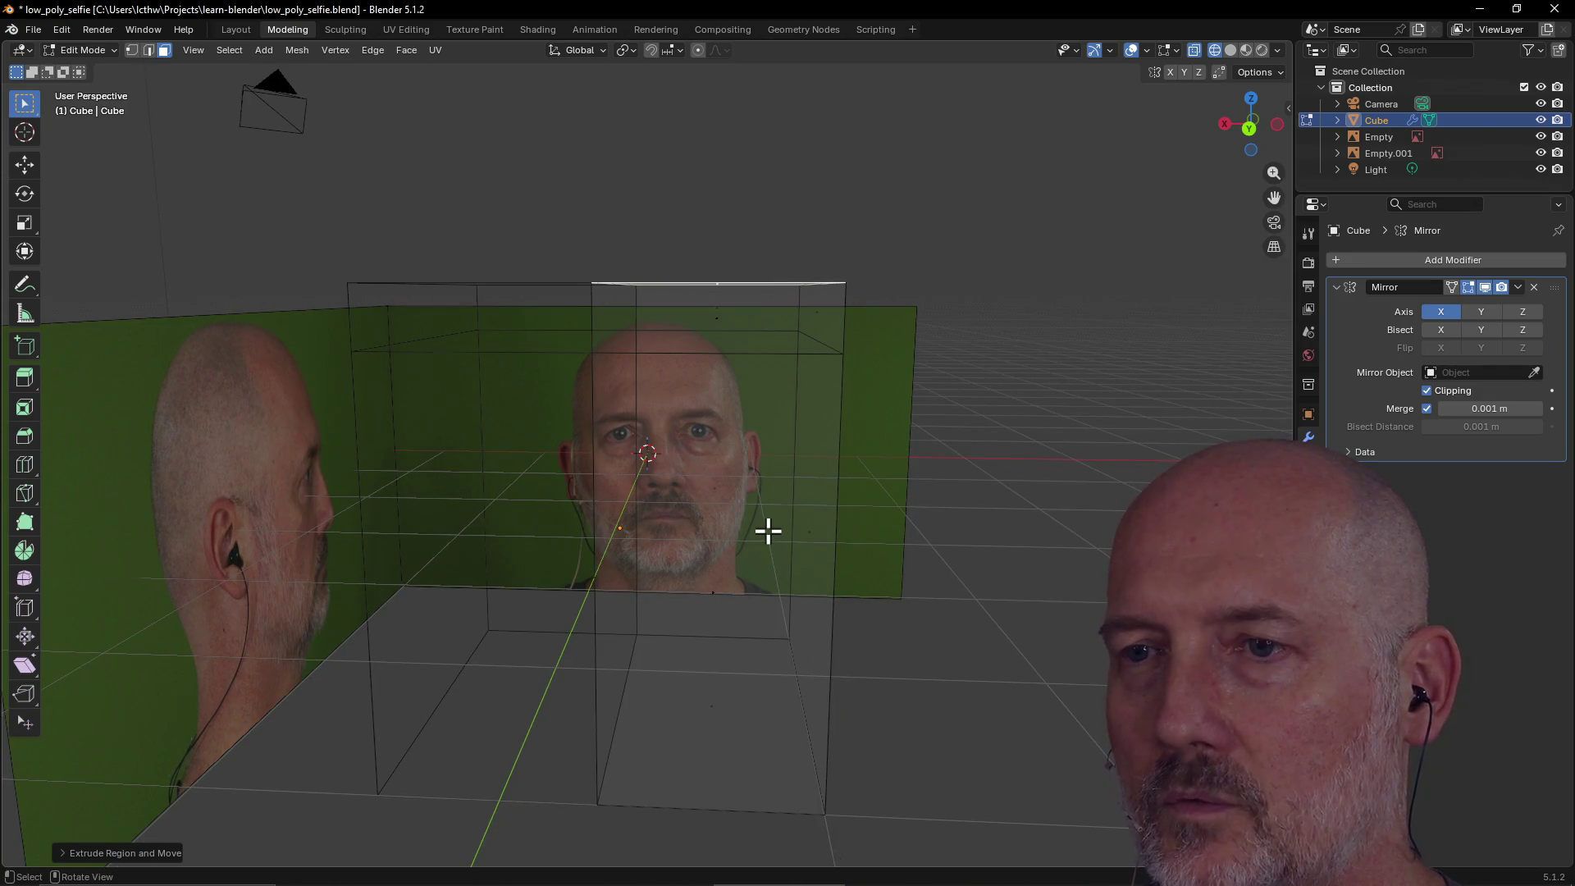
# Cancel a second extrusion attempt, then extrude the top face along its normal with Alt+E.
pyautogui.rightClick(768, 531)
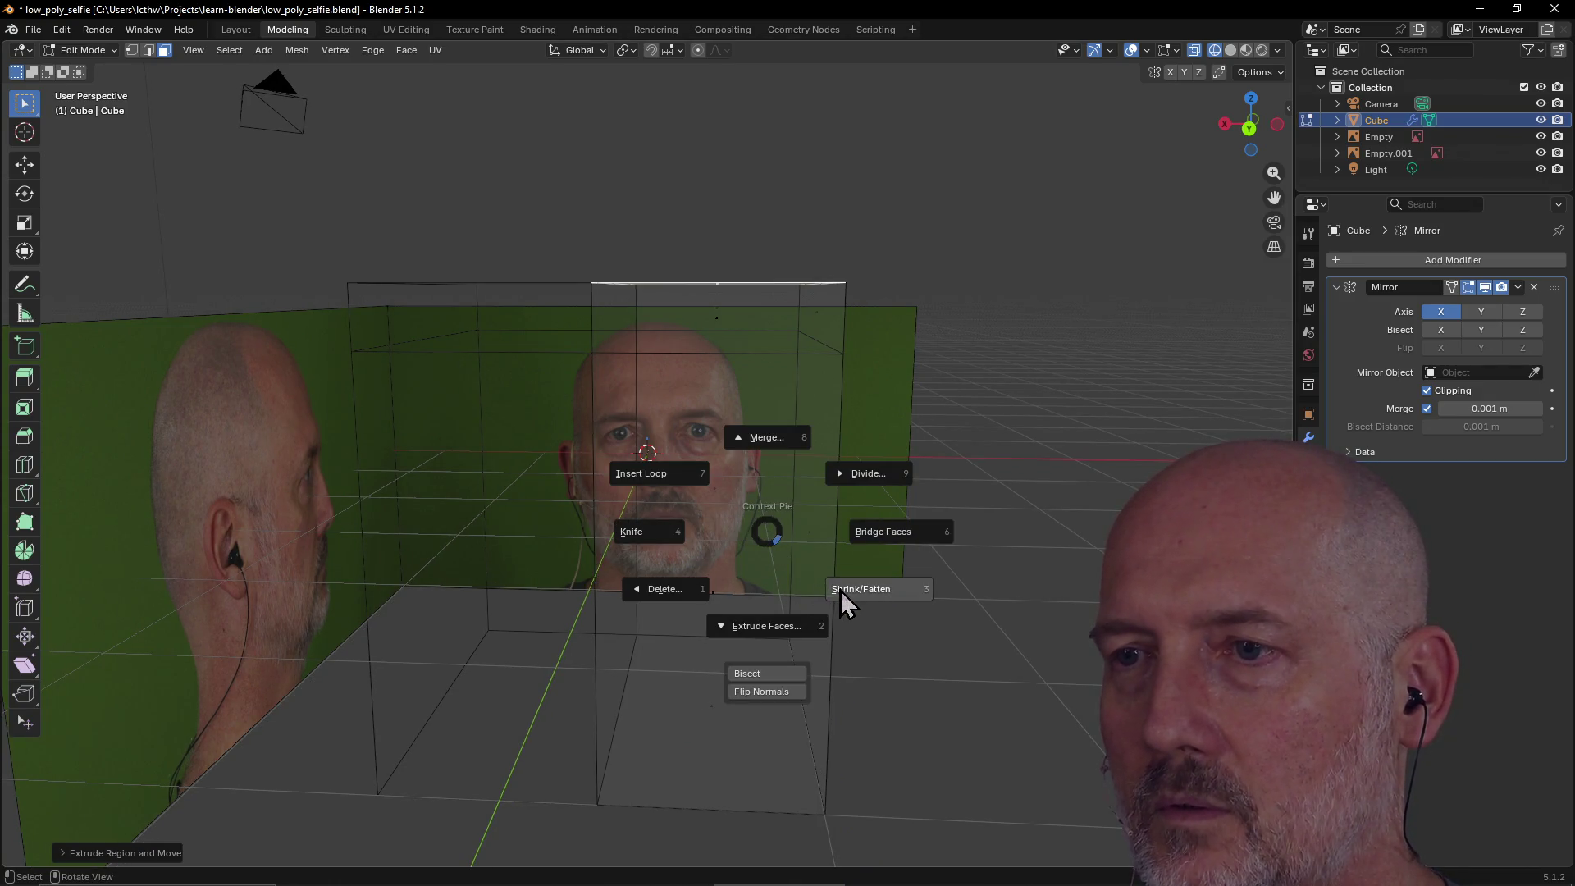
pyautogui.click(784, 628)
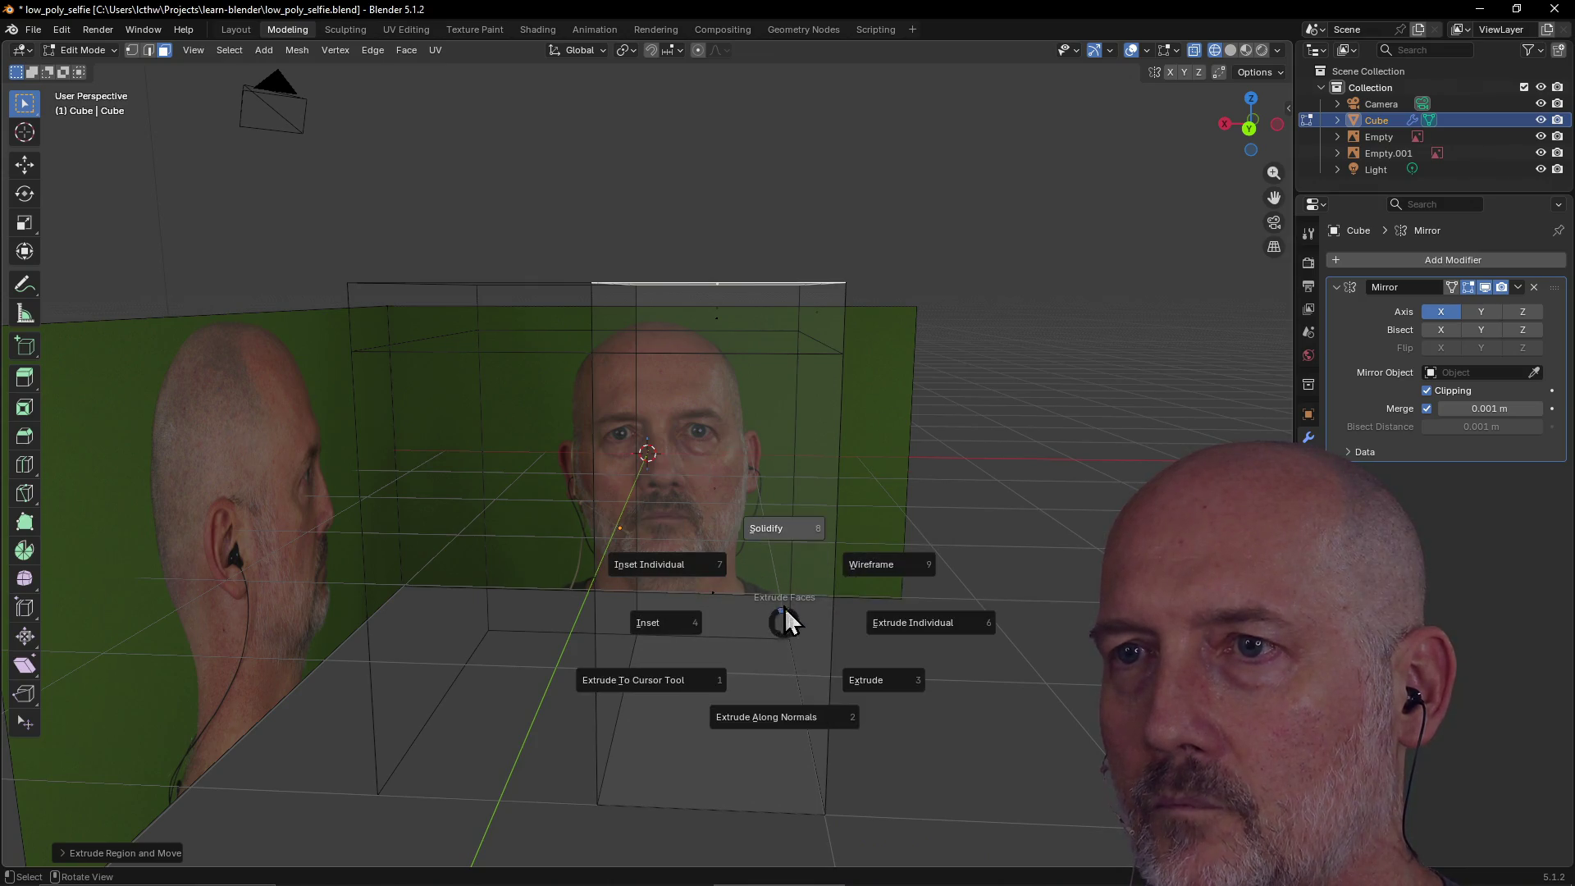
pyautogui.click(853, 681)
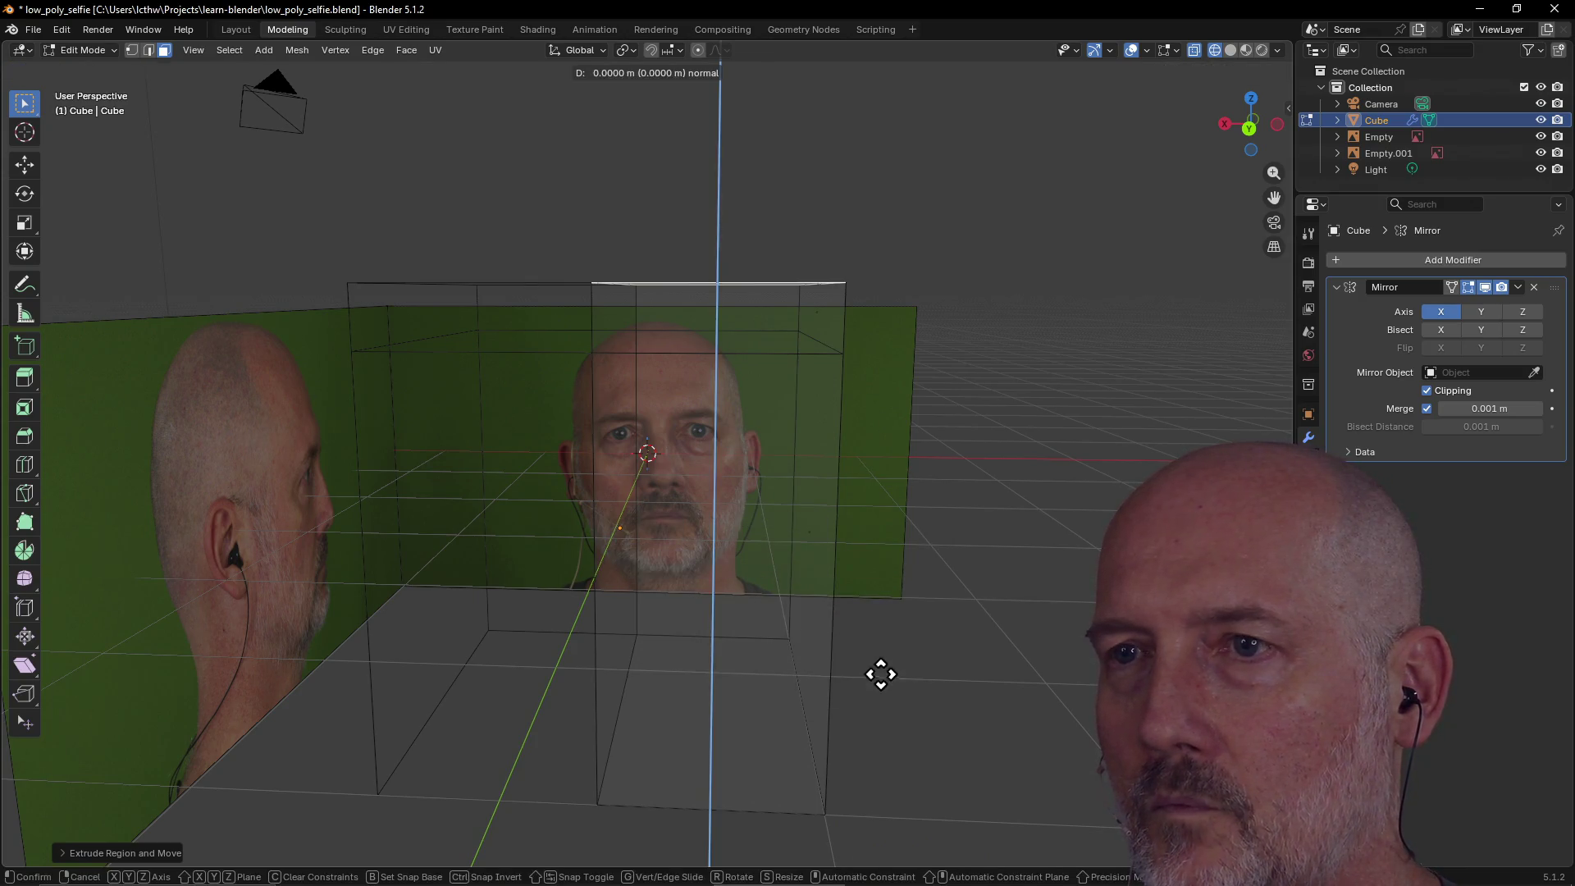
pyautogui.rightClick(839, 642)
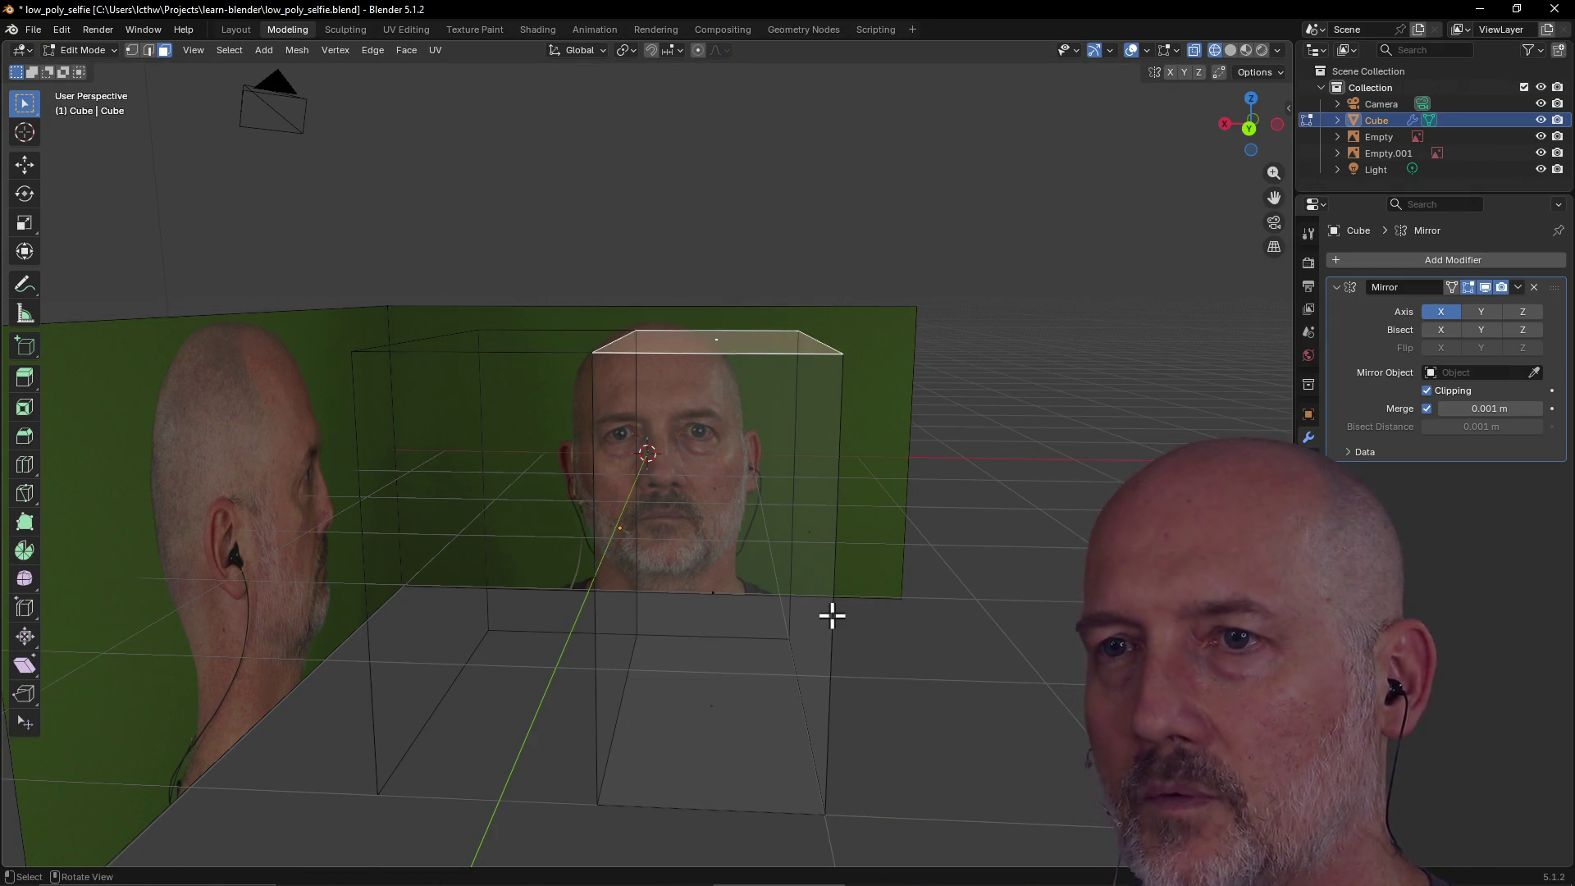
pyautogui.hotkey('alt', 'e')
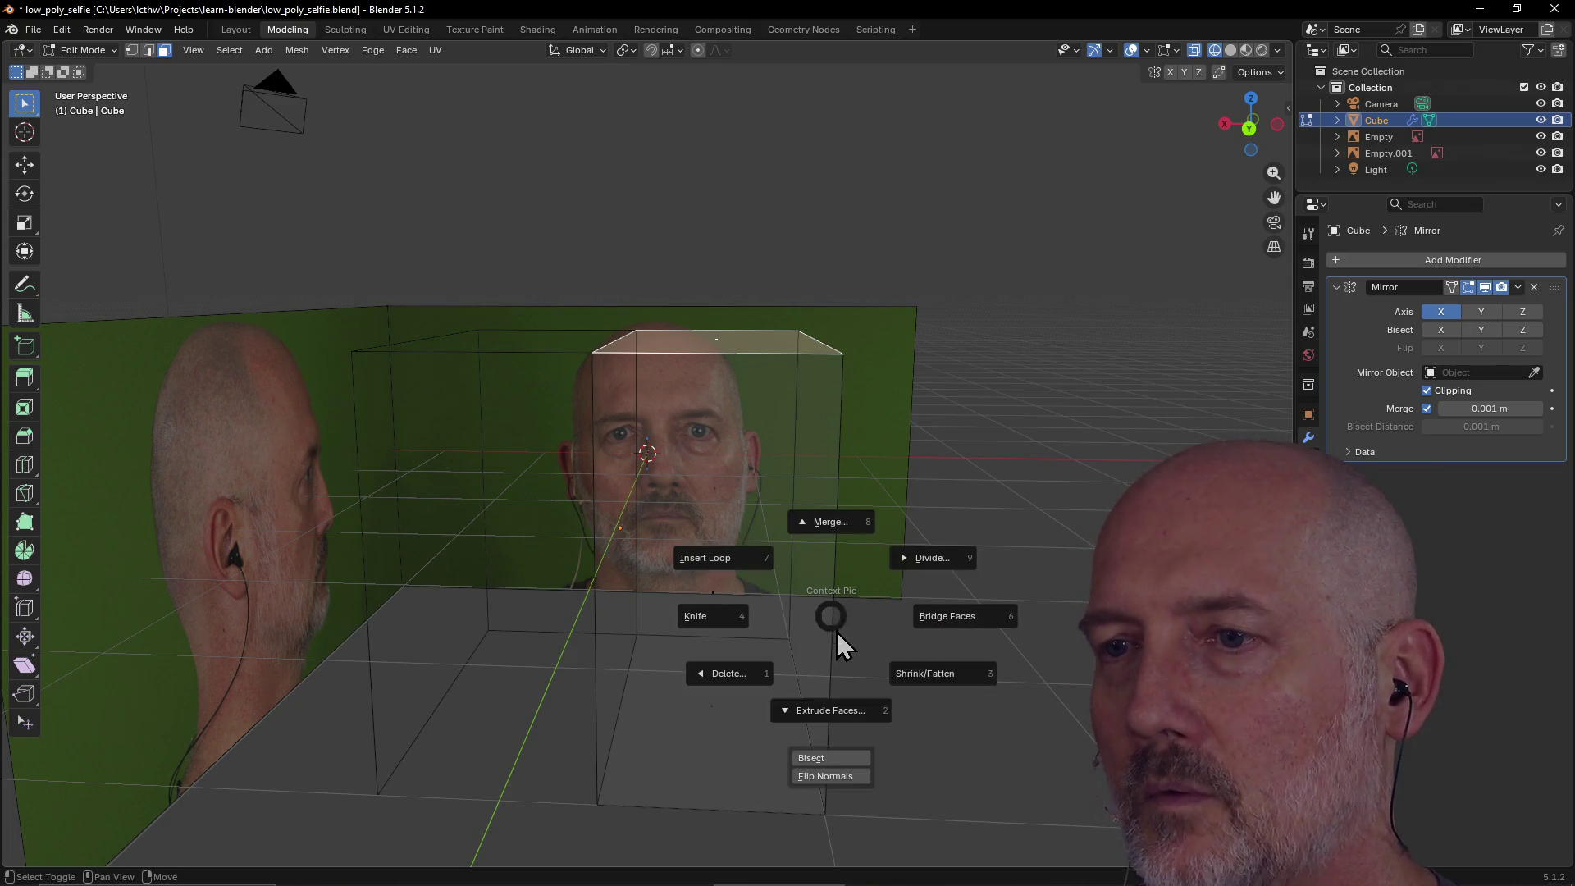
pyautogui.hotkey('alt', 'e')
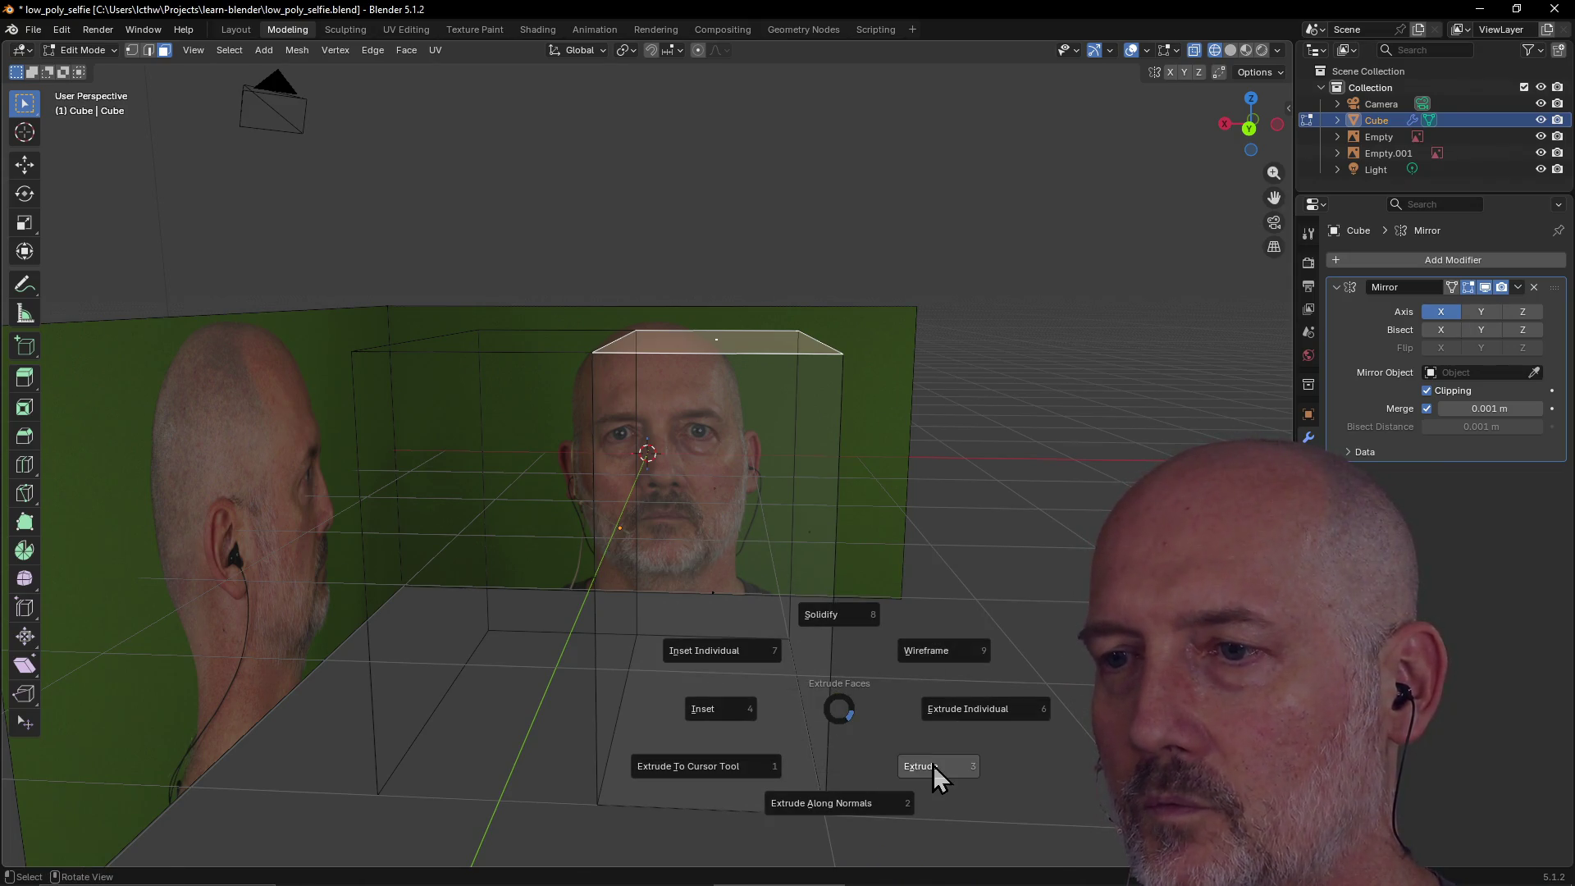
pyautogui.click(933, 772)
pyautogui.click(911, 738)
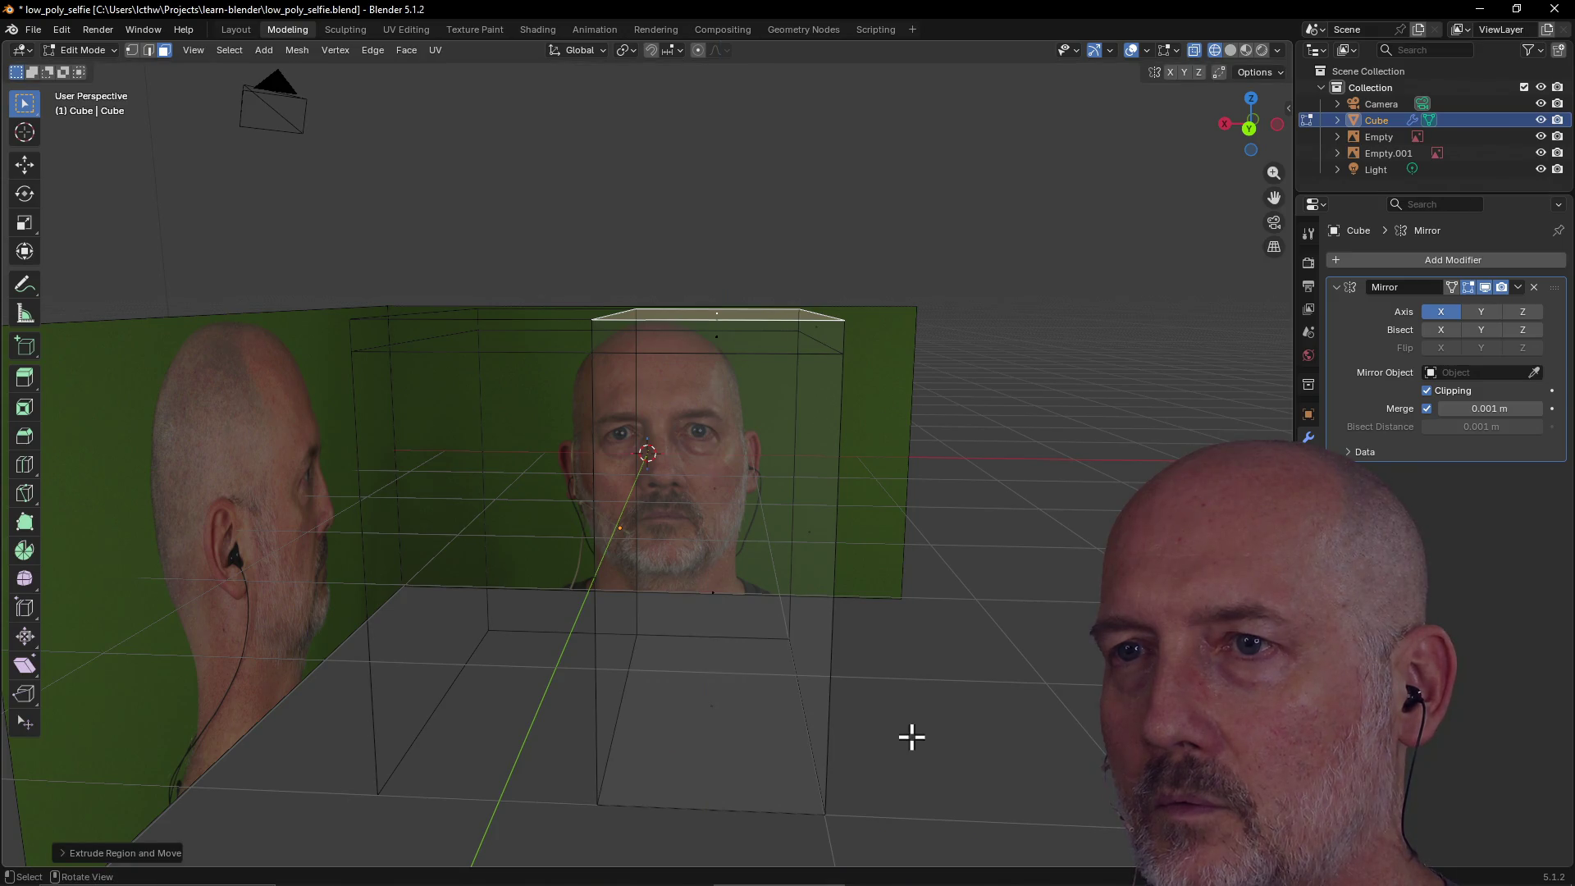
# Switch to the back view to check the extruded height.
pyautogui.press('`')
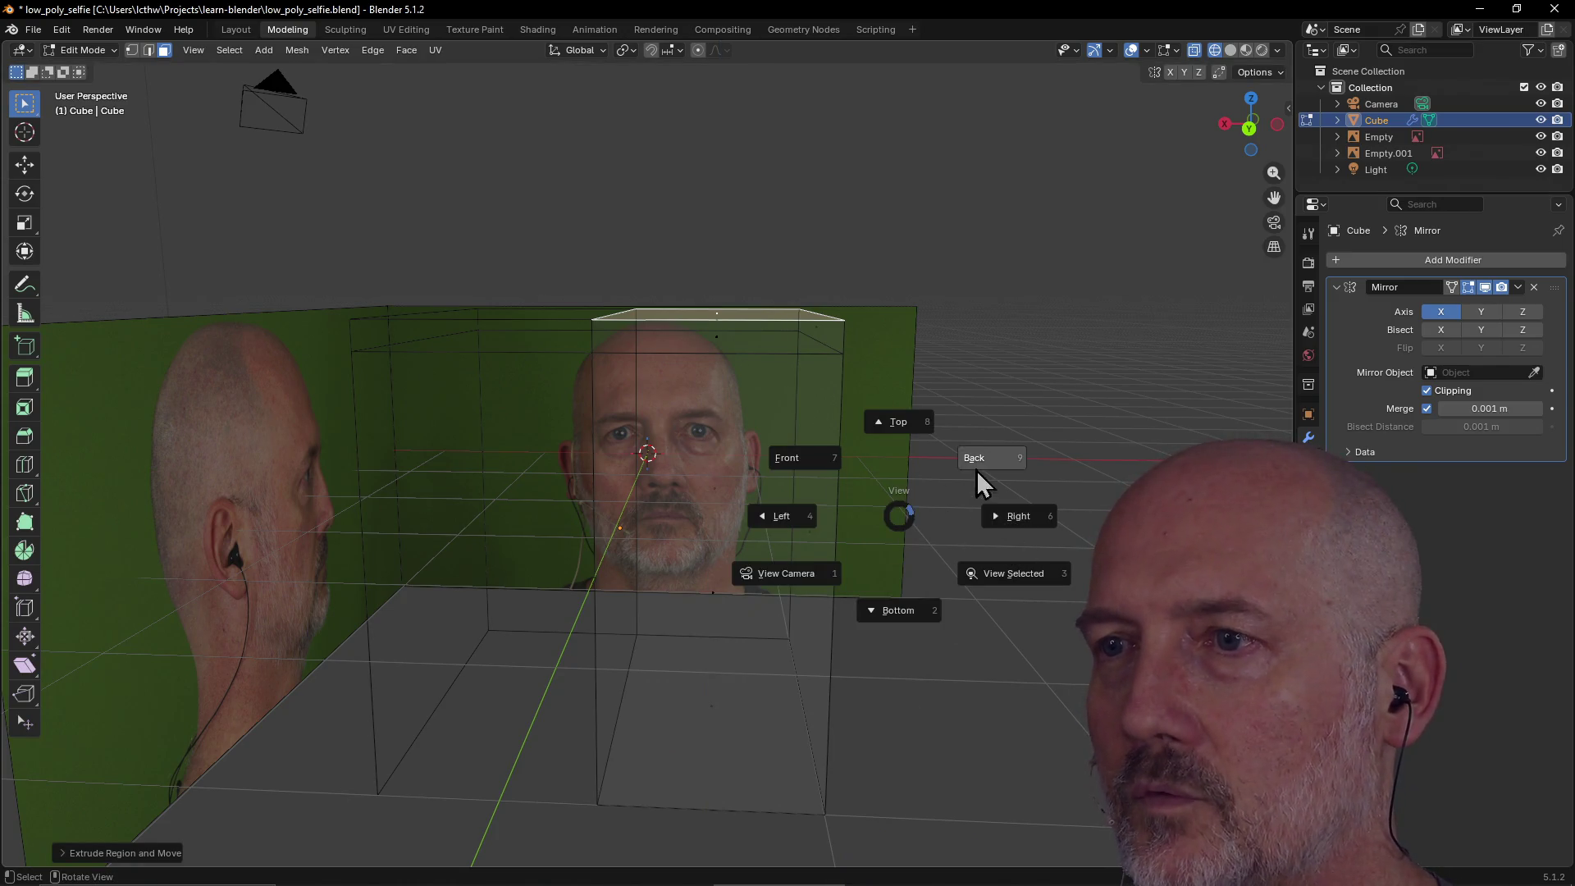
pyautogui.click(986, 464)
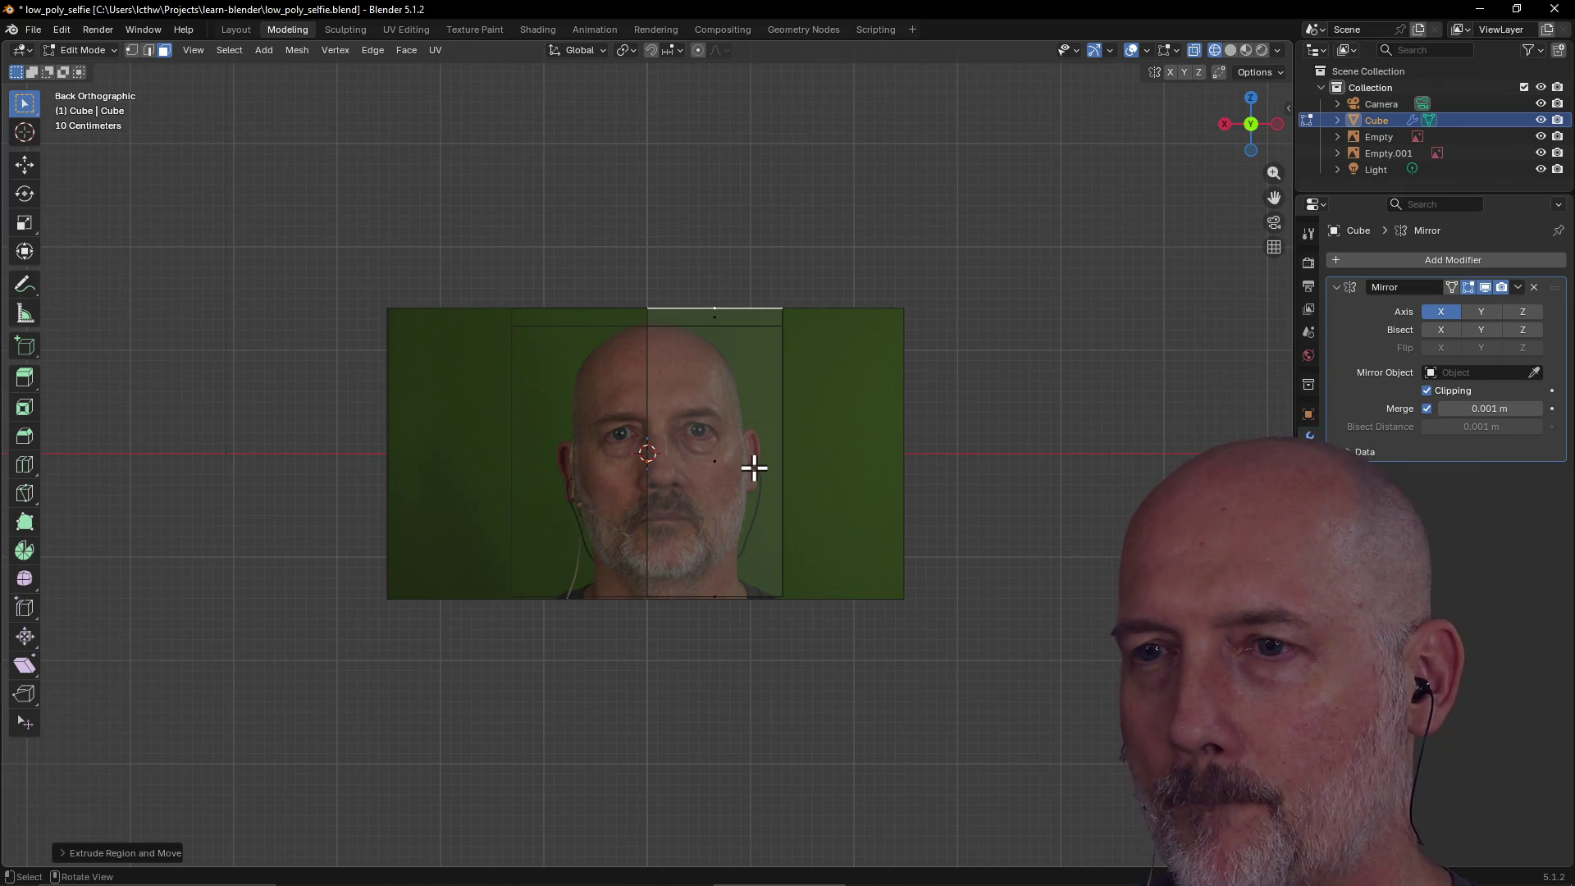
pyautogui.press('`')
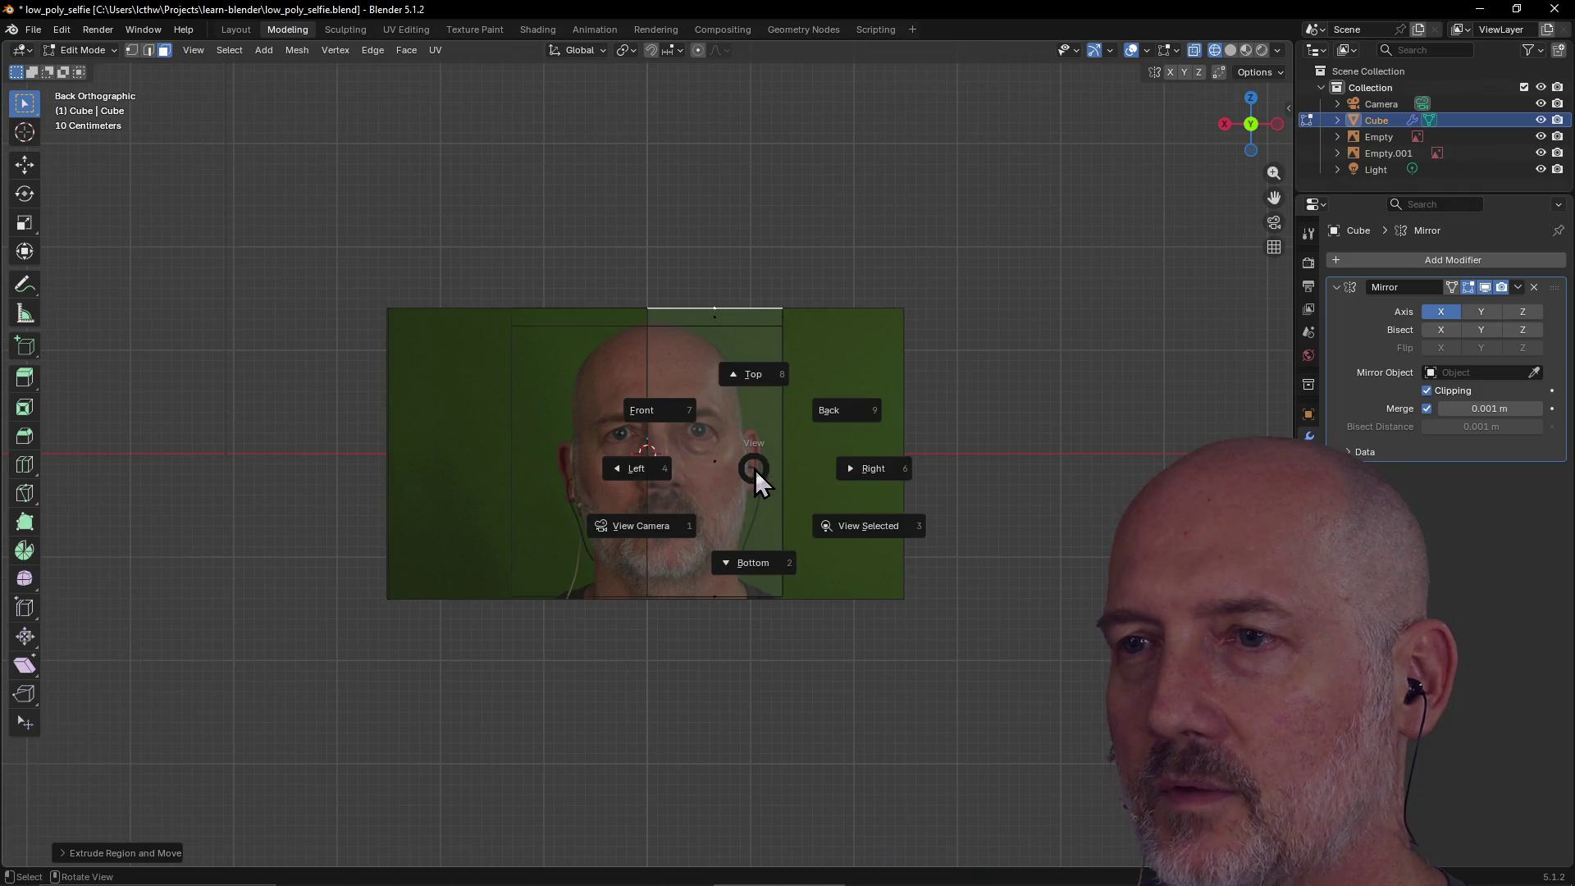
# Switch to the left side view and try selecting the mesh's edge and top face.
pyautogui.click(652, 471)
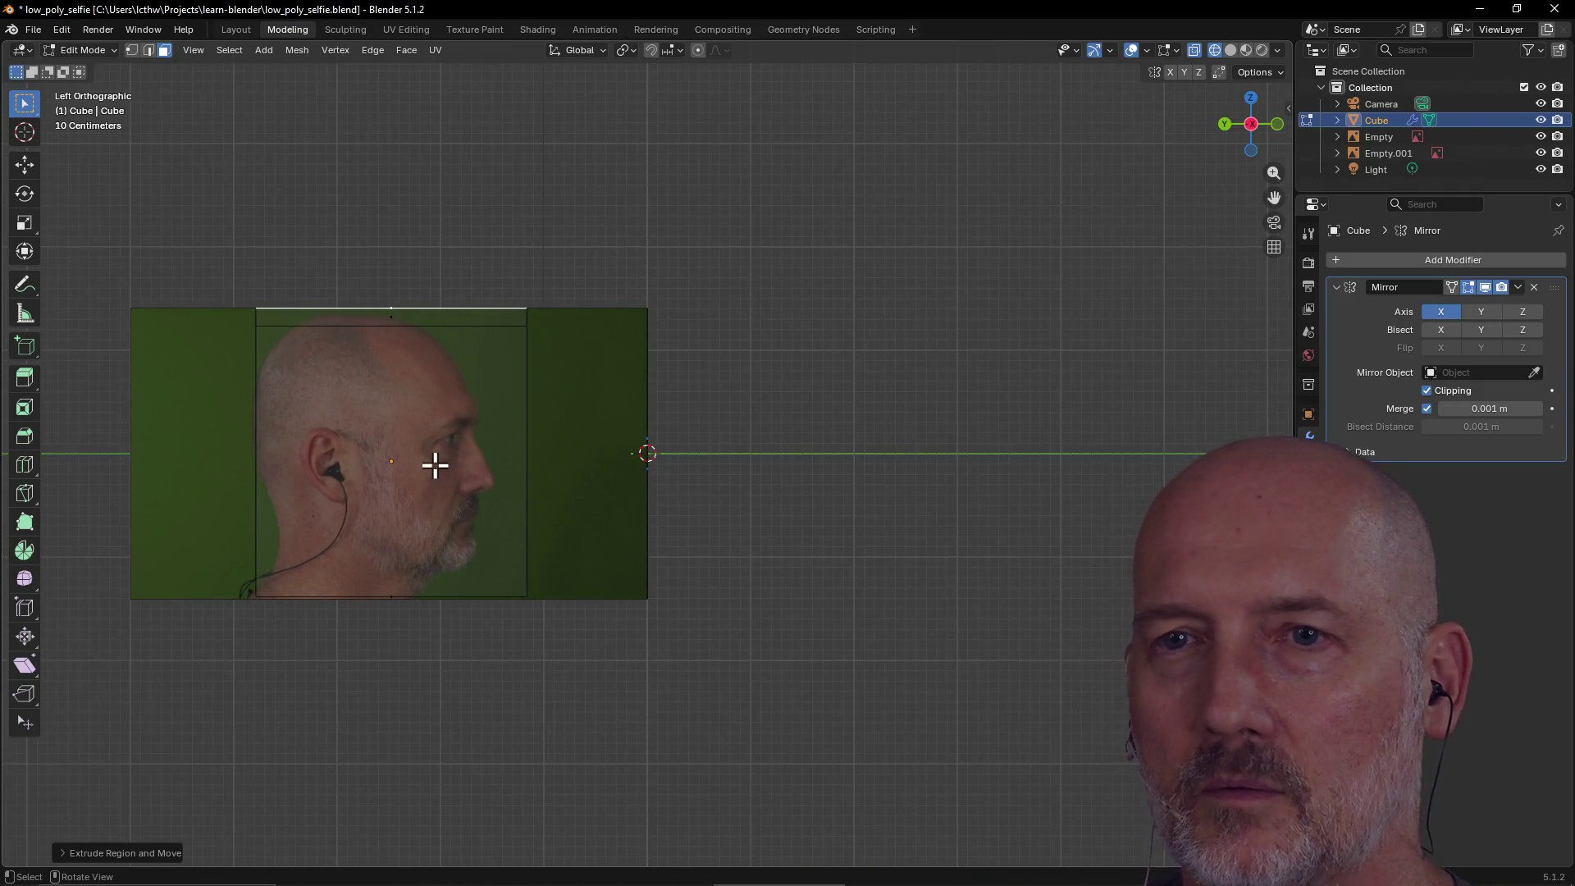
pyautogui.click(253, 455)
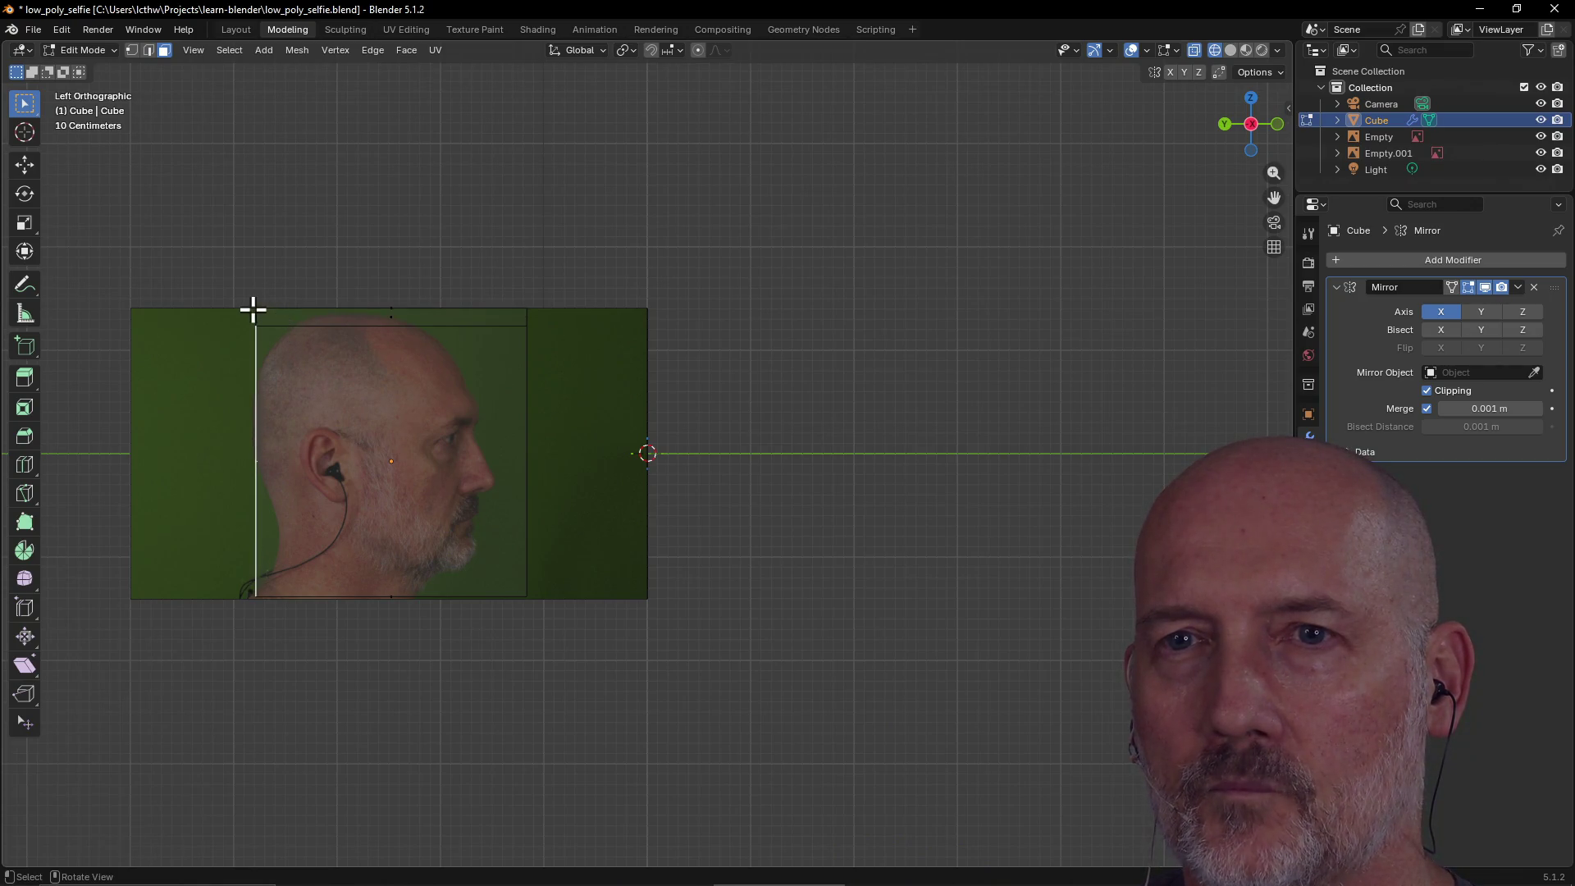
pyautogui.hotkey('alt', 'a')
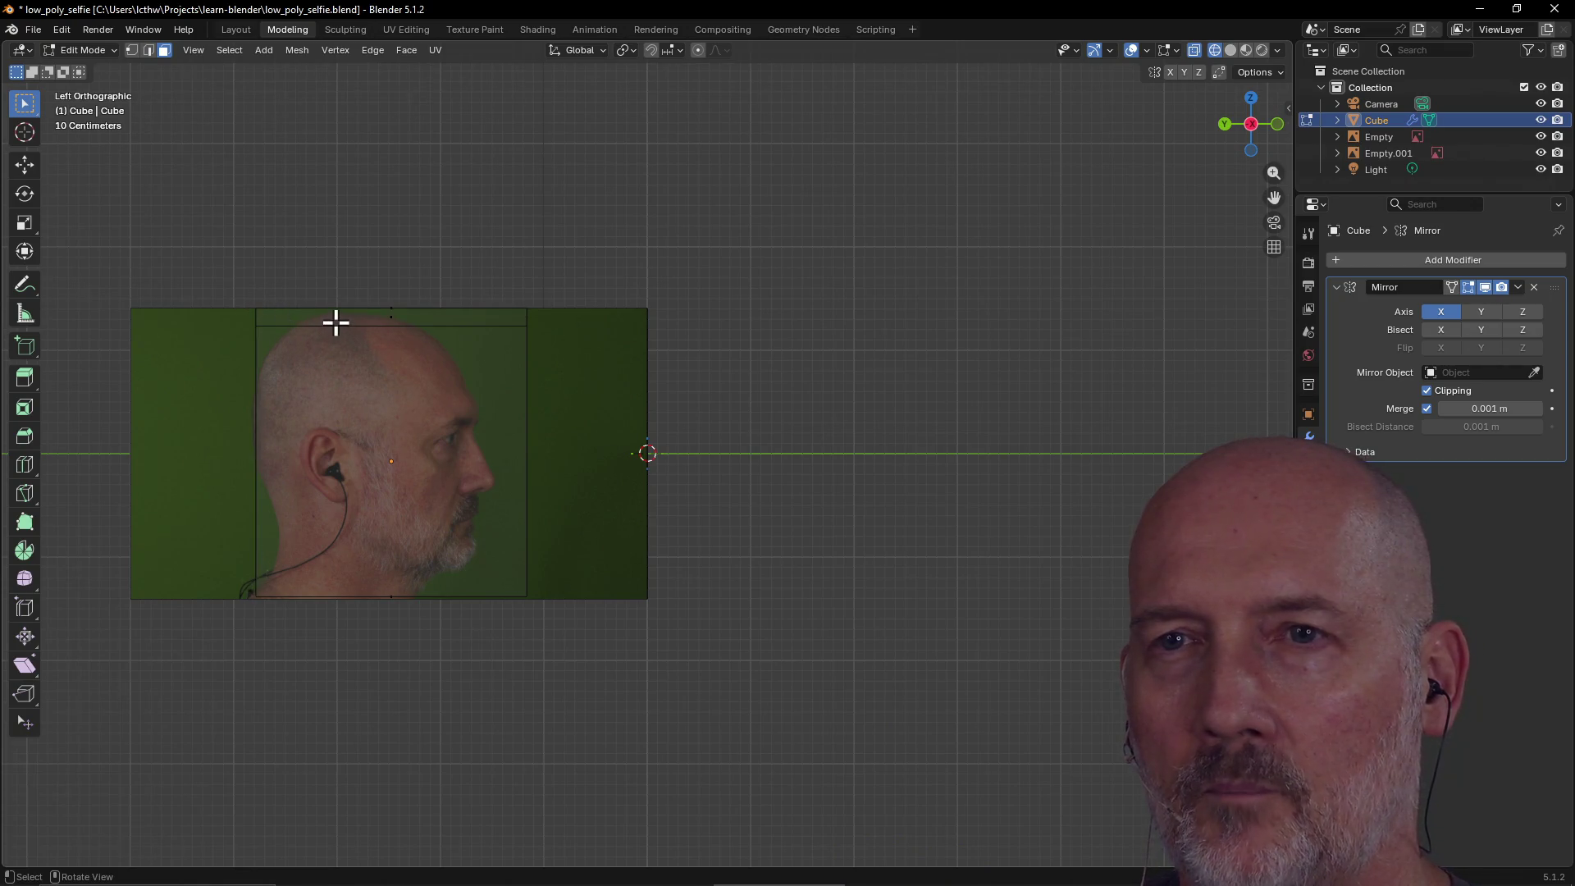
pyautogui.moveTo(332, 373)
pyautogui.mouseDown(button='middle')
pyautogui.moveTo(313, 352)
pyautogui.moveTo(448, 372)
pyautogui.mouseUp(button='middle')
pyautogui.click(463, 349)
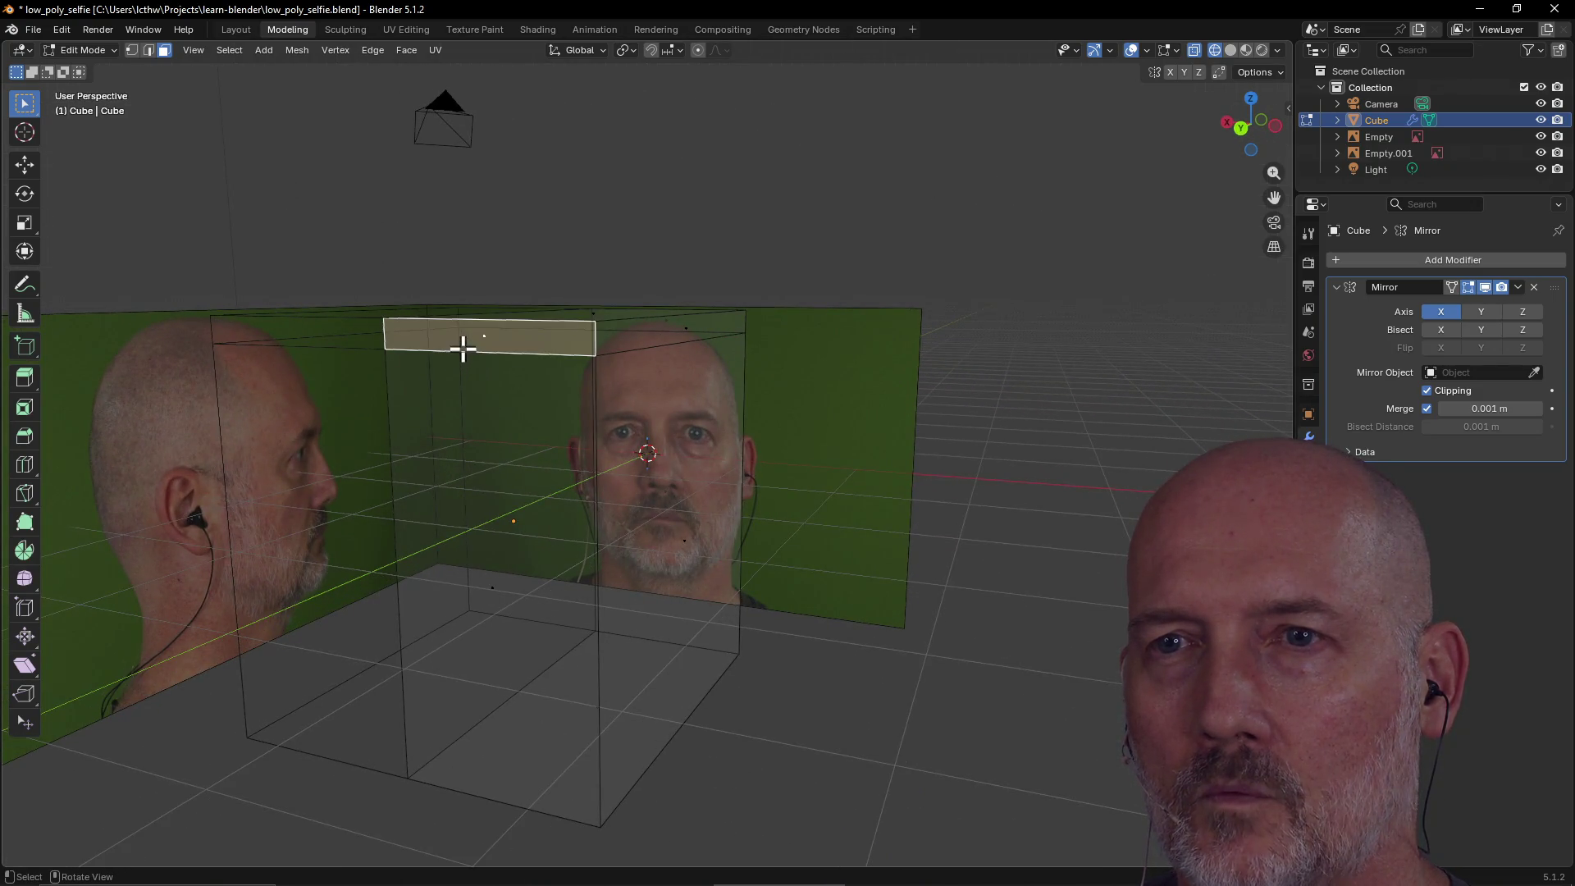
pyautogui.moveTo(538, 351); pyautogui.dragTo(471, 366, button='middle')
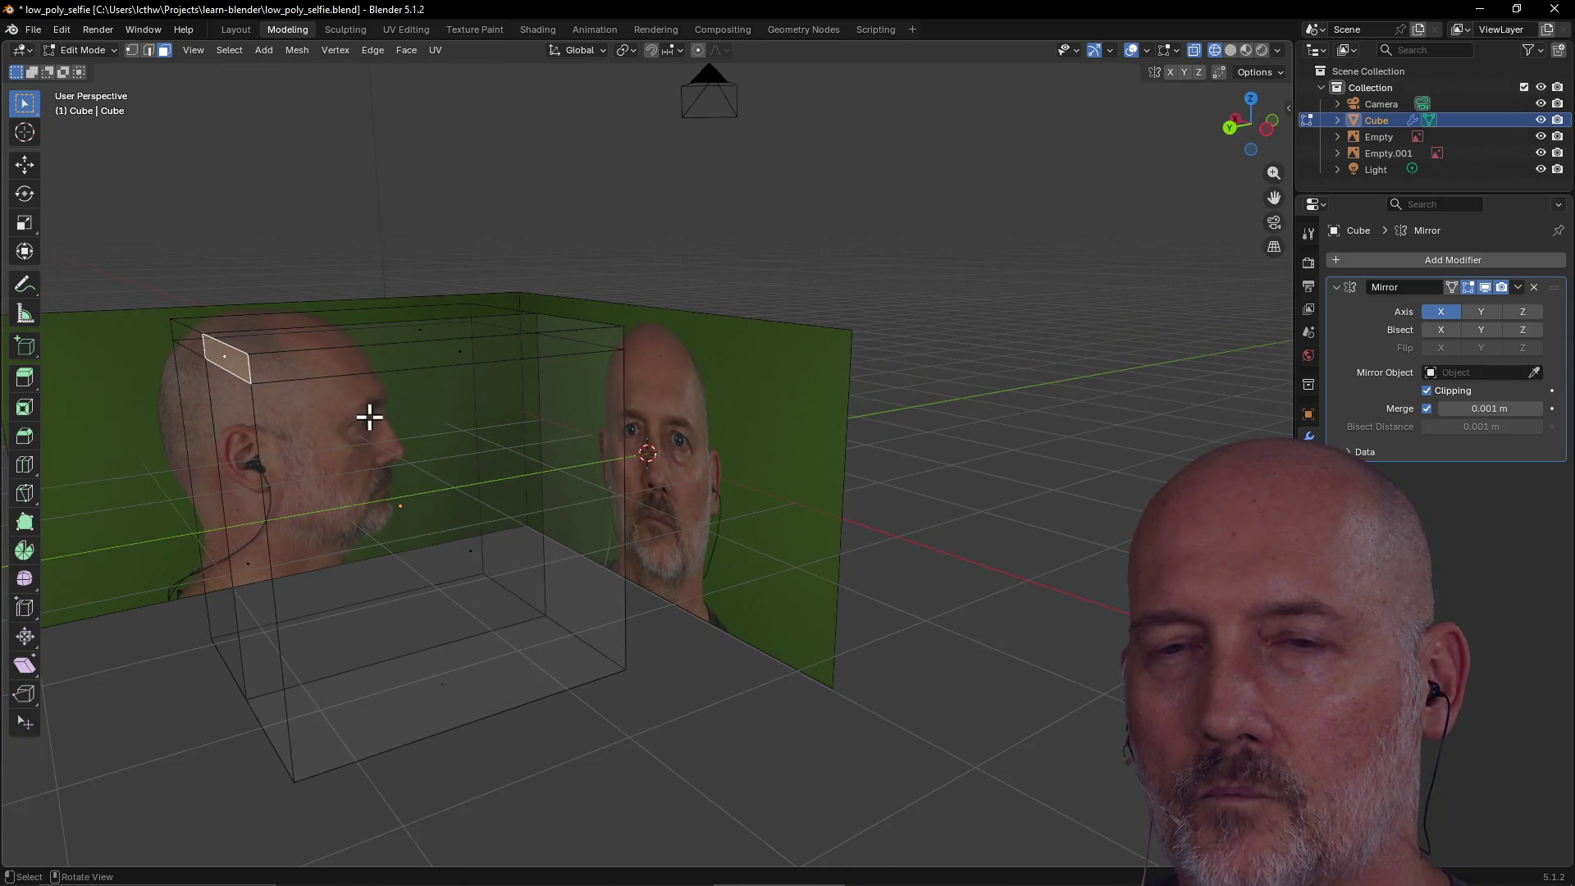
pyautogui.moveTo(237, 374)
pyautogui.mouseDown()
pyautogui.moveTo(281, 429)
pyautogui.moveTo(471, 495)
pyautogui.mouseUp()
# Orbit around the mesh to compare it with both reference images, then enable circle select.
pyautogui.moveTo(509, 478)
pyautogui.mouseDown(button='middle')
pyautogui.moveTo(330, 466)
pyautogui.moveTo(394, 520)
pyautogui.mouseUp(button='middle')
pyautogui.moveTo(306, 485); pyautogui.dragTo(377, 457, button='middle')
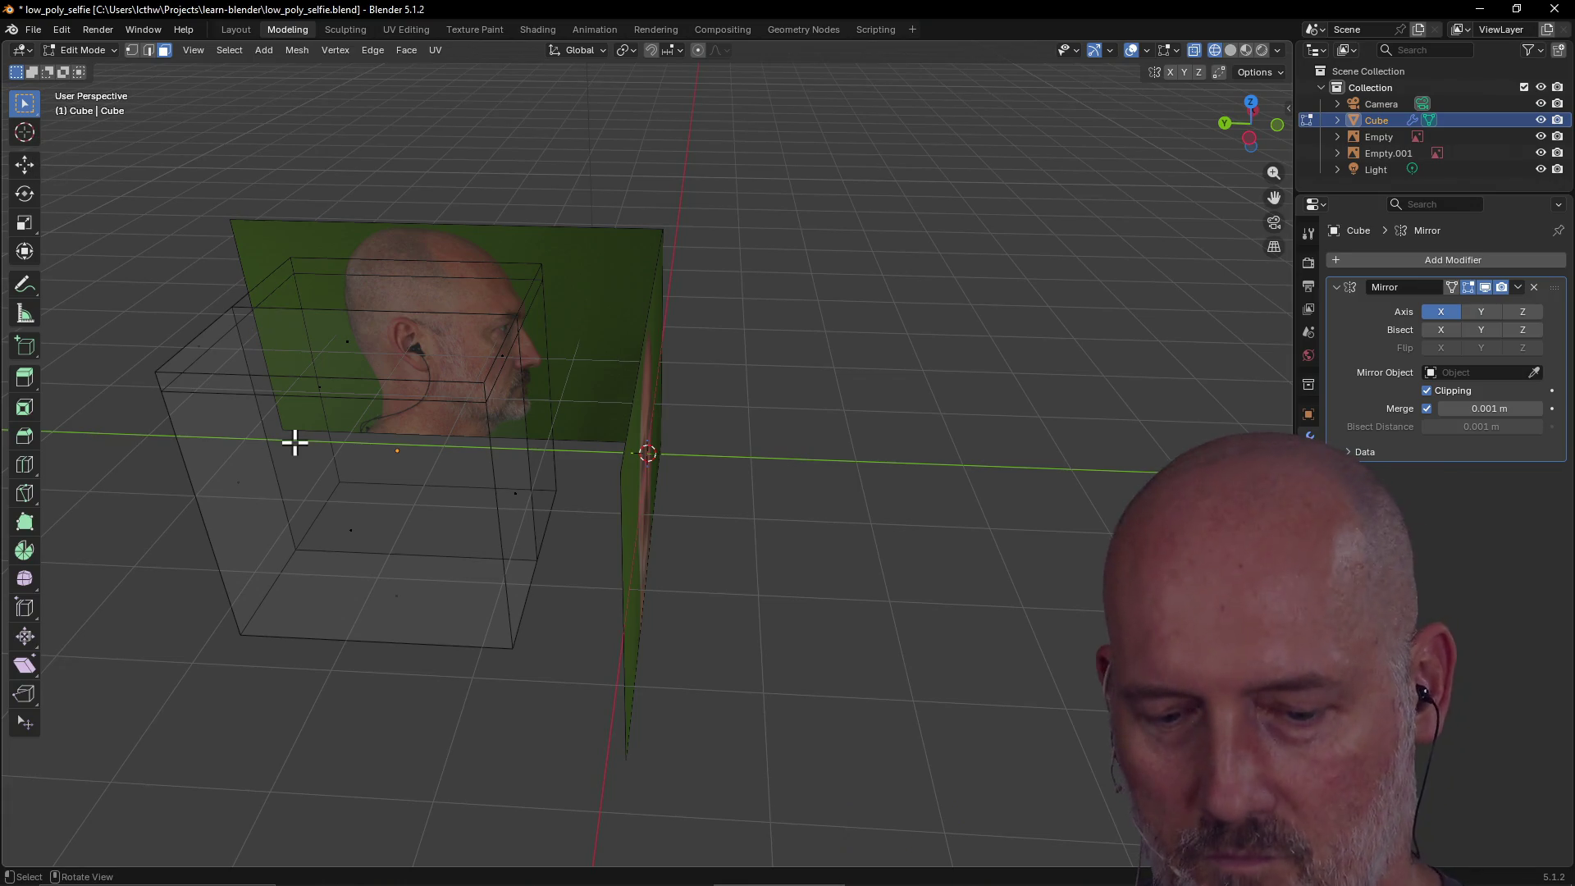
pyautogui.moveTo(326, 493)
pyautogui.mouseDown(button='middle')
pyautogui.moveTo(313, 485)
pyautogui.moveTo(394, 432)
pyautogui.moveTo(380, 468)
pyautogui.moveTo(308, 525)
pyautogui.mouseUp(button='middle')
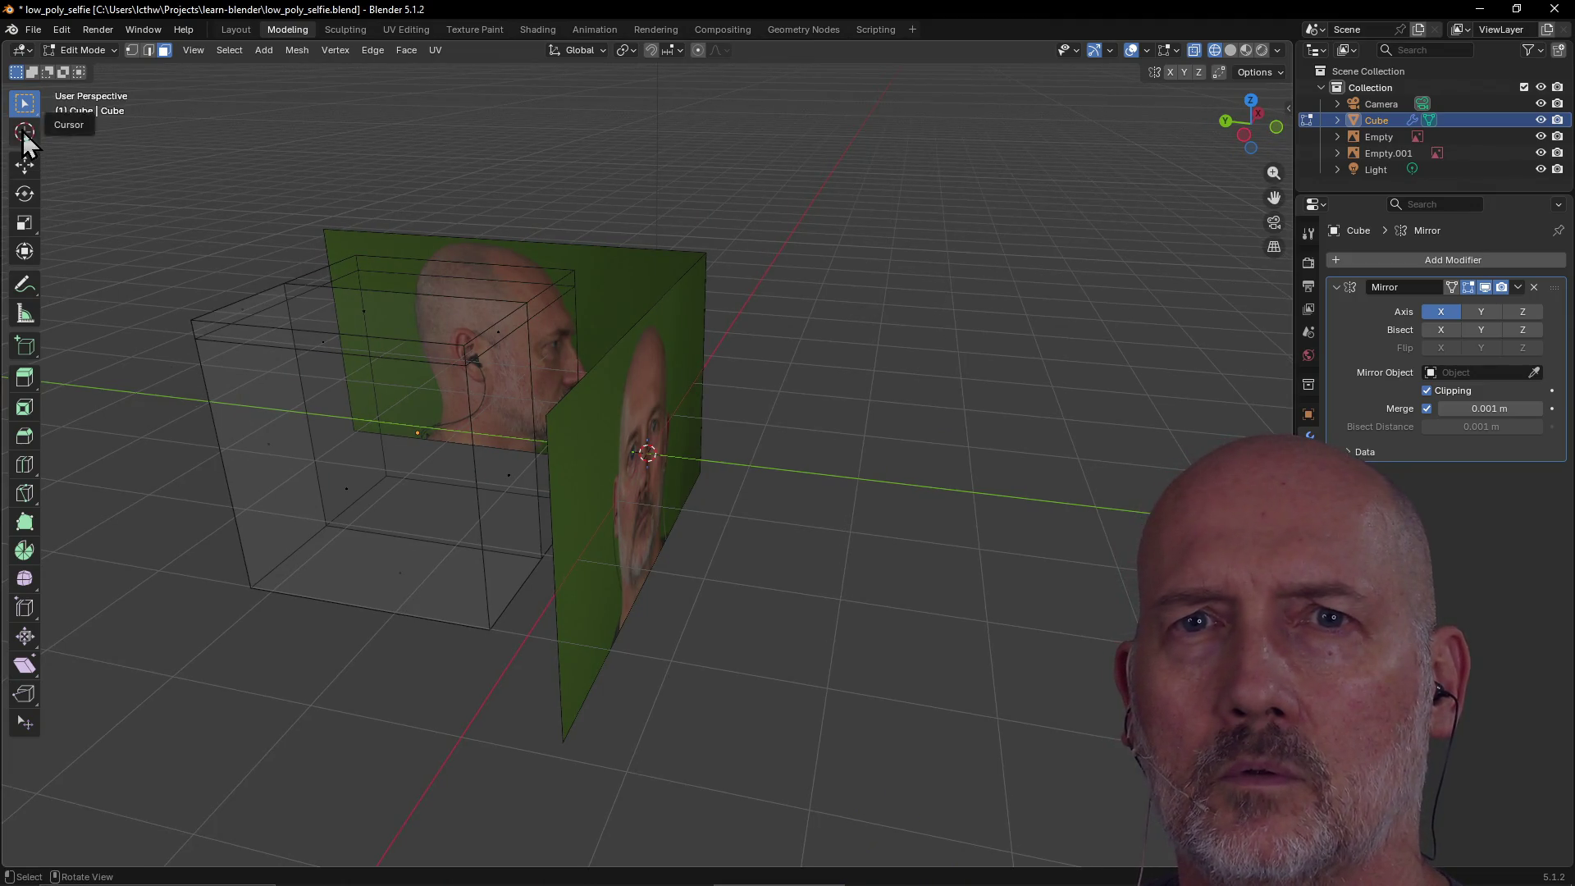
pyautogui.moveTo(214, 391)
pyautogui.mouseDown(button='middle')
pyautogui.moveTo(365, 390)
pyautogui.moveTo(504, 438)
pyautogui.mouseUp(button='middle')
pyautogui.moveTo(726, 454); pyautogui.dragTo(637, 457, button='middle')
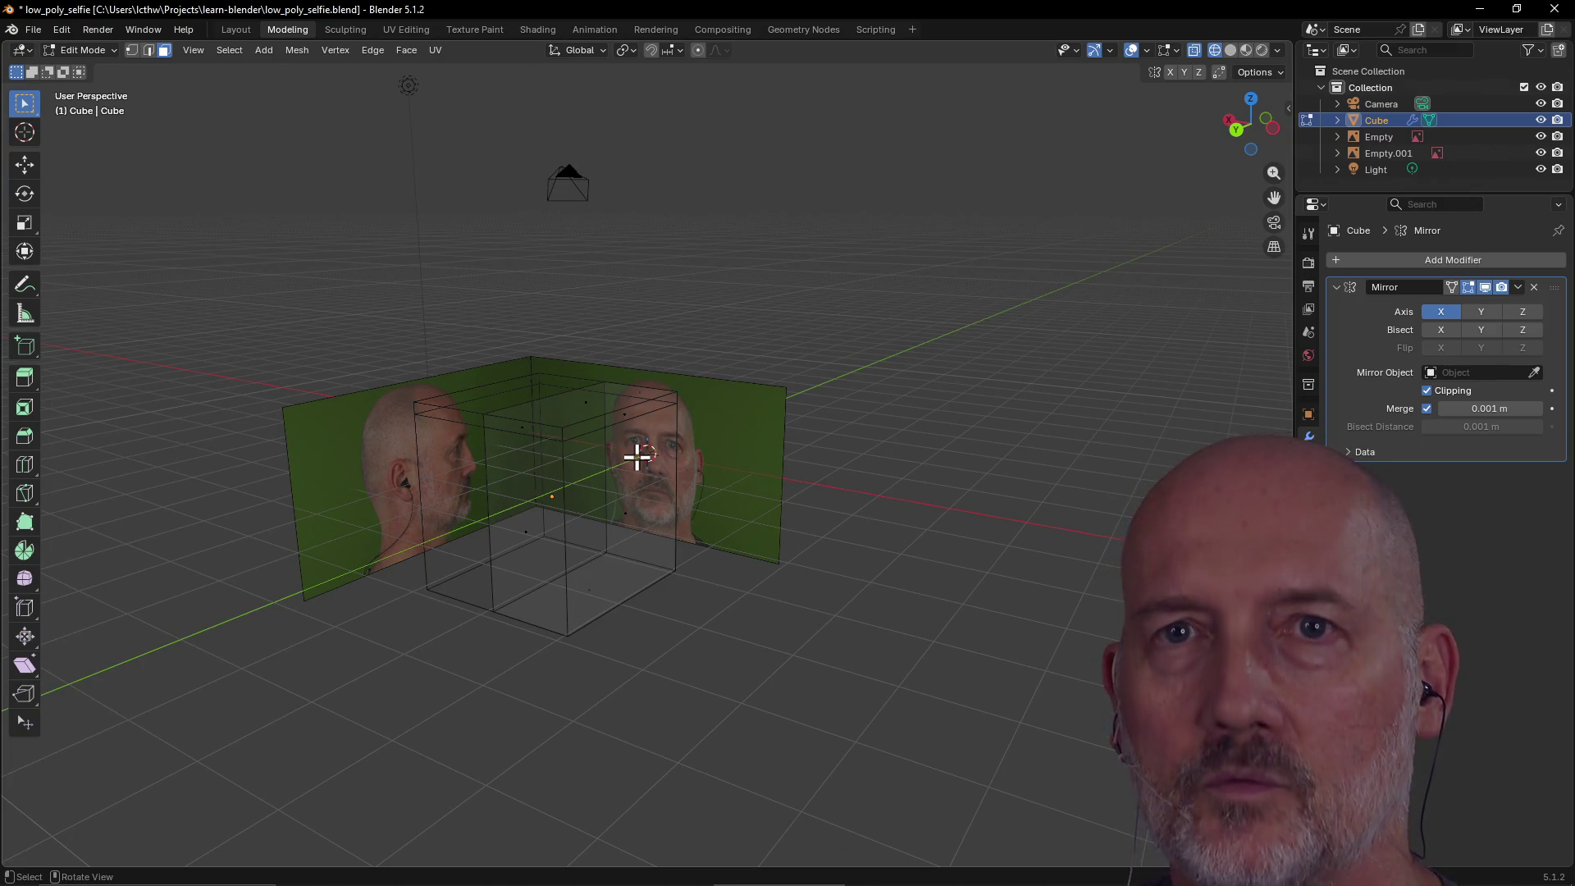
pyautogui.press('w')
pyautogui.scroll(4, 624, 513)
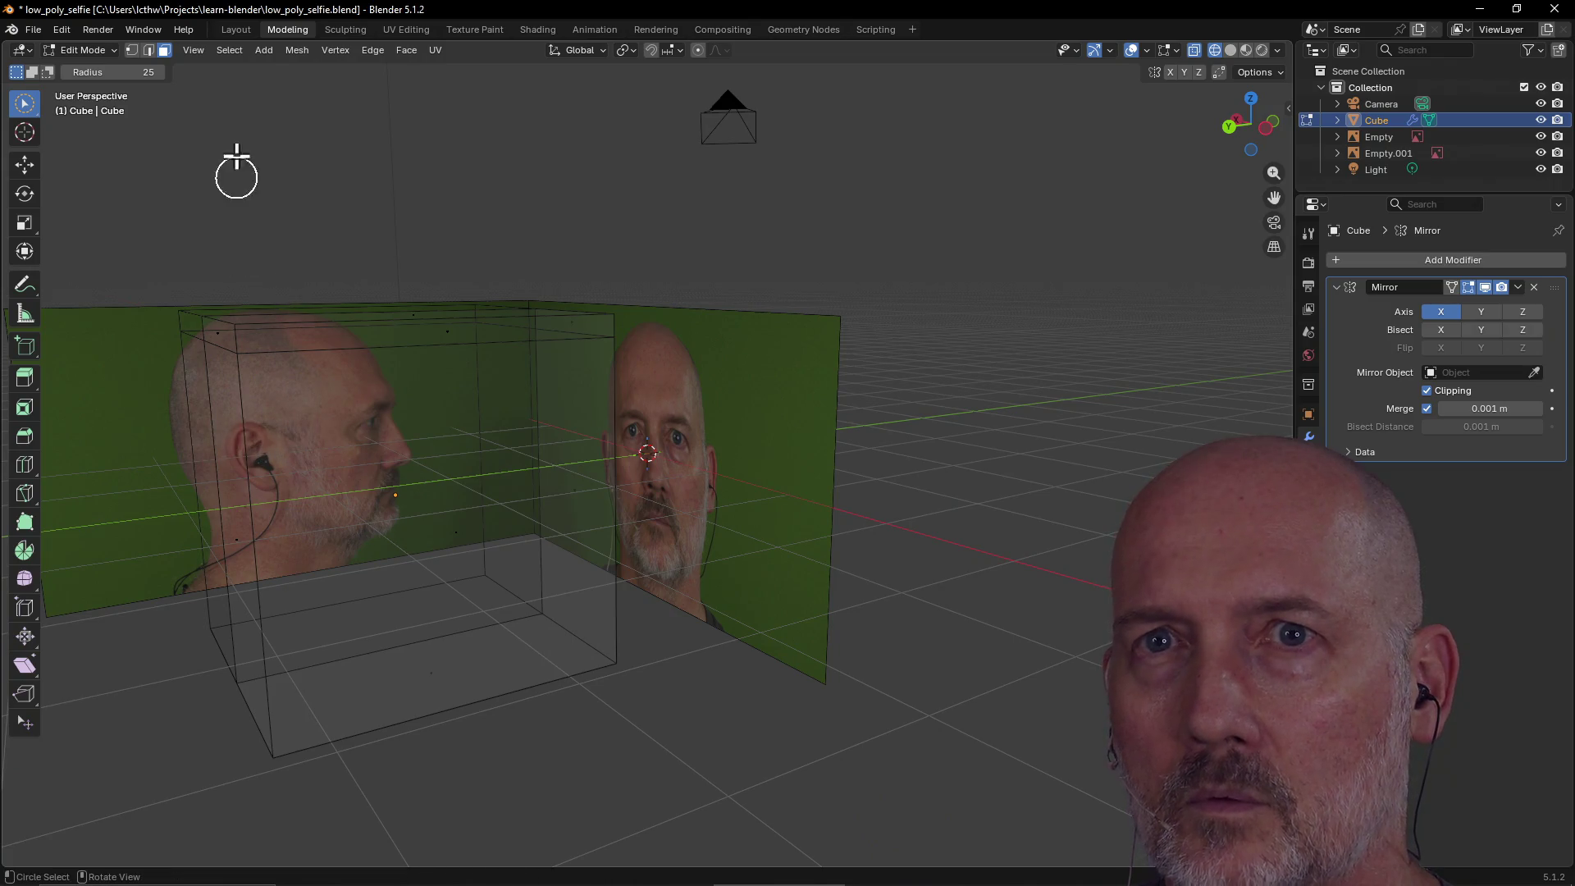
# Switch to vertex select mode and pick the cube's top-right corner vertex.
pyautogui.click(142, 52)
pyautogui.click(164, 50)
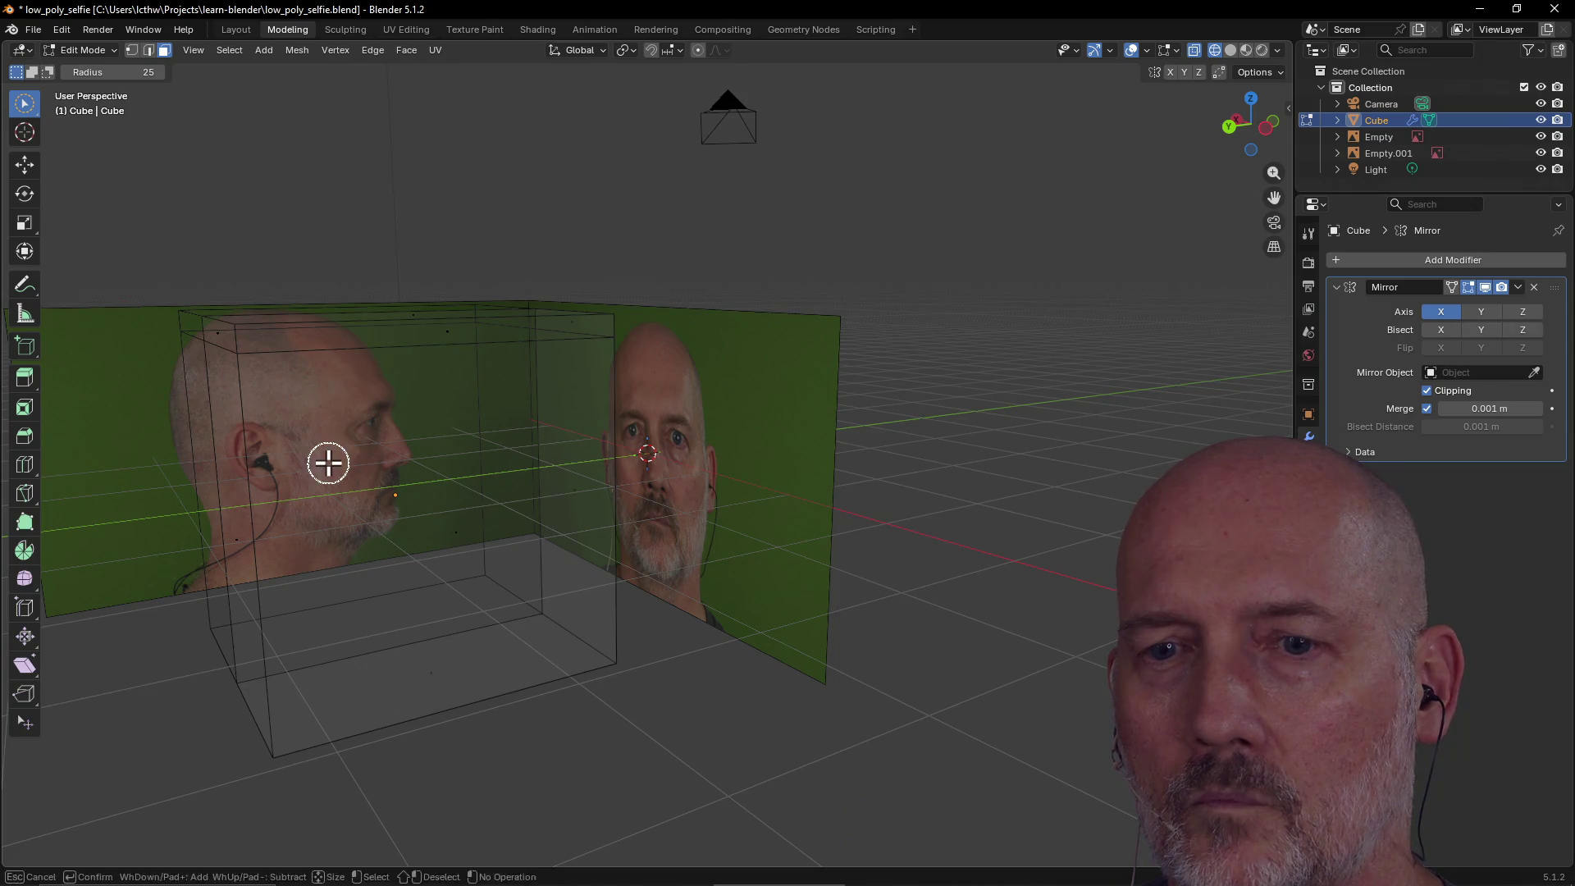
pyautogui.moveTo(328, 555); pyautogui.dragTo(453, 622, button='middle')
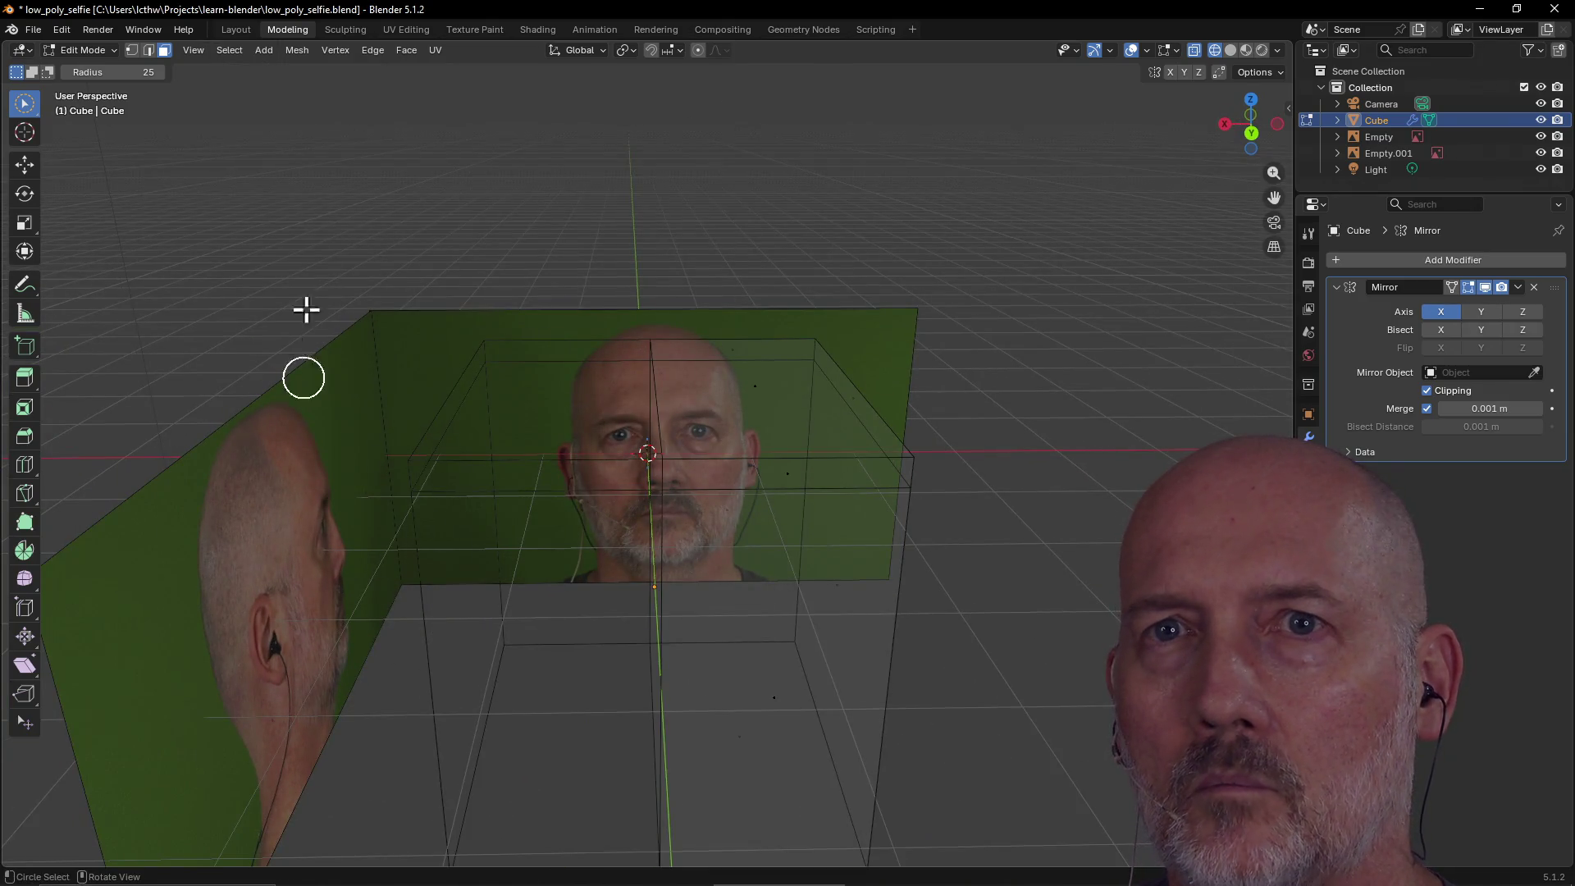
pyautogui.click(131, 50)
pyautogui.moveTo(538, 345)
pyautogui.mouseDown(button='middle')
pyautogui.moveTo(371, 293)
pyautogui.moveTo(411, 355)
pyautogui.mouseUp(button='middle')
pyautogui.moveTo(539, 355); pyautogui.dragTo(175, 355)
# Add the nearest bottom vertex and the left and top edge vertices to the selection.
pyautogui.moveTo(176, 355); pyautogui.dragTo(325, 424, button='middle')
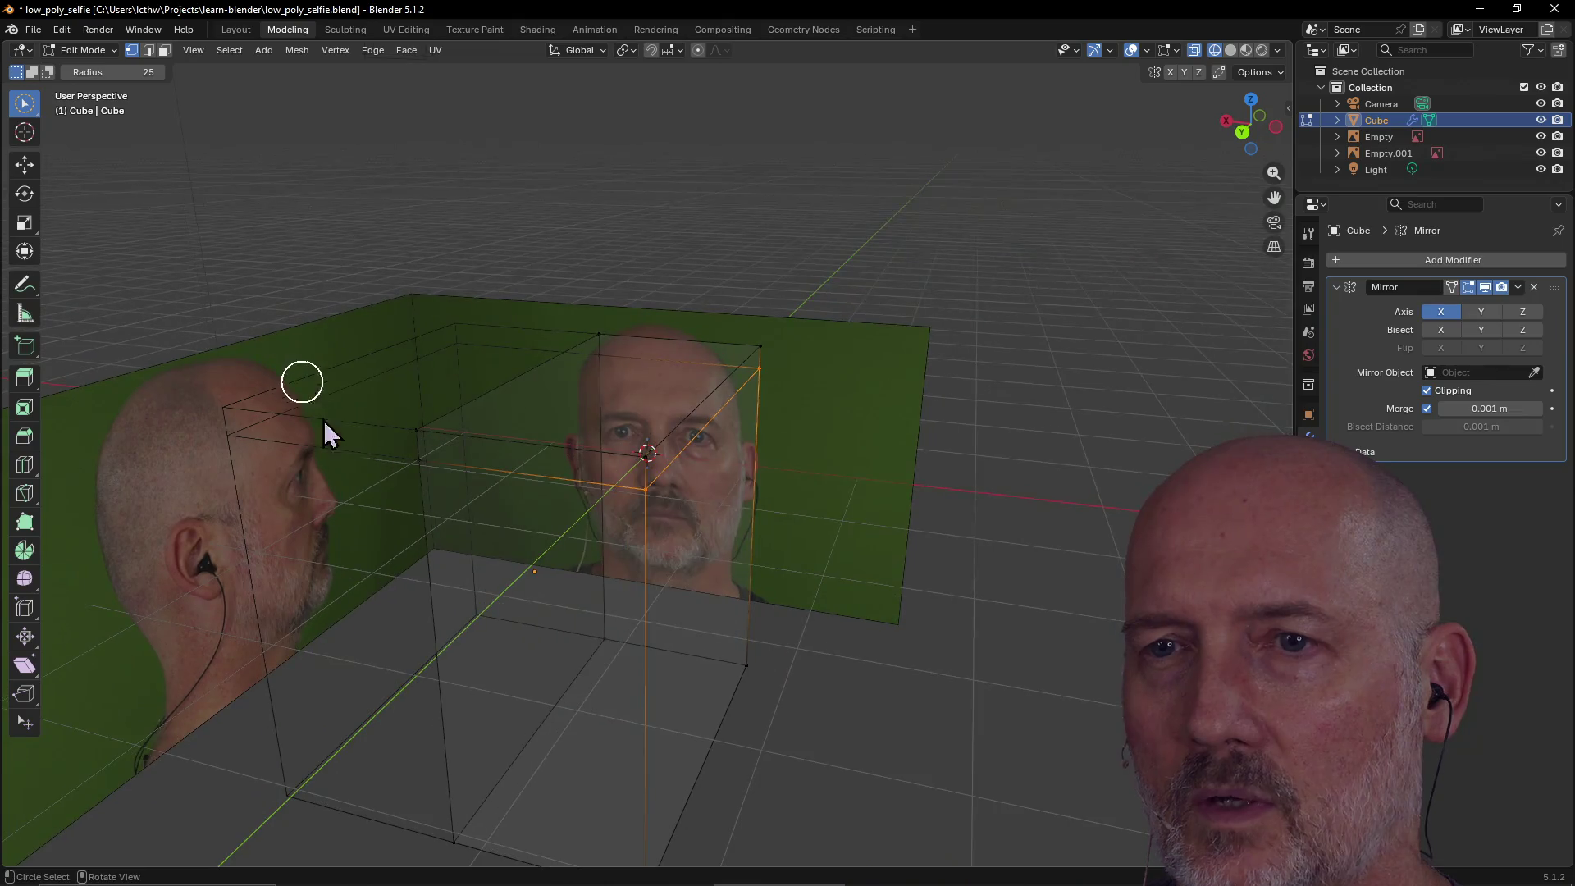
pyautogui.moveTo(428, 477)
pyautogui.mouseDown()
pyautogui.moveTo(279, 468)
pyautogui.moveTo(418, 499)
pyautogui.mouseUp()
pyautogui.moveTo(418, 499); pyautogui.dragTo(337, 494, button='middle')
pyautogui.moveTo(168, 343)
pyautogui.mouseDown()
pyautogui.moveTo(155, 337)
pyautogui.moveTo(422, 372)
pyautogui.moveTo(566, 341)
pyautogui.mouseUp()
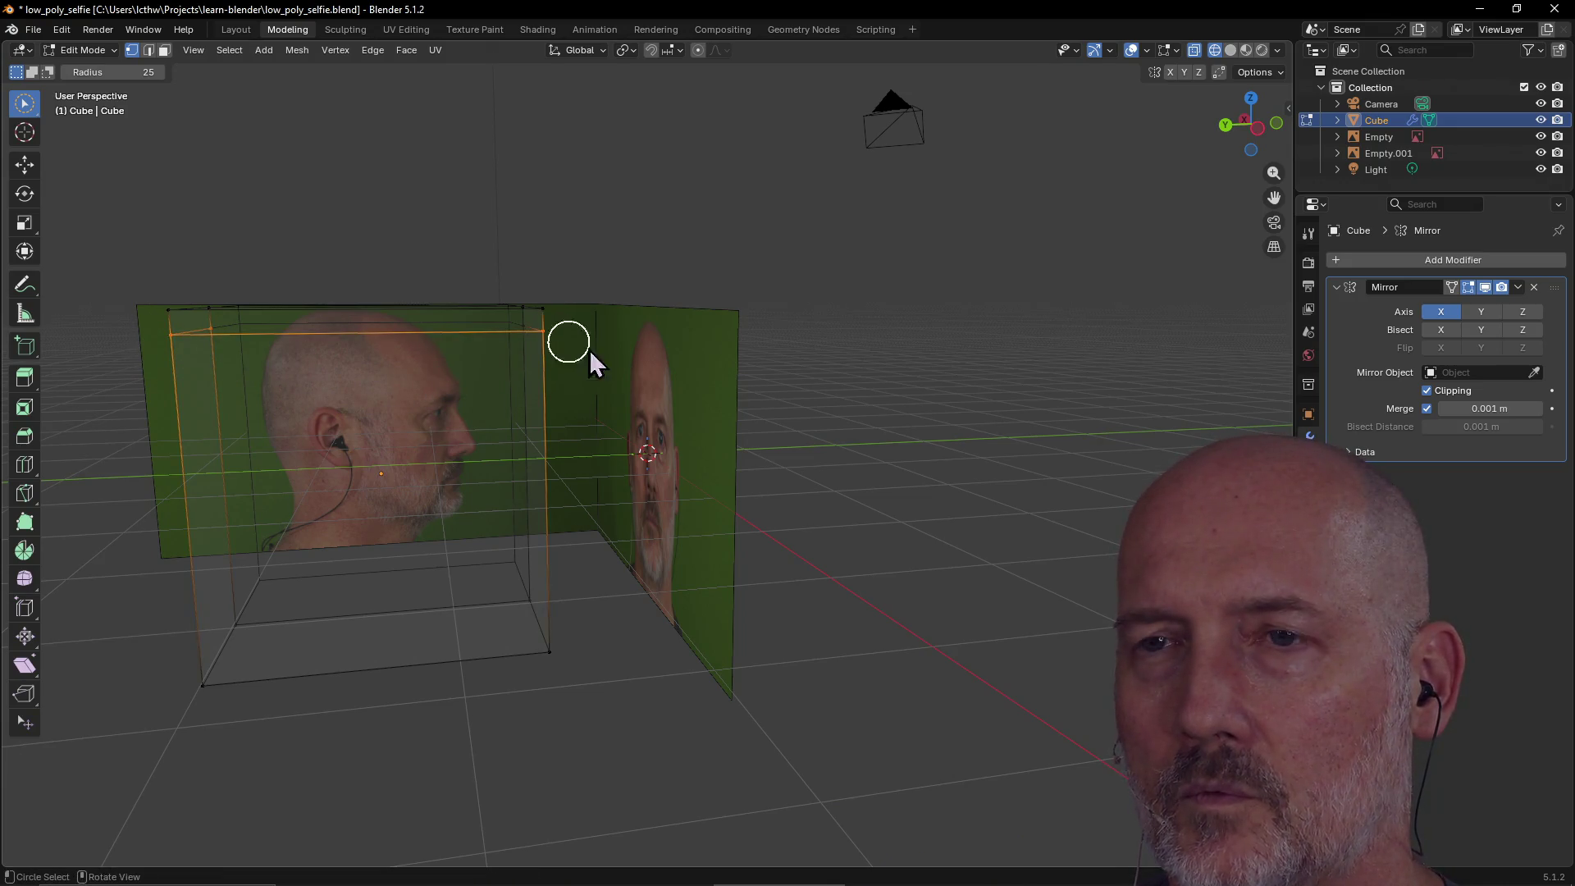
pyautogui.moveTo(605, 352)
pyautogui.mouseDown(button='middle')
pyautogui.moveTo(360, 395)
pyautogui.moveTo(553, 351)
pyautogui.mouseUp(button='middle')
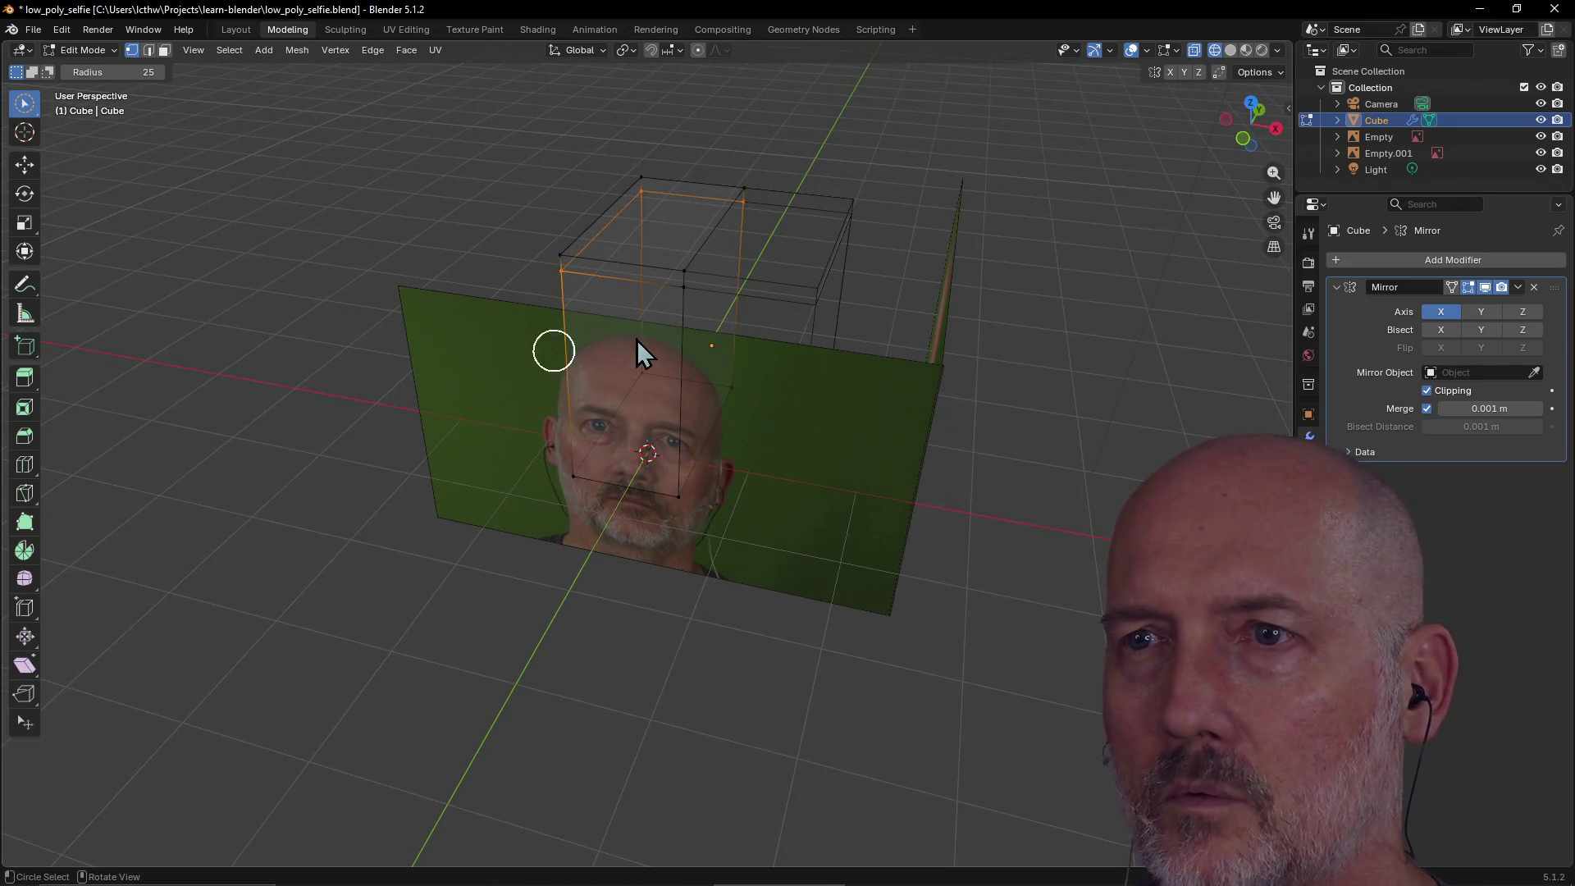
pyautogui.moveTo(686, 303); pyautogui.dragTo(766, 303)
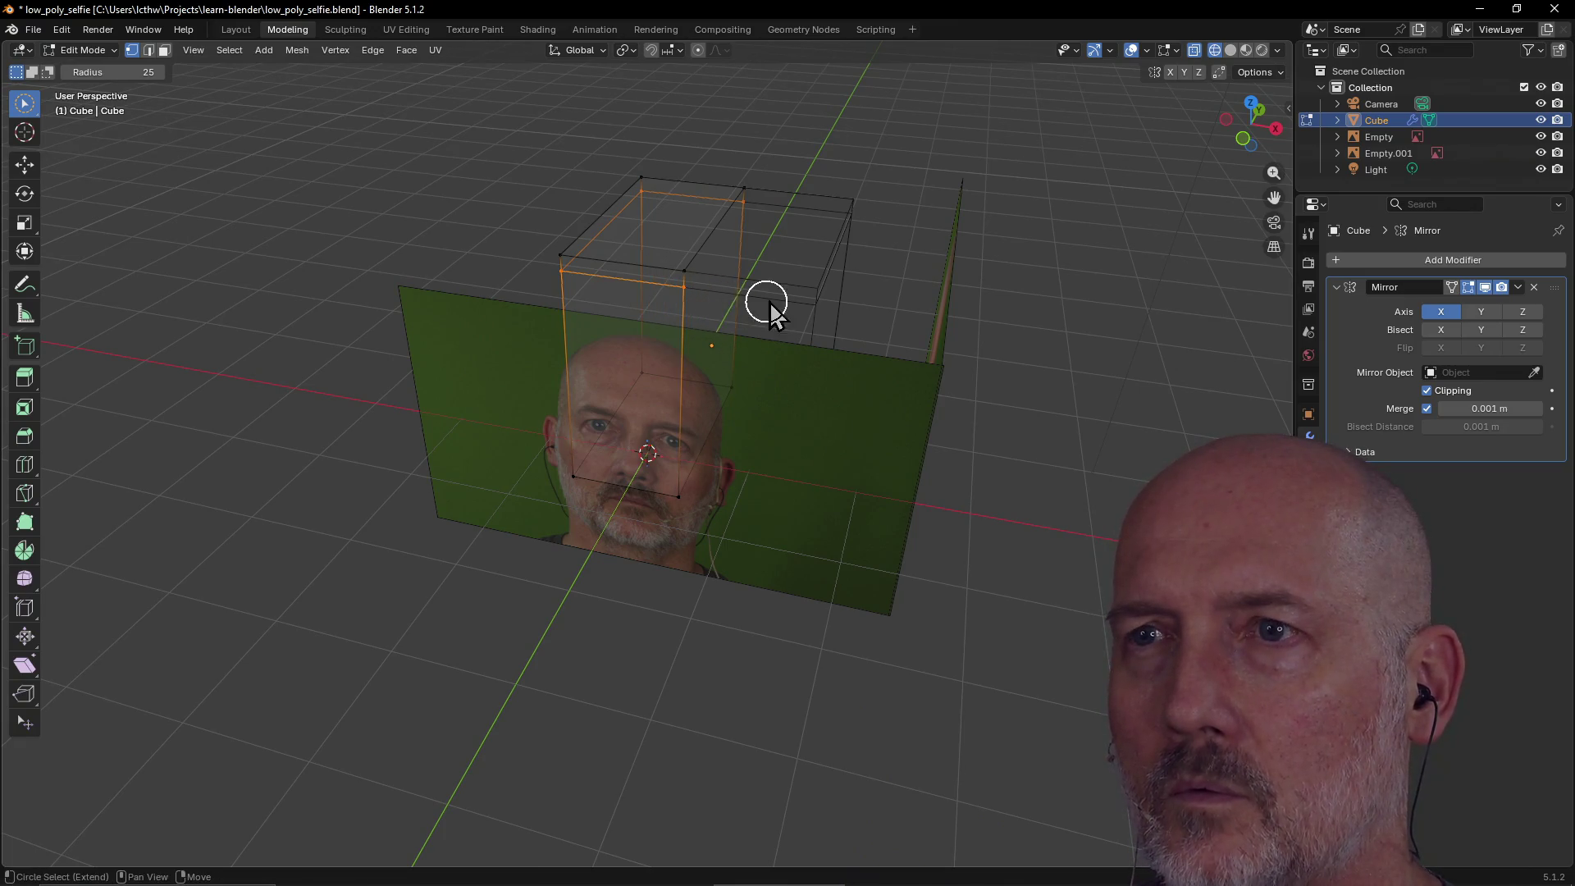
pyautogui.moveTo(584, 267)
pyautogui.mouseDown(button='middle')
pyautogui.moveTo(788, 273)
pyautogui.moveTo(739, 302)
pyautogui.mouseUp(button='middle')
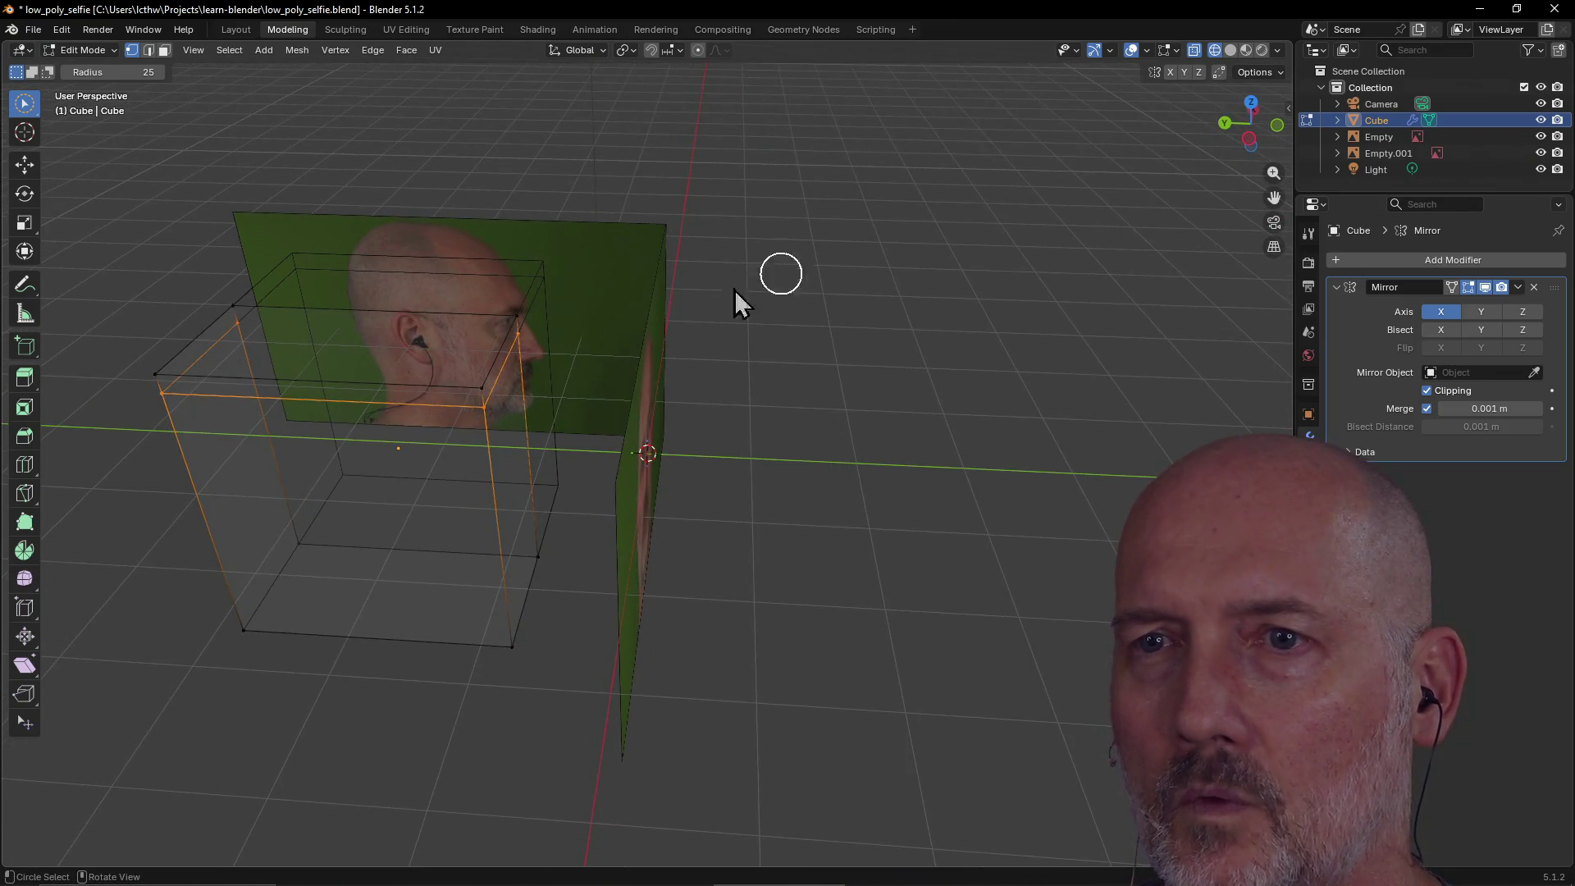
# Try merging the selected vertices at Center, then at Cursor, undoing each result.
pyautogui.rightClick(483, 405)
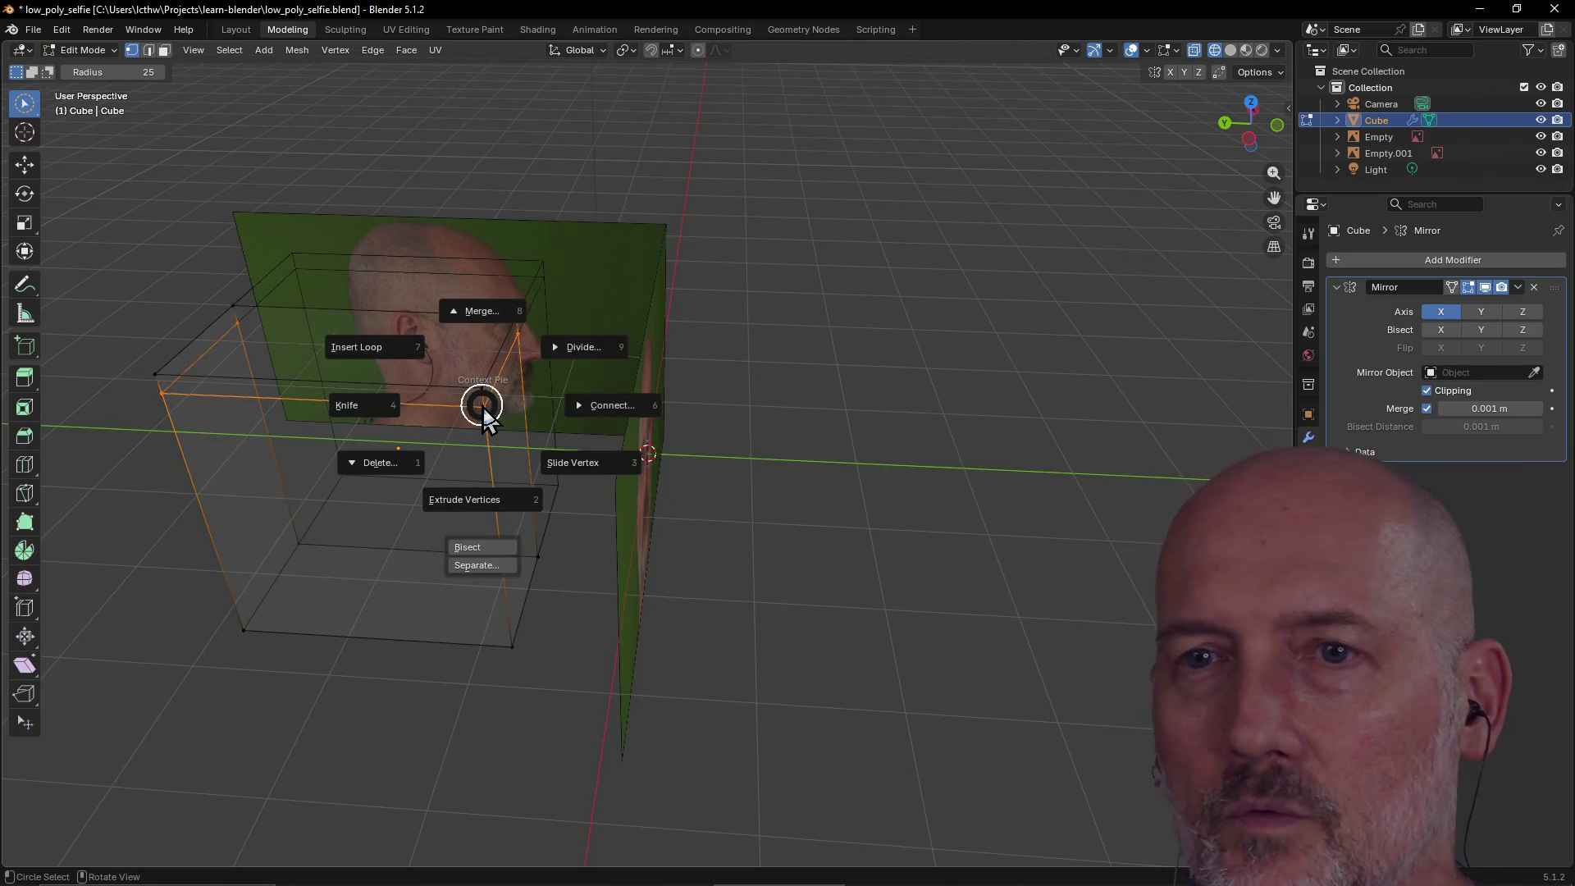
pyautogui.click(500, 324)
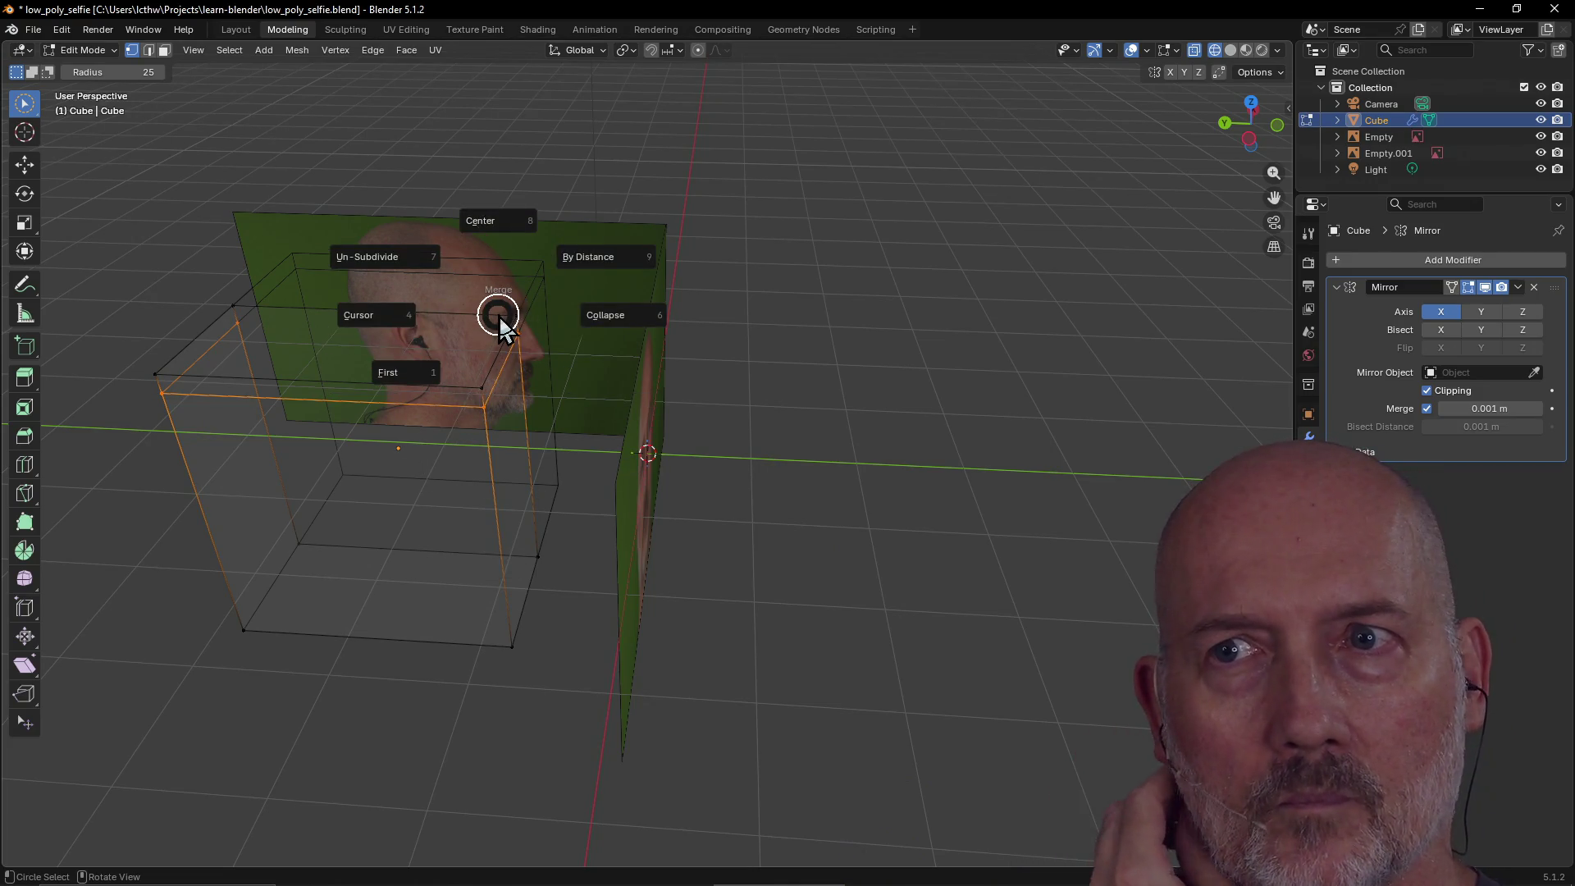
pyautogui.click(606, 314)
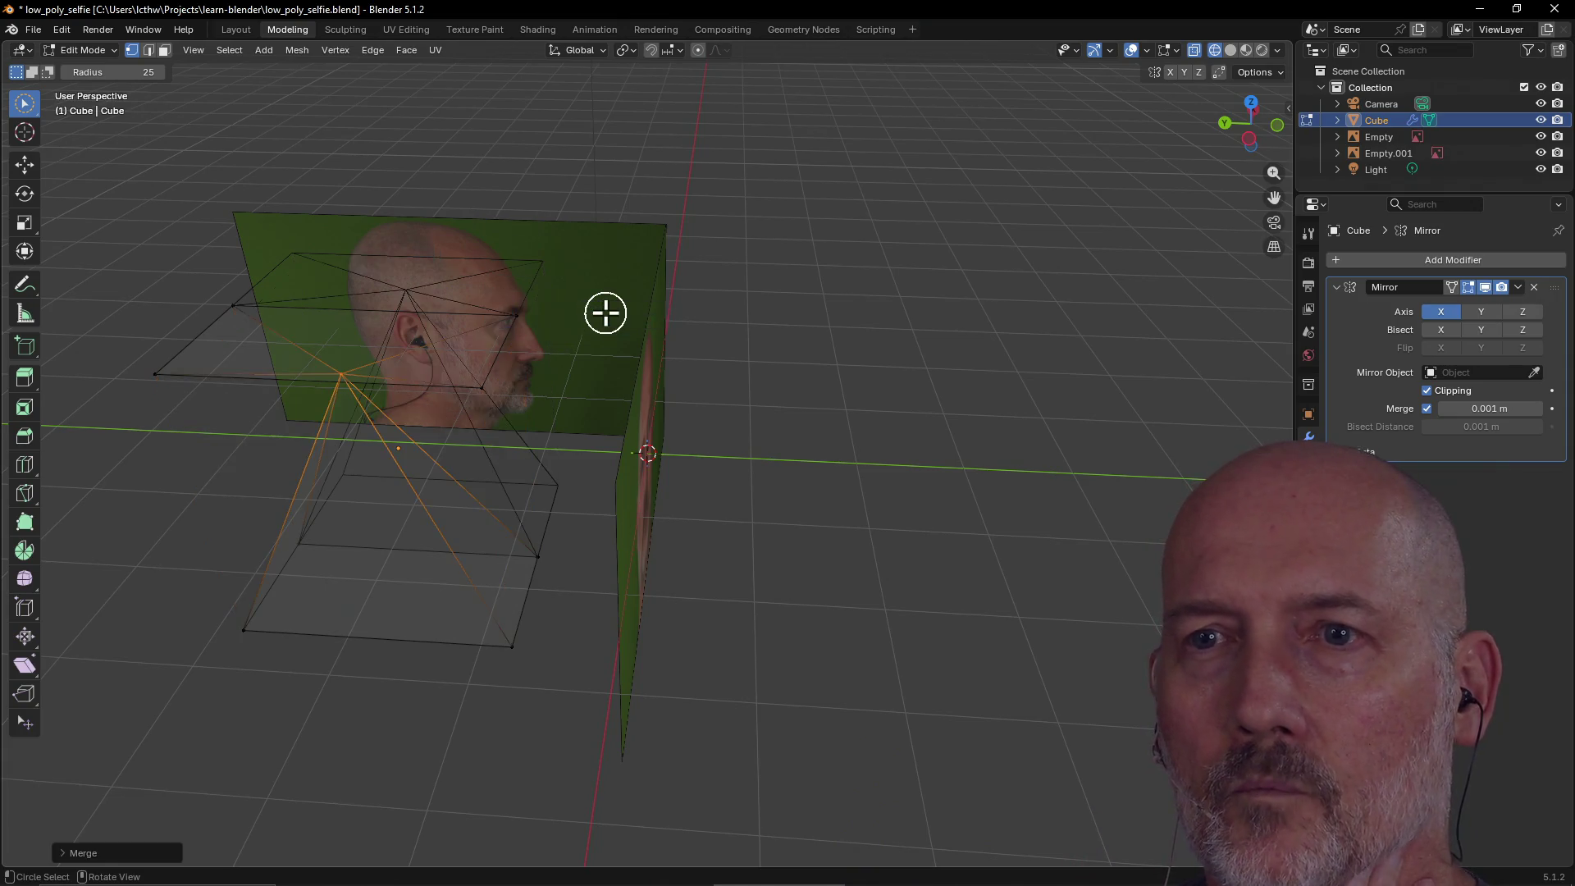
pyautogui.hotkey('ctrl', 'z')
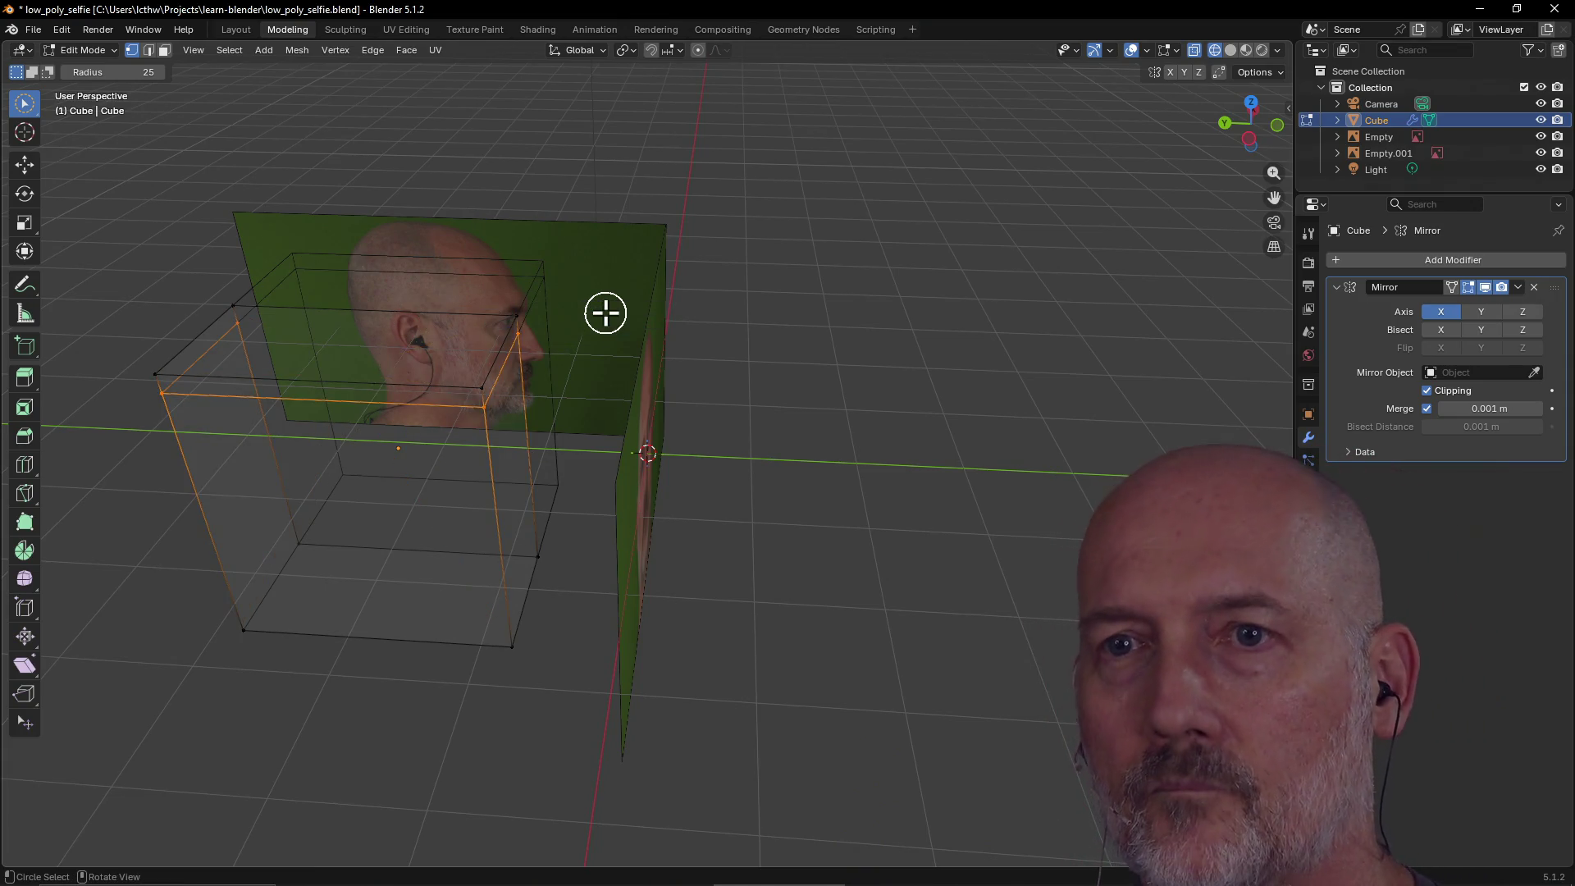
pyautogui.press('m')
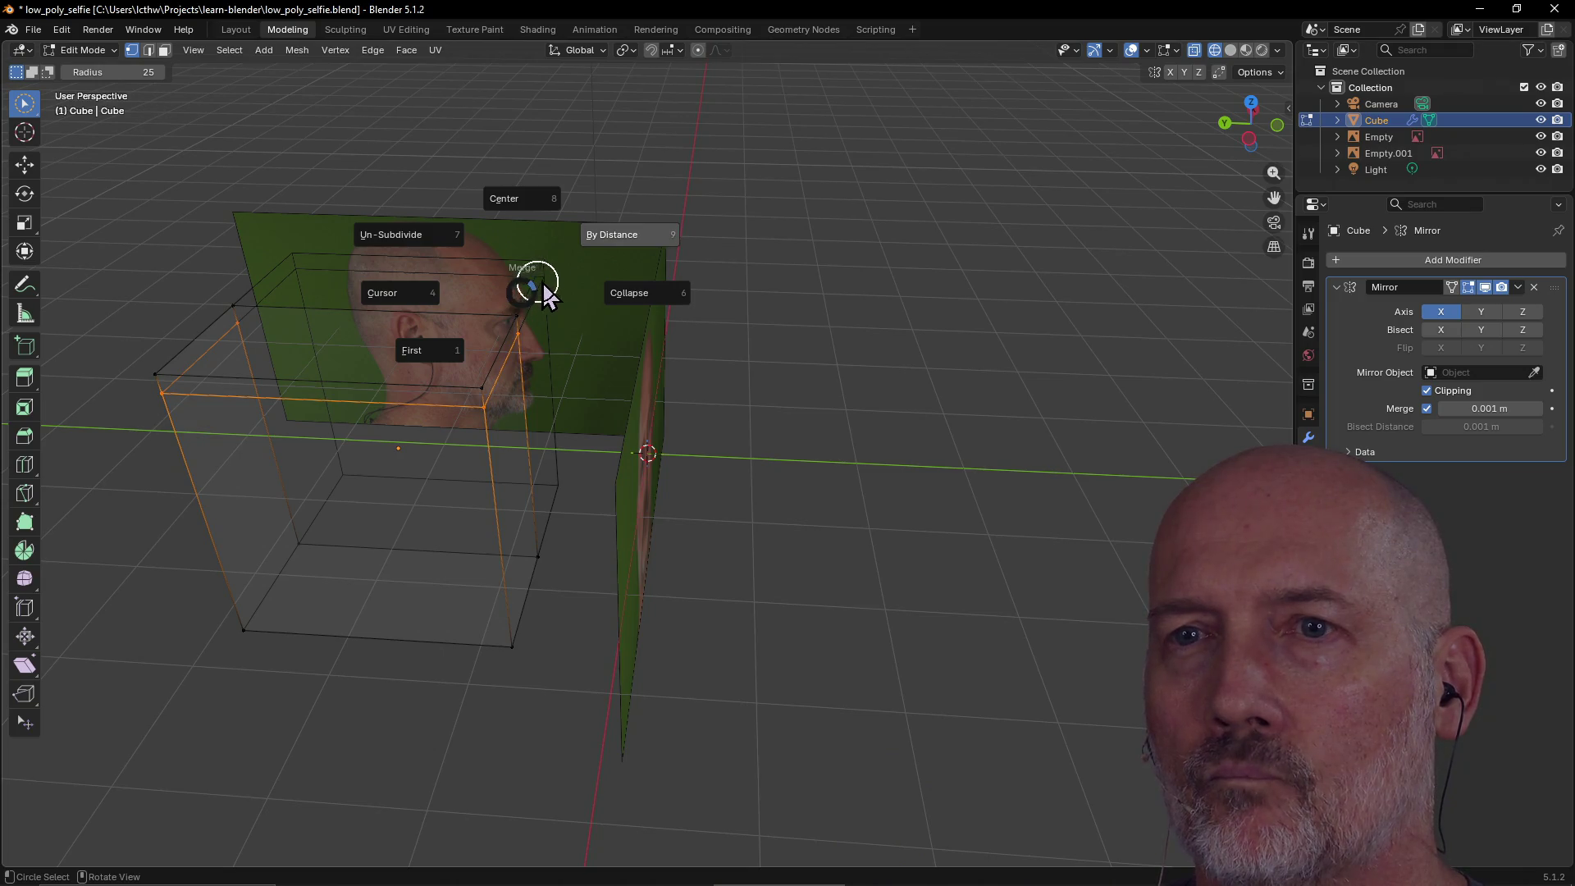
pyautogui.click(400, 303)
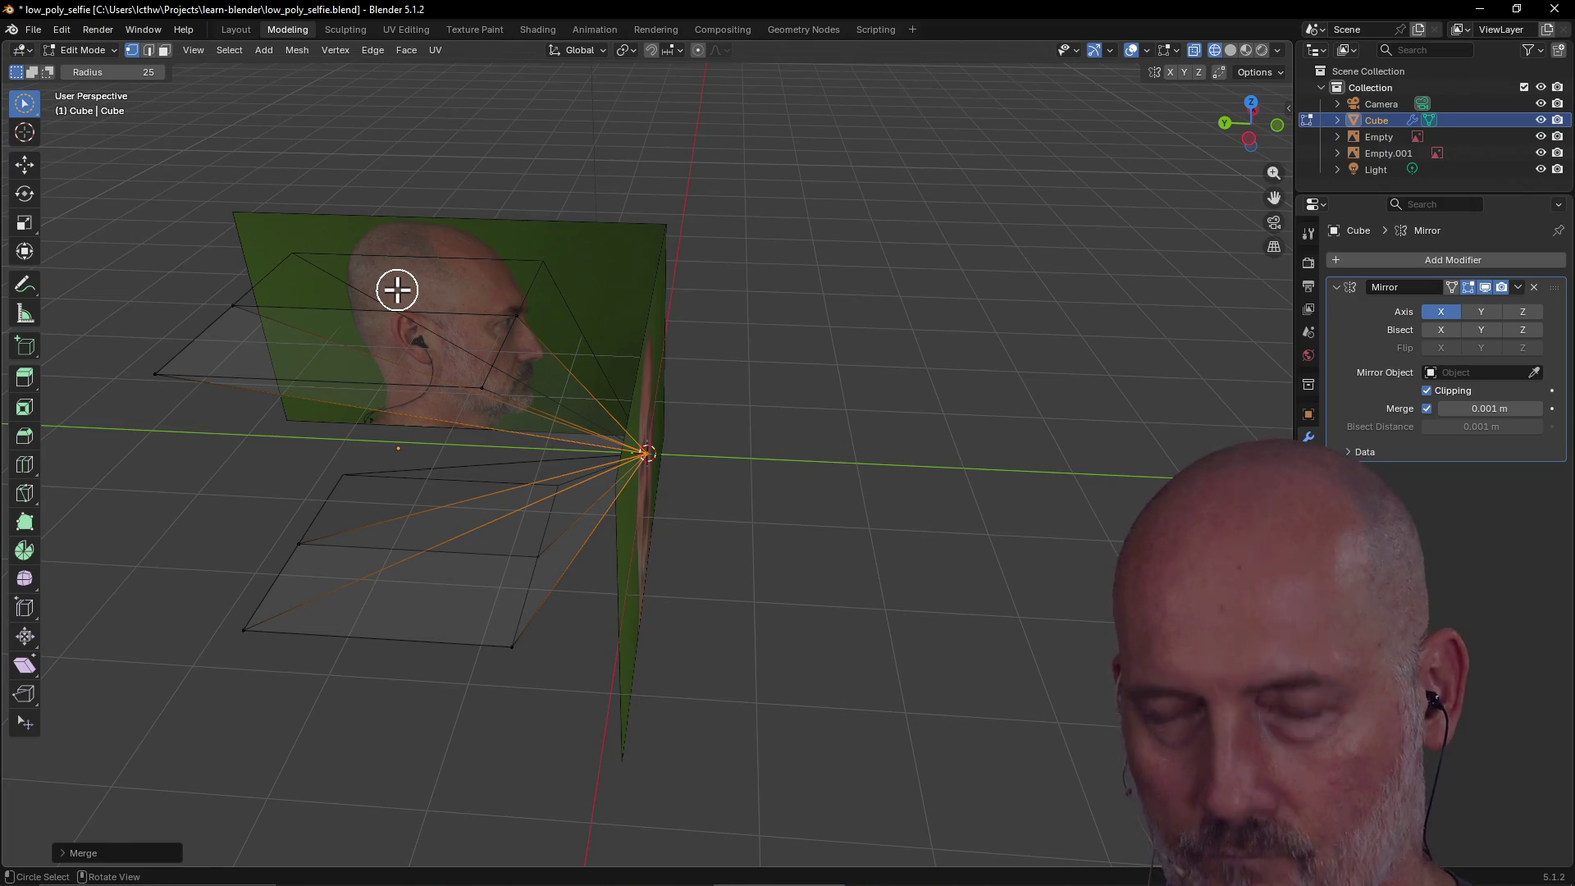
pyautogui.hotkey('ctrl', 'z')
# Try Collapse on the vertices, undo it, then reopen the Merge menu and dismiss it.
pyautogui.rightClick(397, 290)
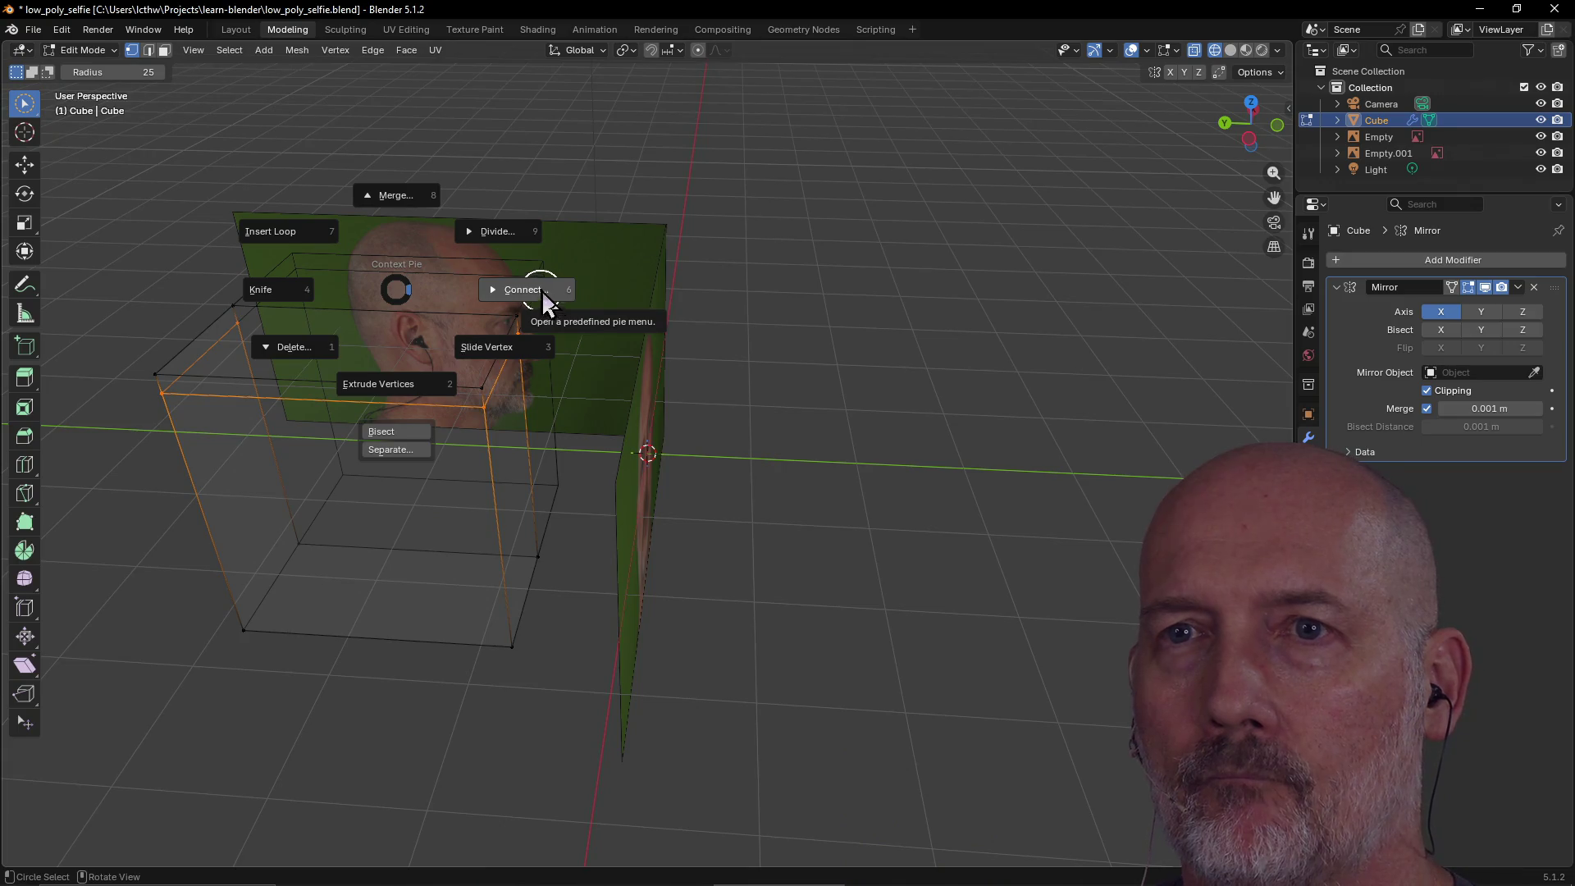
pyautogui.click(400, 204)
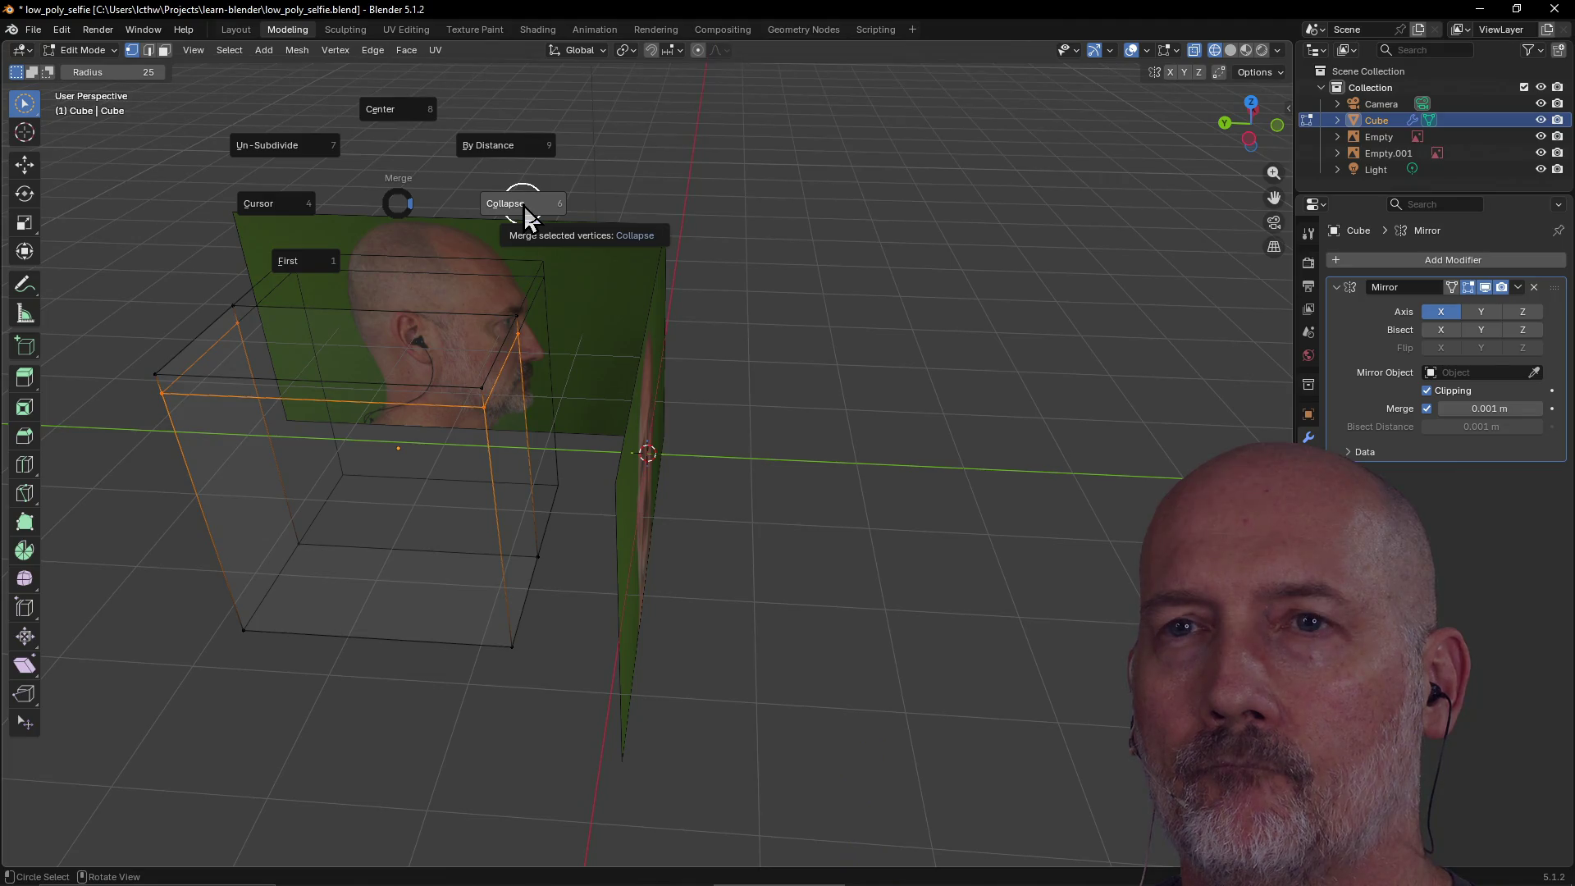
pyautogui.click(403, 108)
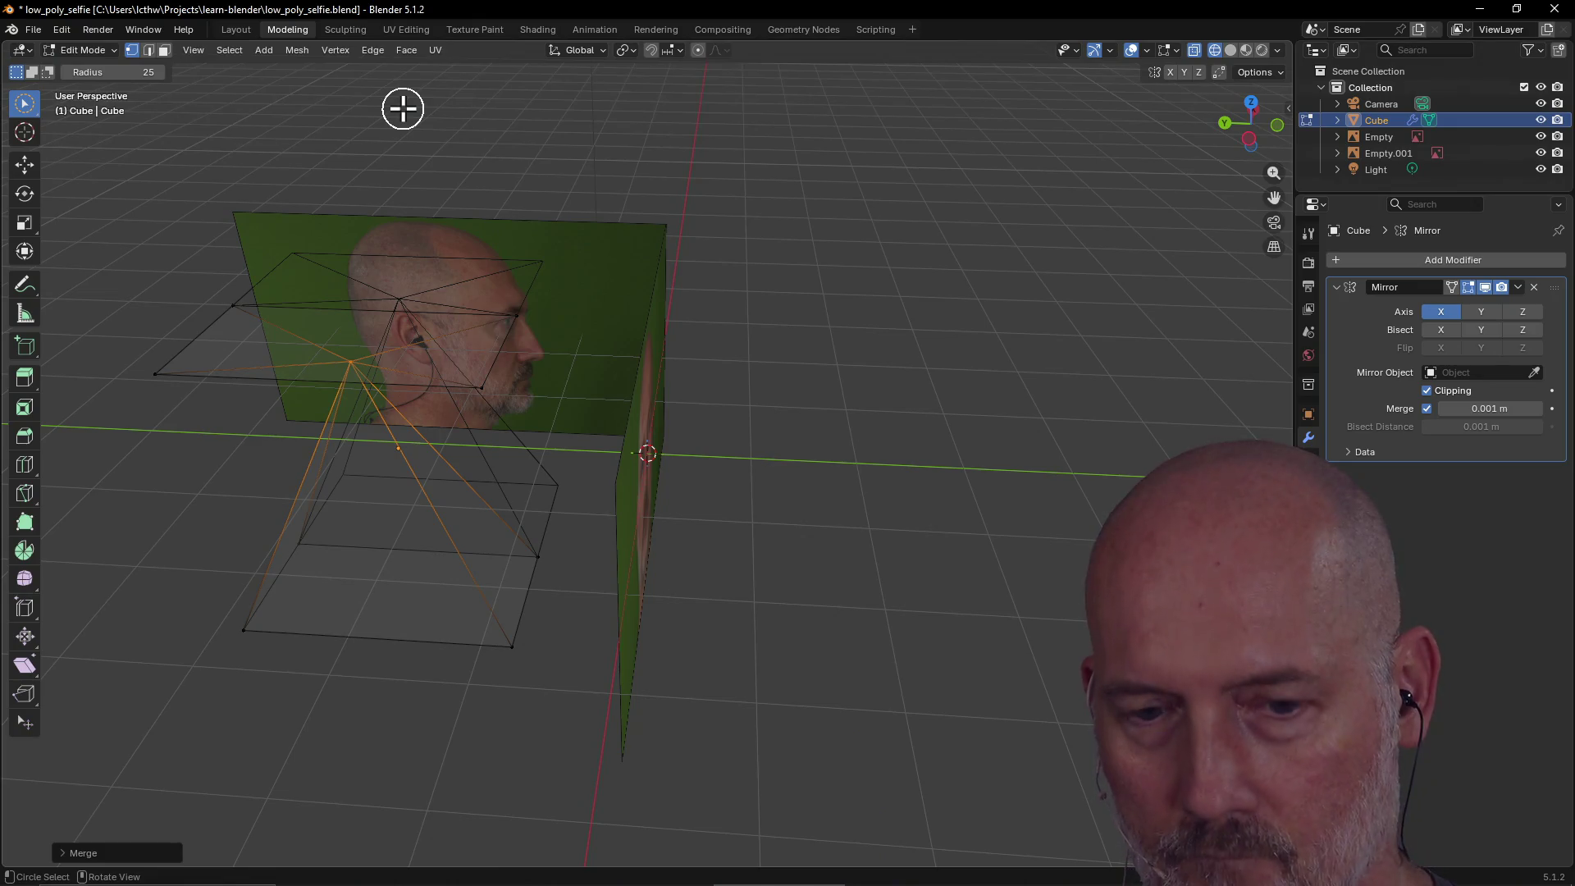
pyautogui.hotkey('ctrl', 'z')
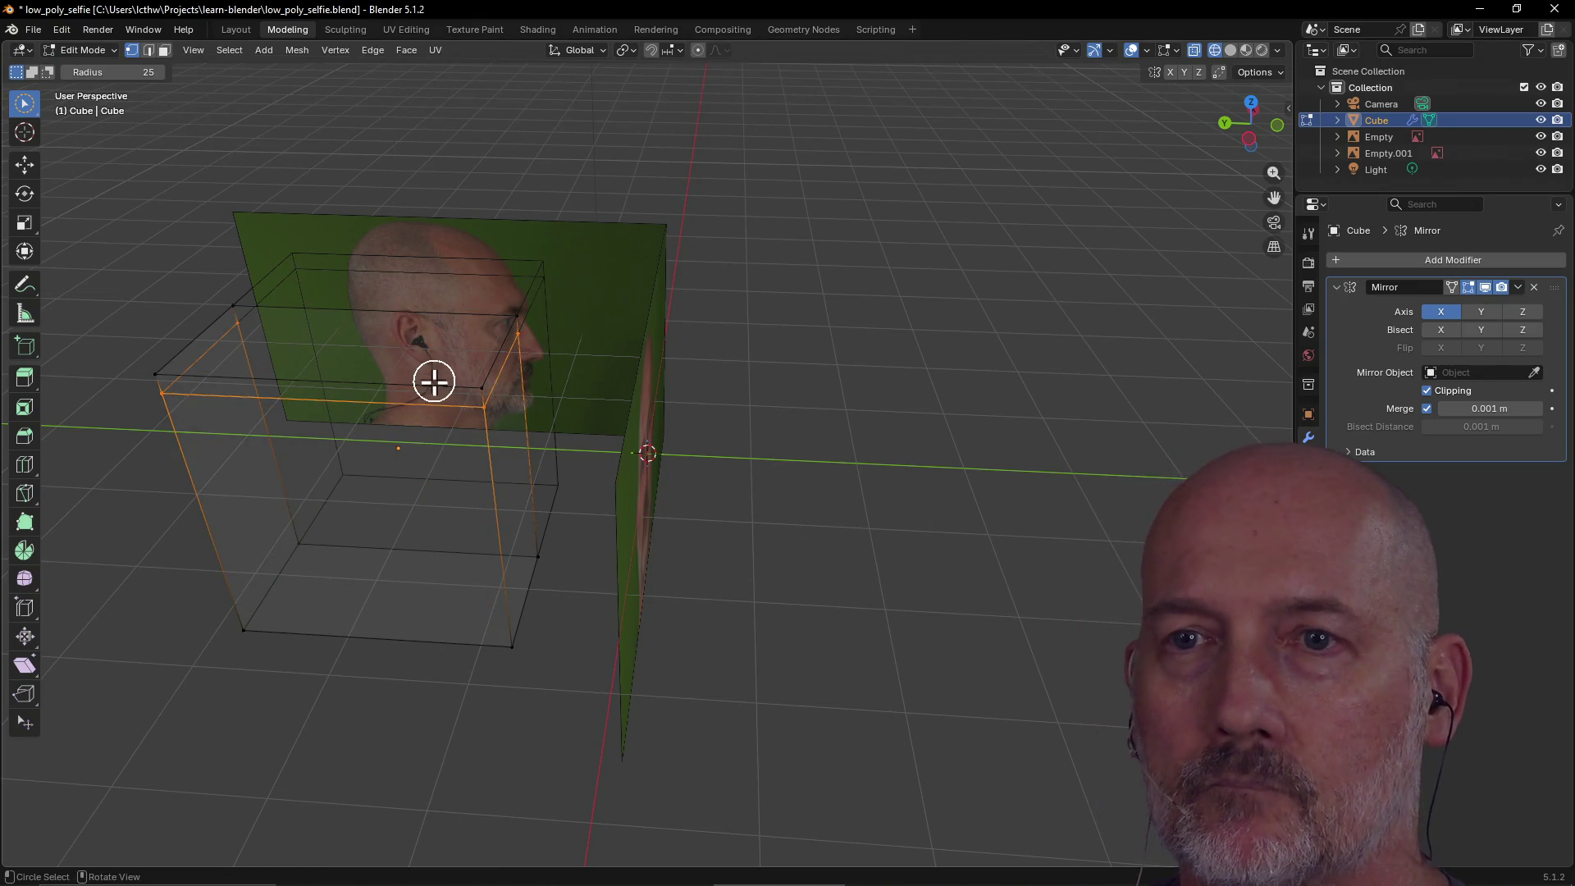
pyautogui.rightClick(419, 406)
pyautogui.click(418, 315)
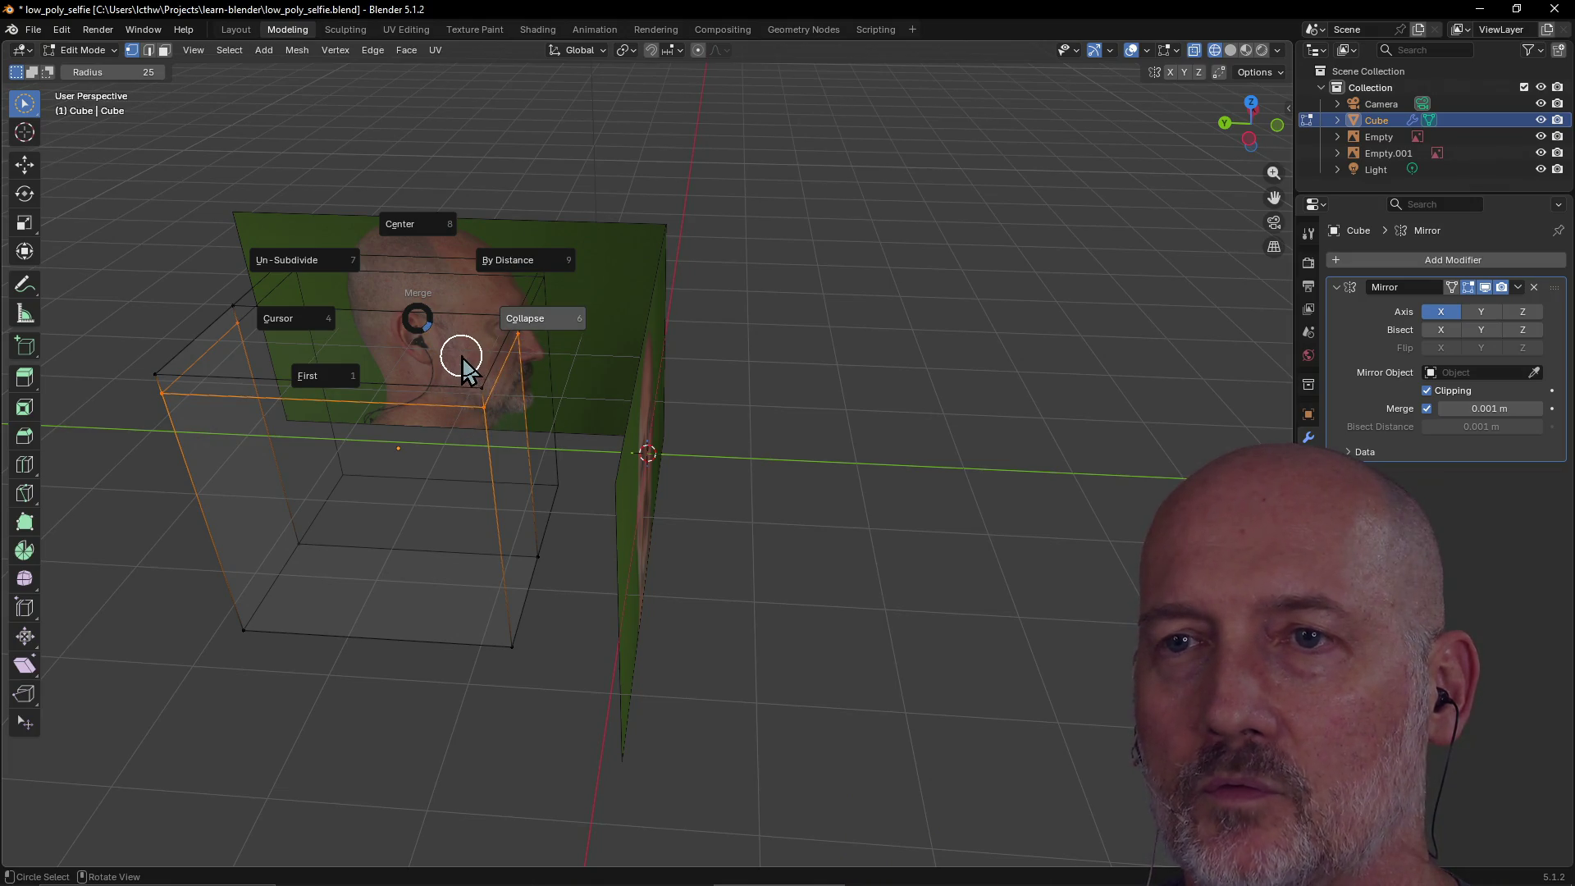
pyautogui.press('Escape')
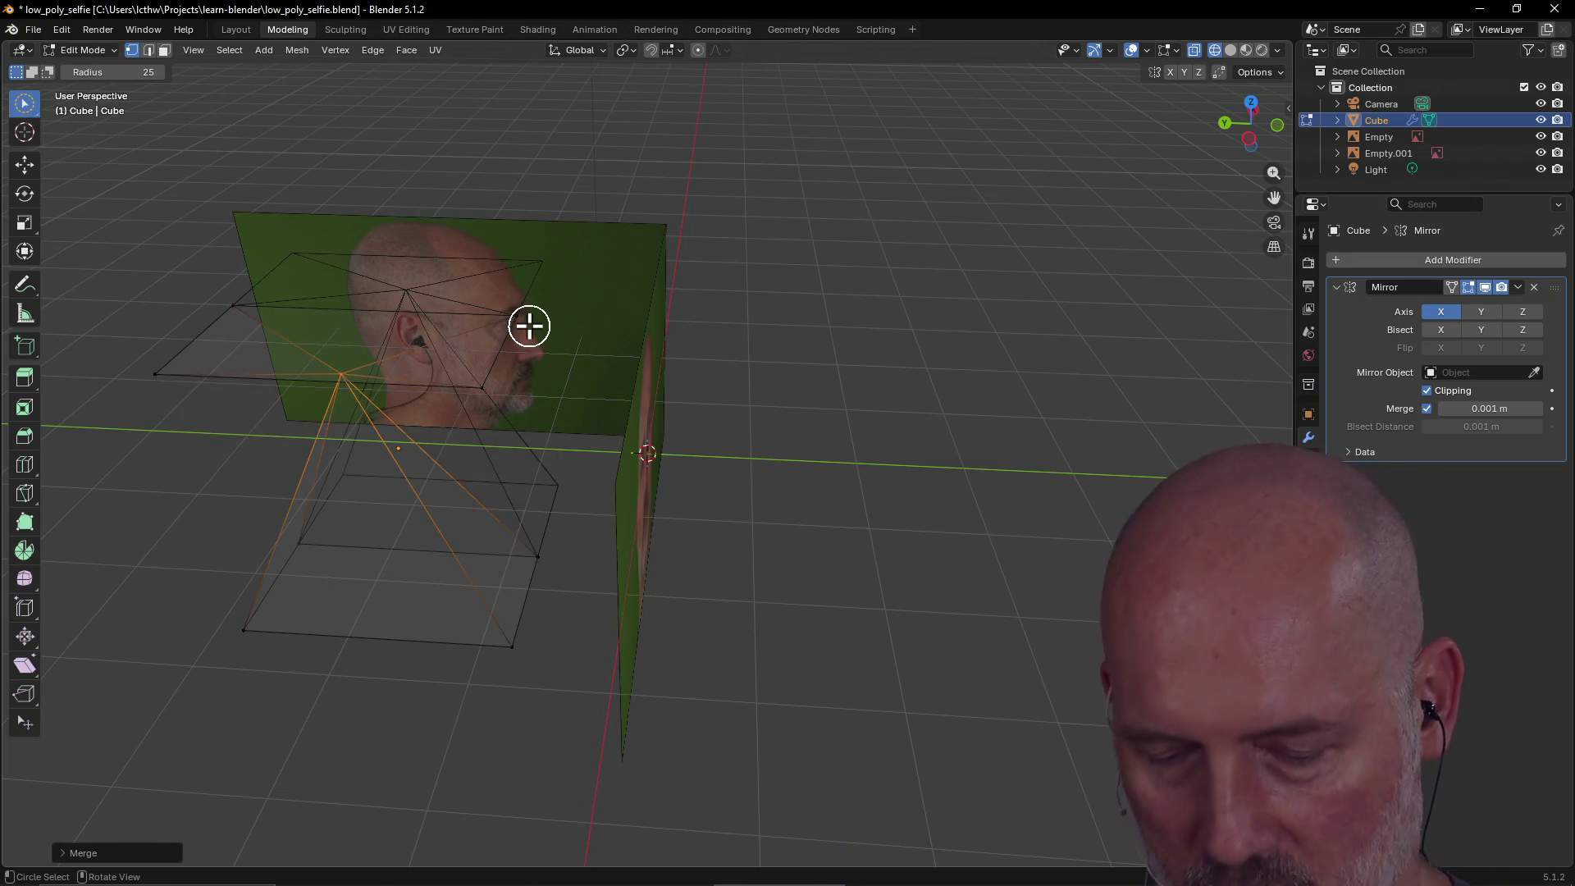
# Select the cube's top-face vertices, merge by distance, then collapse them and undo.
pyautogui.moveTo(179, 374)
pyautogui.mouseDown(button='middle')
pyautogui.moveTo(165, 359)
pyautogui.moveTo(219, 408)
pyautogui.moveTo(179, 520)
pyautogui.mouseUp(button='middle')
pyautogui.moveTo(179, 520)
pyautogui.mouseDown()
pyautogui.moveTo(496, 429)
pyautogui.moveTo(520, 549)
pyautogui.moveTo(552, 556)
pyautogui.moveTo(218, 682)
pyautogui.mouseUp()
pyautogui.moveTo(341, 704)
pyautogui.mouseDown(button='middle')
pyautogui.moveTo(295, 549)
pyautogui.moveTo(342, 563)
pyautogui.moveTo(320, 525)
pyautogui.mouseUp(button='middle')
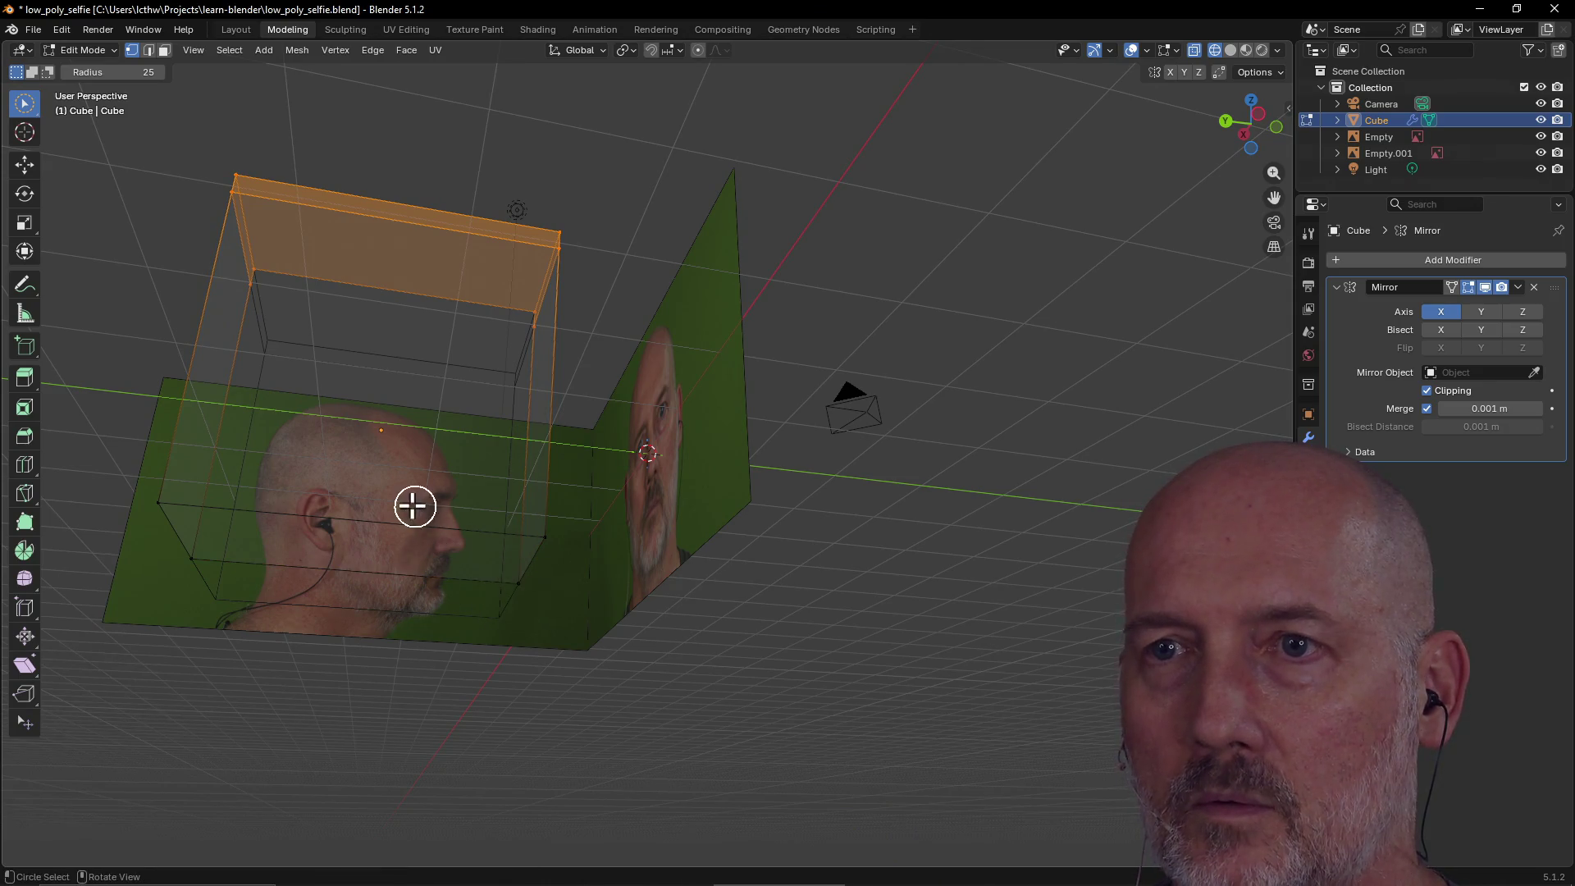
pyautogui.moveTo(411, 506); pyautogui.dragTo(411, 598, button='middle')
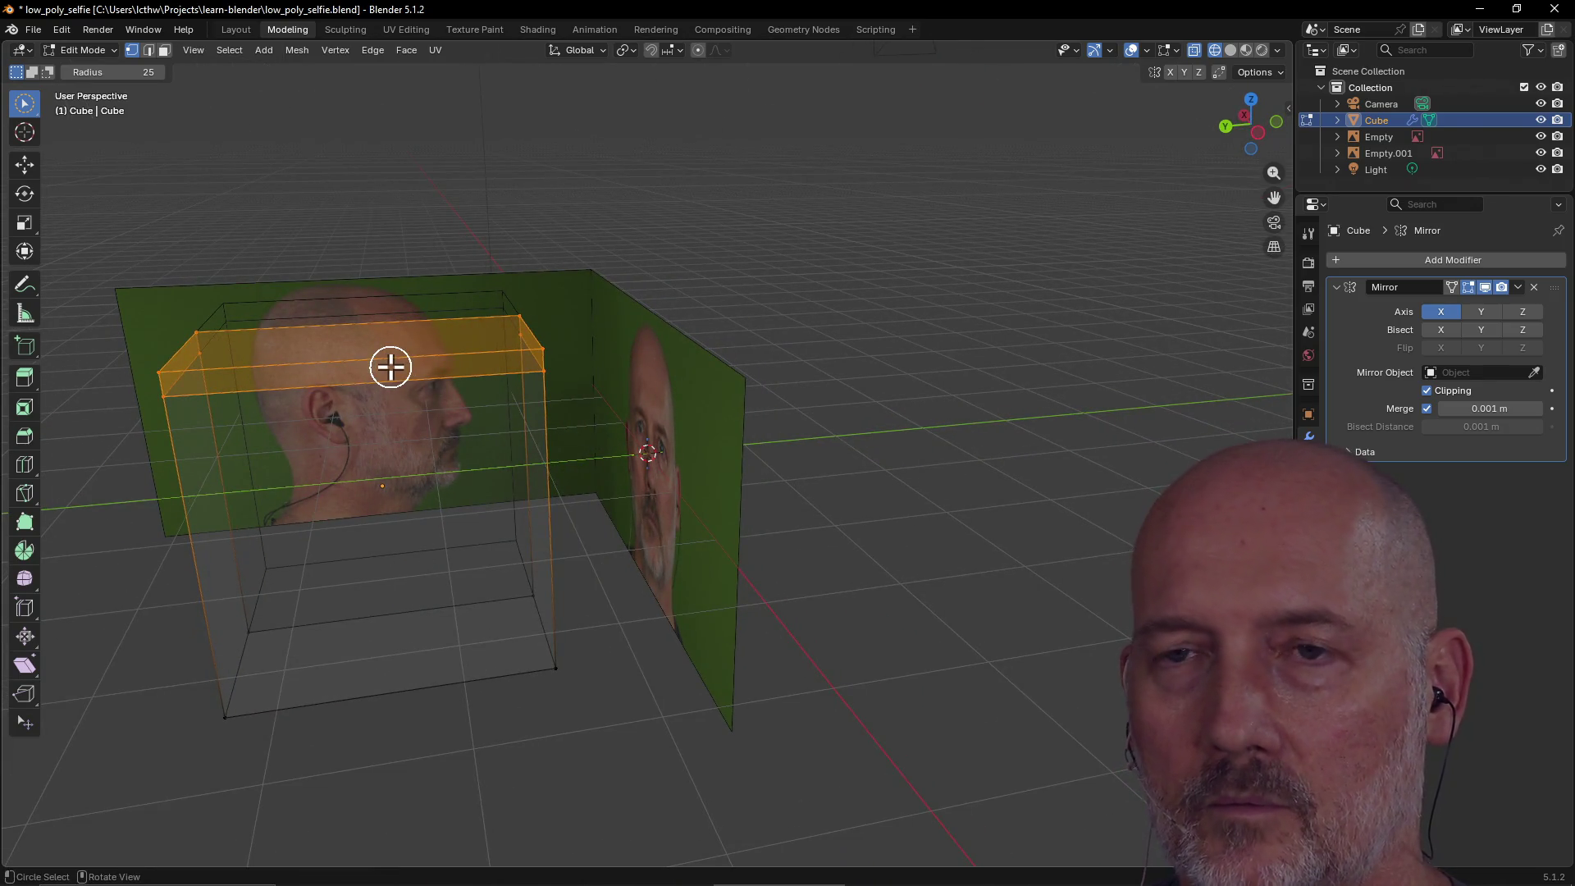
pyautogui.press('m')
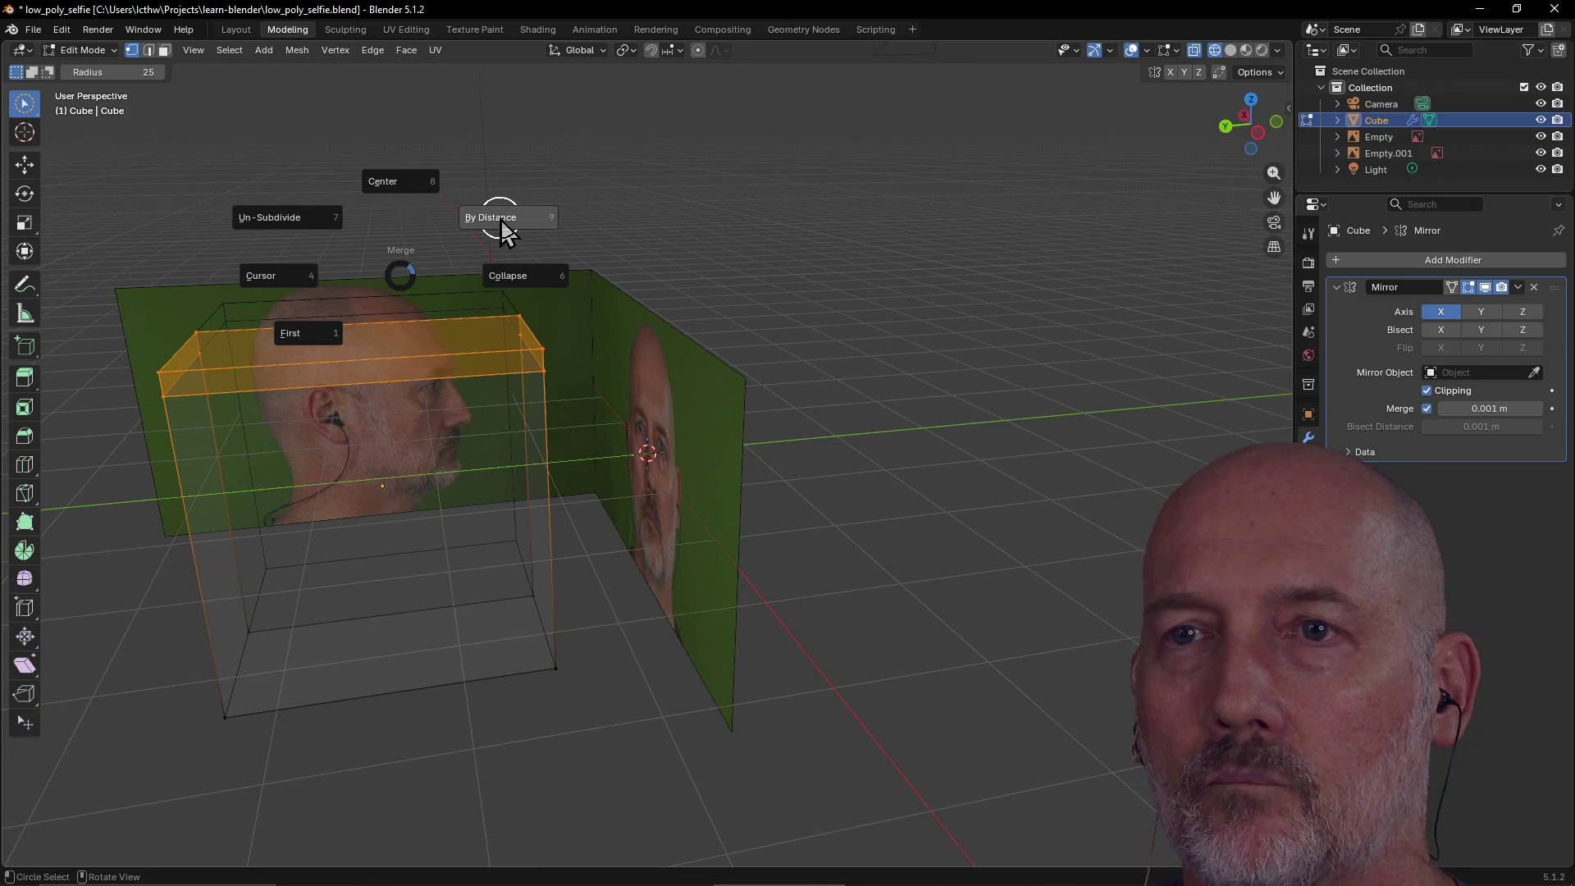
pyautogui.click(501, 228)
pyautogui.rightClick(490, 293)
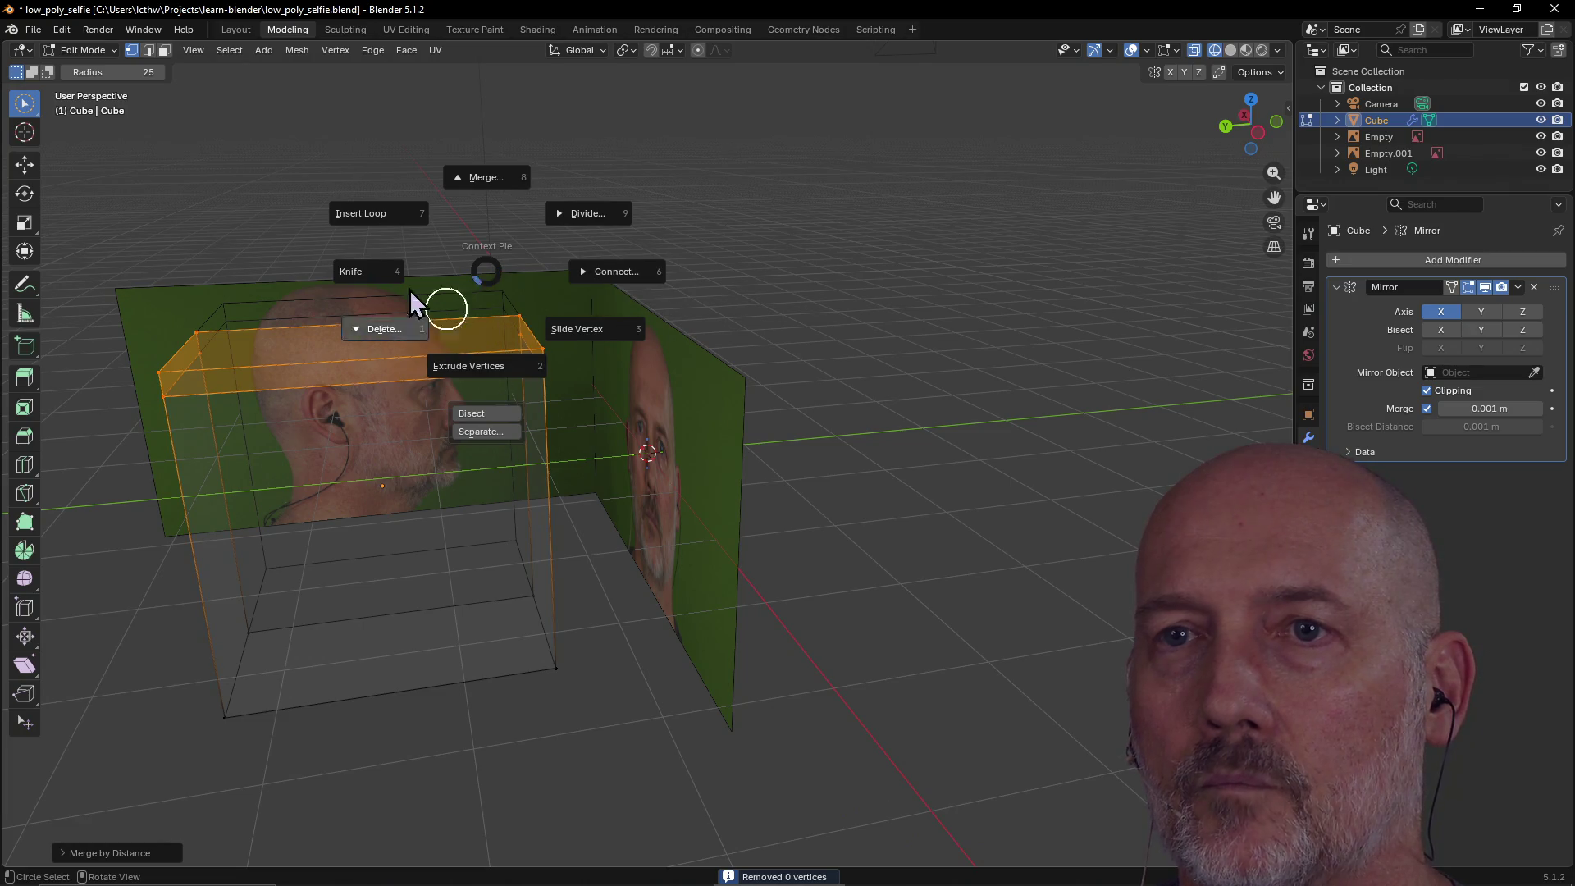
pyautogui.click(487, 175)
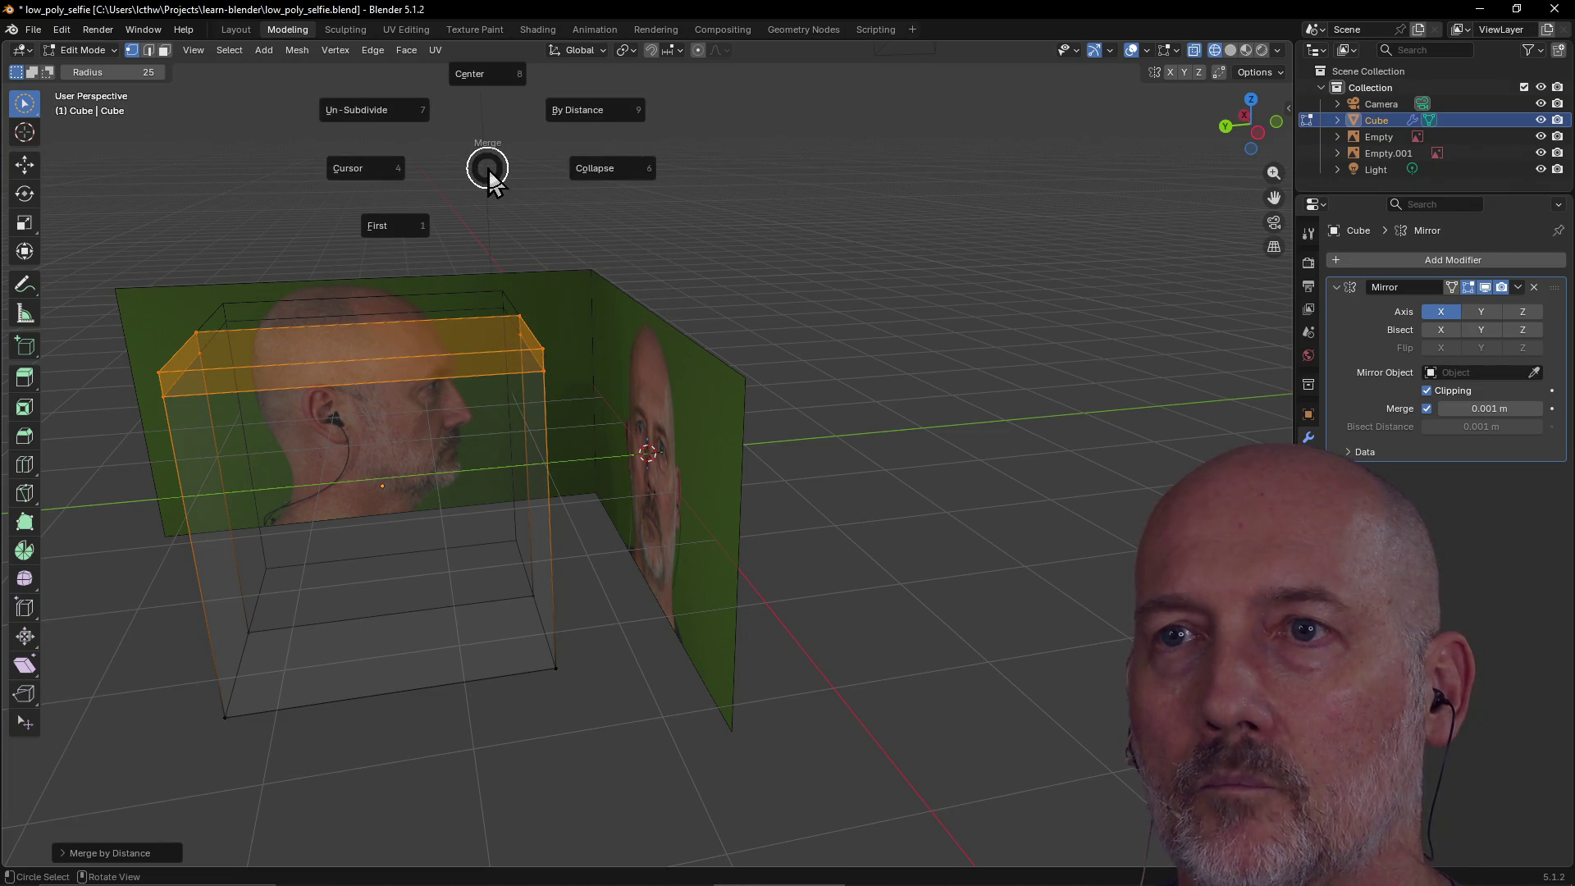
pyautogui.click(614, 168)
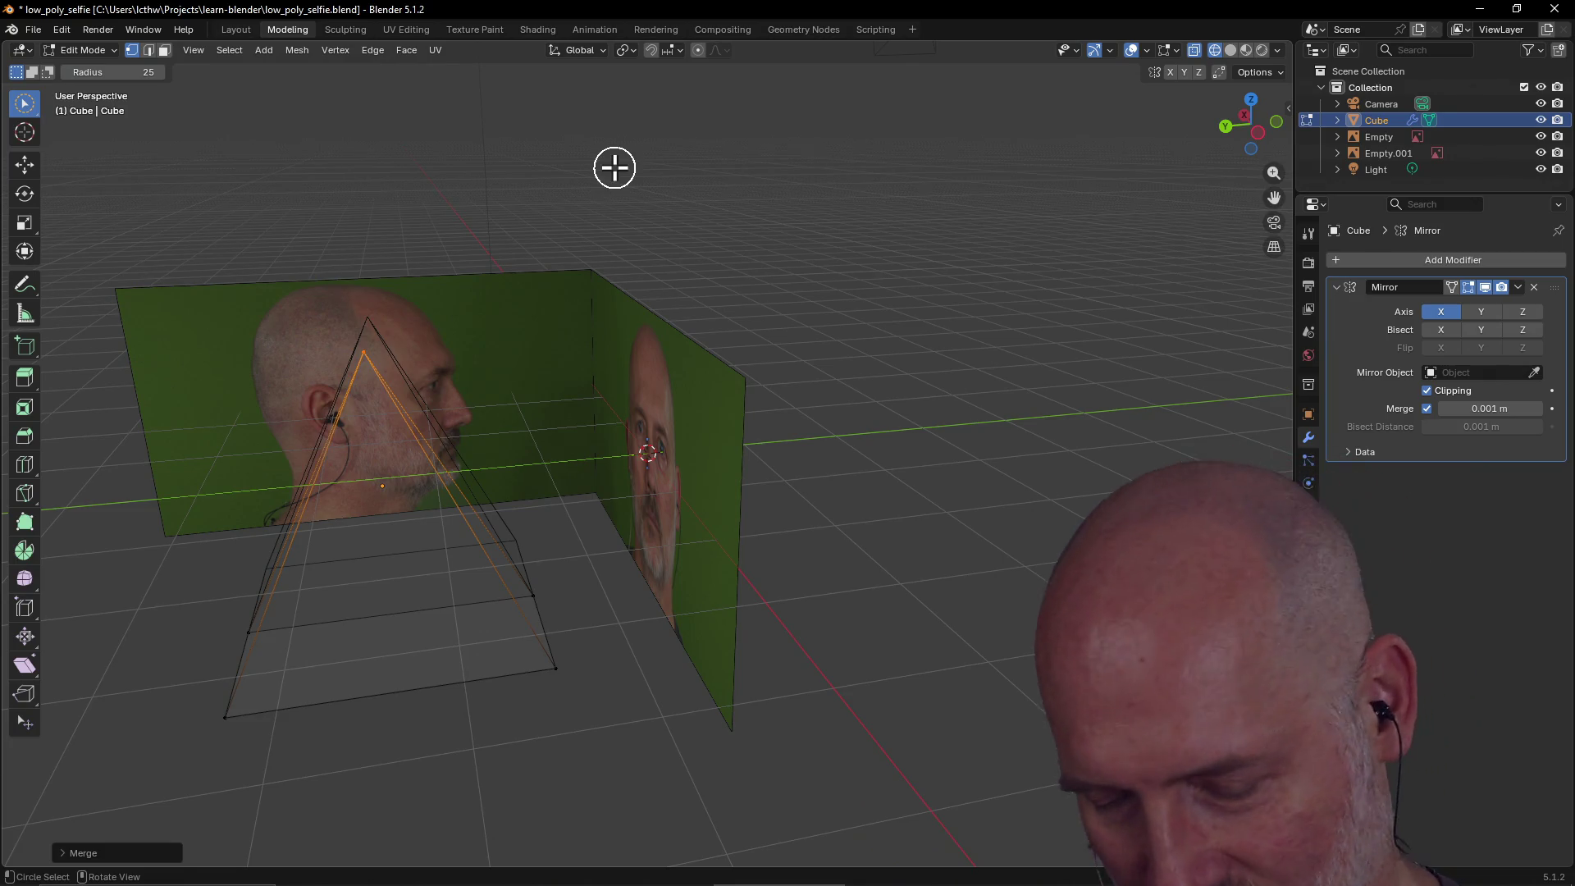
pyautogui.hotkey('ctrl', 'z')
# Circle-select the top-right corner vertices, merge them into one point, then undo.
pyautogui.hotkey('alt', 'a')
pyautogui.press('c')
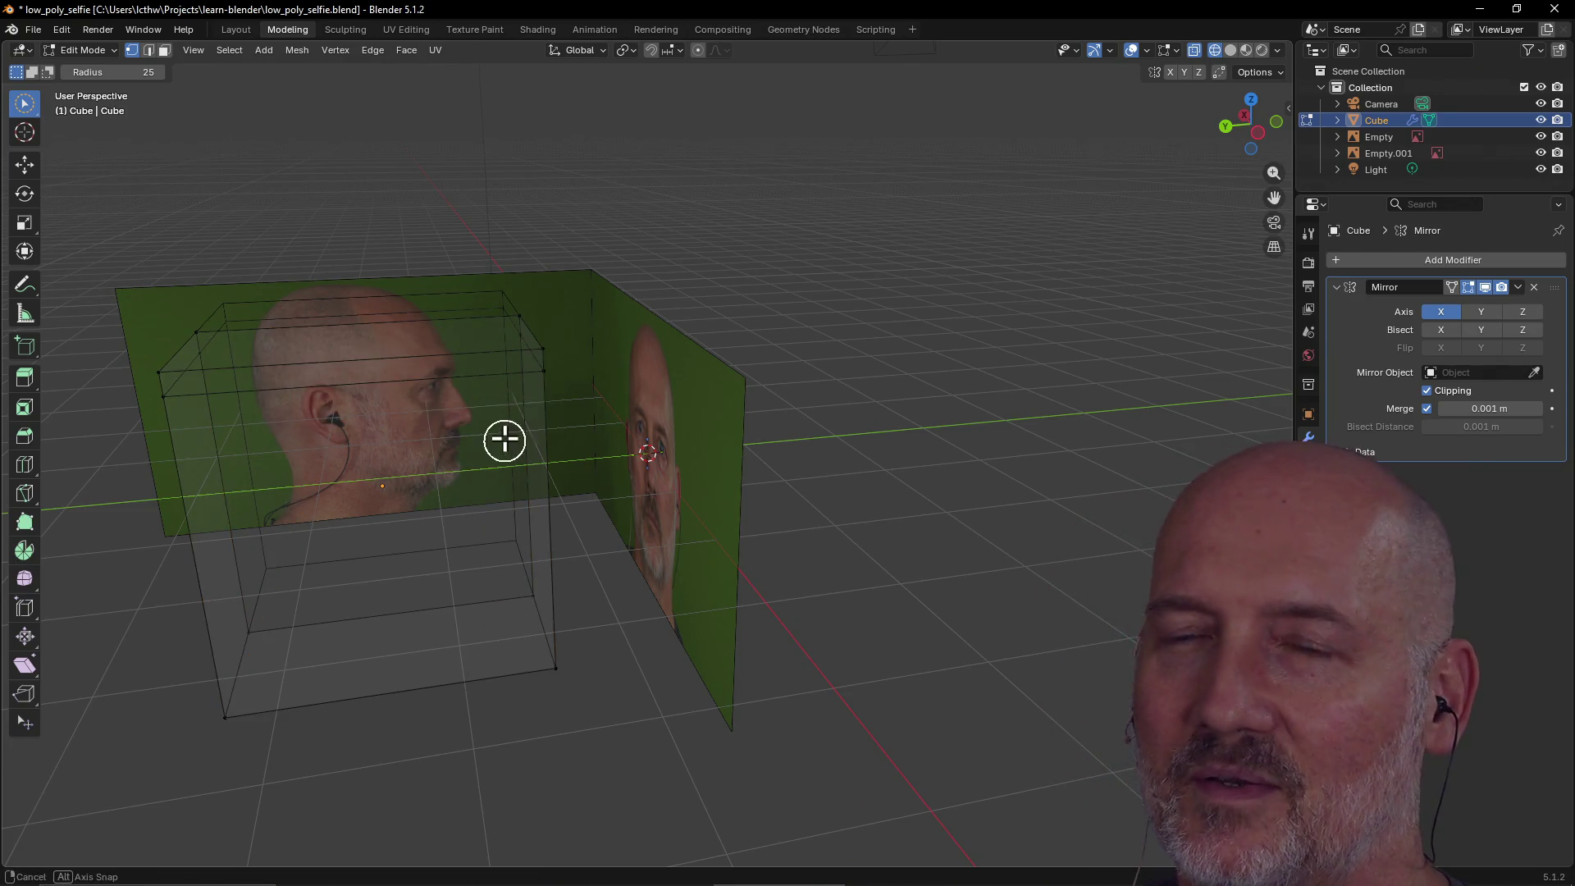
pyautogui.moveTo(503, 440); pyautogui.dragTo(503, 415, button='middle')
pyautogui.moveTo(552, 309); pyautogui.dragTo(548, 386)
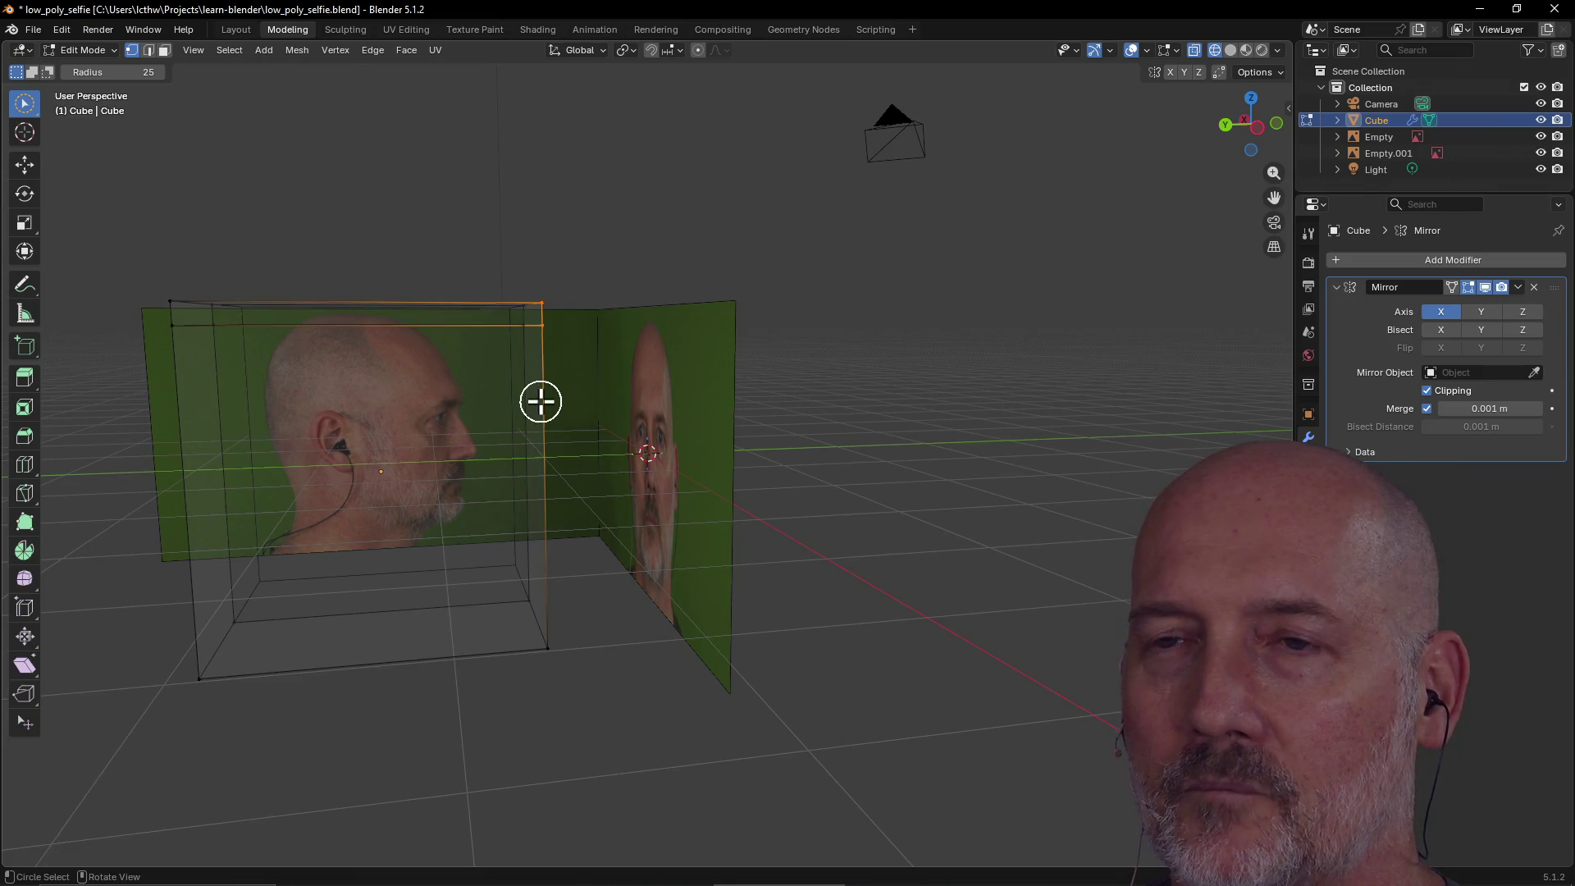
pyautogui.hotkey('shift', 's')
pyautogui.press('Escape')
pyautogui.press('m')
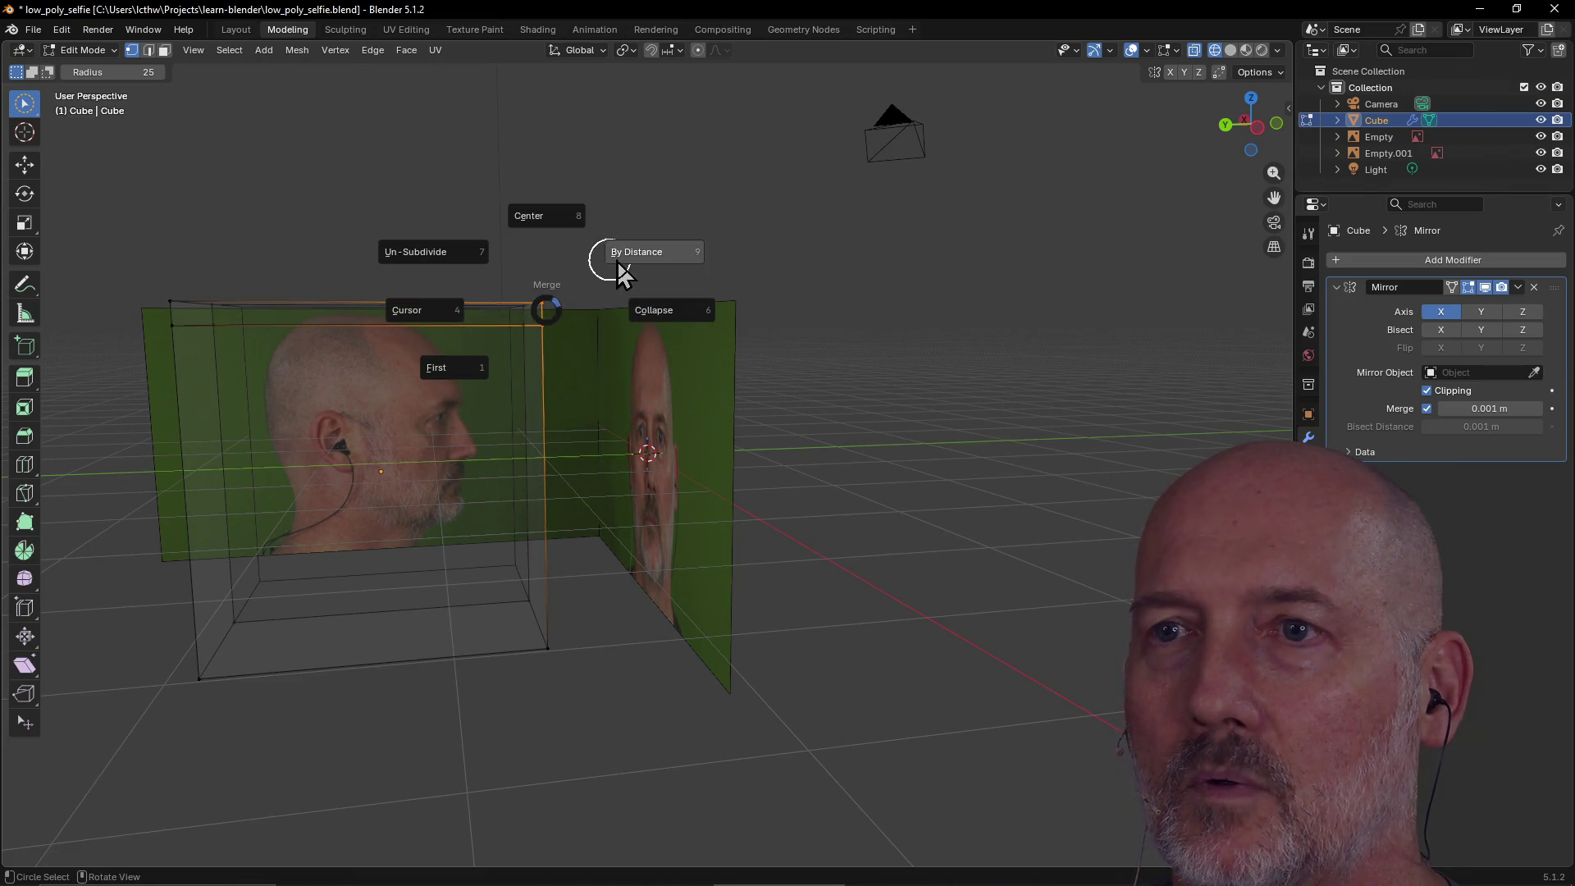
pyautogui.click(653, 309)
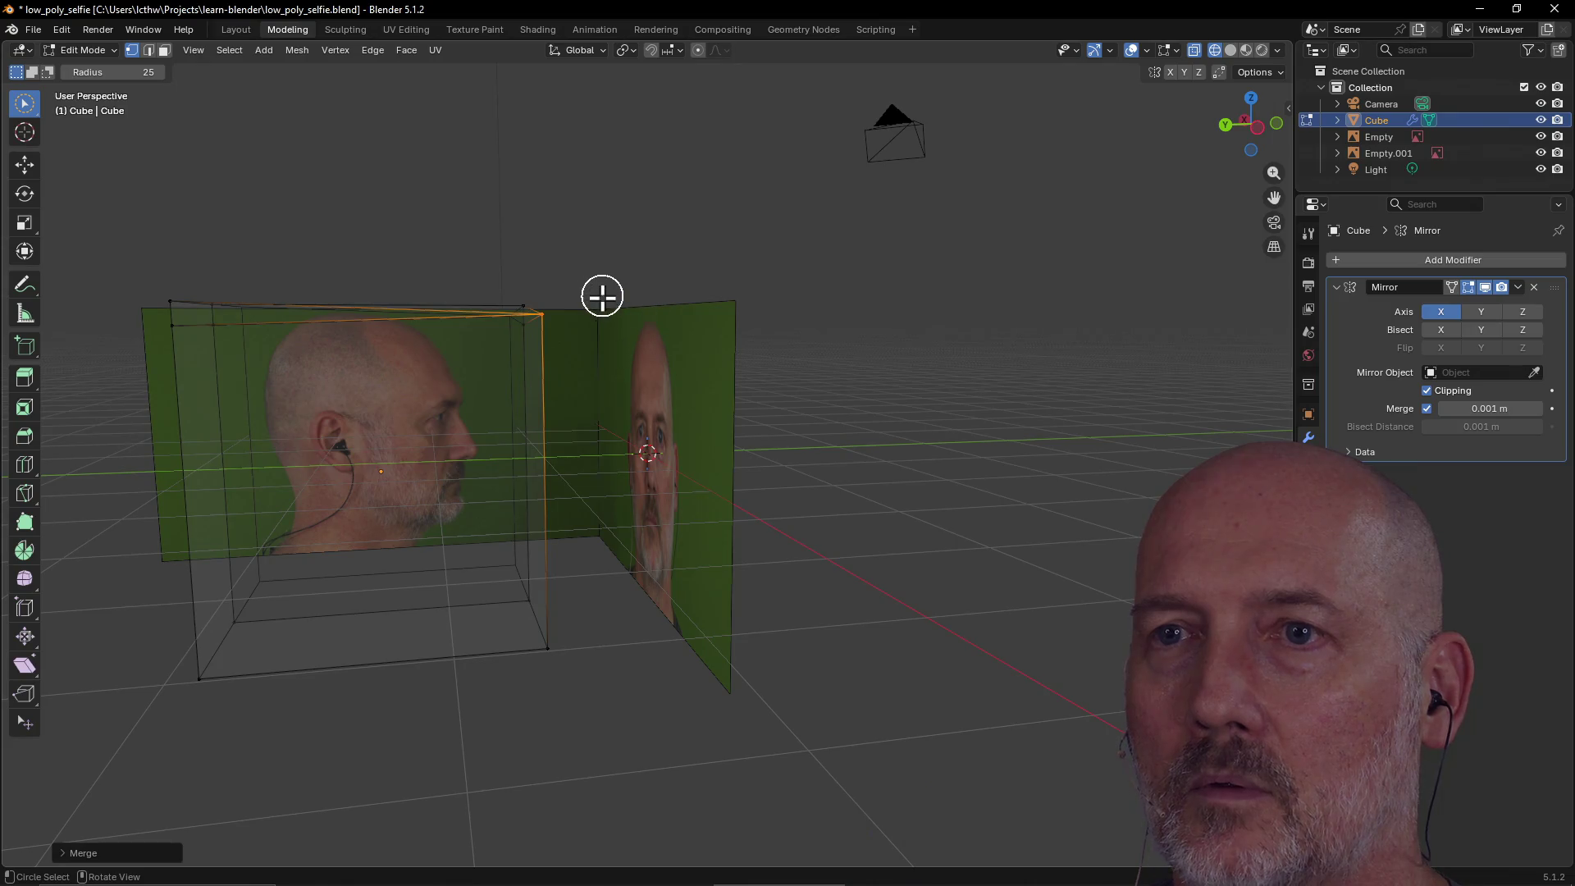
pyautogui.hotkey('ctrl', 'z')
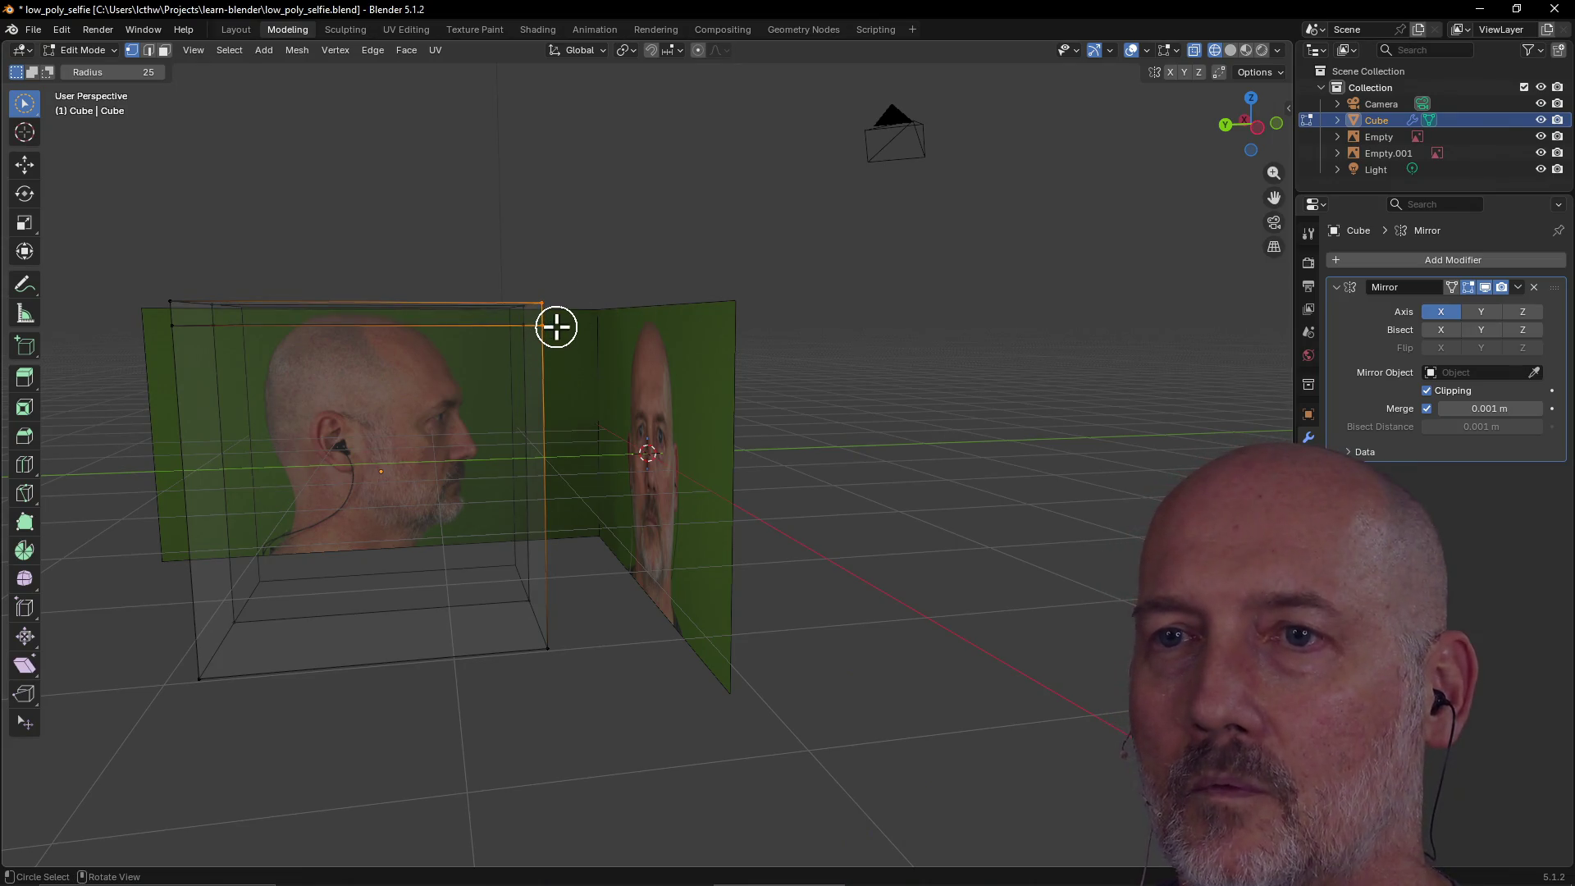
# Un-subdivide the cube's top edges, then undo it and clear the selection.
pyautogui.rightClick(556, 327)
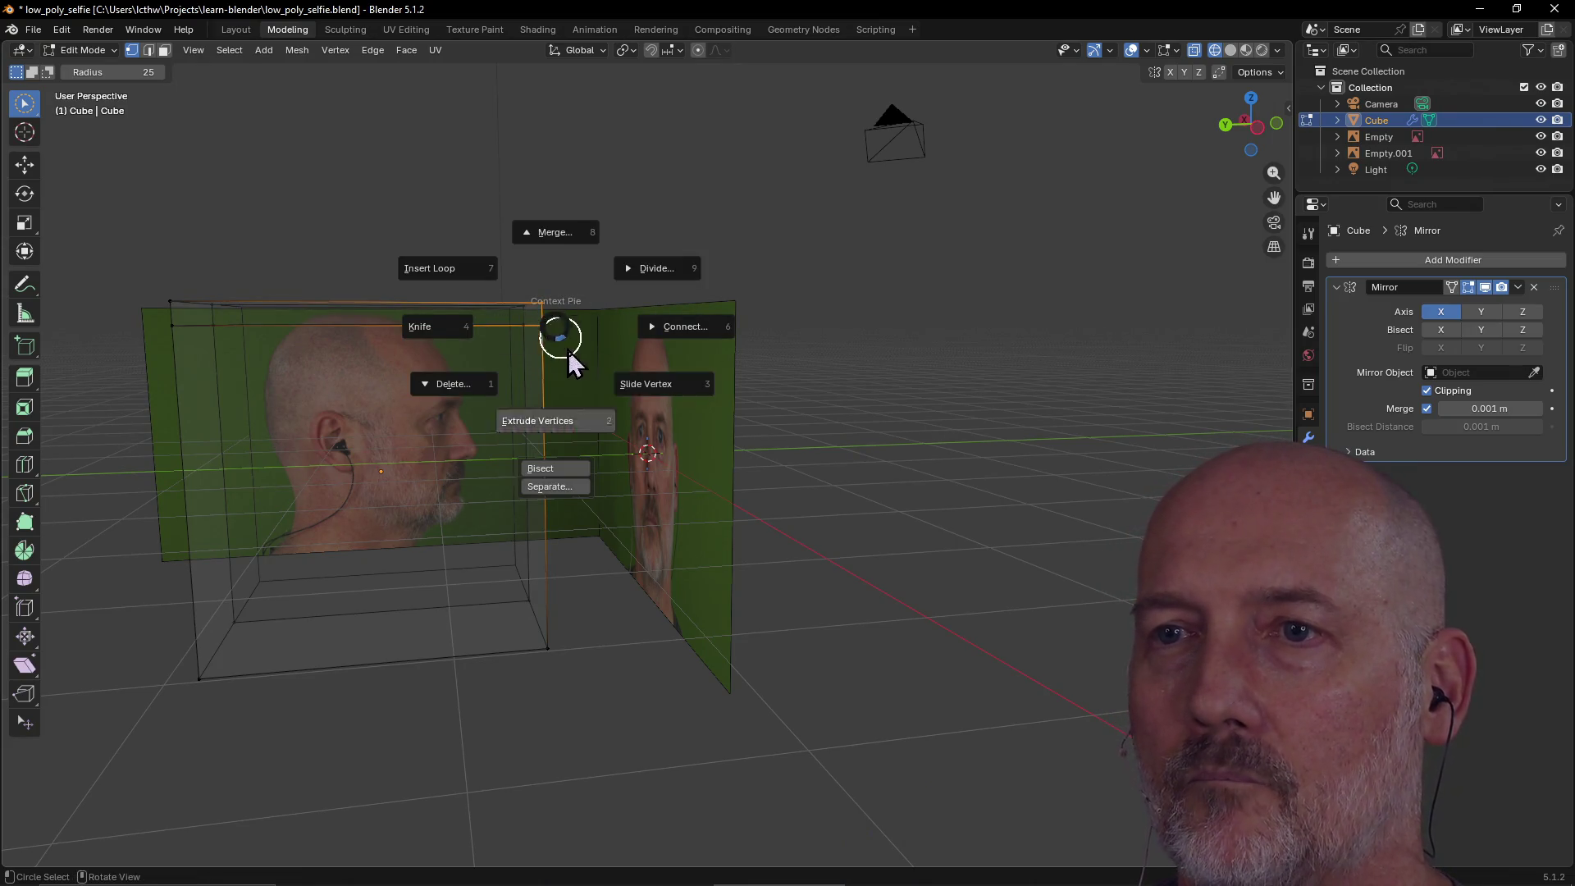
pyautogui.click(557, 248)
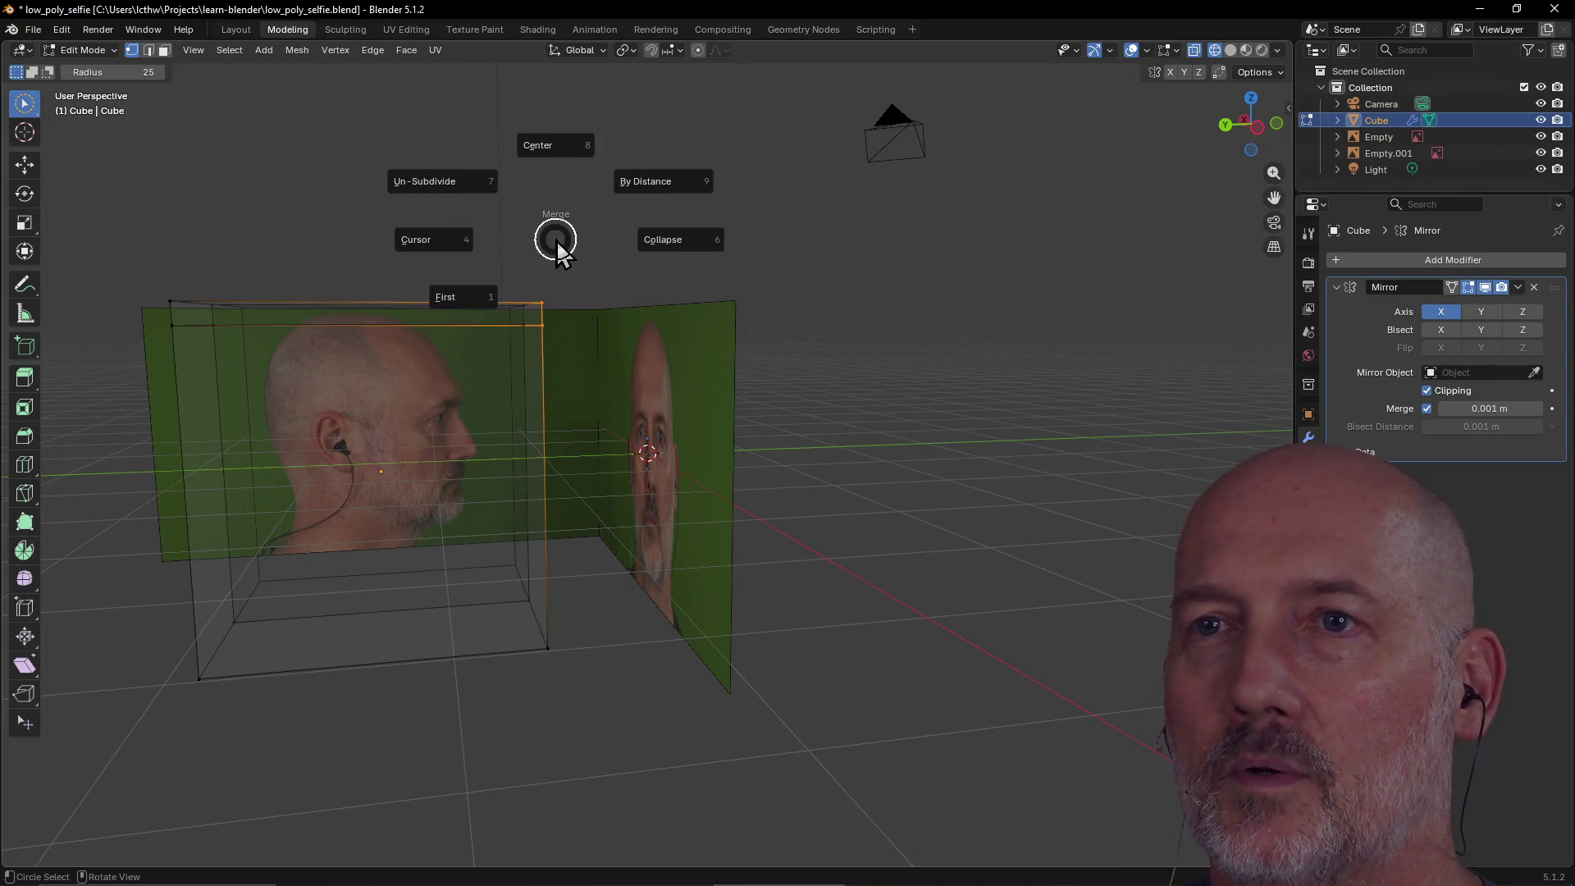
pyautogui.click(457, 182)
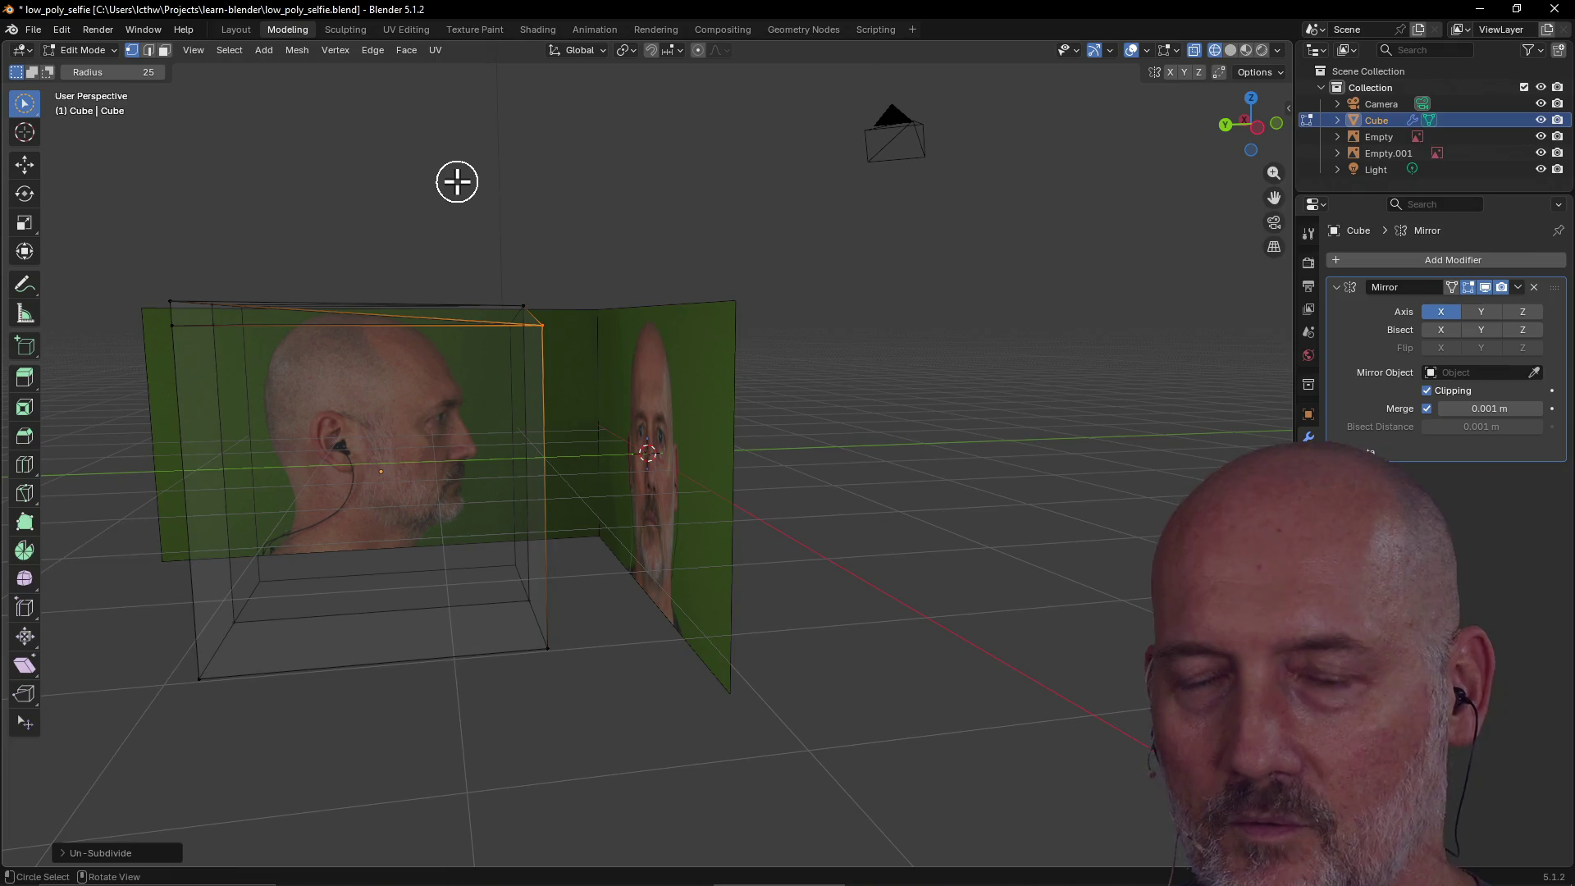
pyautogui.hotkey('ctrl', 'z')
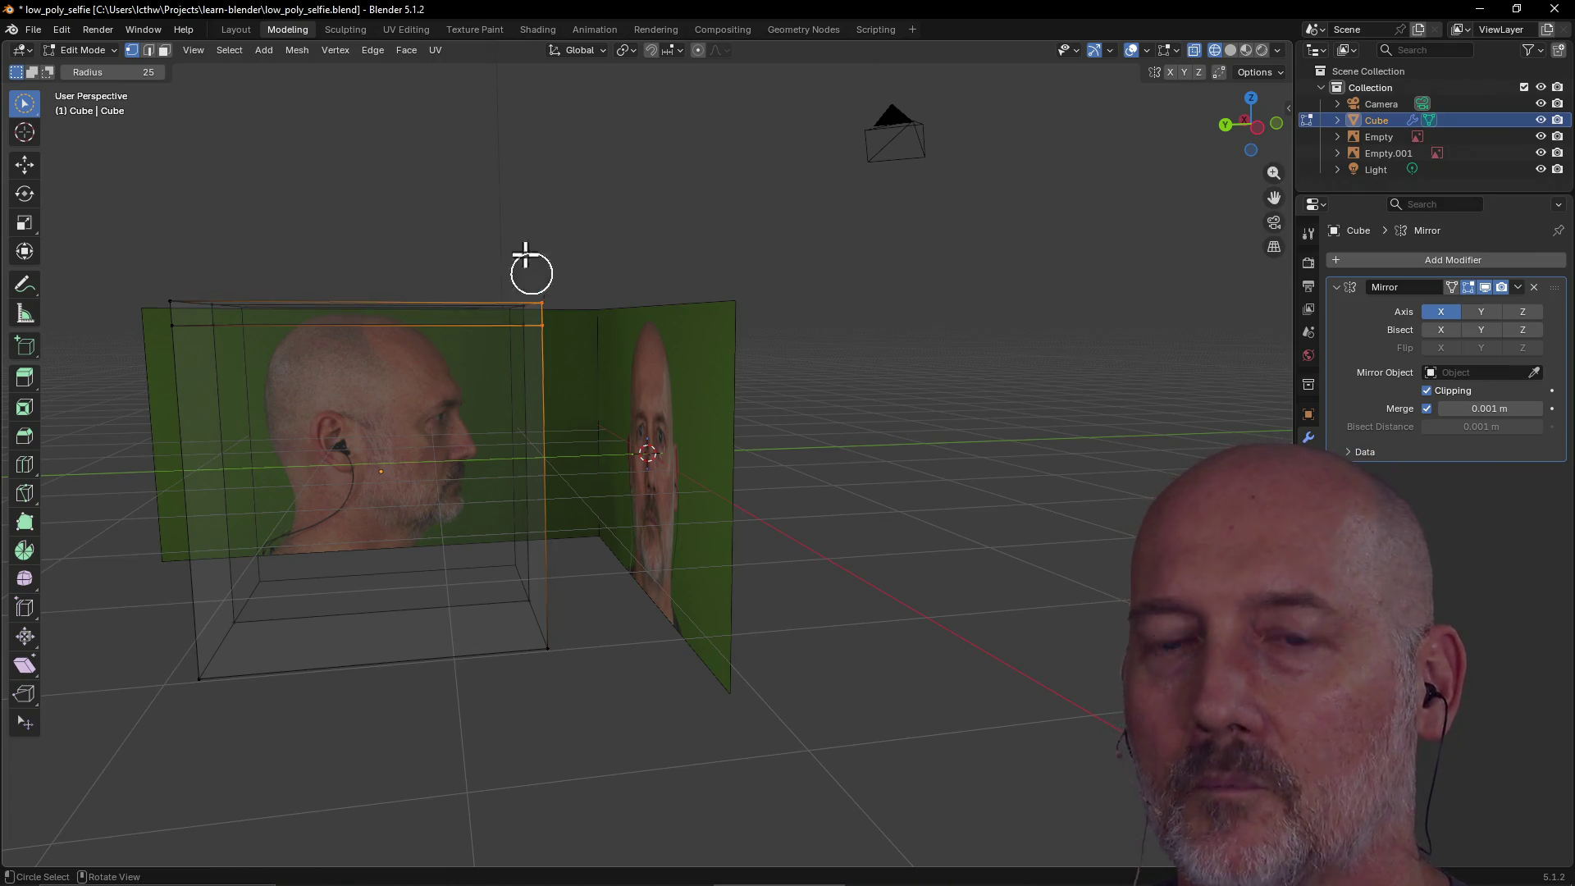
pyautogui.hotkey('ctrl', 'z')
pyautogui.hotkey('ctrl', 'z')
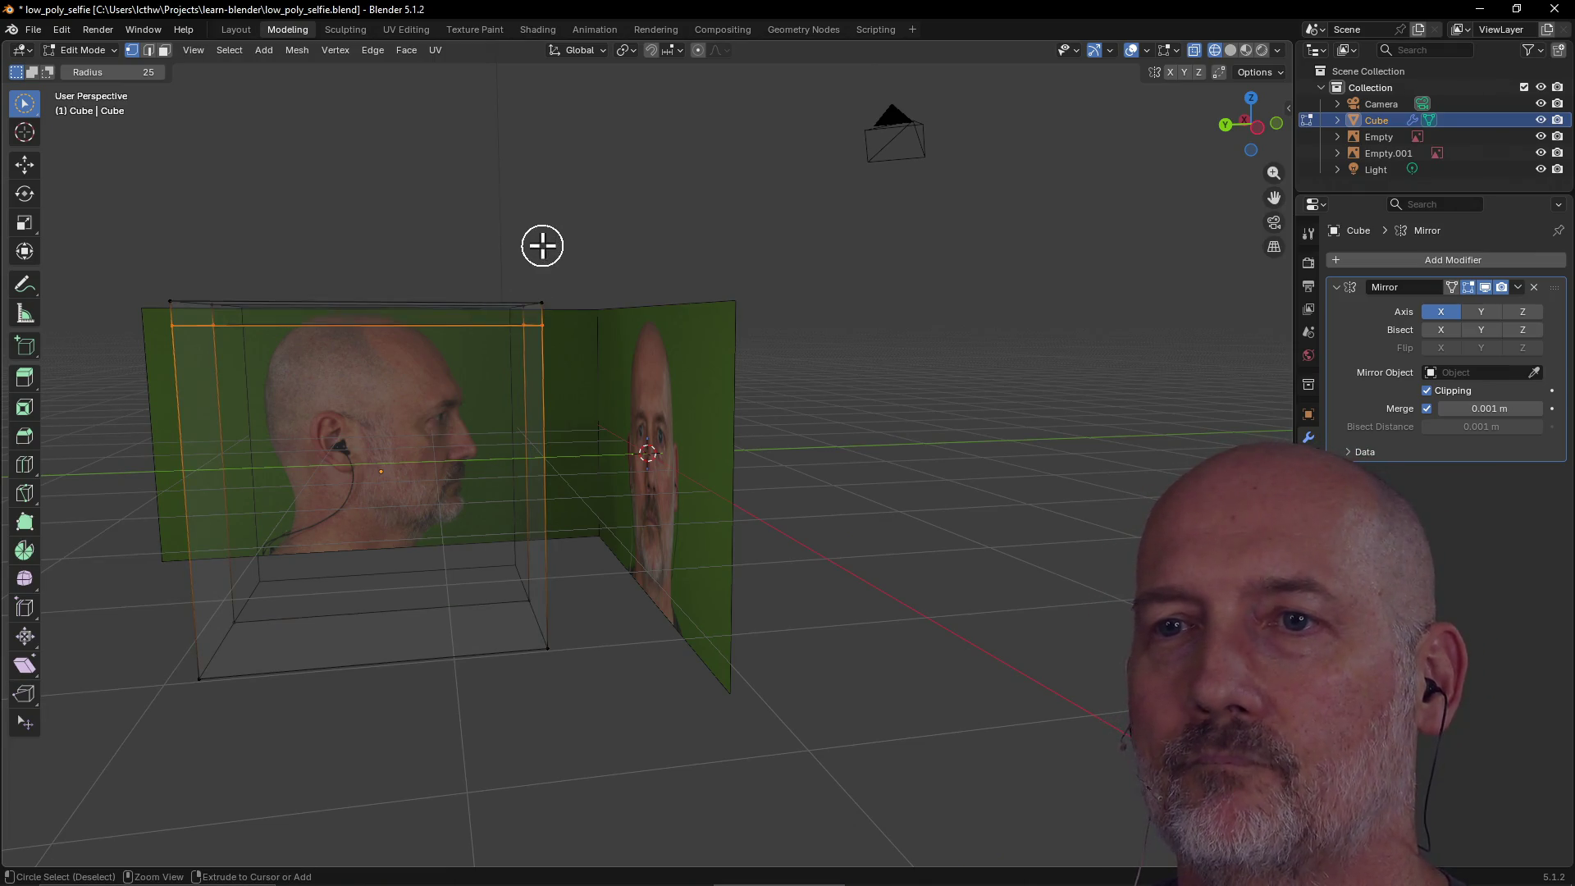
pyautogui.hotkey('ctrl', 'z')
pyautogui.hotkey('ctrl', 'z')
pyautogui.hotkey('ctrl', 'z')
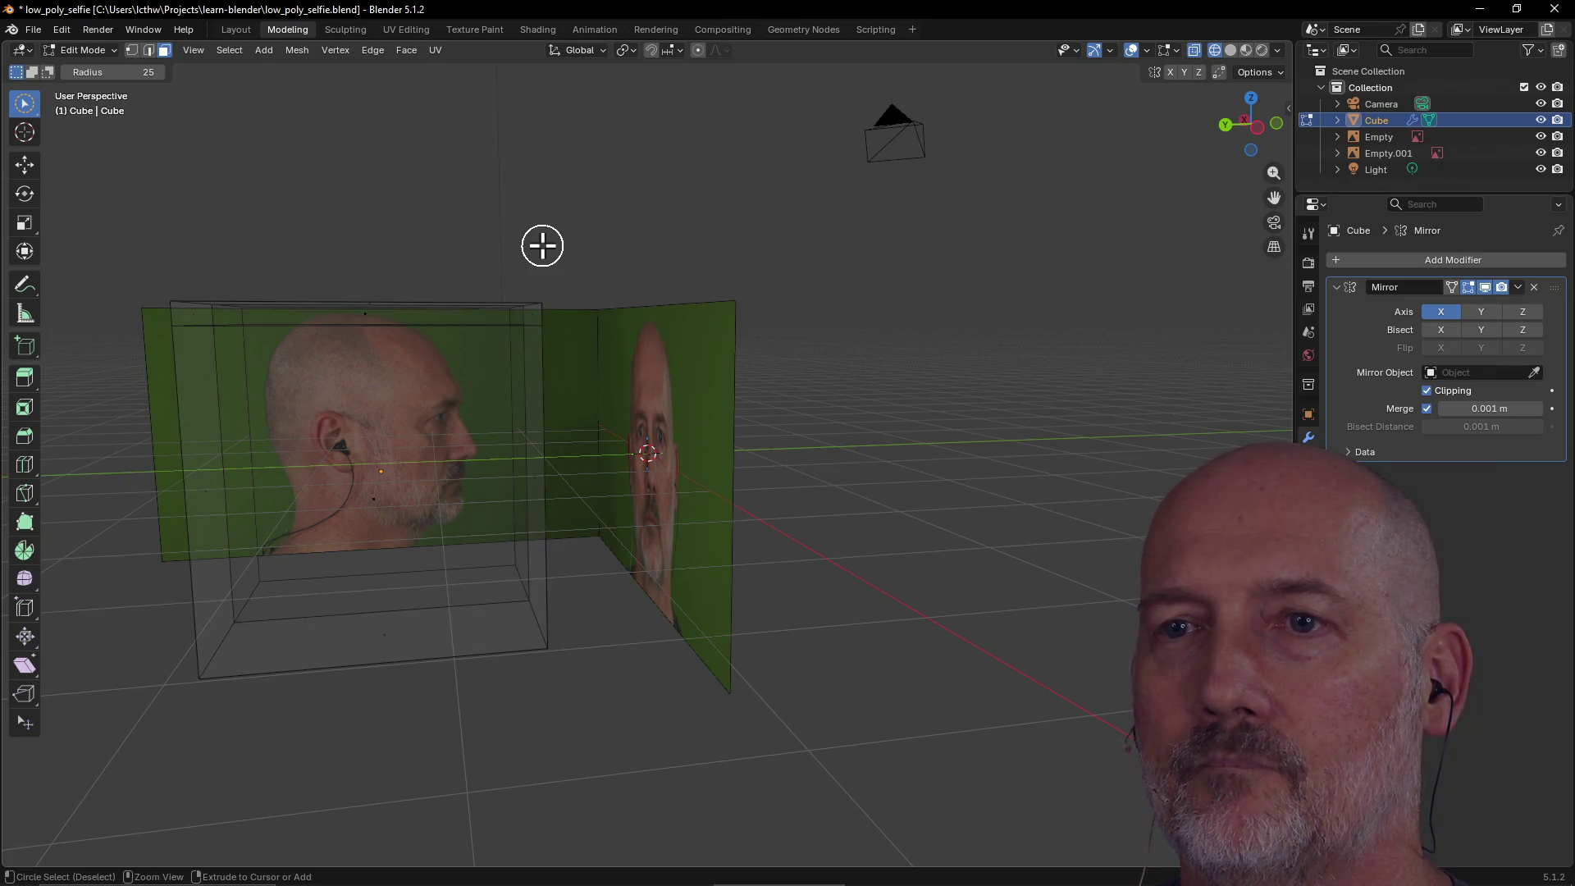
# In face select mode, orbit around the cube and references, trying a face pick and circle select.
pyautogui.press('3')
pyautogui.moveTo(349, 343)
pyautogui.mouseDown(button='middle')
pyautogui.moveTo(500, 446)
pyautogui.moveTo(489, 337)
pyautogui.moveTo(509, 369)
pyautogui.moveTo(578, 374)
pyautogui.moveTo(497, 367)
pyautogui.mouseUp(button='middle')
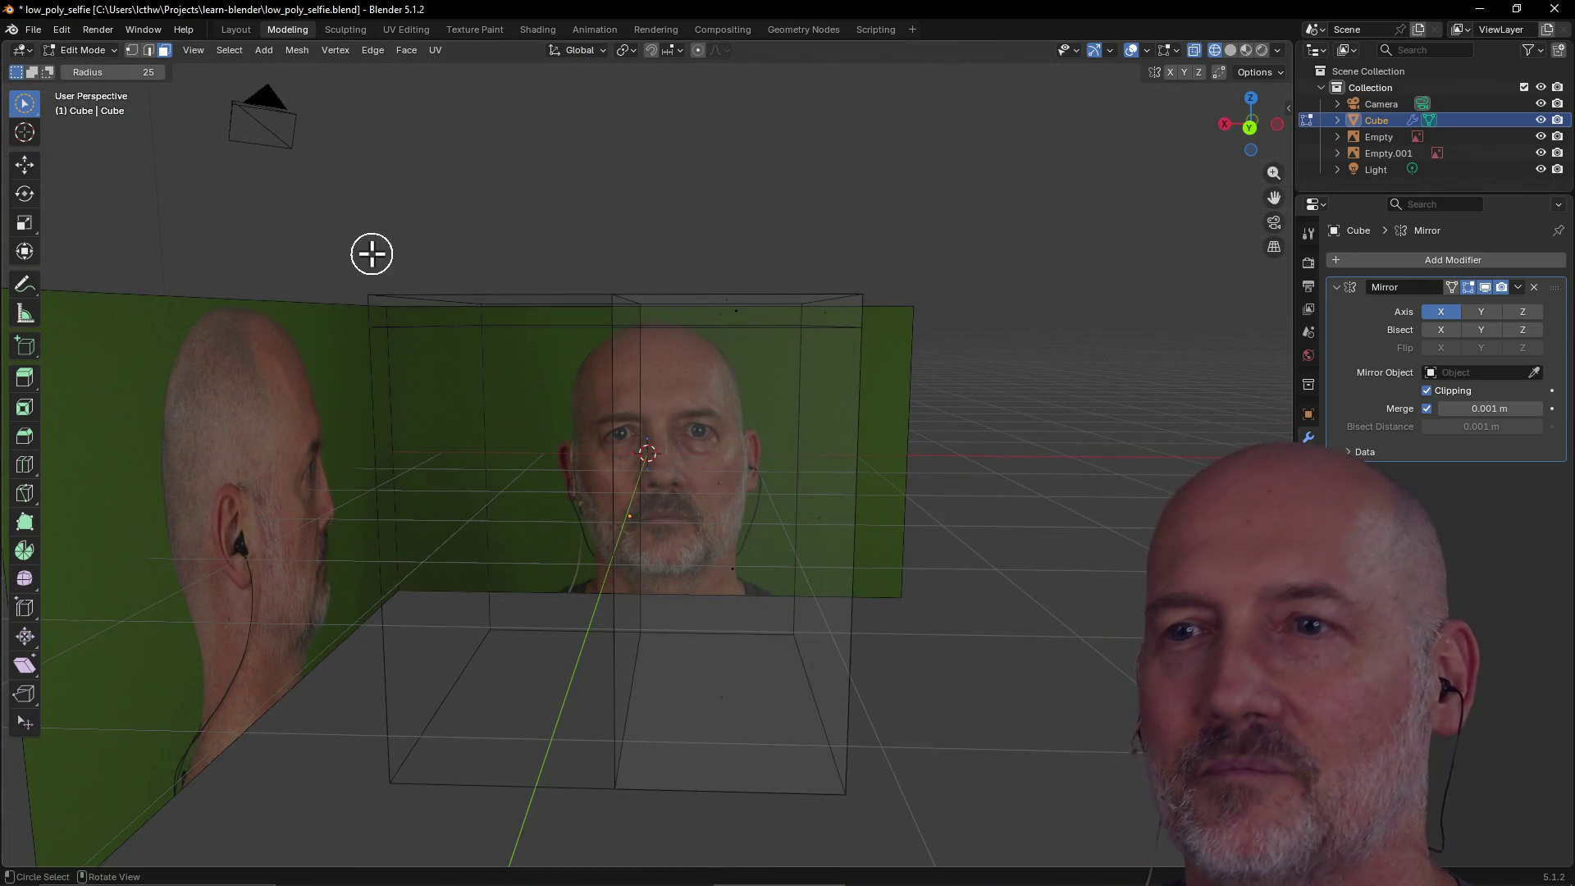
pyautogui.click(835, 322)
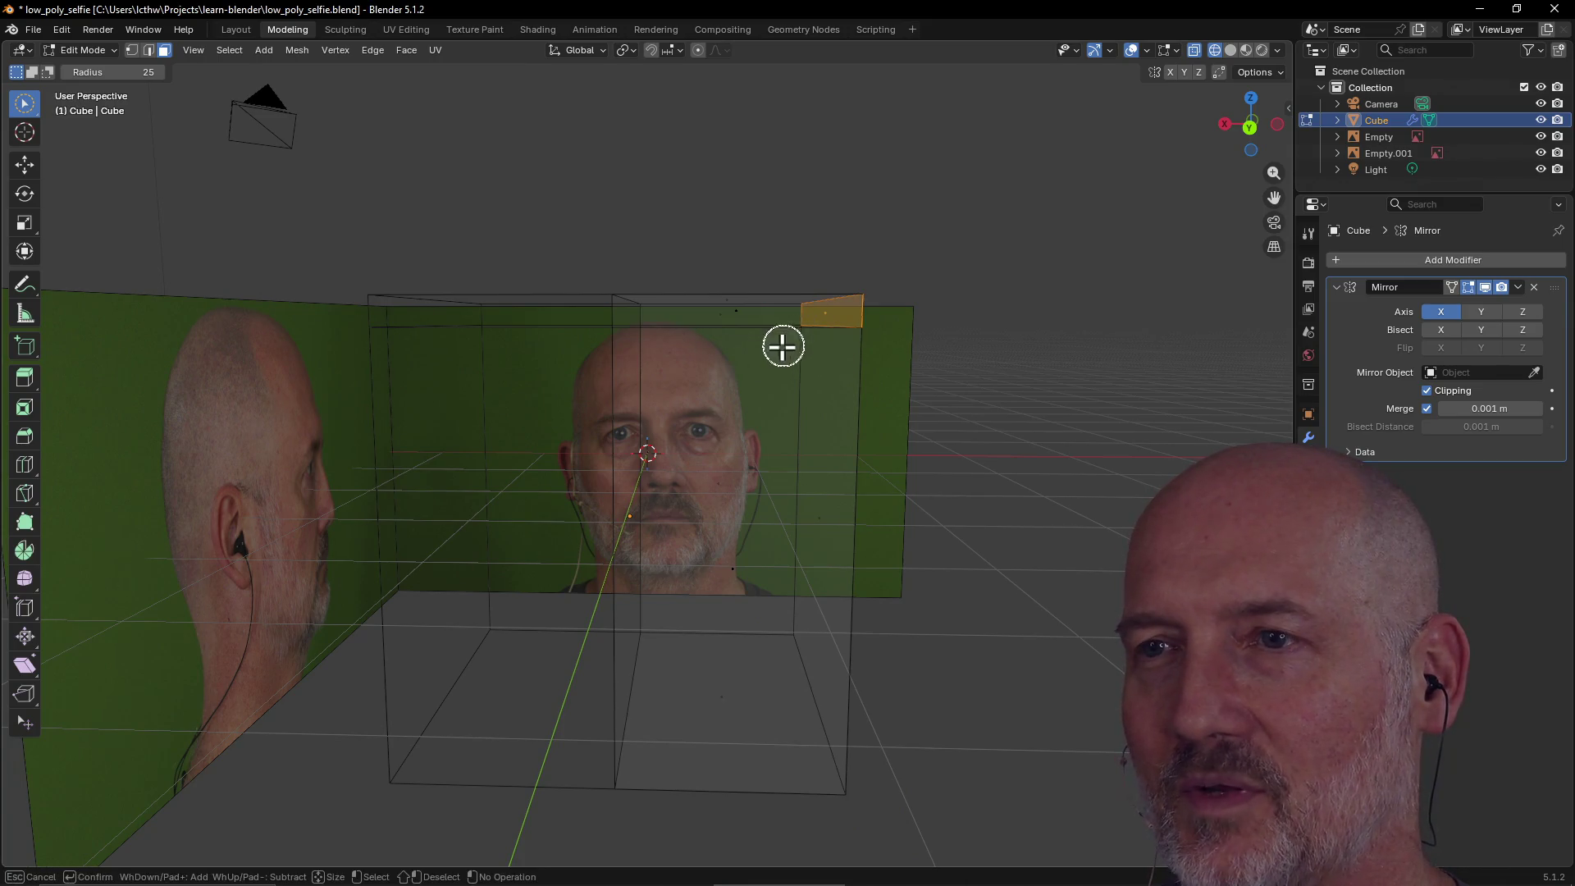
pyautogui.hotkey('alt', 'a')
pyautogui.moveTo(974, 278); pyautogui.dragTo(859, 287, button='middle')
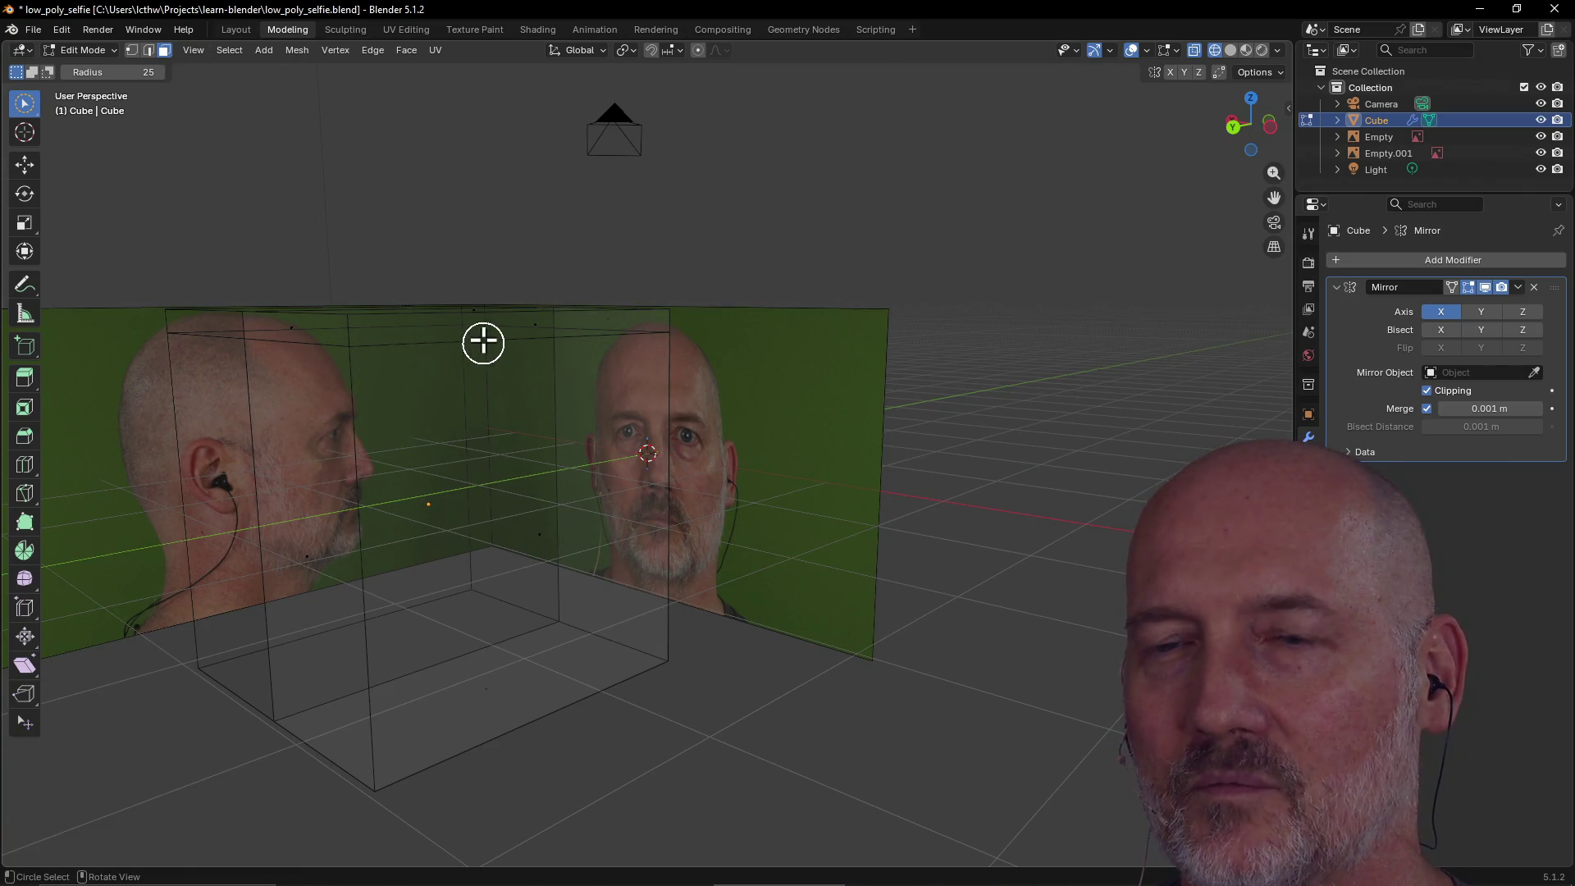
pyautogui.press('c')
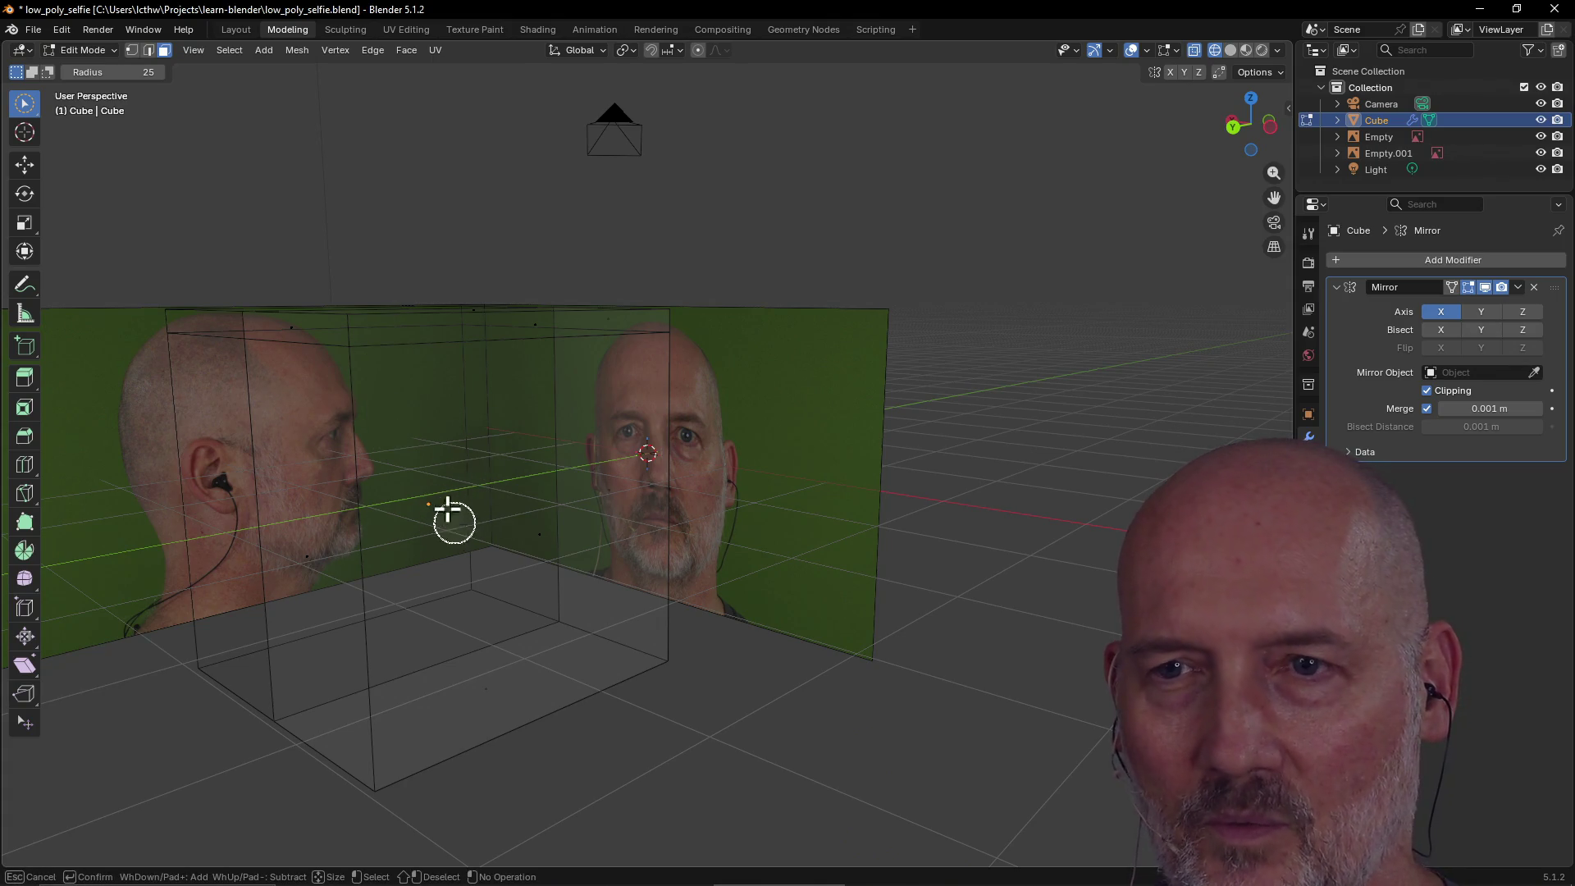
pyautogui.press('Escape')
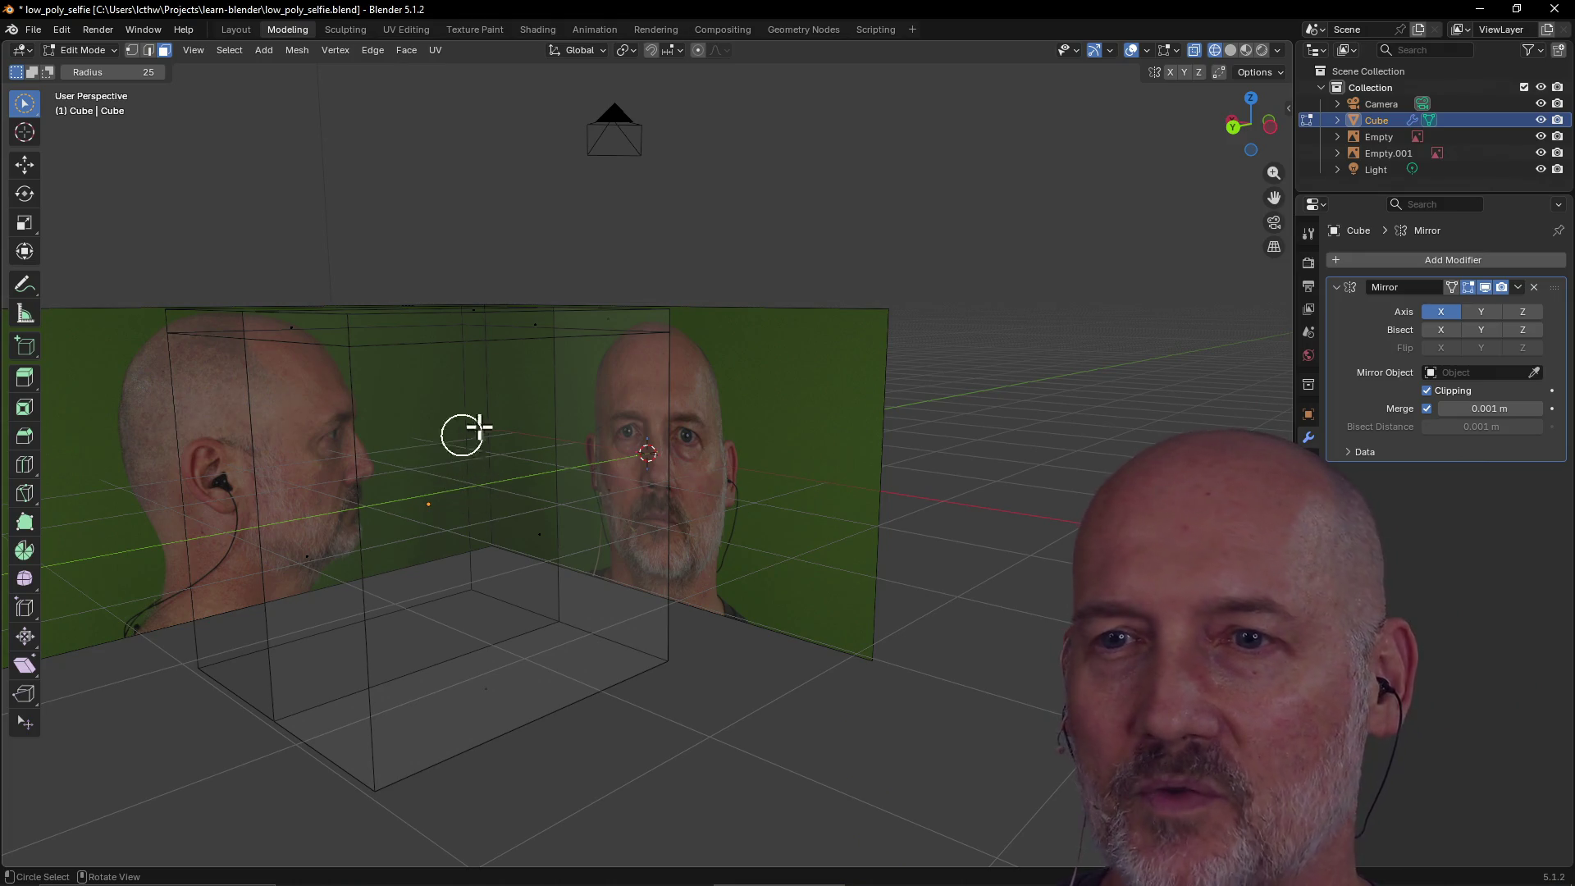
pyautogui.moveTo(552, 352)
pyautogui.mouseDown(button='middle')
pyautogui.moveTo(605, 306)
pyautogui.moveTo(647, 387)
pyautogui.moveTo(616, 358)
pyautogui.moveTo(495, 352)
pyautogui.moveTo(575, 353)
pyautogui.mouseUp(button='middle')
# Return to the Modeling workspace and orbit toward the side photo, trying face picks on the cube.
pyautogui.click(236, 30)
pyautogui.click(287, 30)
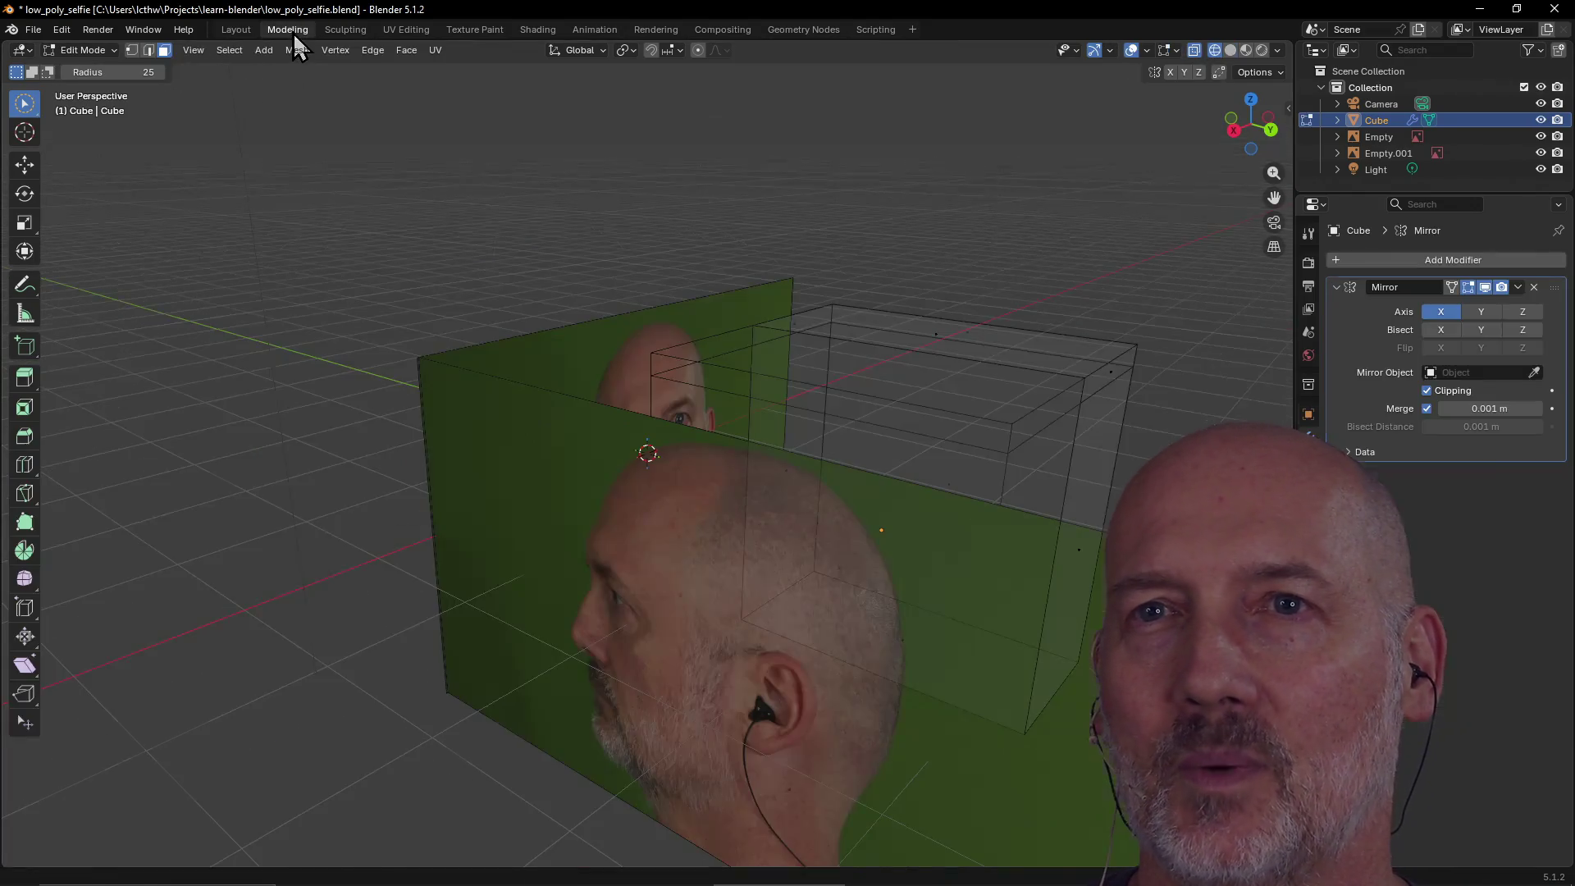
pyautogui.moveTo(537, 297)
pyautogui.mouseDown(button='middle')
pyautogui.moveTo(426, 344)
pyautogui.moveTo(461, 440)
pyautogui.moveTo(496, 426)
pyautogui.moveTo(508, 447)
pyautogui.moveTo(570, 422)
pyautogui.moveTo(552, 426)
pyautogui.mouseUp(button='middle')
pyautogui.scroll(-4, 508, 447)
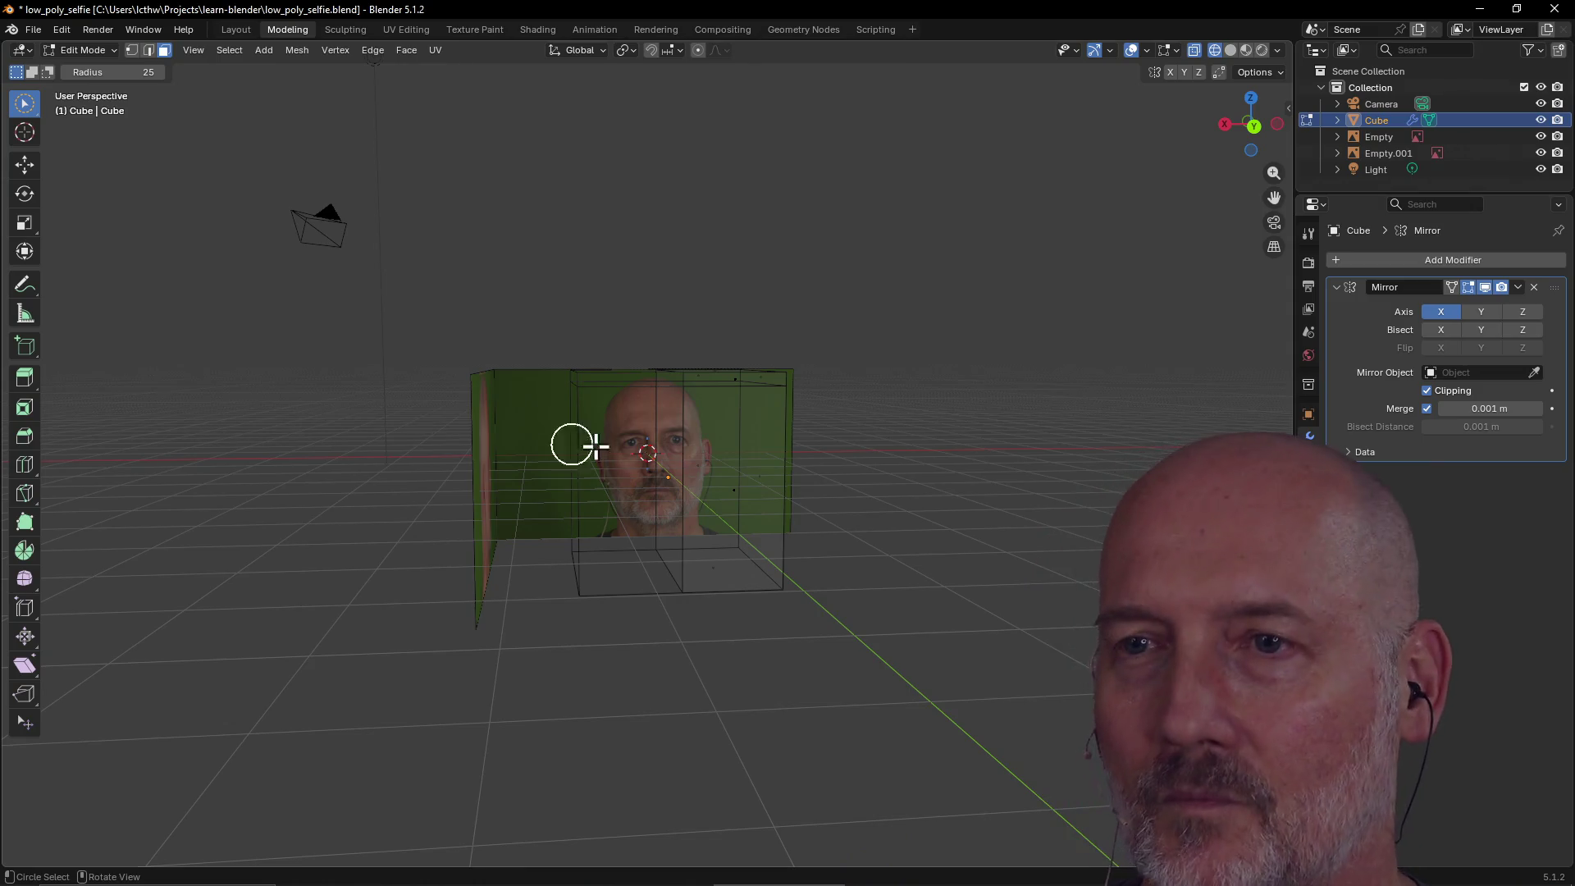
pyautogui.scroll(3, 636, 437)
pyautogui.moveTo(636, 437)
pyautogui.mouseDown(button='middle')
pyautogui.moveTo(605, 450)
pyautogui.moveTo(616, 436)
pyautogui.mouseUp(button='middle')
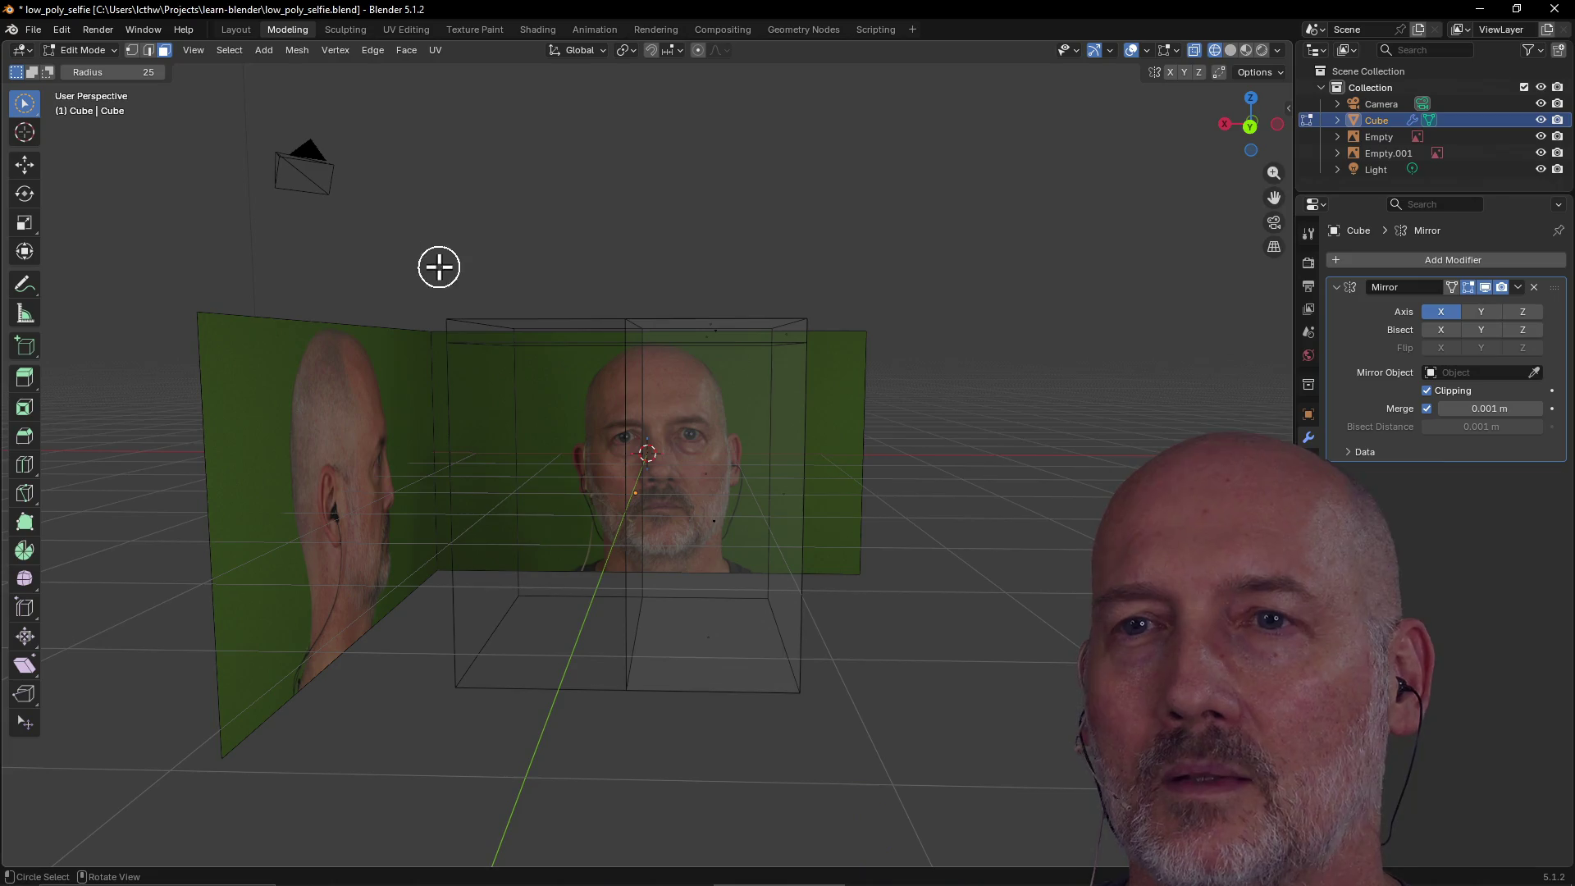
pyautogui.click(693, 467)
pyautogui.click(745, 464)
pyautogui.moveTo(745, 465)
pyautogui.mouseDown(button='middle')
pyautogui.moveTo(528, 513)
pyautogui.moveTo(565, 476)
pyautogui.moveTo(492, 485)
pyautogui.mouseUp(button='middle')
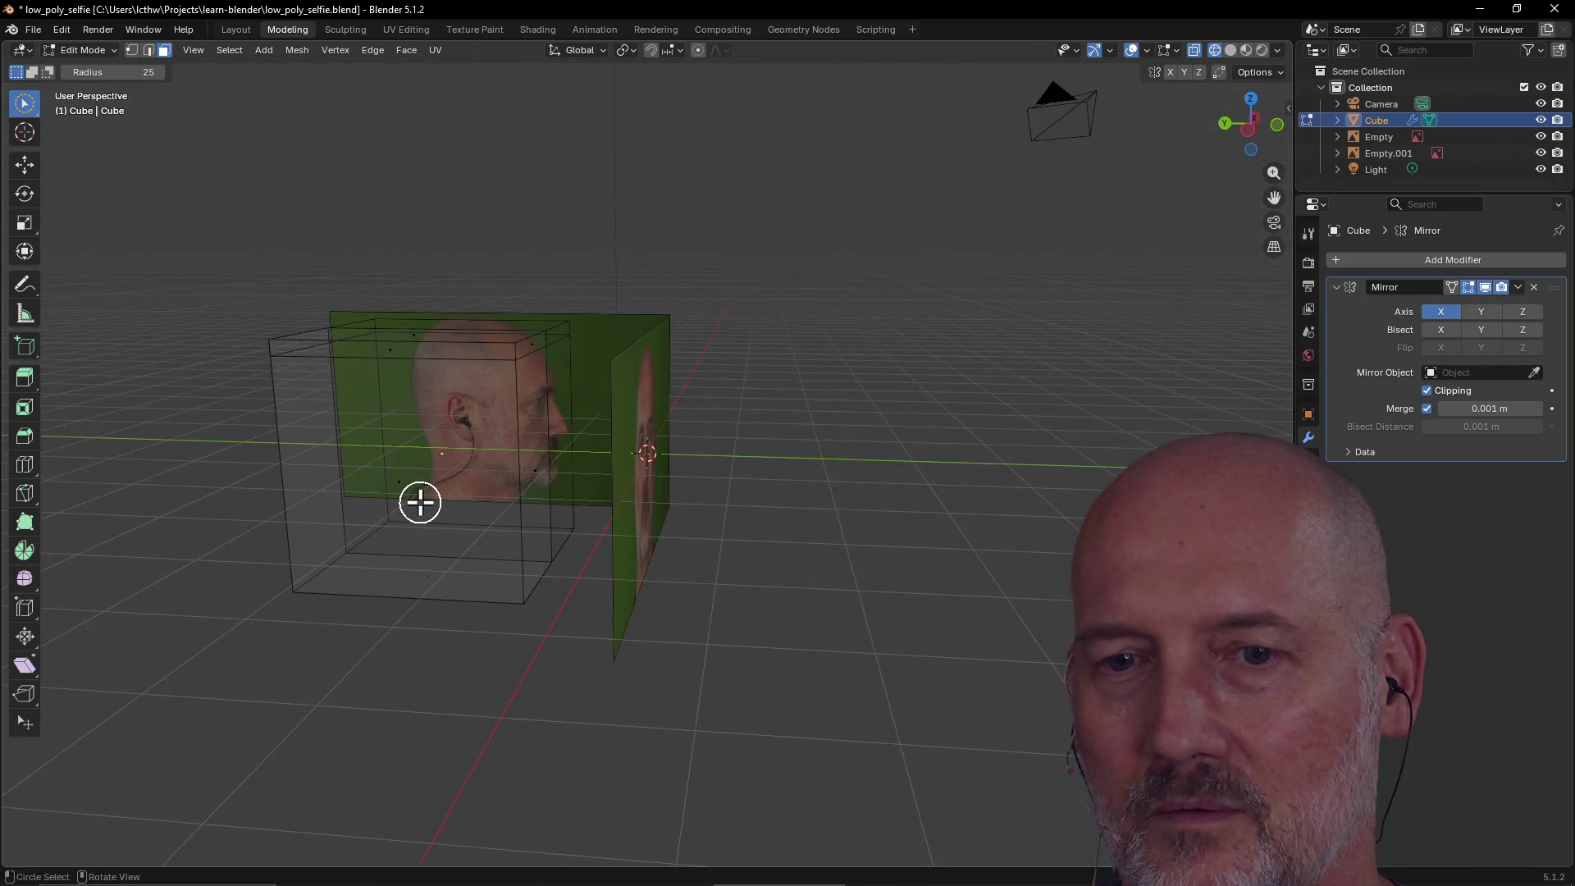
# Circle-select the cube's top strip and right vertical face, then clear the selection.
pyautogui.click(517, 480)
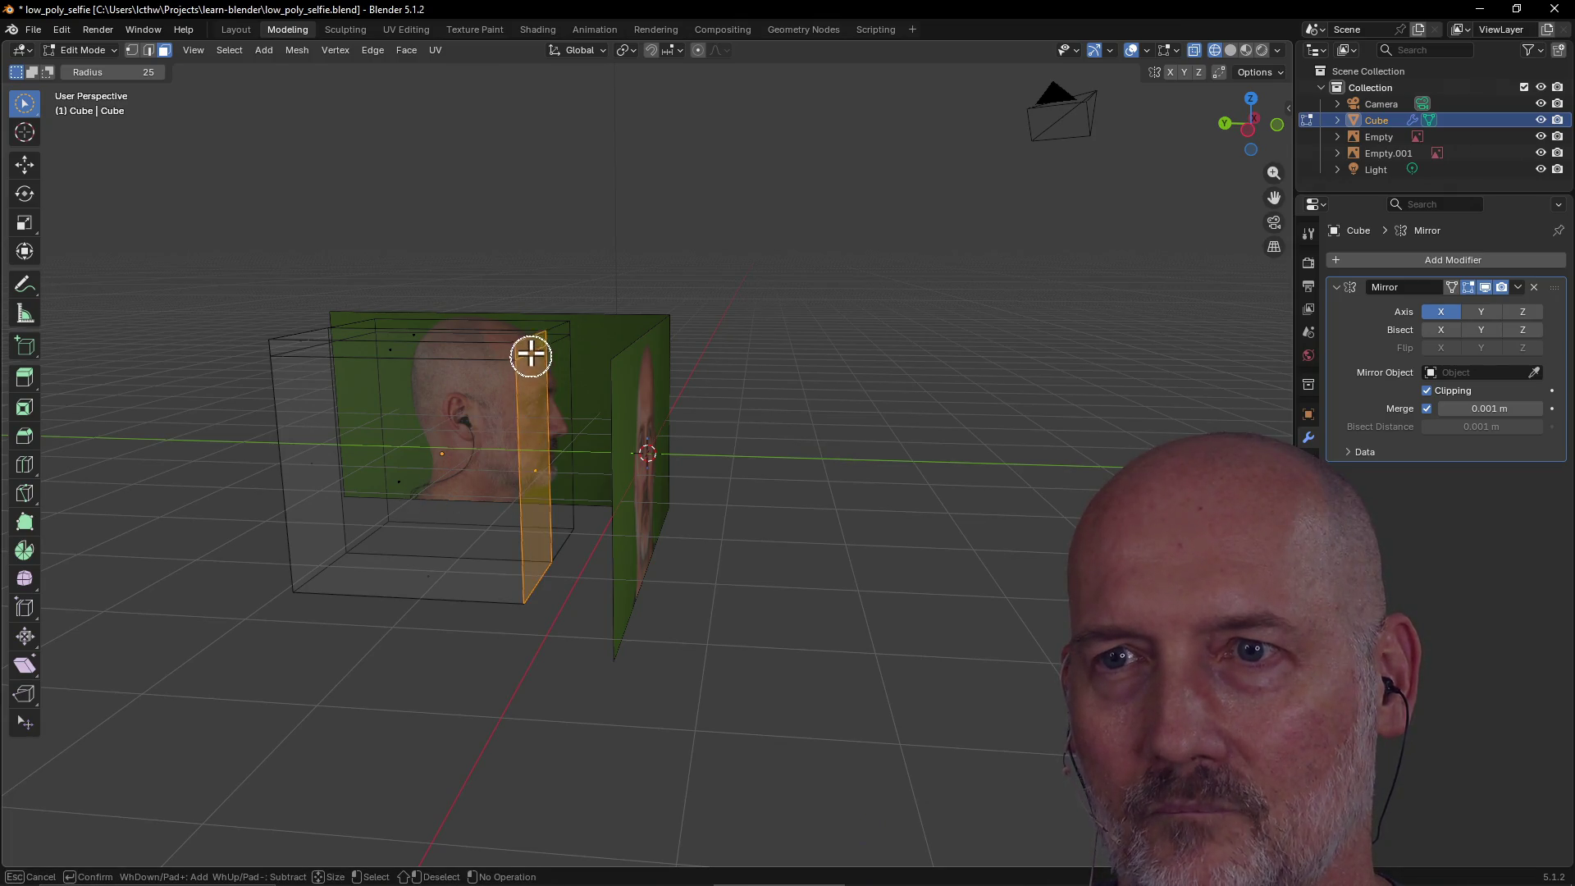
pyautogui.moveTo(538, 525)
pyautogui.mouseDown(button='middle')
pyautogui.moveTo(421, 520)
pyautogui.moveTo(690, 474)
pyautogui.moveTo(605, 503)
pyautogui.mouseUp(button='middle')
pyautogui.click(626, 457)
pyautogui.moveTo(605, 503)
pyautogui.mouseDown()
pyautogui.moveTo(636, 351)
pyautogui.moveTo(623, 352)
pyautogui.mouseUp()
pyautogui.moveTo(624, 353)
pyautogui.mouseDown()
pyautogui.moveTo(482, 394)
pyautogui.moveTo(525, 374)
pyautogui.mouseUp()
pyautogui.moveTo(650, 376); pyautogui.dragTo(651, 426)
pyautogui.press('Escape')
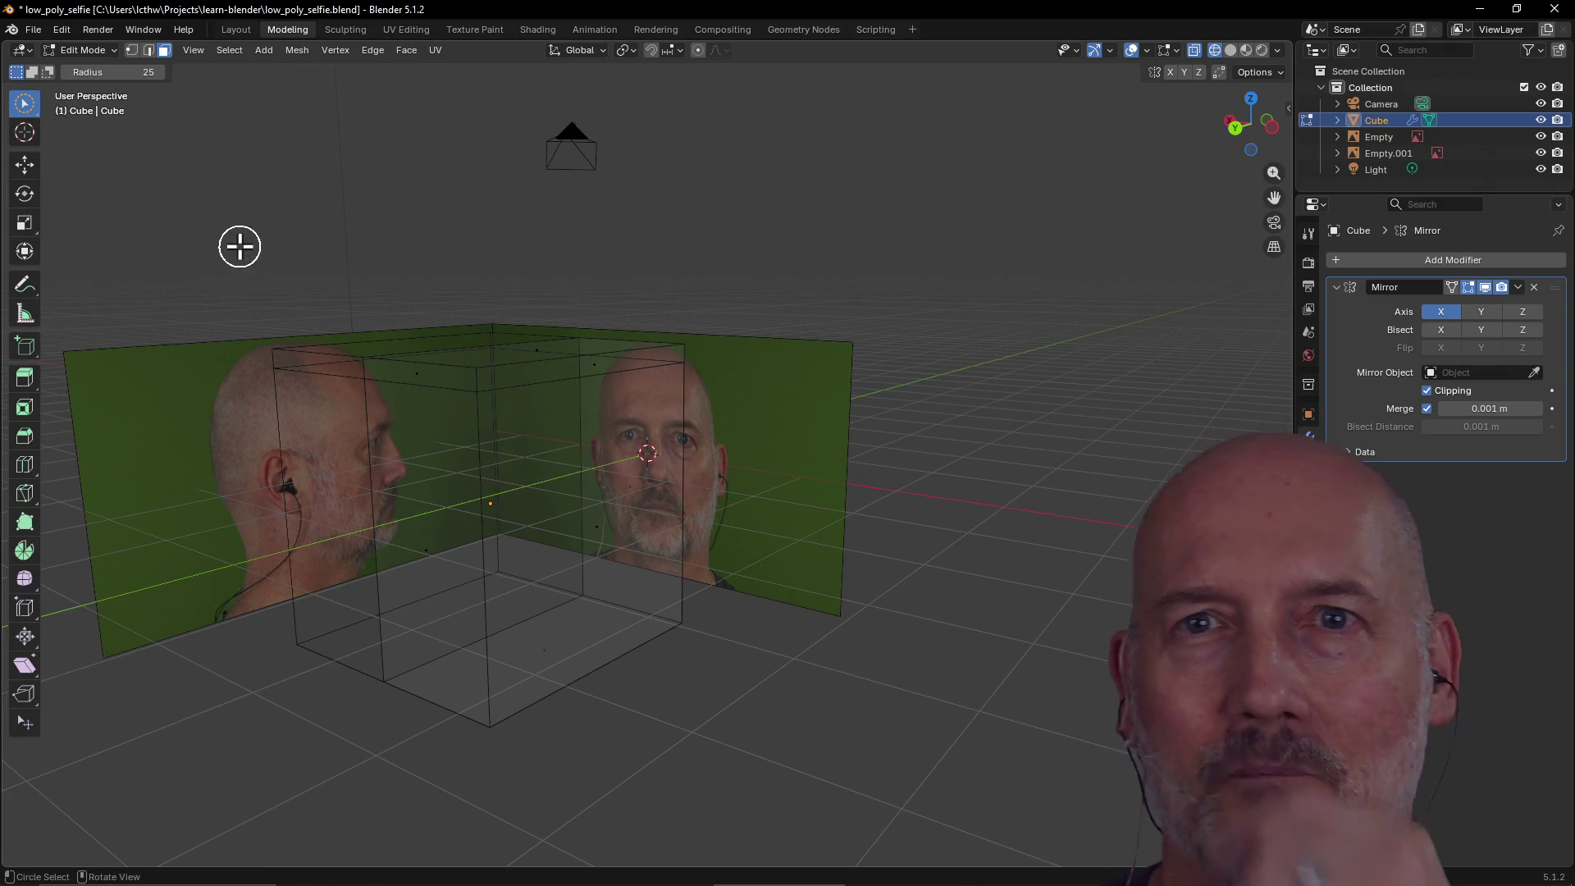
# Switch to vertex select mode and select a top corner vertex of the cube.
pyautogui.click(131, 50)
pyautogui.click(476, 368)
pyautogui.moveTo(492, 379)
pyautogui.mouseDown(button='middle')
pyautogui.moveTo(467, 440)
pyautogui.moveTo(503, 457)
pyautogui.moveTo(512, 407)
pyautogui.moveTo(495, 429)
pyautogui.moveTo(544, 415)
pyautogui.moveTo(521, 390)
pyautogui.moveTo(763, 400)
pyautogui.mouseUp(button='middle')
pyautogui.press('`')
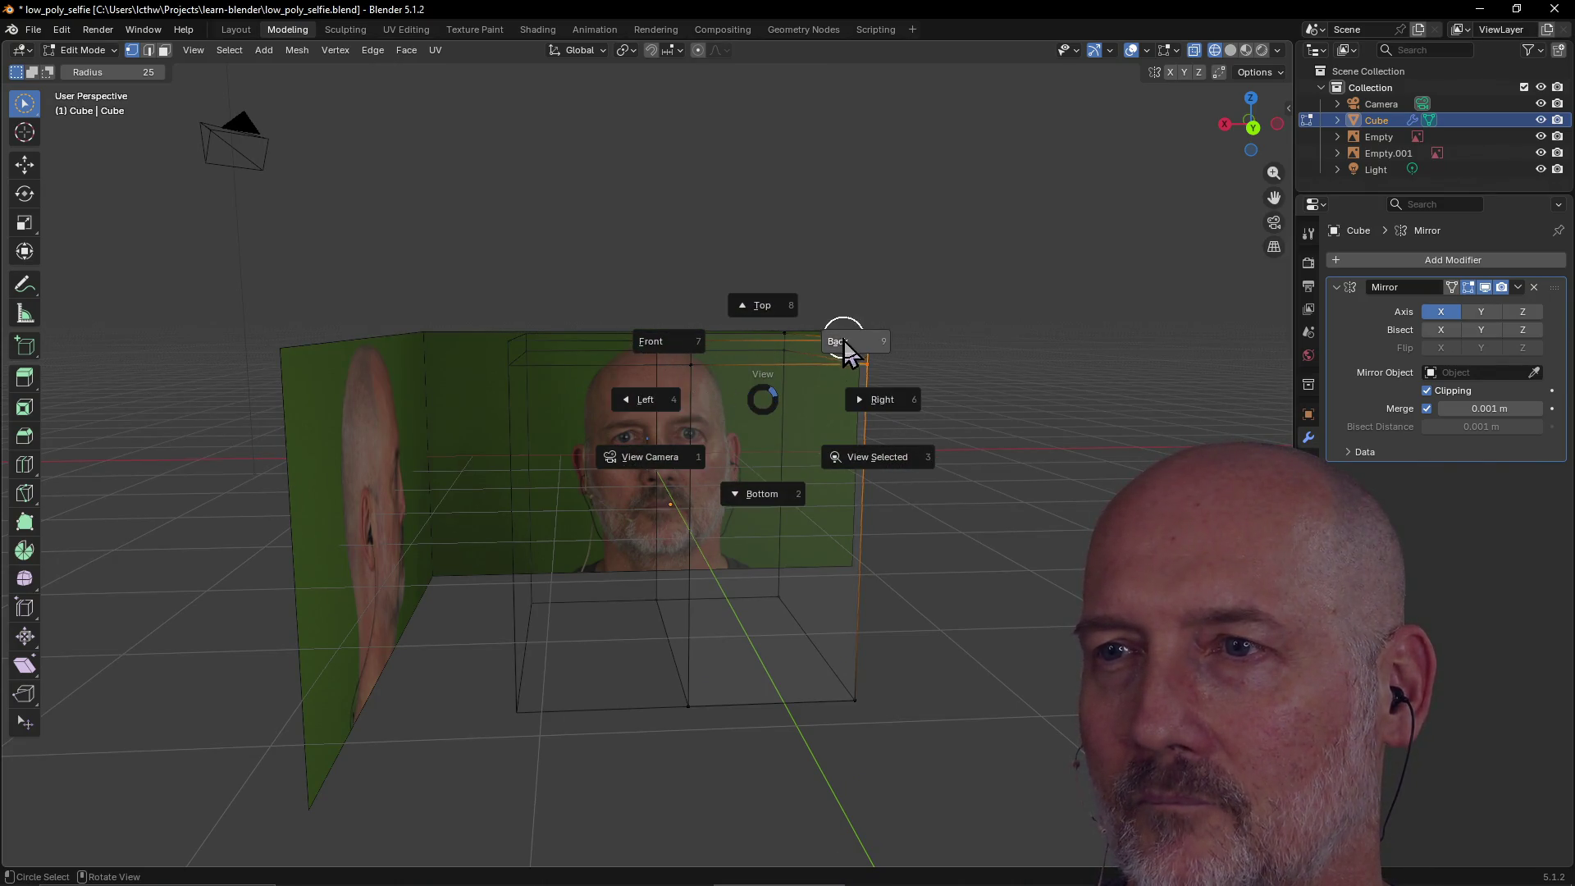
# View the front photo straight-on in orthographic Back view, zoom in, and start grabbing the corner vertex.
pyautogui.click(841, 341)
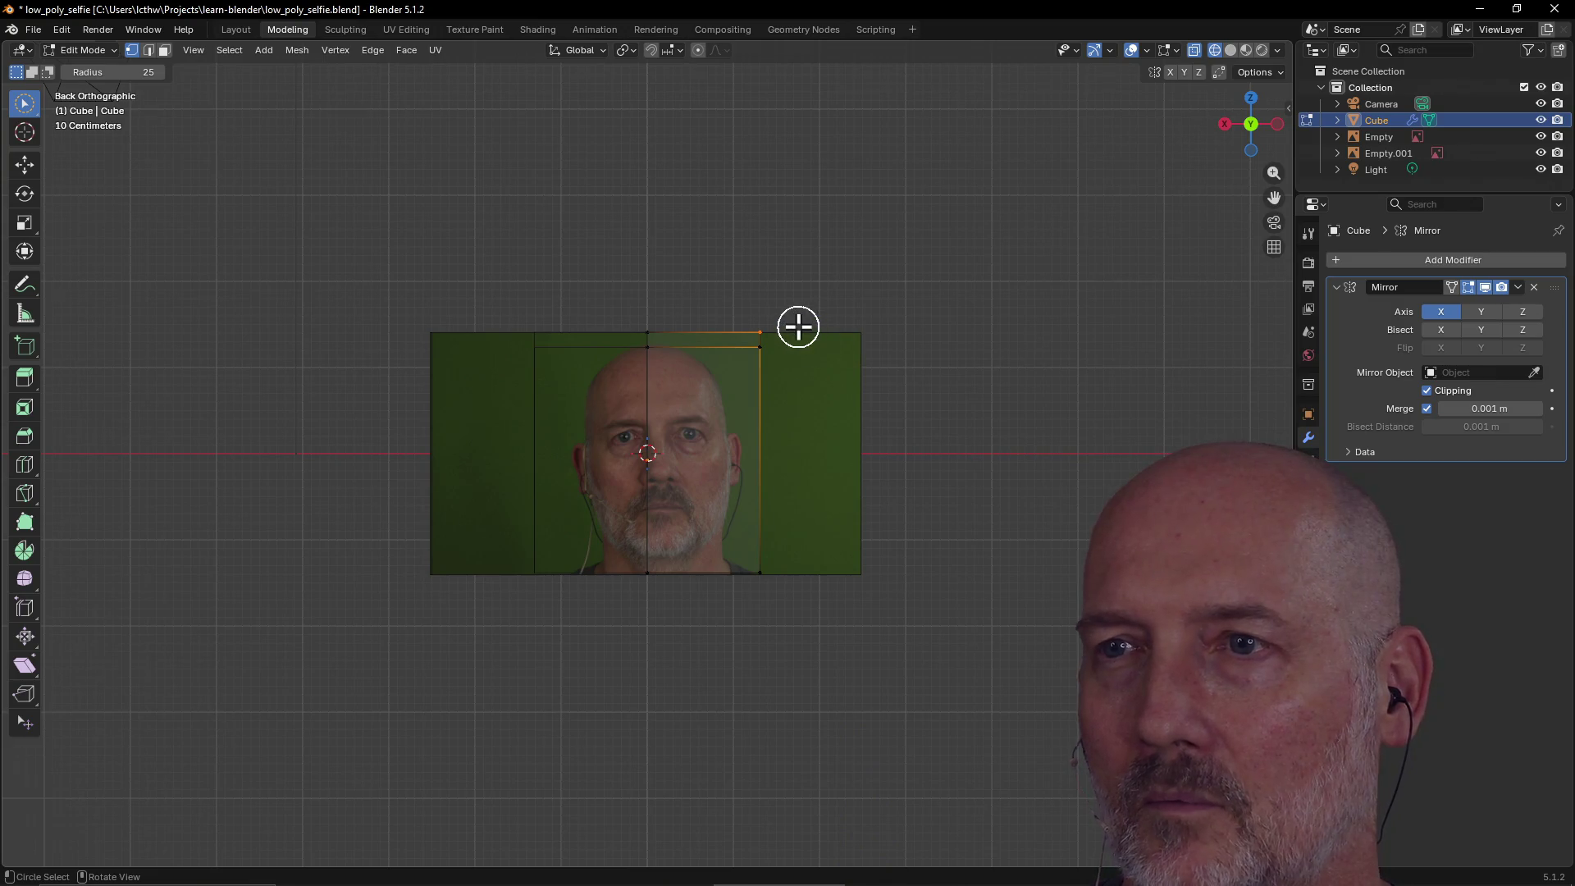
pyautogui.scroll(3, 798, 327)
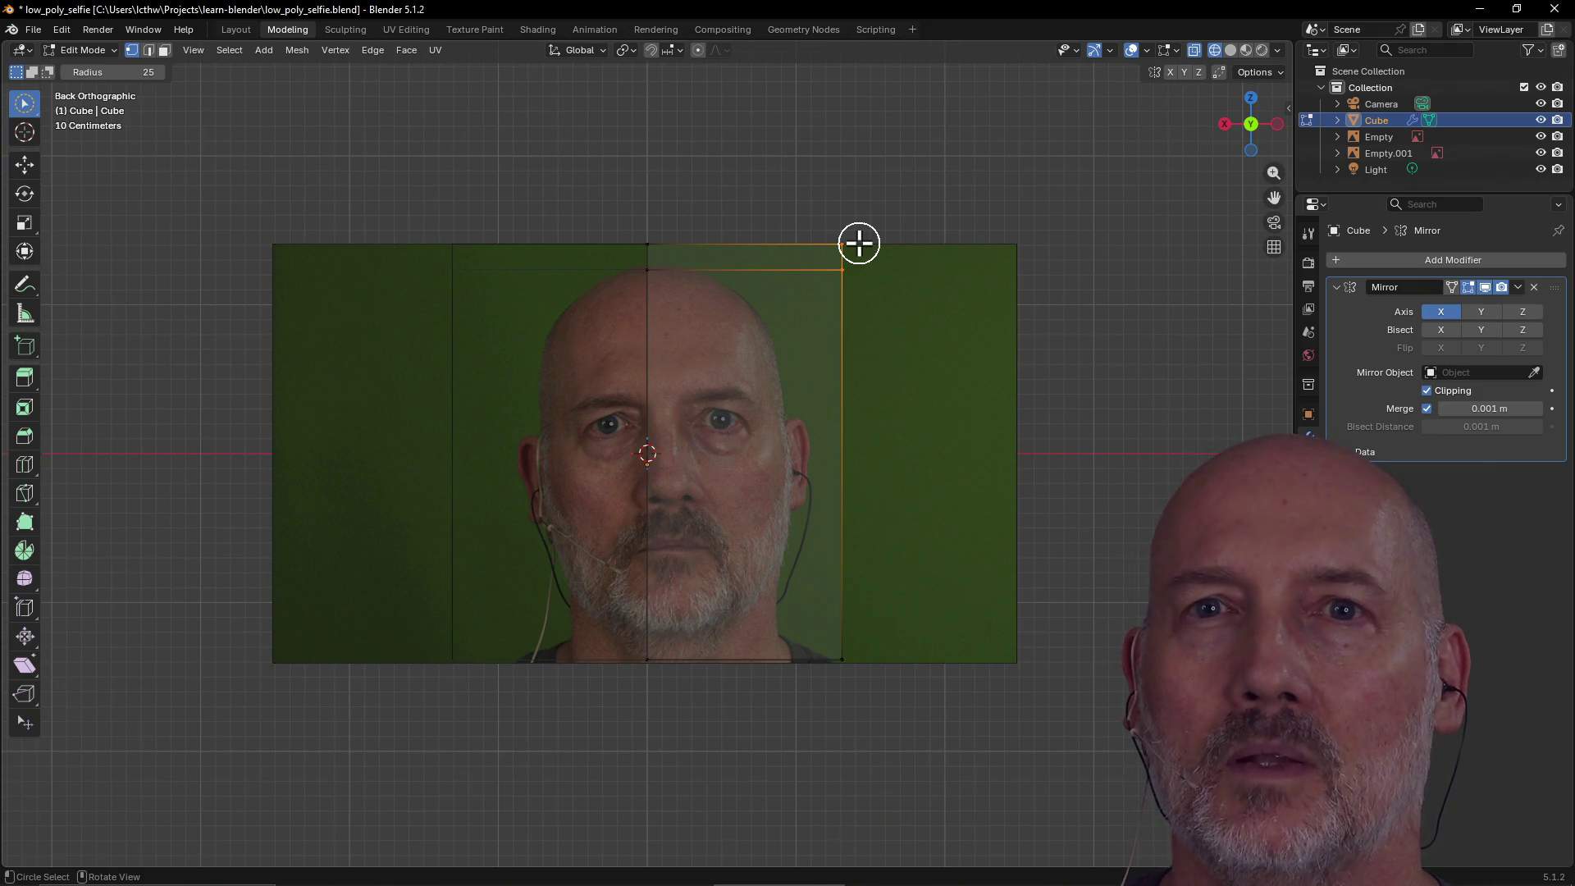
pyautogui.press('w')
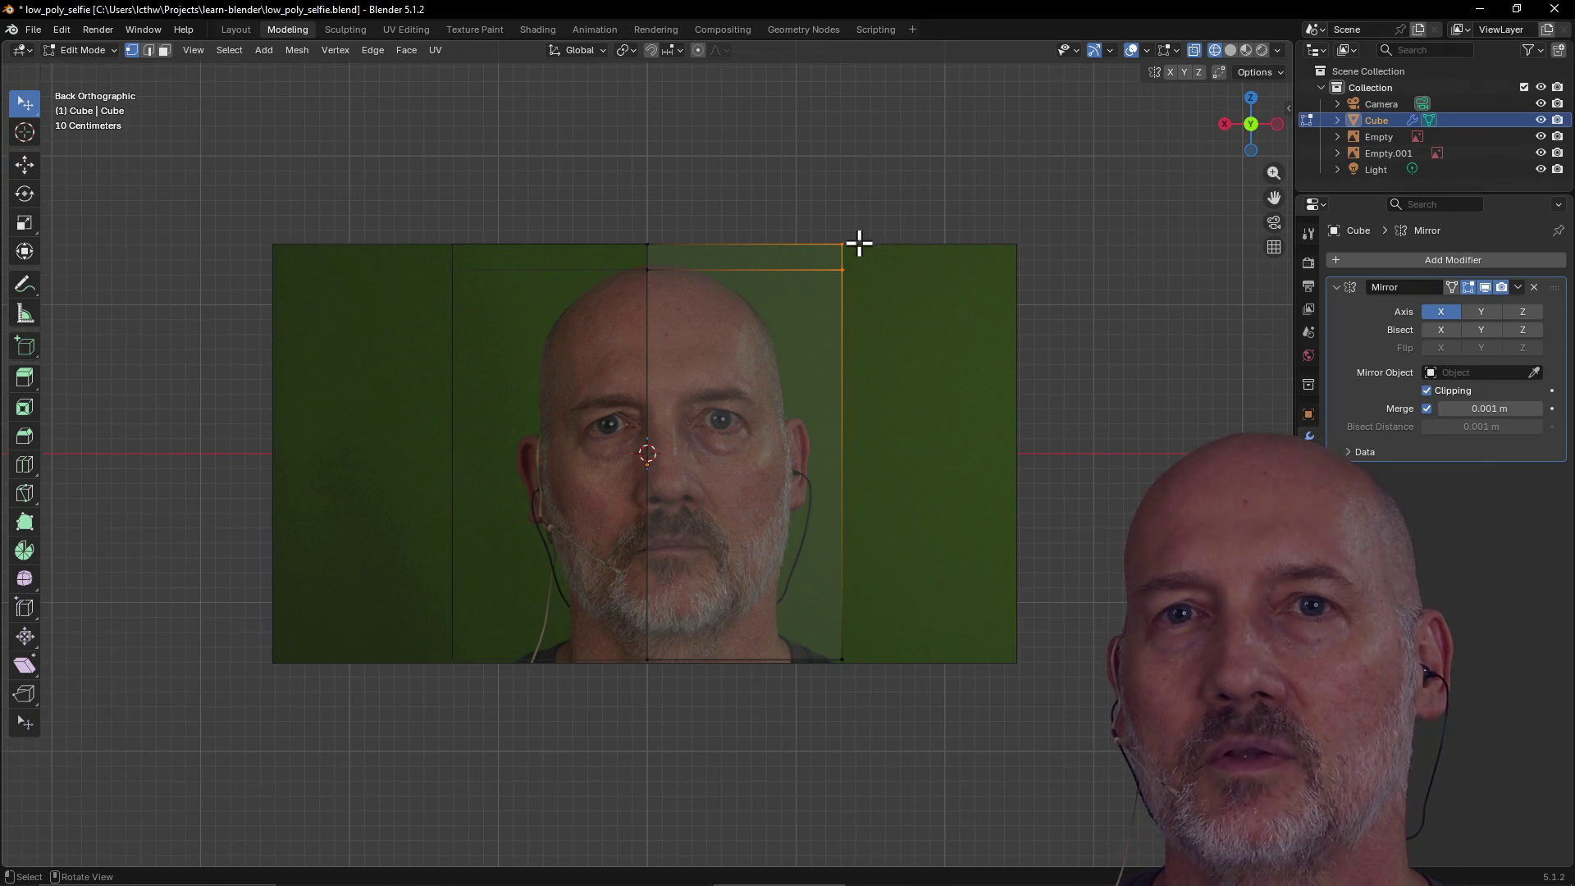
pyautogui.press('g')
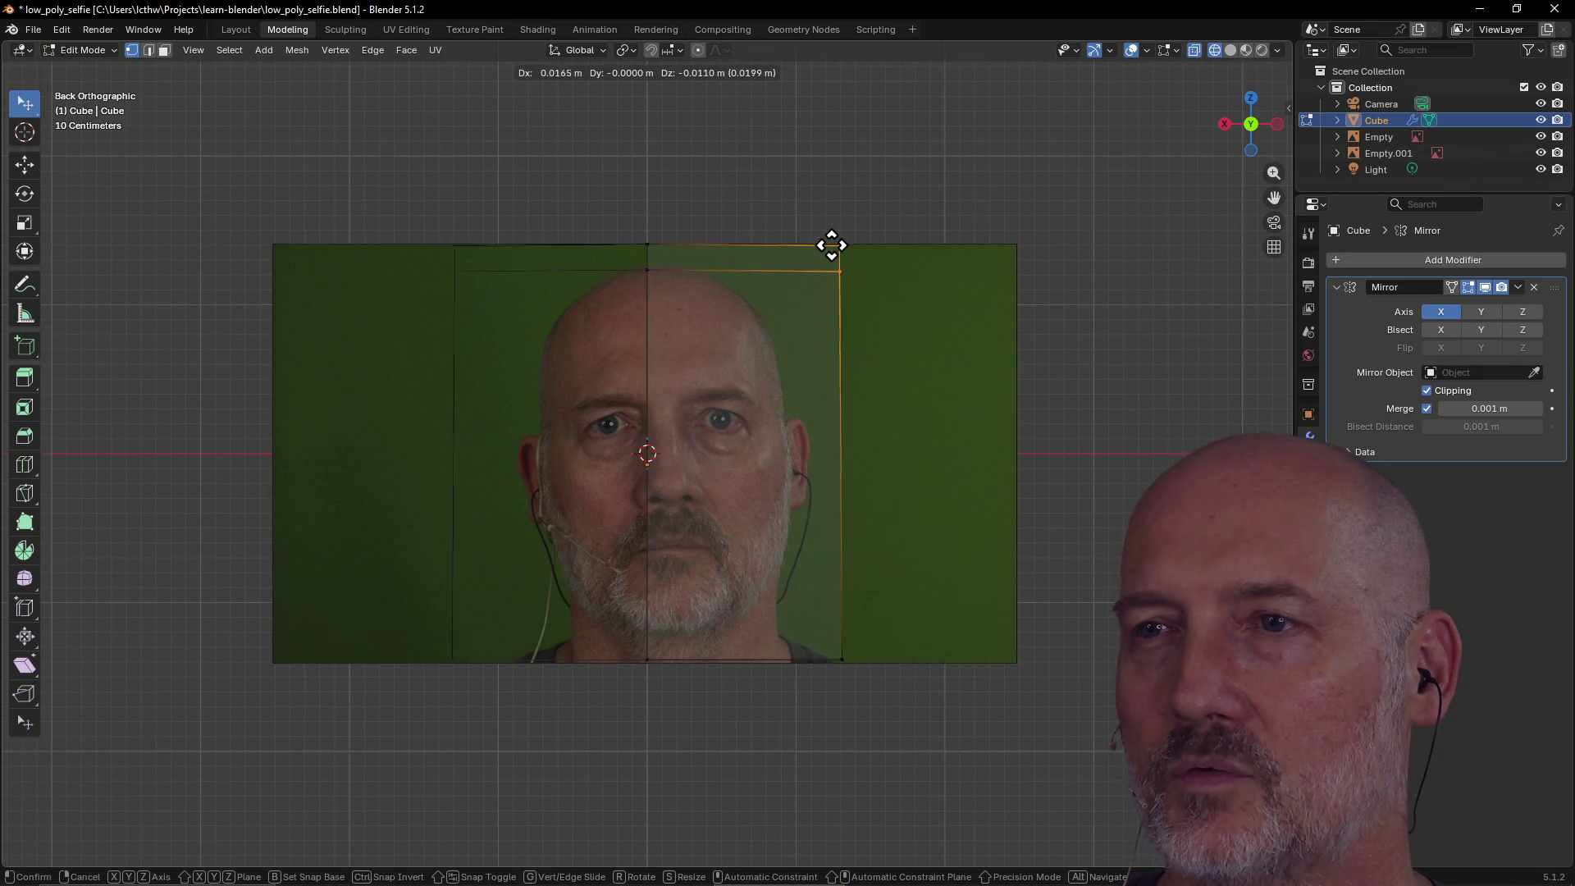
# Pull the top corner vertex inward over the head and nudge the bottom-right corner slightly inward.
pyautogui.click(791, 246)
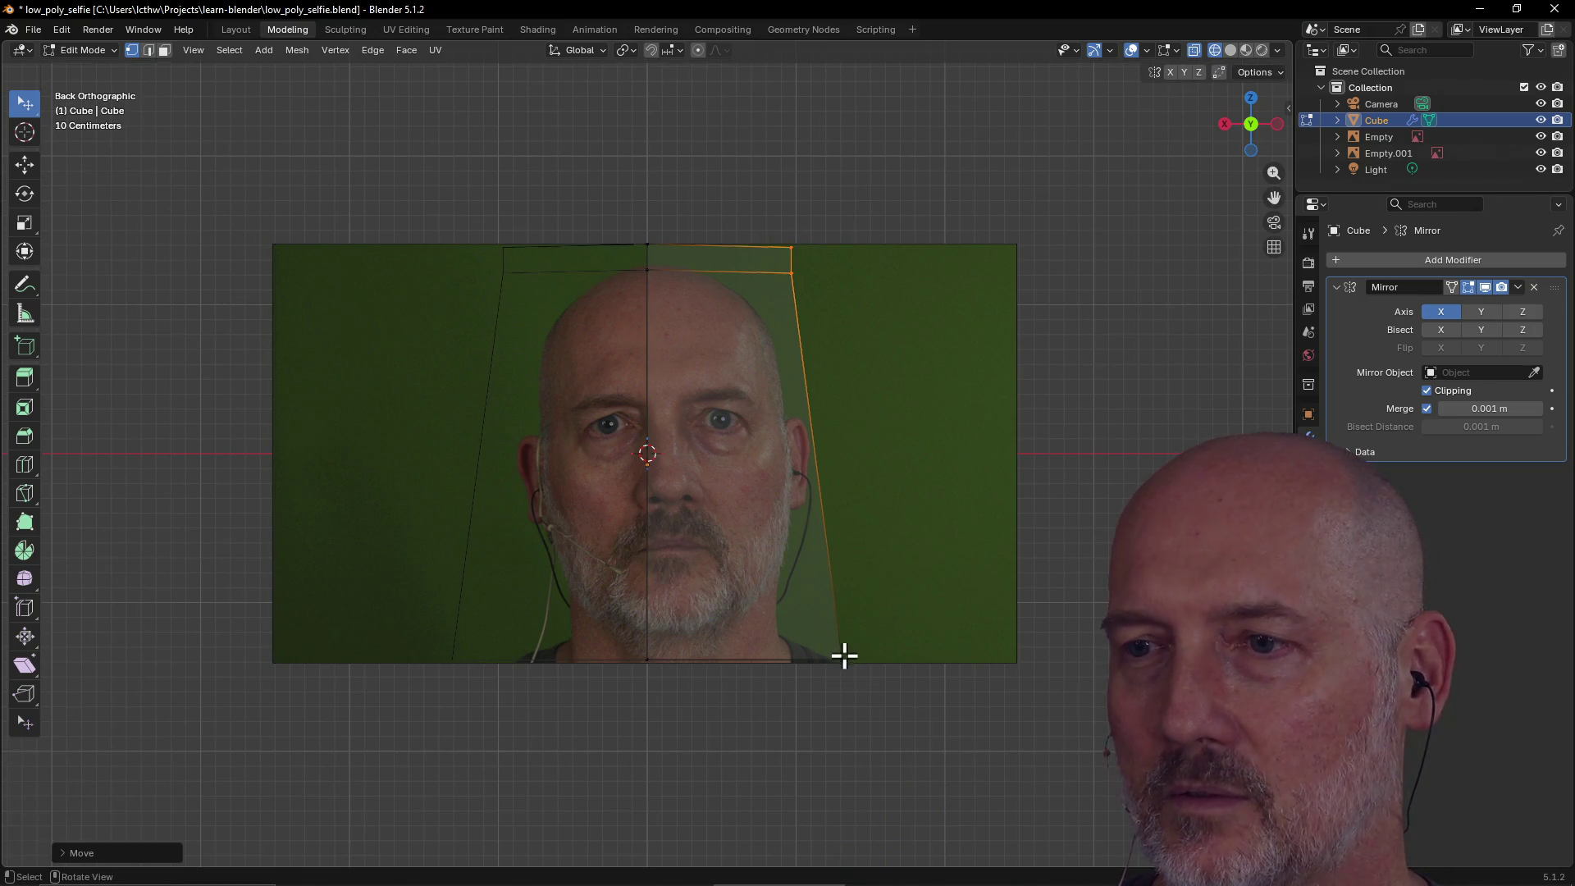
pyautogui.click(845, 656)
pyautogui.press('g')
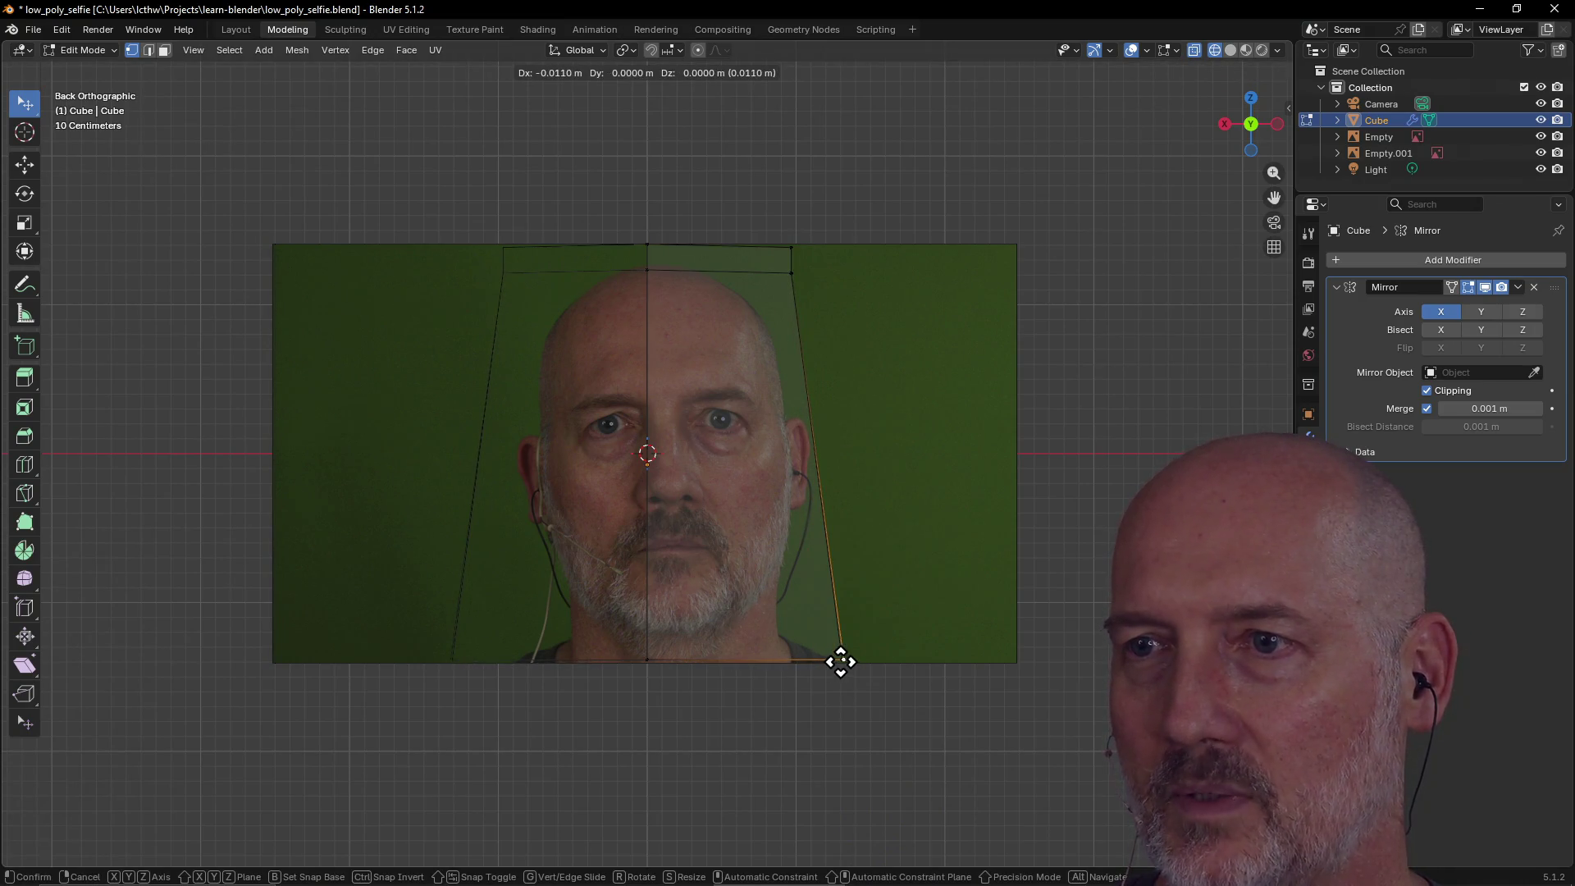
pyautogui.click(841, 661)
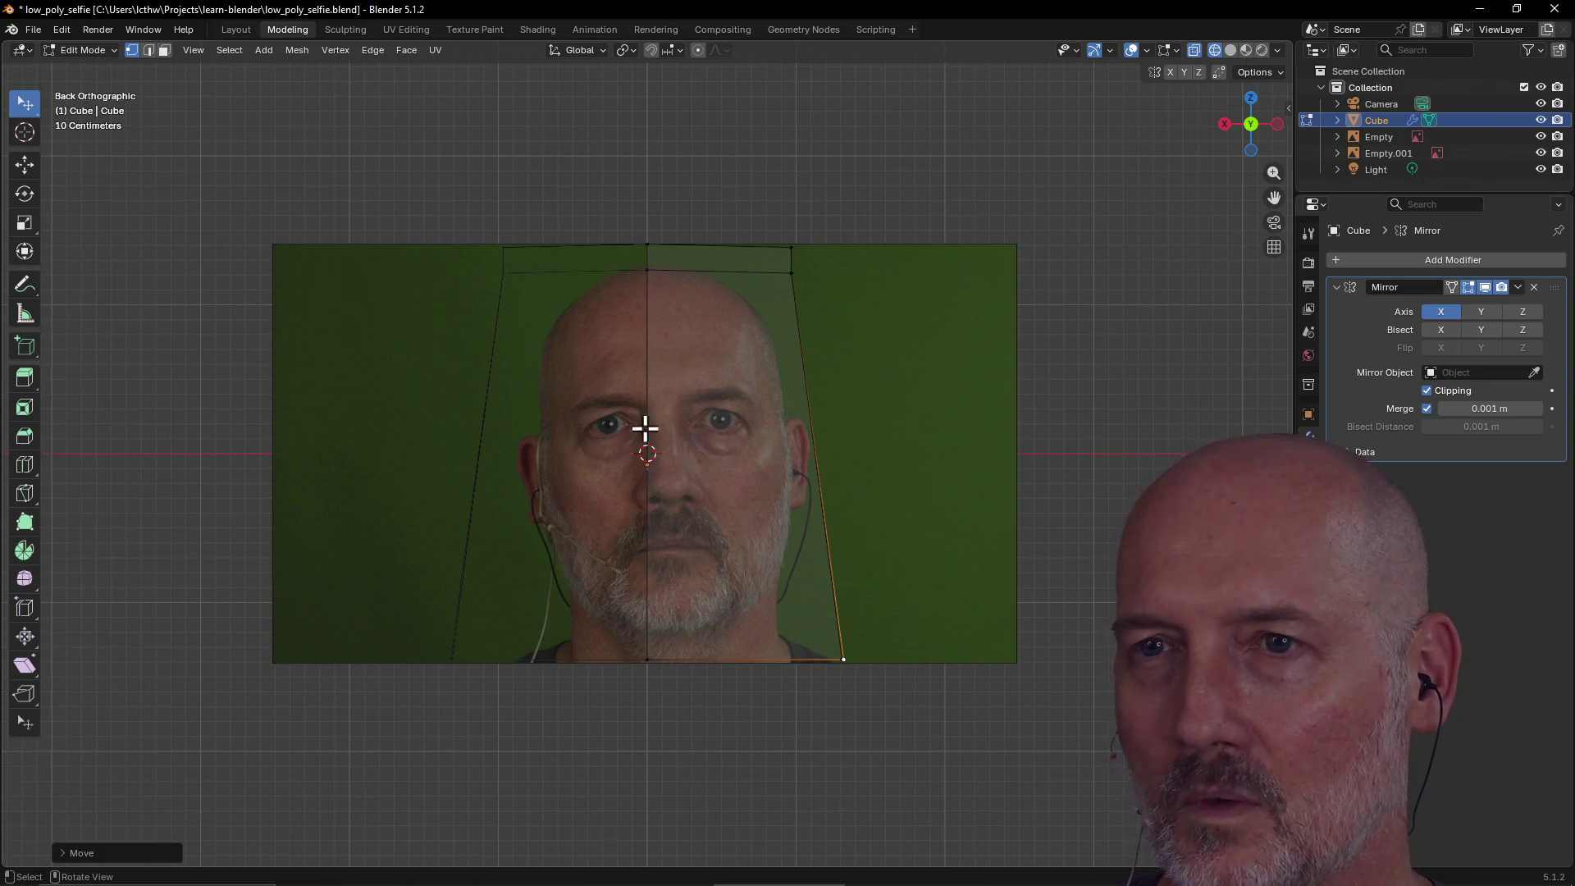
# Move the top-right vertex down and beside the skull in the front photo.
pyautogui.click(791, 248)
pyautogui.press('g')
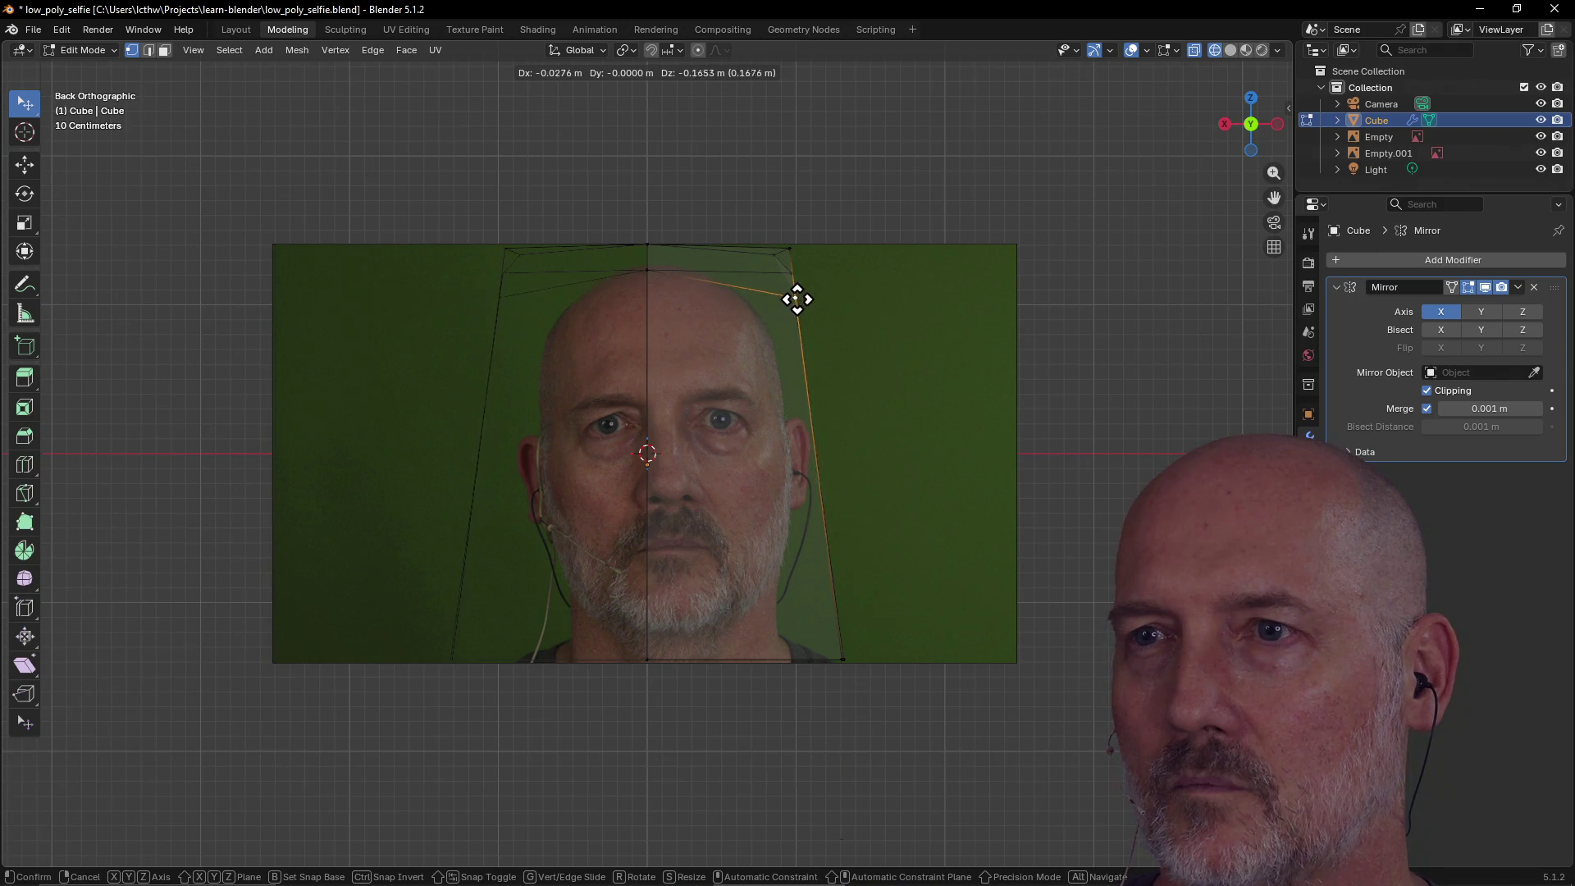
pyautogui.click(791, 309)
pyautogui.press('g')
pyautogui.click(779, 257)
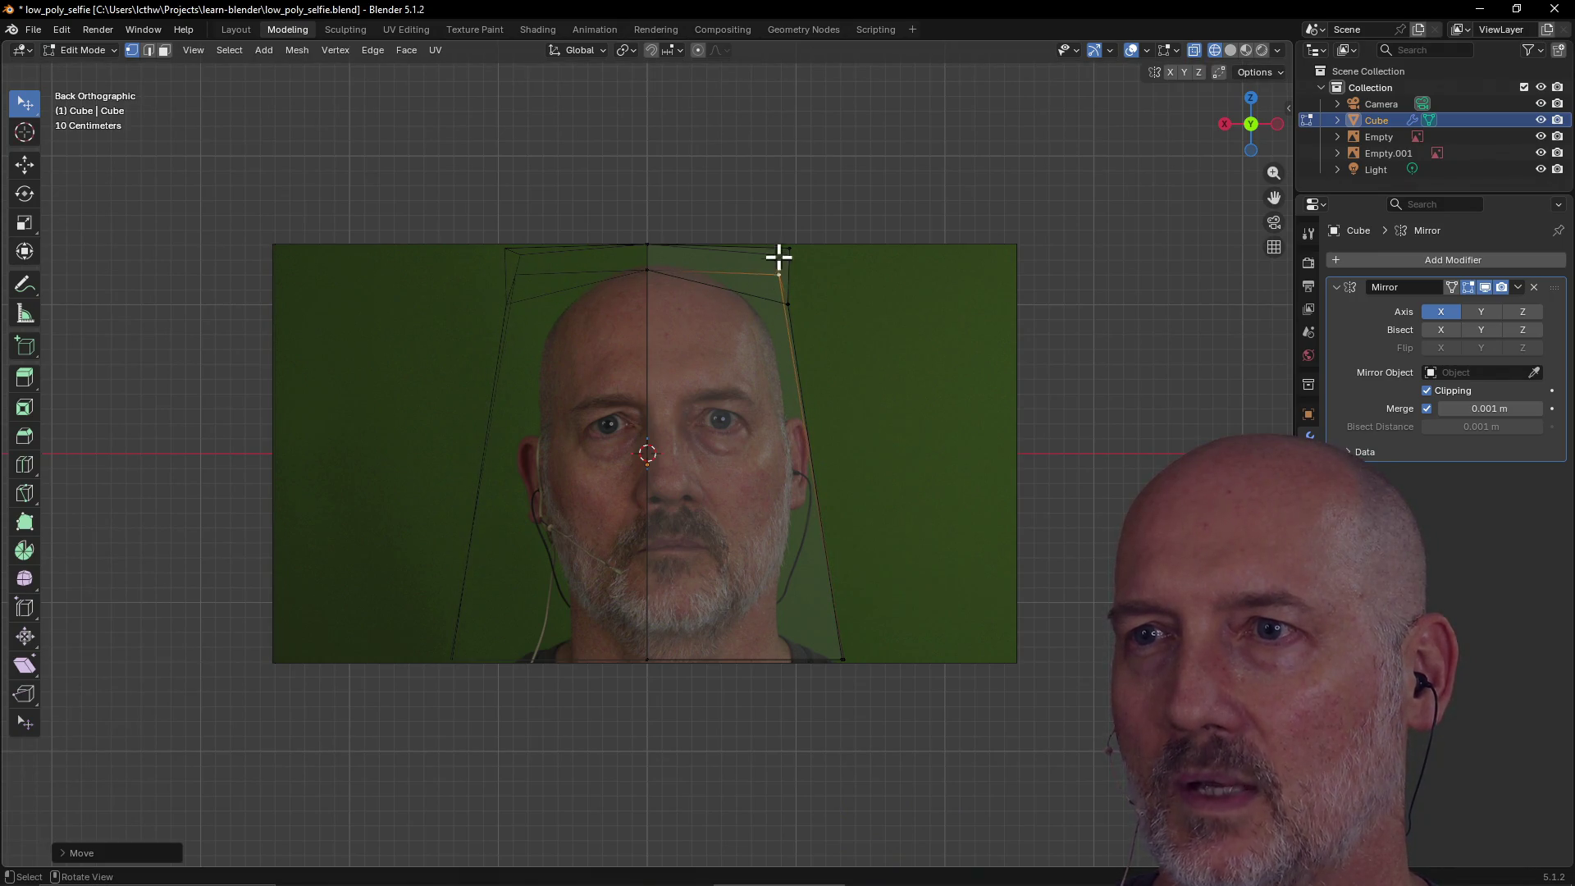
pyautogui.press('g')
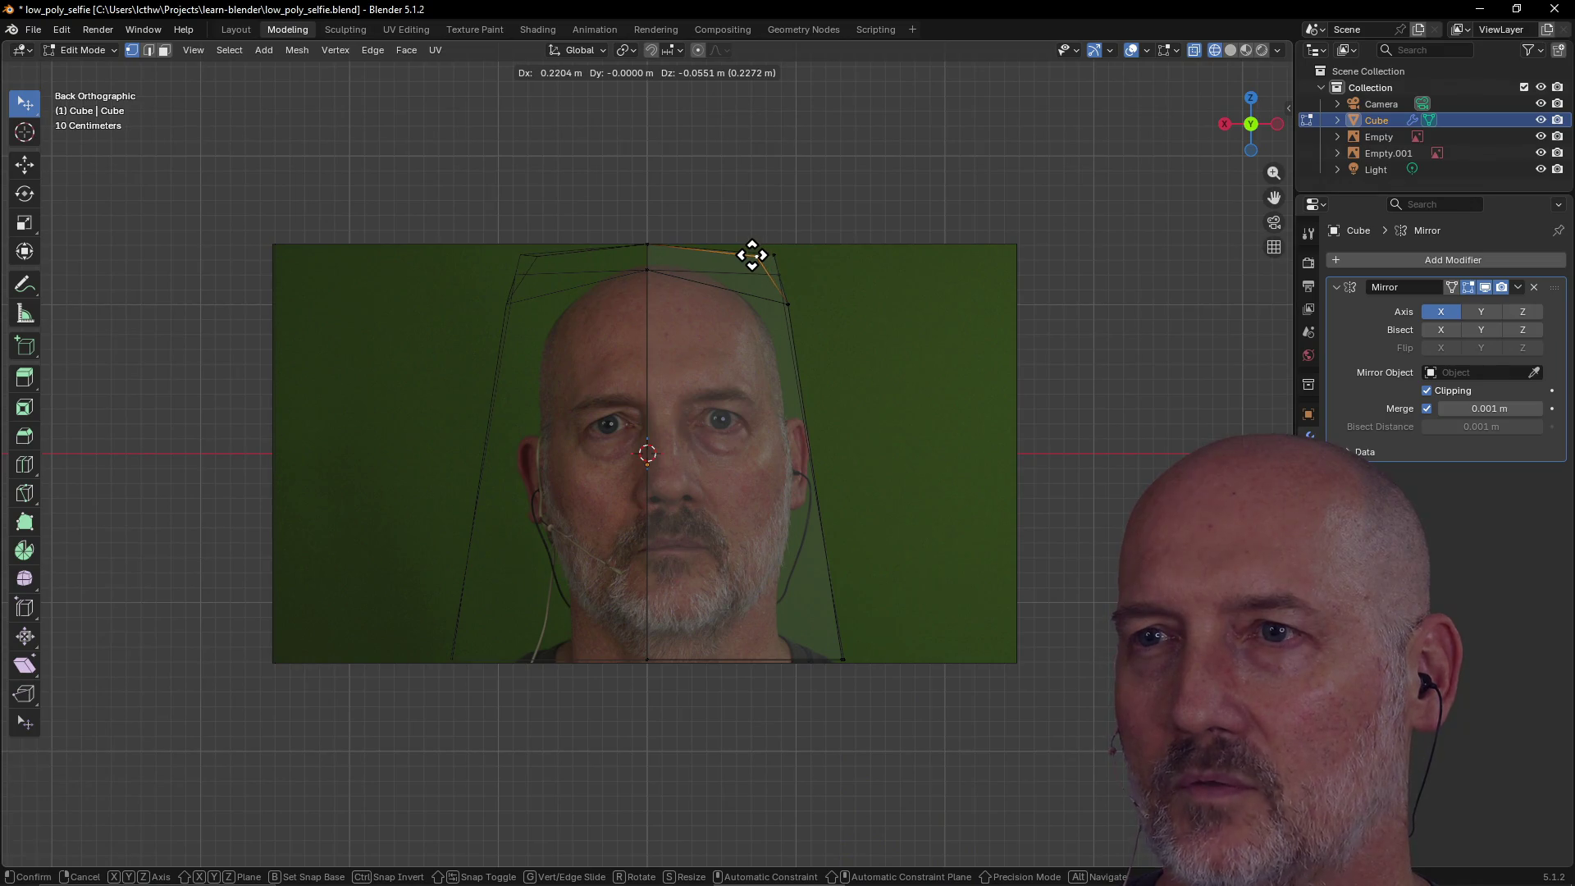
pyautogui.click(746, 255)
# Fine-tune the vertex along the skull's curve onto the head outline, then deselect it.
pyautogui.press('g')
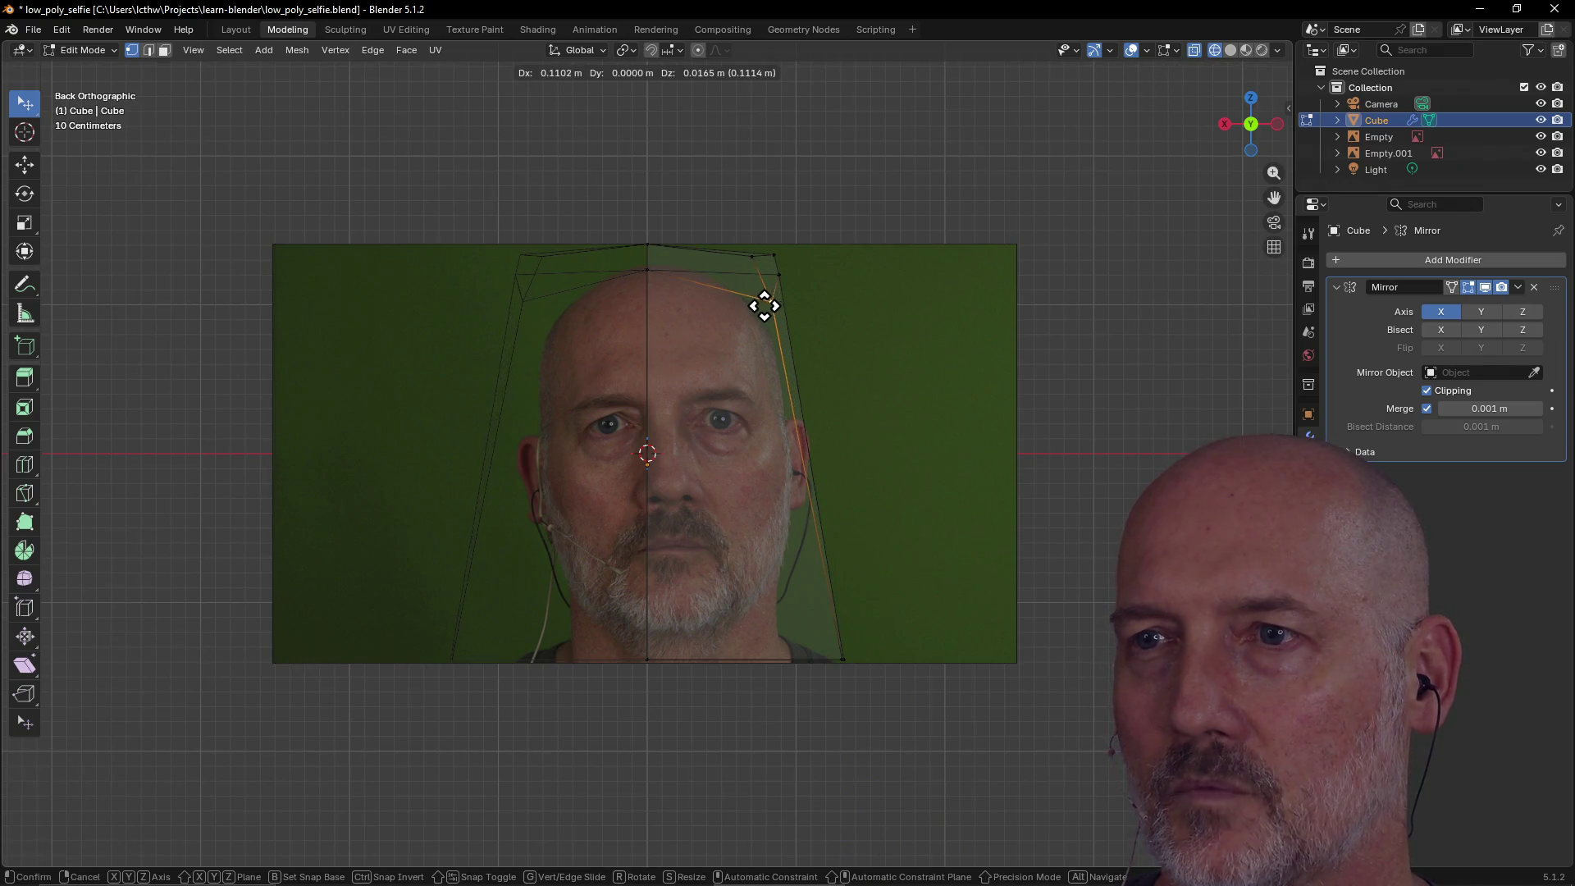
pyautogui.click(778, 305)
pyautogui.press('g')
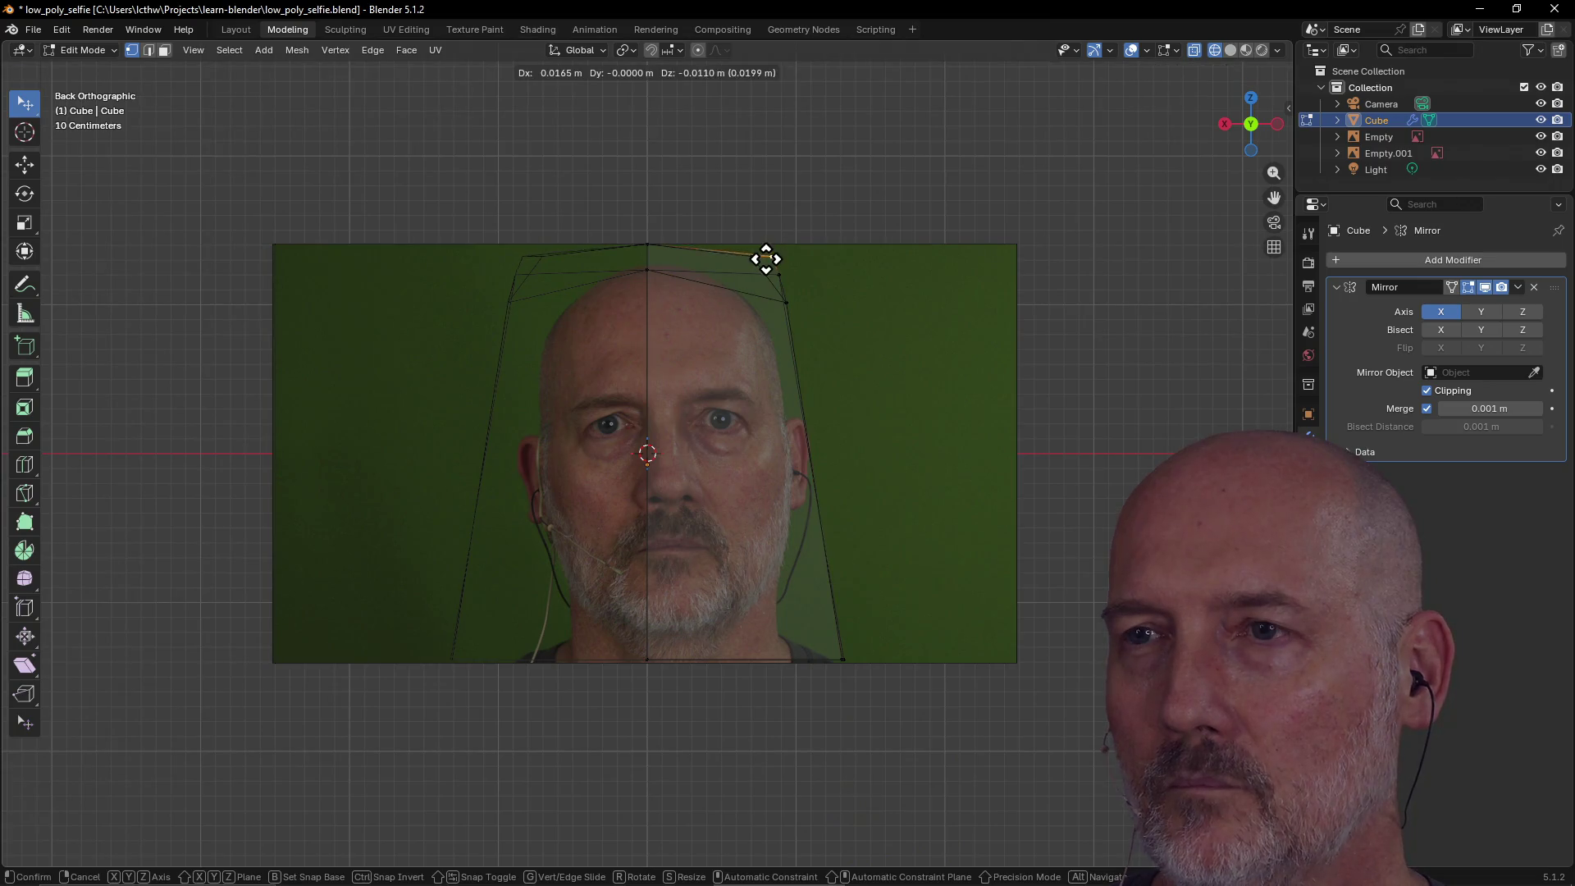
pyautogui.click(765, 265)
pyautogui.press('g')
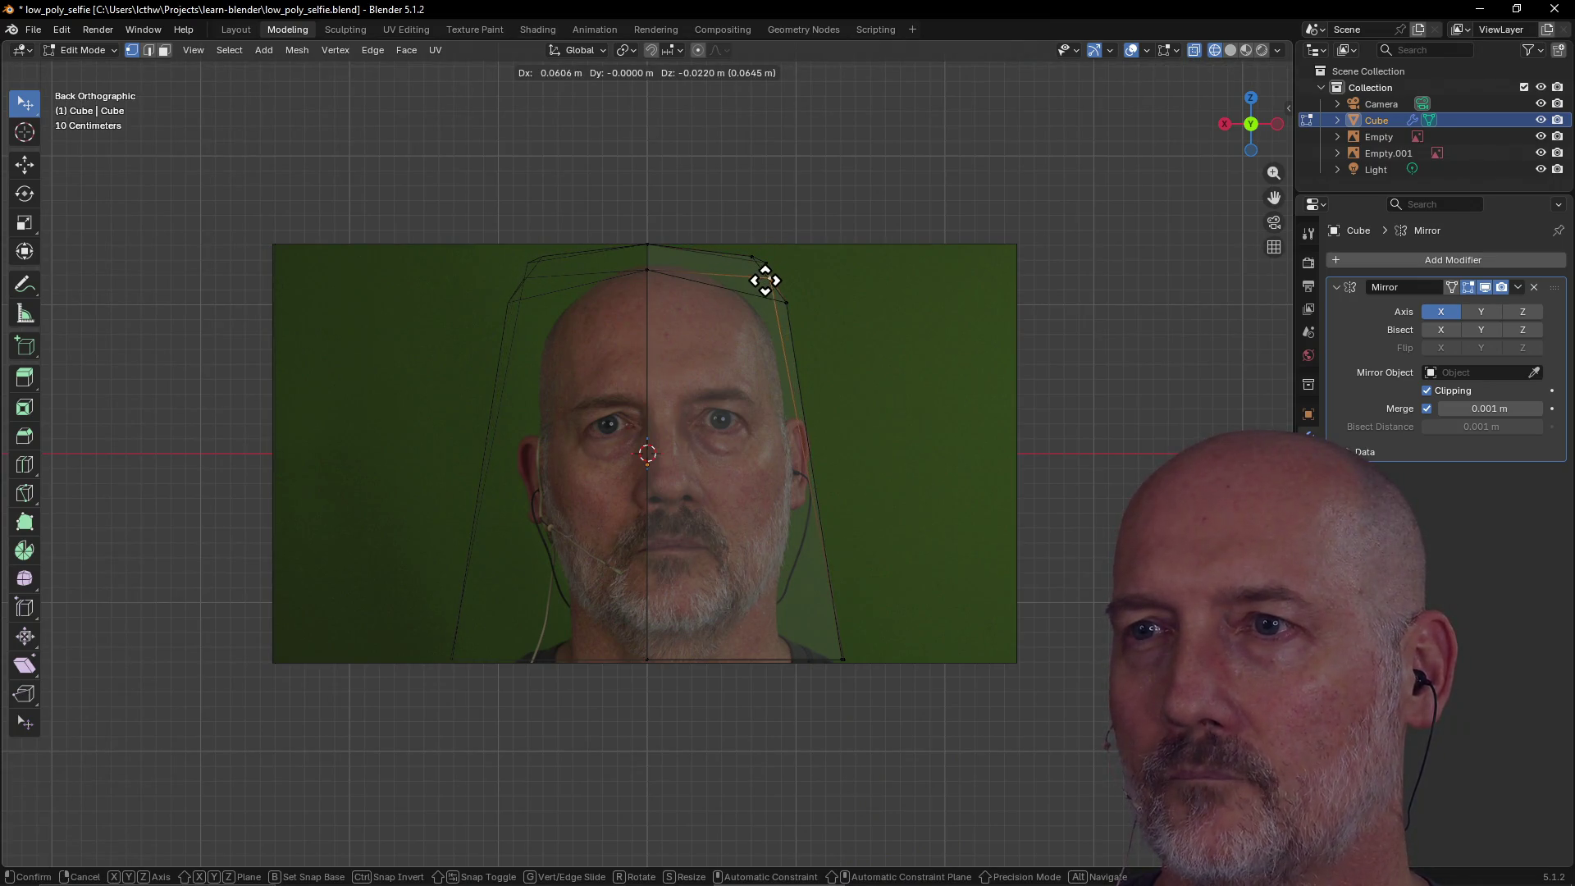
pyautogui.click(769, 278)
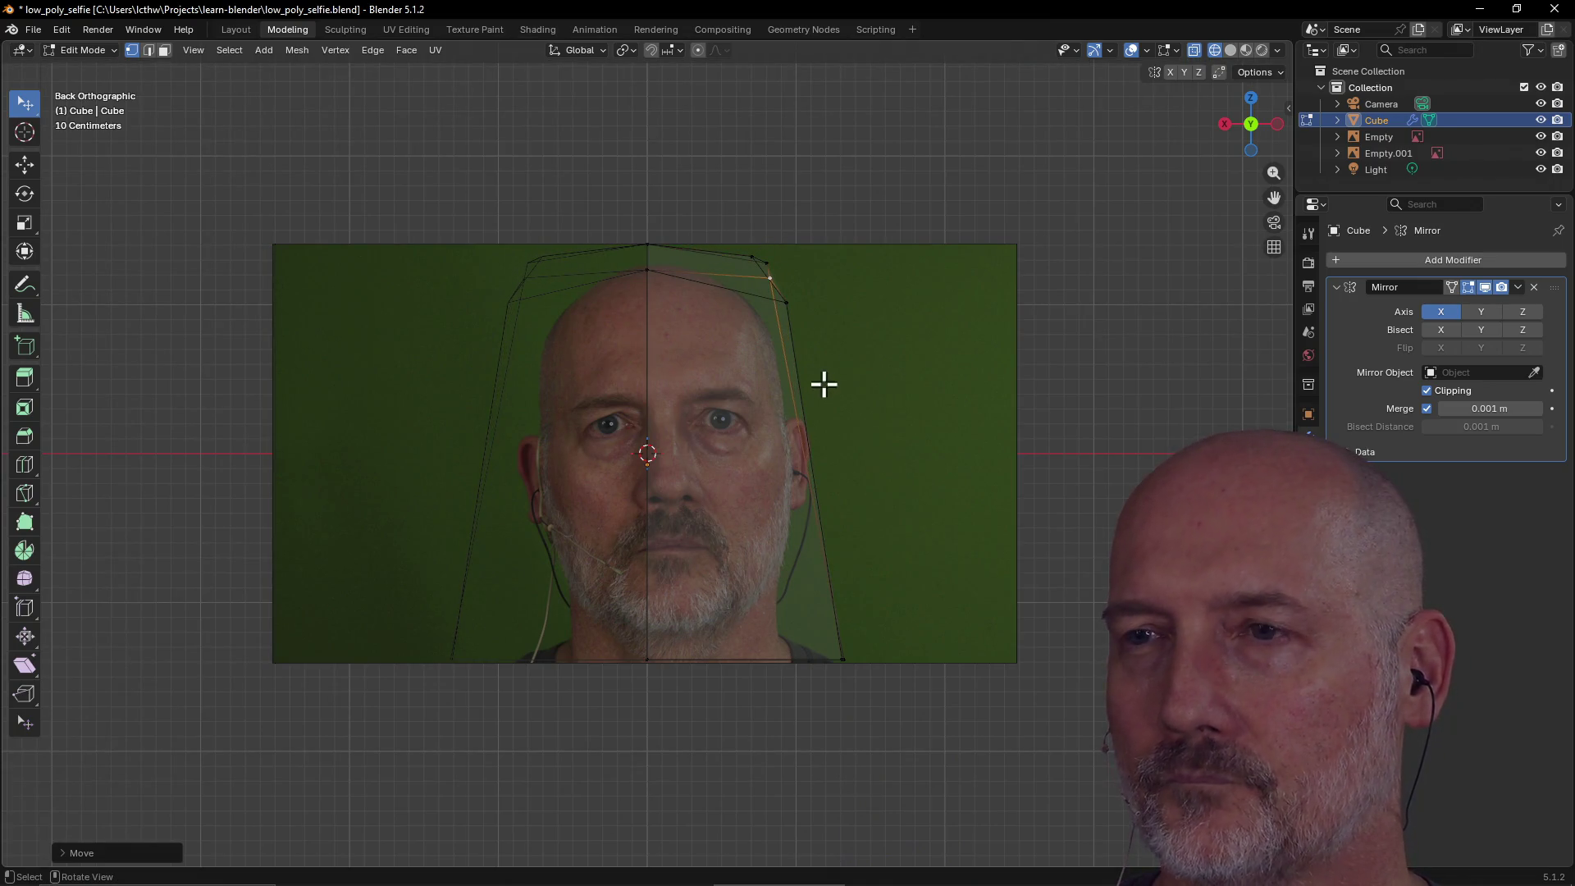
pyautogui.click(802, 461)
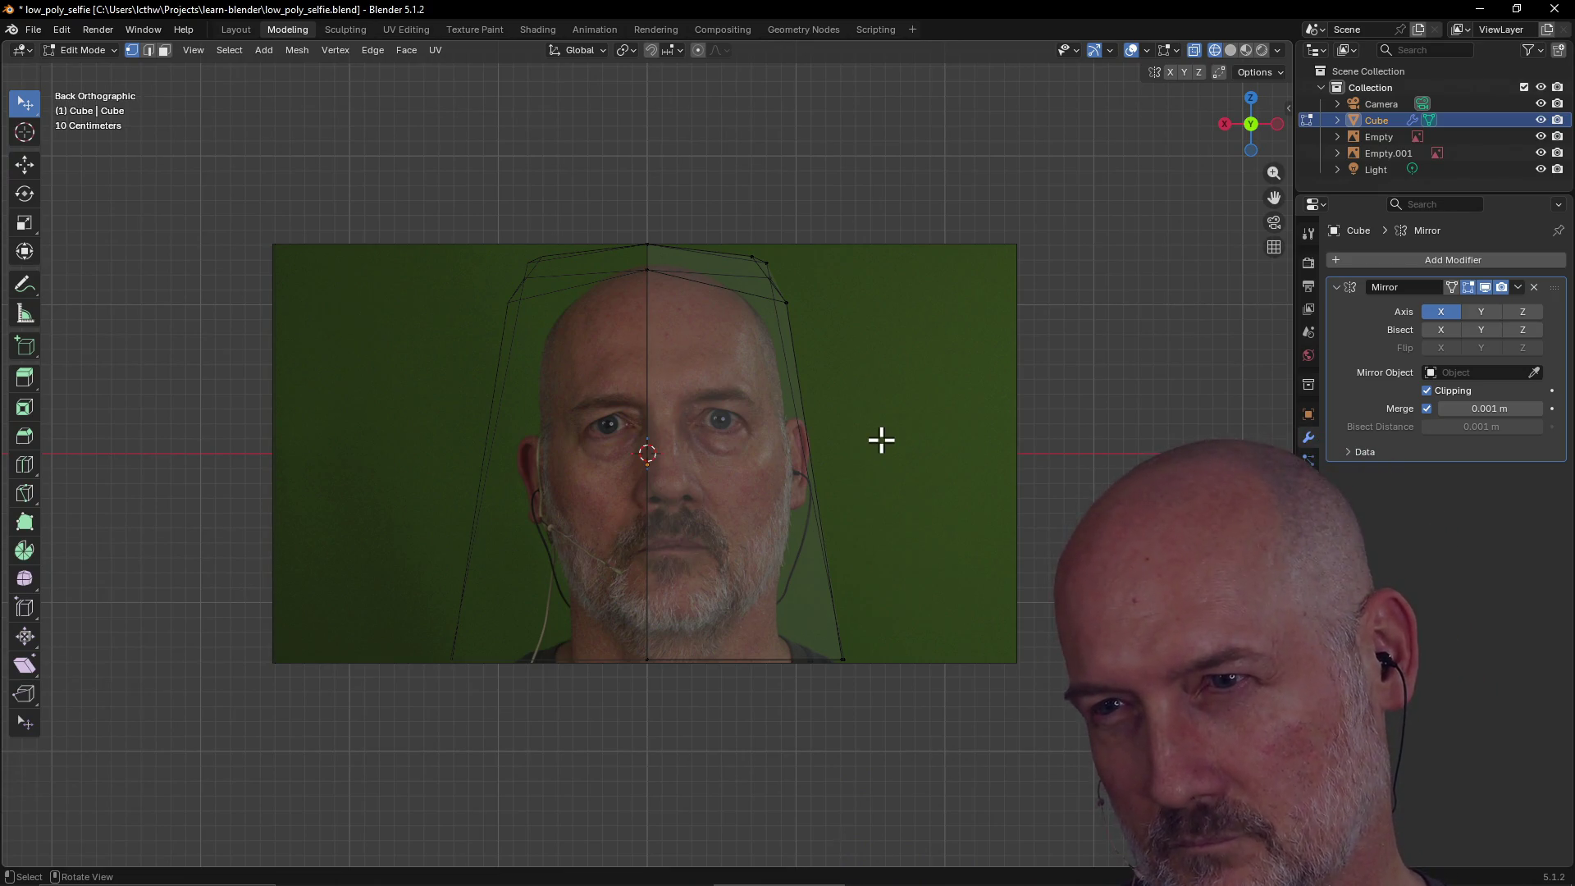
pyautogui.click(233, 32)
pyautogui.moveTo(493, 361)
pyautogui.mouseDown(button='middle')
pyautogui.moveTo(529, 402)
pyautogui.moveTo(520, 369)
pyautogui.mouseUp(button='middle')
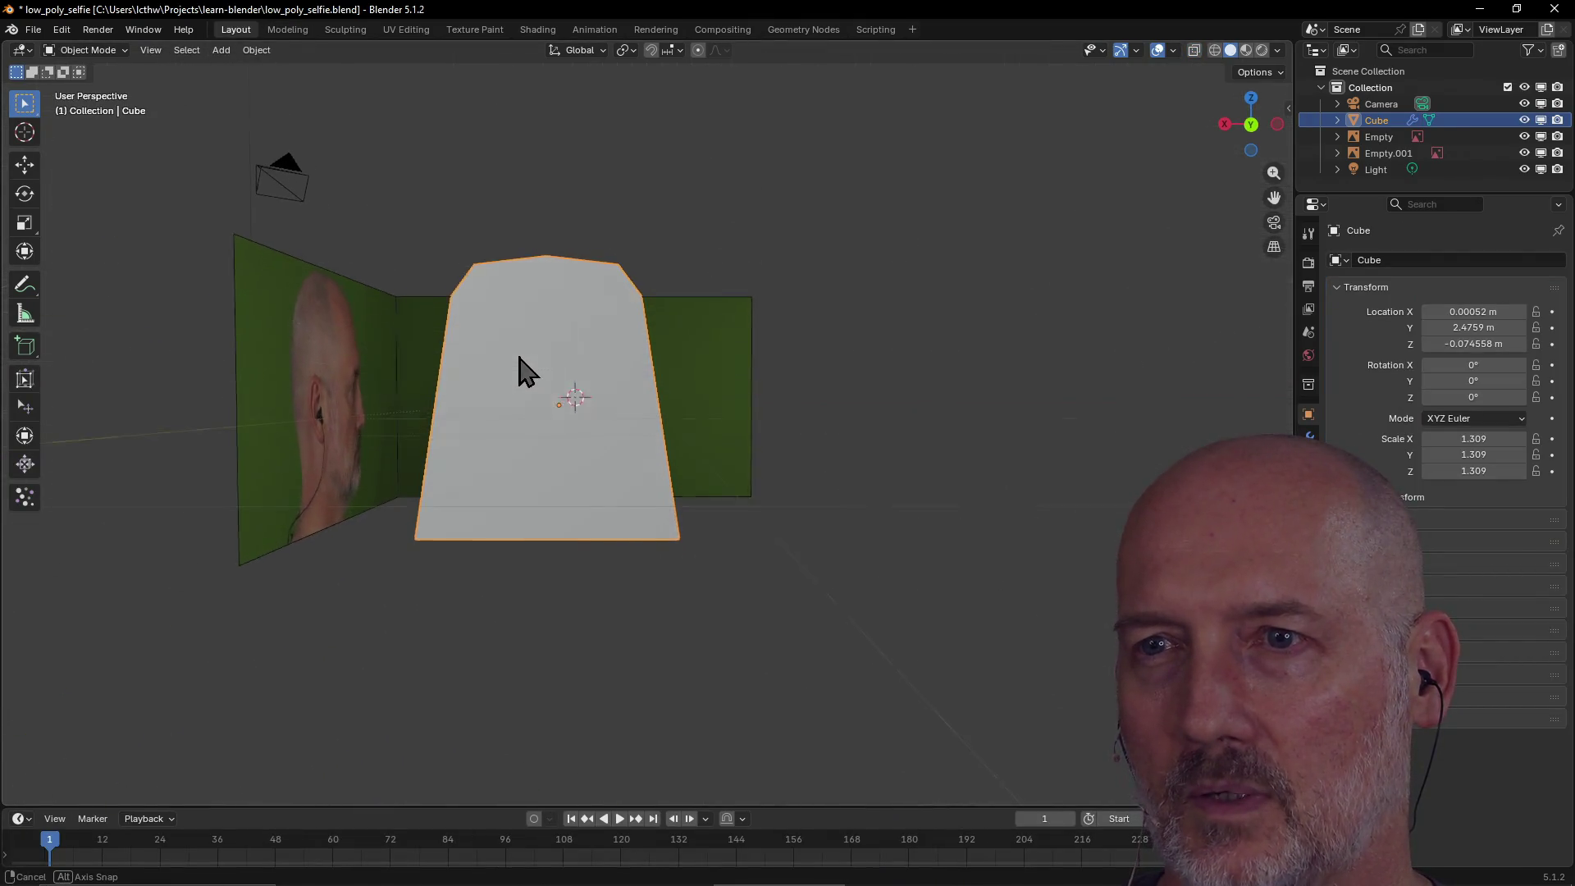
pyautogui.scroll(4, 522, 371)
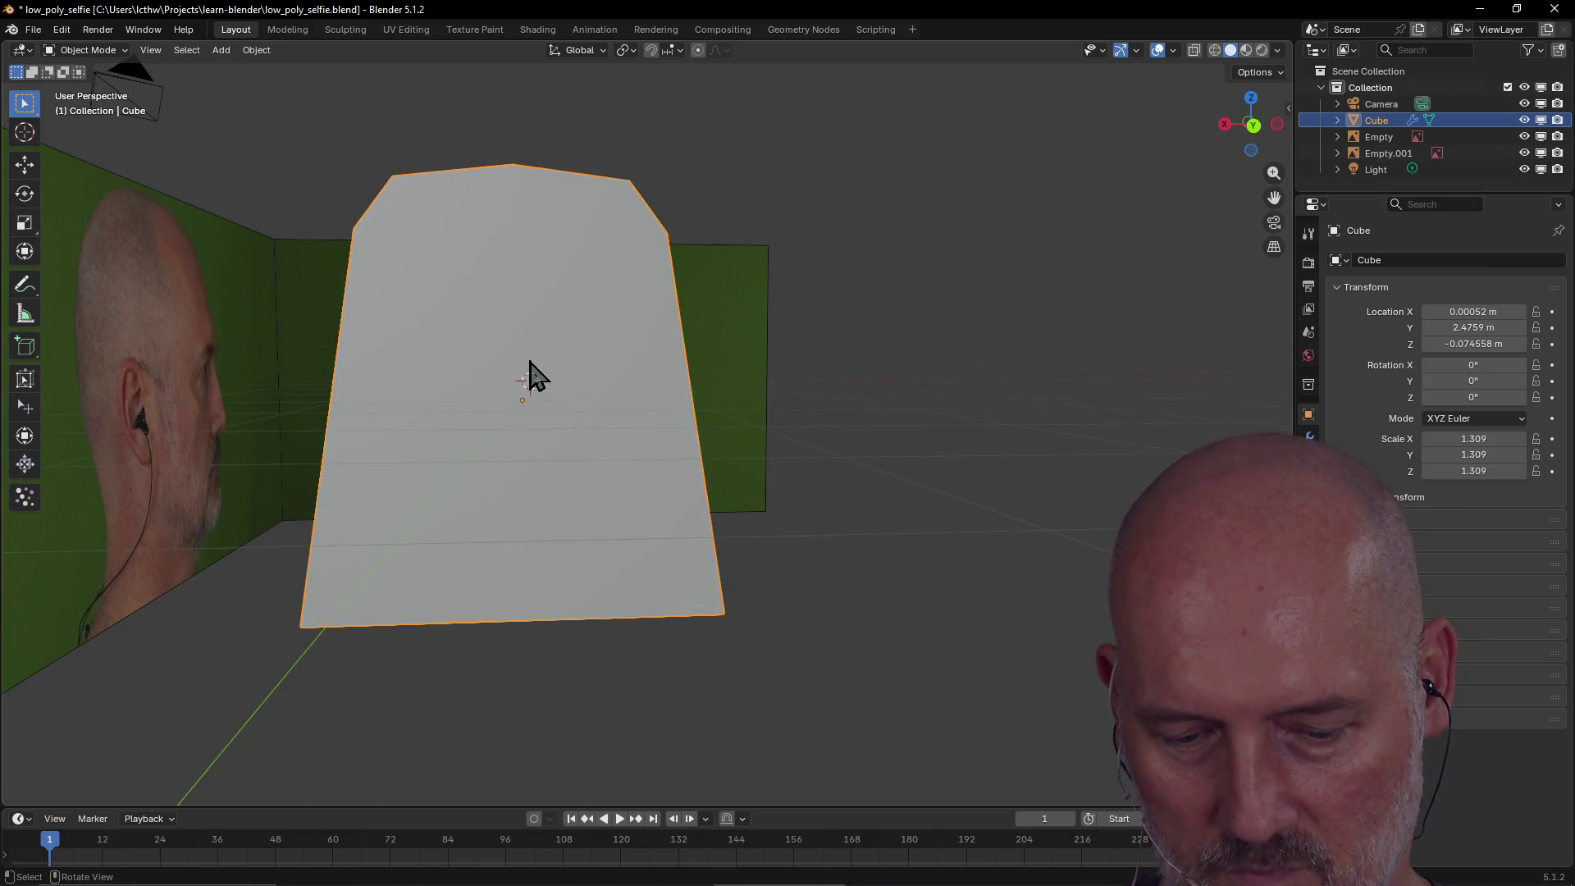
pyautogui.moveTo(532, 375); pyautogui.dragTo(550, 387, button='middle')
pyautogui.hotkey('shift', 'z')
pyautogui.press('`')
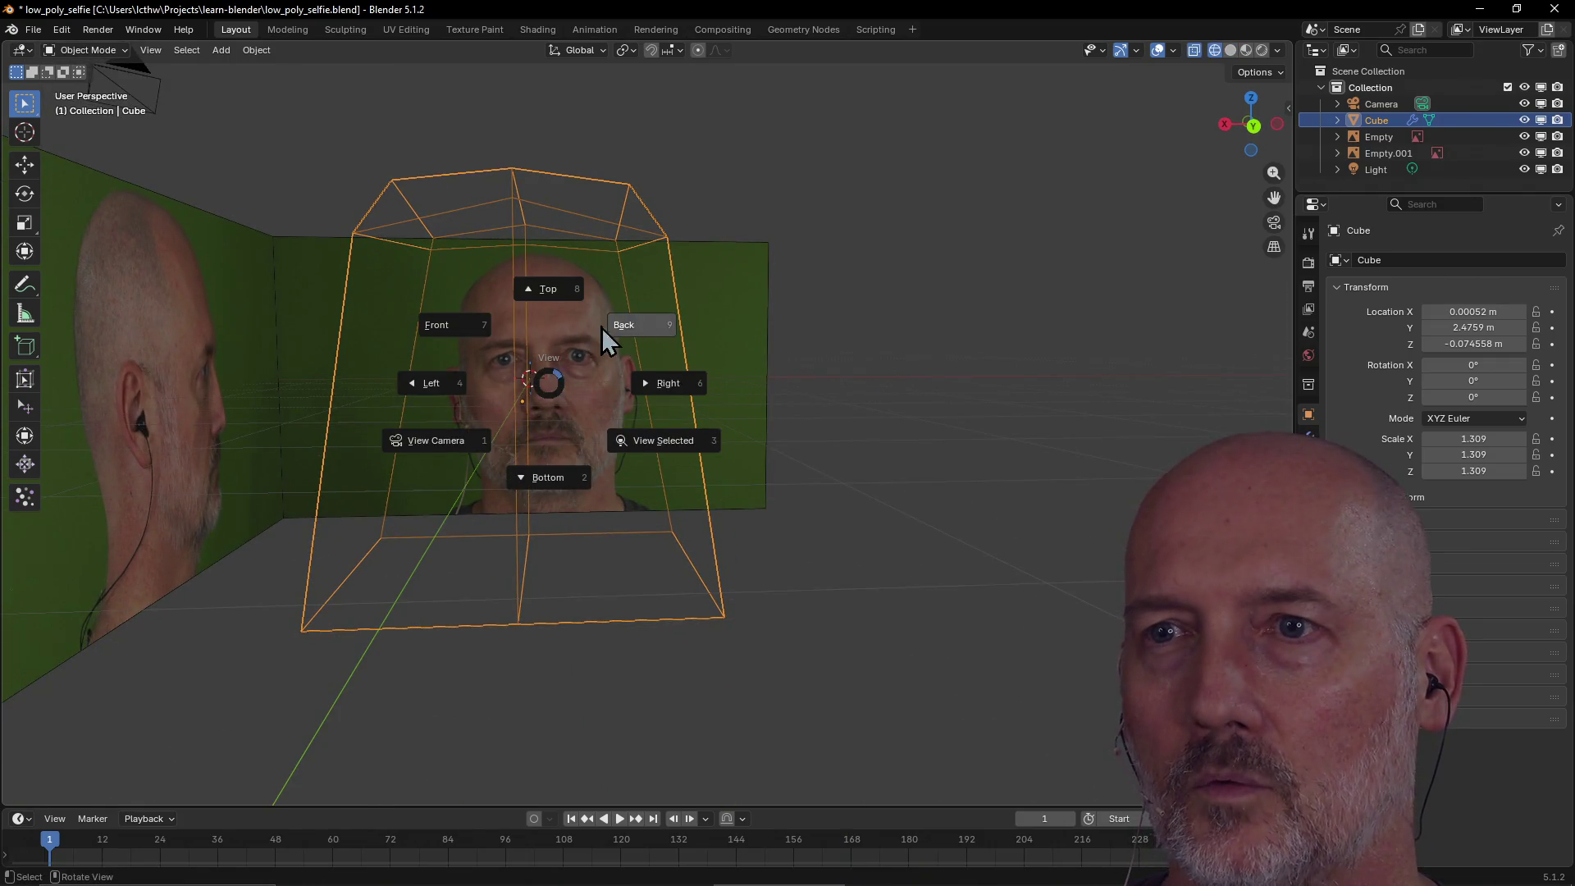
pyautogui.click(620, 328)
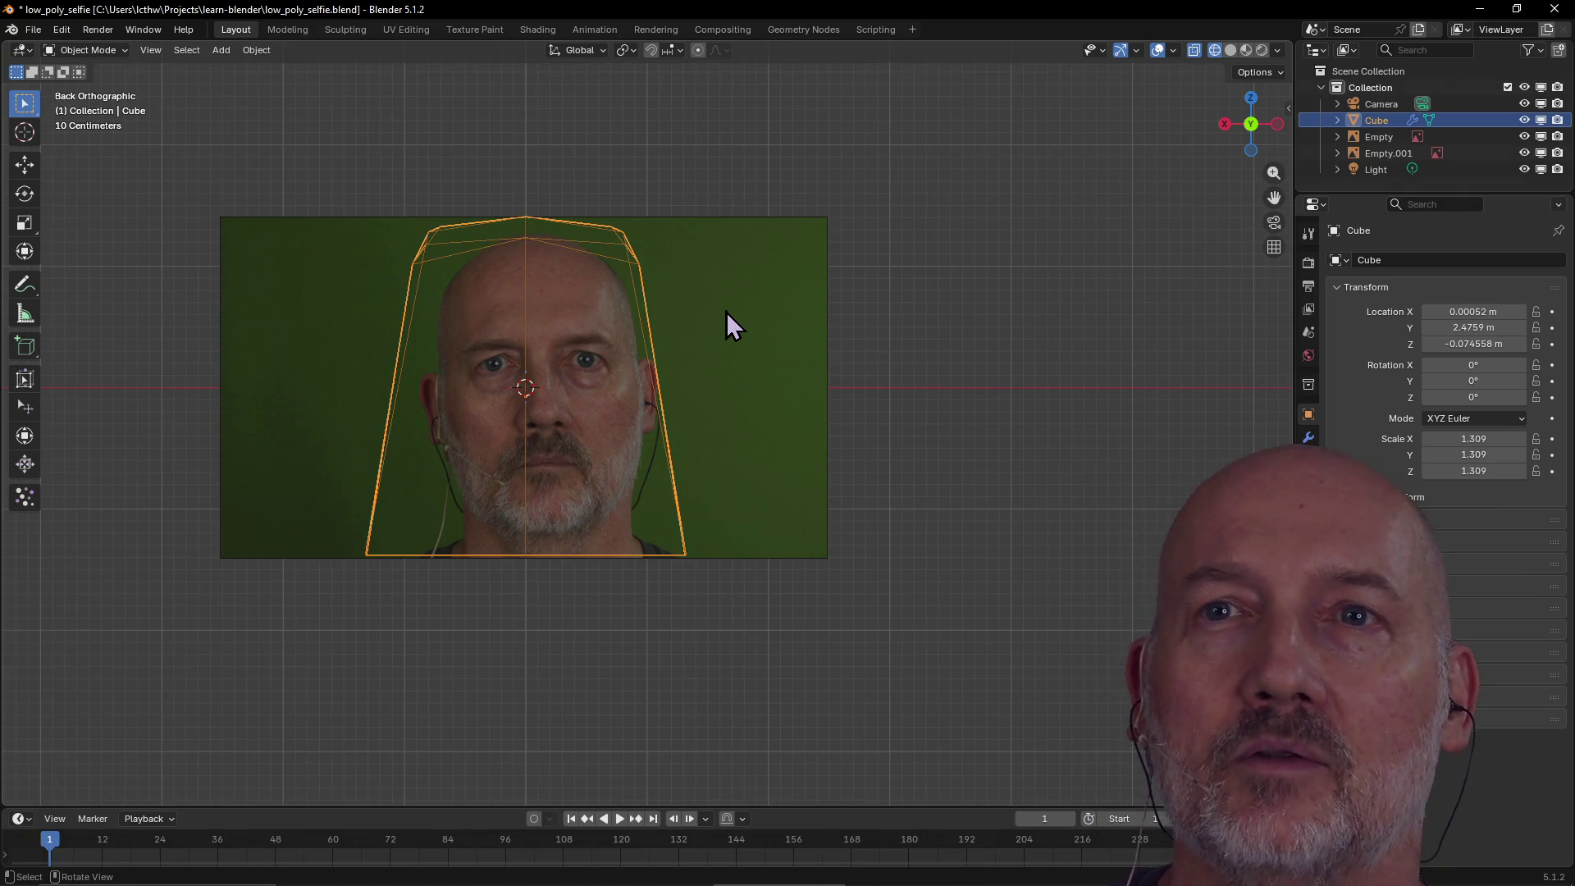
pyautogui.click(286, 33)
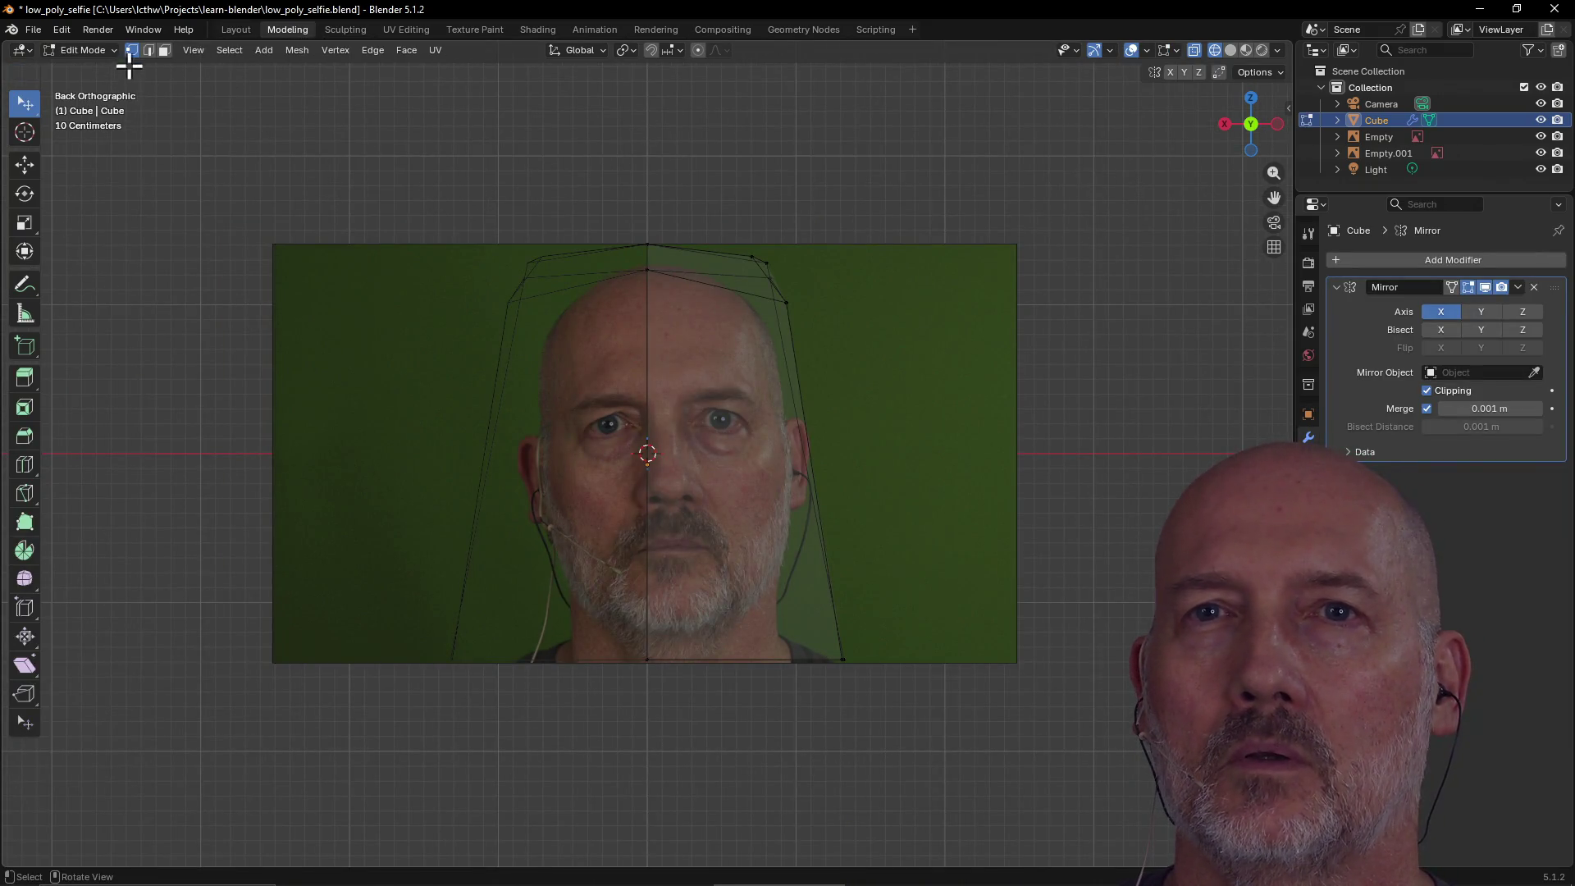
# Toggle the mesh into Object Mode and back into Edit Mode.
pyautogui.click(111, 51)
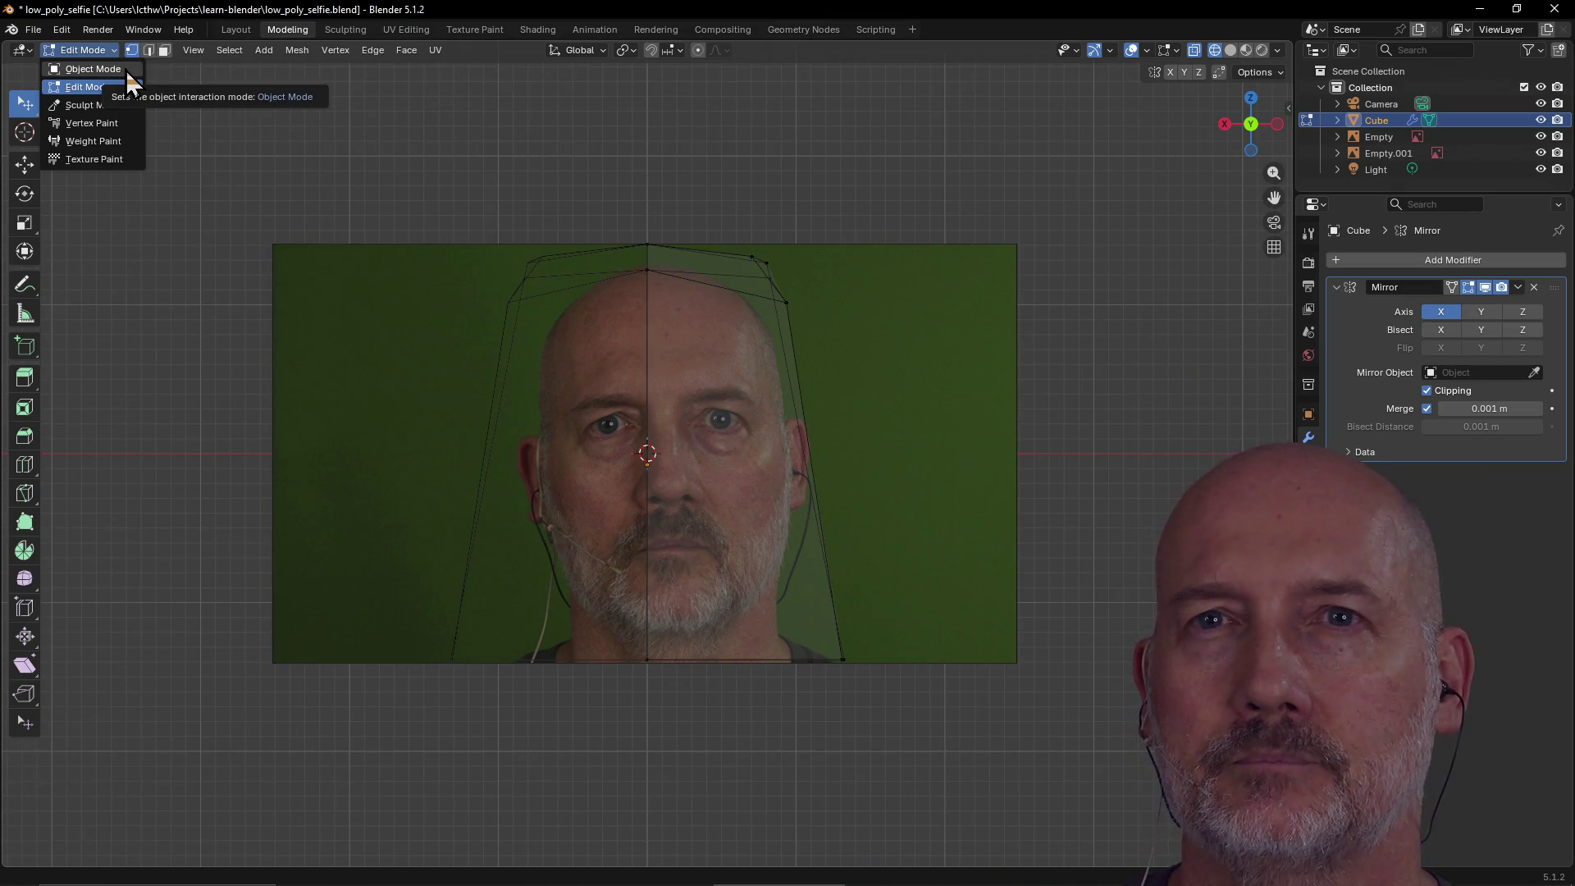
pyautogui.click(126, 70)
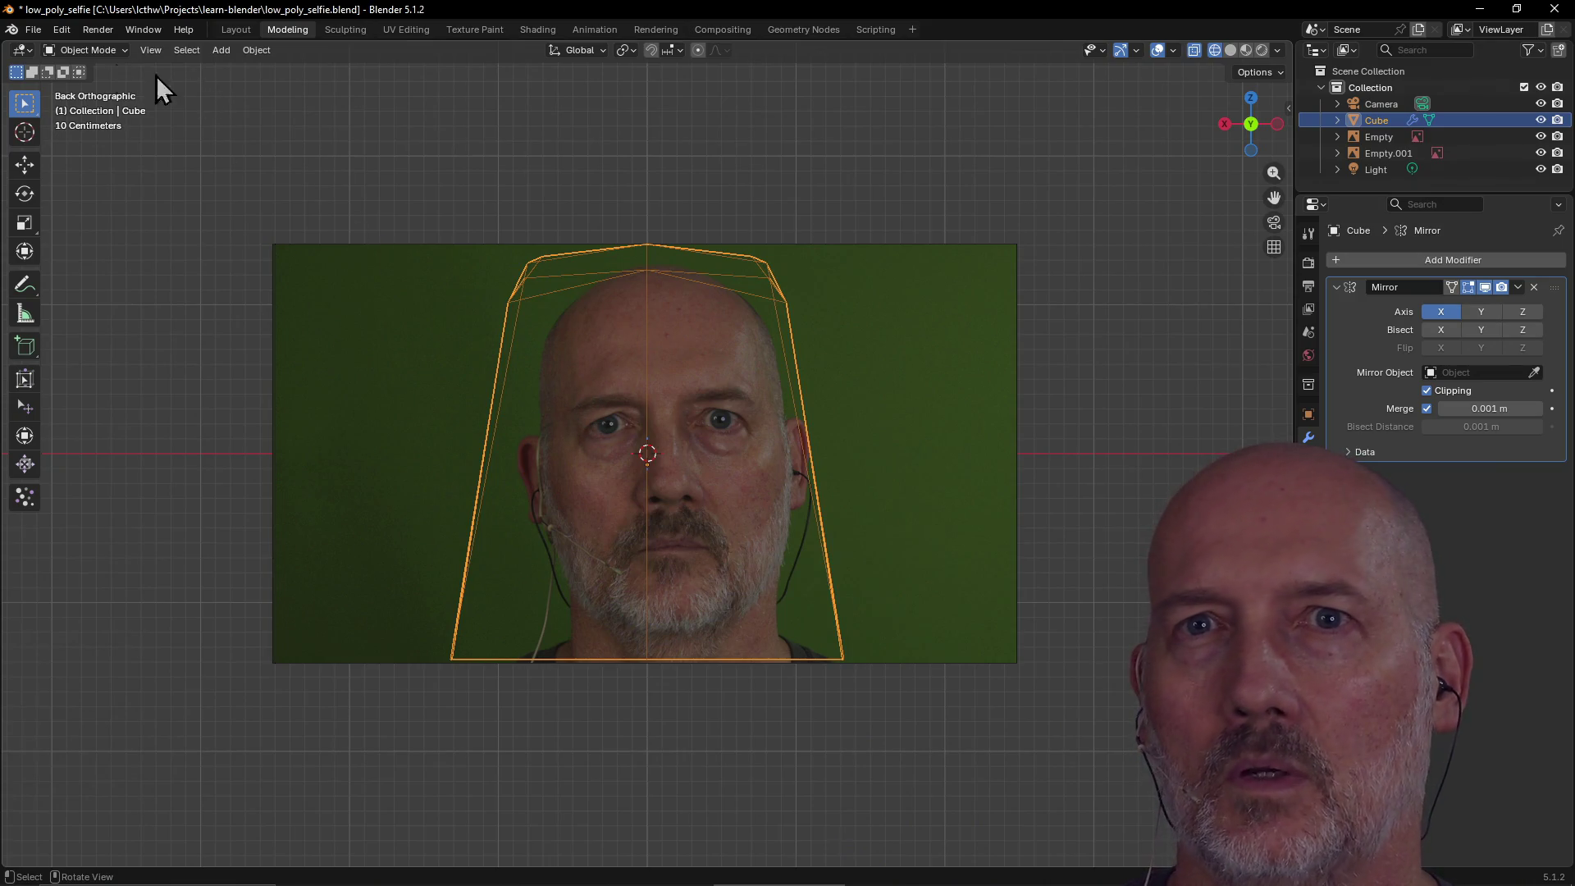
pyautogui.click(121, 51)
pyautogui.click(115, 89)
# Orbit to see both reference planes and inspect a lower and a top corner vertex.
pyautogui.moveTo(441, 240)
pyautogui.mouseDown(button='middle')
pyautogui.moveTo(377, 219)
pyautogui.moveTo(415, 243)
pyautogui.moveTo(308, 242)
pyautogui.moveTo(313, 254)
pyautogui.mouseUp(button='middle')
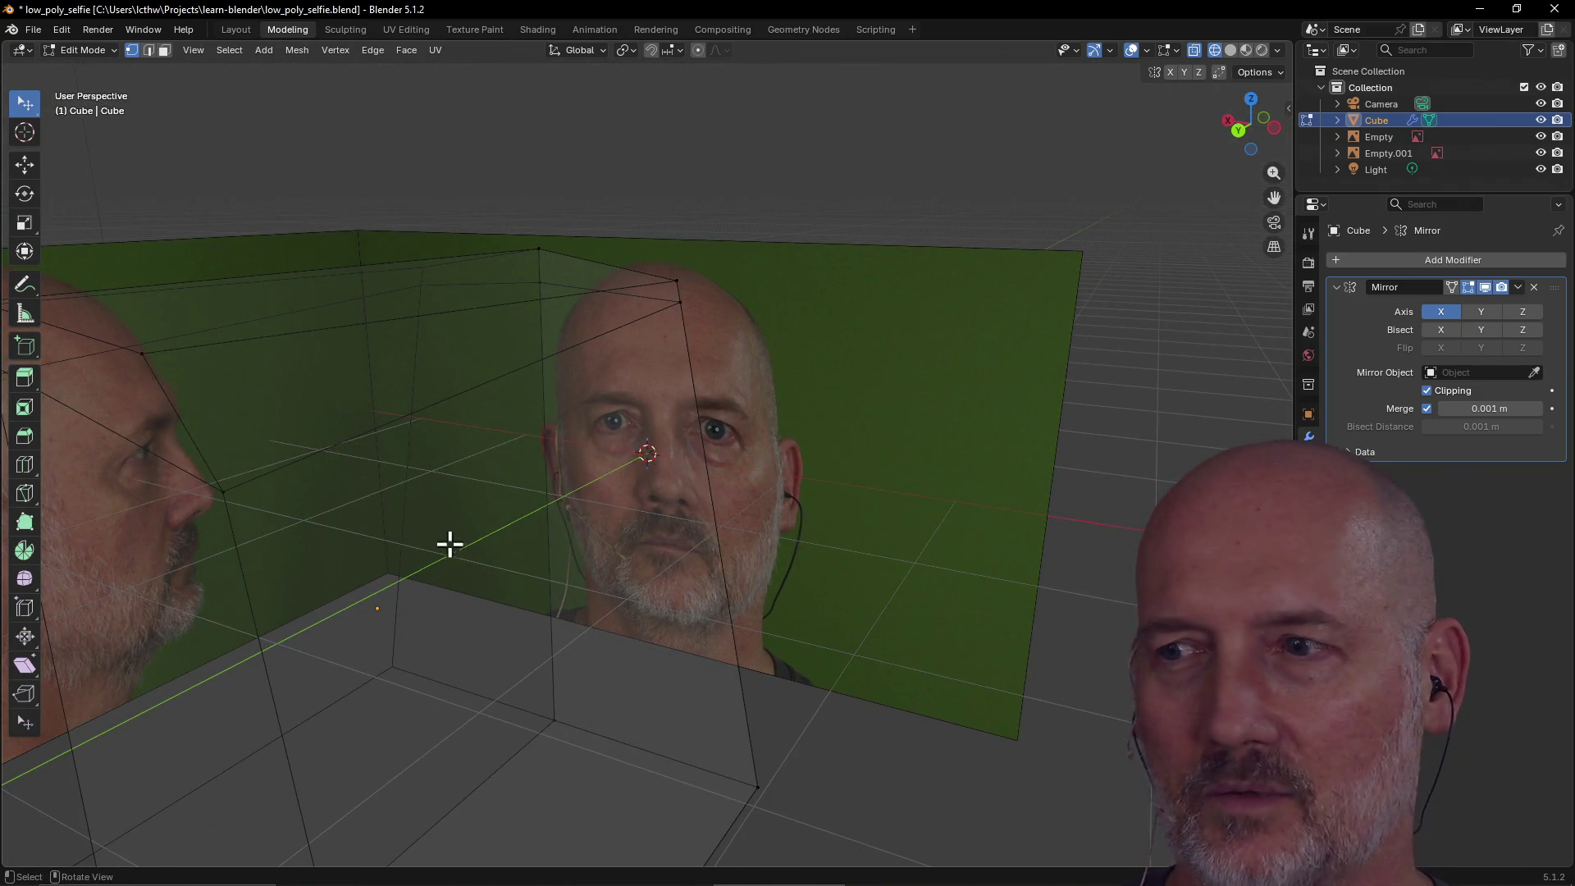
pyautogui.scroll(-5, 450, 537)
pyautogui.moveTo(646, 473)
pyautogui.mouseDown(button='middle')
pyautogui.moveTo(440, 524)
pyautogui.moveTo(478, 468)
pyautogui.moveTo(714, 394)
pyautogui.moveTo(765, 506)
pyautogui.moveTo(594, 514)
pyautogui.moveTo(569, 450)
pyautogui.moveTo(698, 439)
pyautogui.moveTo(692, 542)
pyautogui.moveTo(672, 549)
pyautogui.moveTo(679, 475)
pyautogui.moveTo(544, 560)
pyautogui.moveTo(549, 496)
pyautogui.moveTo(591, 460)
pyautogui.moveTo(513, 594)
pyautogui.mouseUp(button='middle')
pyautogui.click(547, 395)
pyautogui.click(573, 457)
pyautogui.click(514, 595)
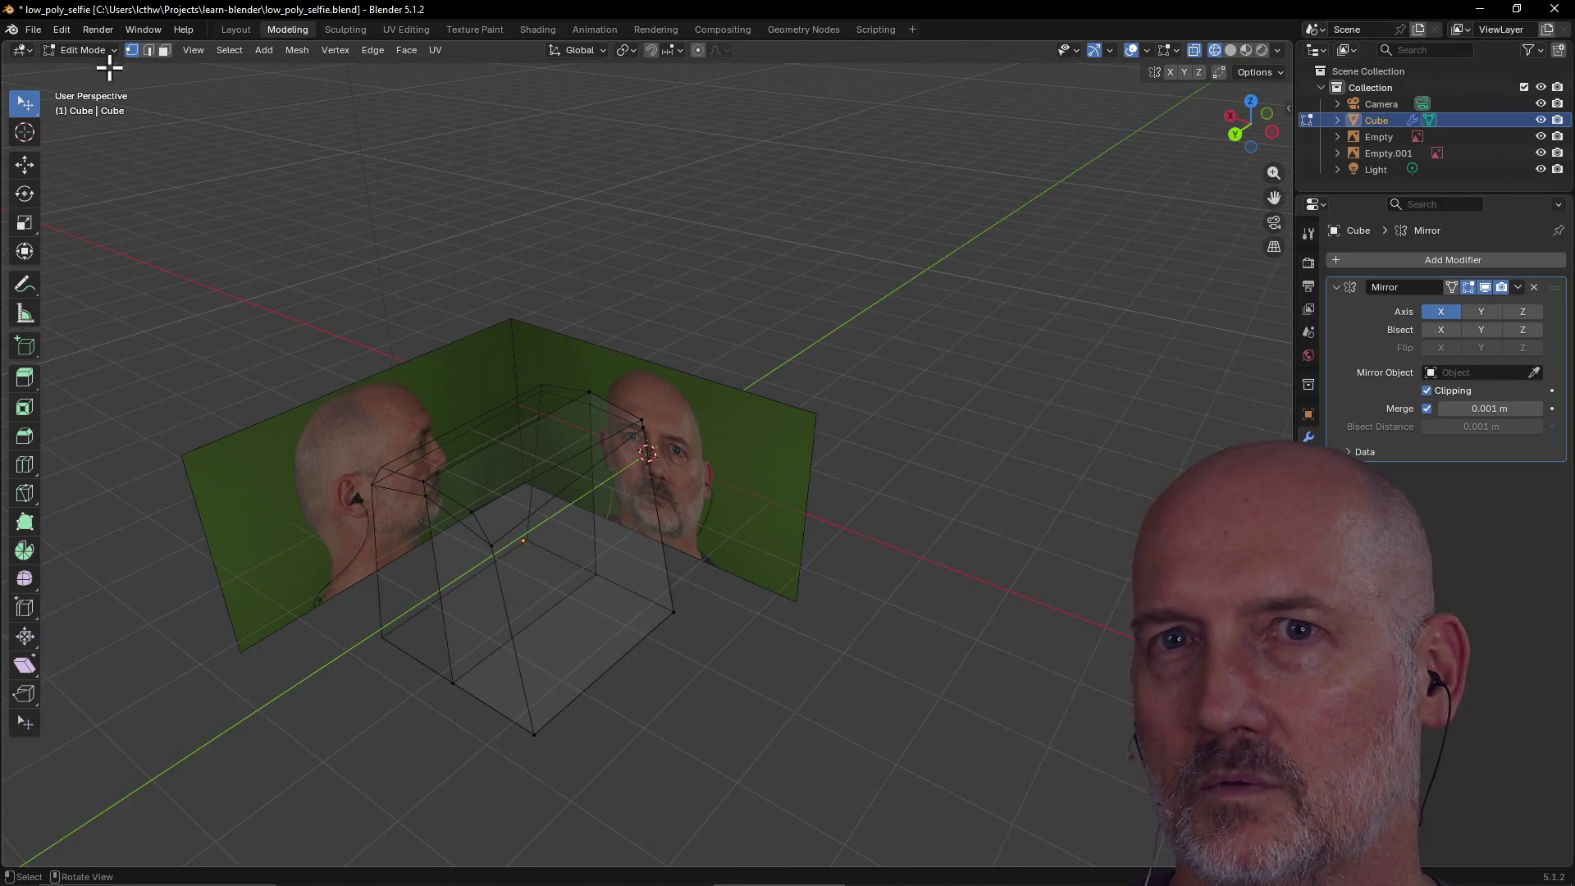
# Switch the mesh to Object Mode and orbit to a near-front view of the references.
pyautogui.click(114, 52)
pyautogui.click(111, 78)
pyautogui.click(114, 51)
pyautogui.click(99, 68)
pyautogui.moveTo(484, 407)
pyautogui.mouseDown(button='middle')
pyautogui.moveTo(534, 366)
pyautogui.moveTo(591, 387)
pyautogui.moveTo(568, 361)
pyautogui.mouseUp(button='middle')
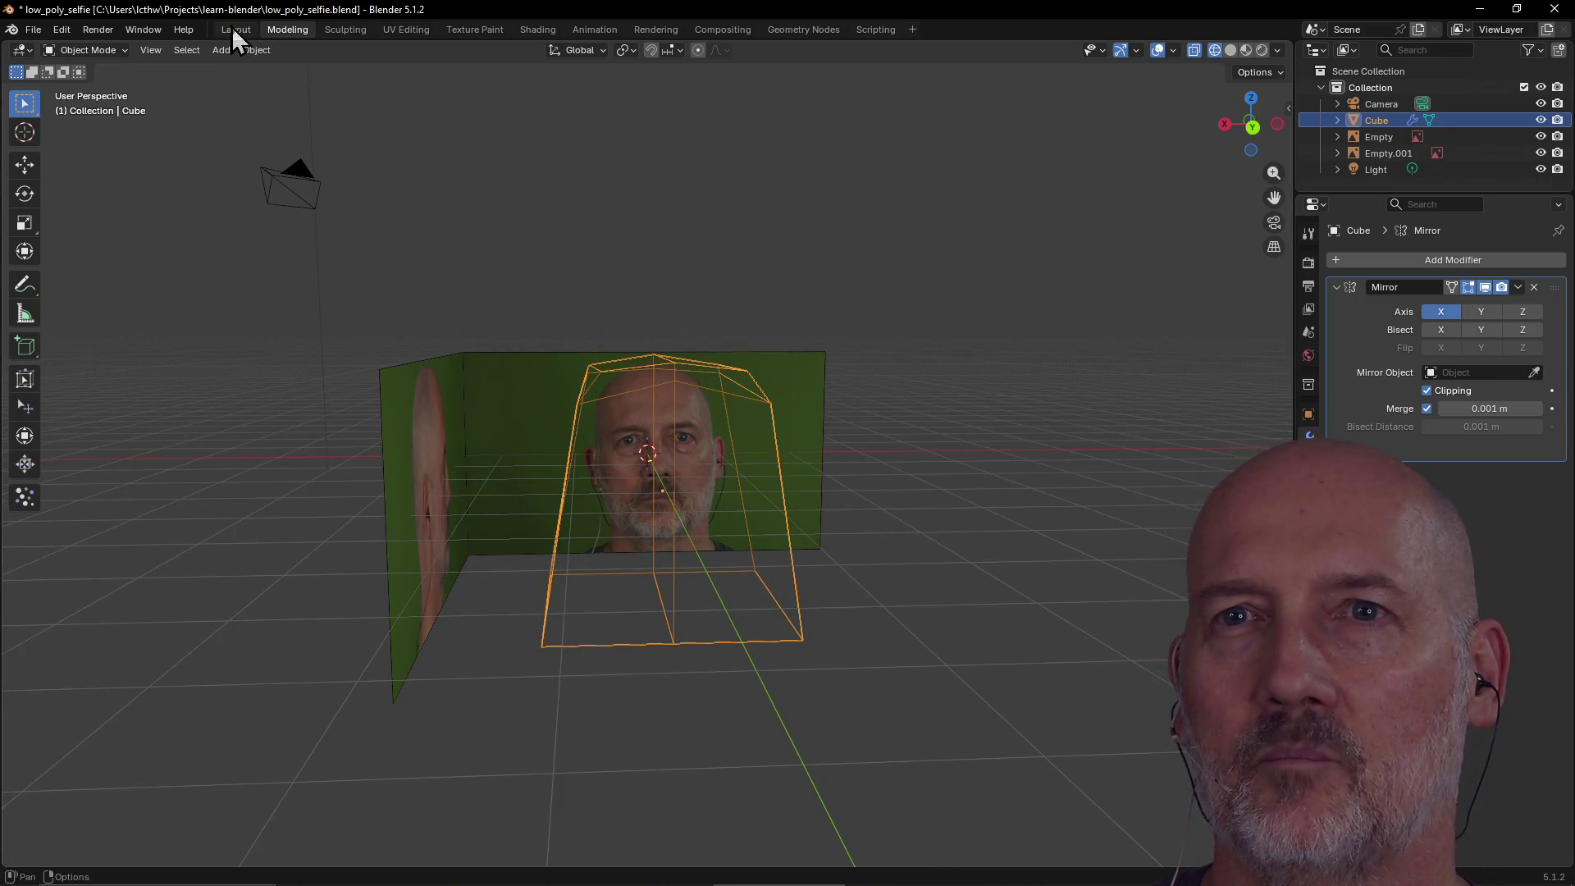
# Switch to the Layout workspace and select the front reference image Empty.
pyautogui.click(233, 28)
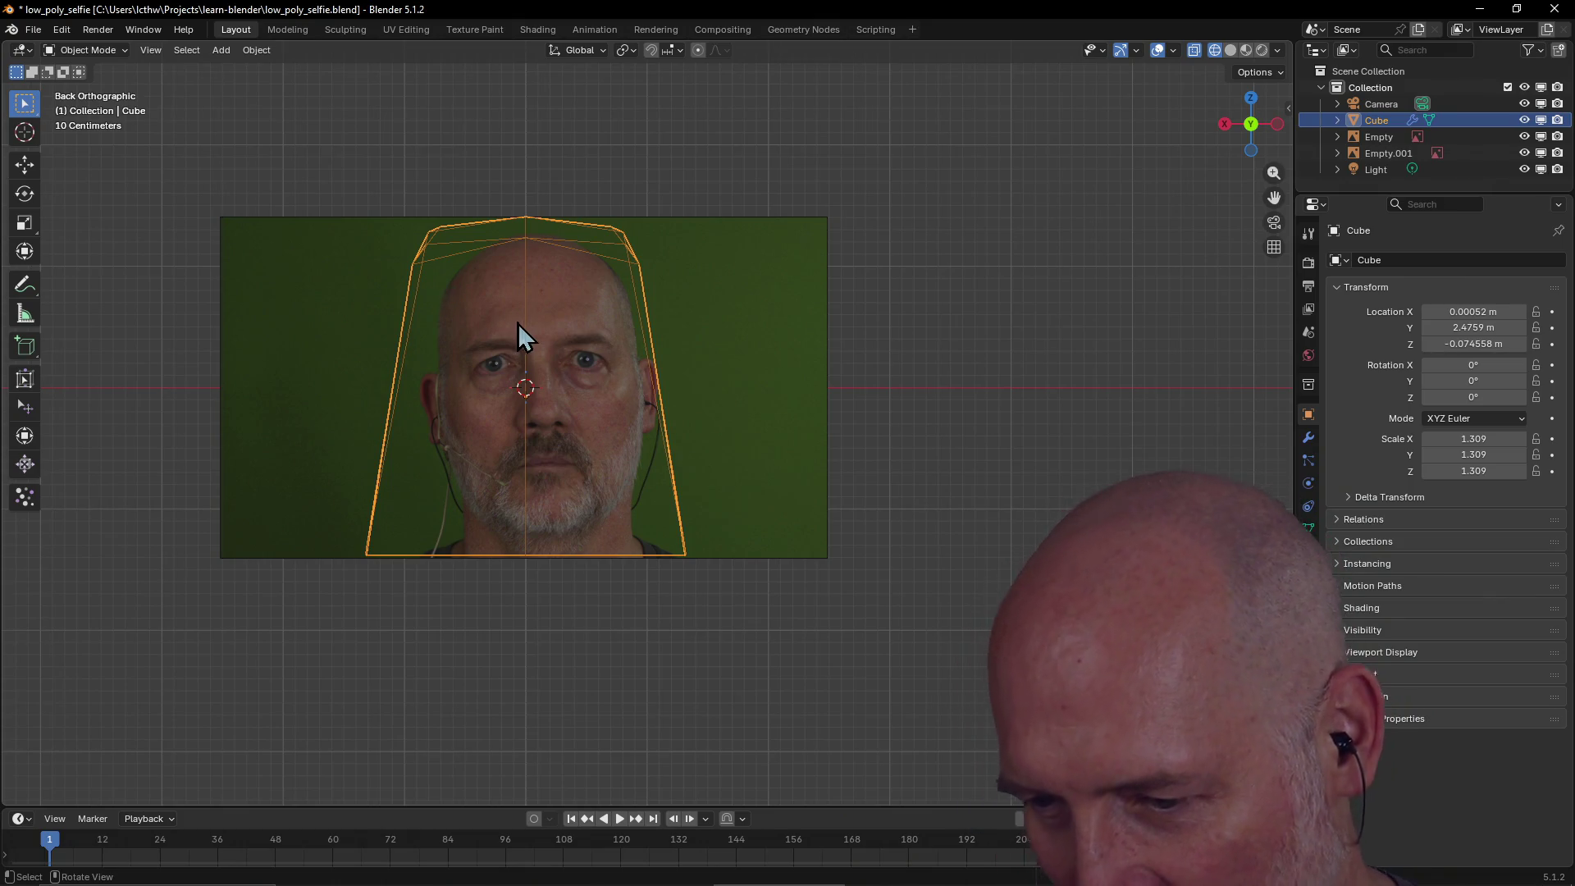
pyautogui.scroll(1, 563, 314)
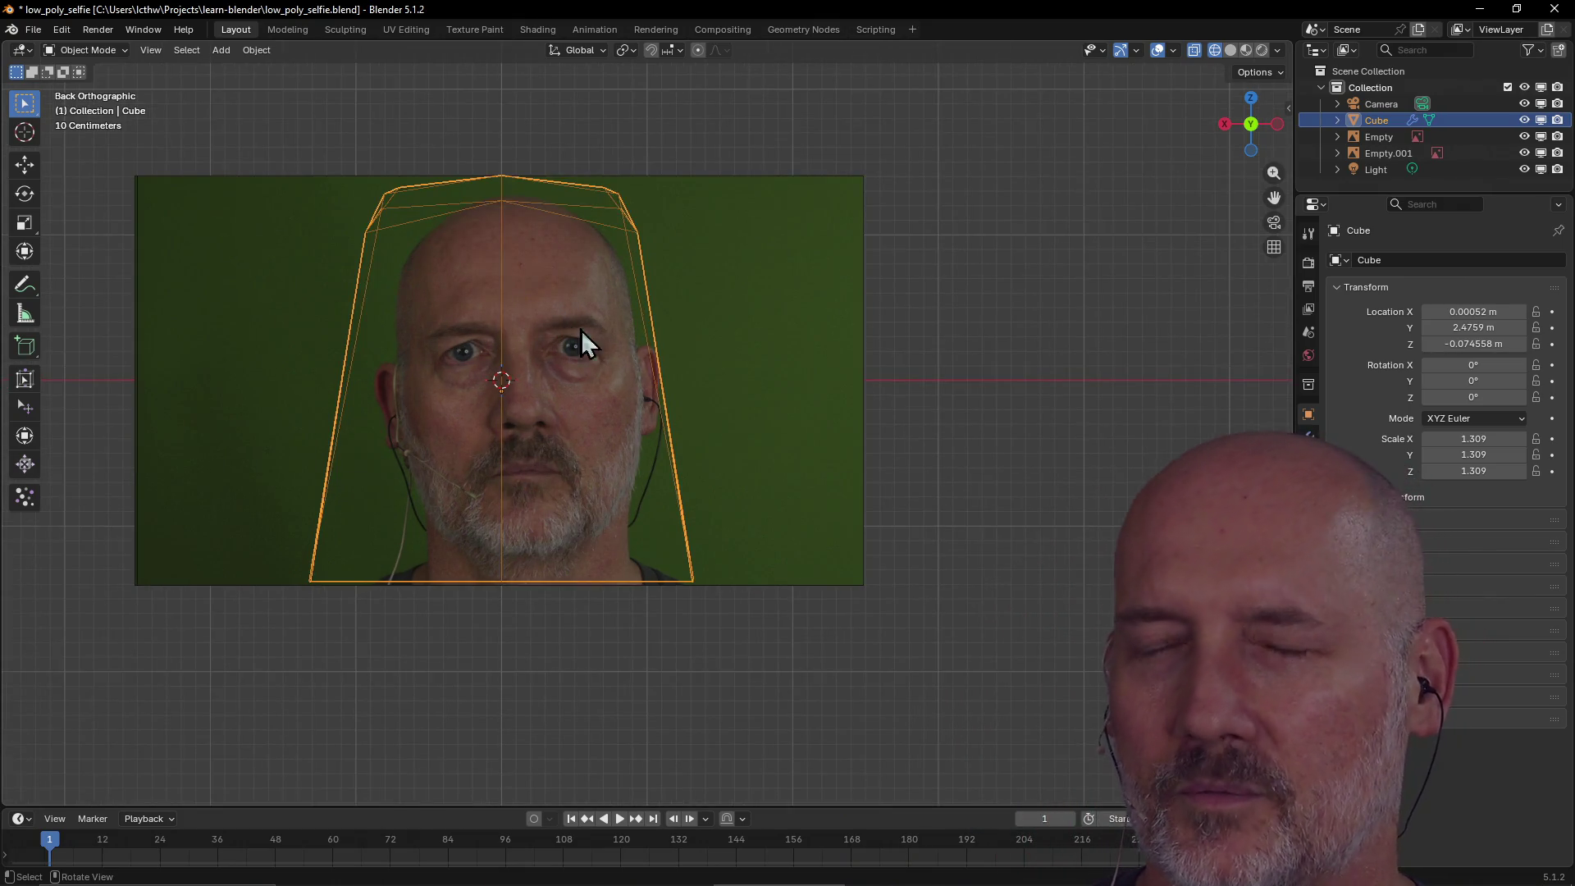
pyautogui.click(747, 259)
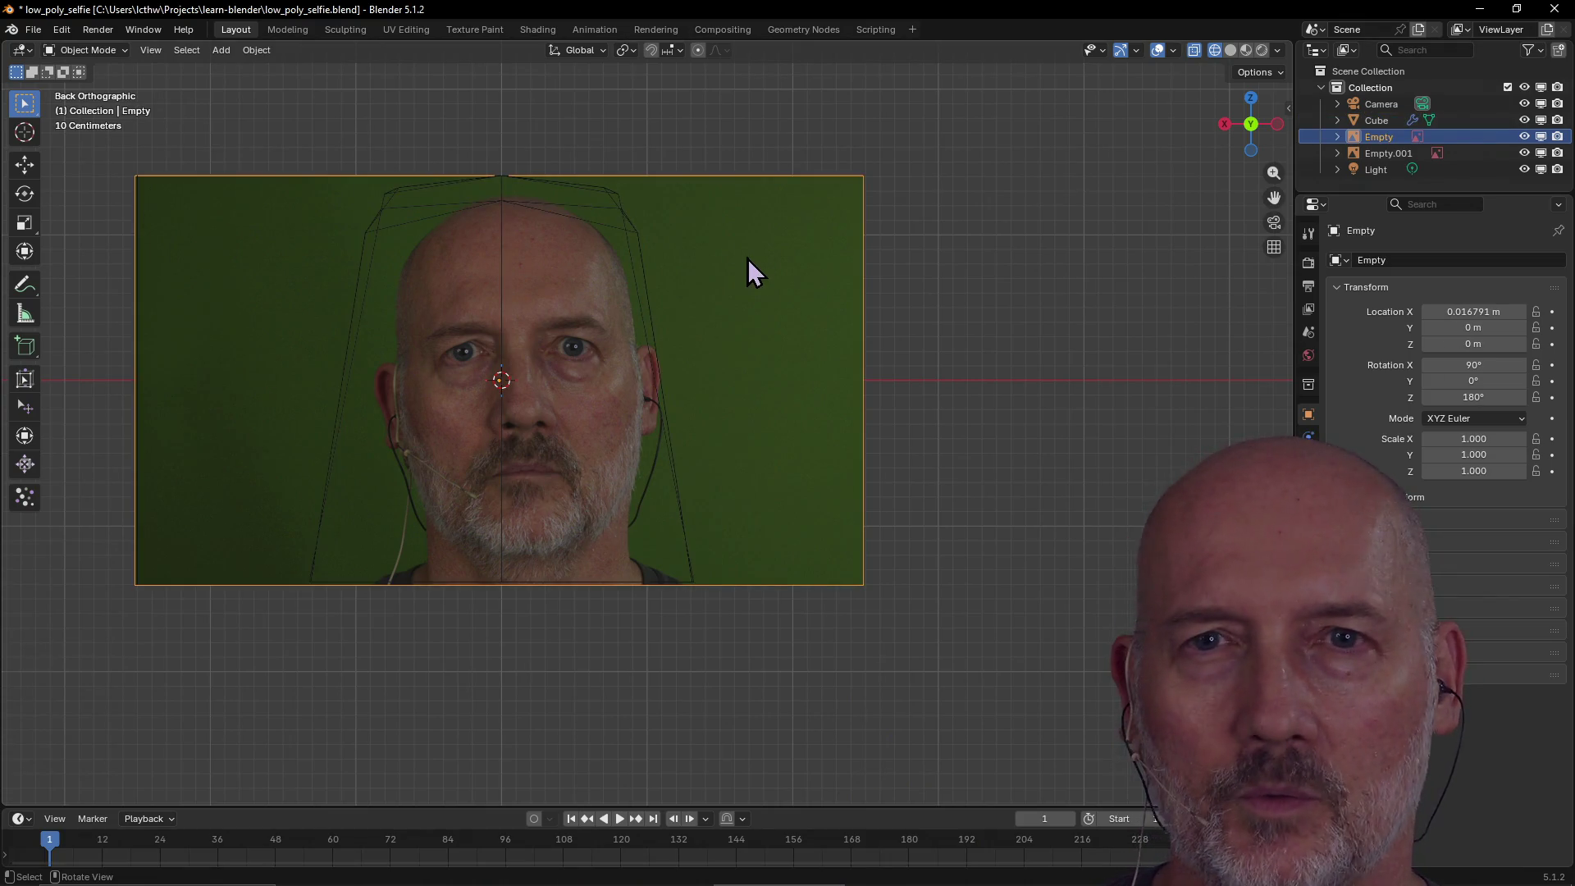
pyautogui.moveTo(746, 259); pyautogui.dragTo(746, 257, button='middle')
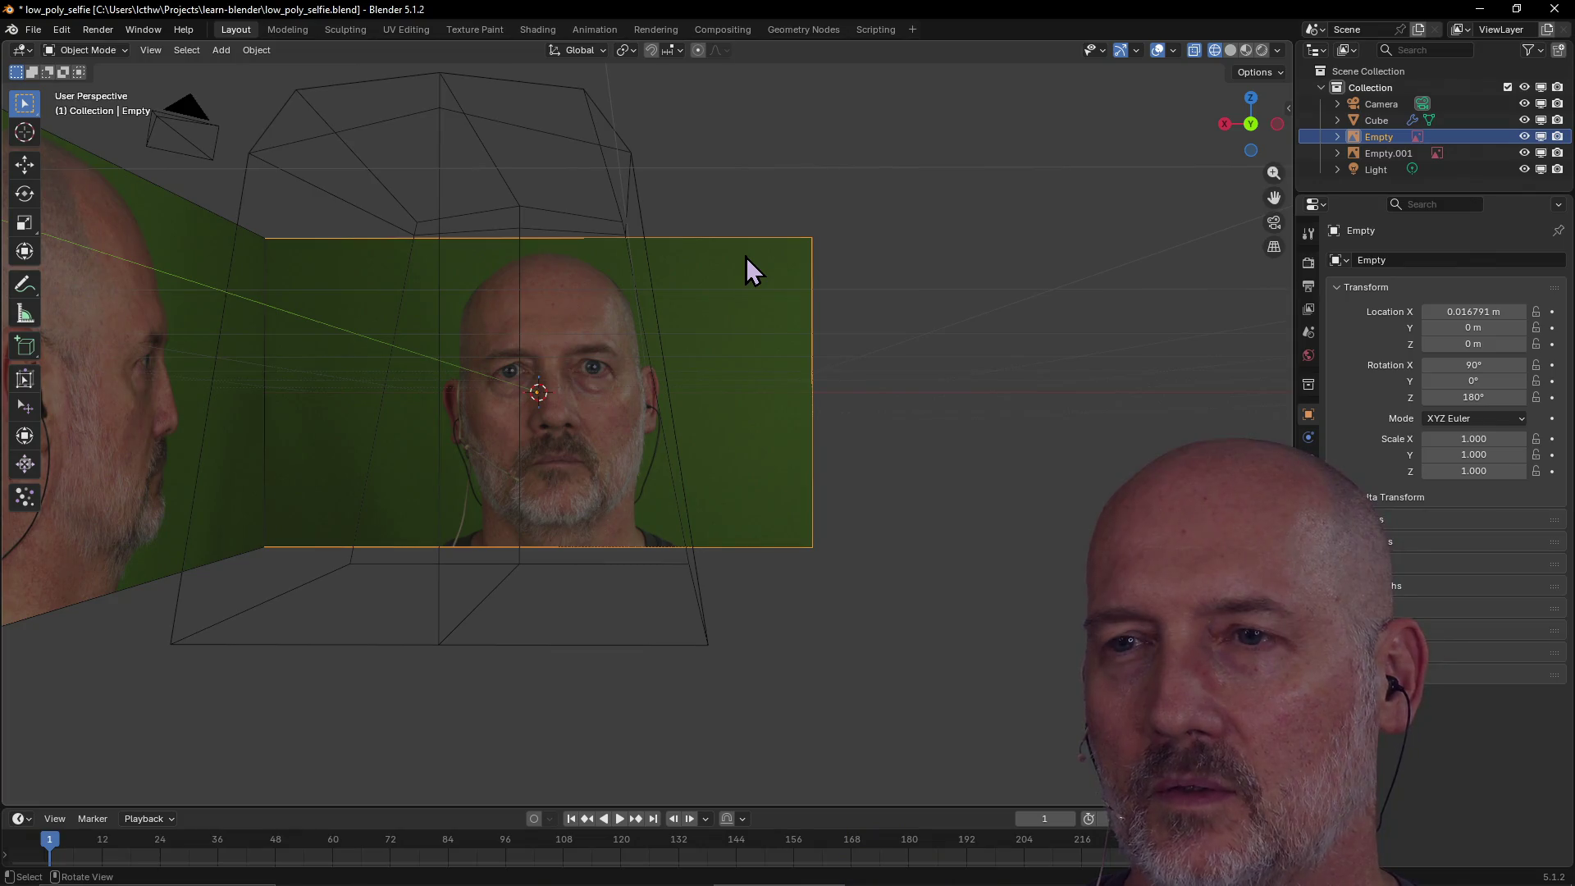
# Toggle solid shading on and off, keeping the viewport in wireframe.
pyautogui.press('shift')
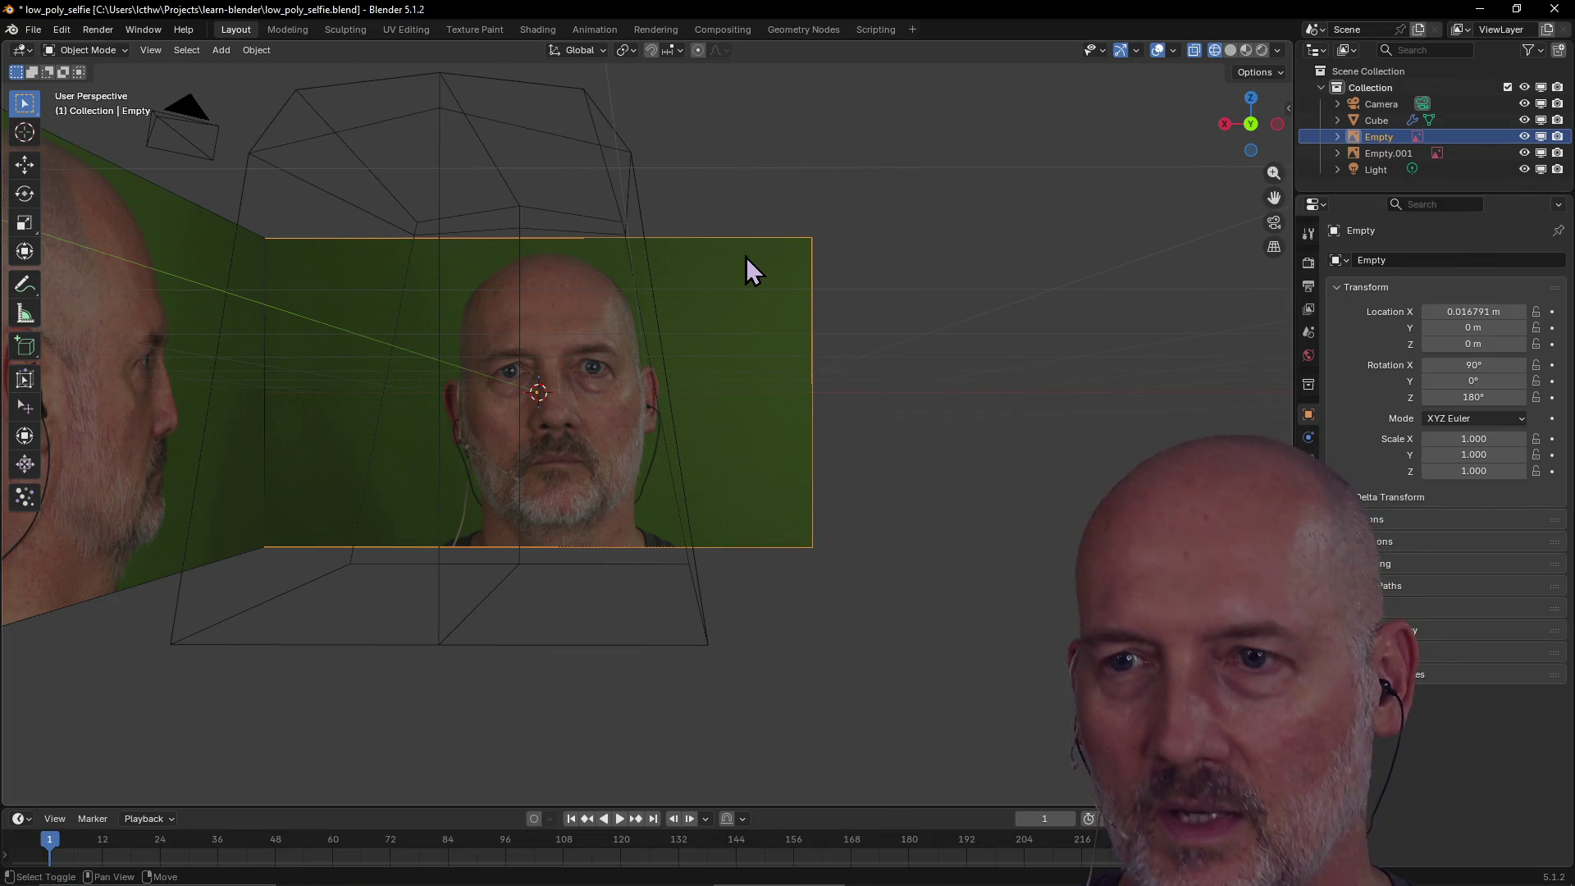
pyautogui.hotkey('shift', 'z')
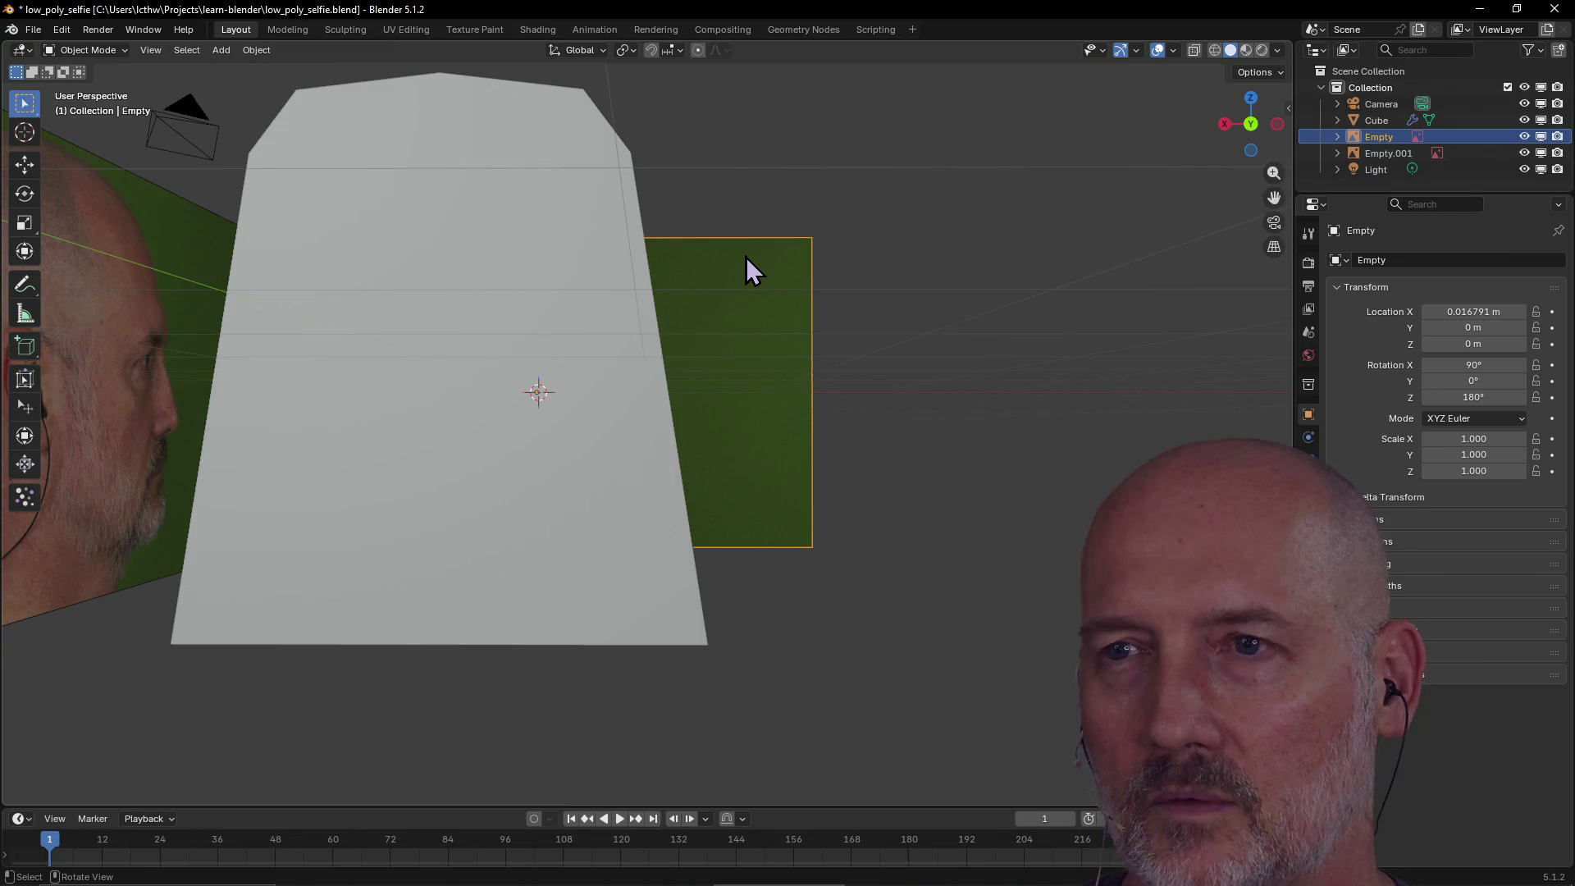
pyautogui.hotkey('shift', 'z')
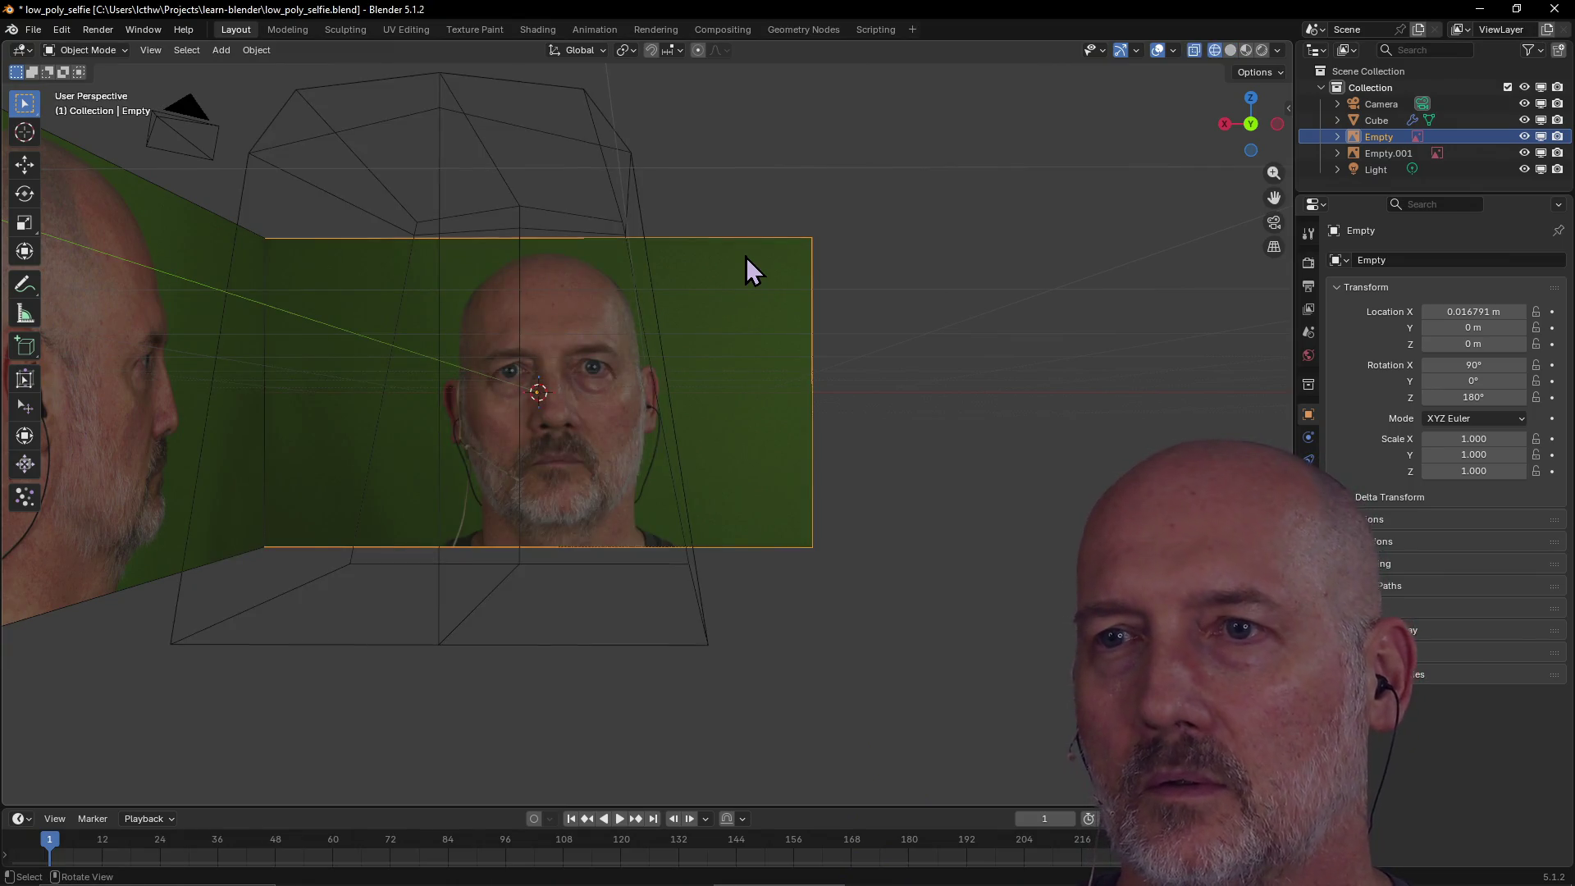
pyautogui.press('z')
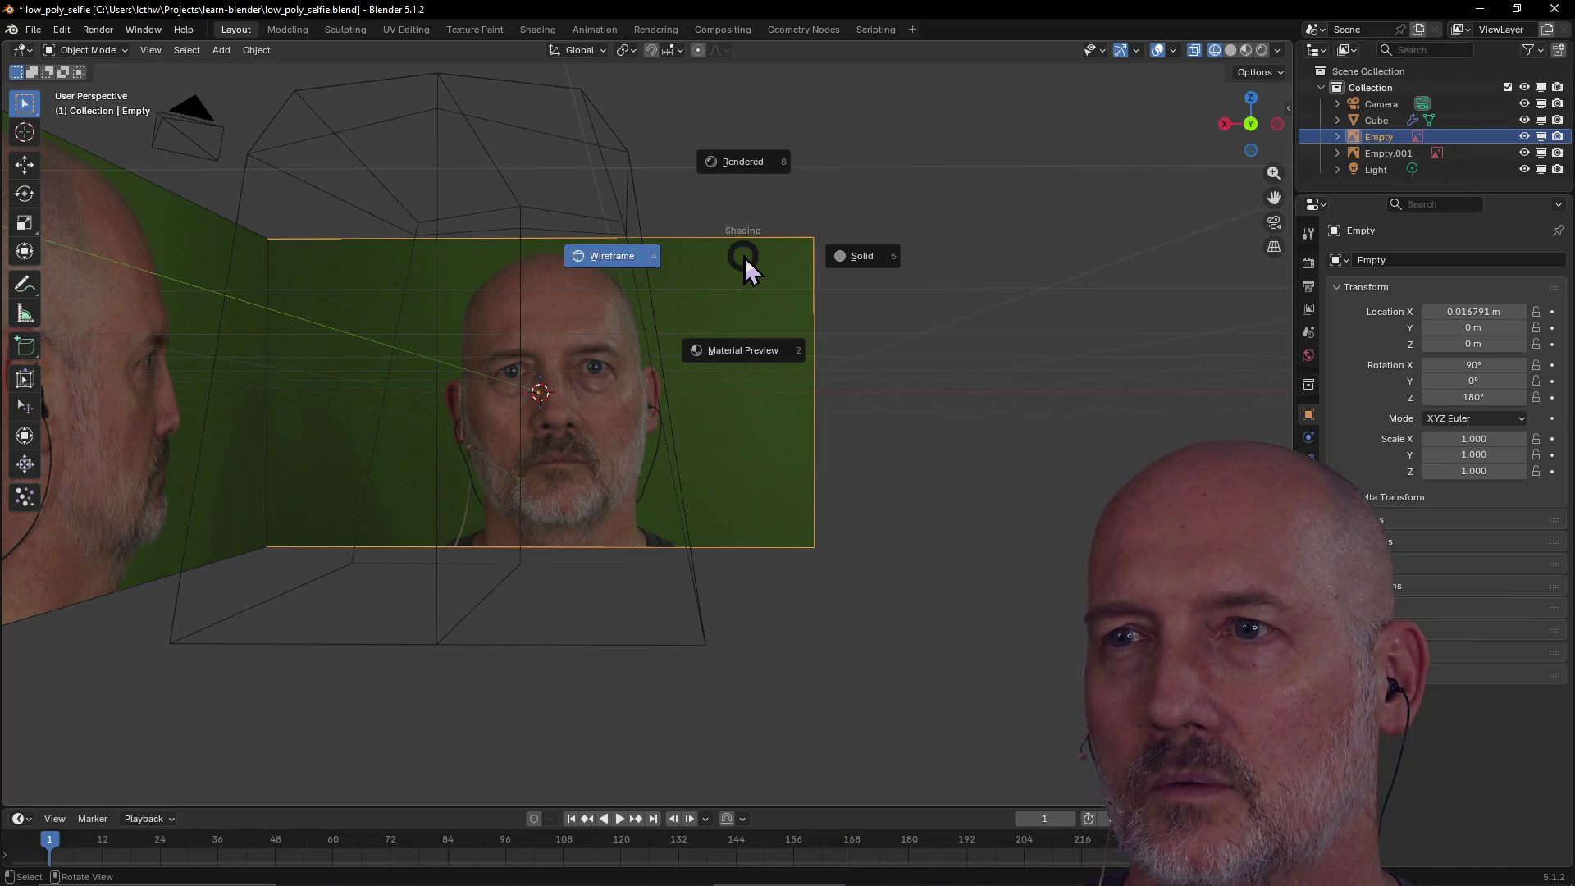
pyautogui.click(745, 257)
# Try moving the front reference image along Y, cancel, and reselect the image.
pyautogui.press('g')
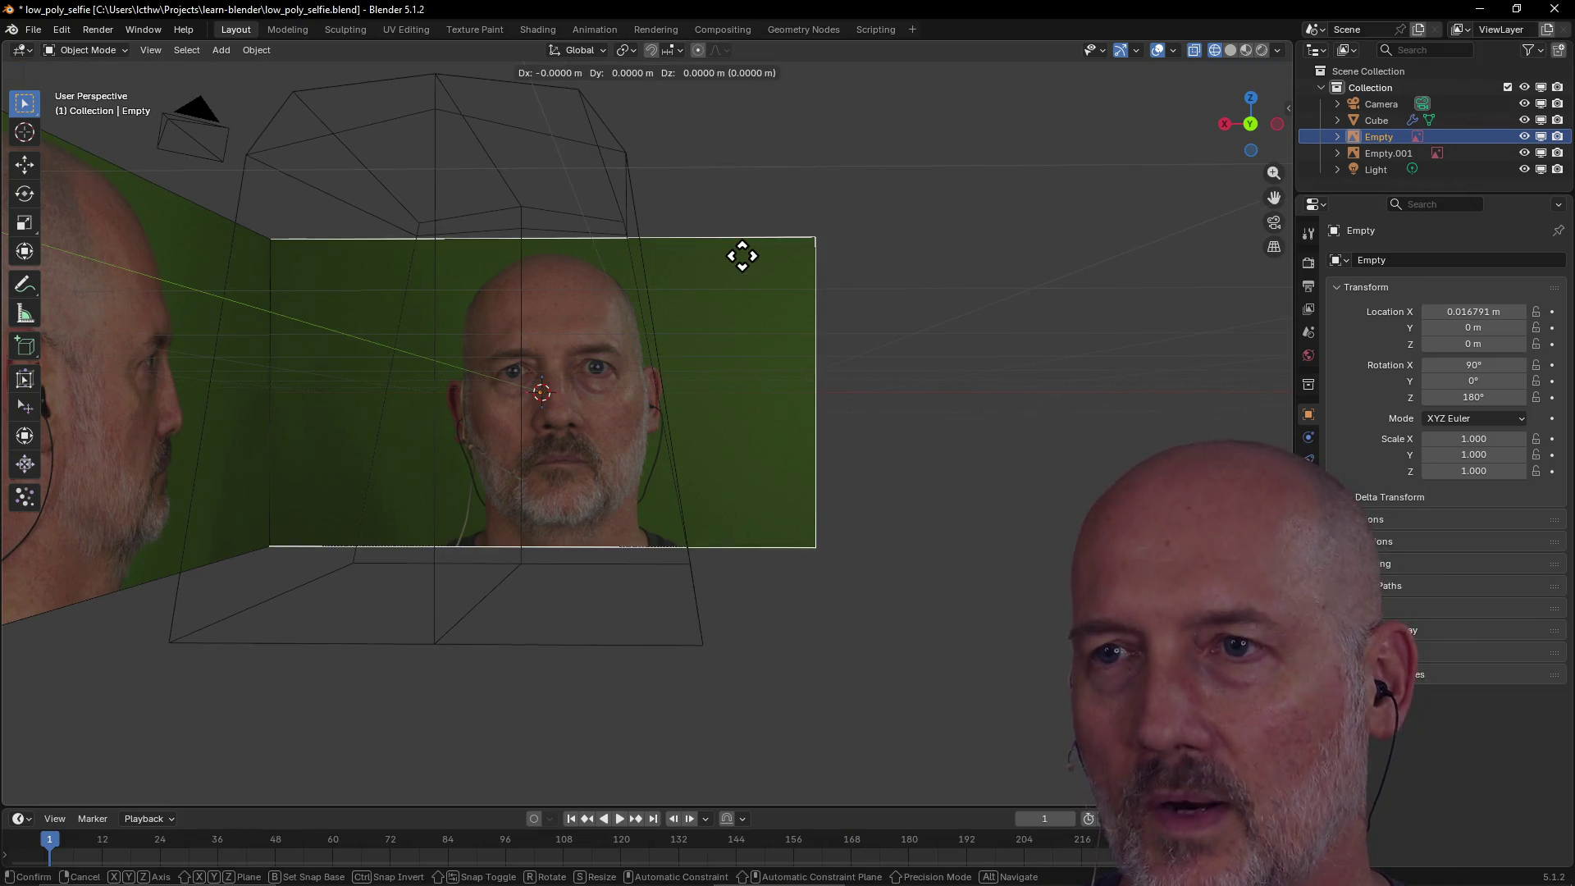
pyautogui.press('y')
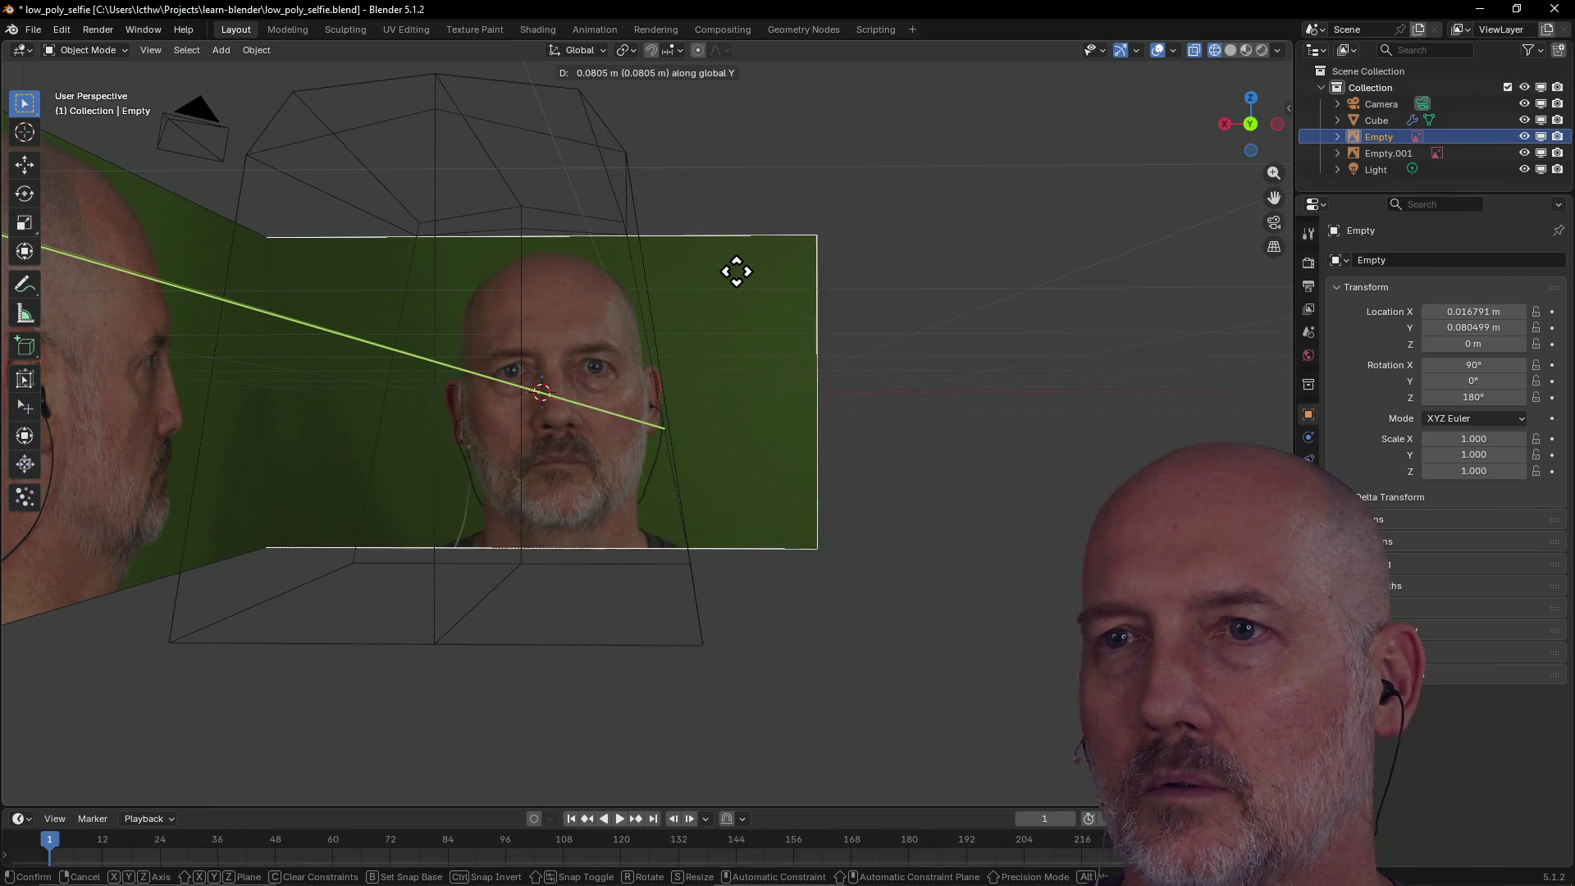
pyautogui.press('Escape')
pyautogui.moveTo(738, 282); pyautogui.dragTo(739, 274, button='middle')
pyautogui.press('`')
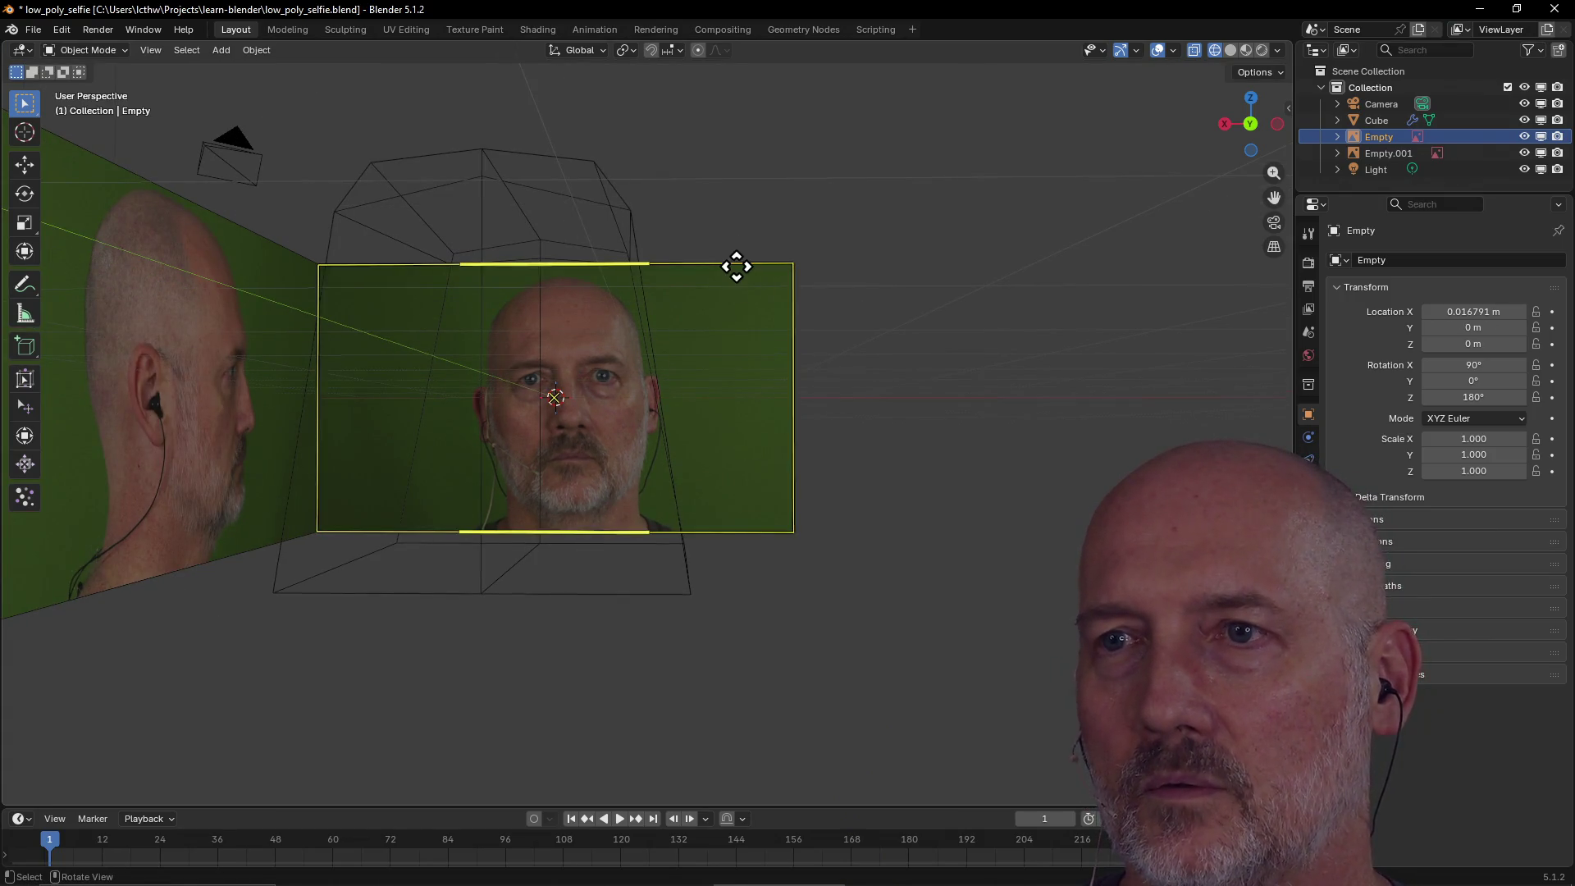
pyautogui.click(736, 266)
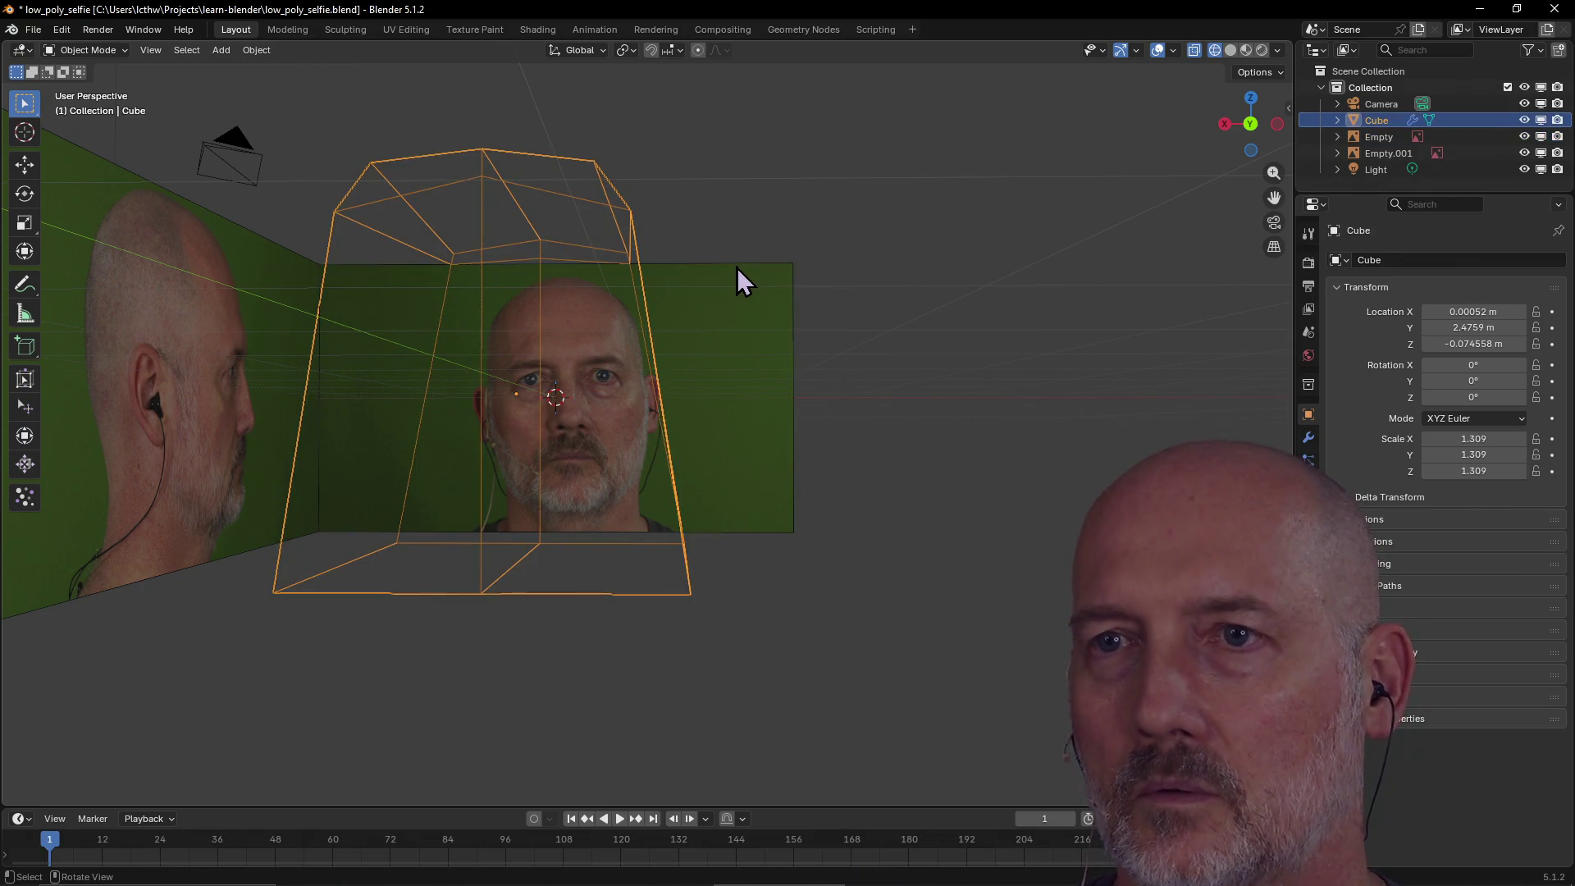
pyautogui.click(740, 275)
# Slide the front reference image along X to 0.20752 m, then switch to Back view.
pyautogui.press('g')
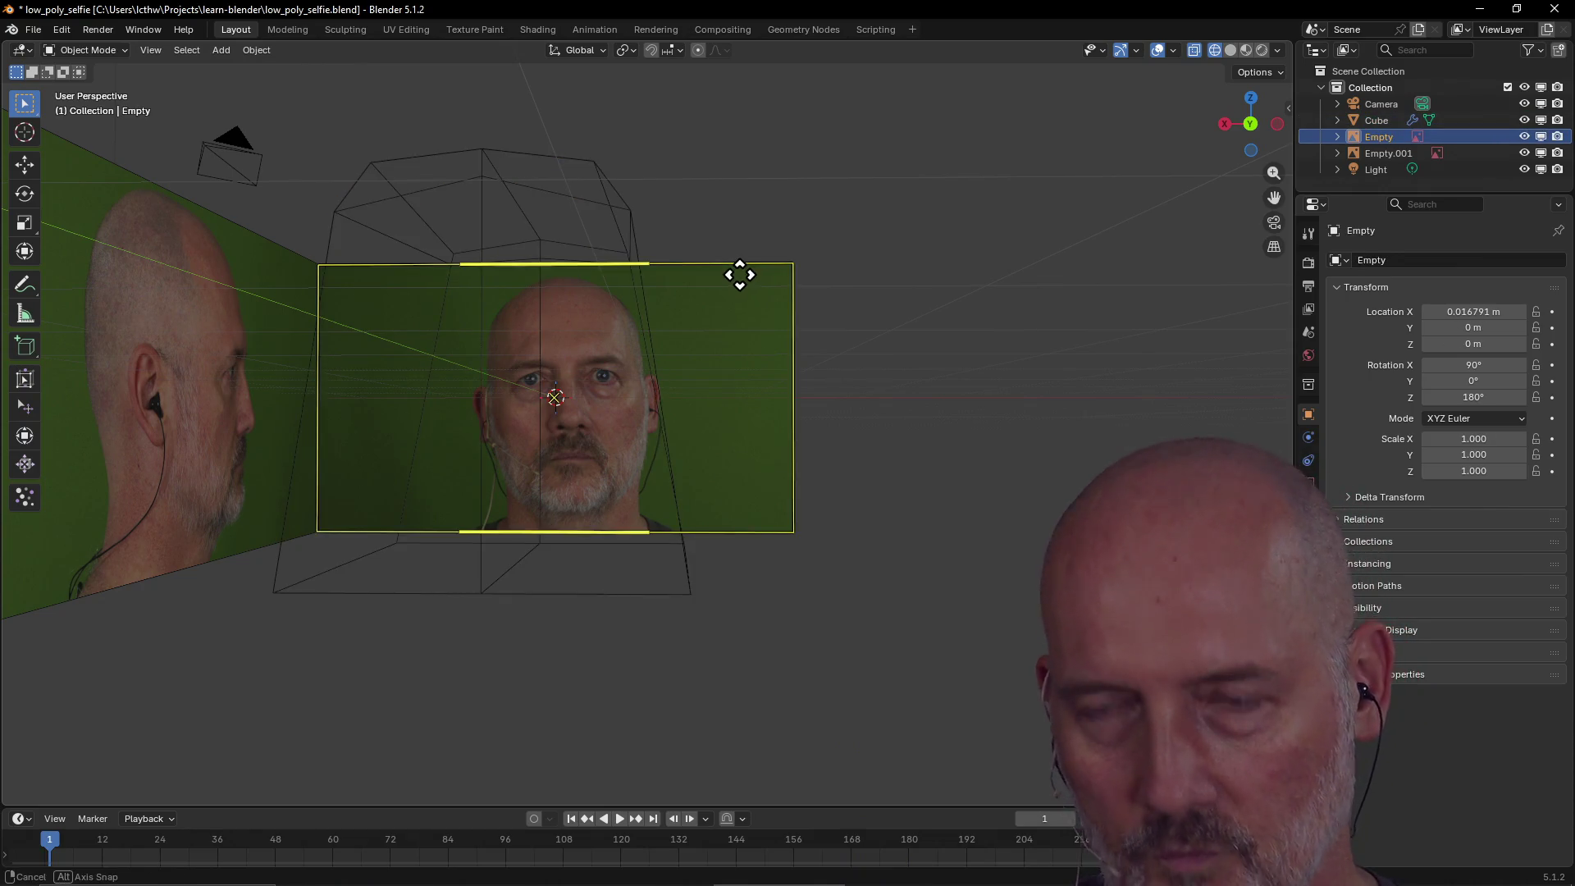
pyautogui.press('g')
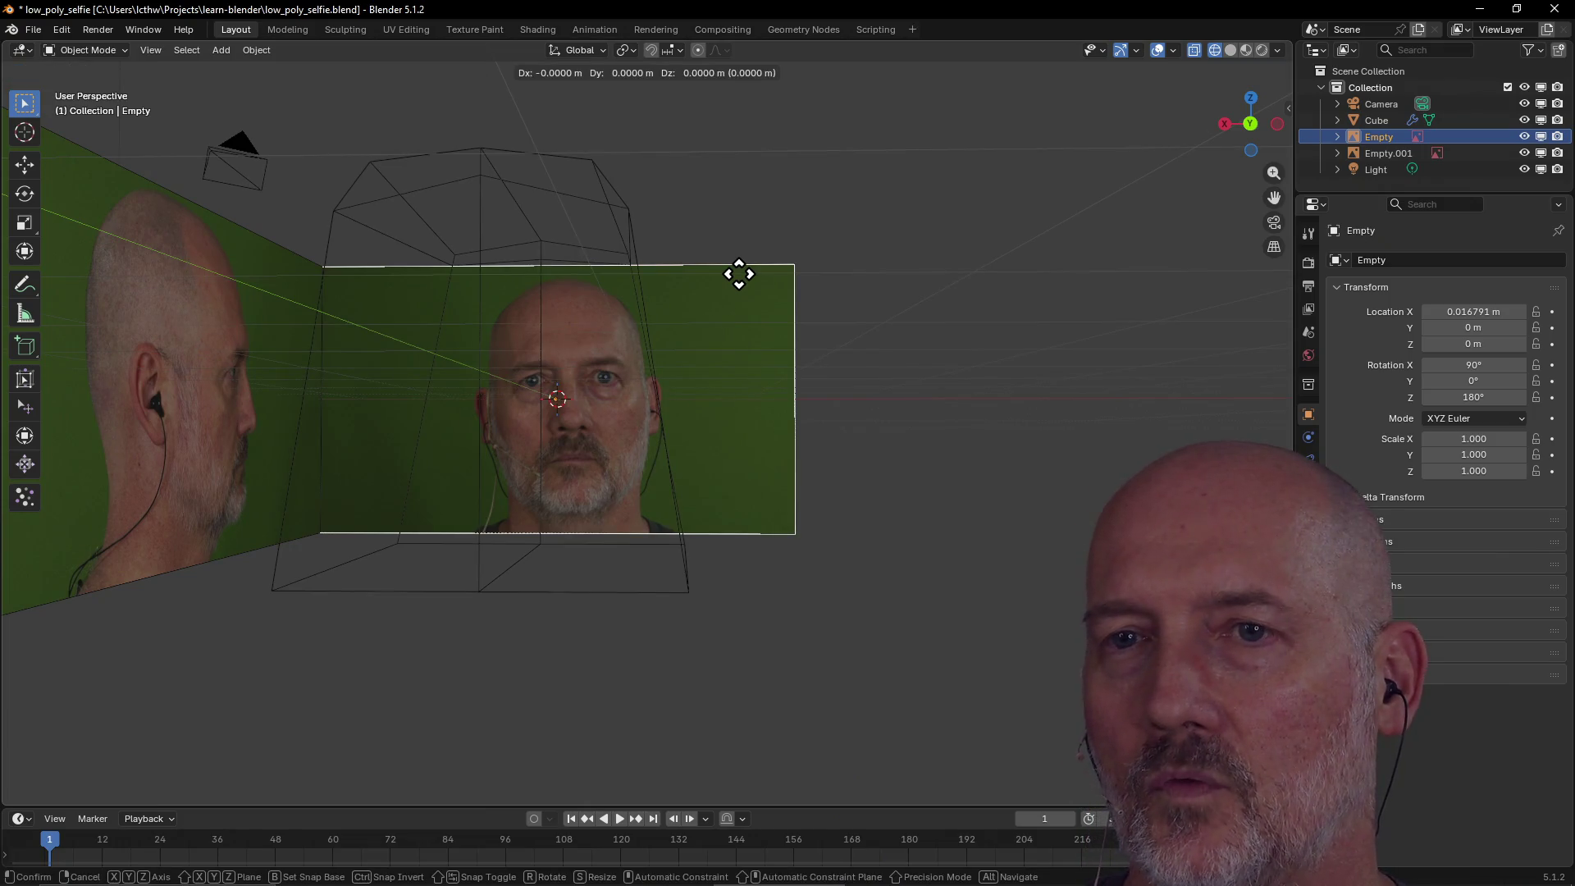
pyautogui.press('x')
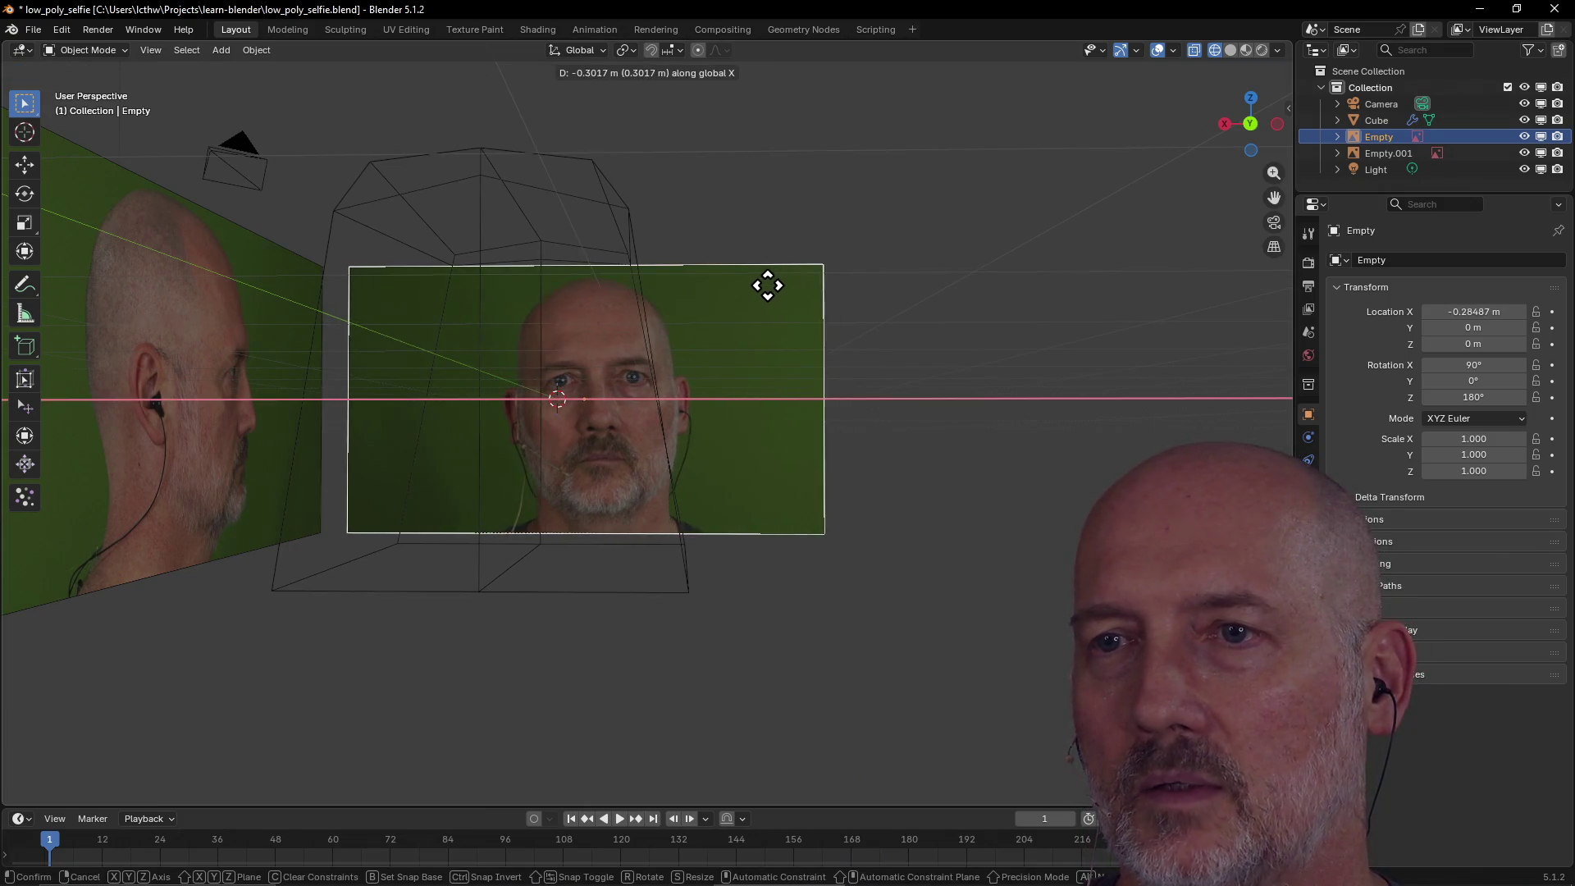
pyautogui.click(722, 286)
pyautogui.moveTo(721, 287)
pyautogui.mouseDown(button='middle')
pyautogui.moveTo(693, 287)
pyautogui.moveTo(720, 310)
pyautogui.moveTo(698, 292)
pyautogui.mouseUp(button='middle')
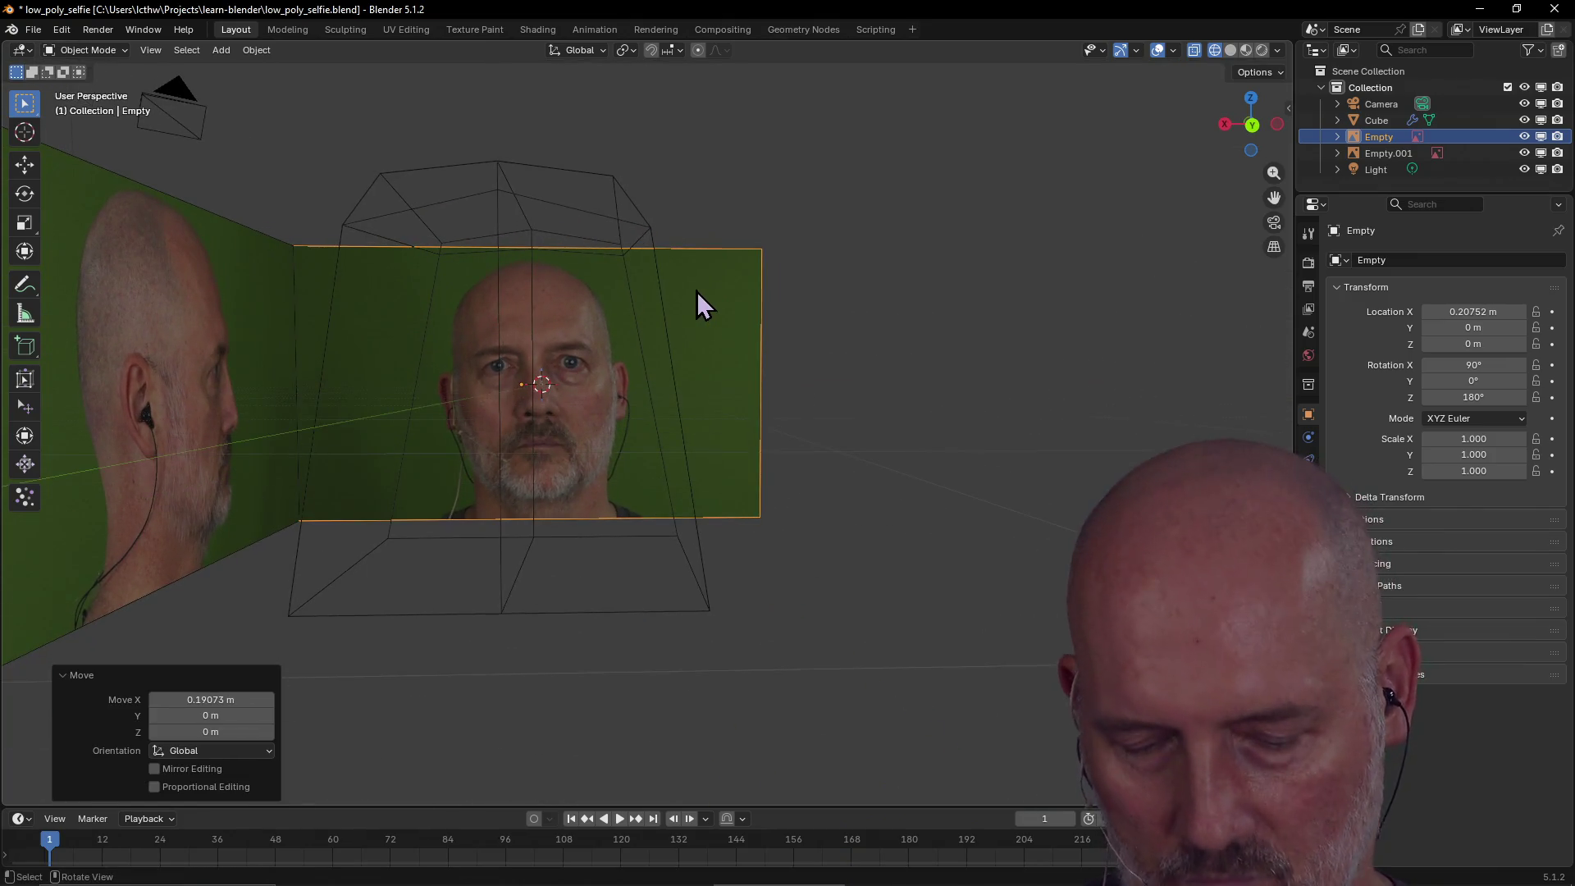
pyautogui.press('`')
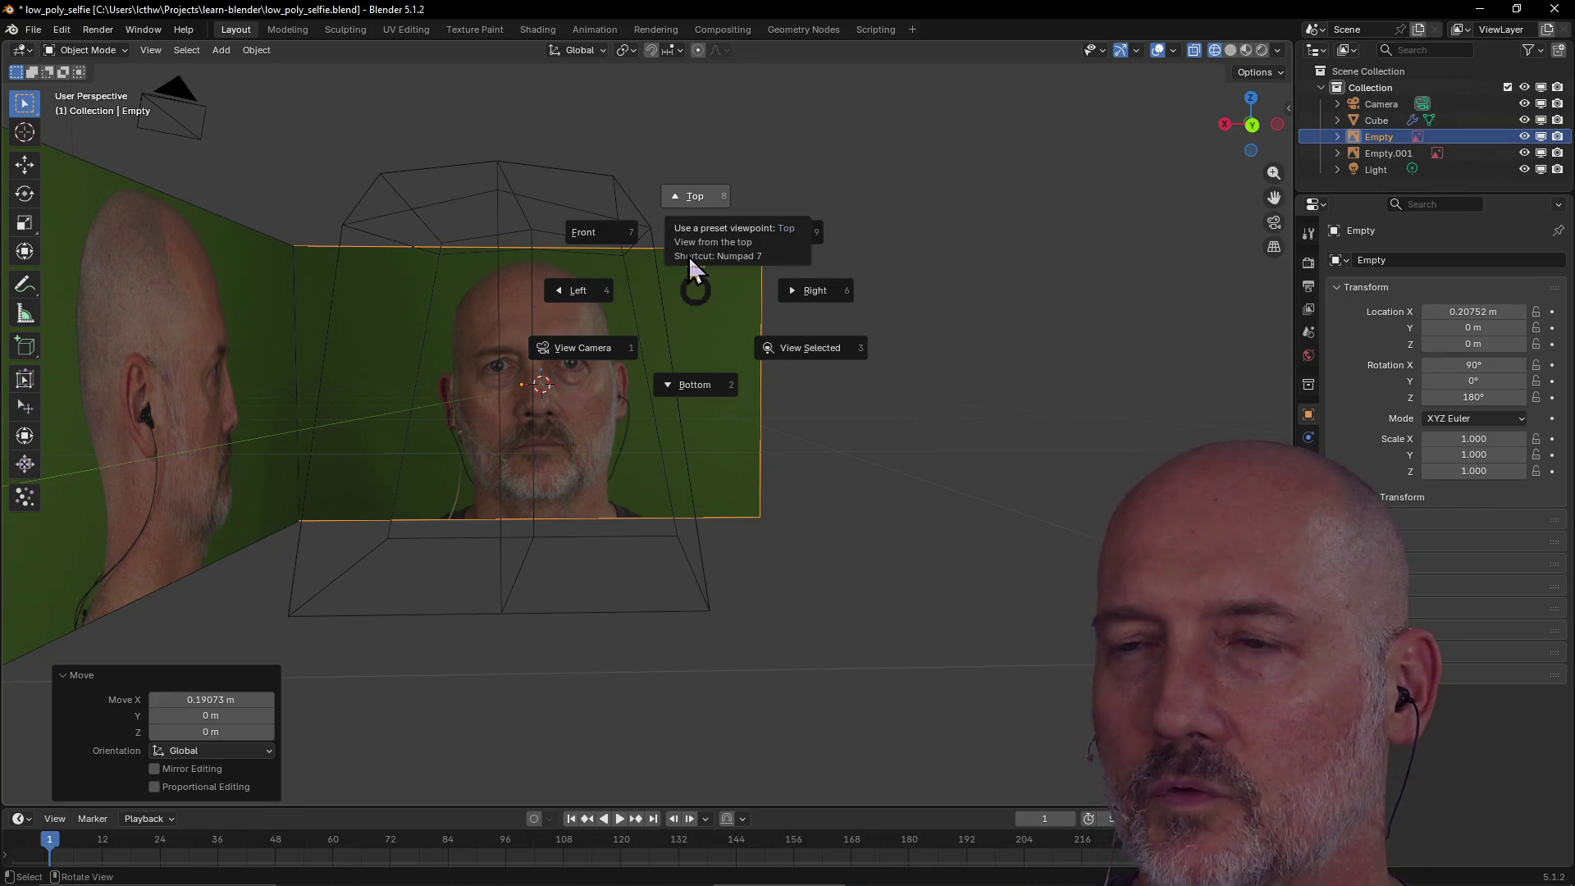
pyautogui.click(769, 236)
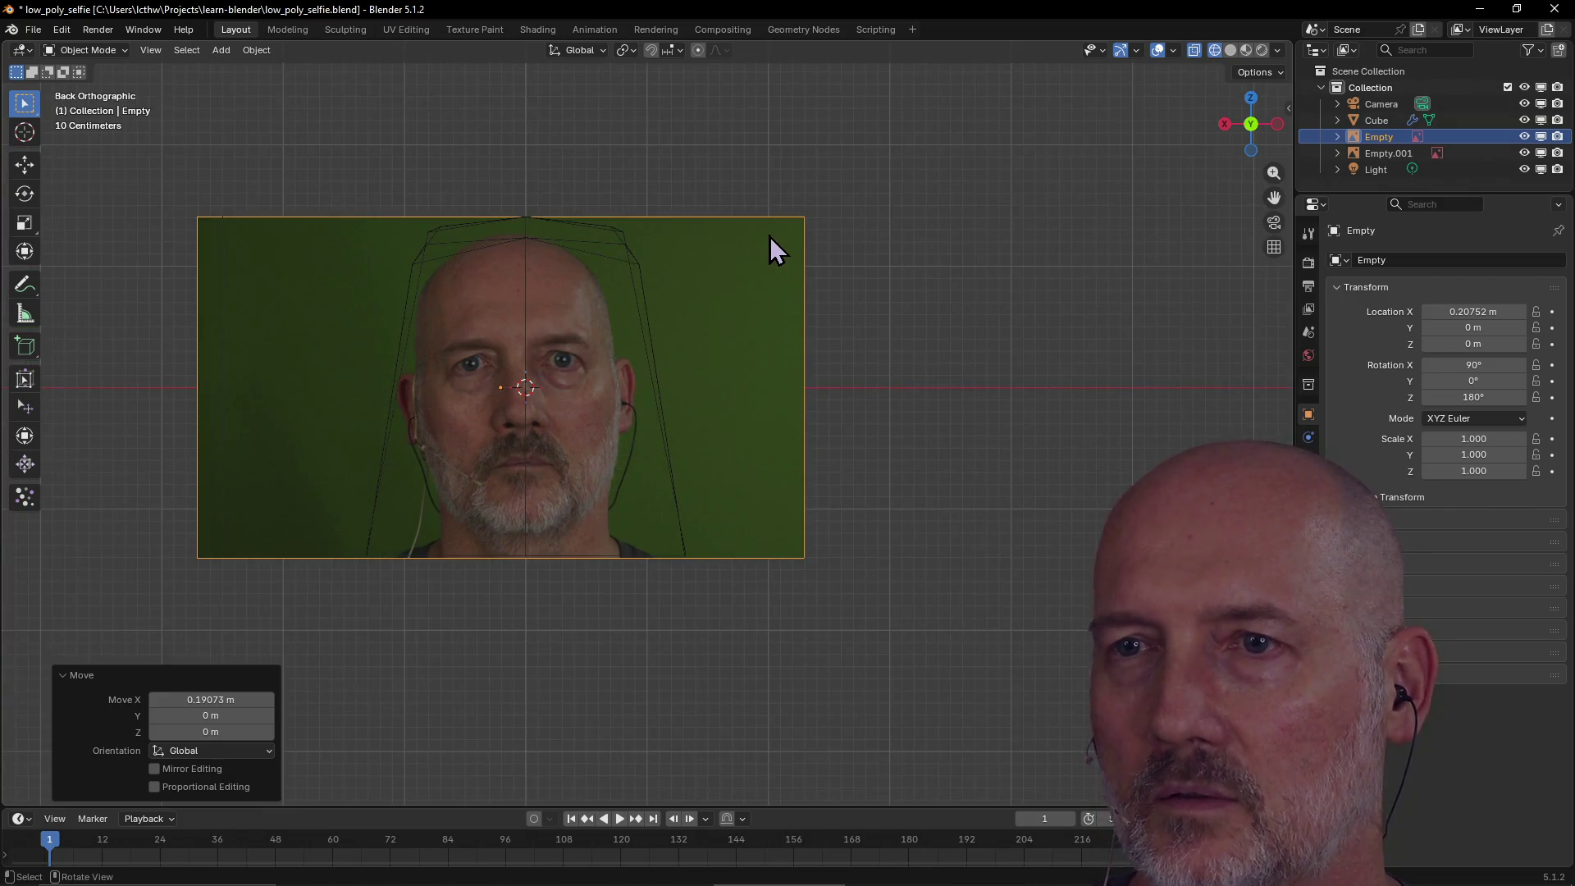
# Return to Back view and shift the front reference image sideways along X.
pyautogui.moveTo(769, 246); pyautogui.dragTo(804, 271, button='middle')
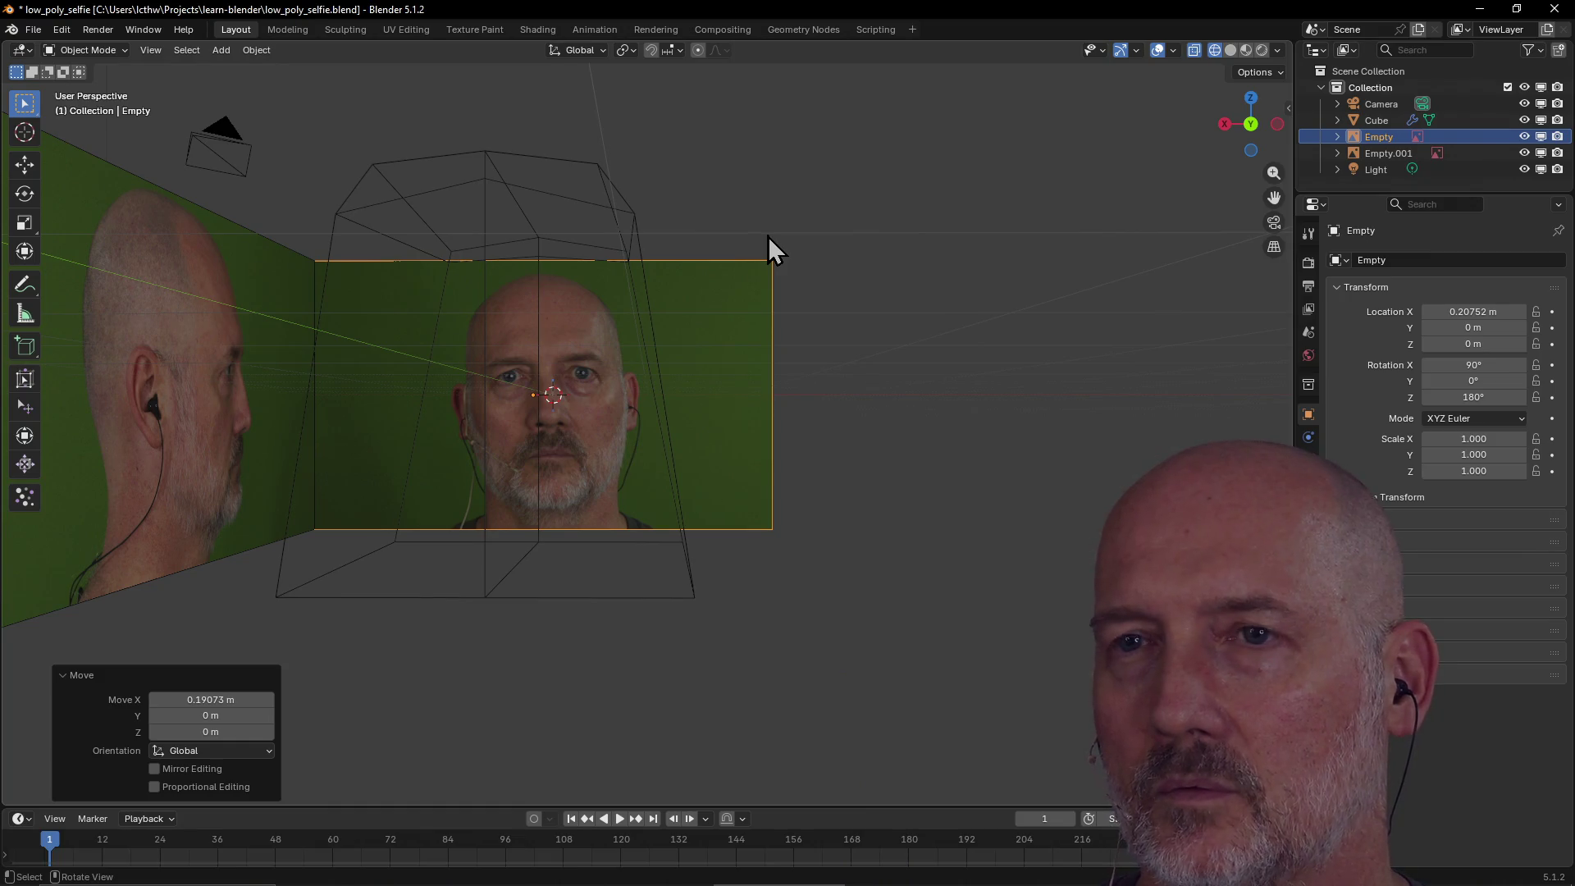
pyautogui.press('`')
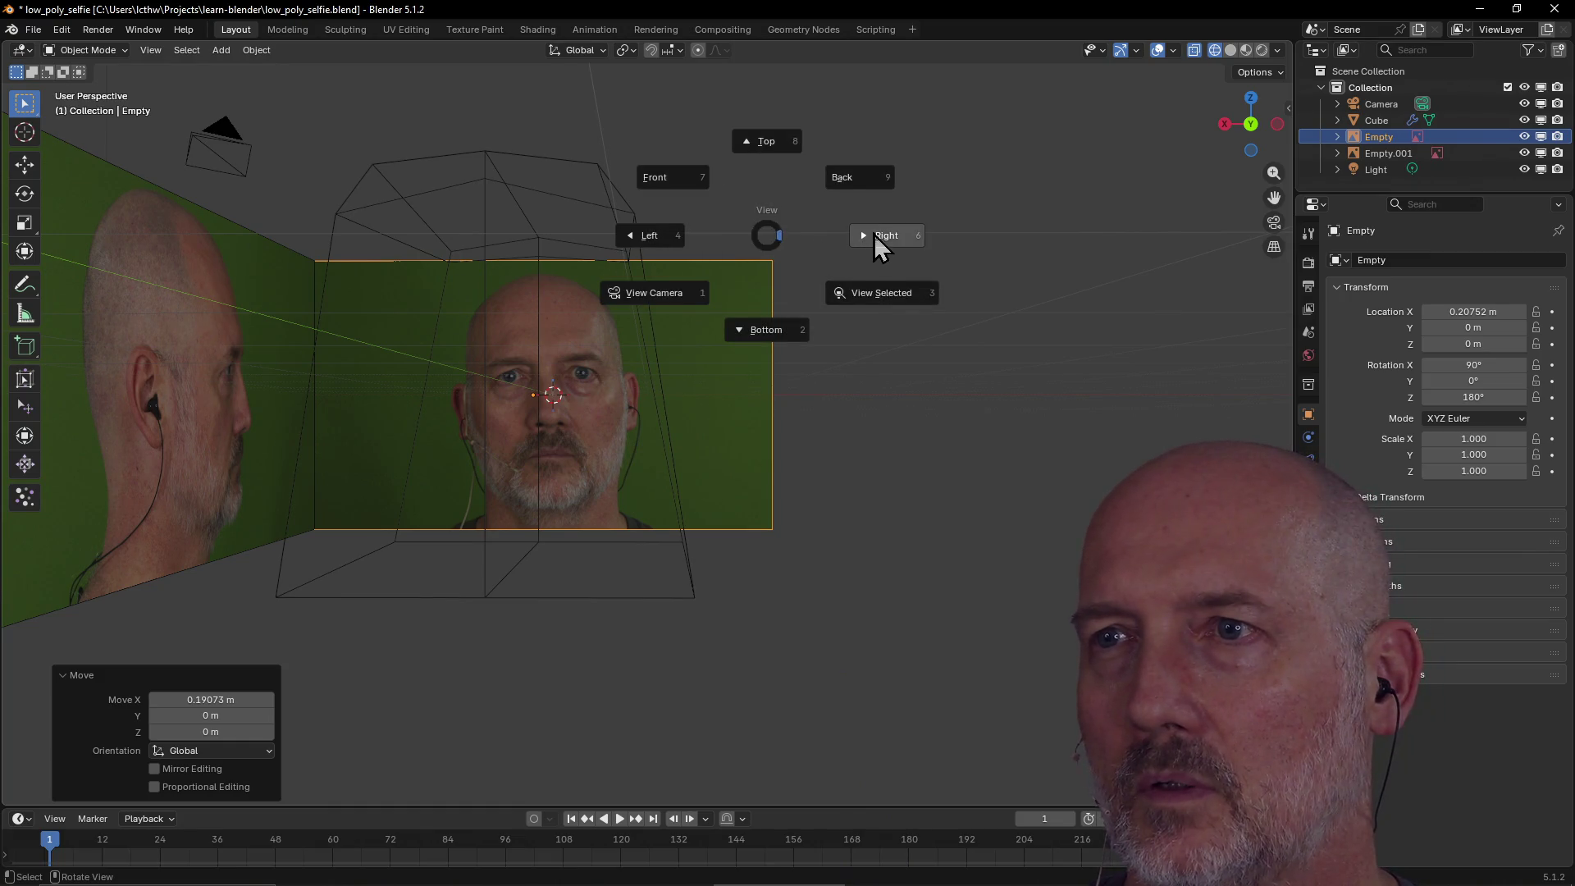
pyautogui.click(855, 185)
pyautogui.press('g')
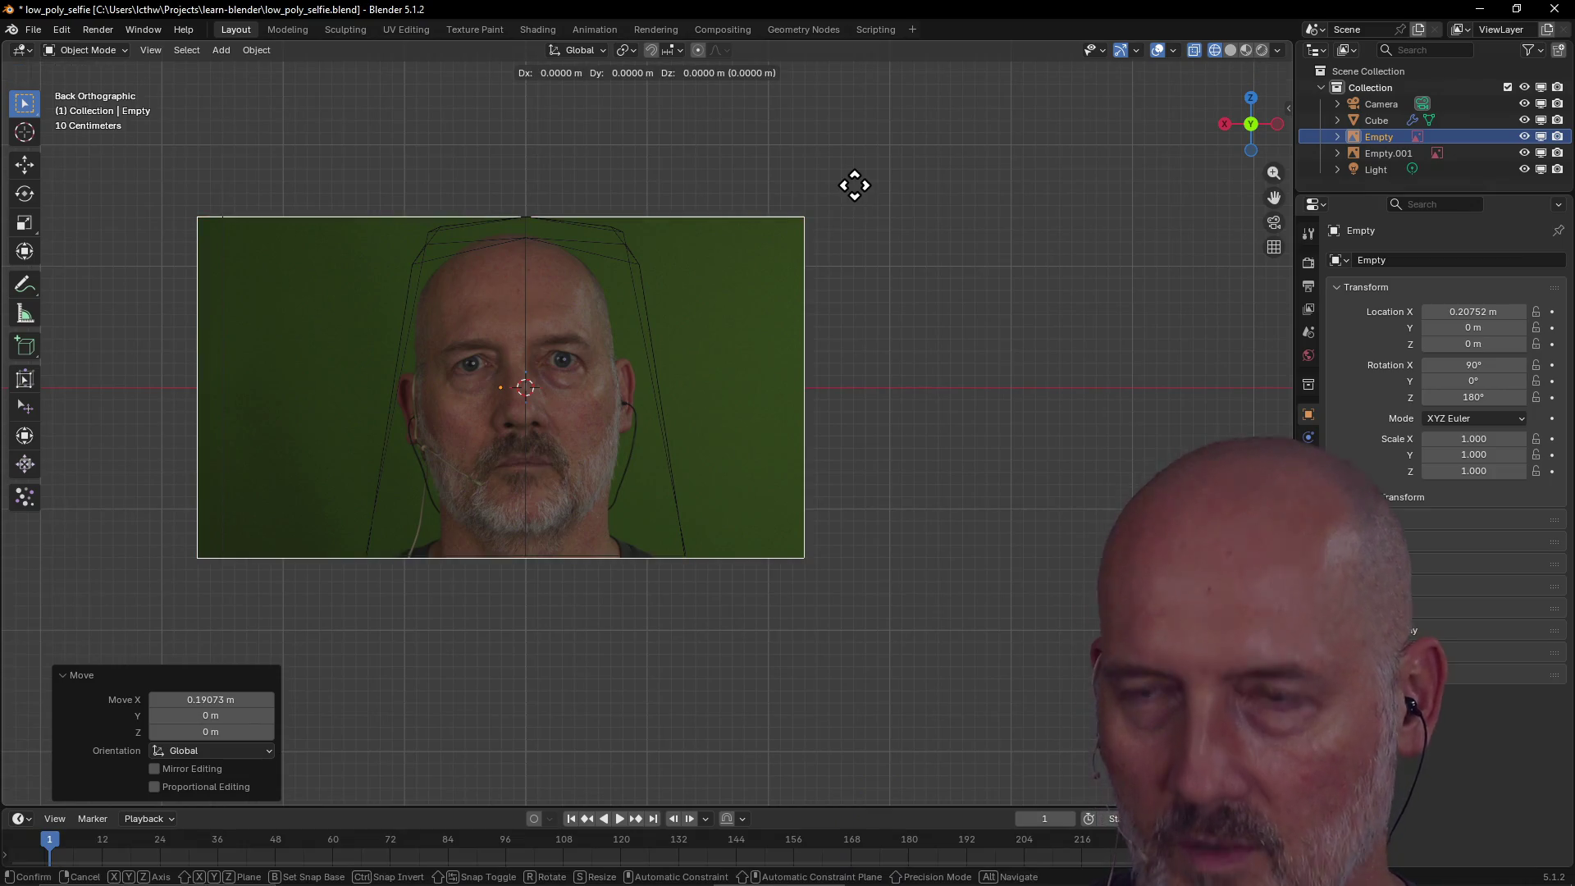
pyautogui.press('x')
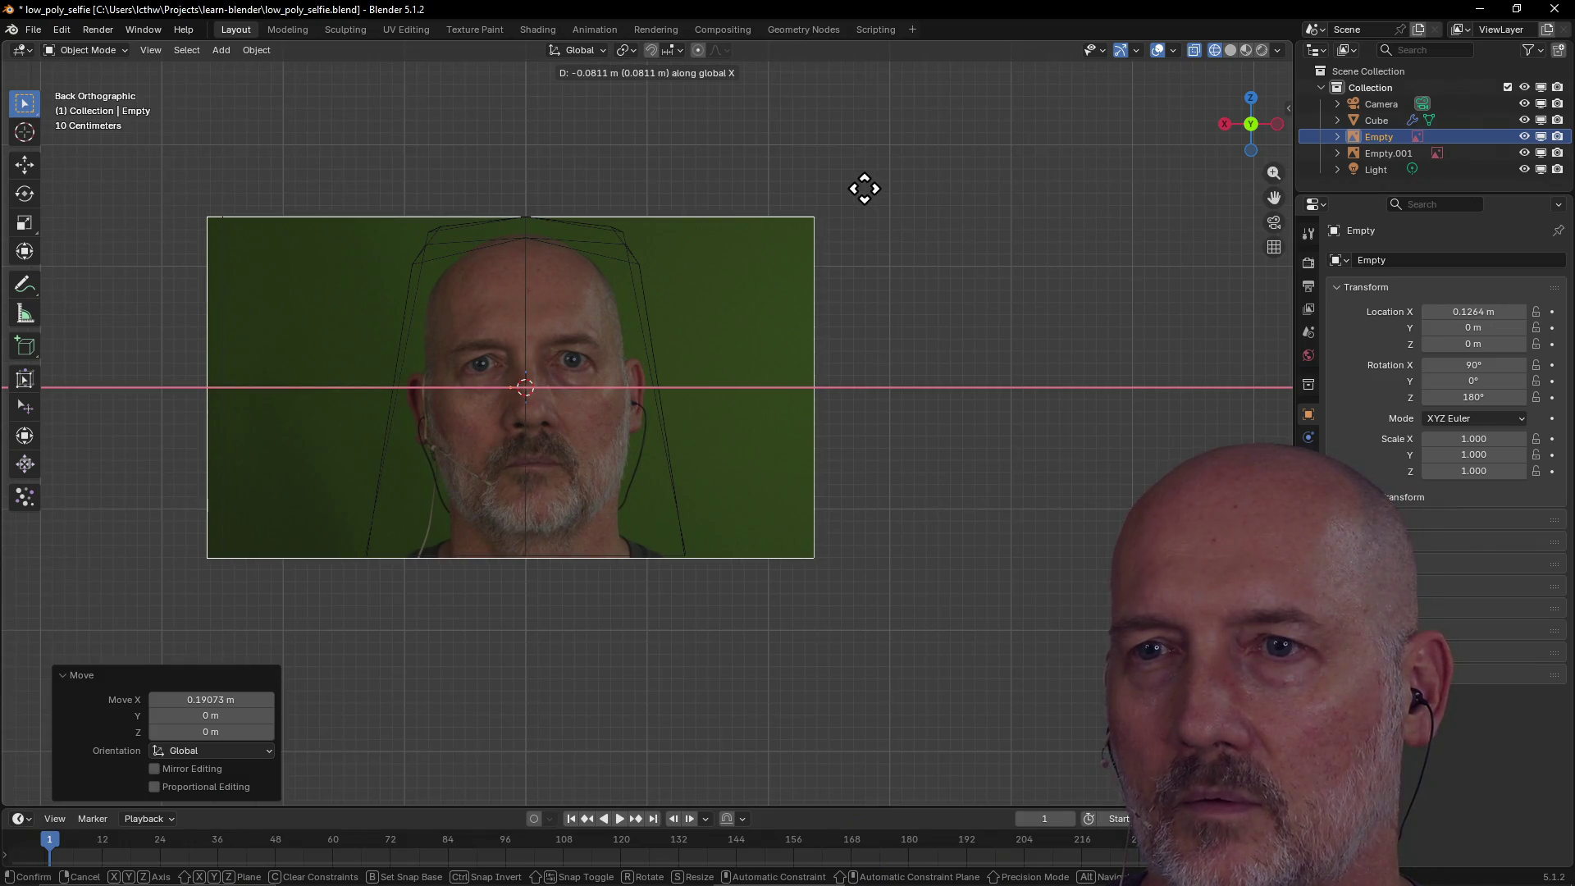
pyautogui.click(865, 189)
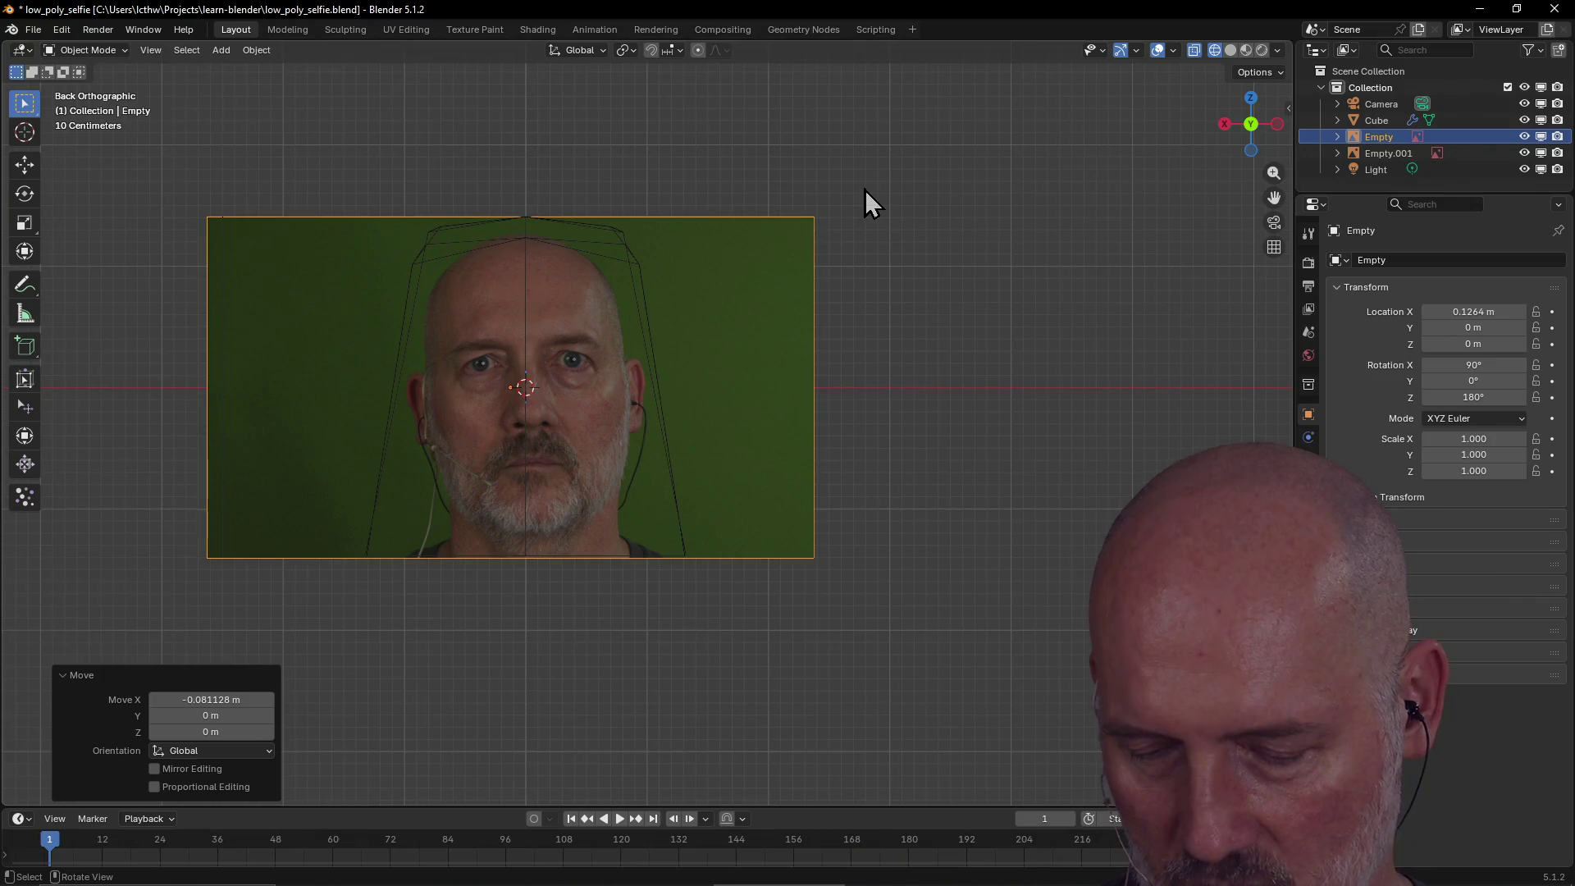
# Raise the front reference image along Z to align the face, then move it in depth along Y.
pyautogui.press('g')
pyautogui.press('y')
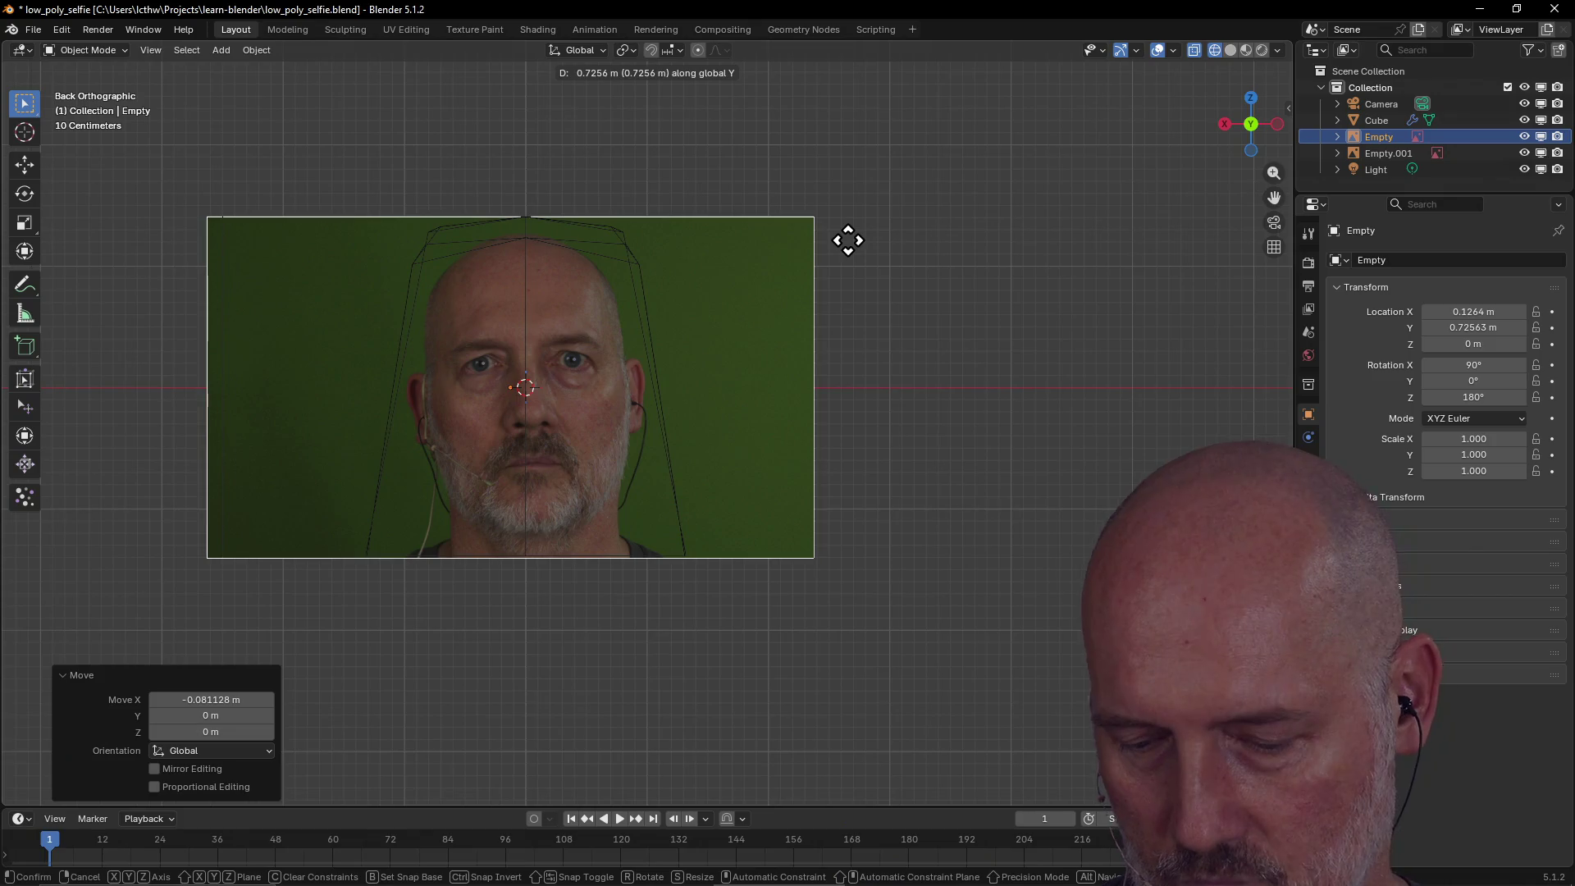
pyautogui.press('y')
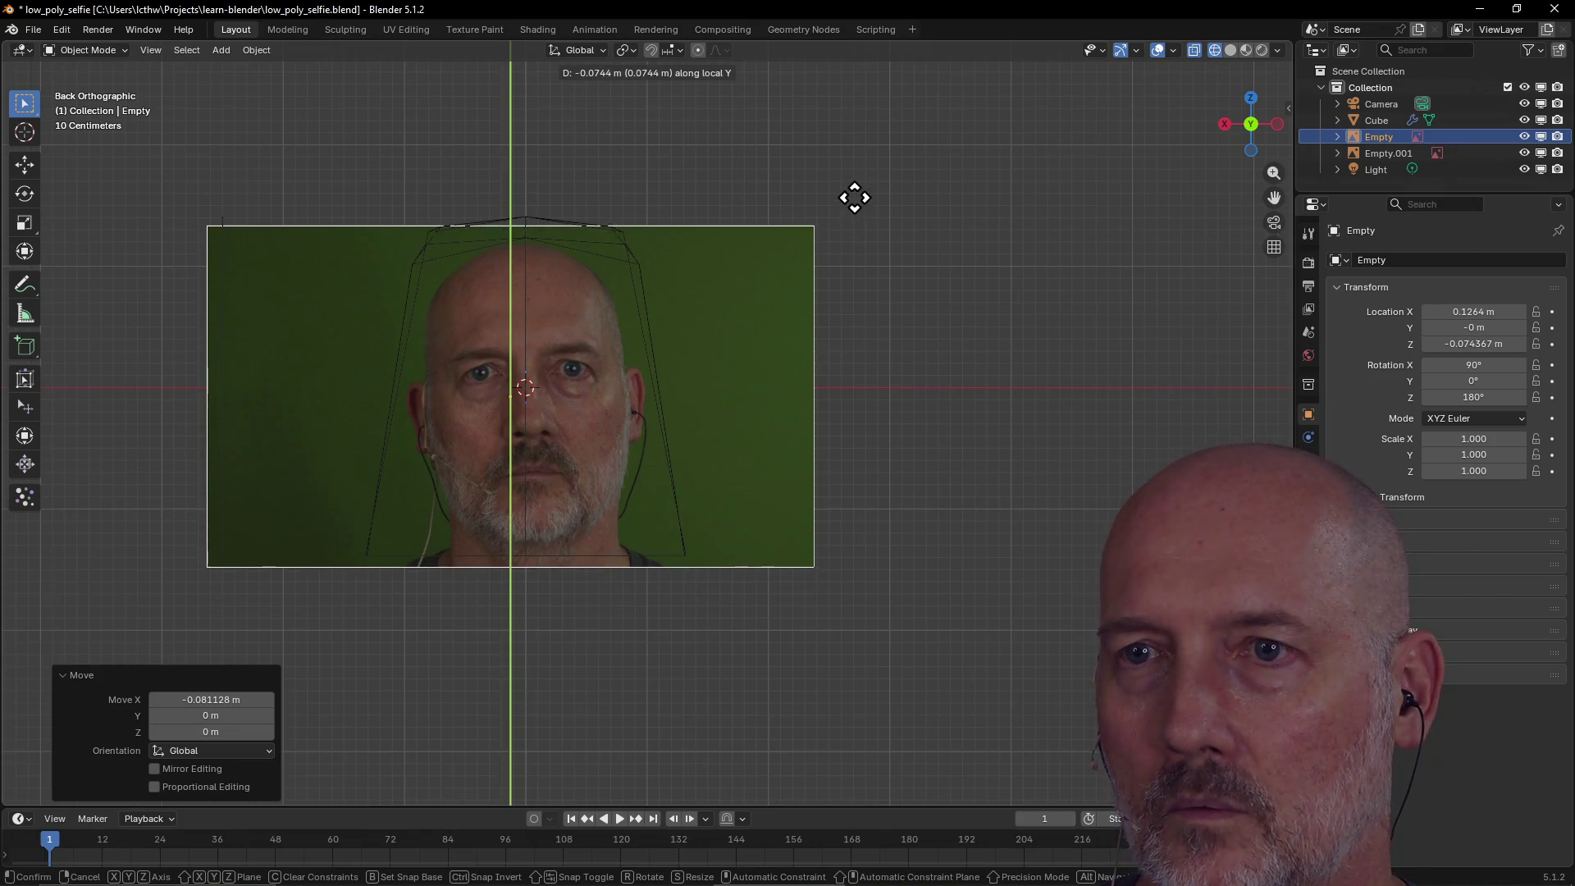
pyautogui.press('Escape')
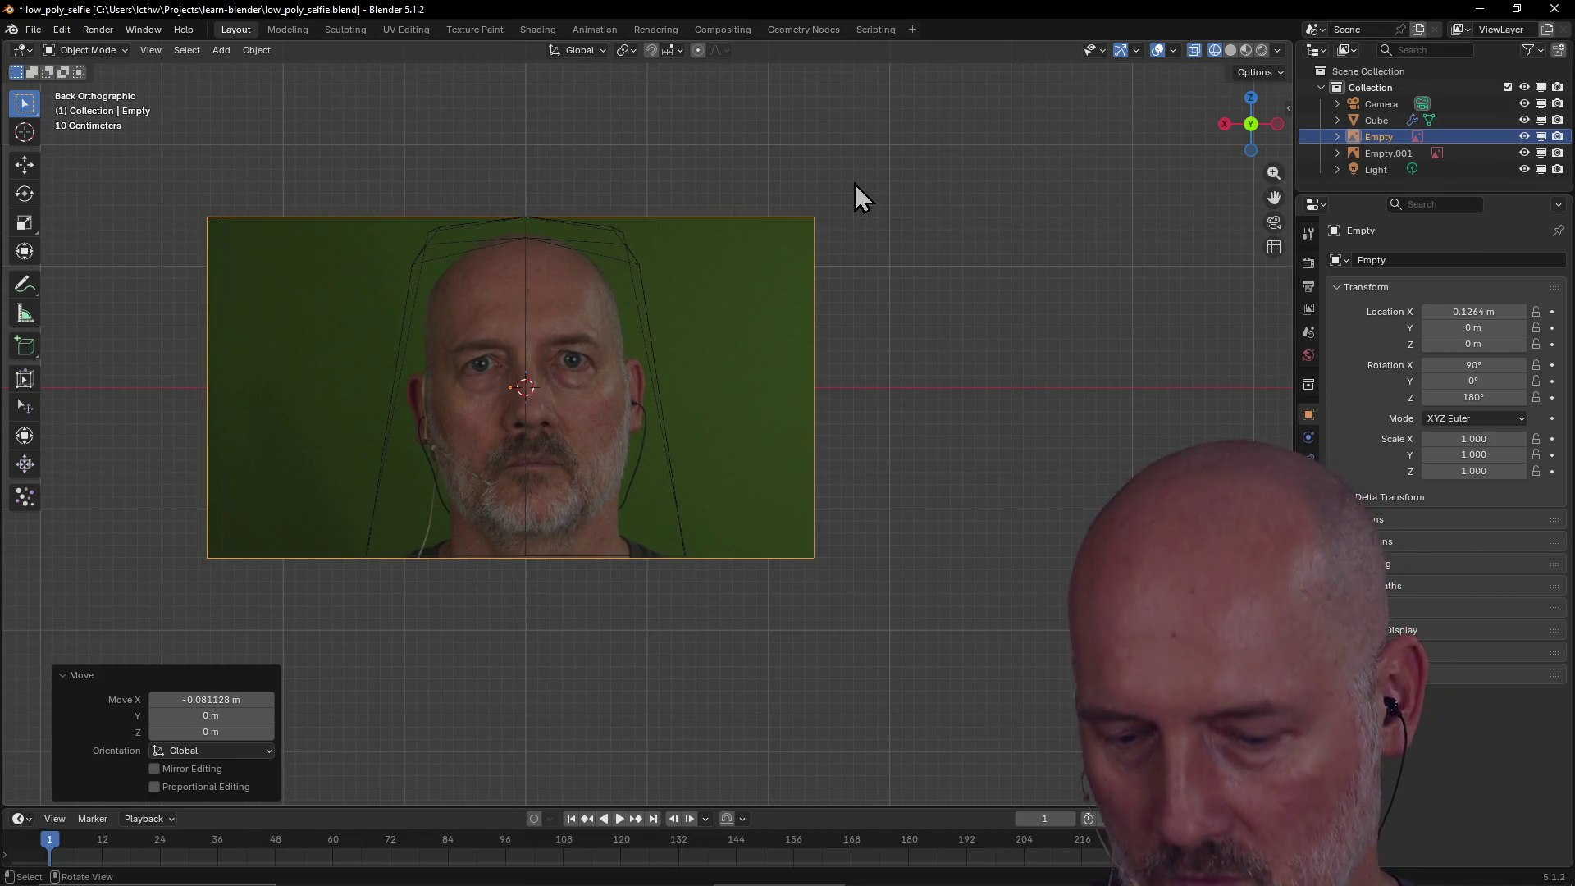
pyautogui.press('g')
pyautogui.press('z')
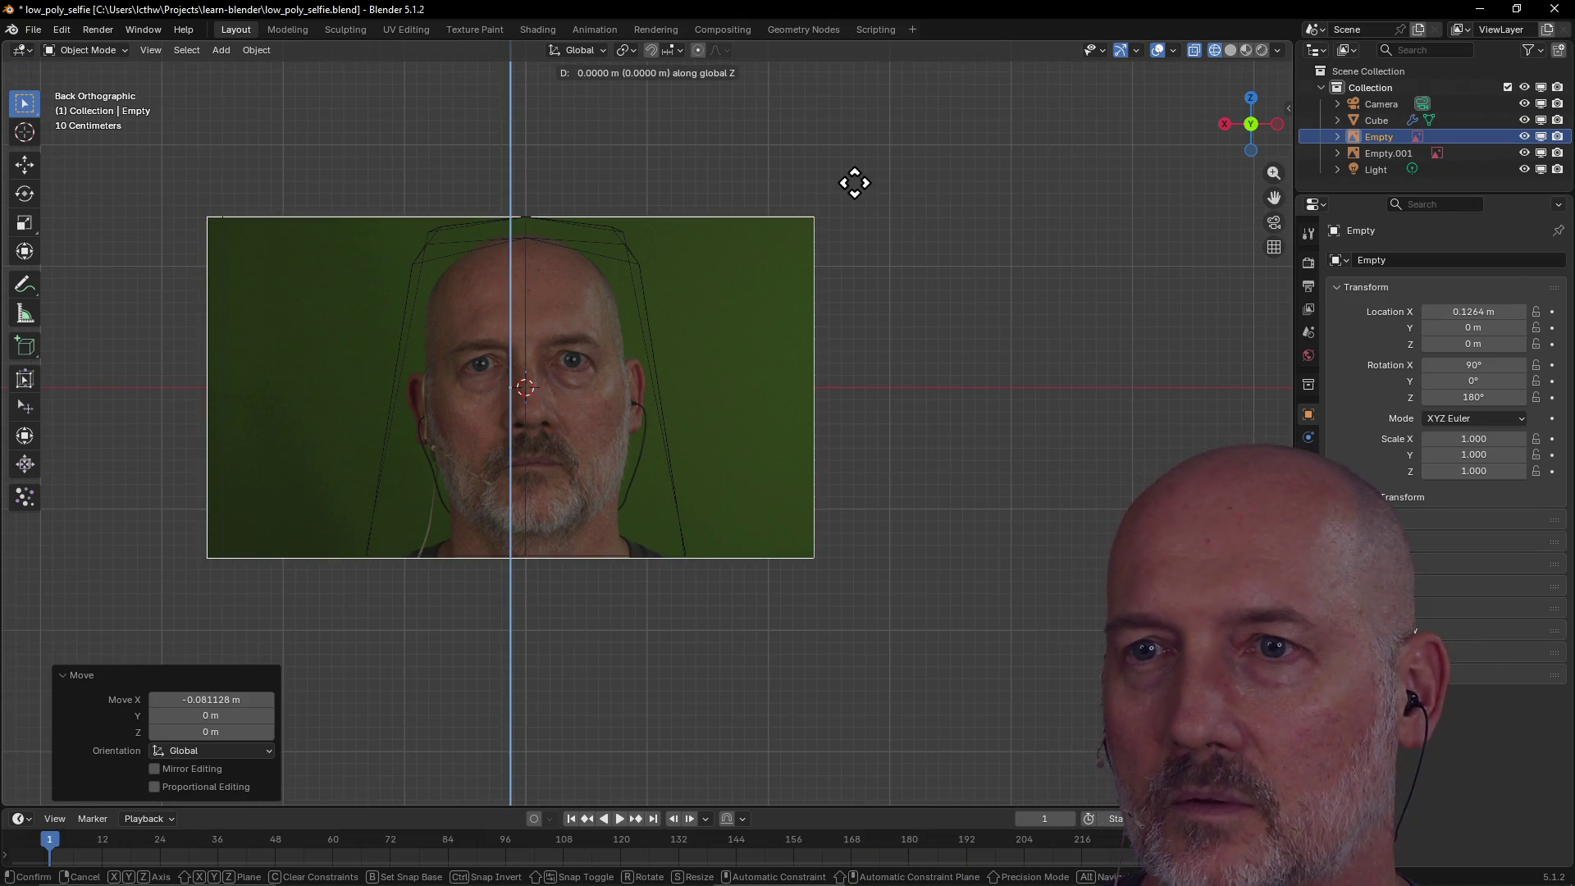
pyautogui.click(851, 173)
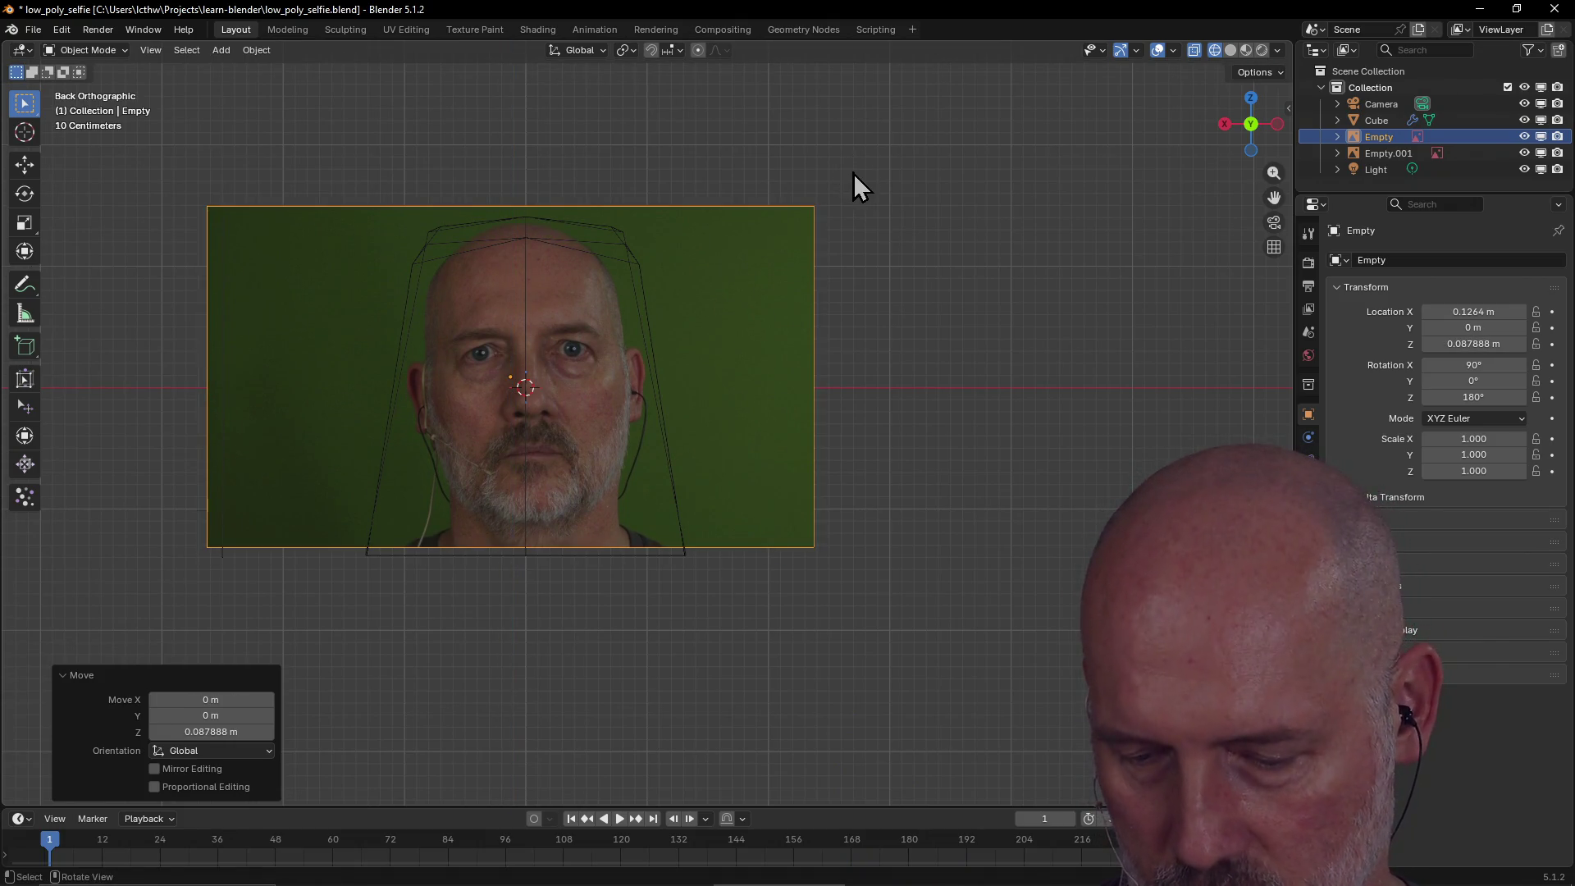
pyautogui.press('g')
pyautogui.press('y')
pyautogui.click(802, 303)
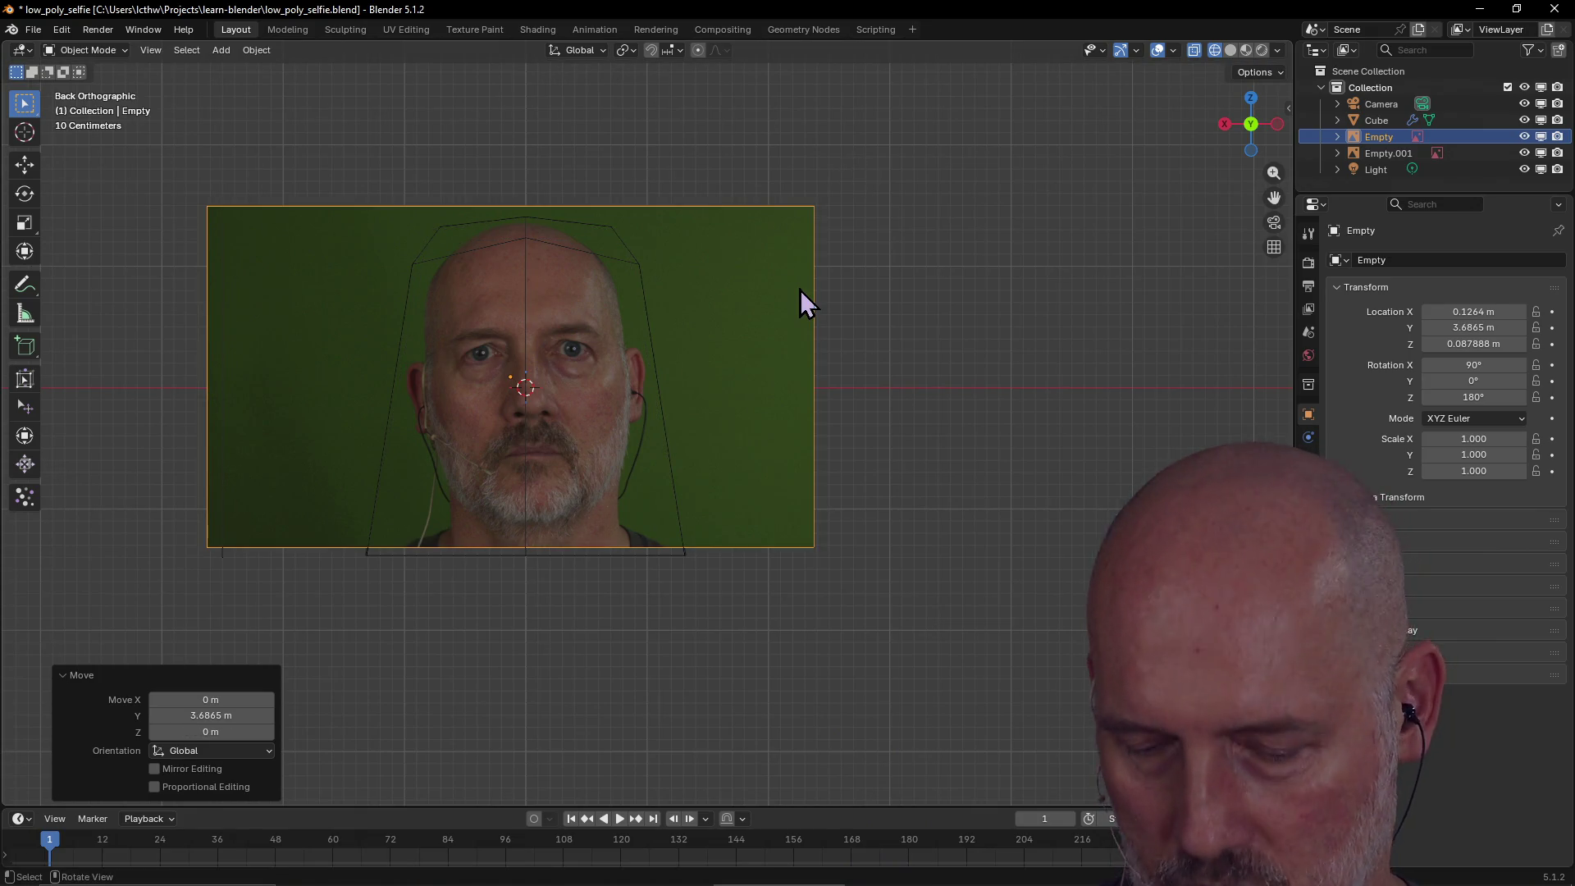
# Place the front image at Y 3.2294 m, leaving its side position unchanged.
pyautogui.press('g')
pyautogui.press('y')
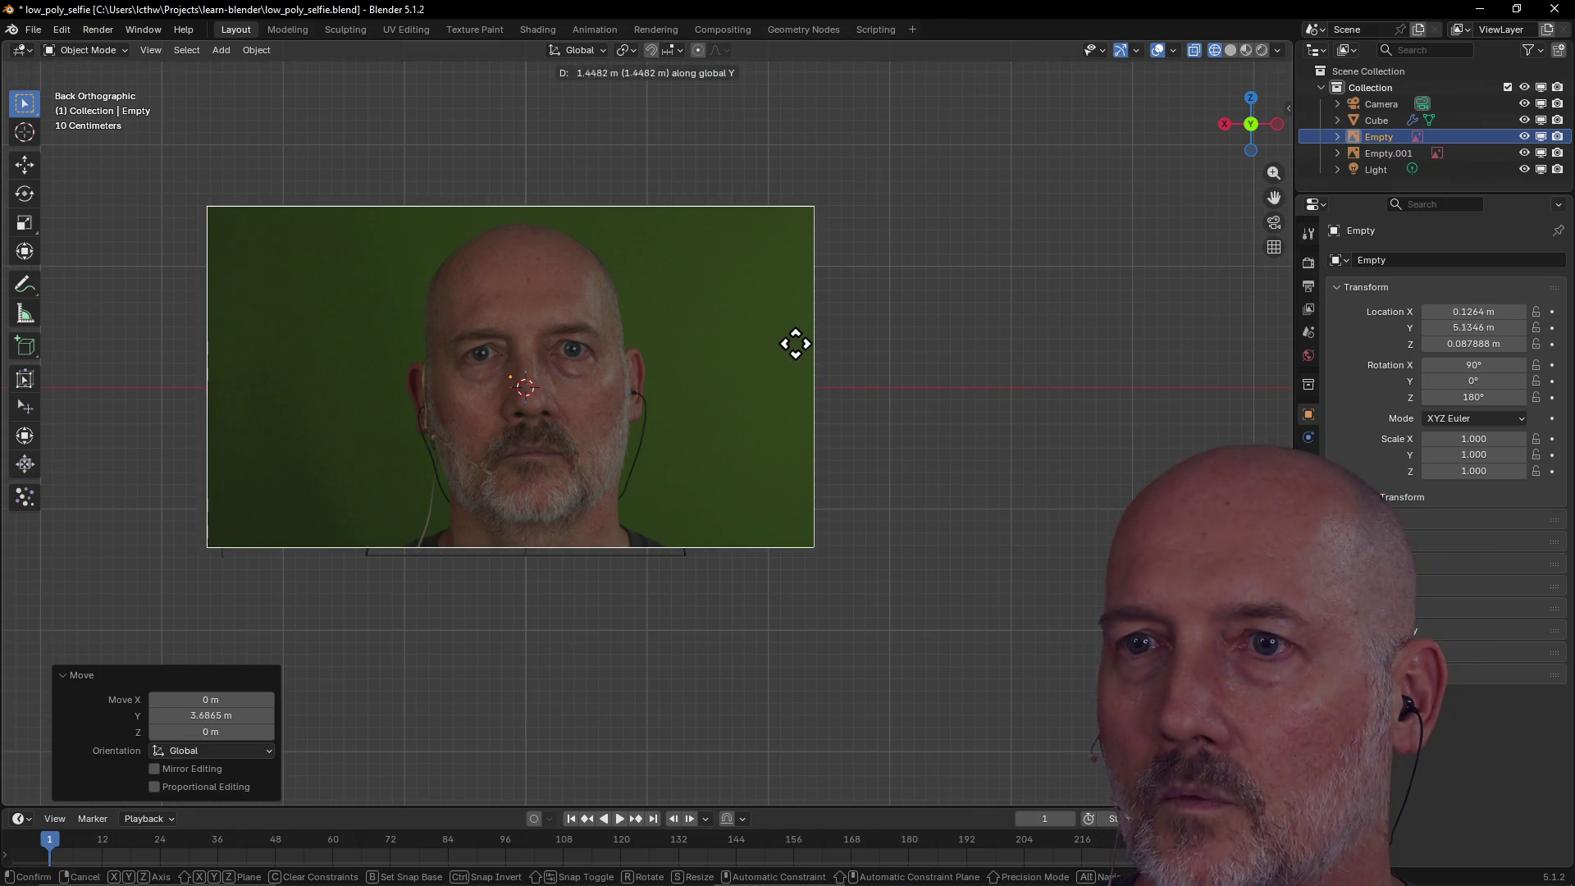
pyautogui.click(786, 261)
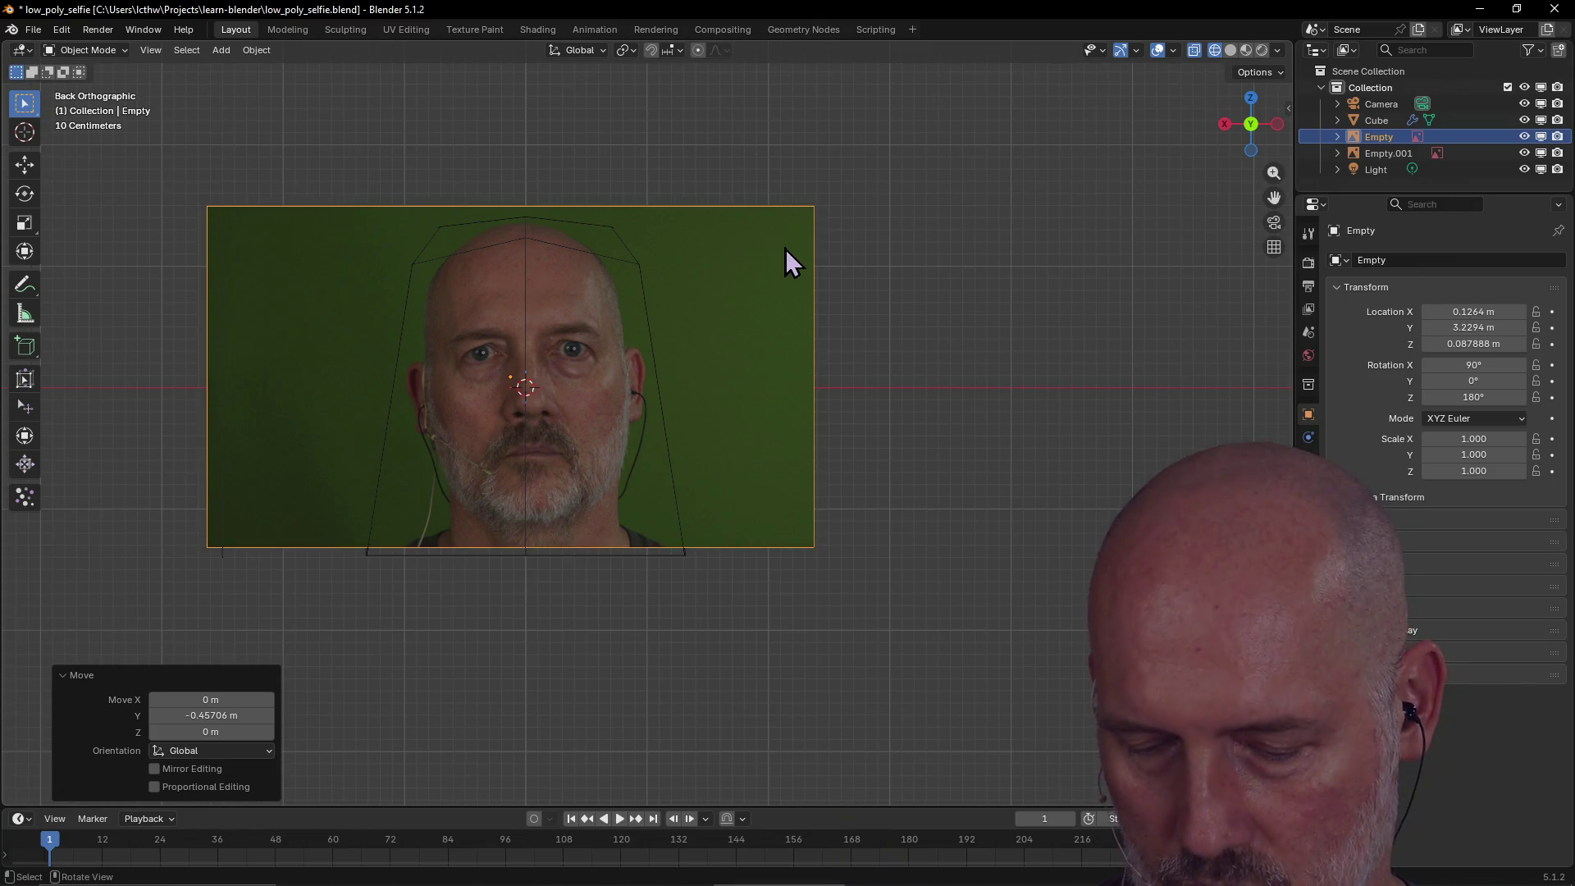
pyautogui.press('g')
pyautogui.press('x')
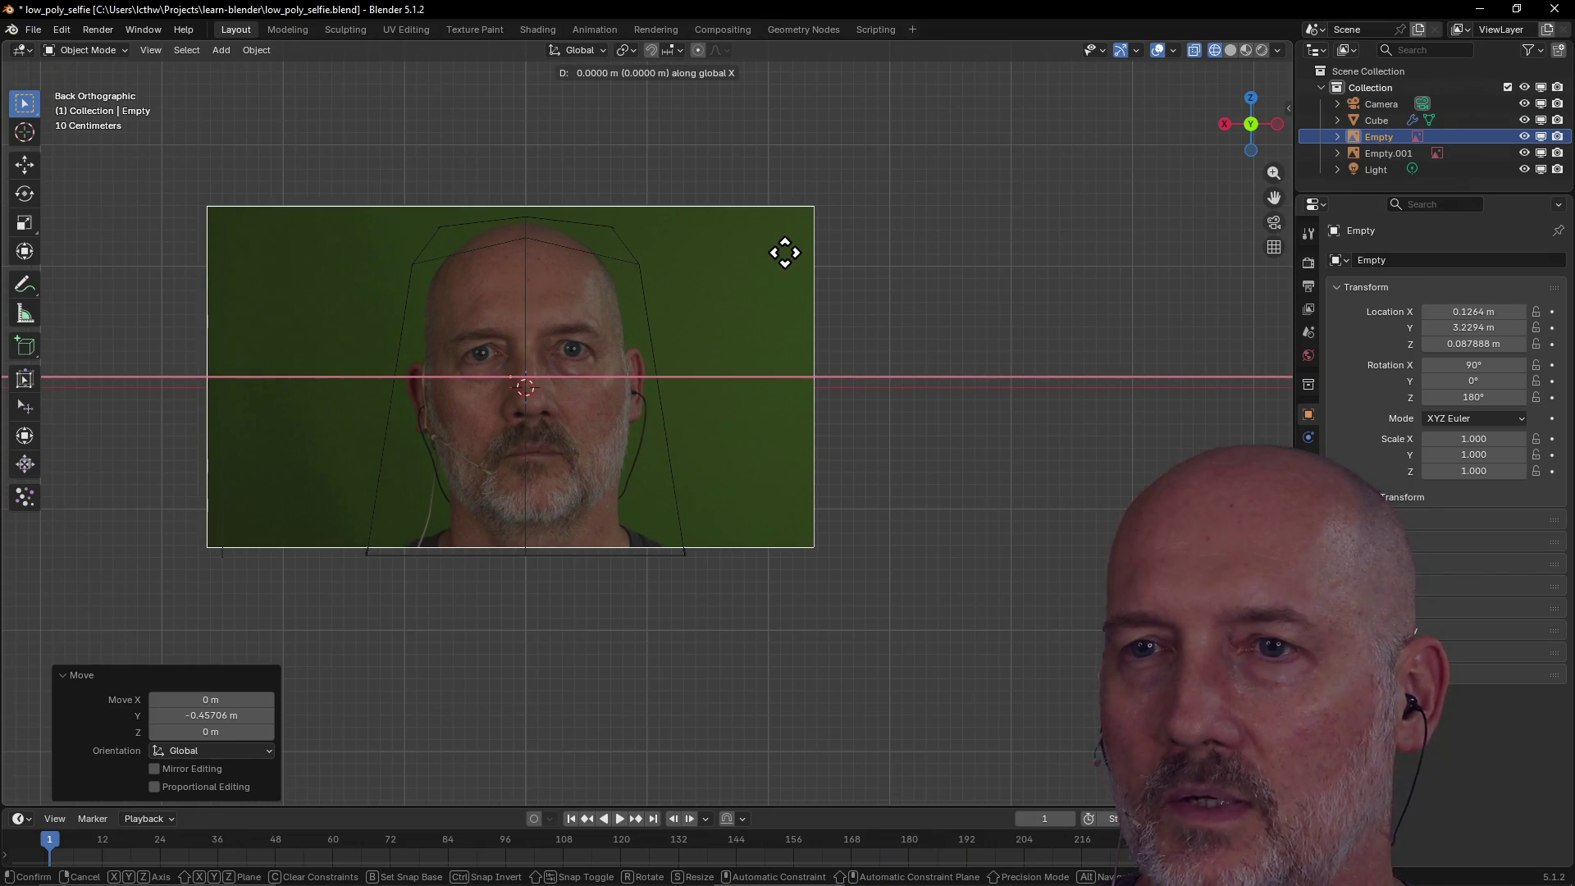
pyautogui.click(785, 254)
# Tilt the front reference image -2.71° about the Y axis to level the face.
pyautogui.press('r')
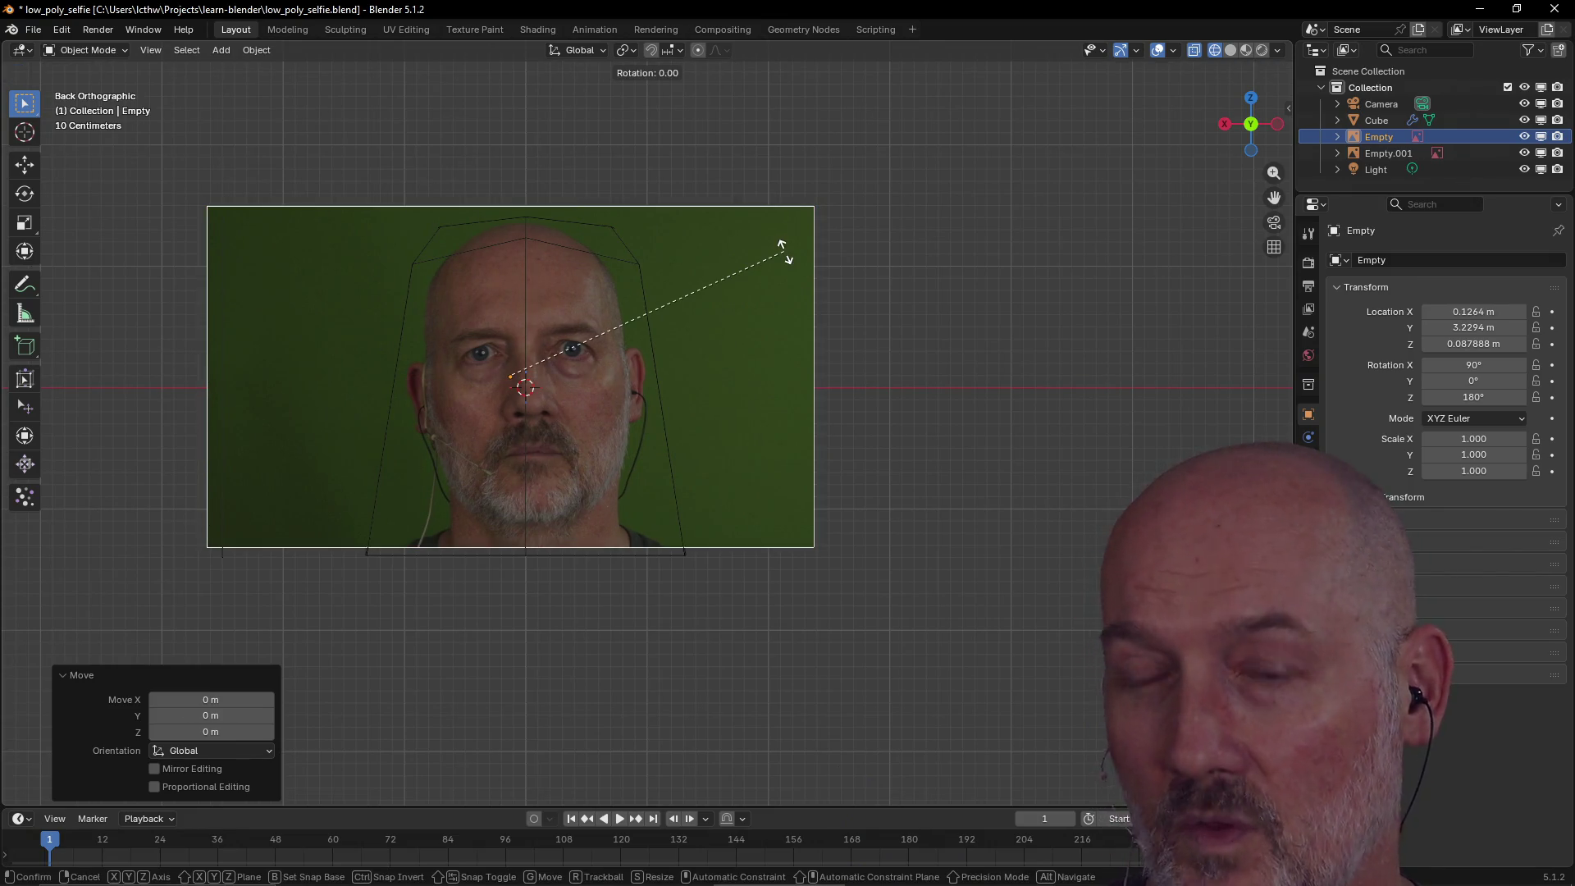
pyautogui.press('z')
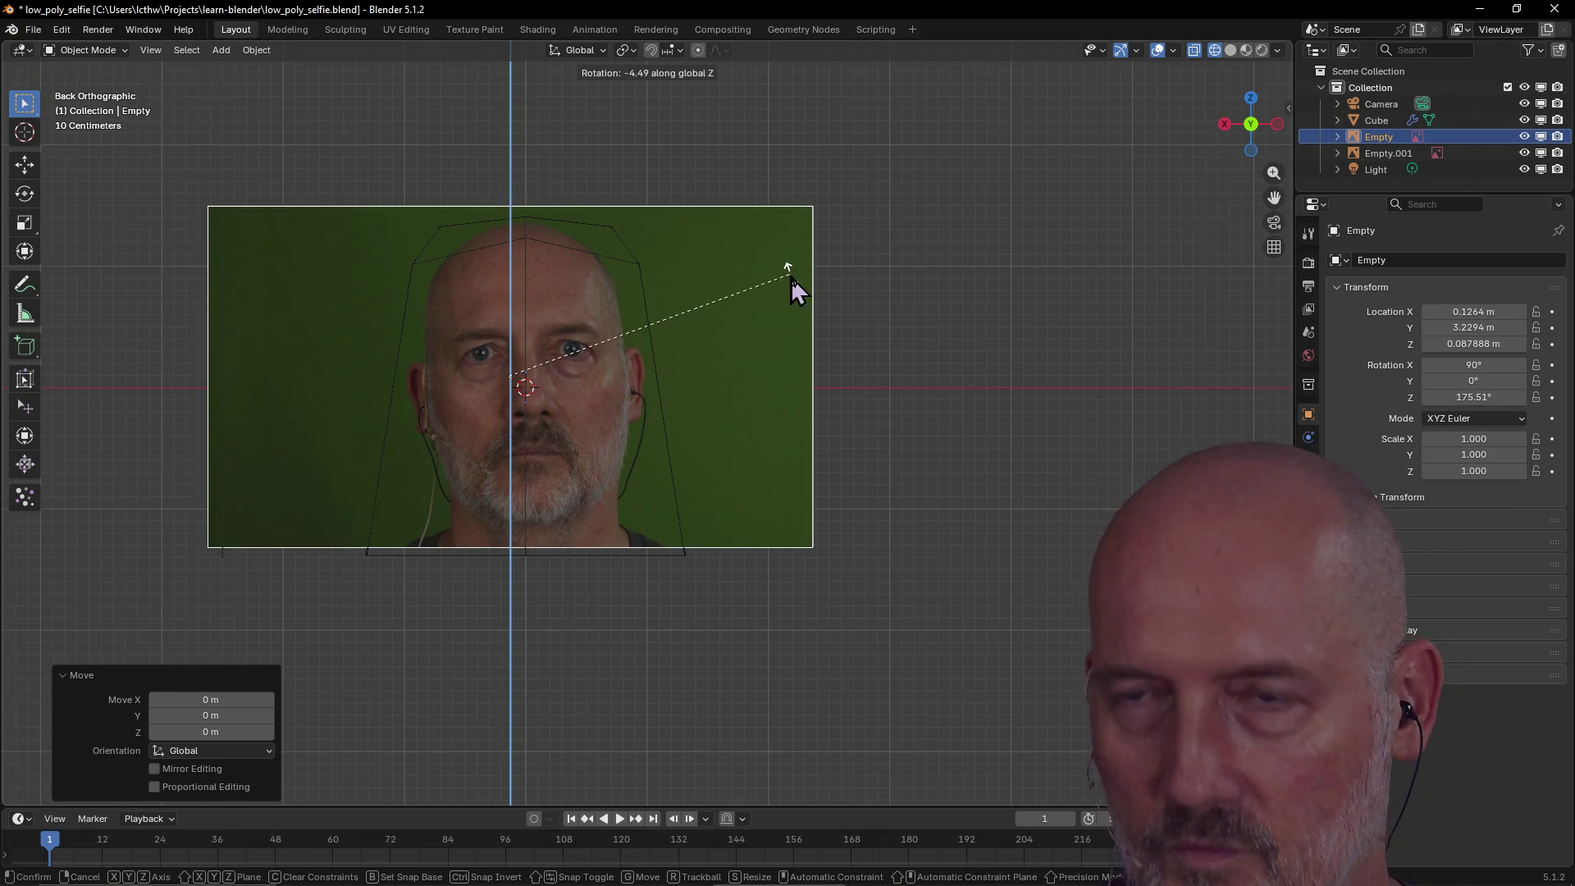
pyautogui.press('z')
pyautogui.press('z')
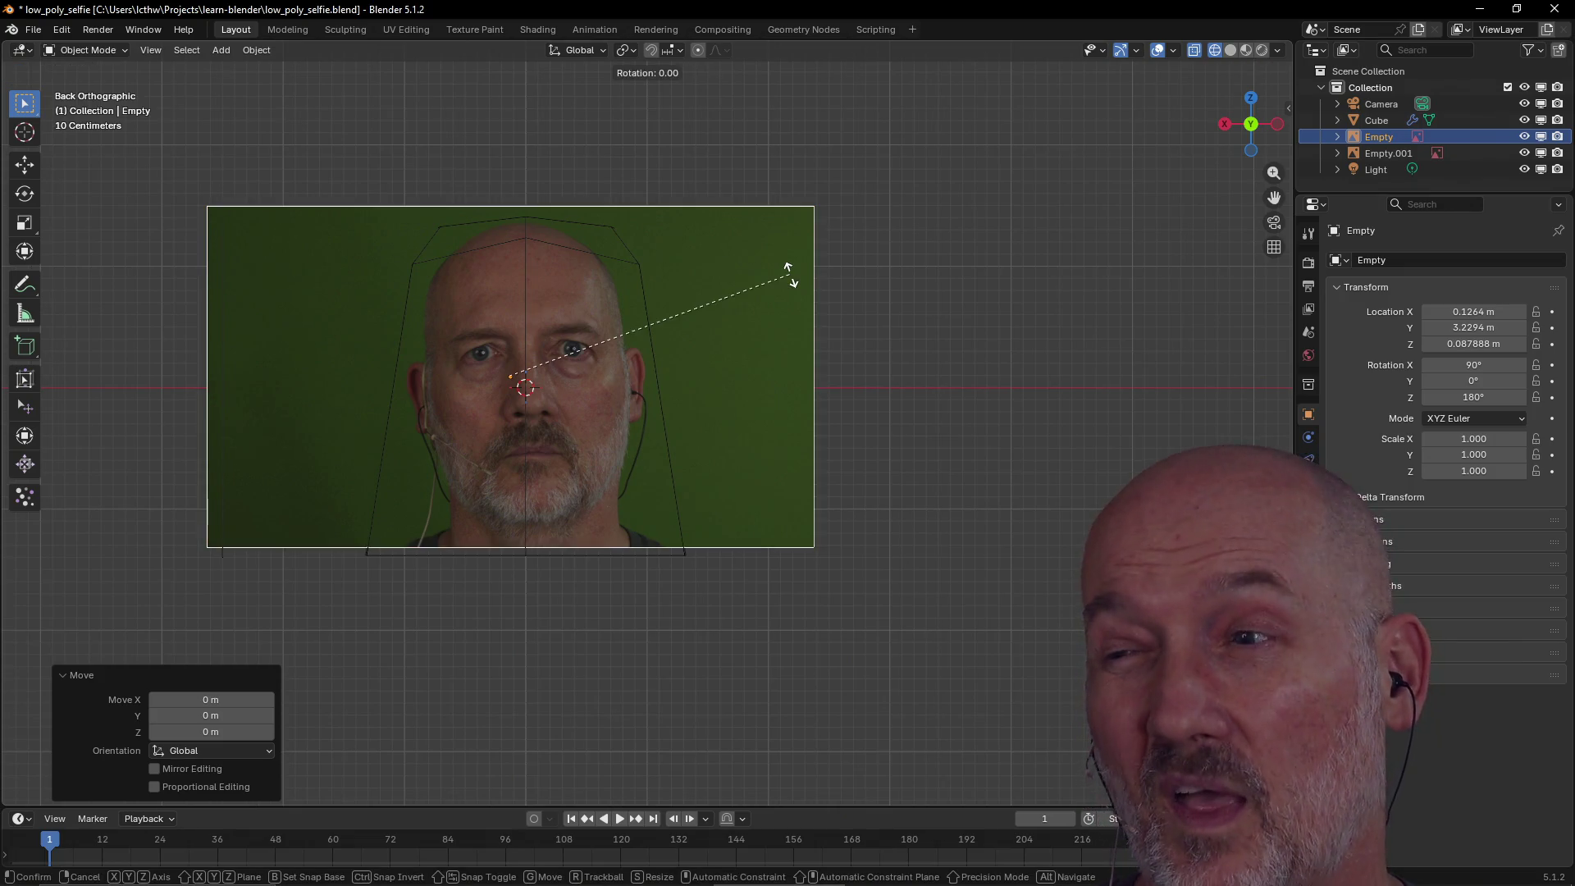
pyautogui.press('x')
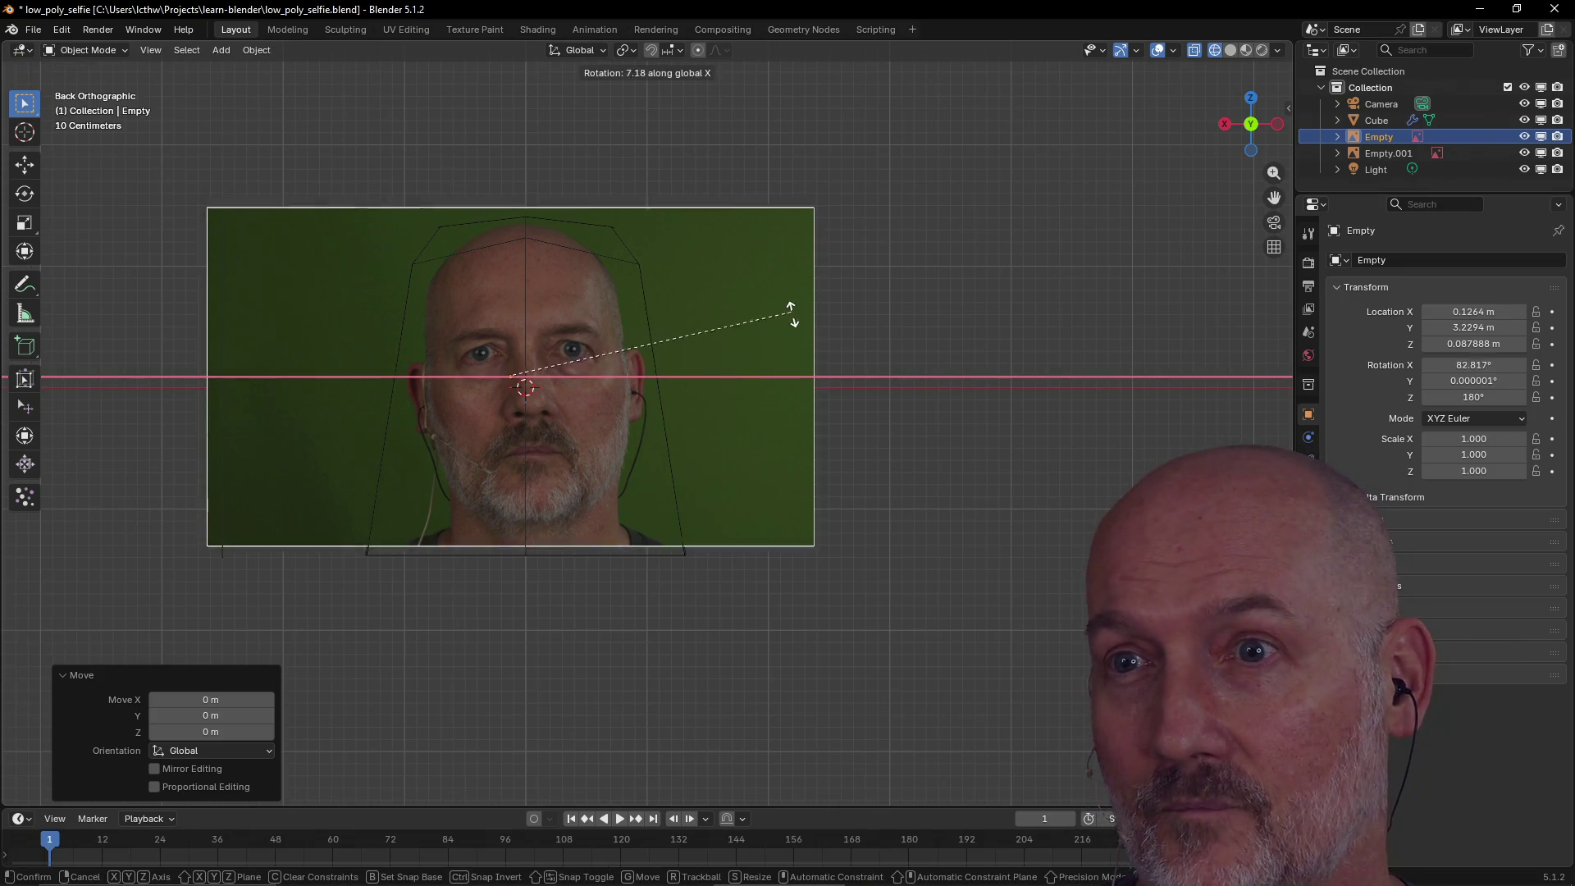
pyautogui.press('x')
pyautogui.press('x')
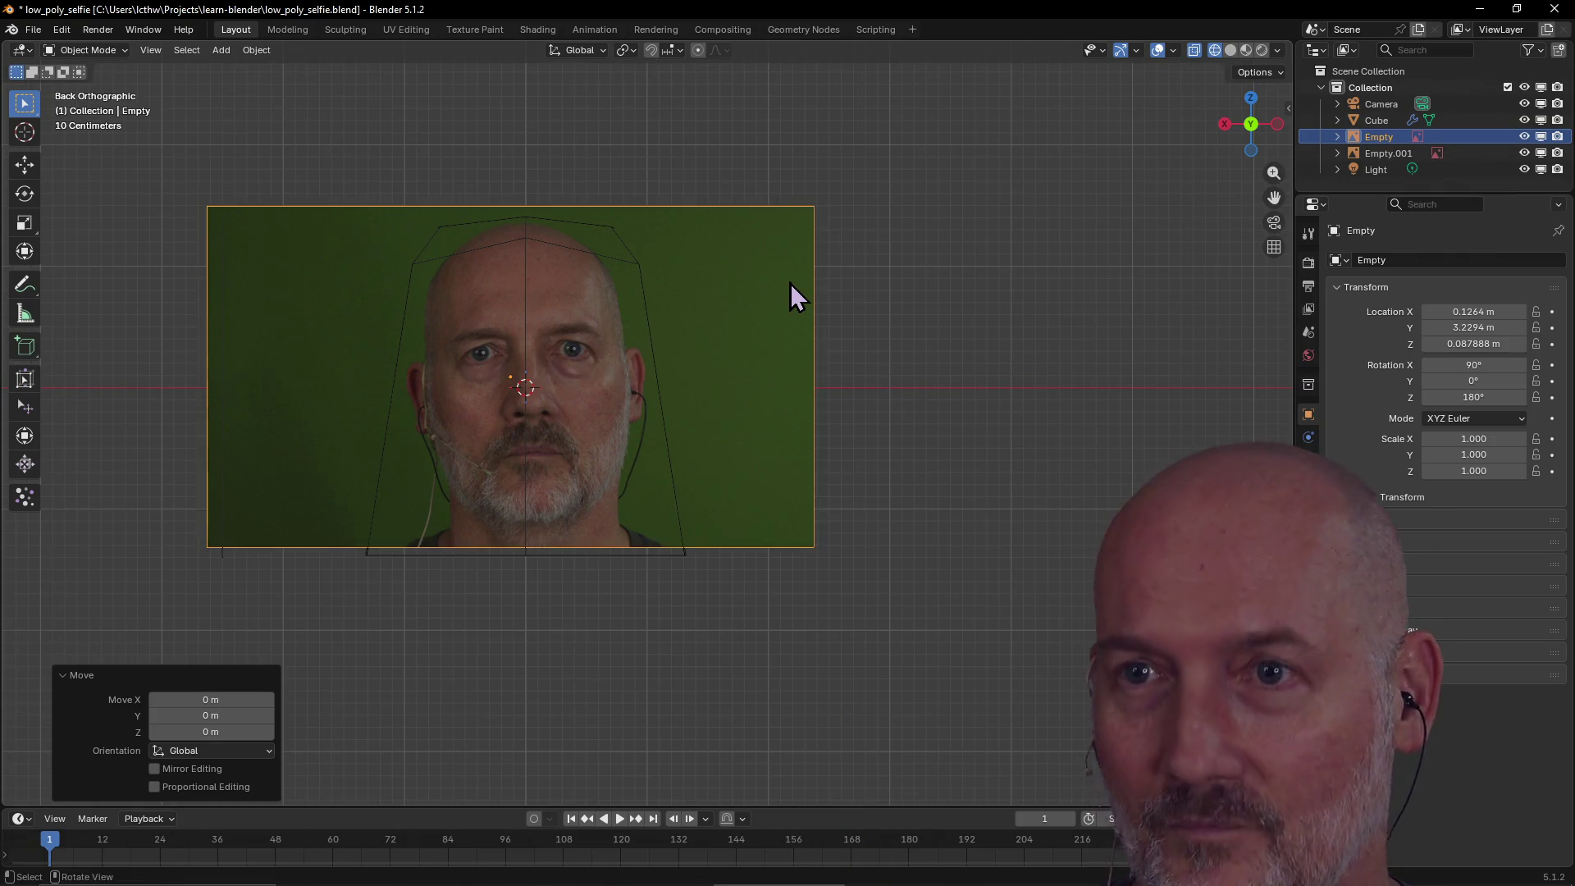
pyautogui.press('y')
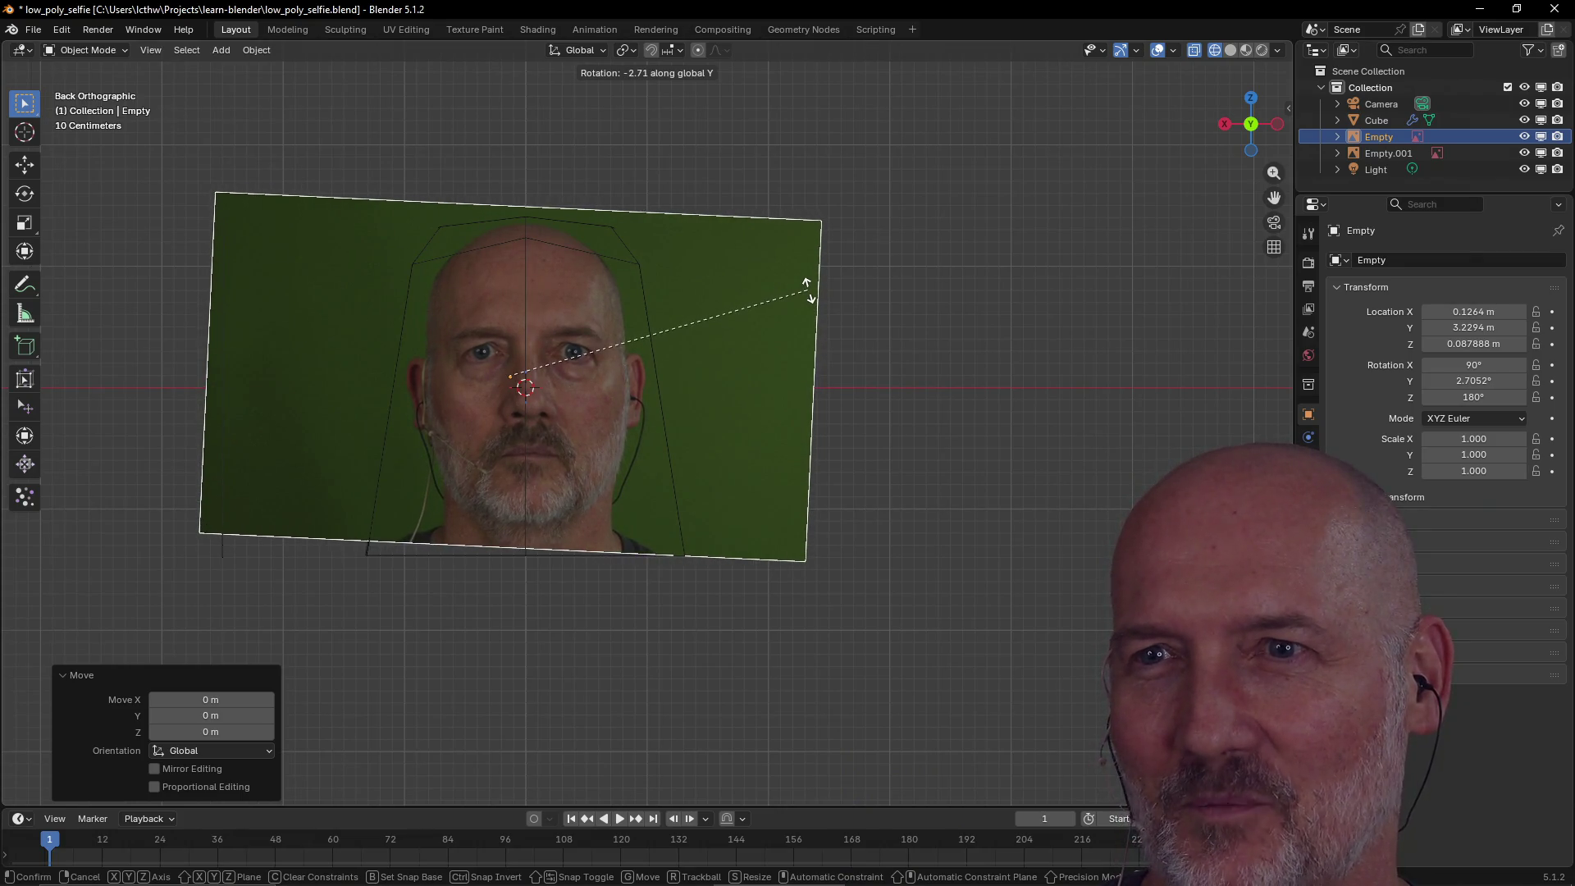
pyautogui.click(808, 289)
pyautogui.scroll(2, 607, 393)
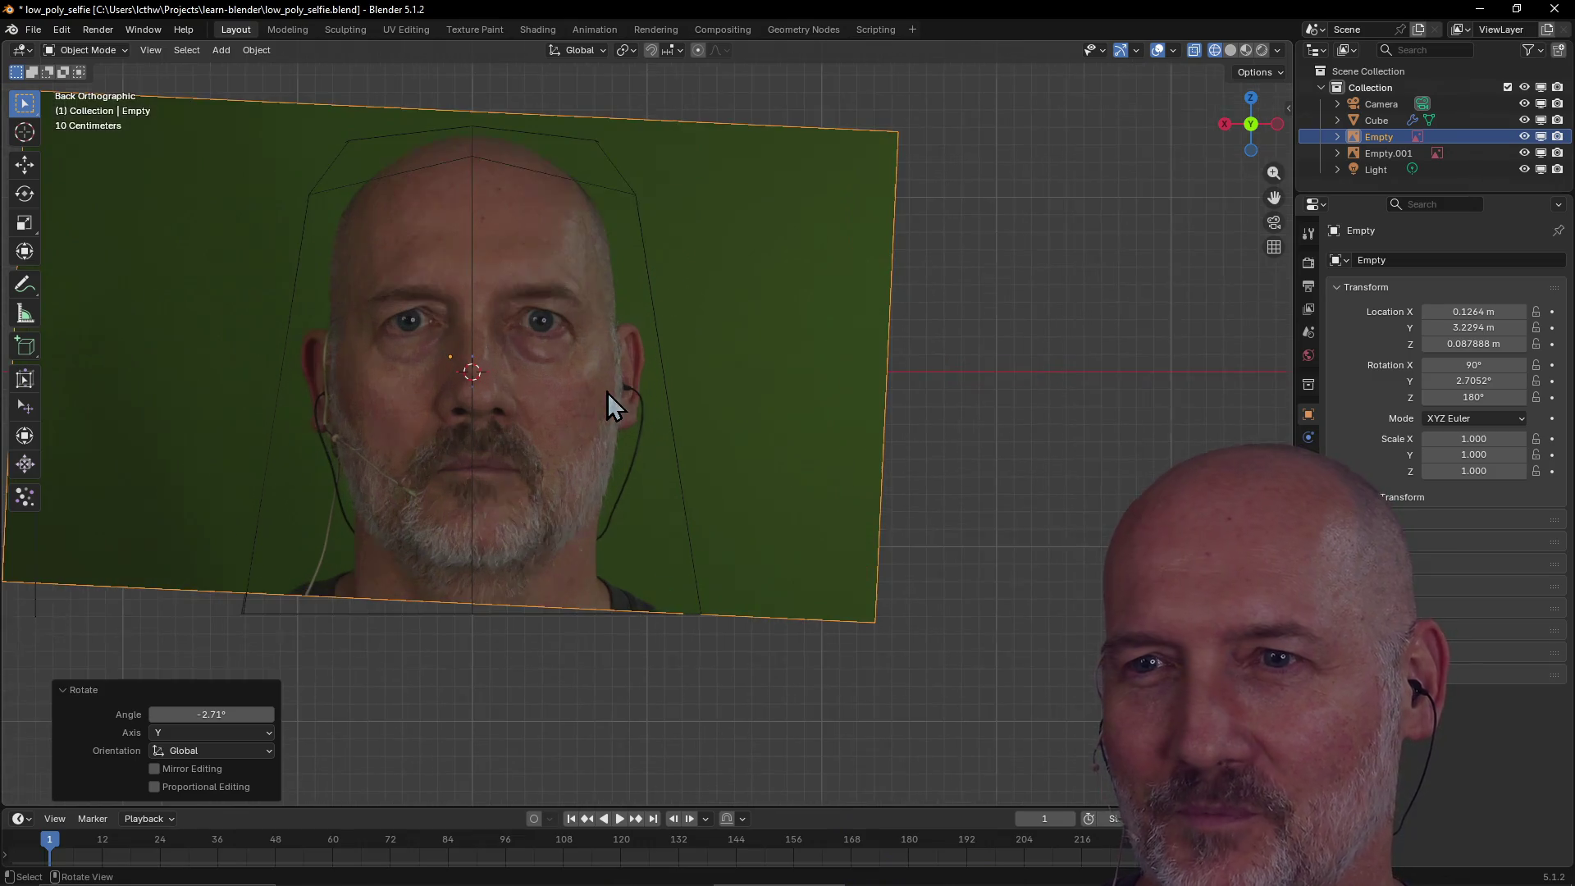
pyautogui.scroll(-2, 608, 392)
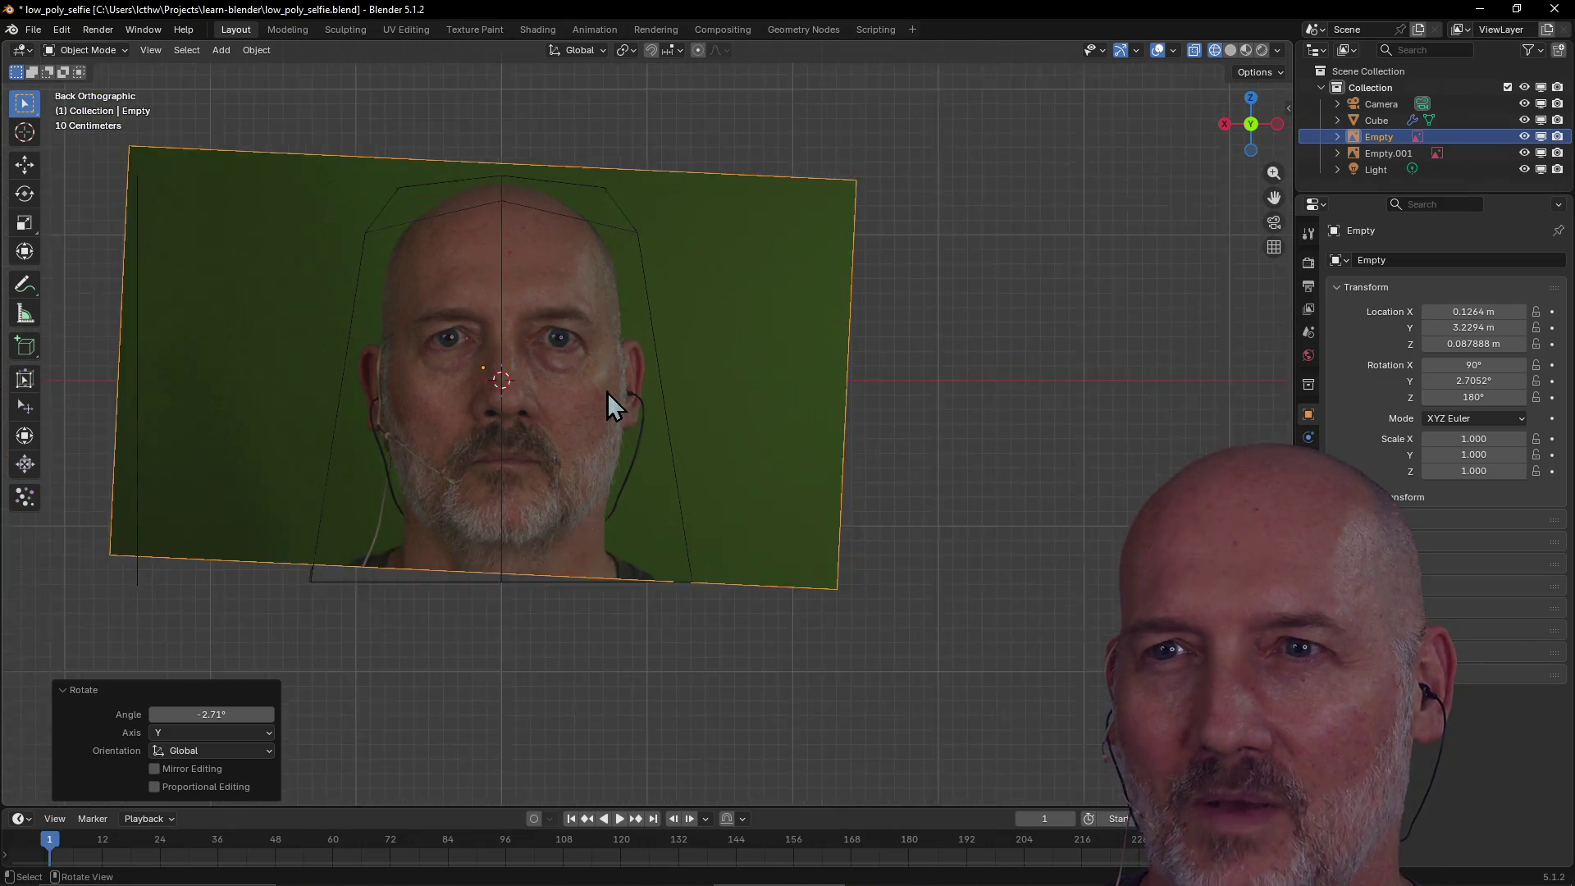
pyautogui.scroll(-2, 714, 401)
pyautogui.scroll(2, 714, 401)
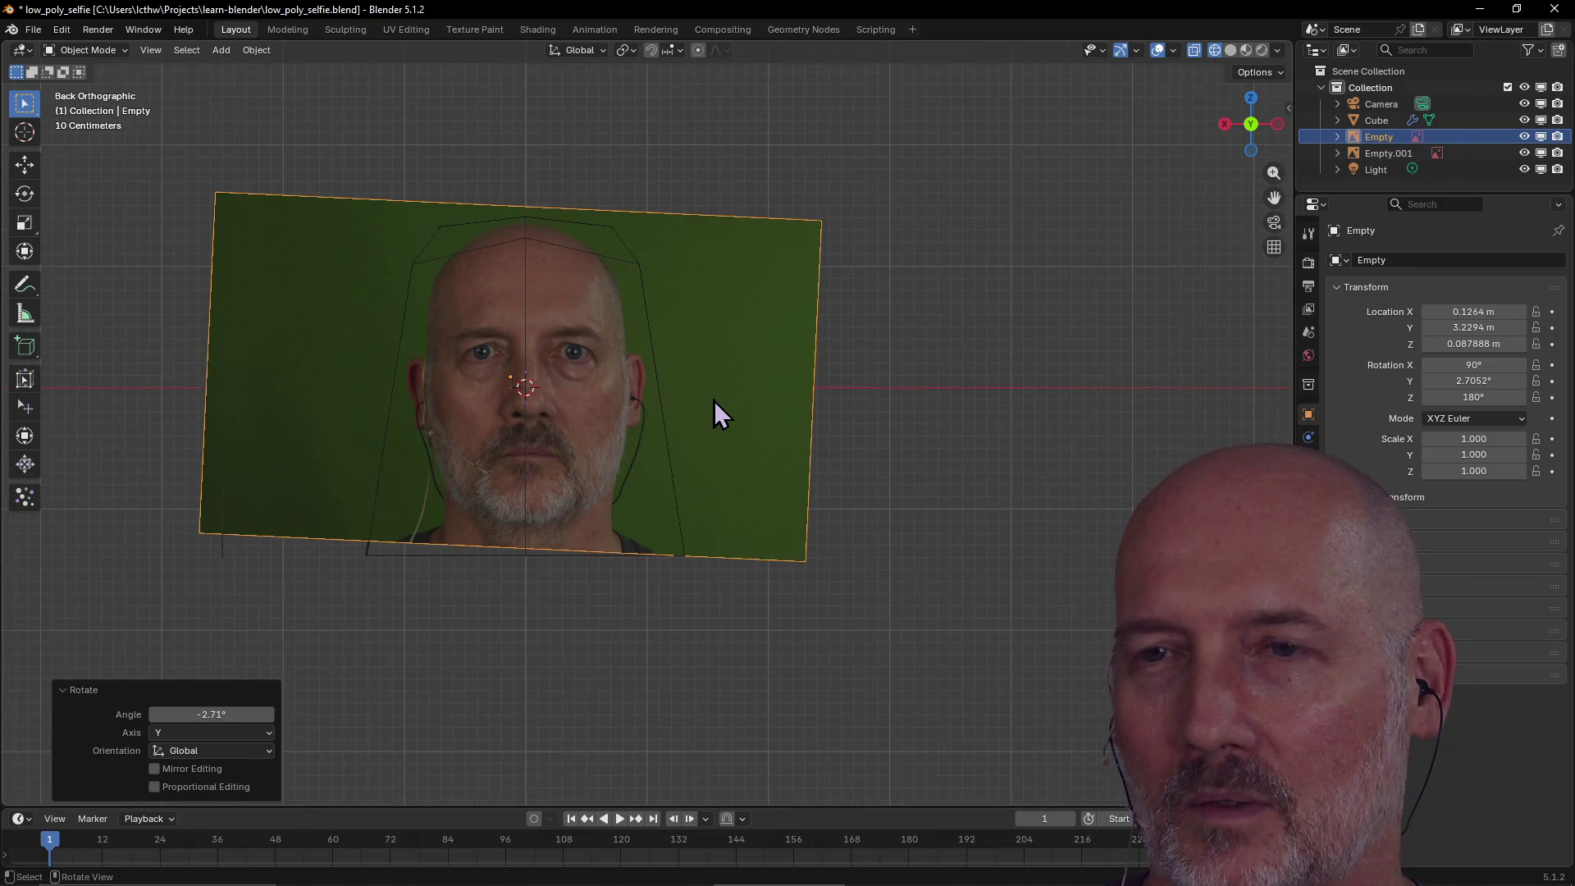
pyautogui.press('`')
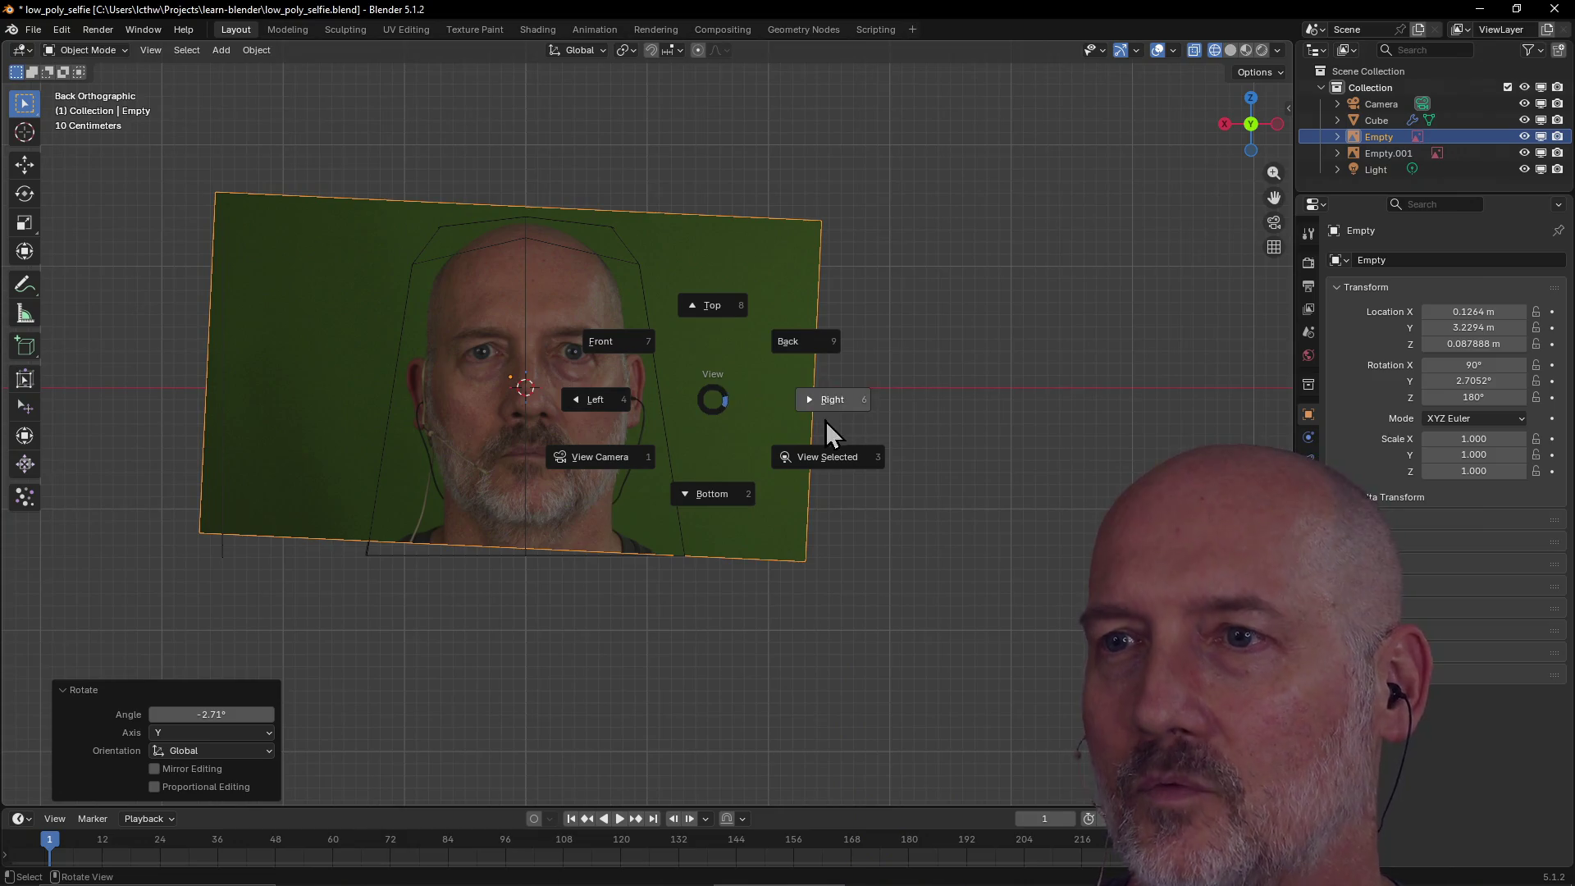
# In Left view, shift side reference Empty.001 -0.20958 m along Y to 2.2887 m.
pyautogui.click(589, 406)
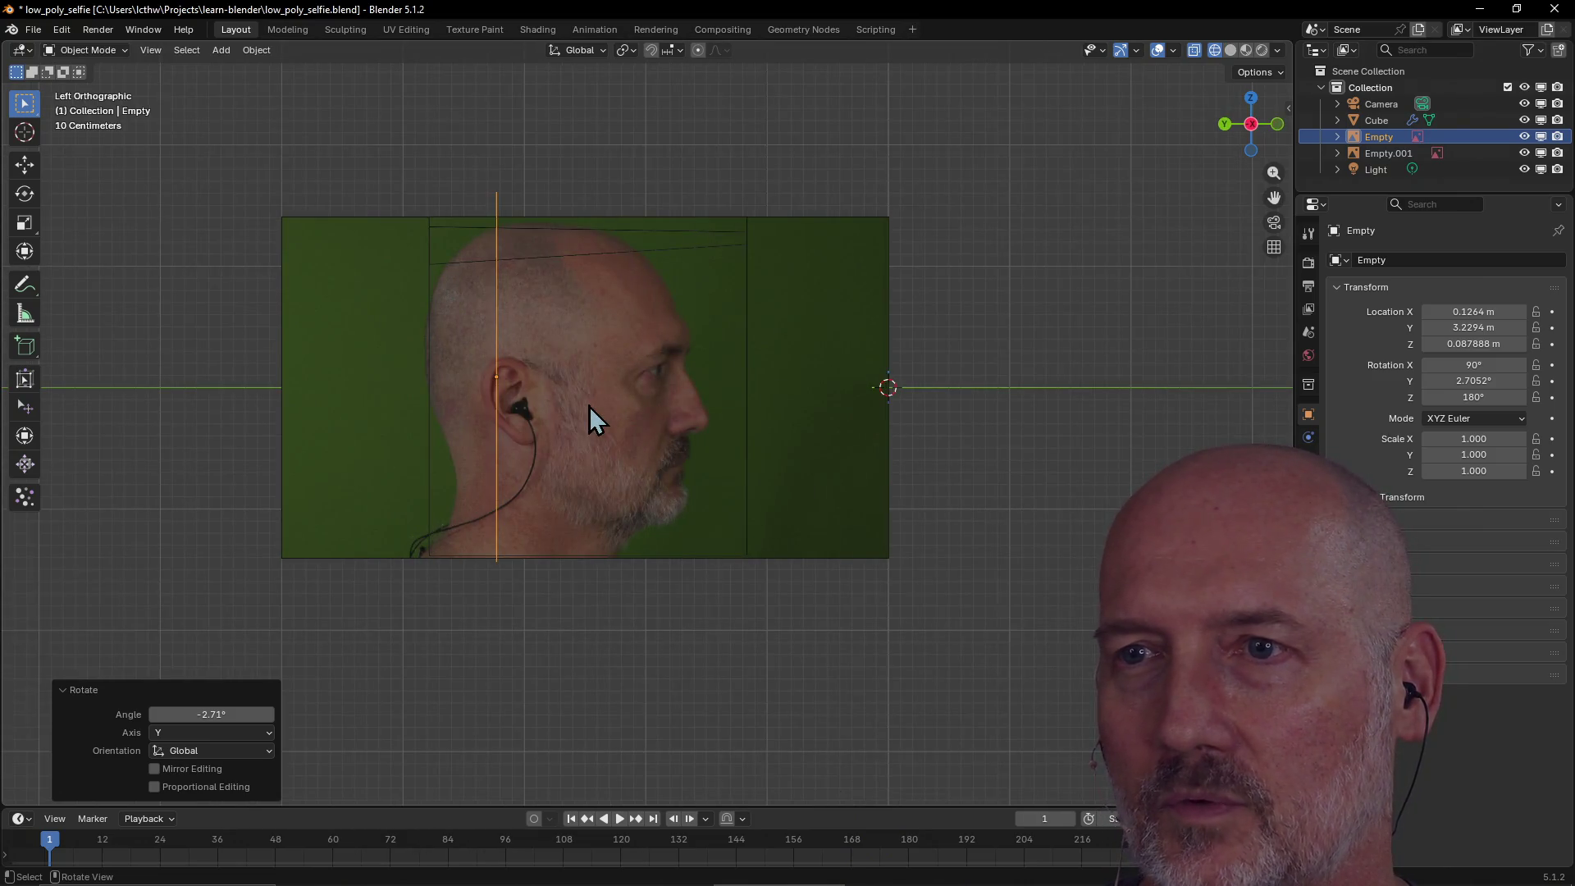
pyautogui.click(786, 432)
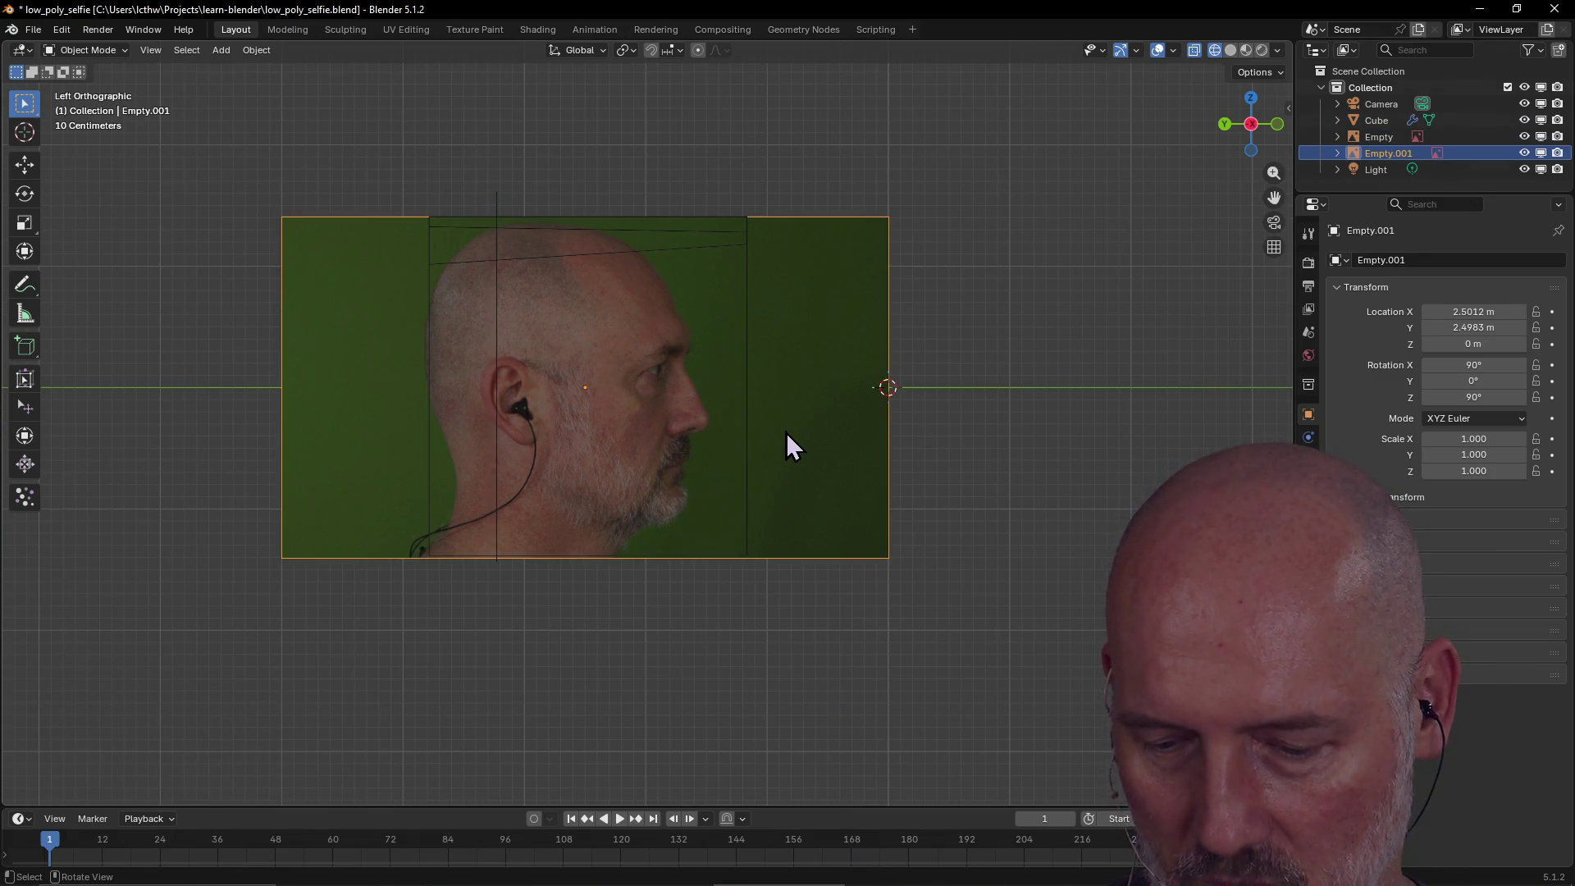
pyautogui.press('g')
pyautogui.press('y')
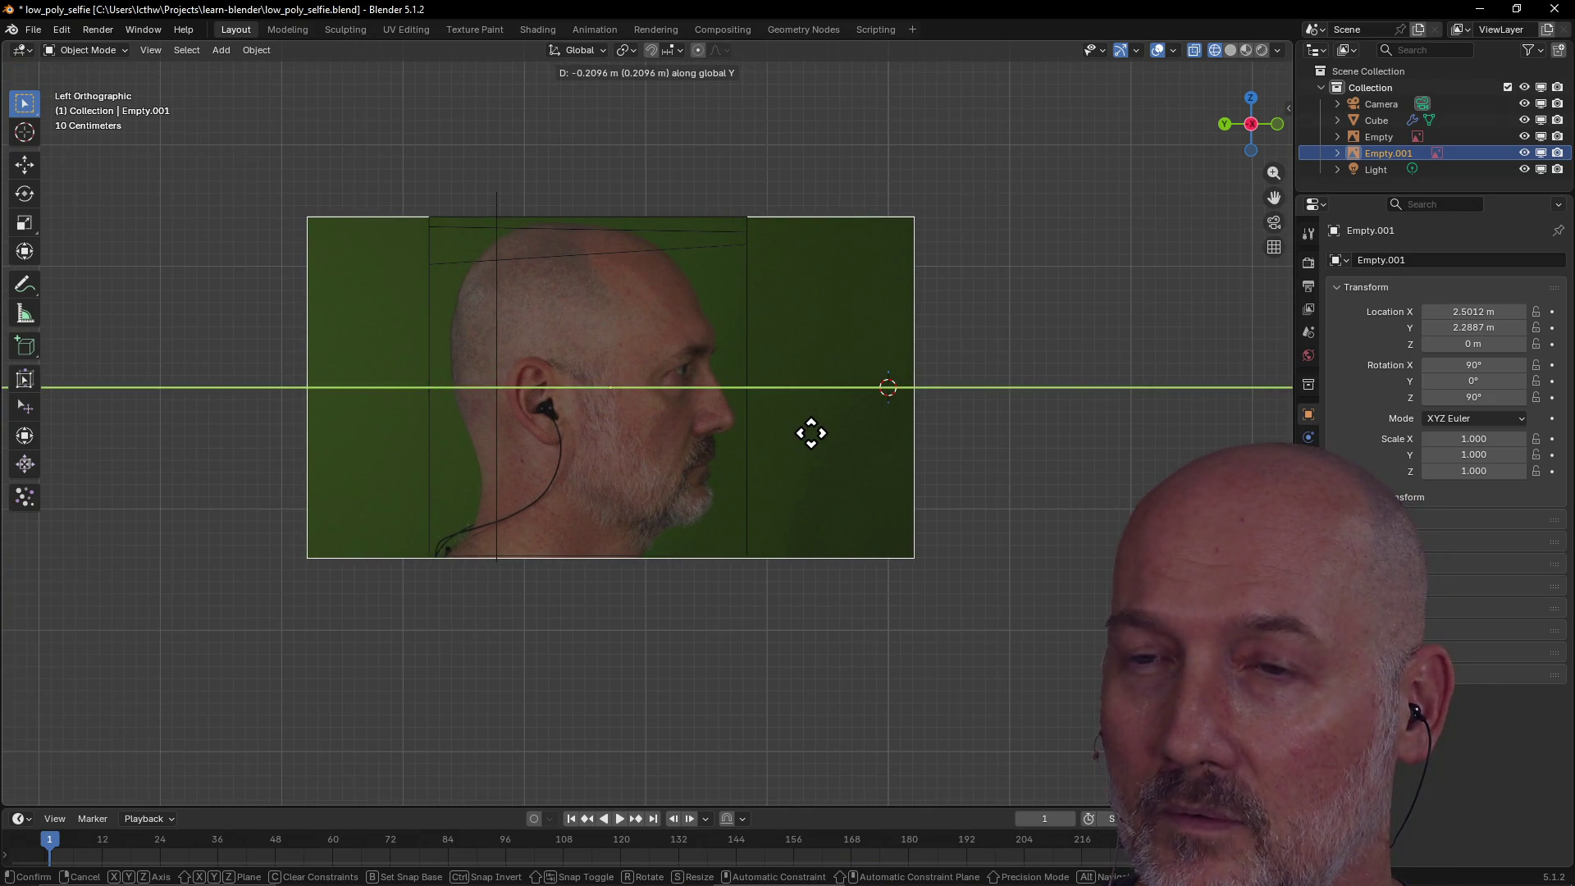
pyautogui.click(812, 434)
# Orbit to check both reference images, then switch to Top view.
pyautogui.moveTo(840, 176)
pyautogui.mouseDown(button='middle')
pyautogui.moveTo(953, 187)
pyautogui.moveTo(860, 259)
pyautogui.moveTo(717, 200)
pyautogui.moveTo(845, 233)
pyautogui.moveTo(902, 187)
pyautogui.moveTo(870, 207)
pyautogui.moveTo(676, 225)
pyautogui.moveTo(873, 239)
pyautogui.moveTo(998, 219)
pyautogui.moveTo(676, 224)
pyautogui.moveTo(786, 253)
pyautogui.moveTo(801, 303)
pyautogui.mouseUp(button='middle')
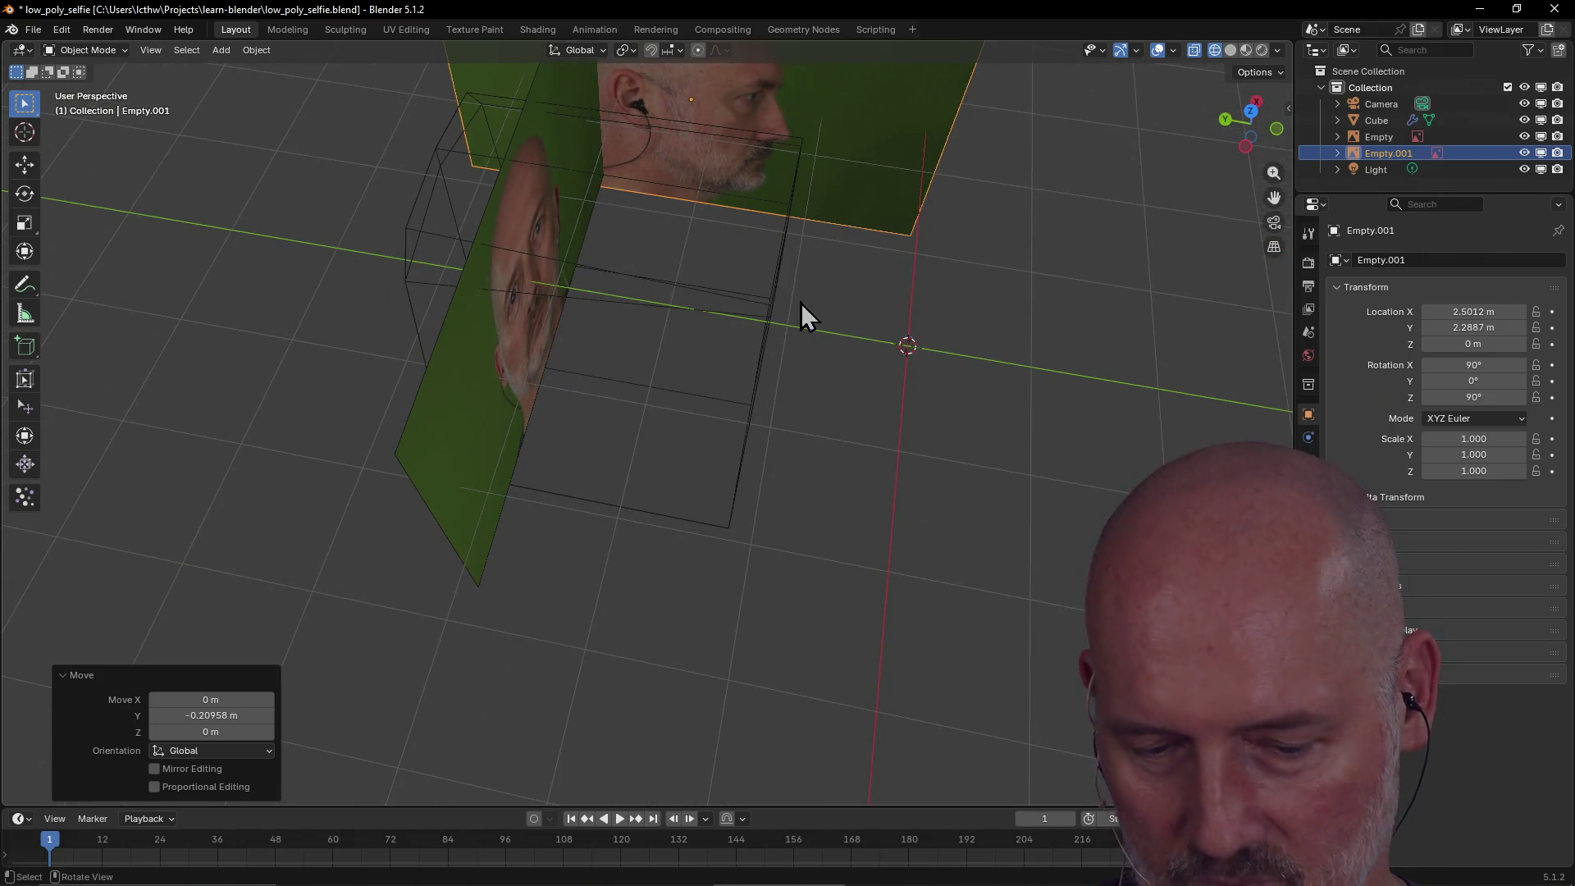
pyautogui.press('`')
pyautogui.click(813, 215)
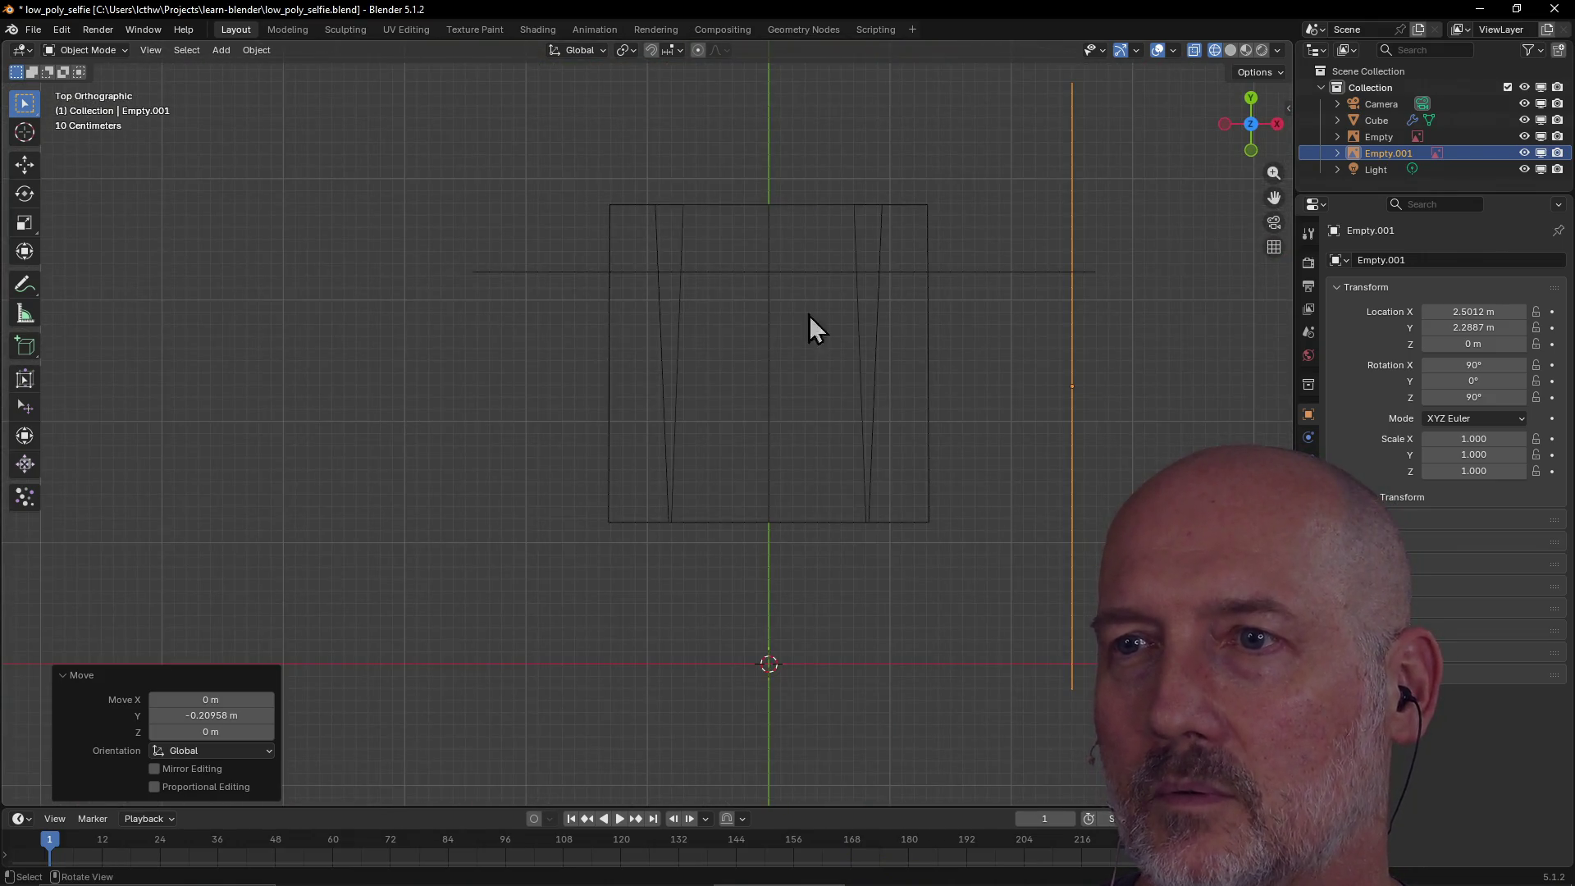
# Move the Cube head mesh -0.66254 m along Y to Location Y 1.8134 m.
pyautogui.click(761, 387)
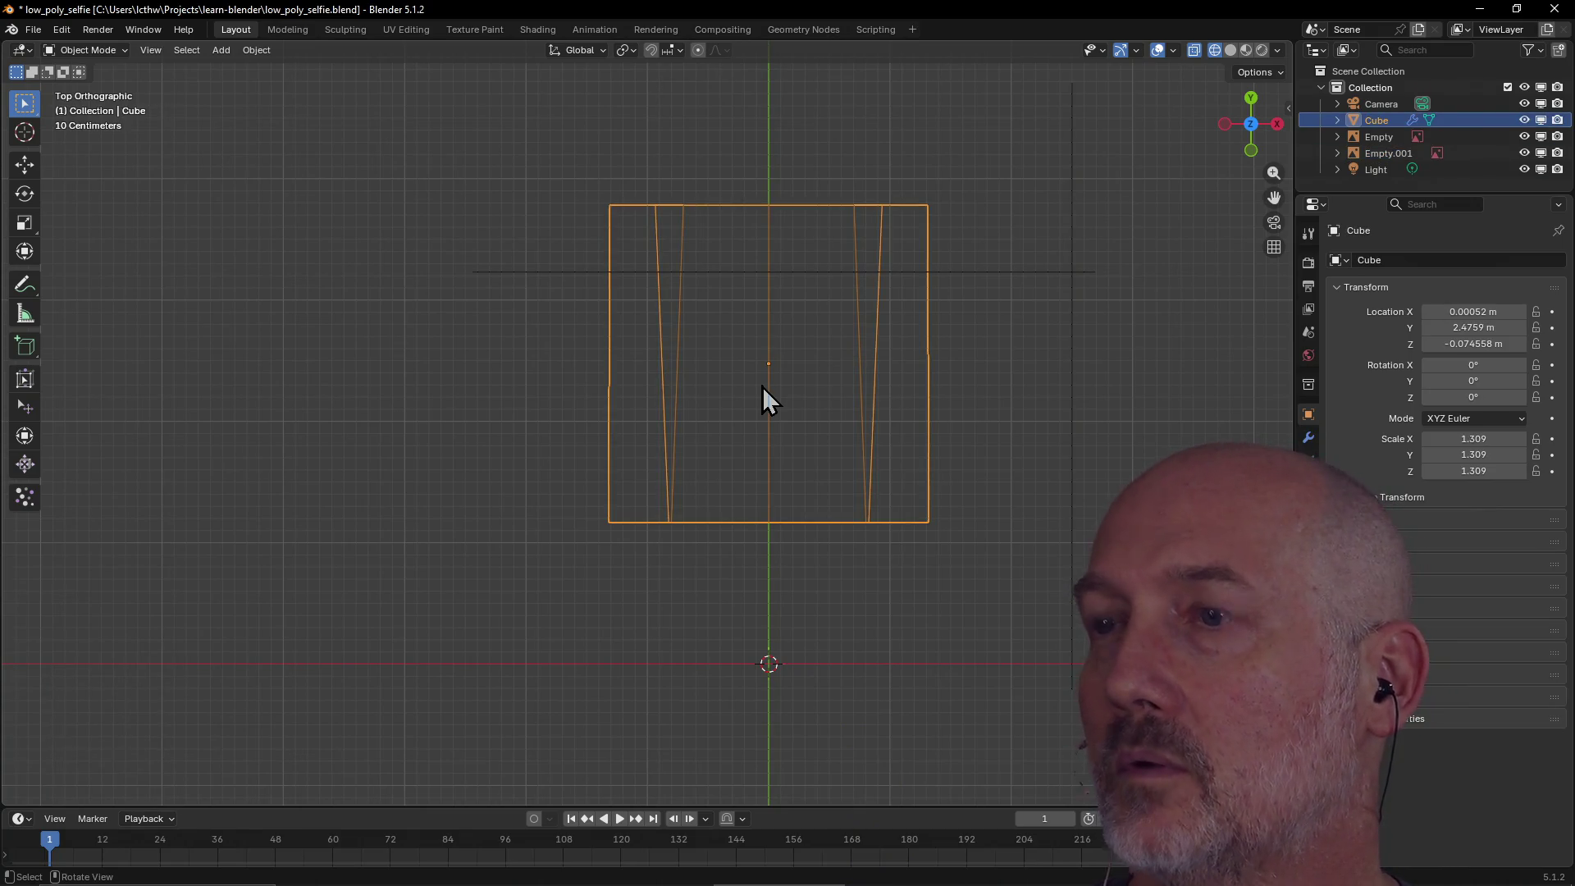
pyautogui.press('g')
pyautogui.press('y')
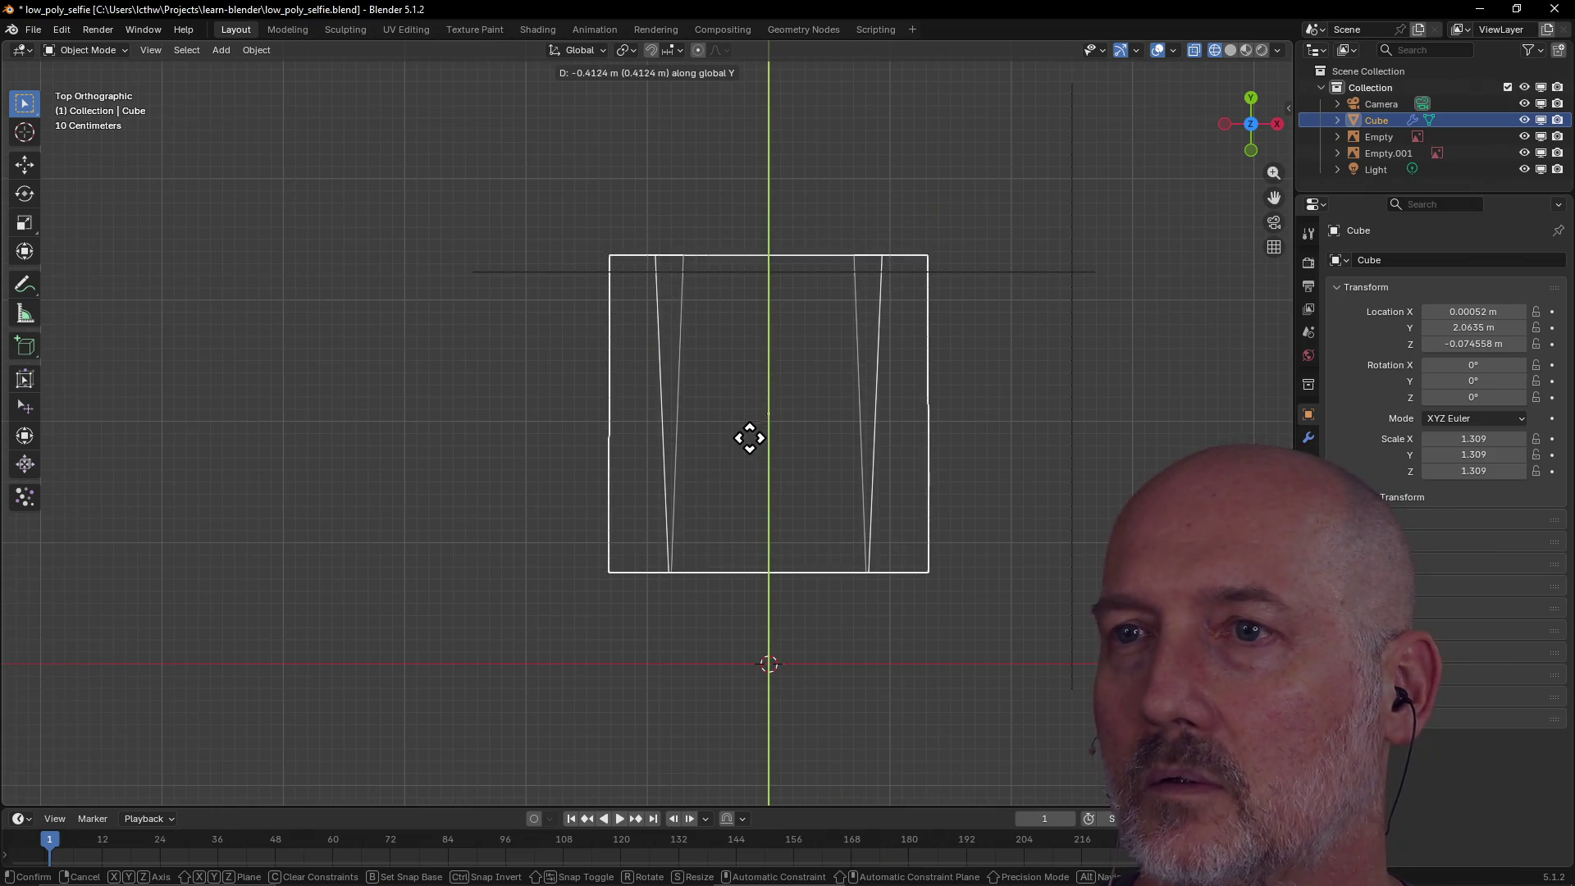
pyautogui.click(749, 466)
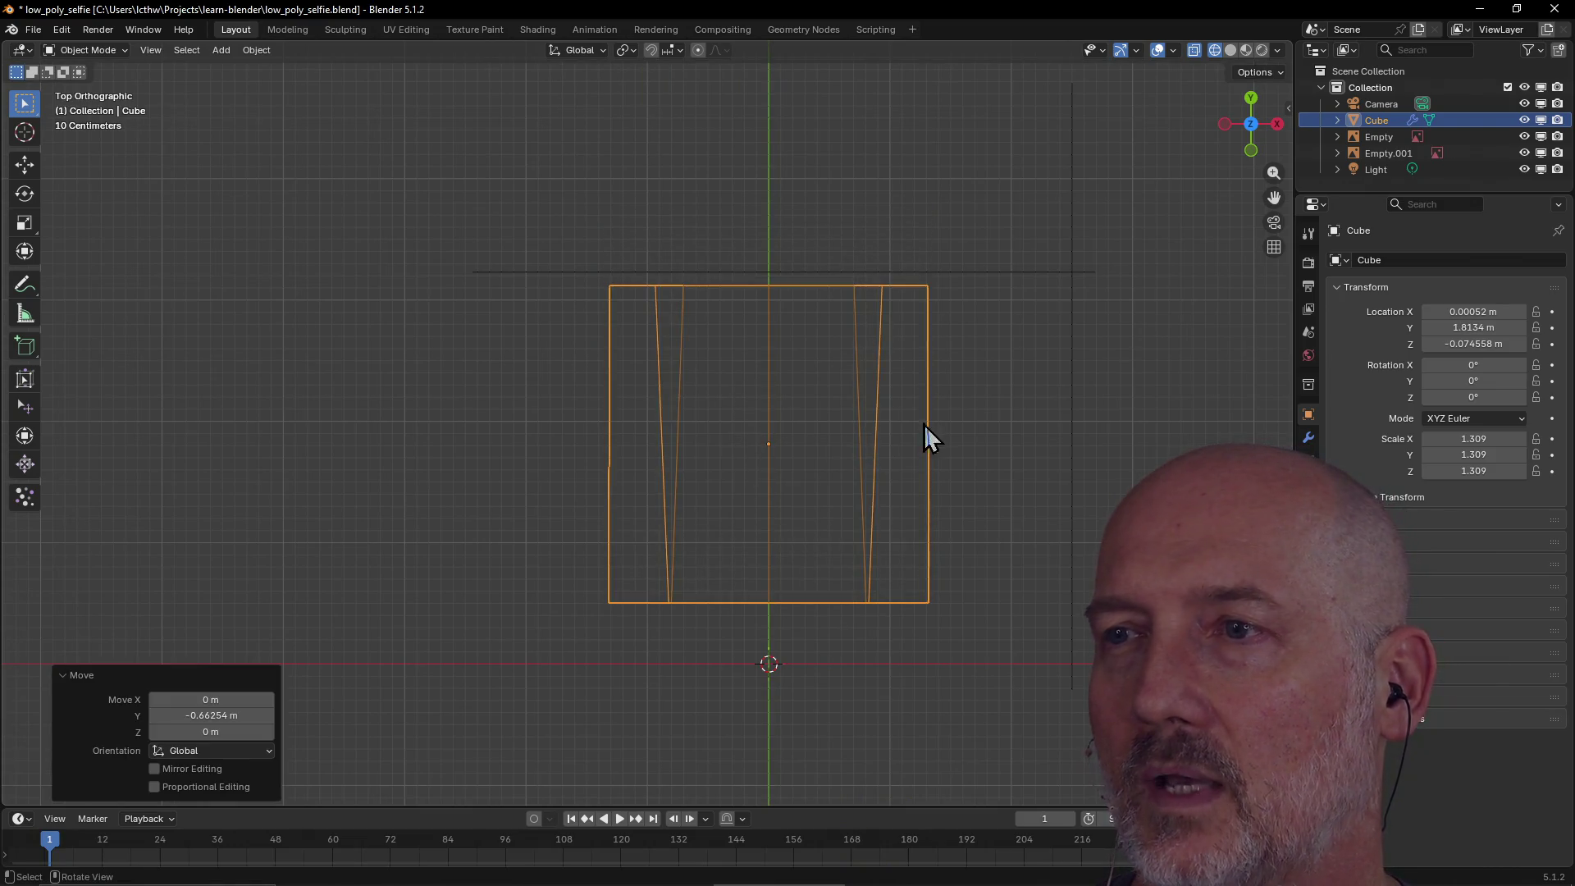
# Switch to Left view and select the side-profile reference image.
pyautogui.press('`')
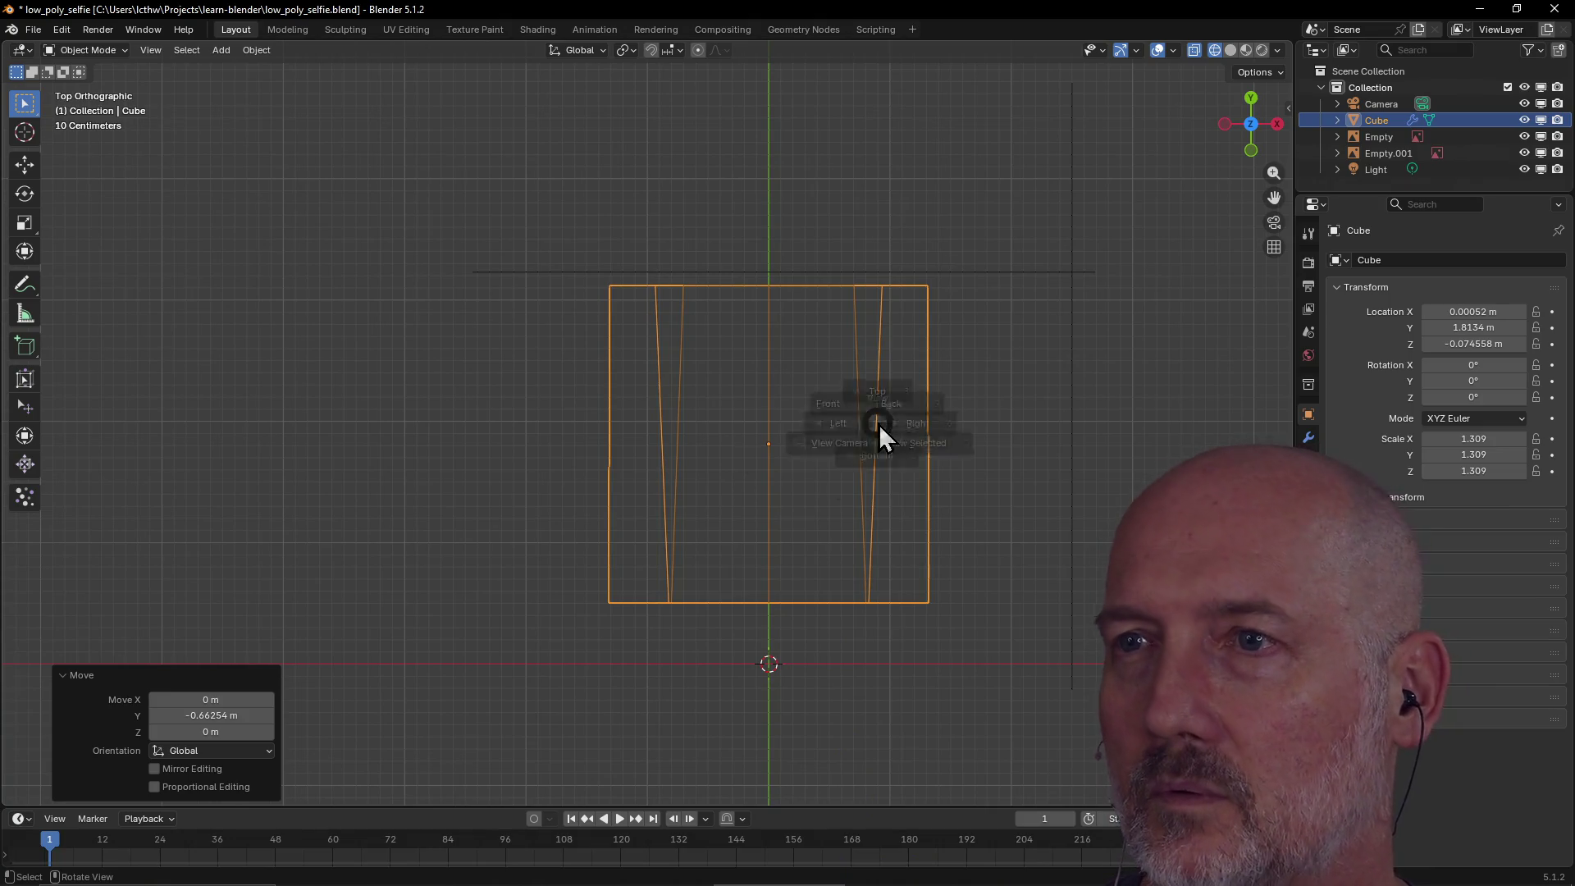
pyautogui.click(740, 422)
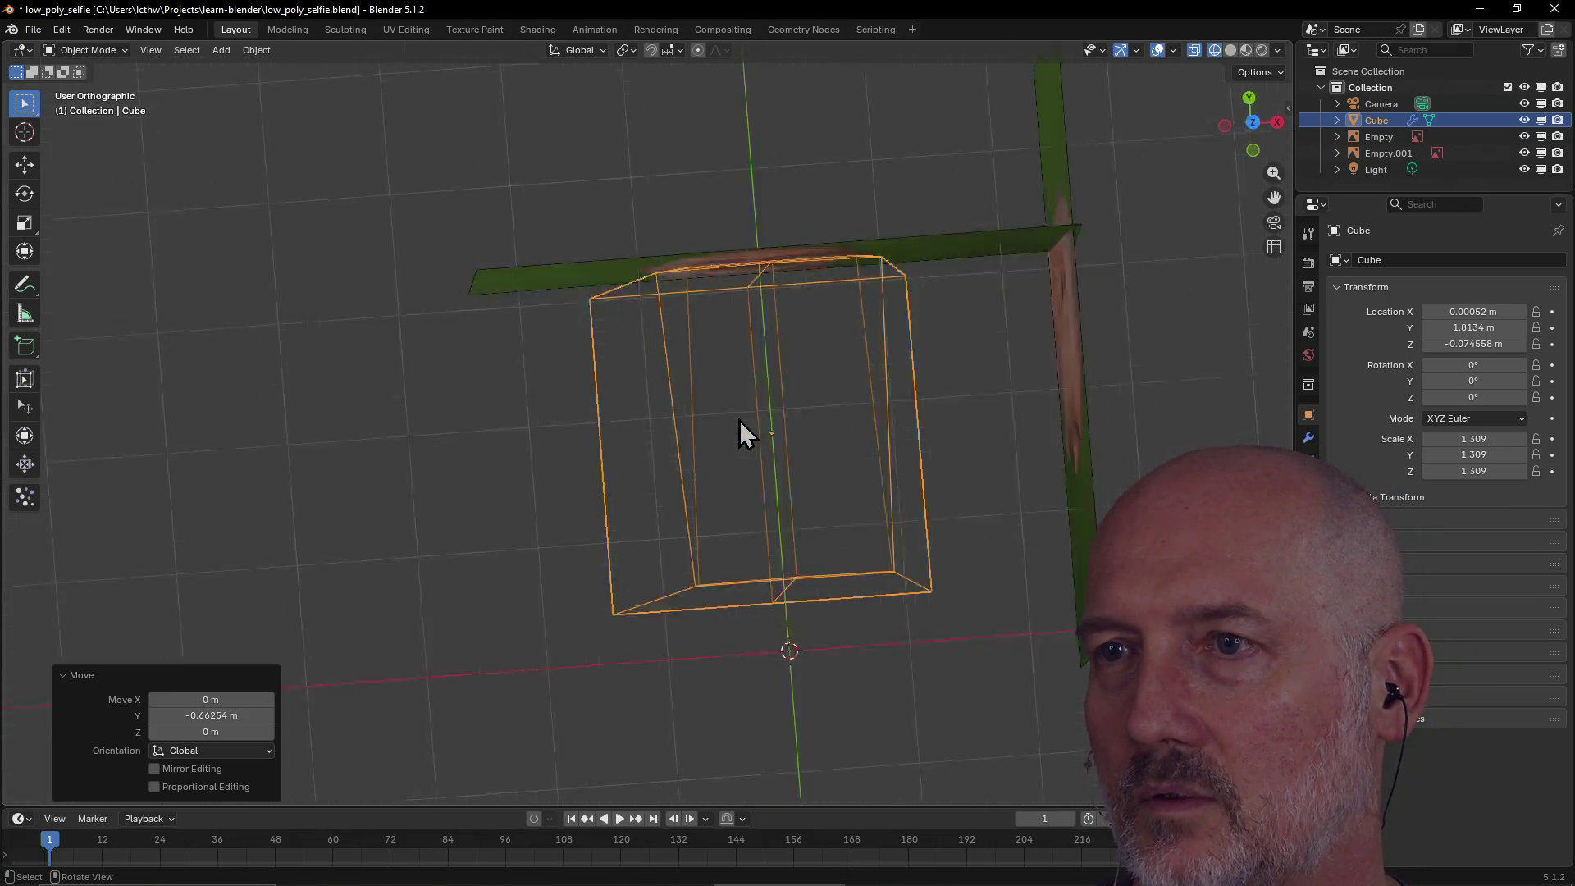
pyautogui.click(874, 389)
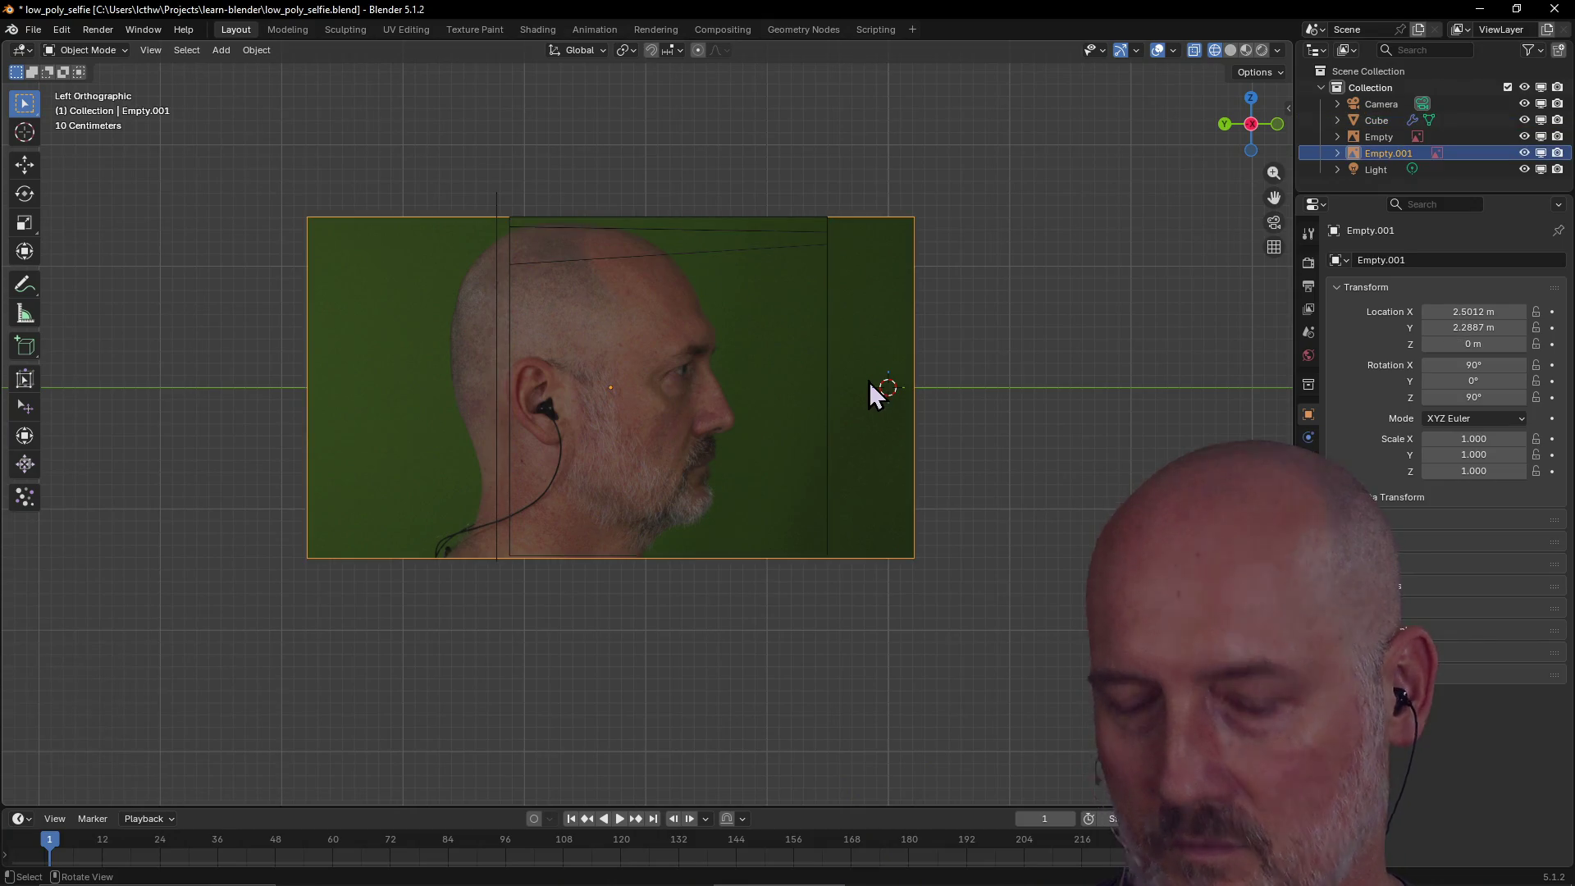
# Move the side reference Empty.001 -0.6355 m along Y to 1.6532 m.
pyautogui.press('g')
pyautogui.press('y')
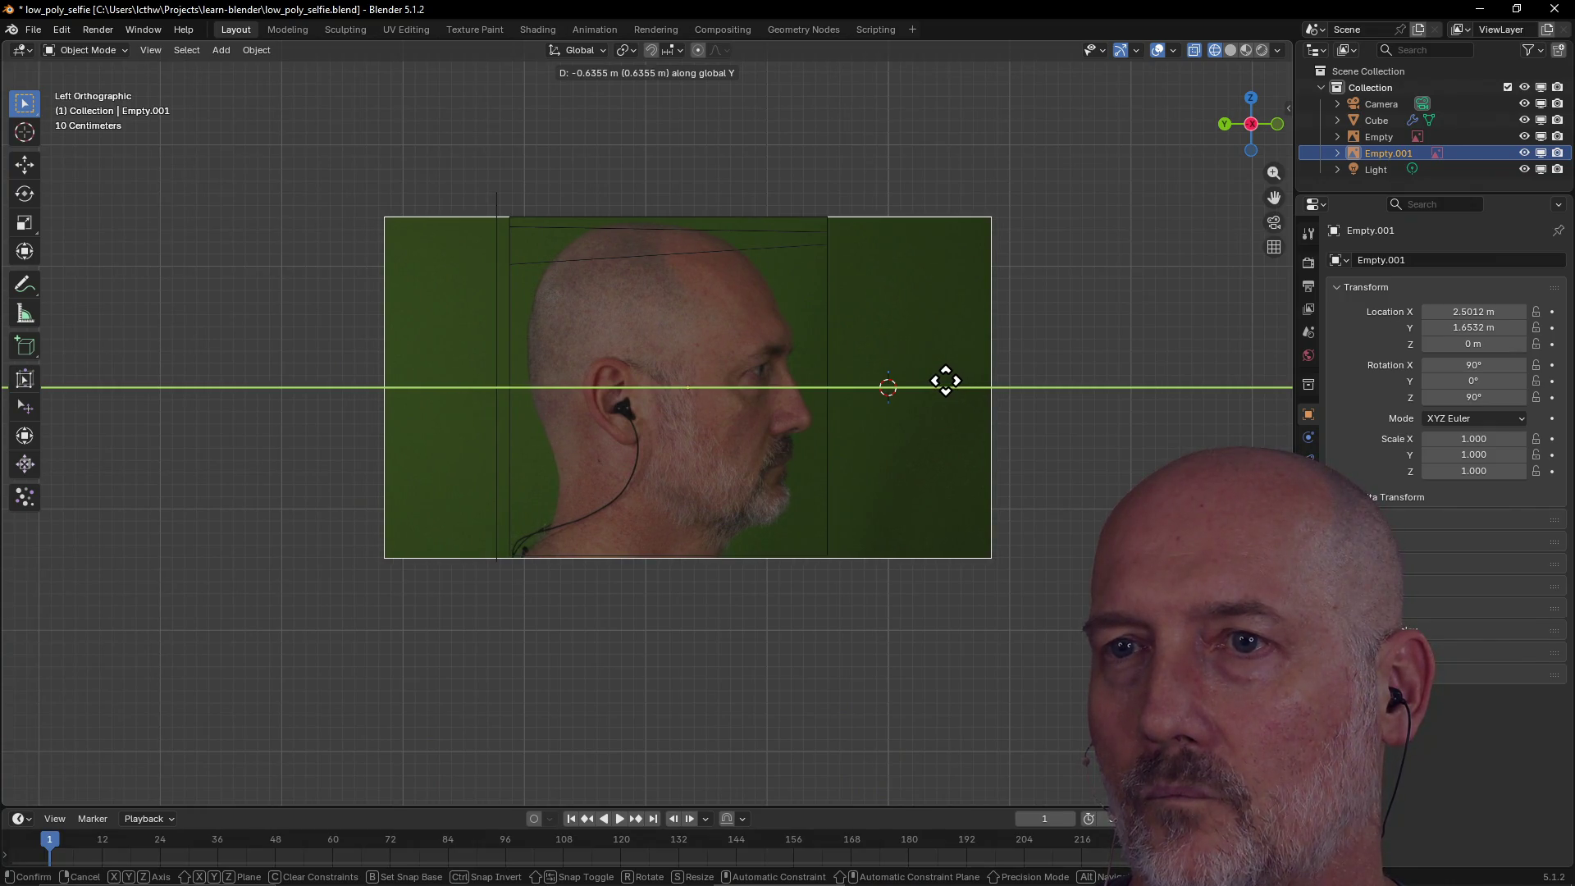
pyautogui.click(945, 381)
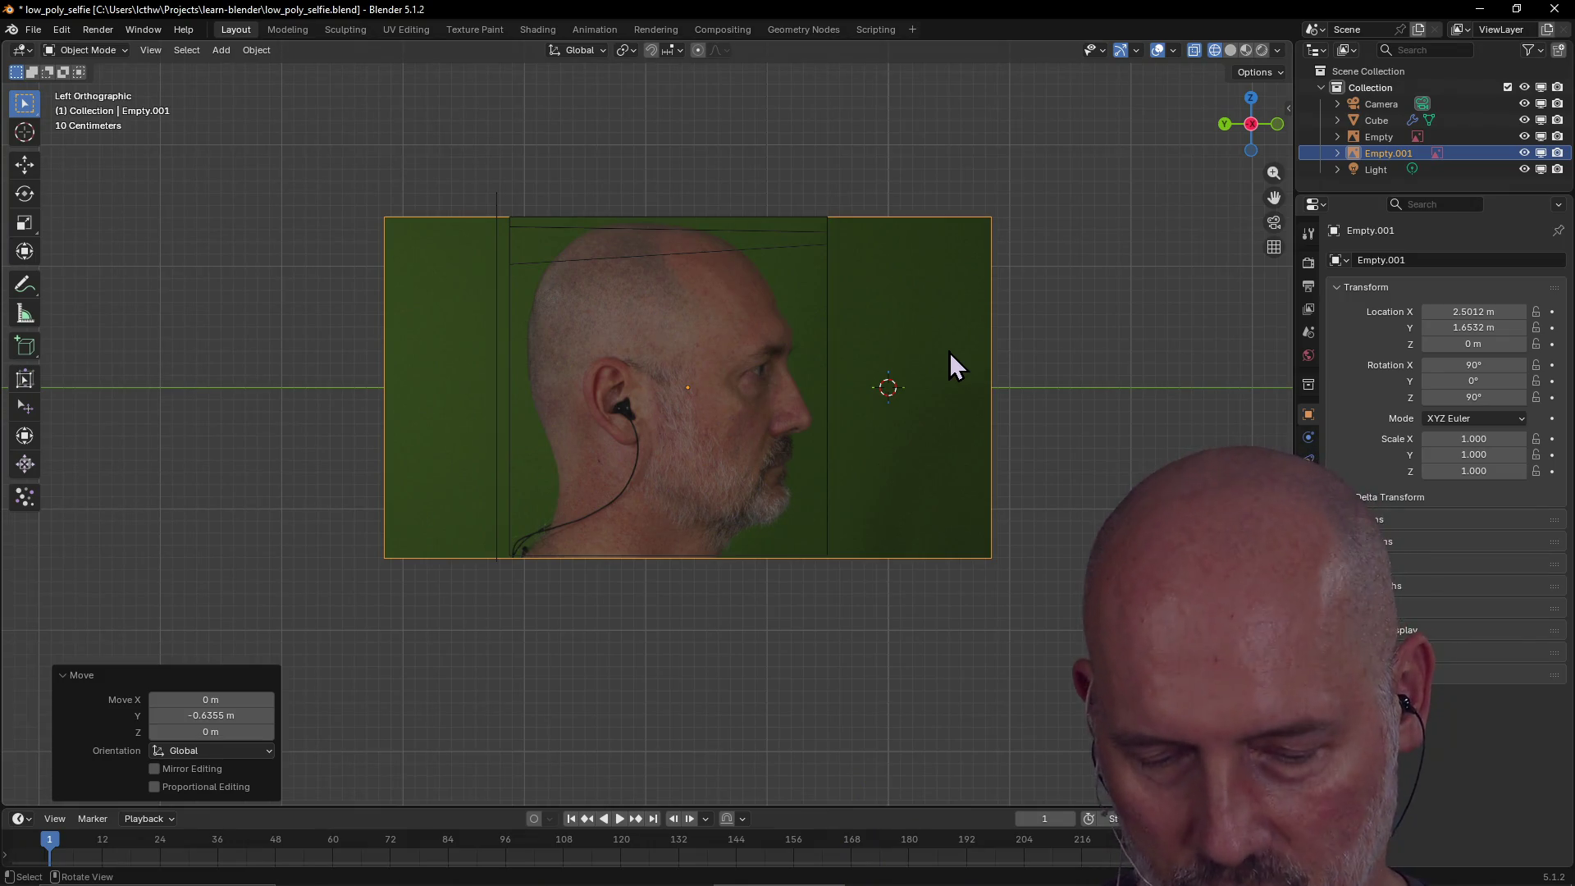
# Cycle through the left, back, front and right preset views to check the reference alignment.
pyautogui.press('`')
pyautogui.click(841, 351)
pyautogui.press('`')
pyautogui.click(914, 292)
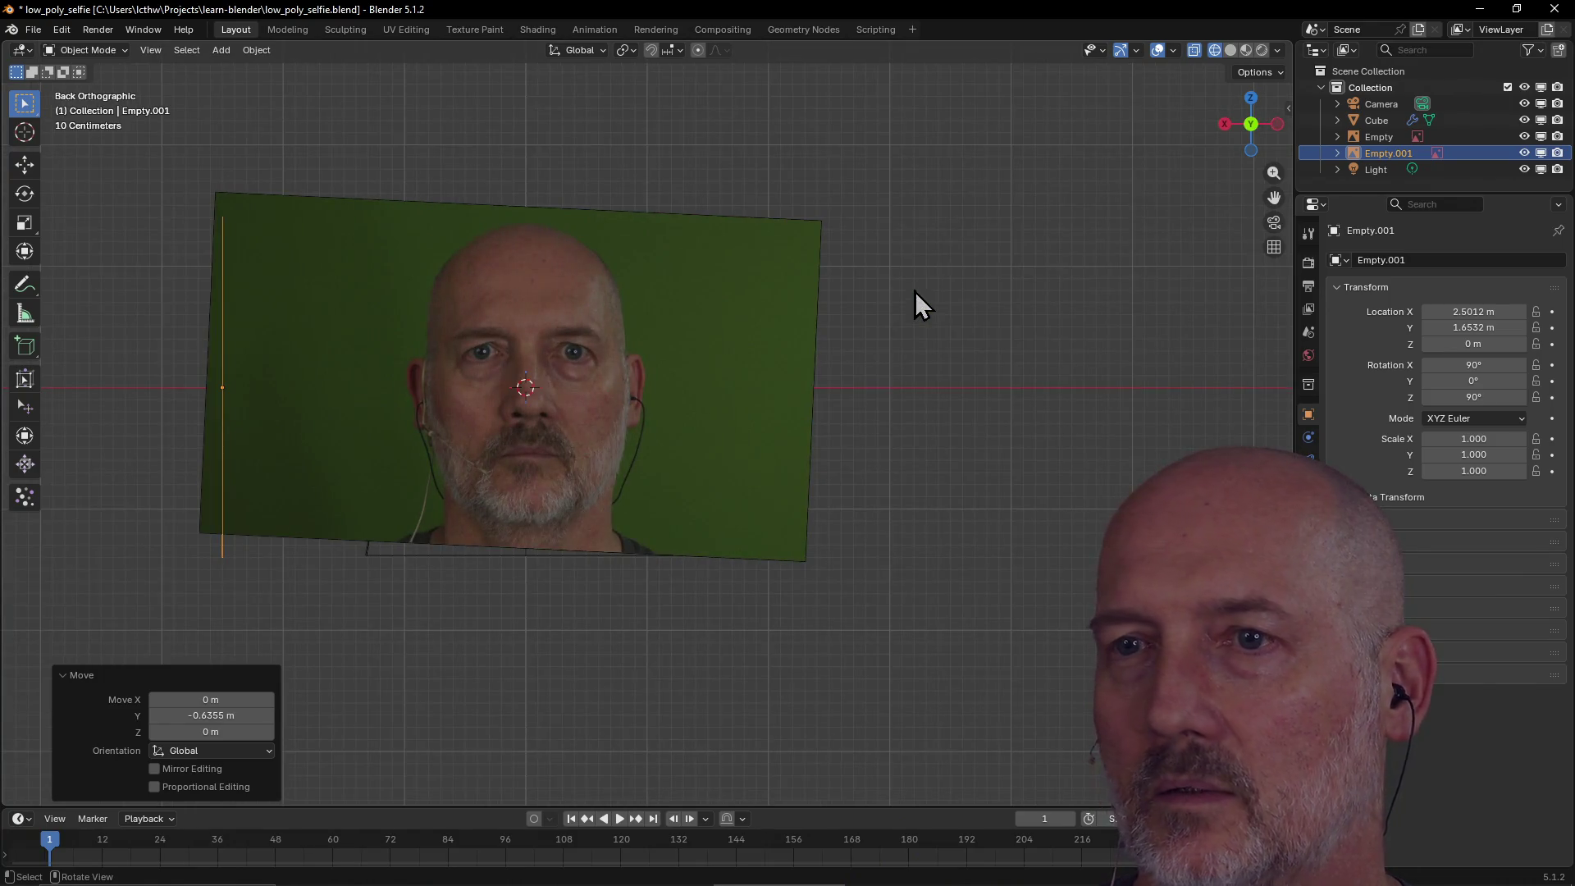
pyautogui.press('`')
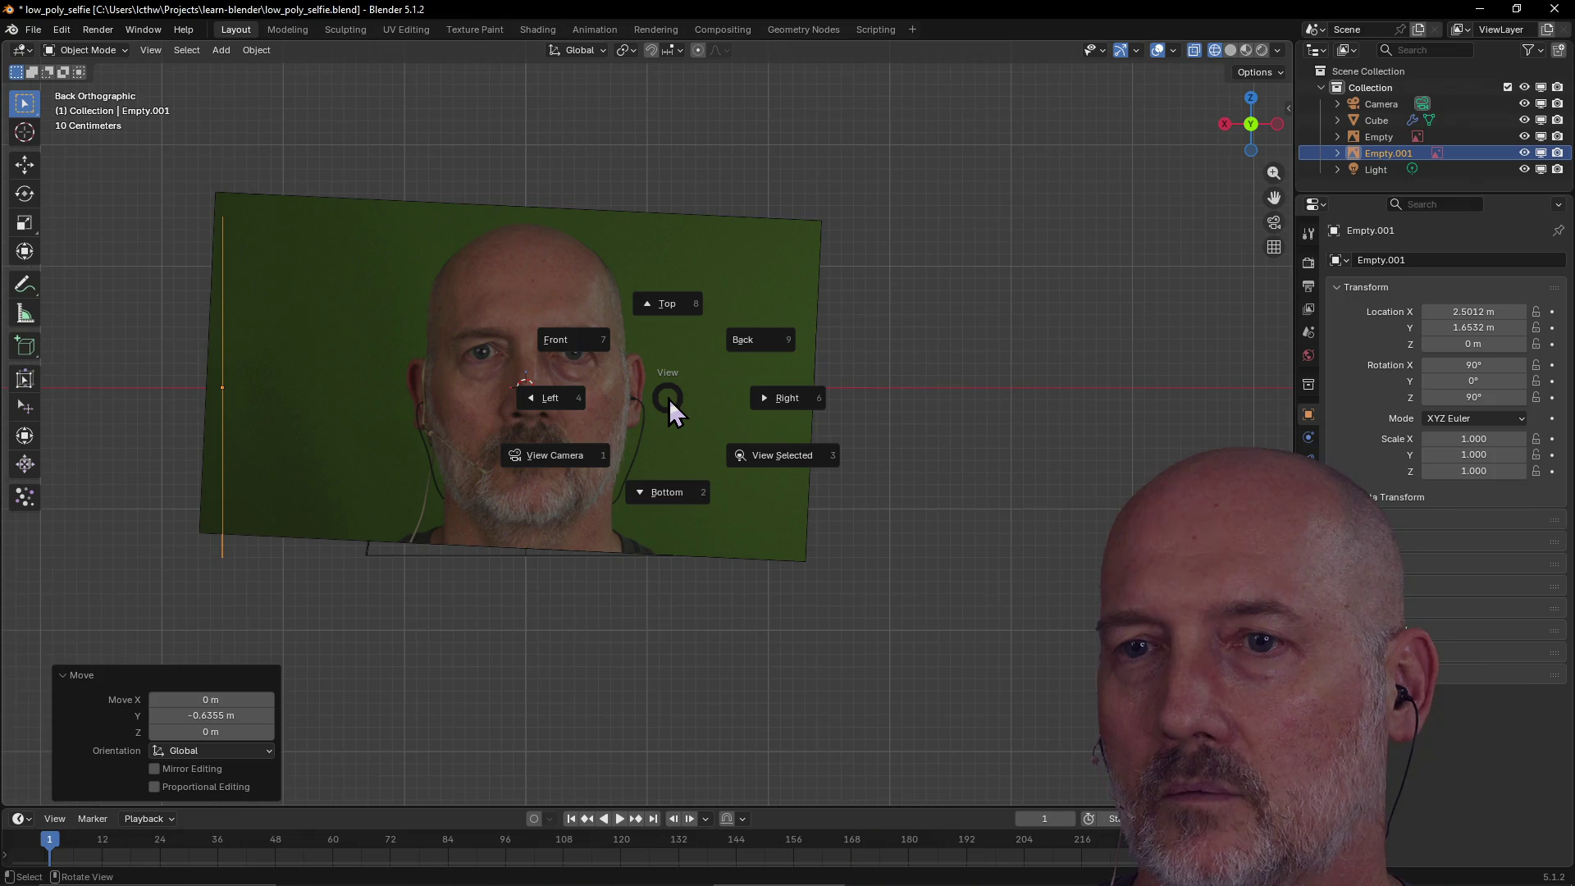
pyautogui.click(575, 347)
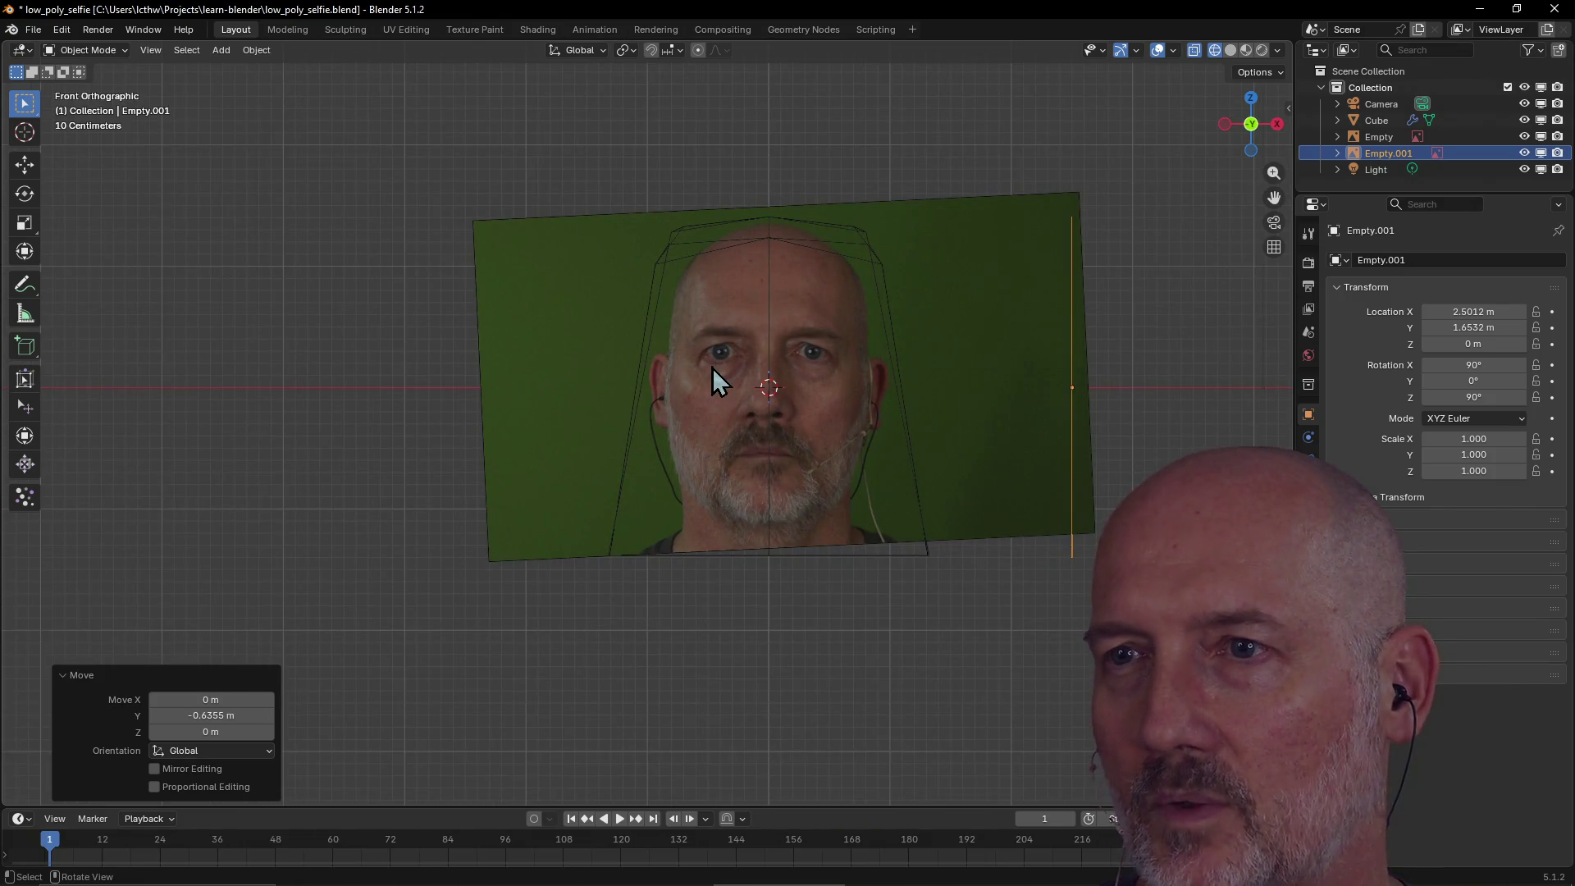
pyautogui.press('`')
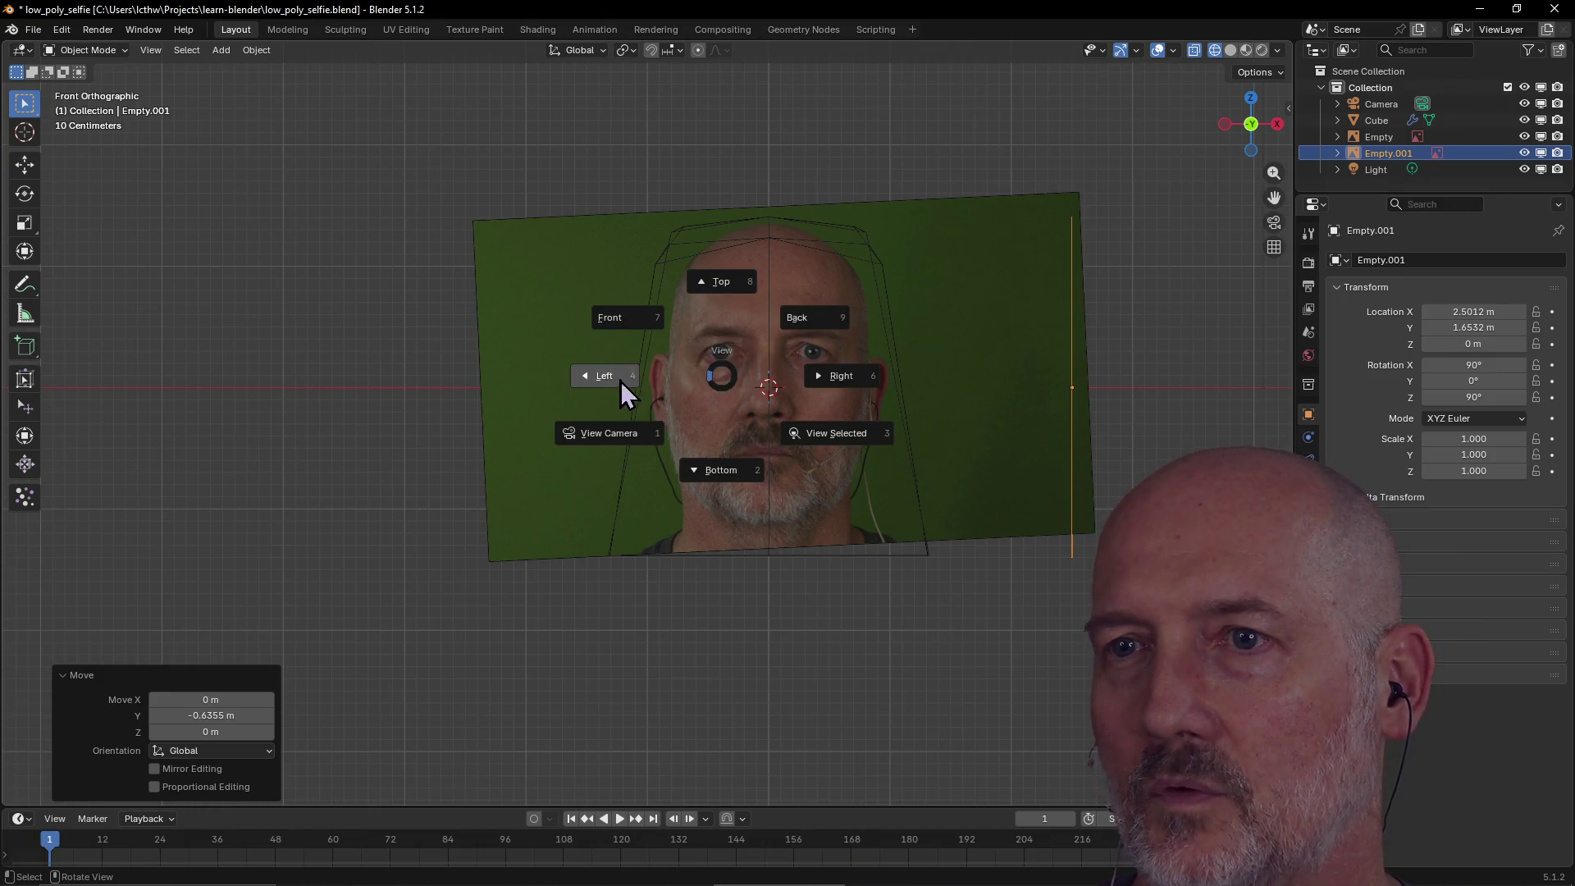
pyautogui.click(618, 377)
pyautogui.press('`')
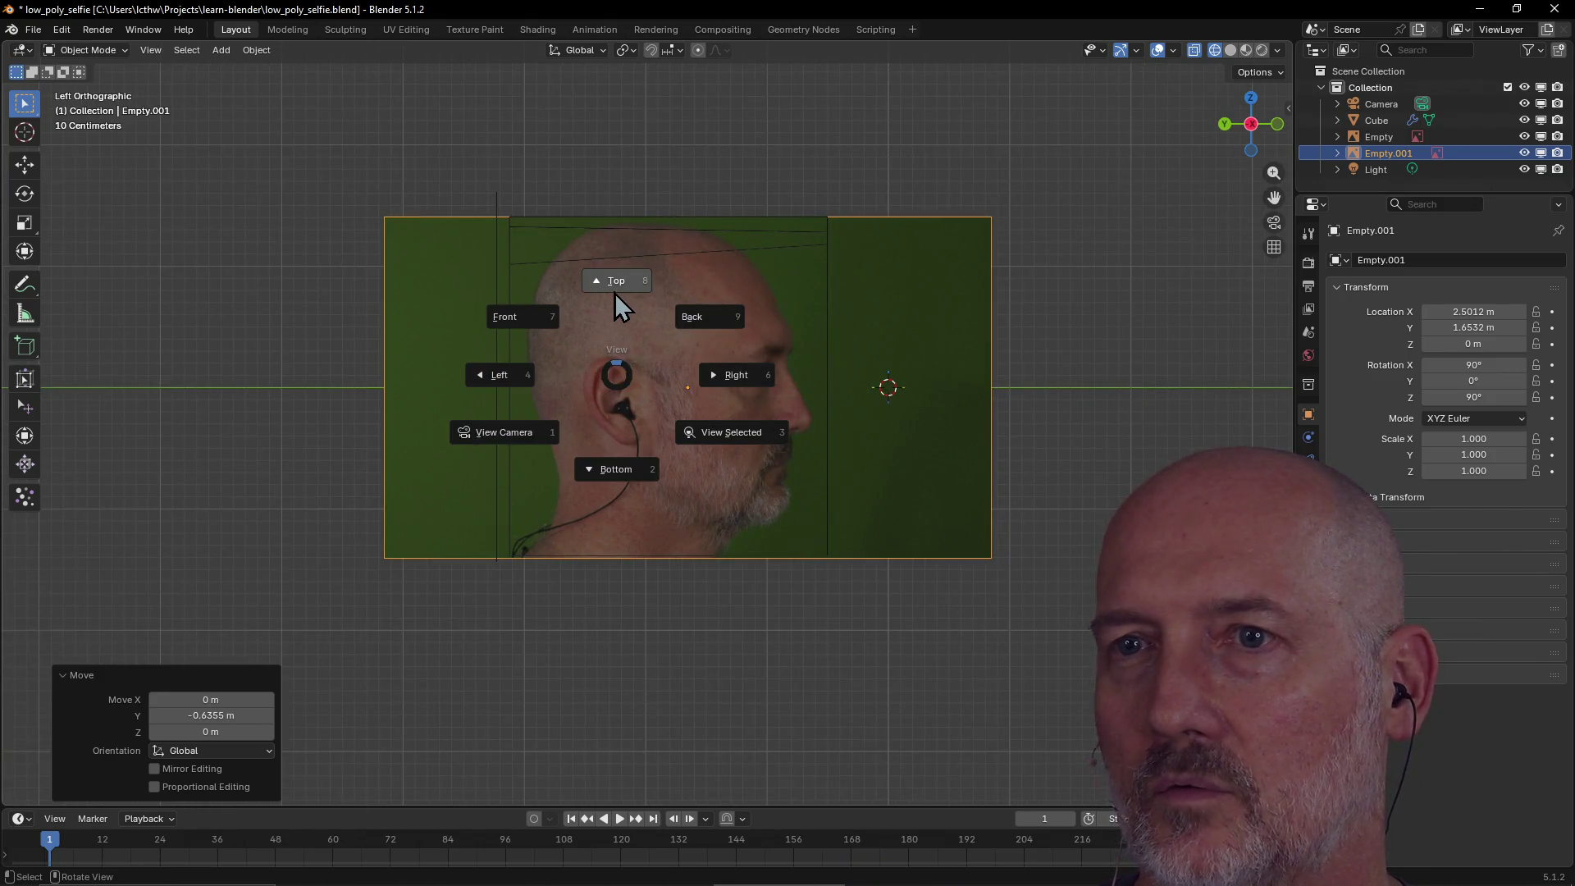
pyautogui.click(522, 324)
pyautogui.press('`')
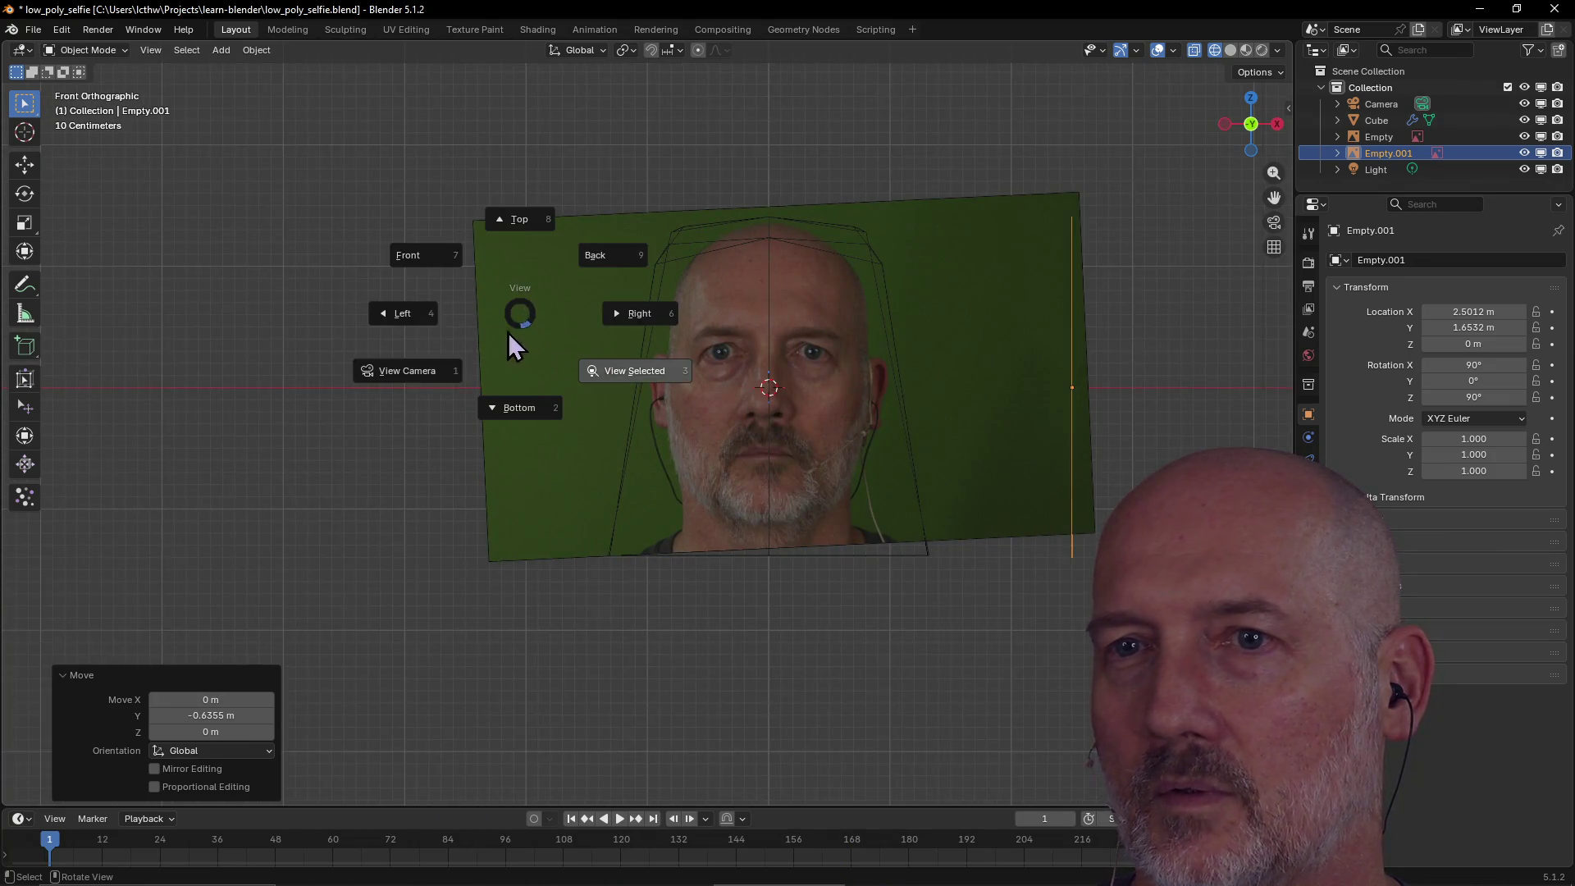
pyautogui.click(399, 322)
pyautogui.press('`')
pyautogui.click(435, 323)
# From the front view, select the head Cube and switch to the Modeling workspace.
pyautogui.press('`')
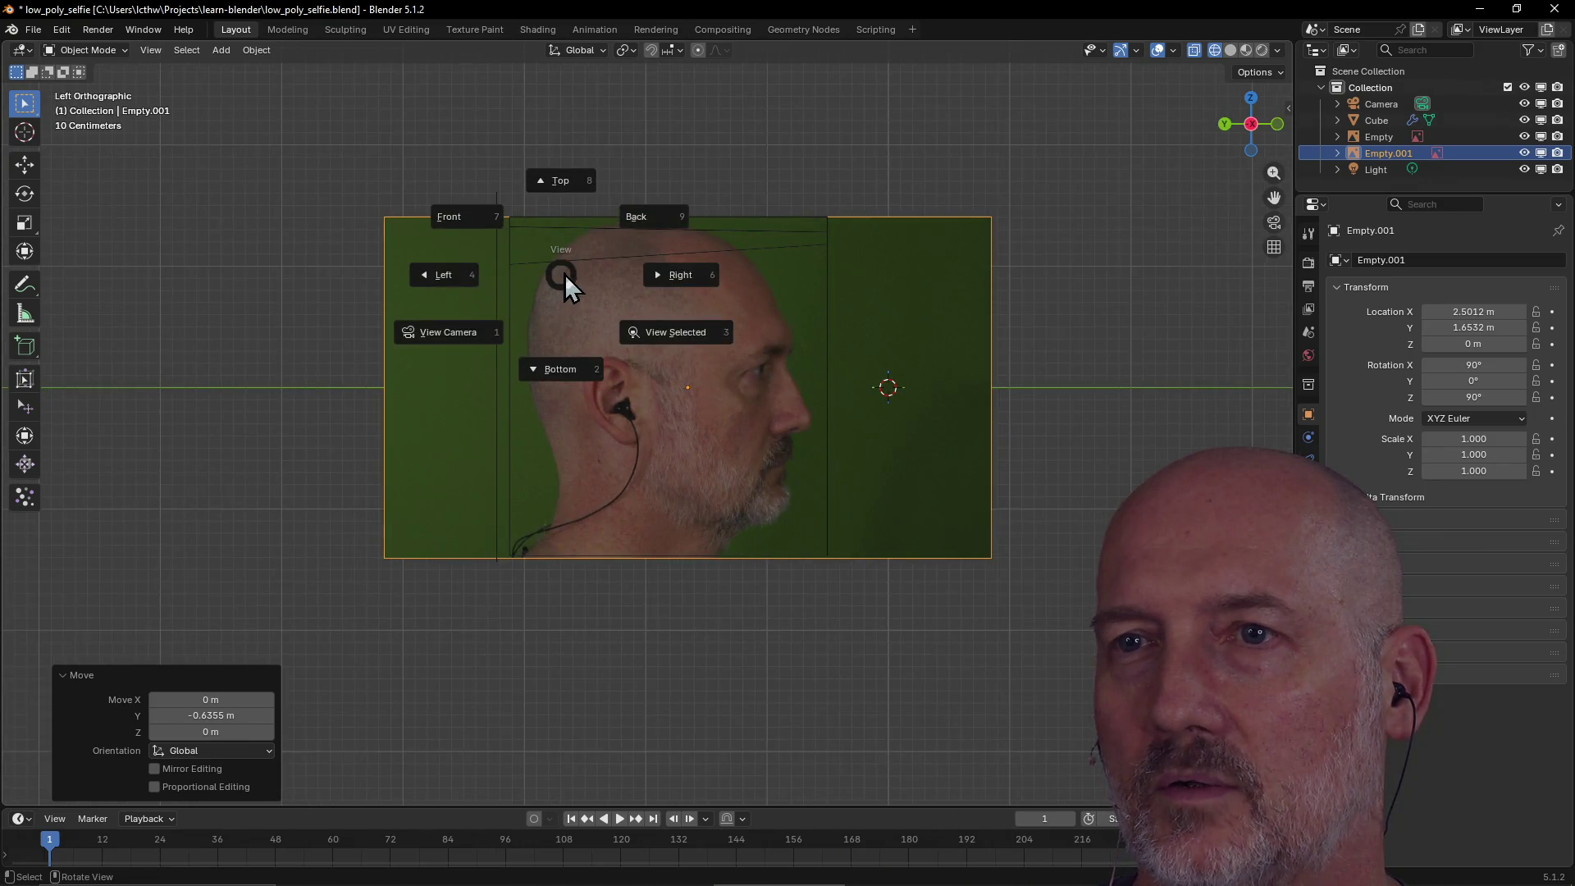
pyautogui.click(461, 223)
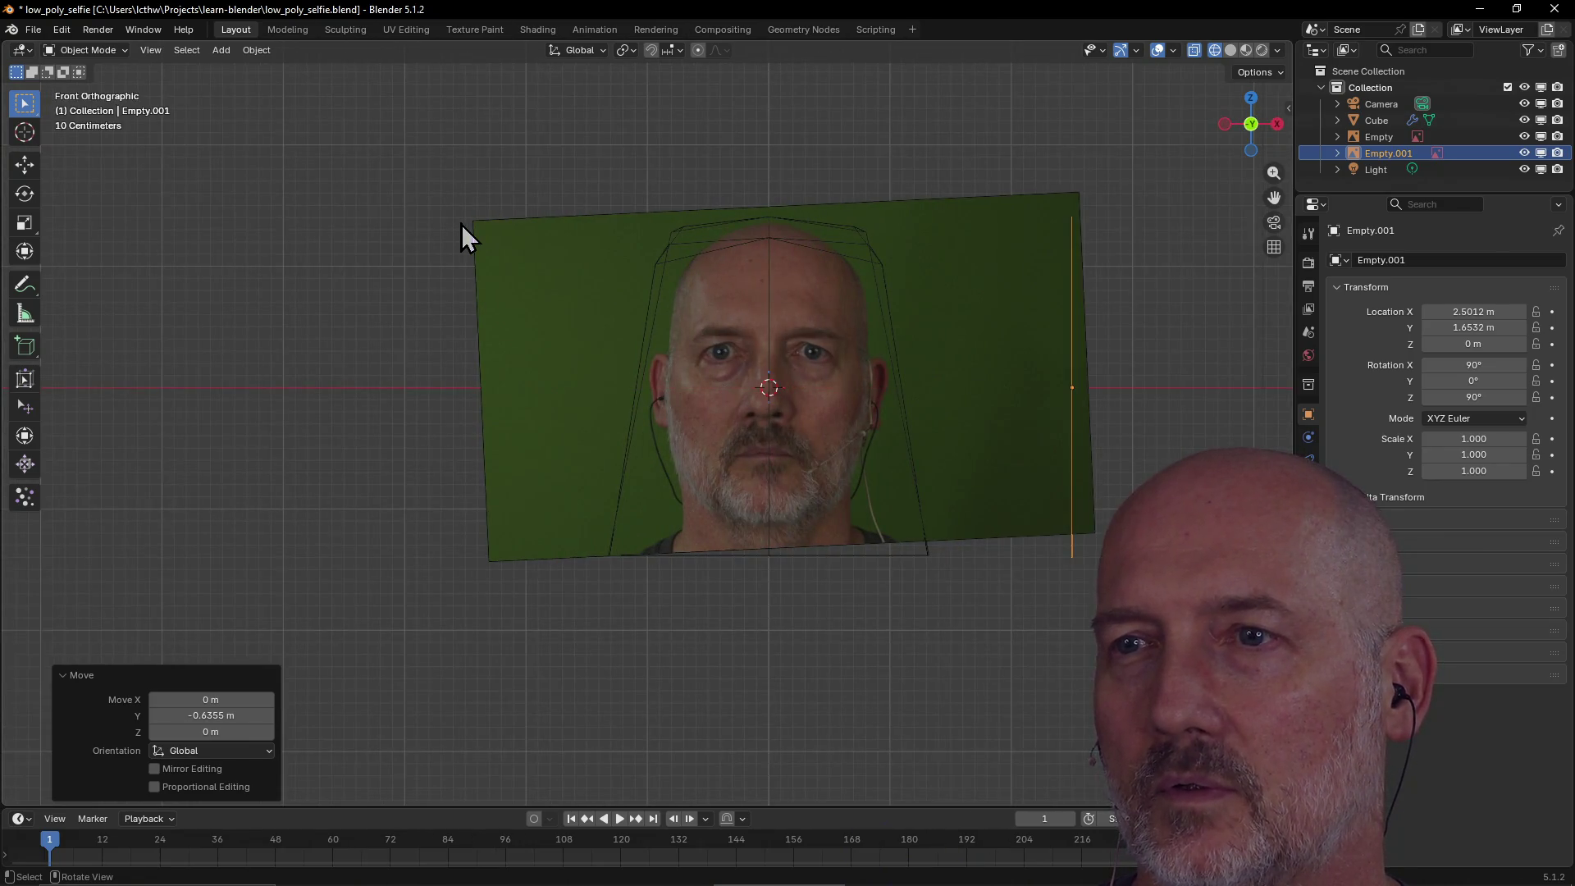
pyautogui.click(726, 246)
pyautogui.click(287, 29)
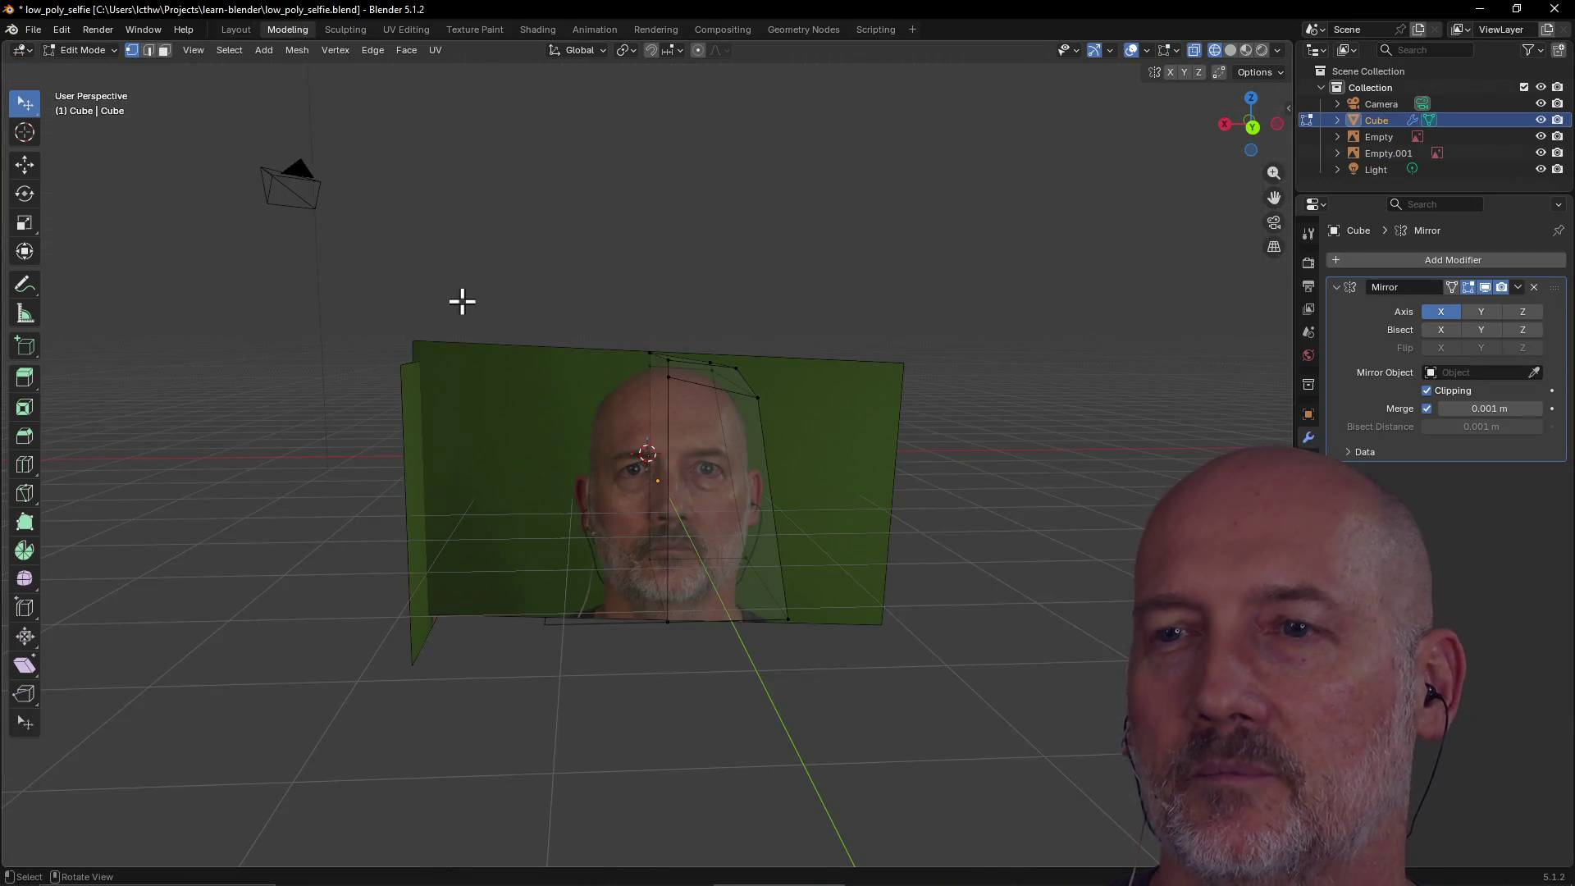
# In front view, drag the mesh's bottom-left vertex up and inward to the jawline, then deselect.
pyautogui.scroll(3, 690, 451)
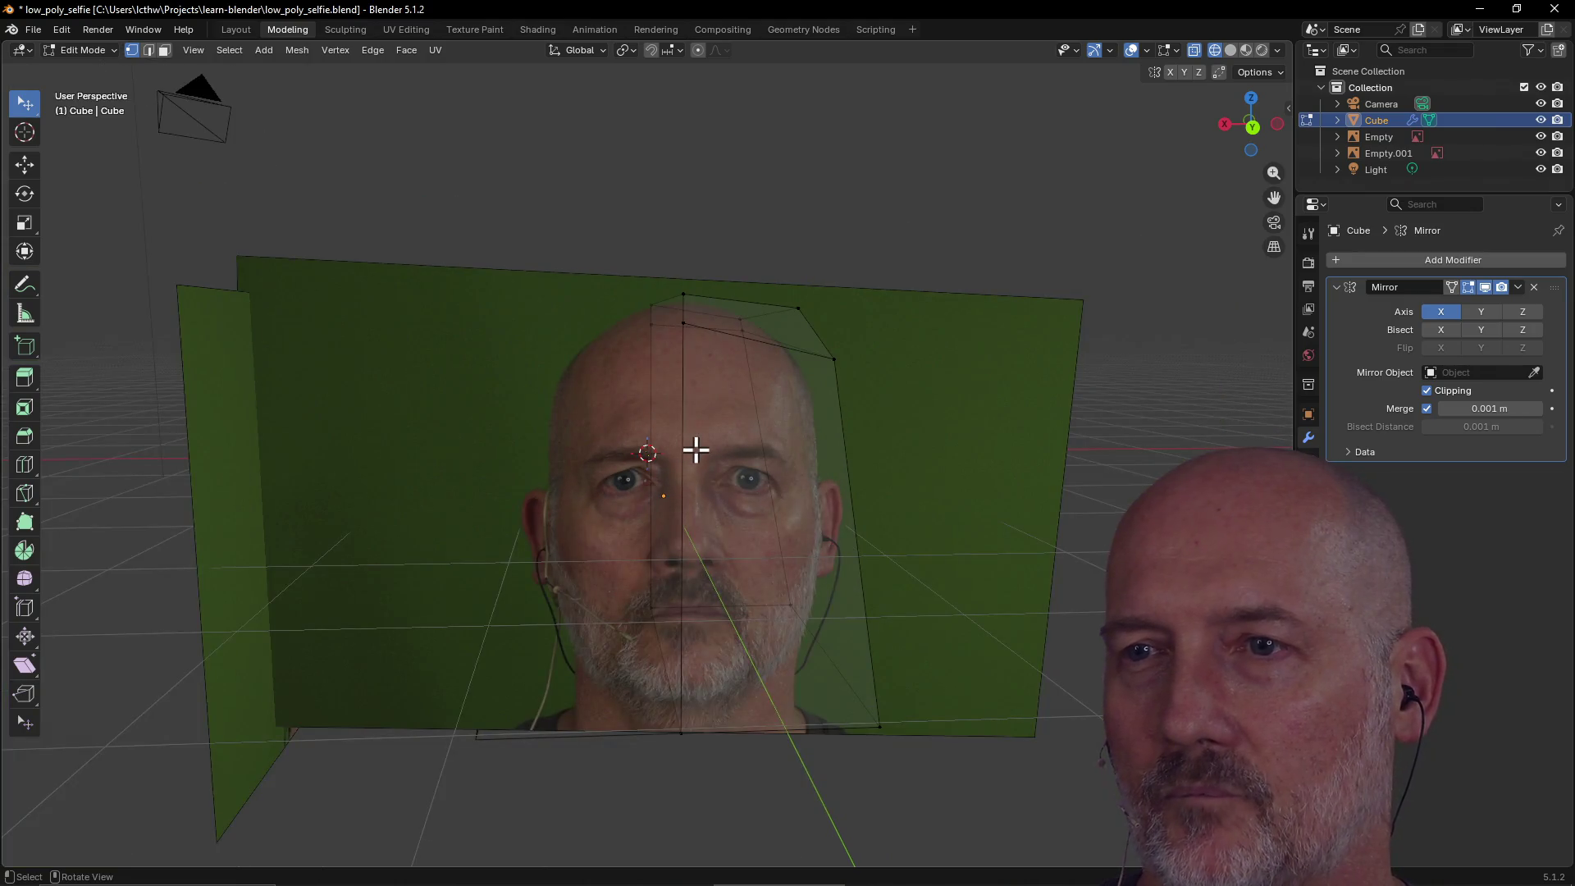
pyautogui.moveTo(690, 442); pyautogui.dragTo(671, 422, button='middle')
pyautogui.press('`')
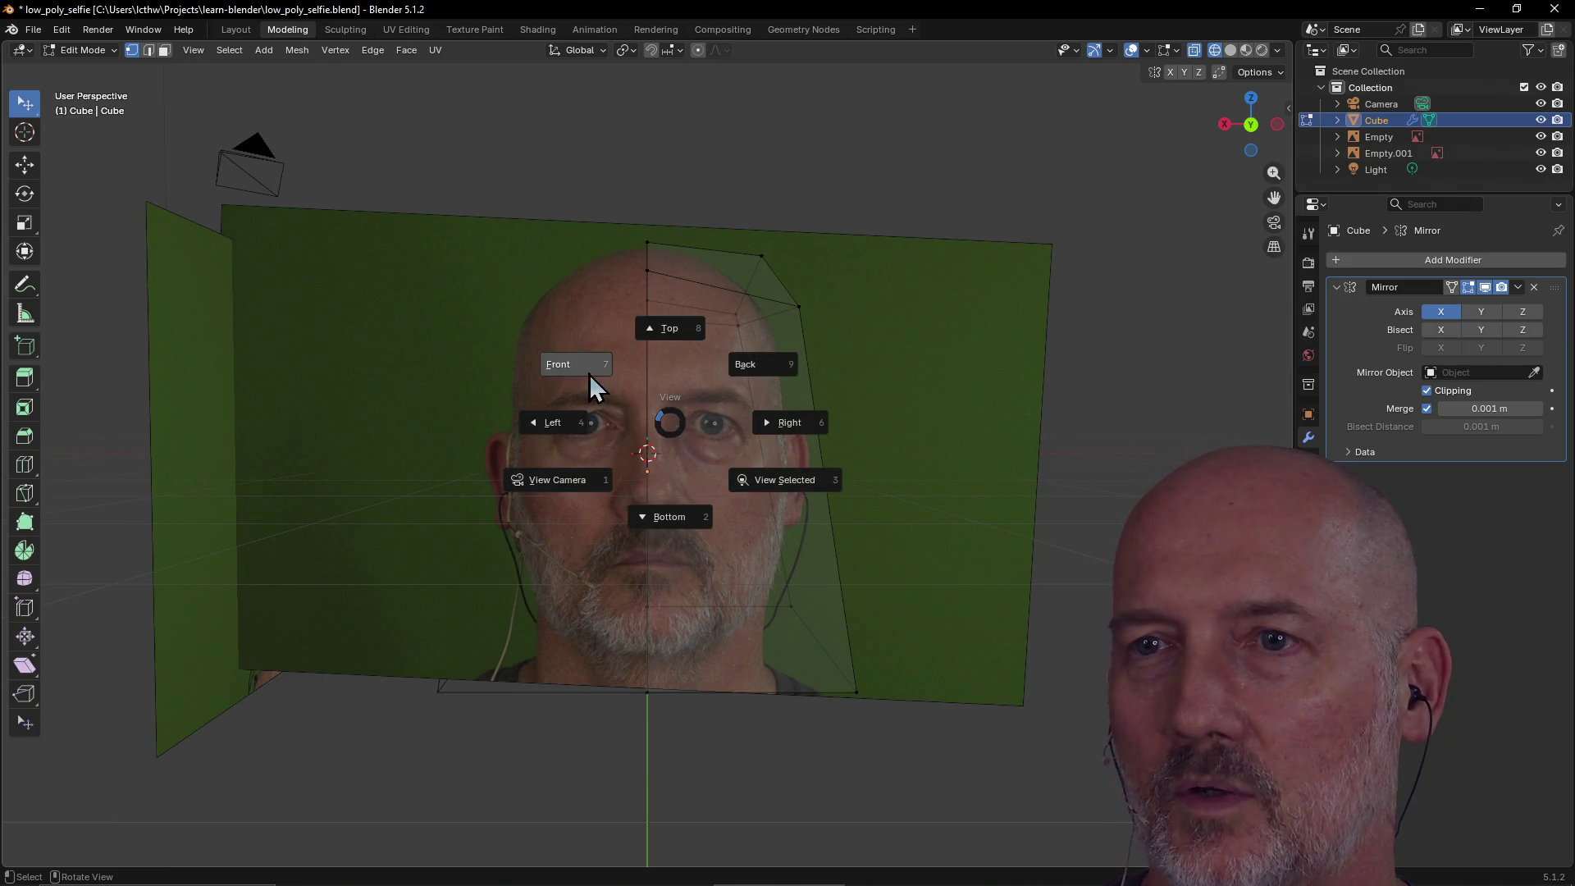
pyautogui.click(590, 378)
pyautogui.scroll(3, 679, 476)
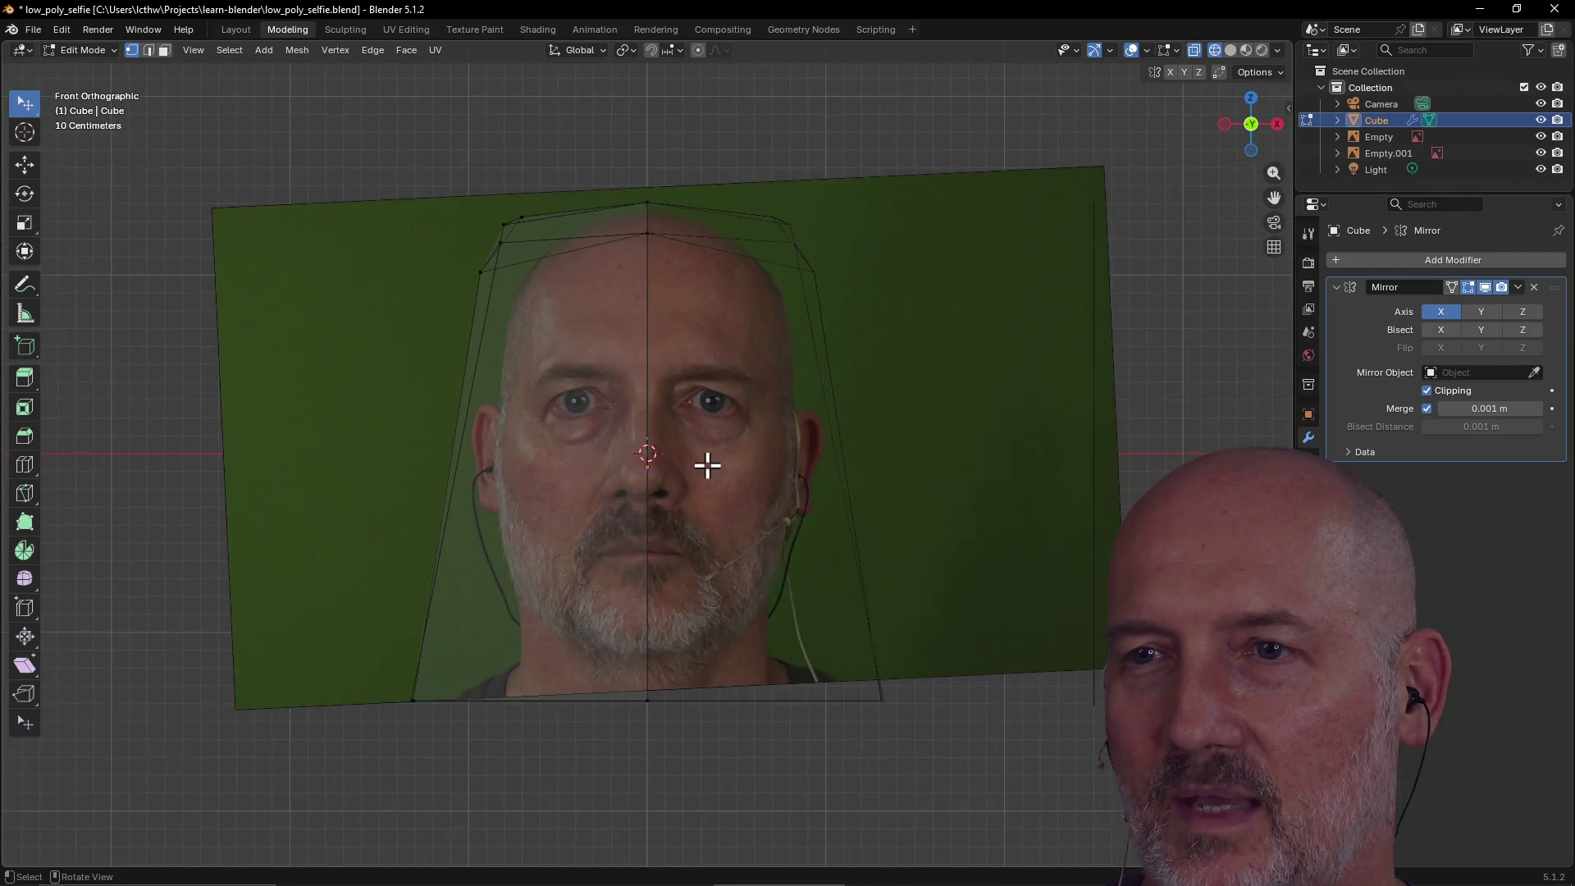
pyautogui.scroll(1, 707, 465)
pyautogui.scroll(-1, 707, 465)
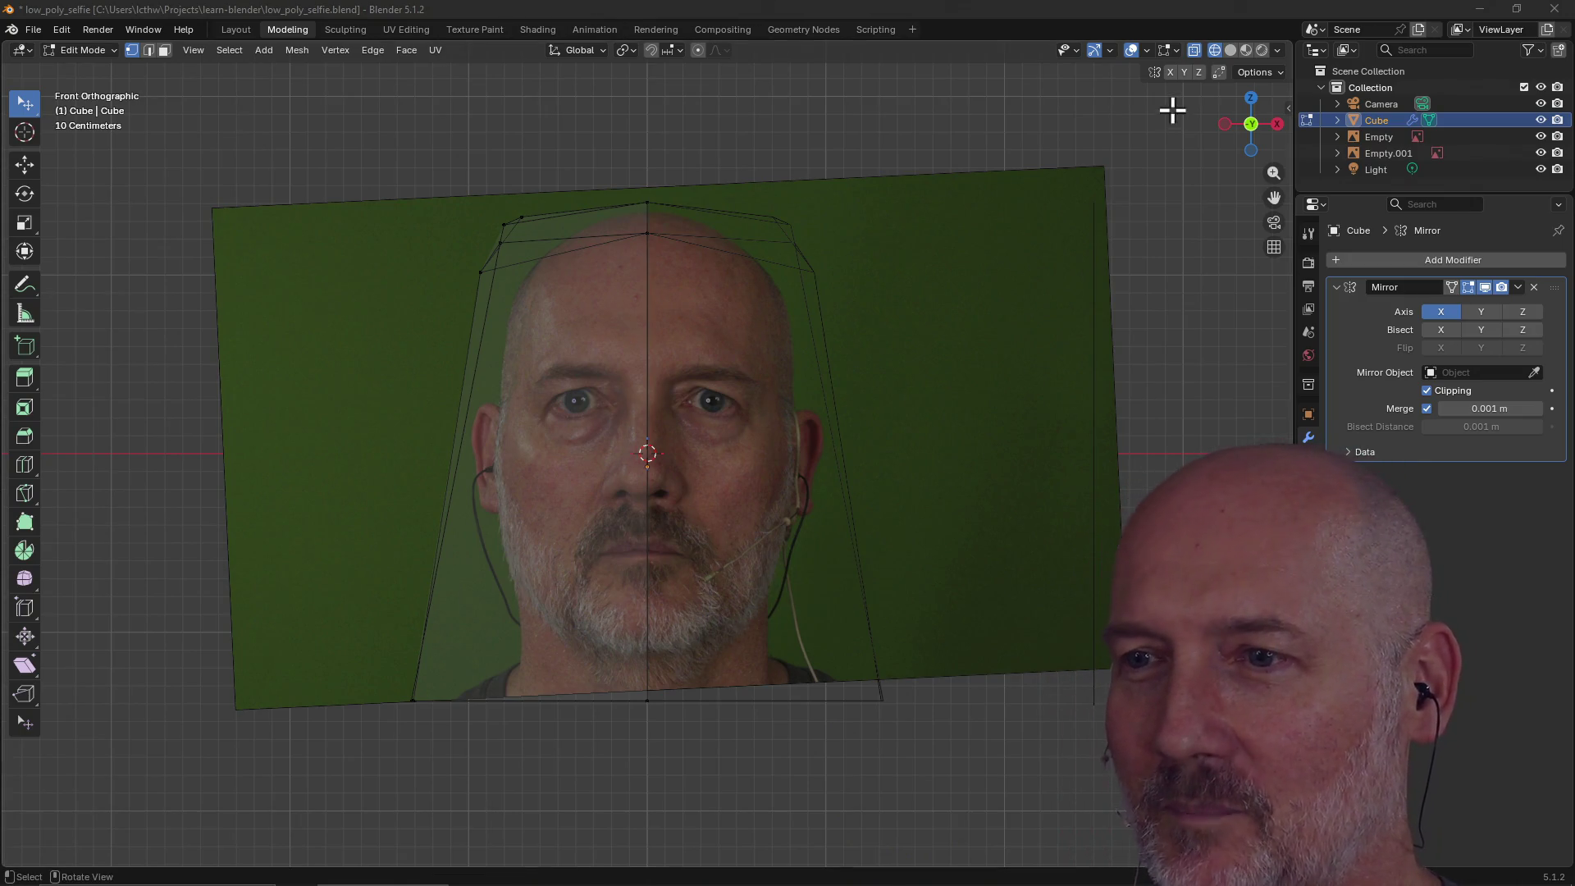
pyautogui.scroll(1, 845, 441)
pyautogui.scroll(-1, 845, 441)
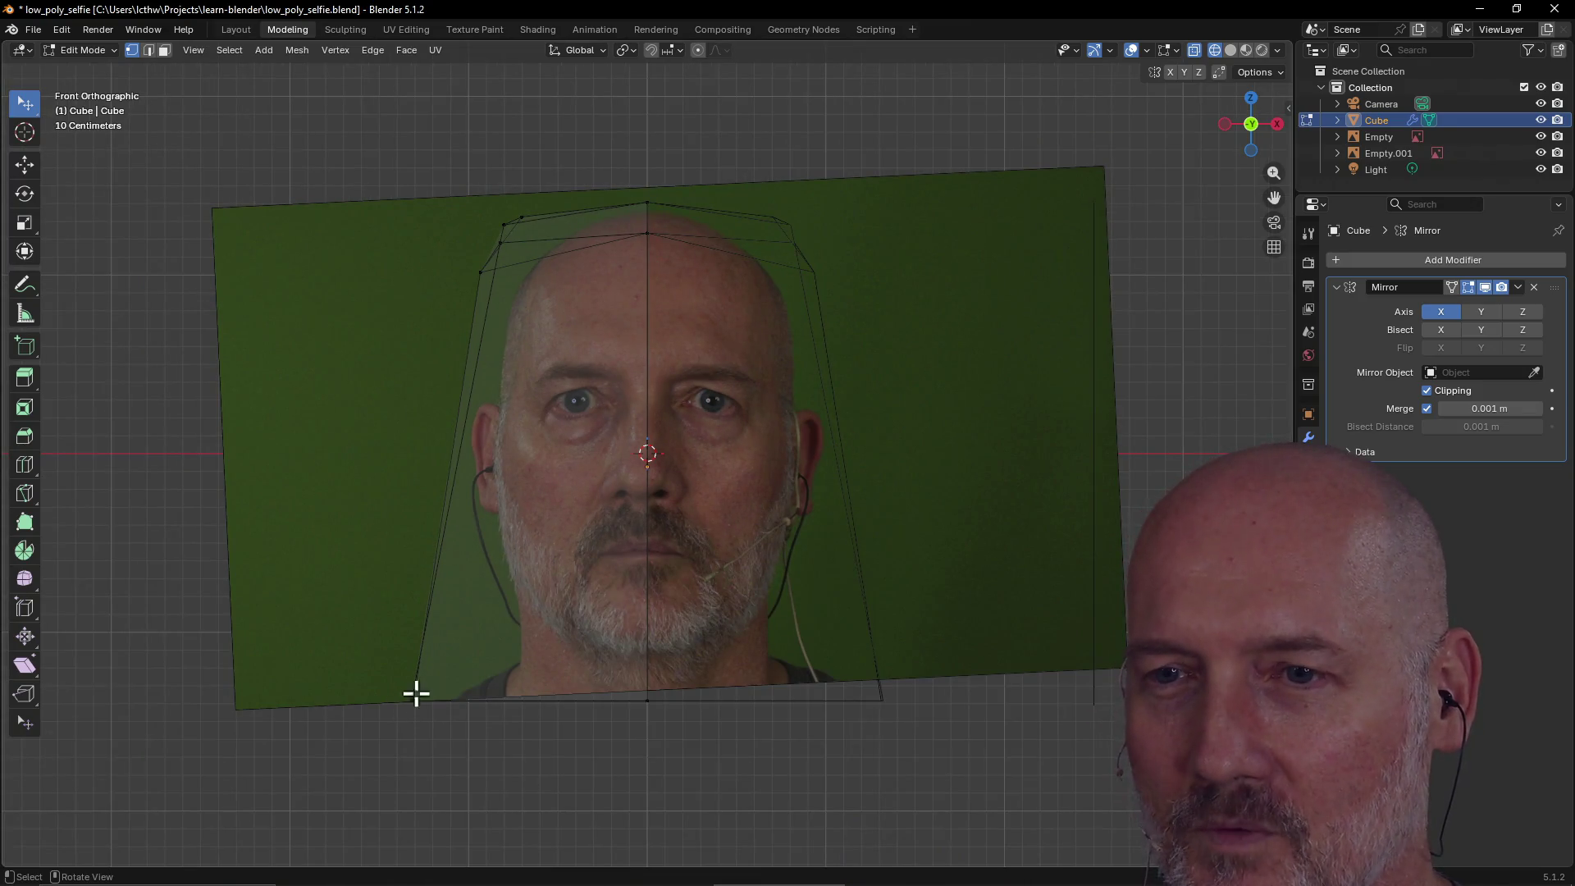
pyautogui.moveTo(413, 695)
pyautogui.mouseDown()
pyautogui.moveTo(447, 724)
pyautogui.moveTo(519, 666)
pyautogui.moveTo(496, 665)
pyautogui.moveTo(524, 668)
pyautogui.moveTo(434, 665)
pyautogui.mouseUp()
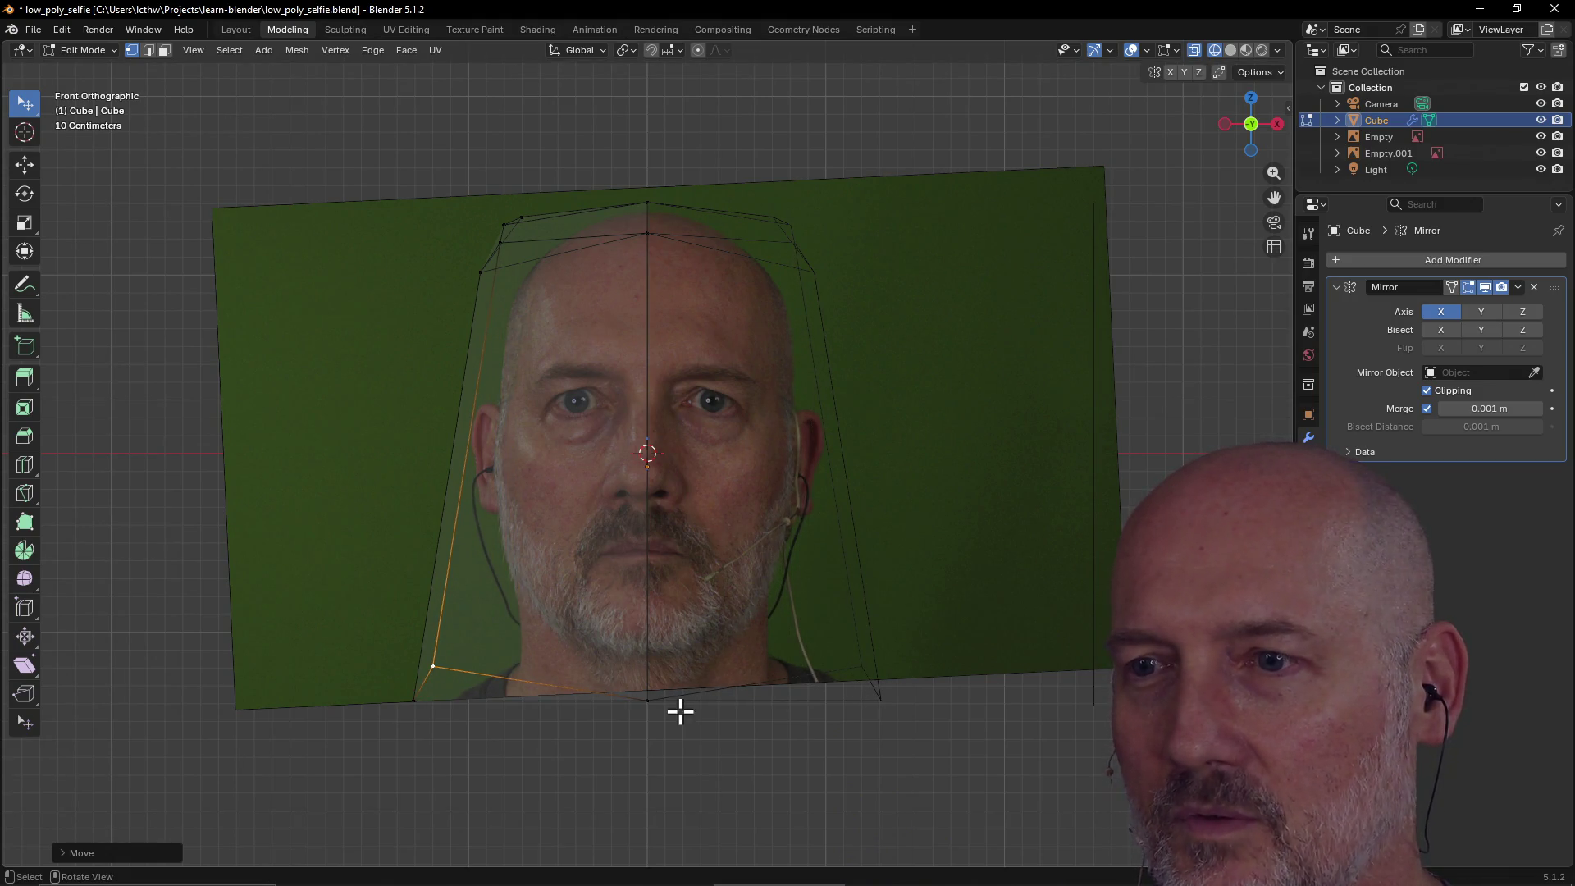
pyautogui.click(463, 453)
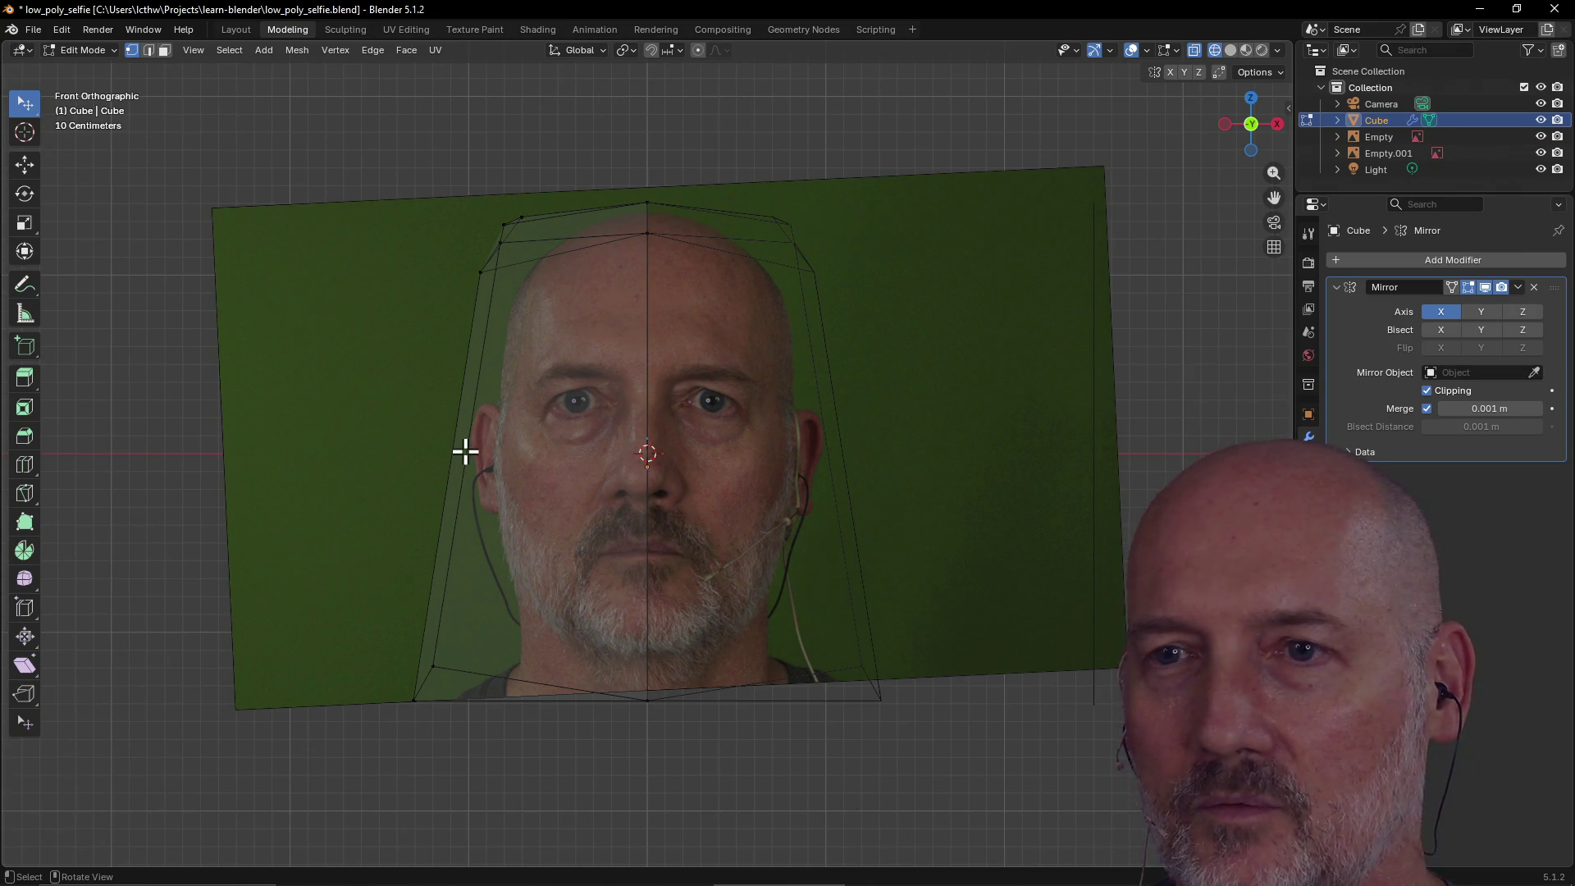
# Insert a centred horizontal loop cut across the head at cheek level via the Context Pie.
pyautogui.rightClick(465, 453)
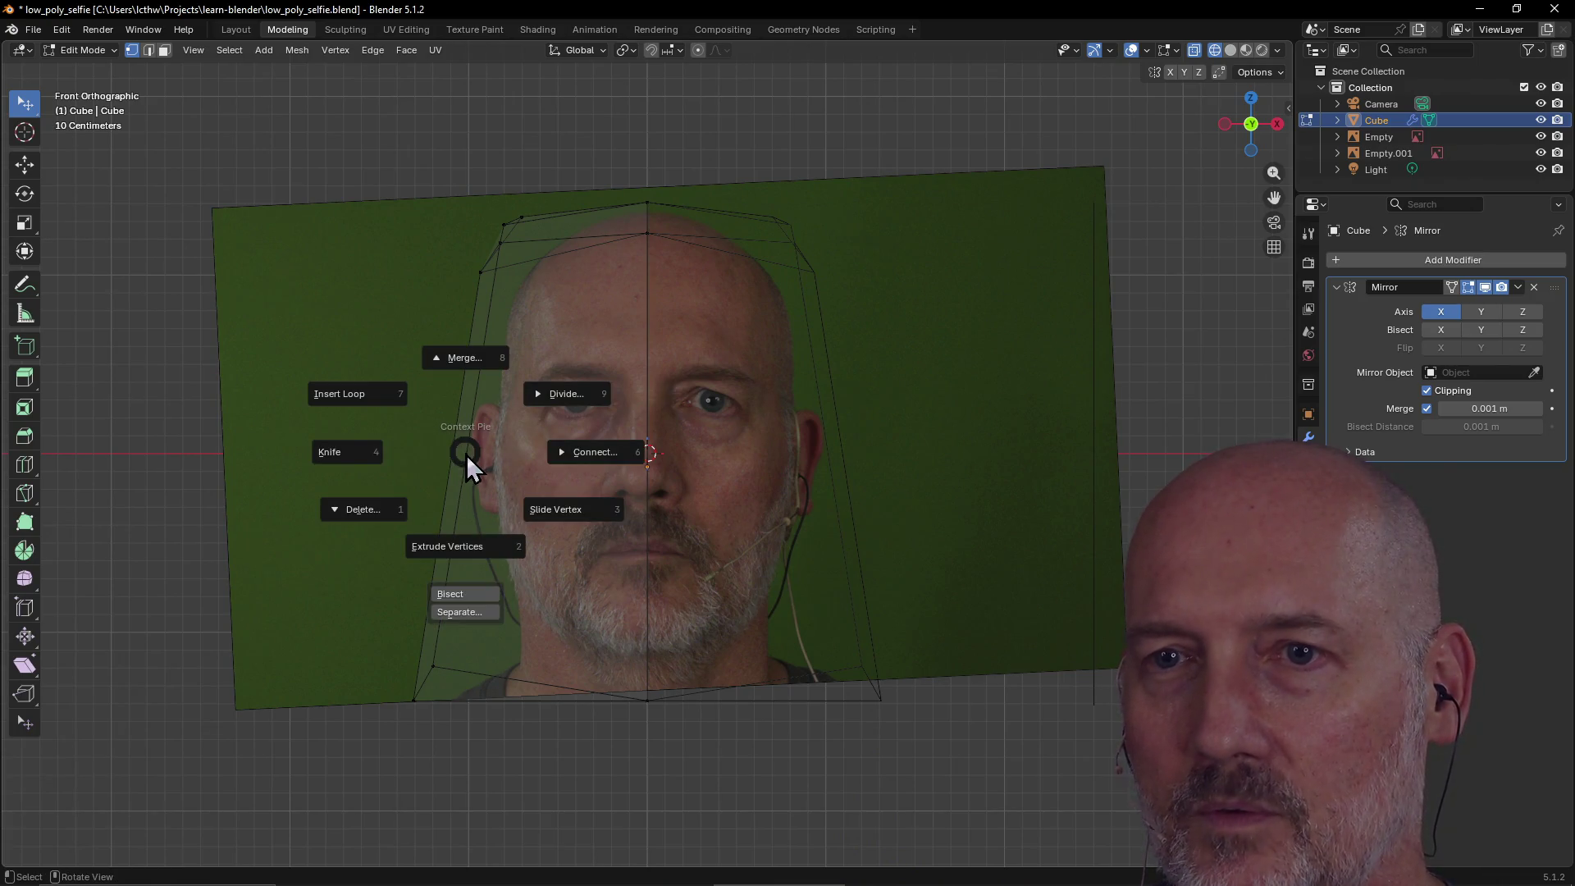
pyautogui.click(366, 402)
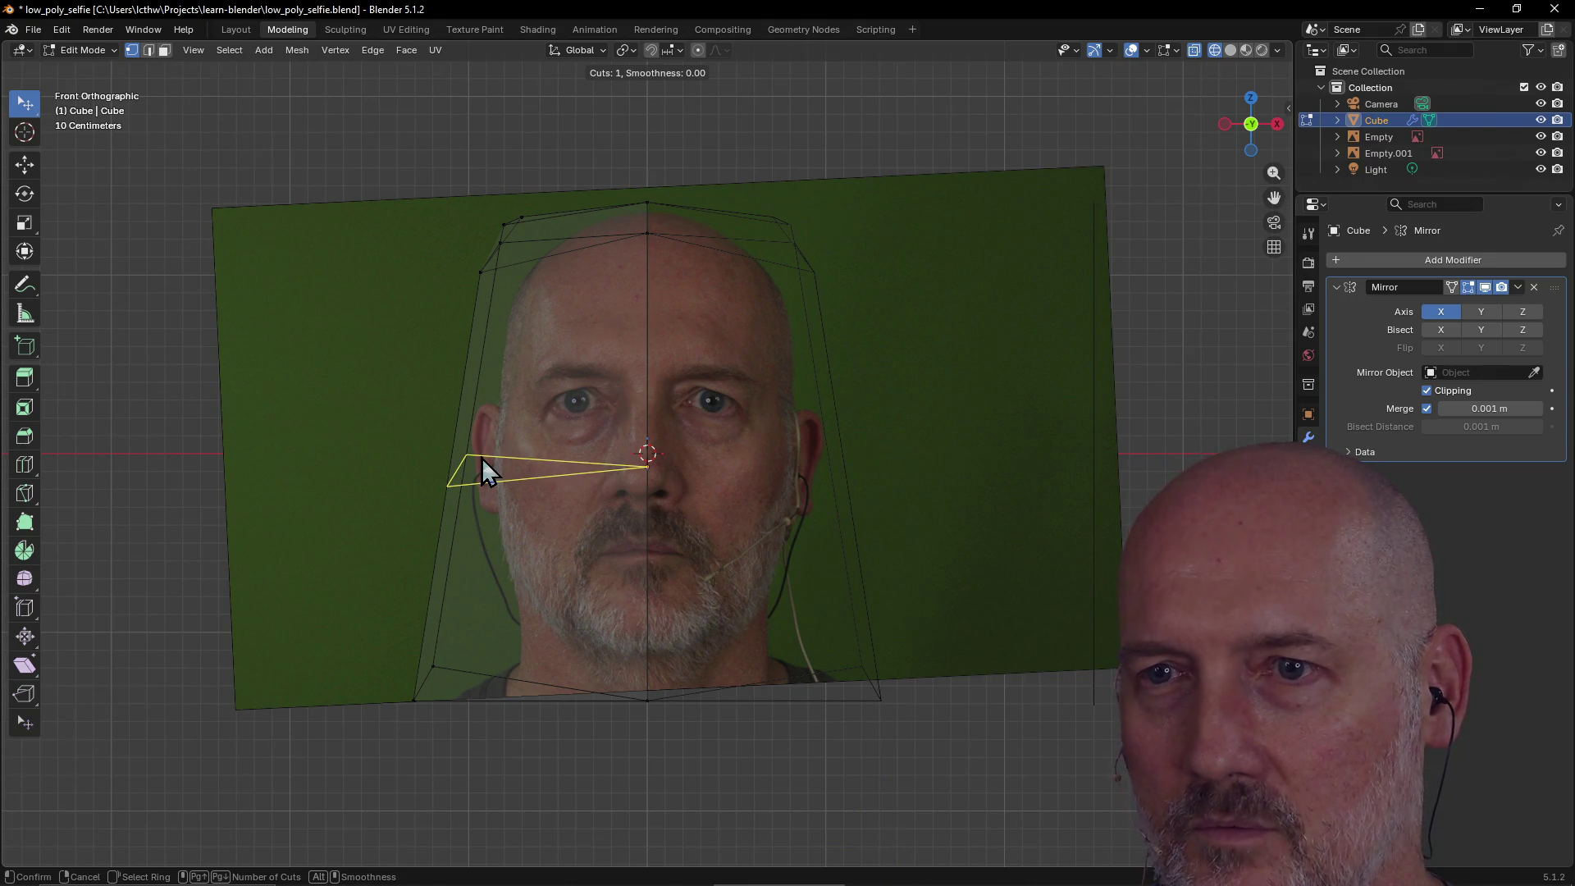
pyautogui.click(481, 458)
pyautogui.rightClick(481, 458)
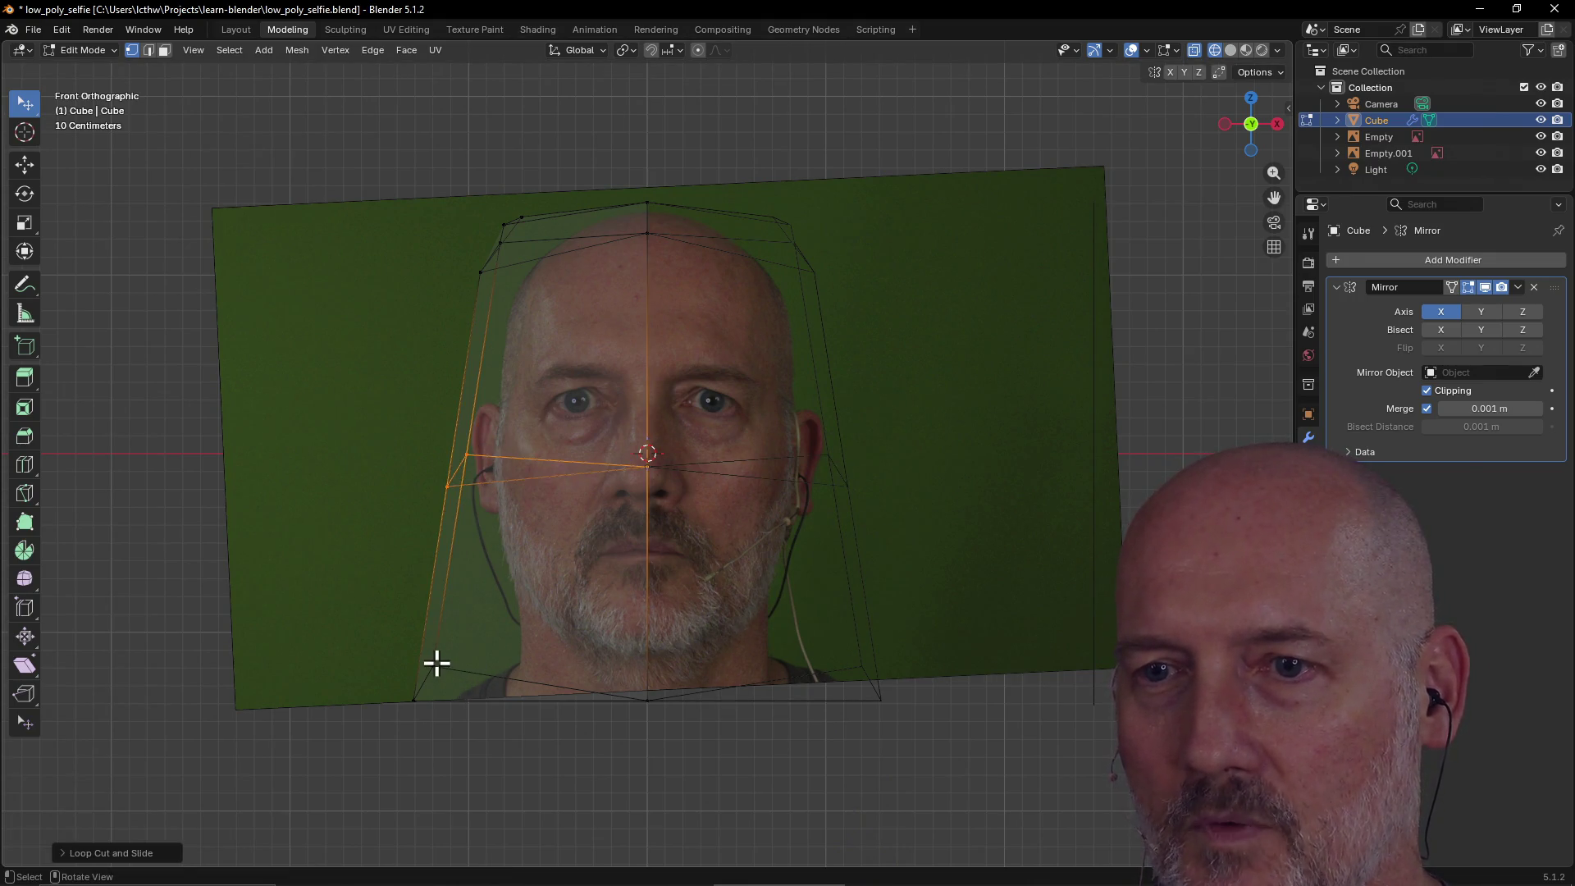